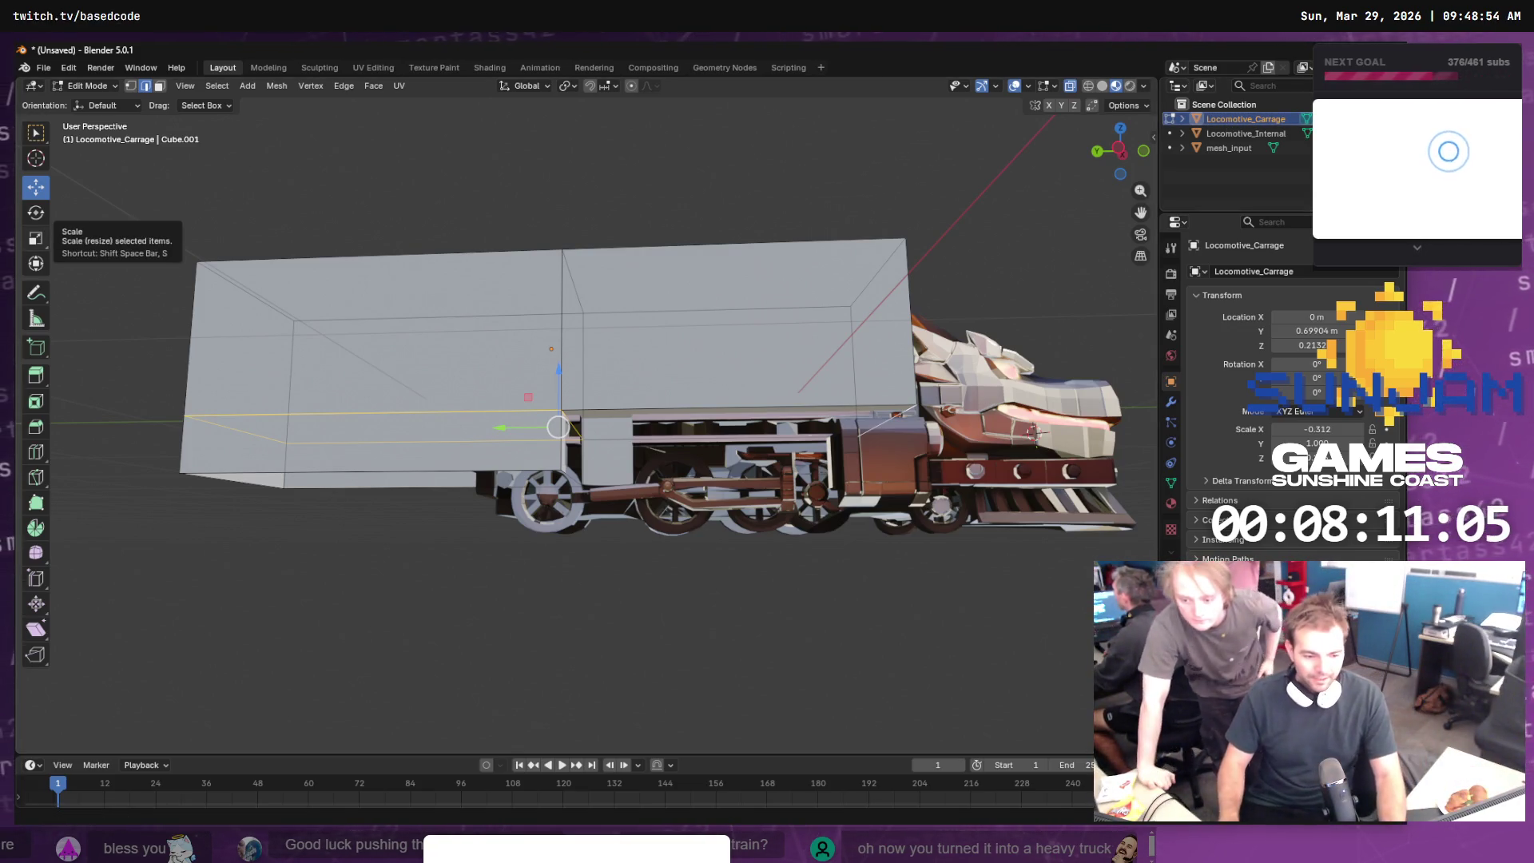
- Switch from Blender's carriage mesh to the BP_Train blueprint in Unreal Engine
key(alt+Tab)
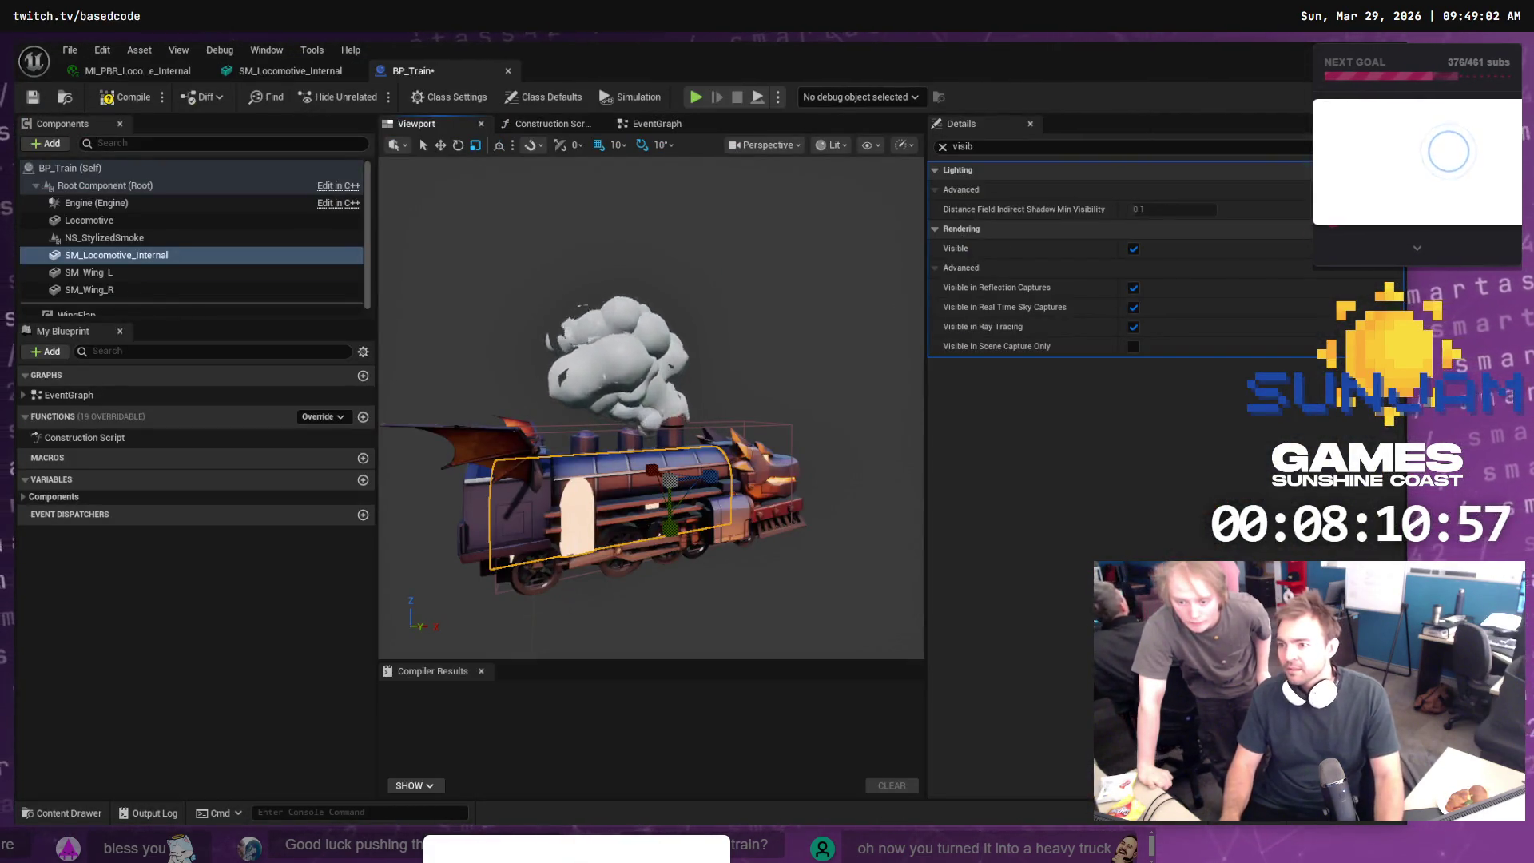
- Open LVL_TestMap, play-test the locomotive along the snowy tracks, then stop the session
key(alt+Tab)
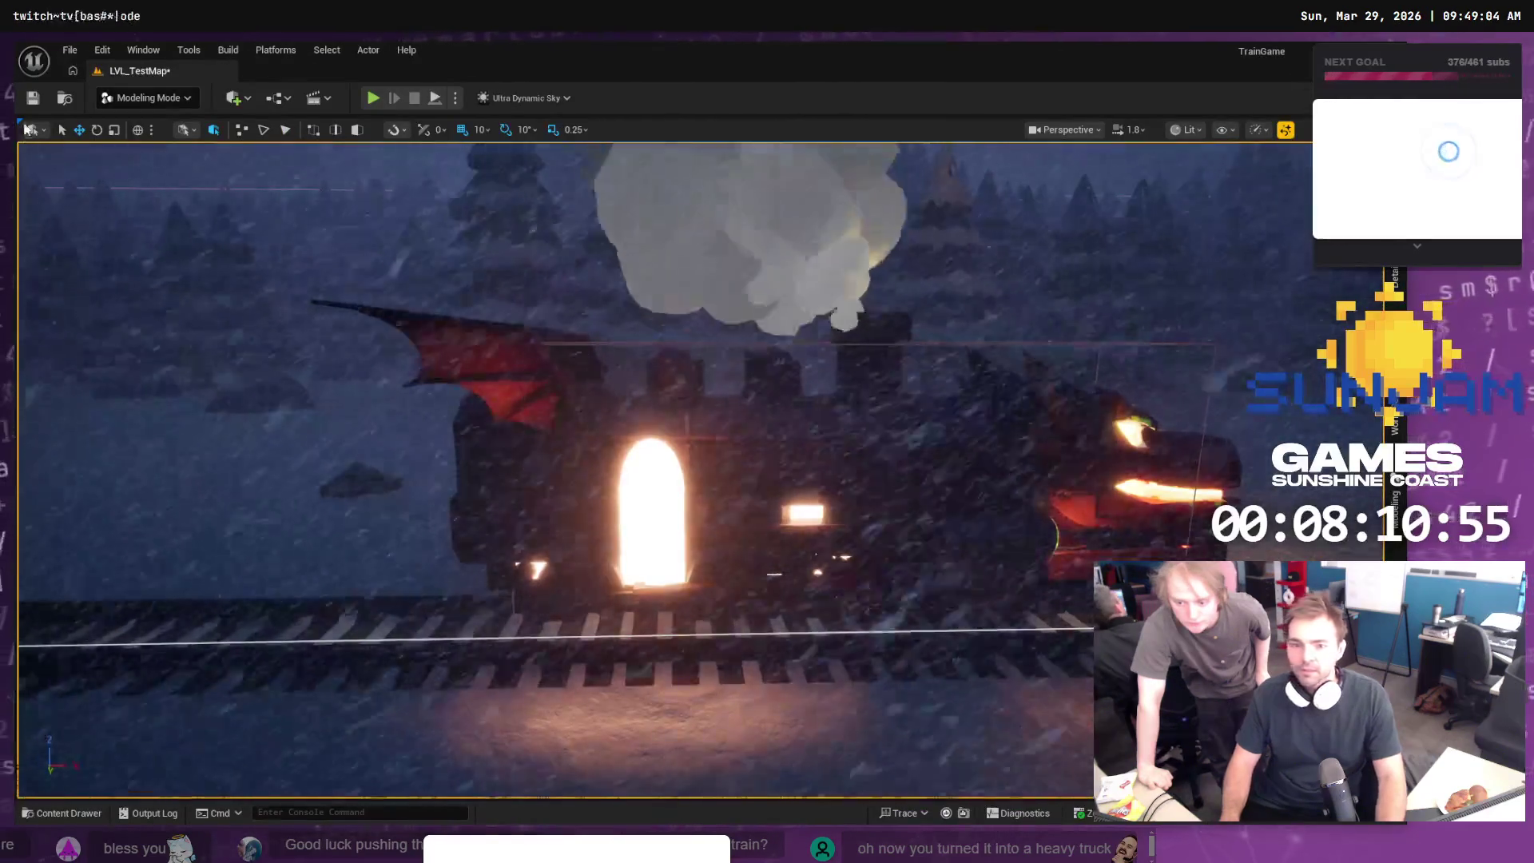
click(373, 98)
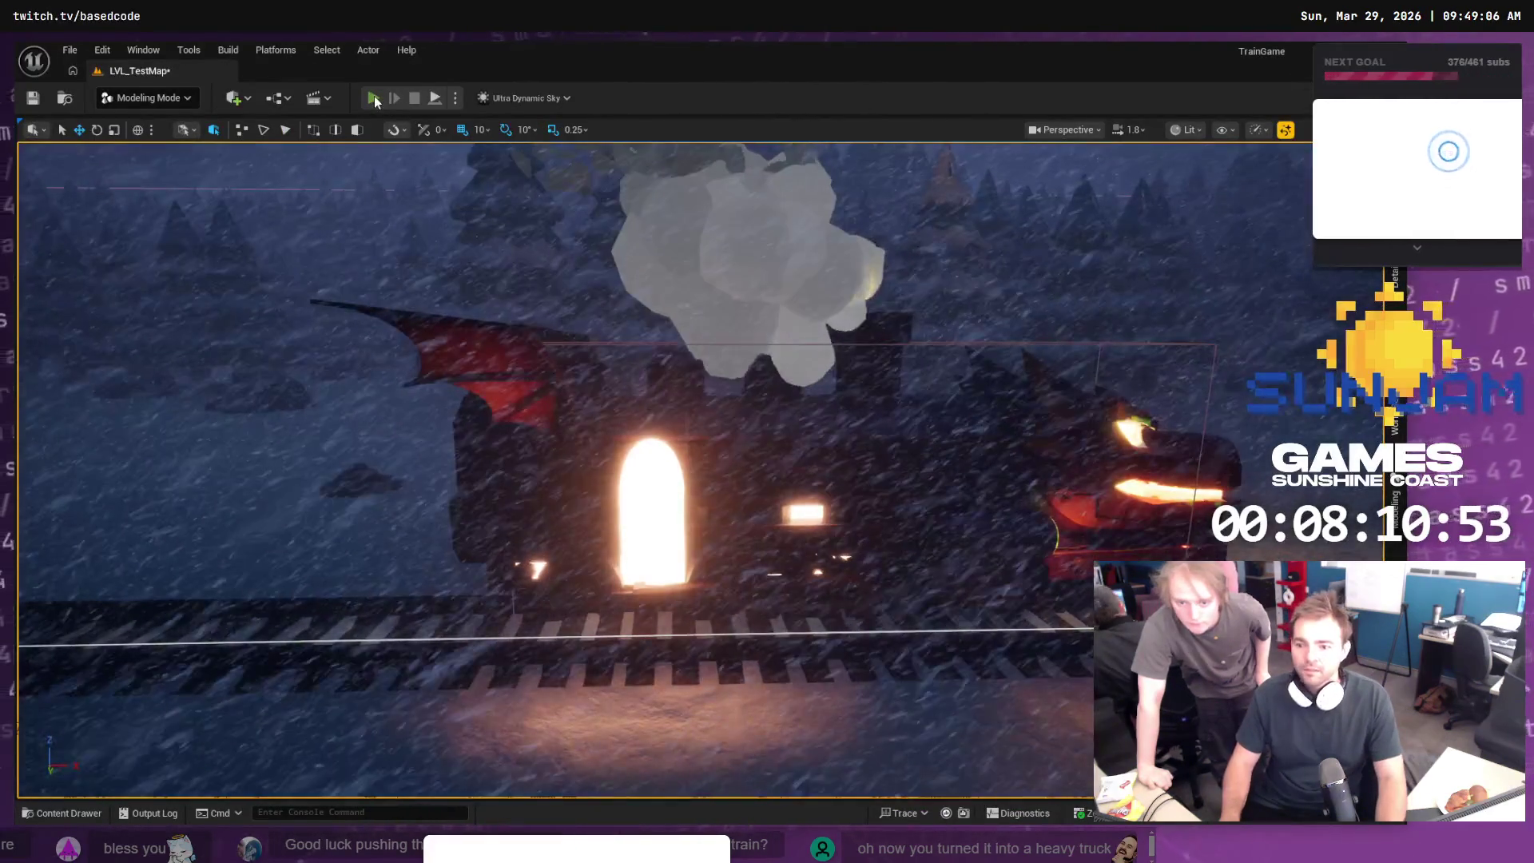
click(789, 223)
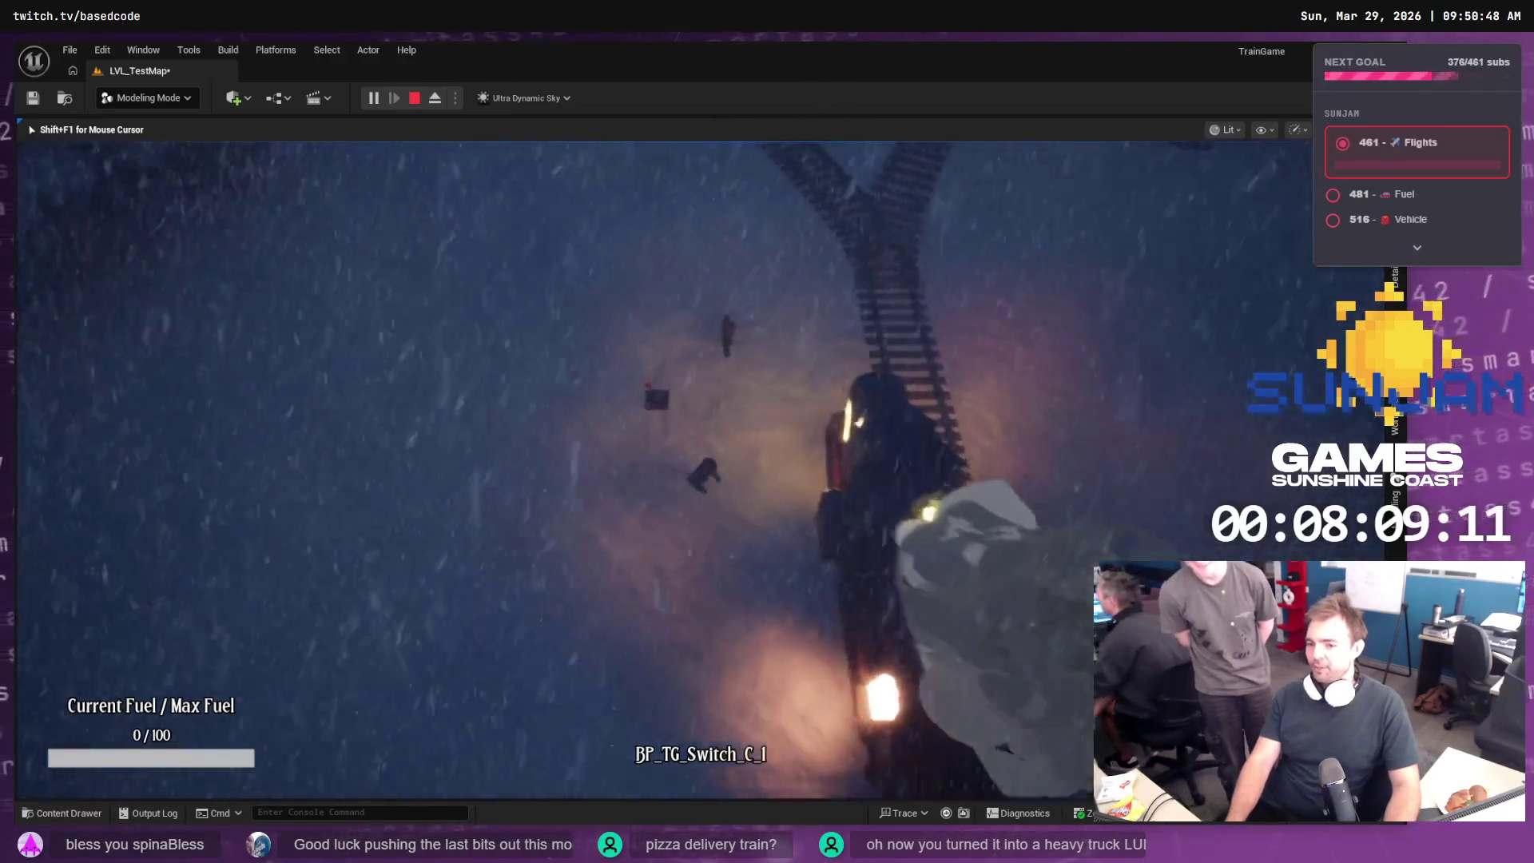
key(Escape)
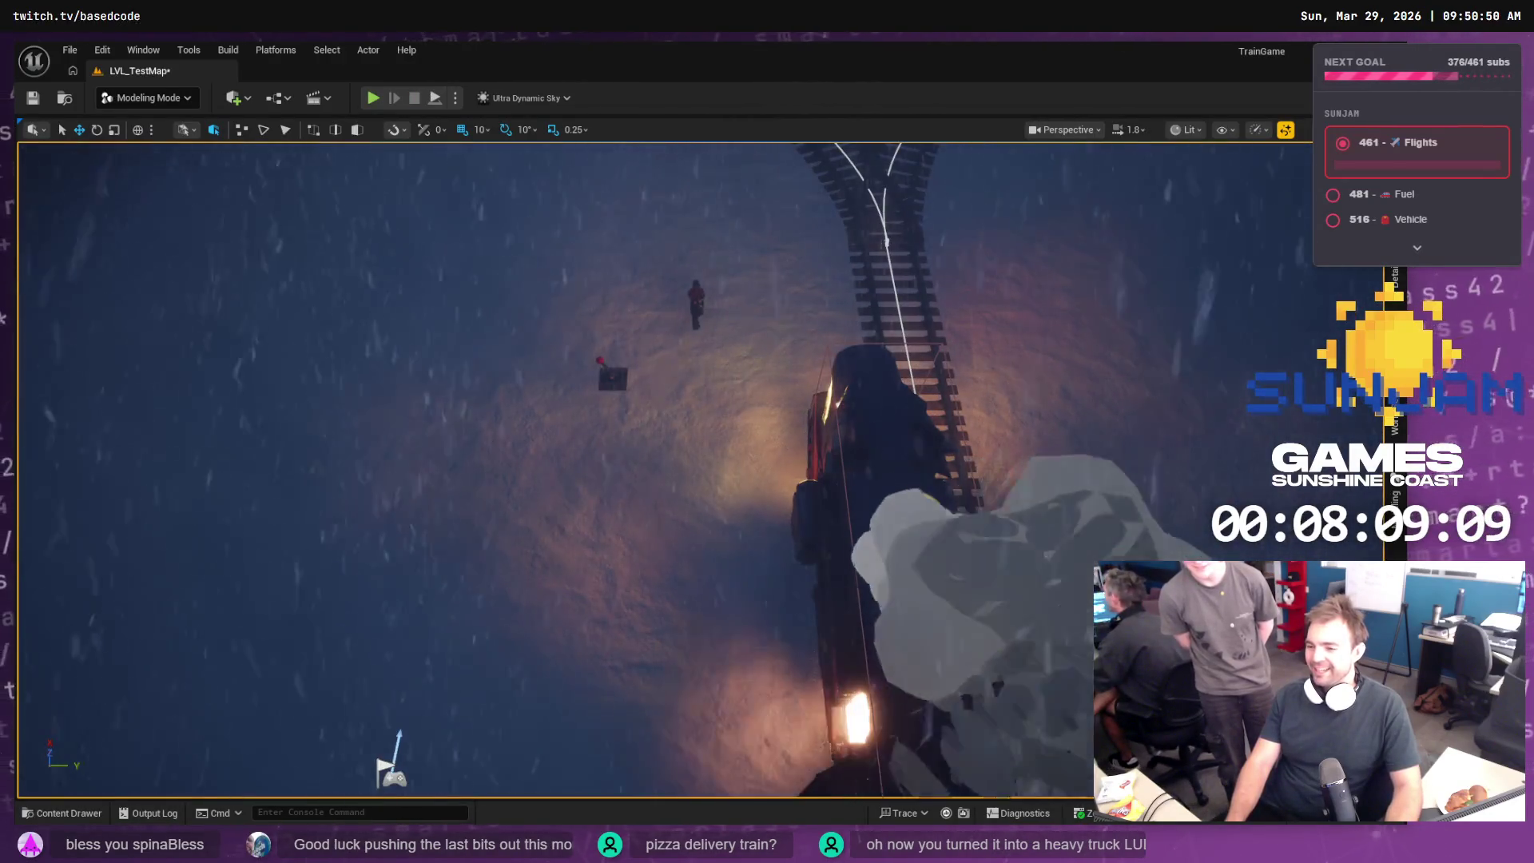
- Frame the selected train actor in the snowy level, then return to the carriage model in Blender
key(f)
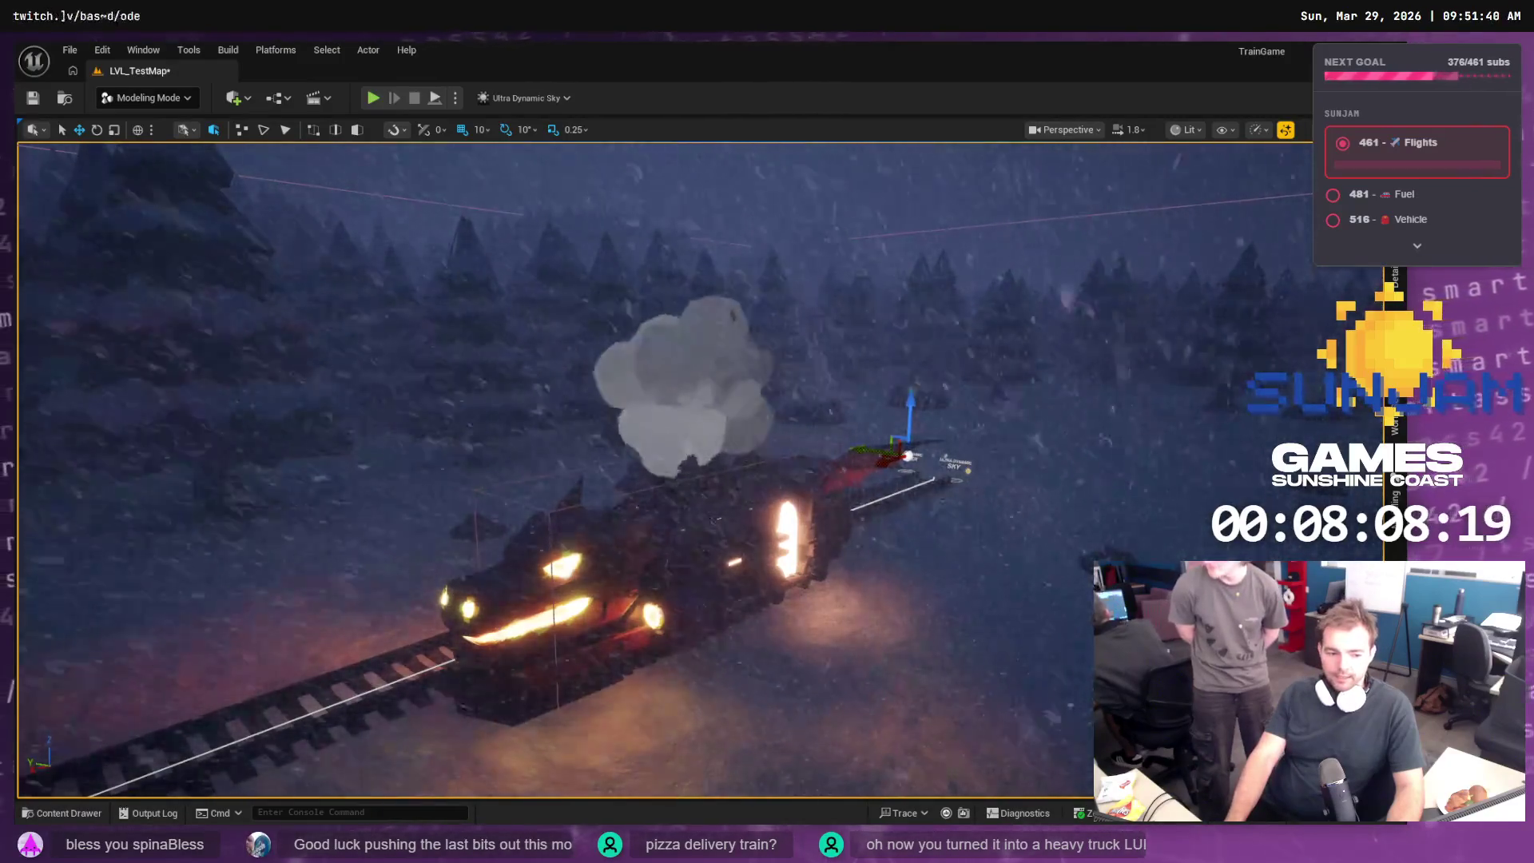
key(alt+Tab)
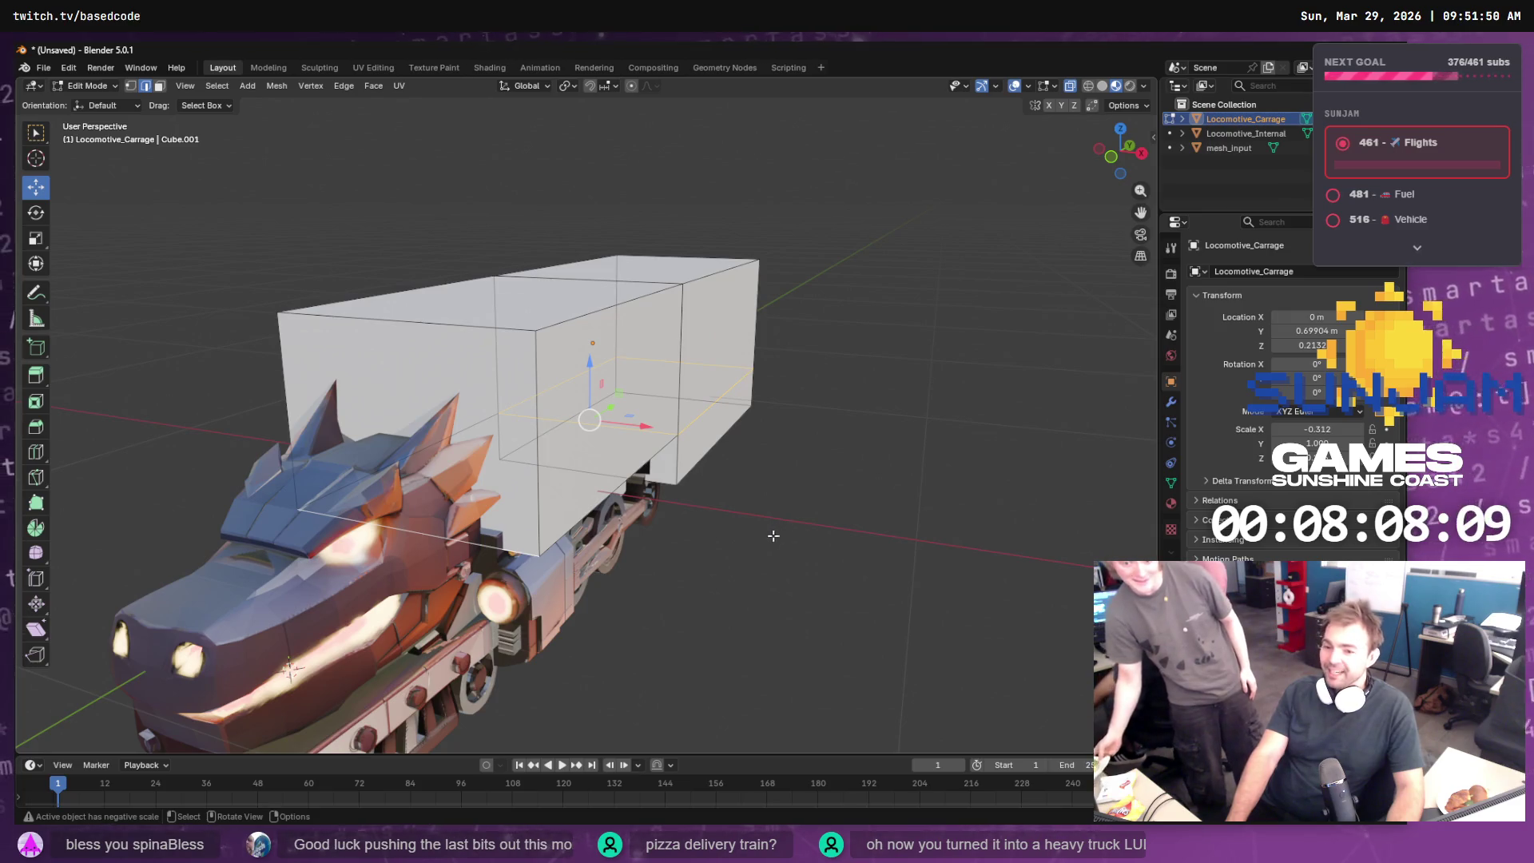
- Orbit the Blender viewport to see the carriage side-on
drag(773, 535, 740, 537)
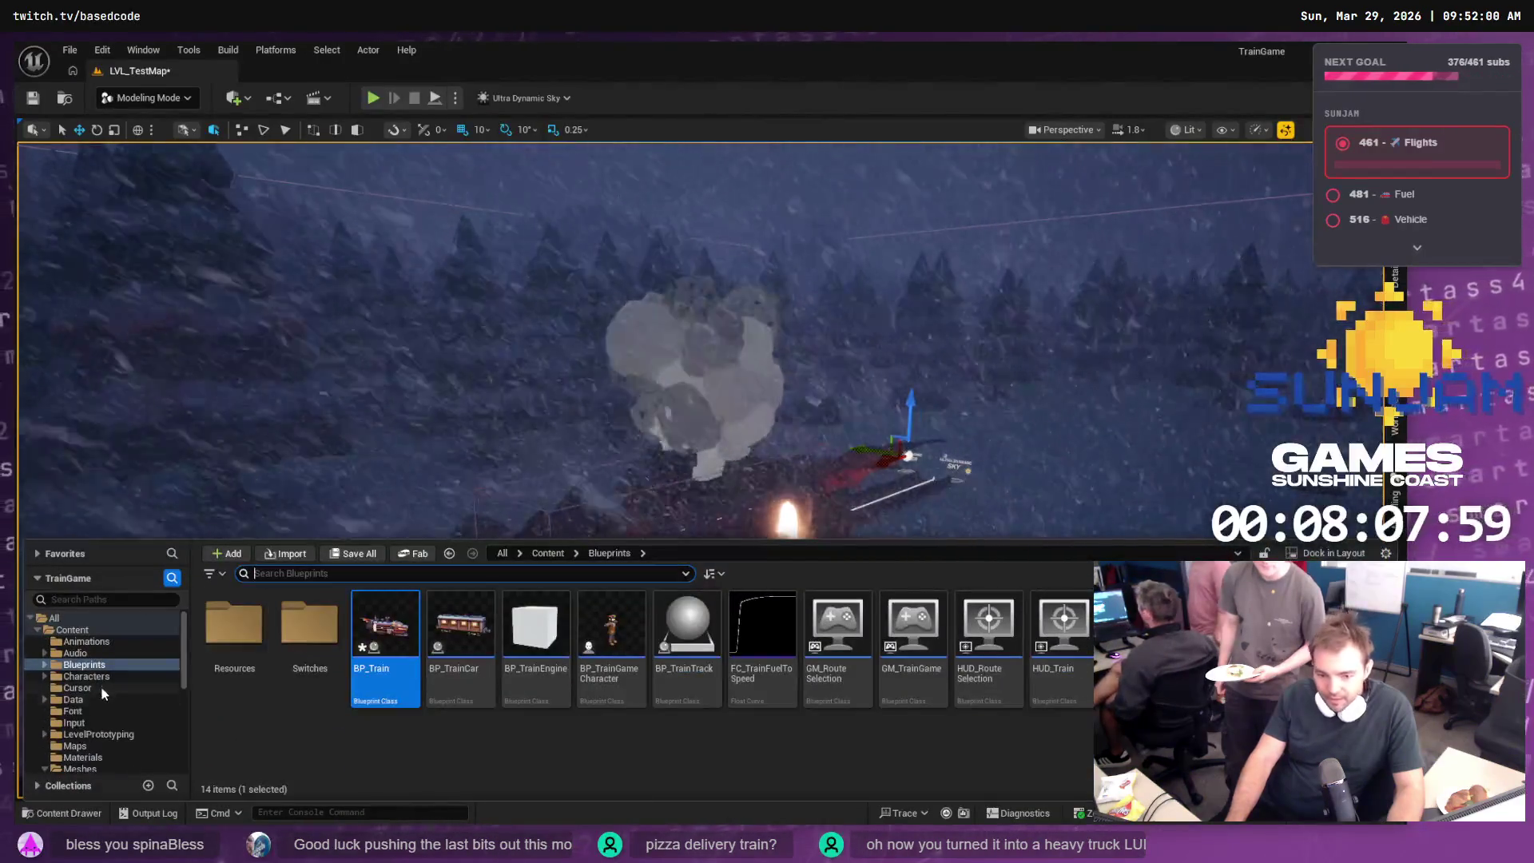
- Open BP_TrainGameCharacter from the Blueprints folder and show its Viewport preview
double_click(56, 665)
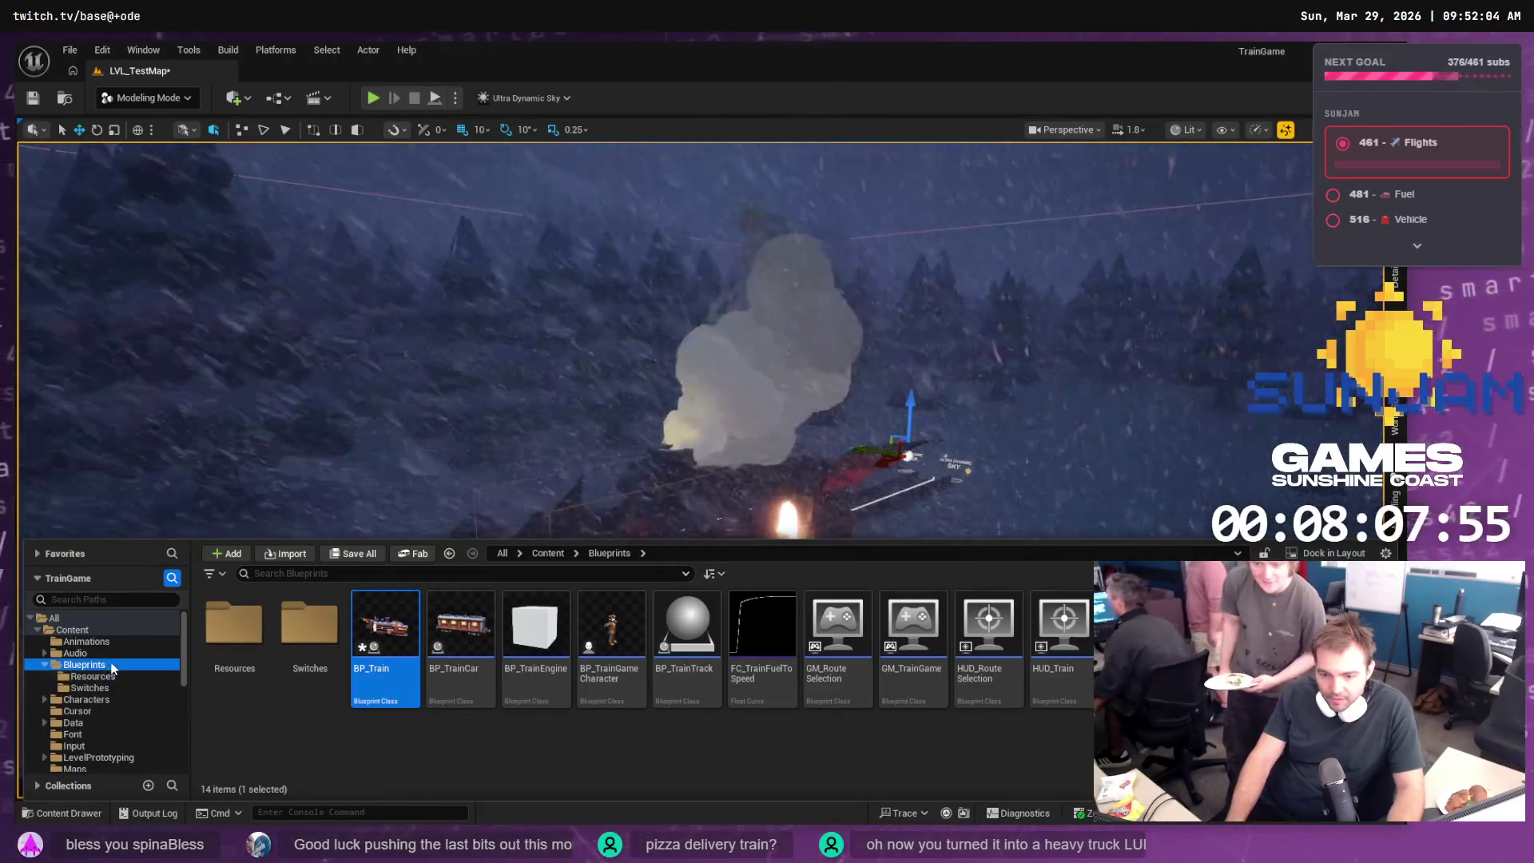
double_click(637, 651)
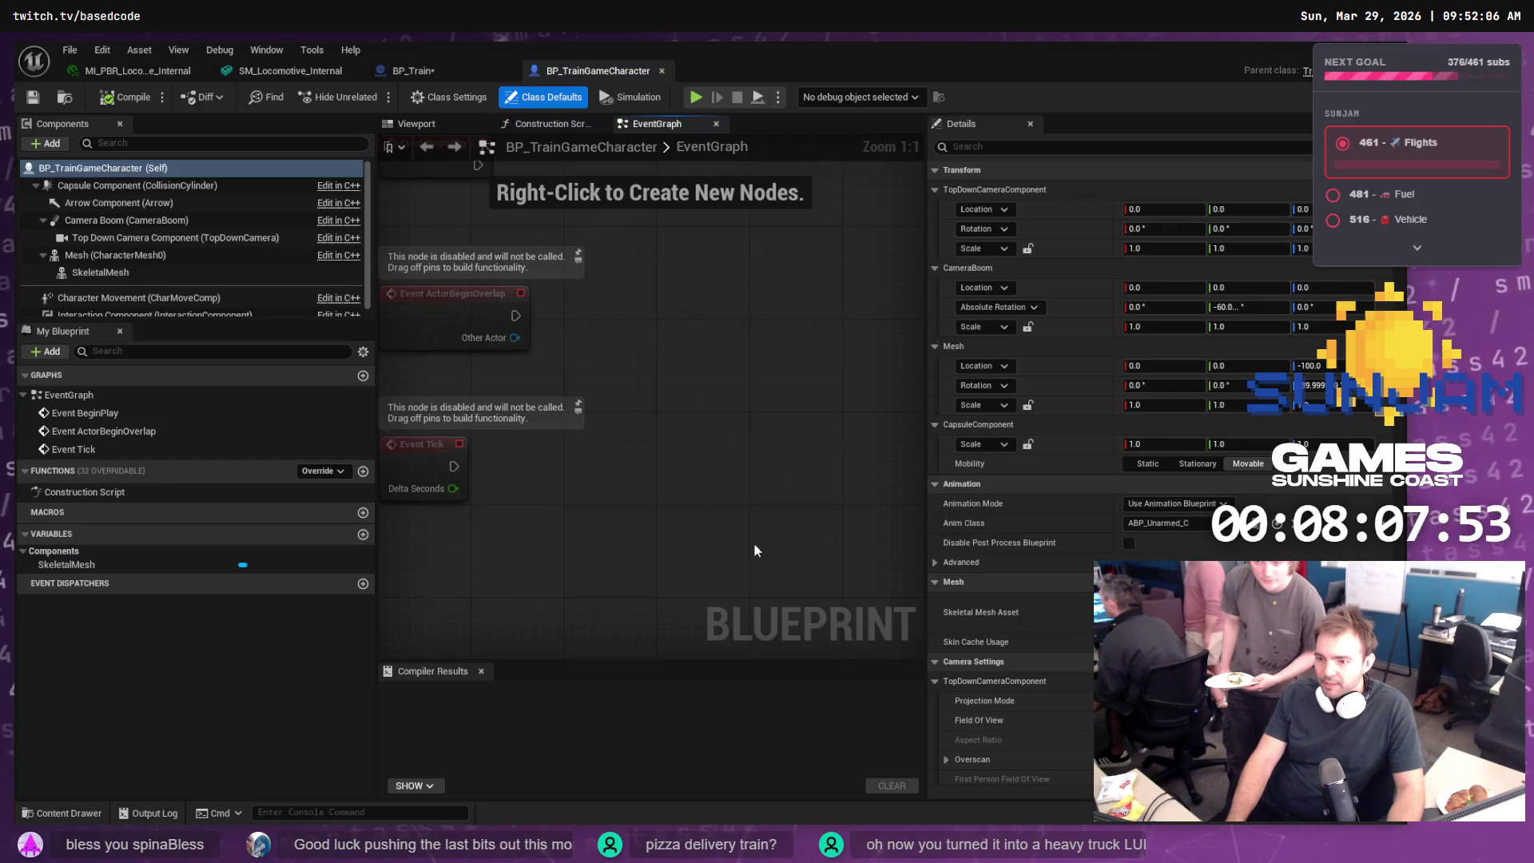
click(414, 125)
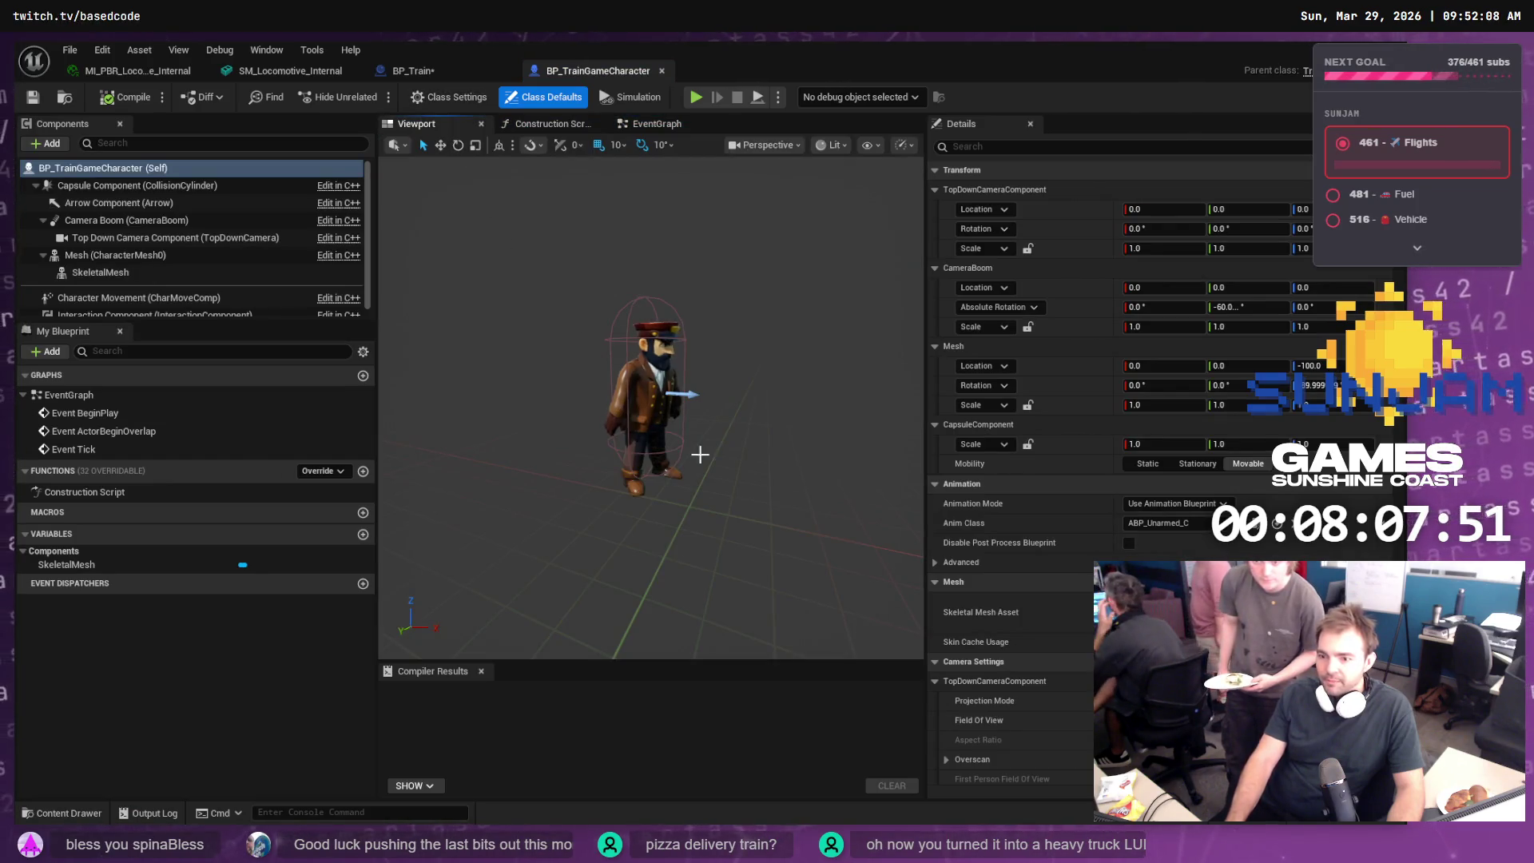
- Orbit and zoom around the character model, close the blueprint, and return to Blender
mouse_move(747, 469)
mouse_down()
mouse_move(779, 470)
mouse_move(763, 470)
mouse_move(763, 495)
mouse_move(731, 462)
mouse_up()
key(f)
scroll(651, 408, up, 5)
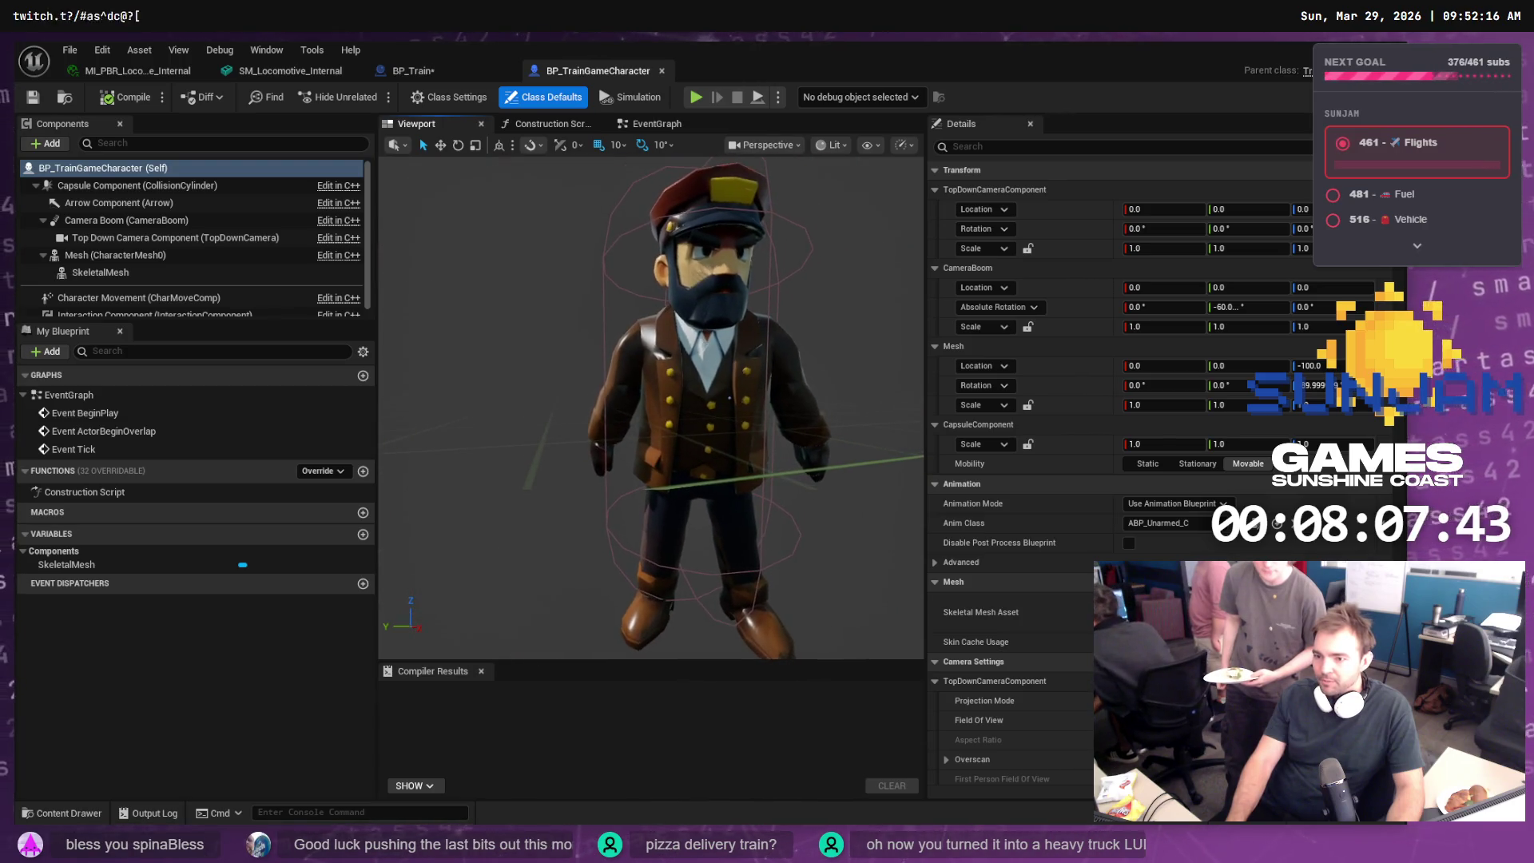
scroll(651, 408, down, 5)
drag(651, 408, 595, 399)
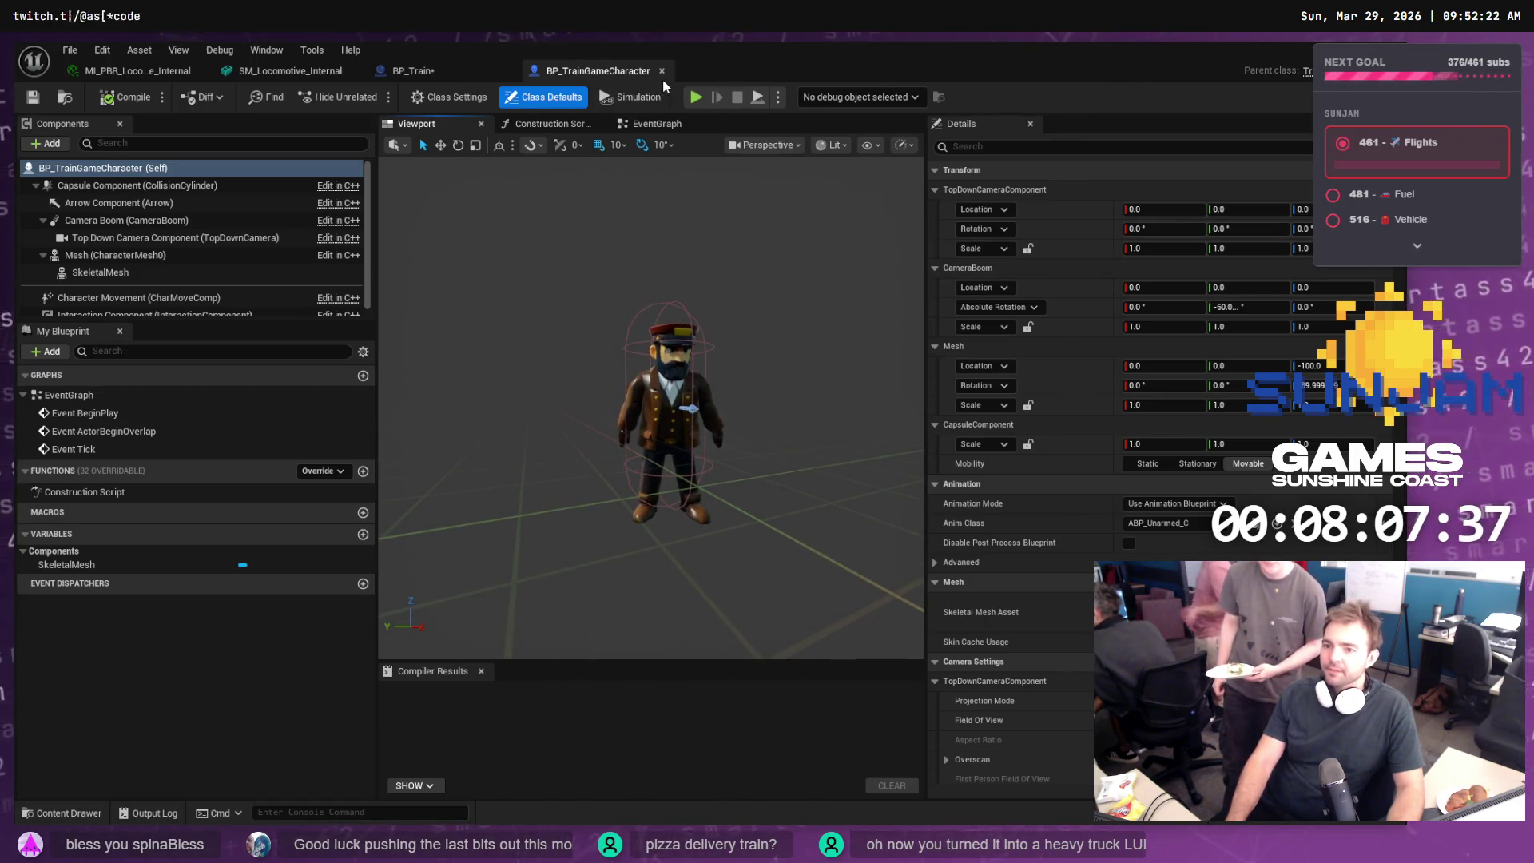
click(662, 71)
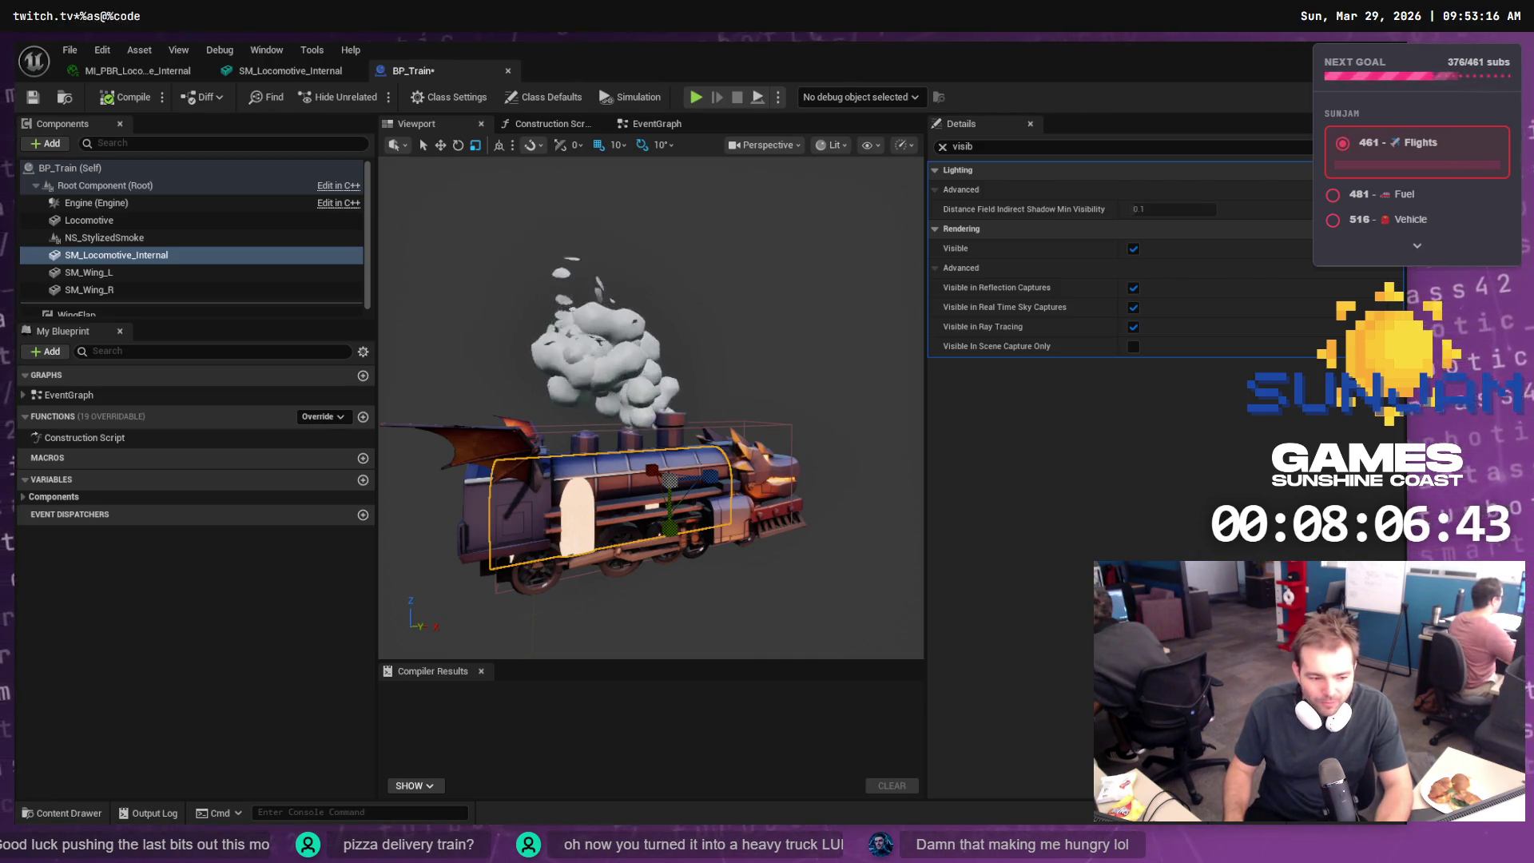
key(alt+Tab)
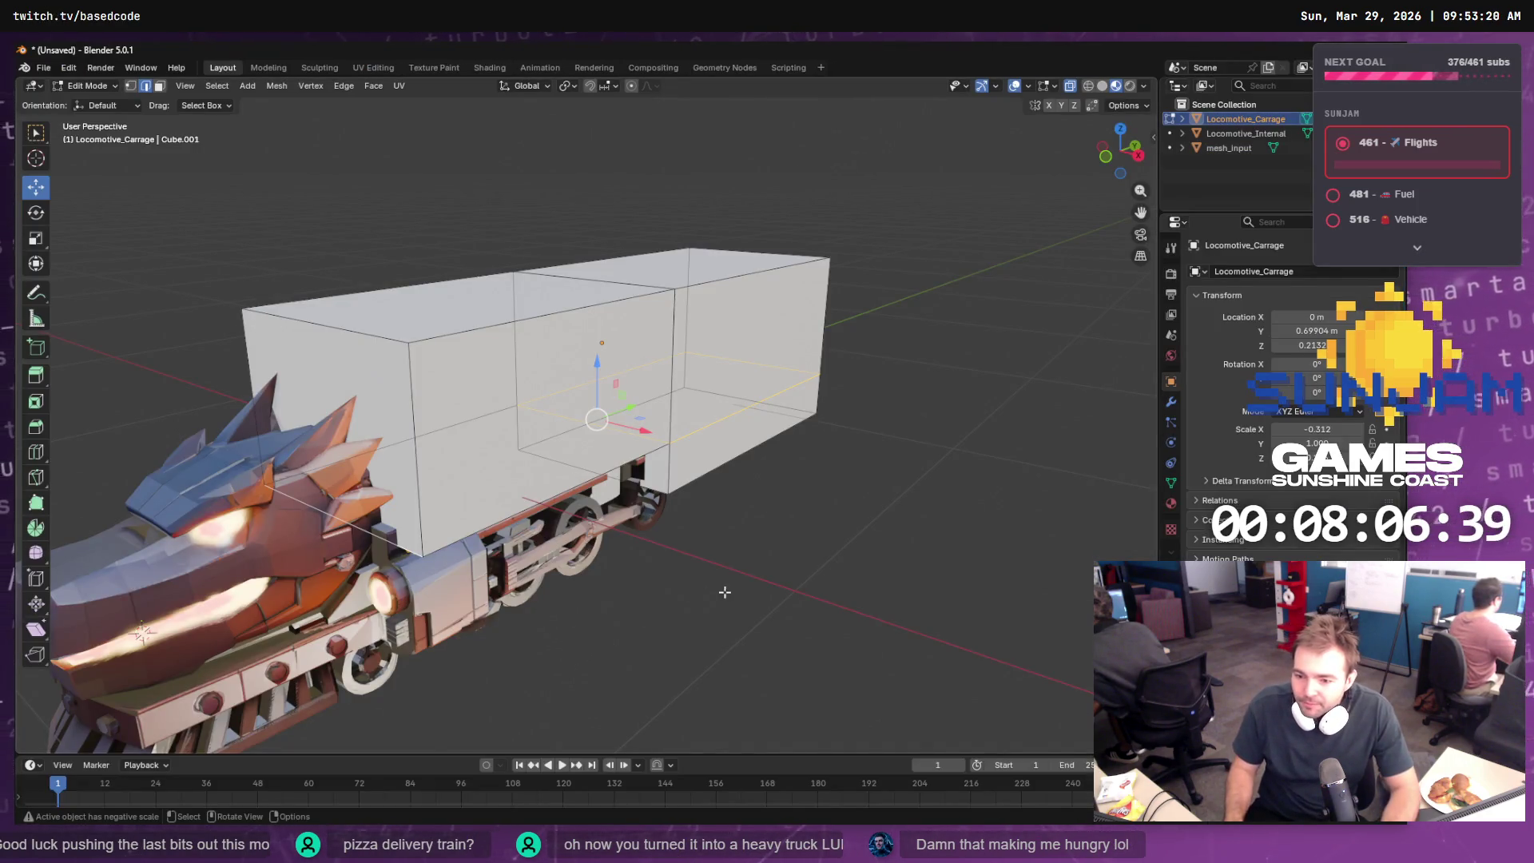
- Orbit to a side view and rename the mesh_input object to 'Locomotive' in the Outliner
drag(724, 592, 603, 564)
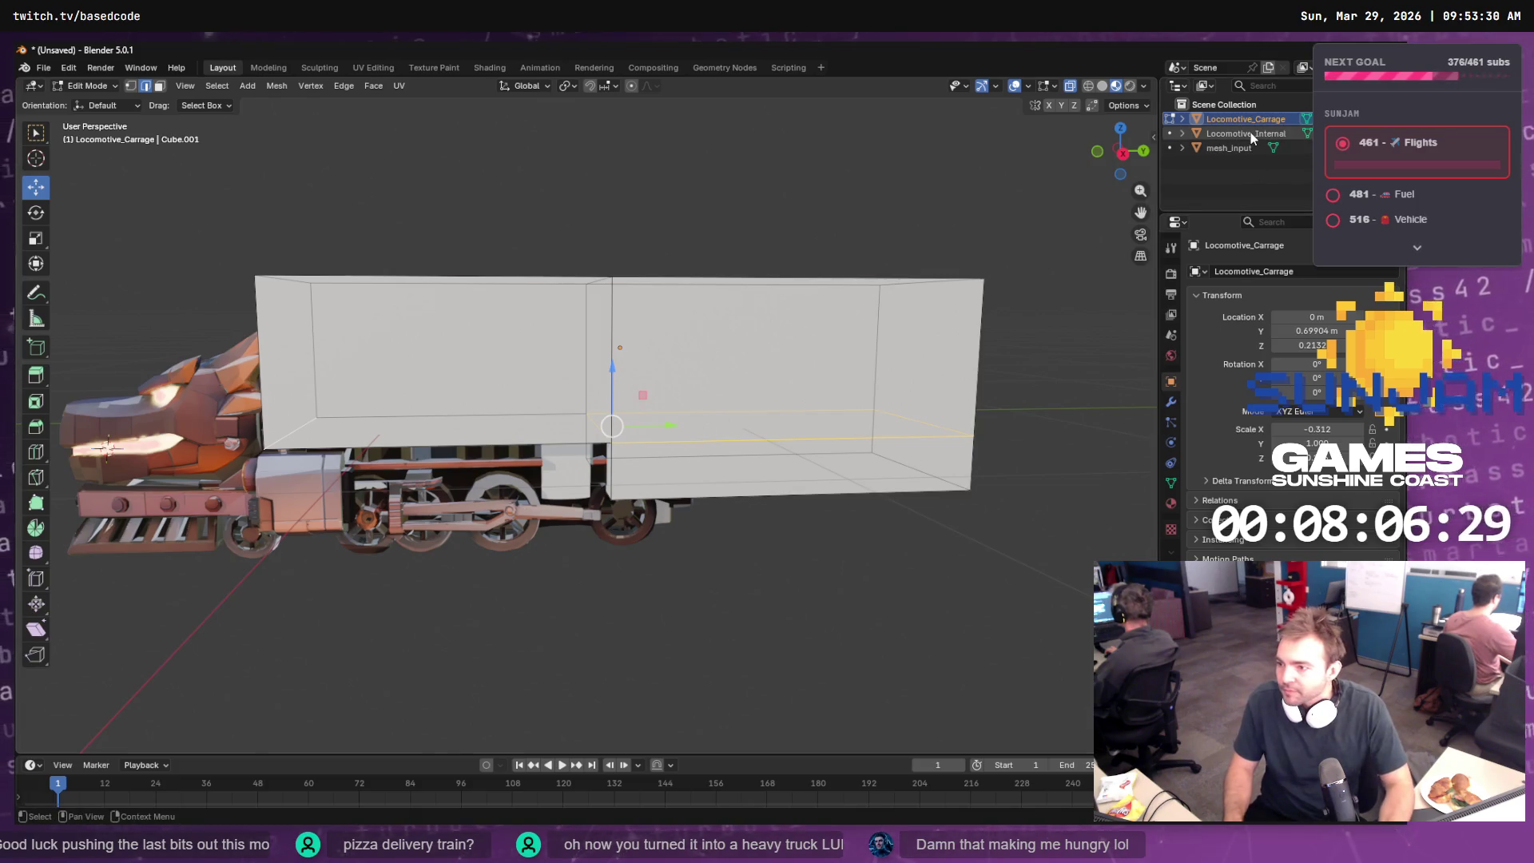
double_click(1230, 149)
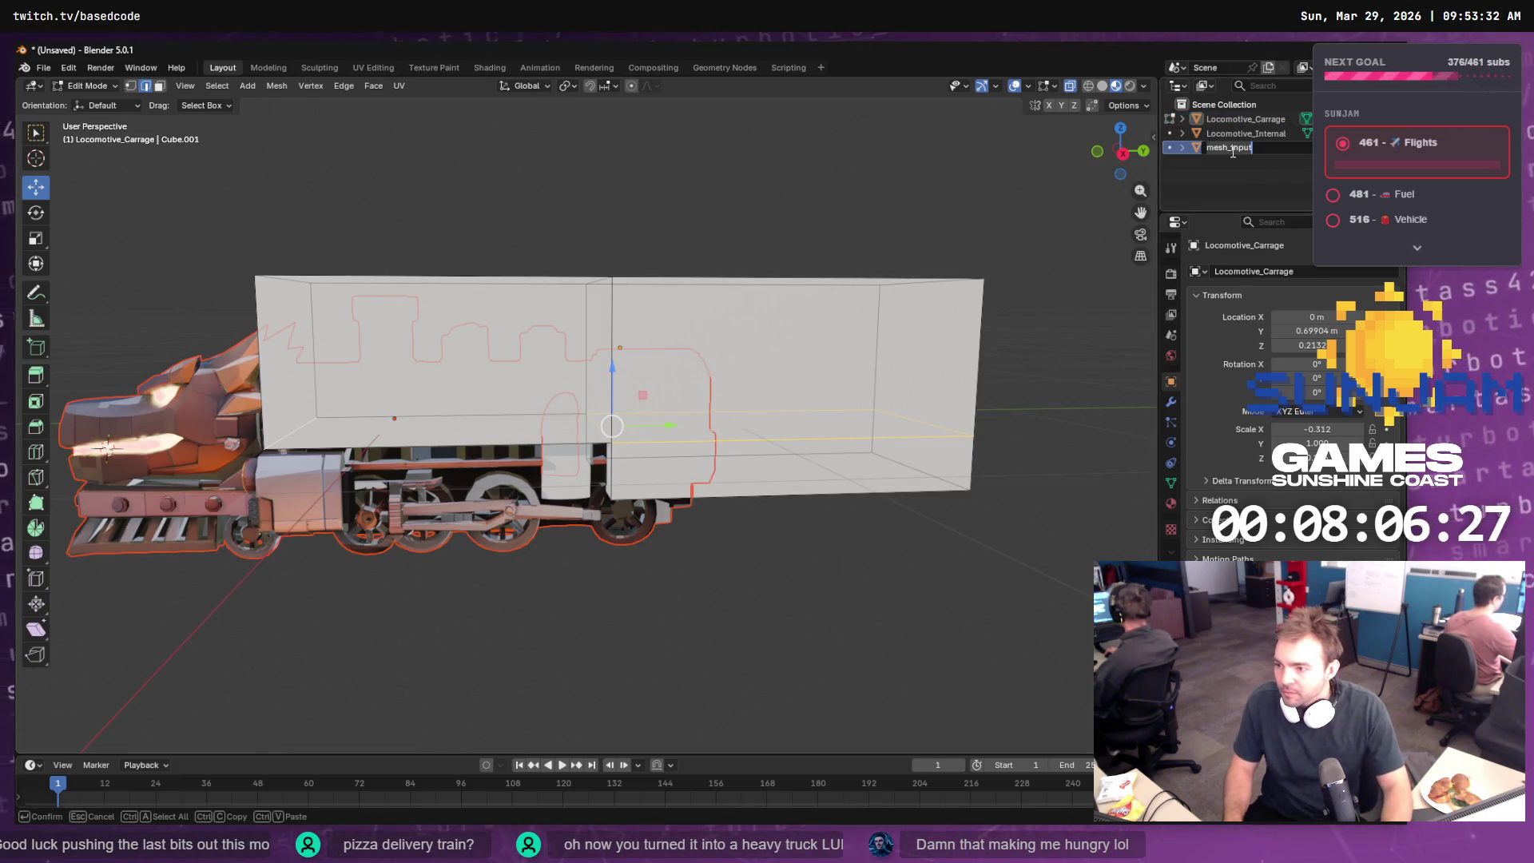
text(Locomot)
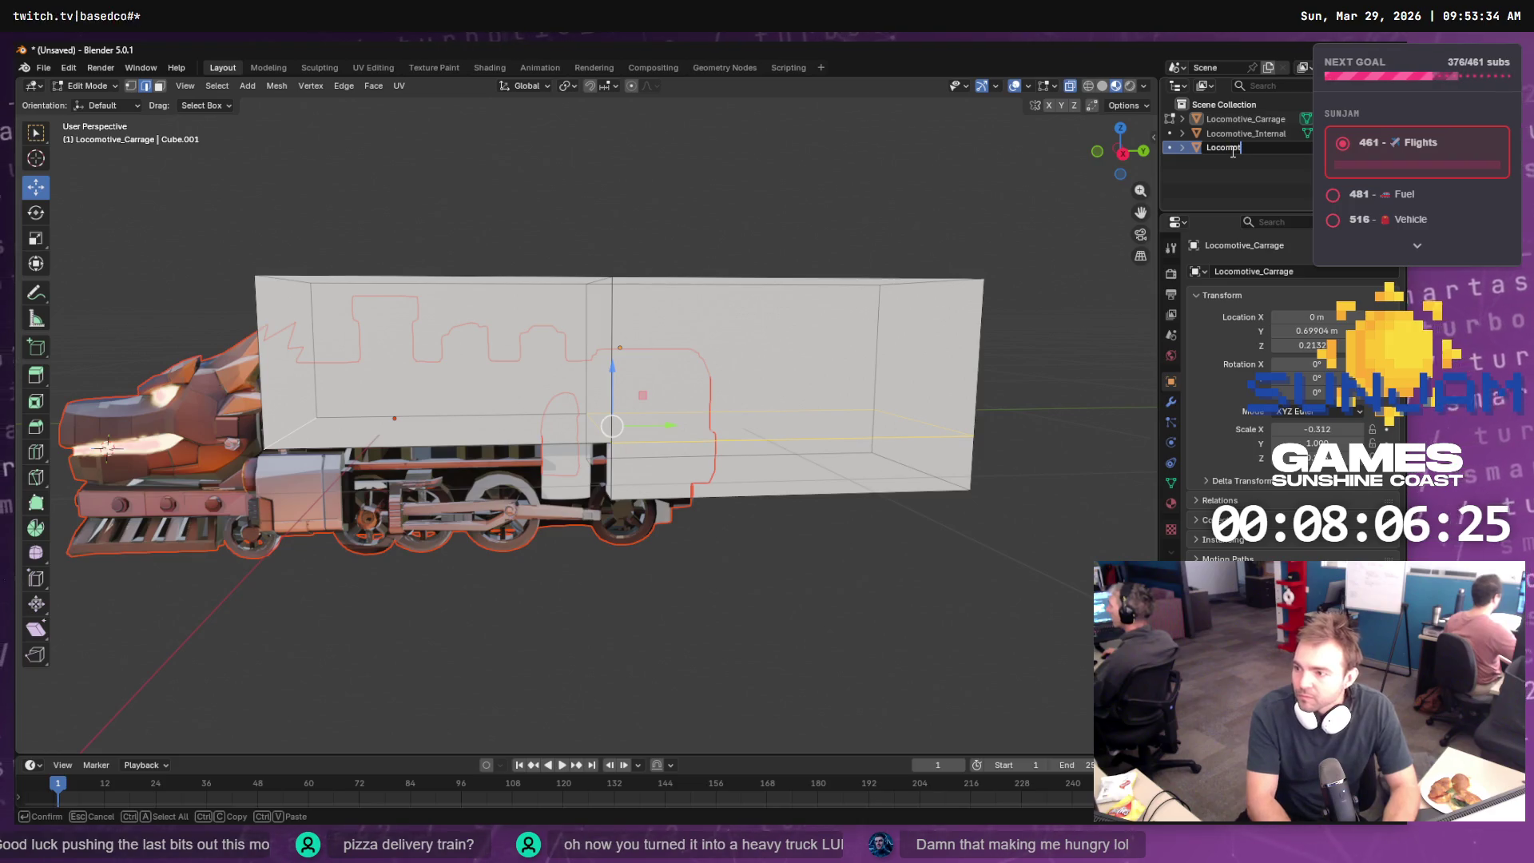
text(ive)
key(Return)
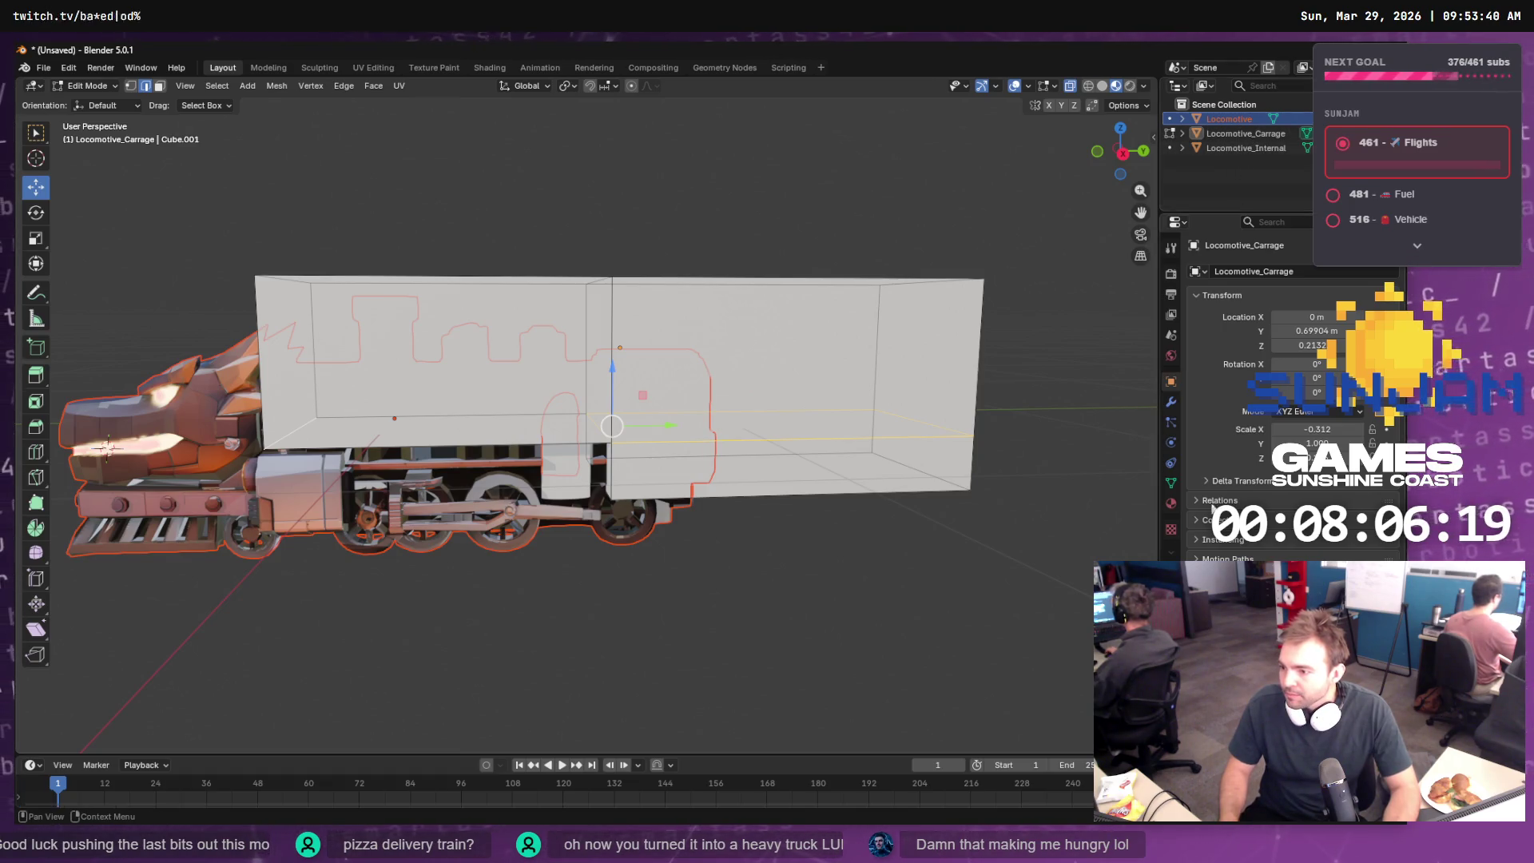
- Add a Boolean modifier to the carriage by searching 'bool'
click(1168, 407)
click(1264, 265)
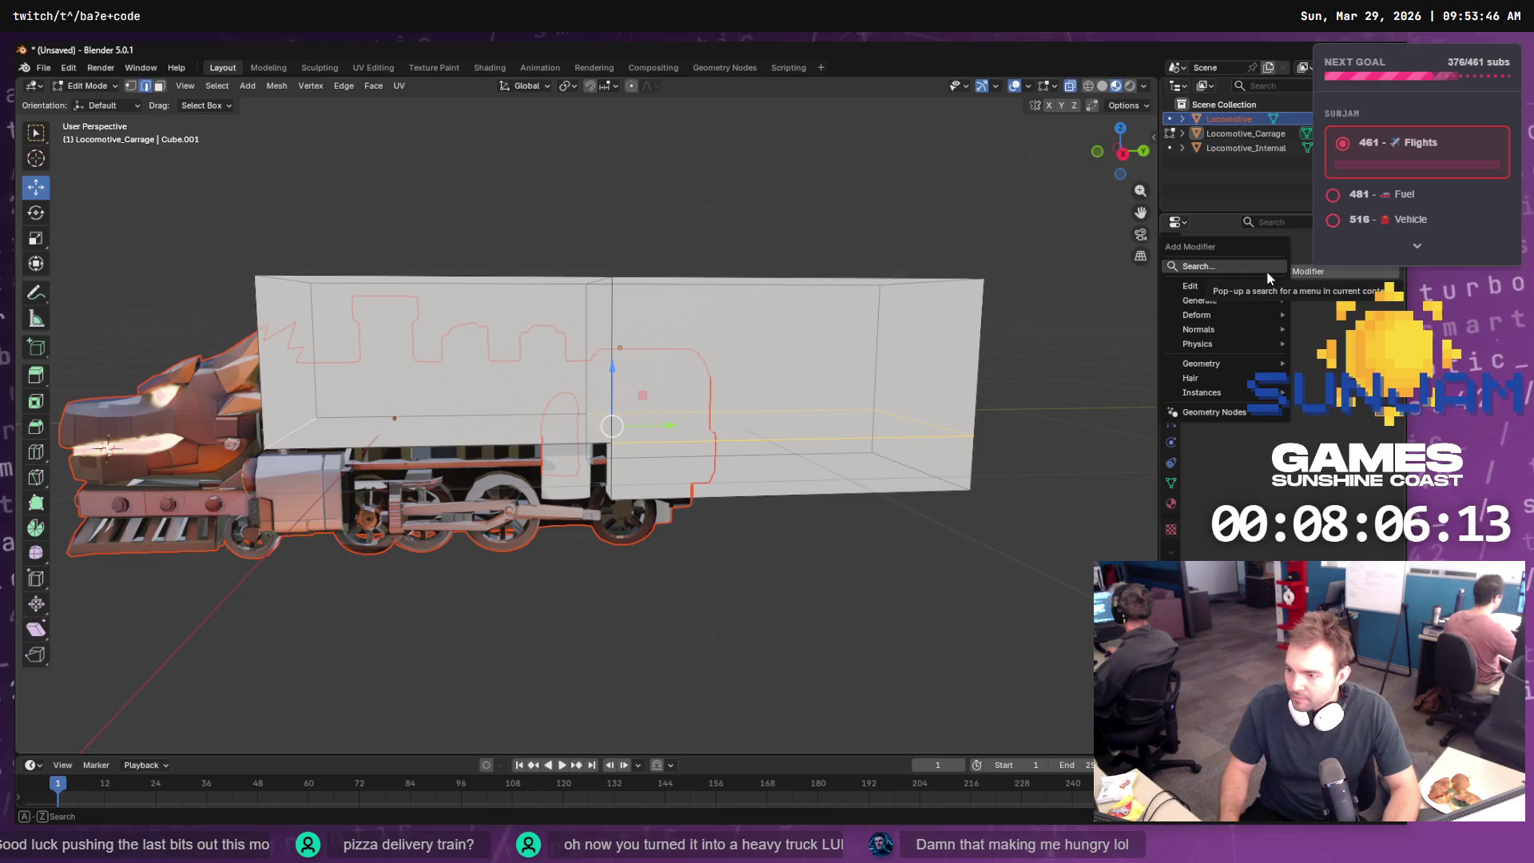
text(bool)
key(Return)
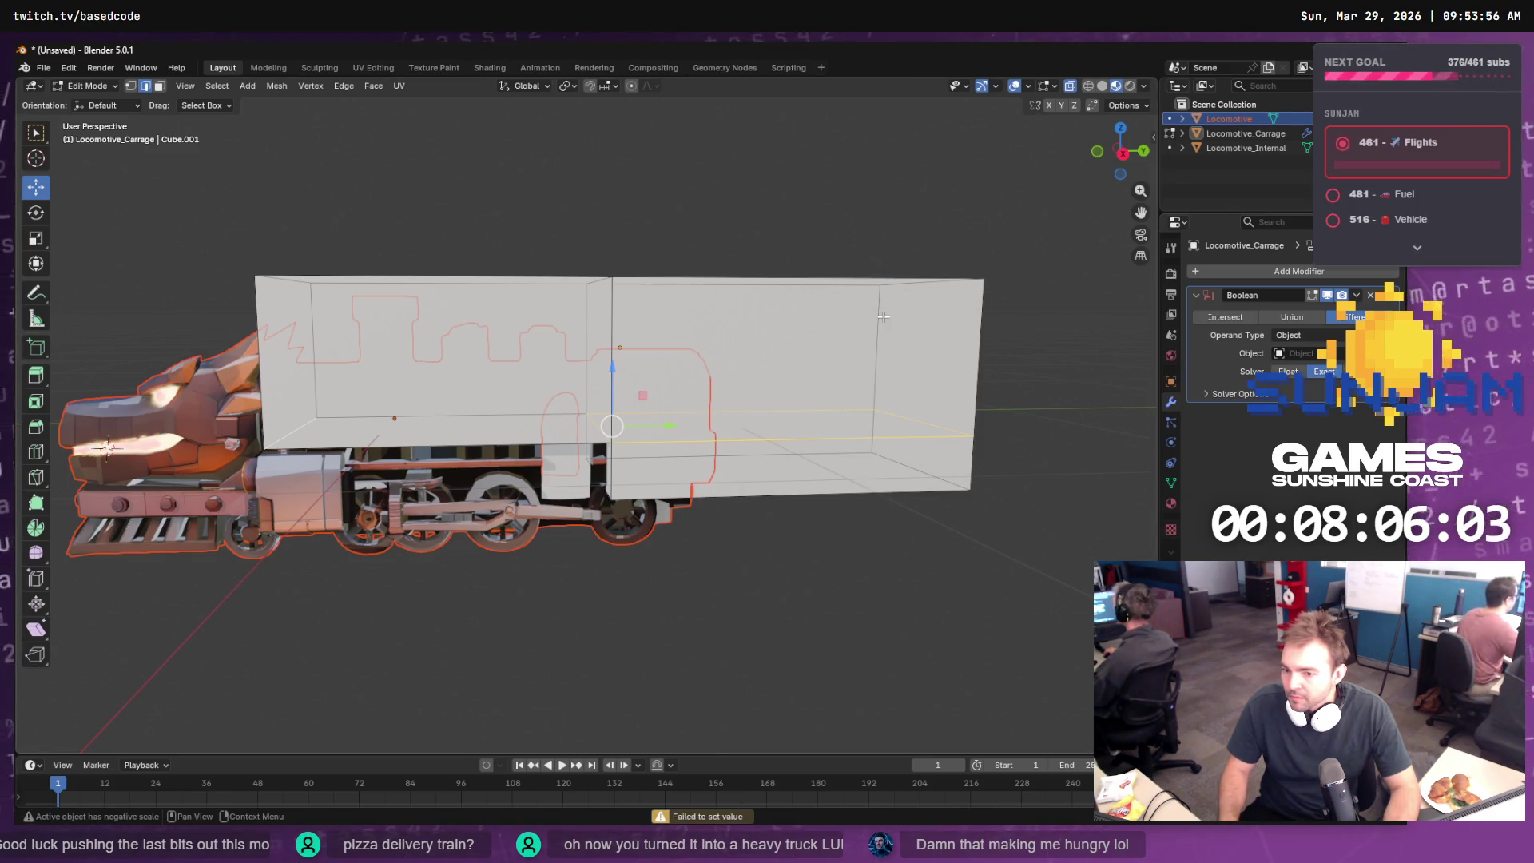
- Expand the Boolean solver options, try picking the target object, then return to Object Mode and select Locomotive
click(1237, 395)
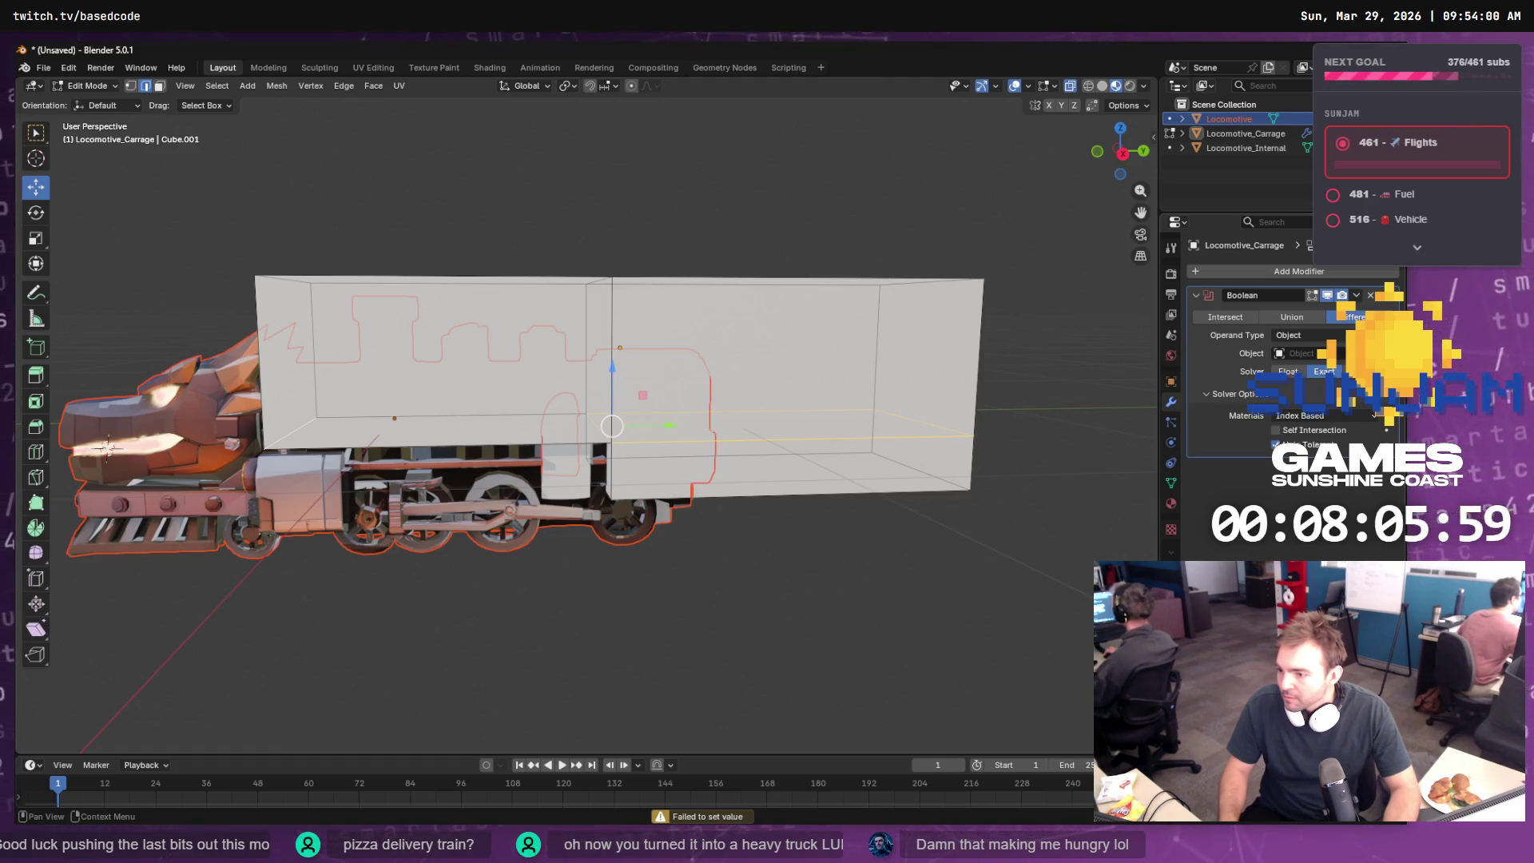
mouse_move(1103, 480)
mouse_down()
mouse_move(873, 503)
mouse_move(1070, 479)
mouse_up()
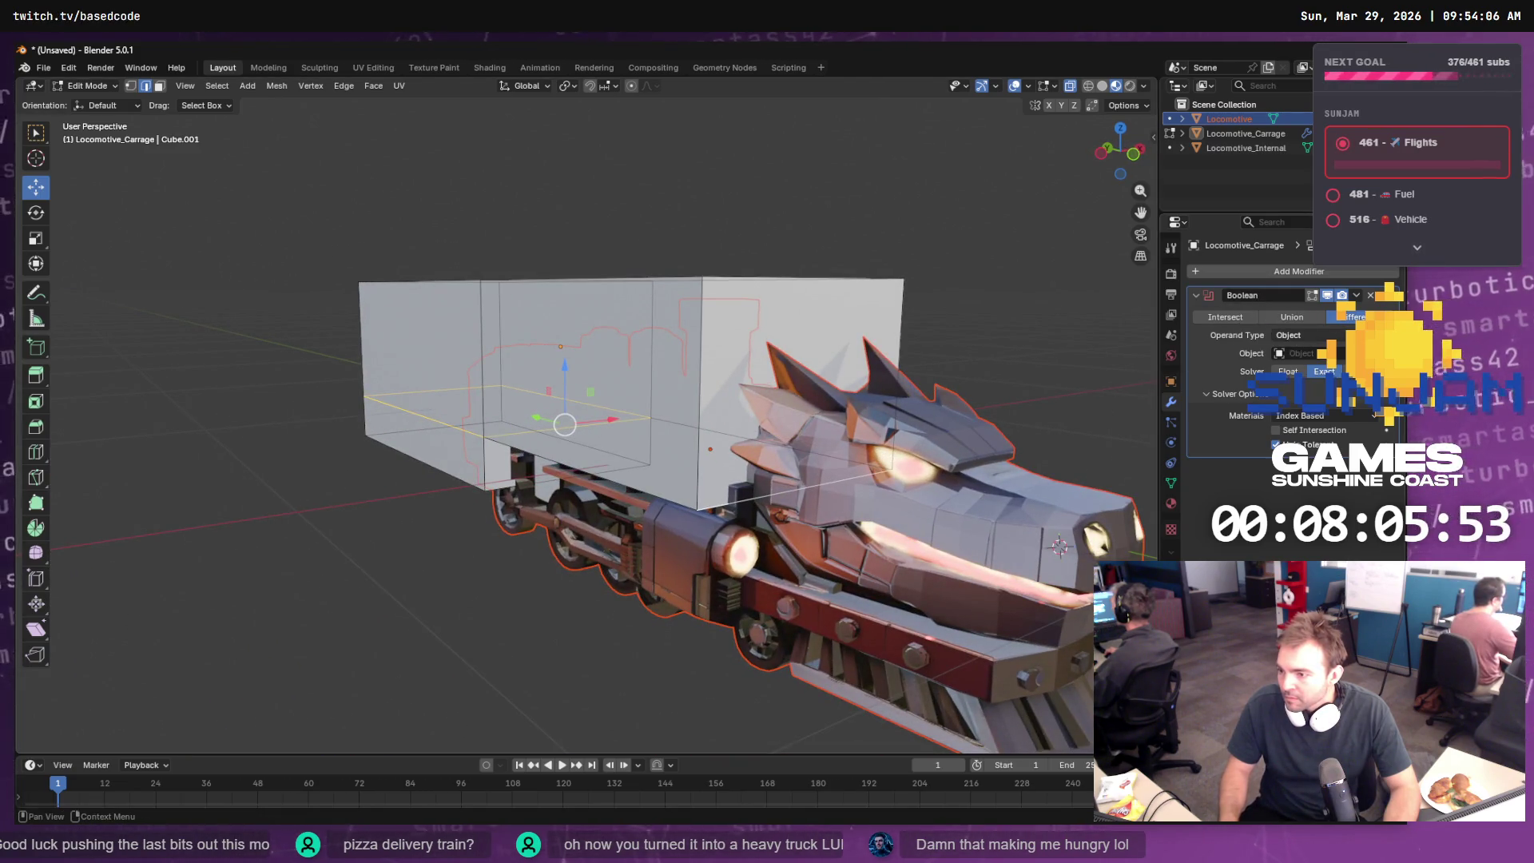
click(1376, 353)
click(879, 300)
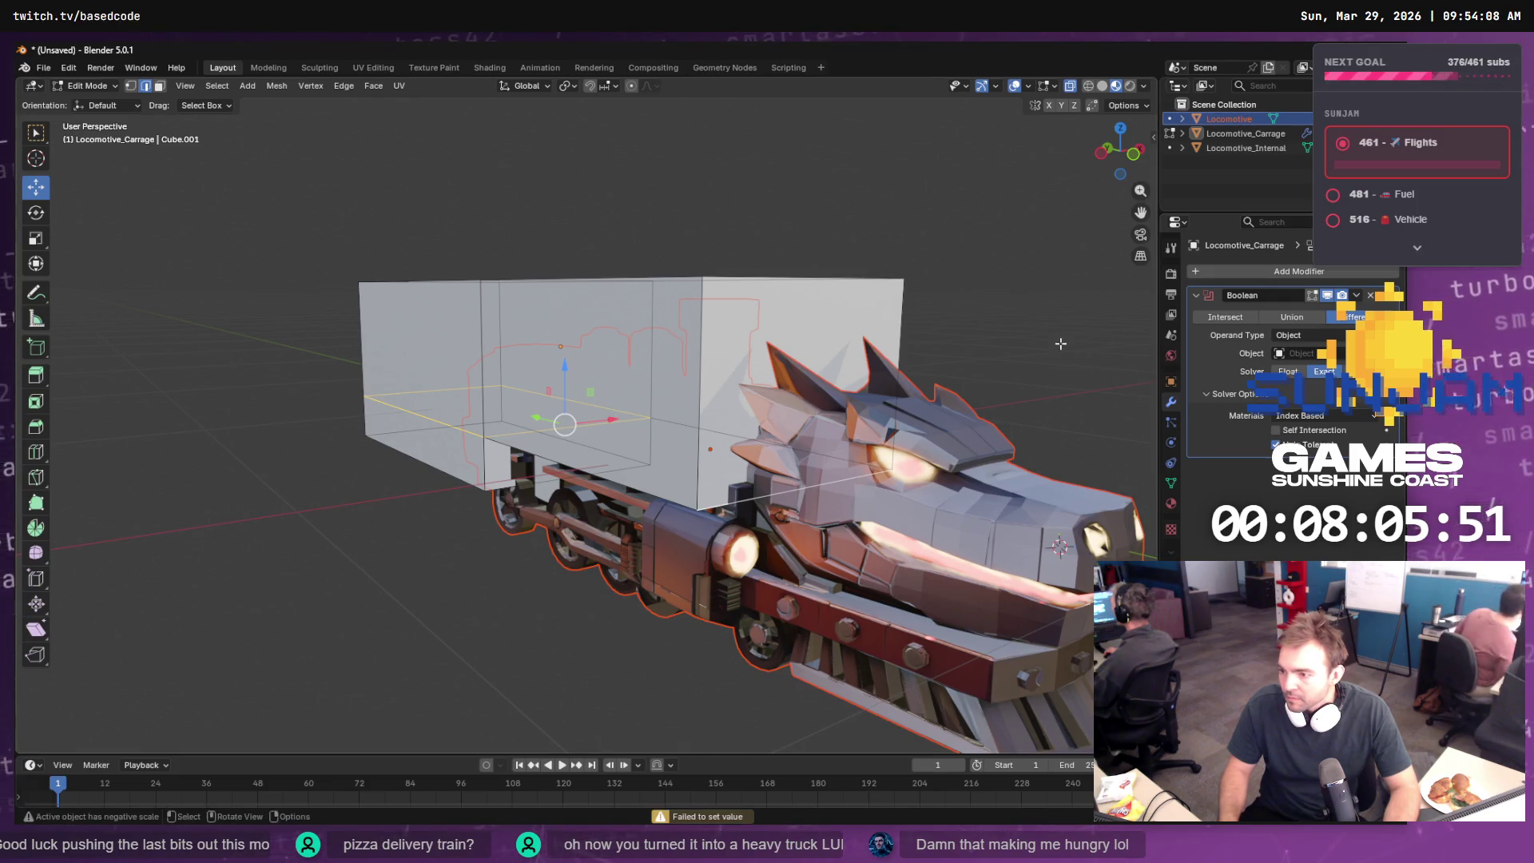
key(Tab)
click(947, 499)
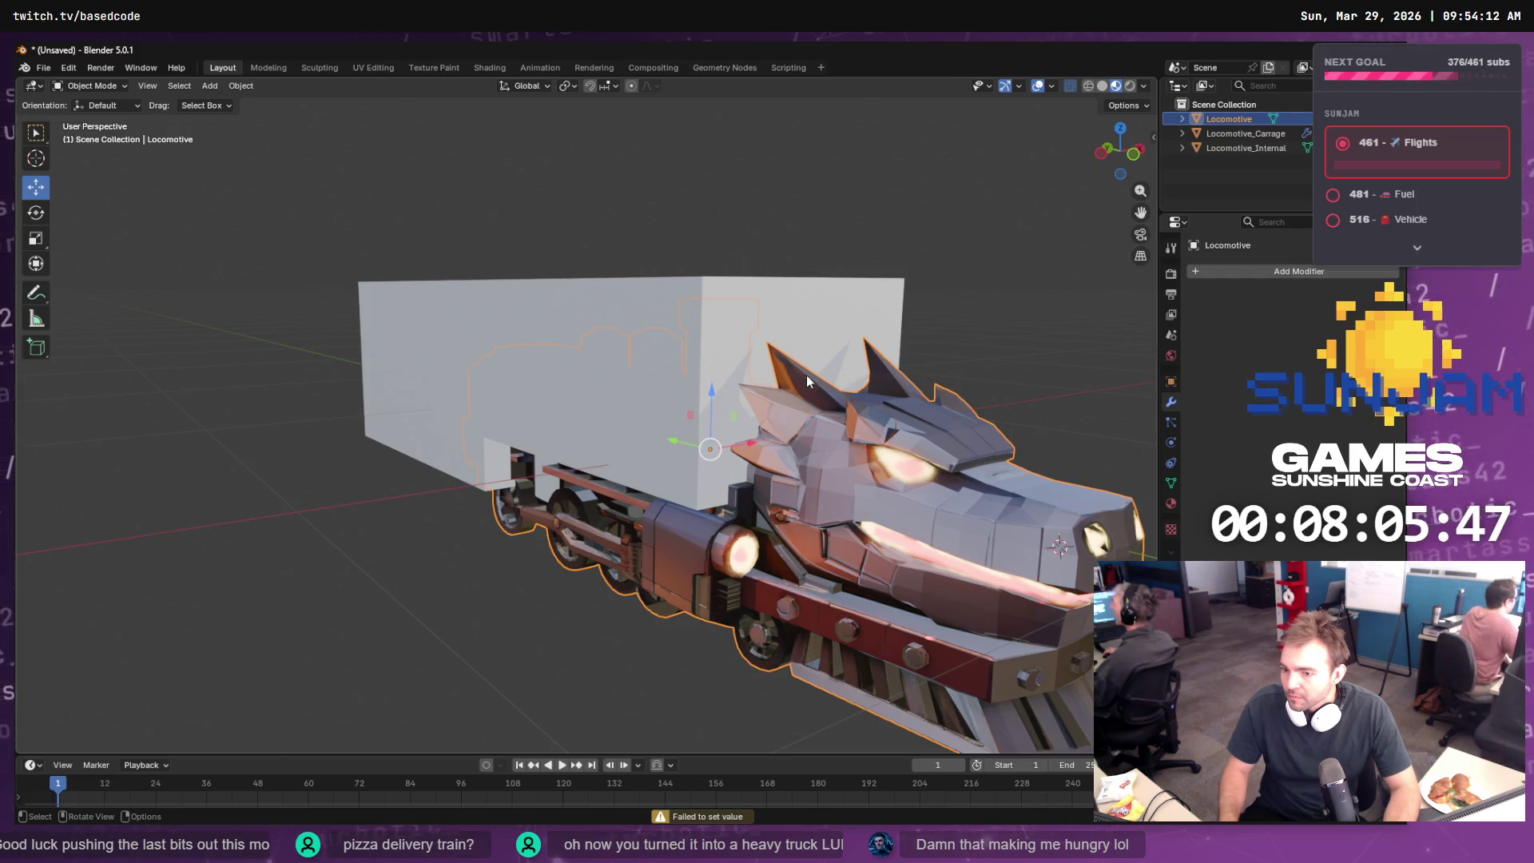
- Remove the carriage's Boolean modifier and select the Locomotive object
click(743, 299)
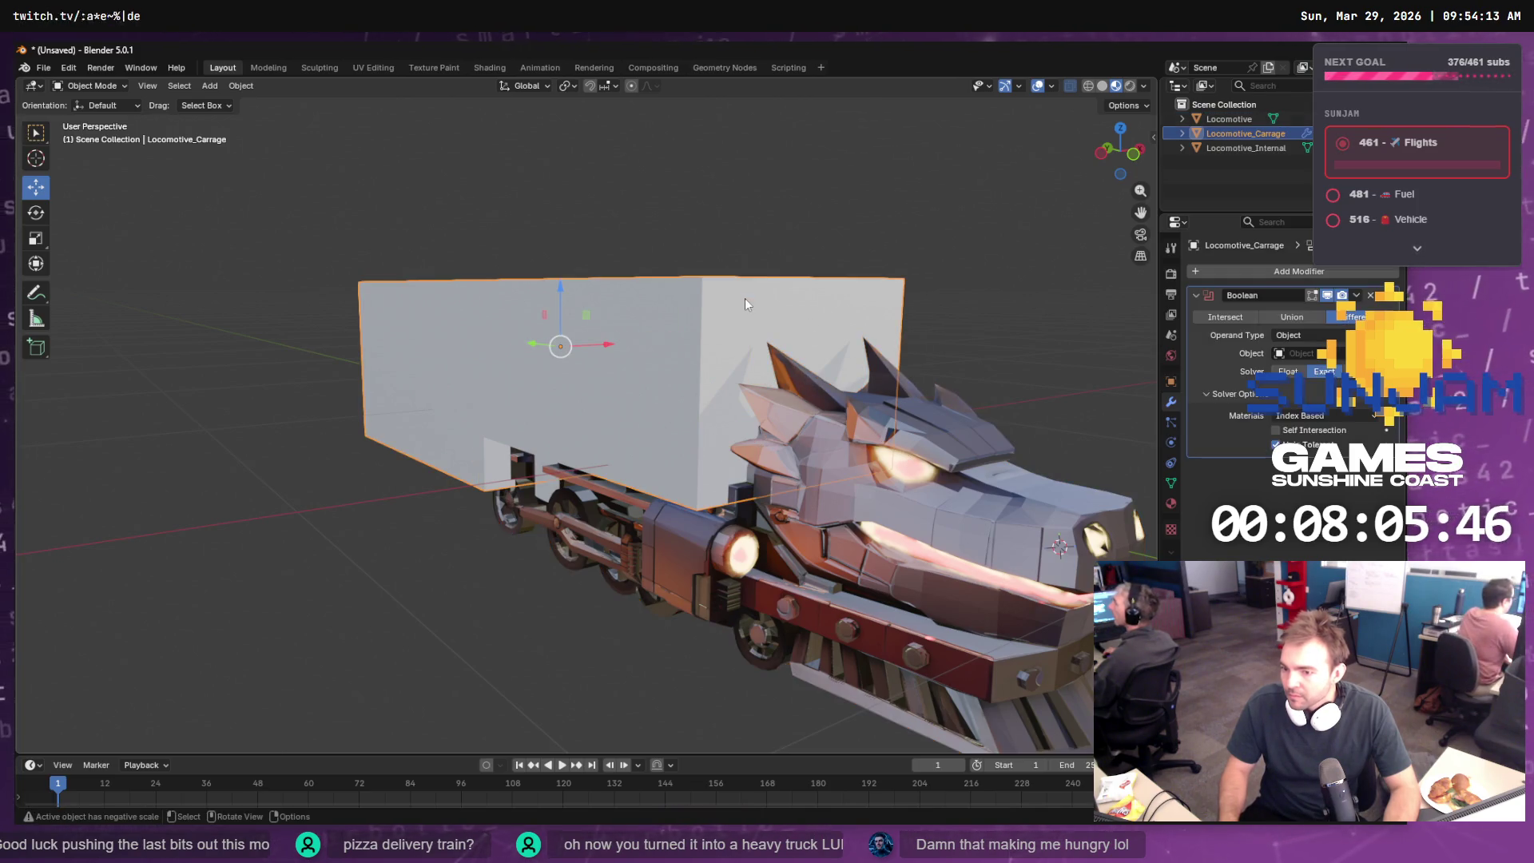
click(1369, 298)
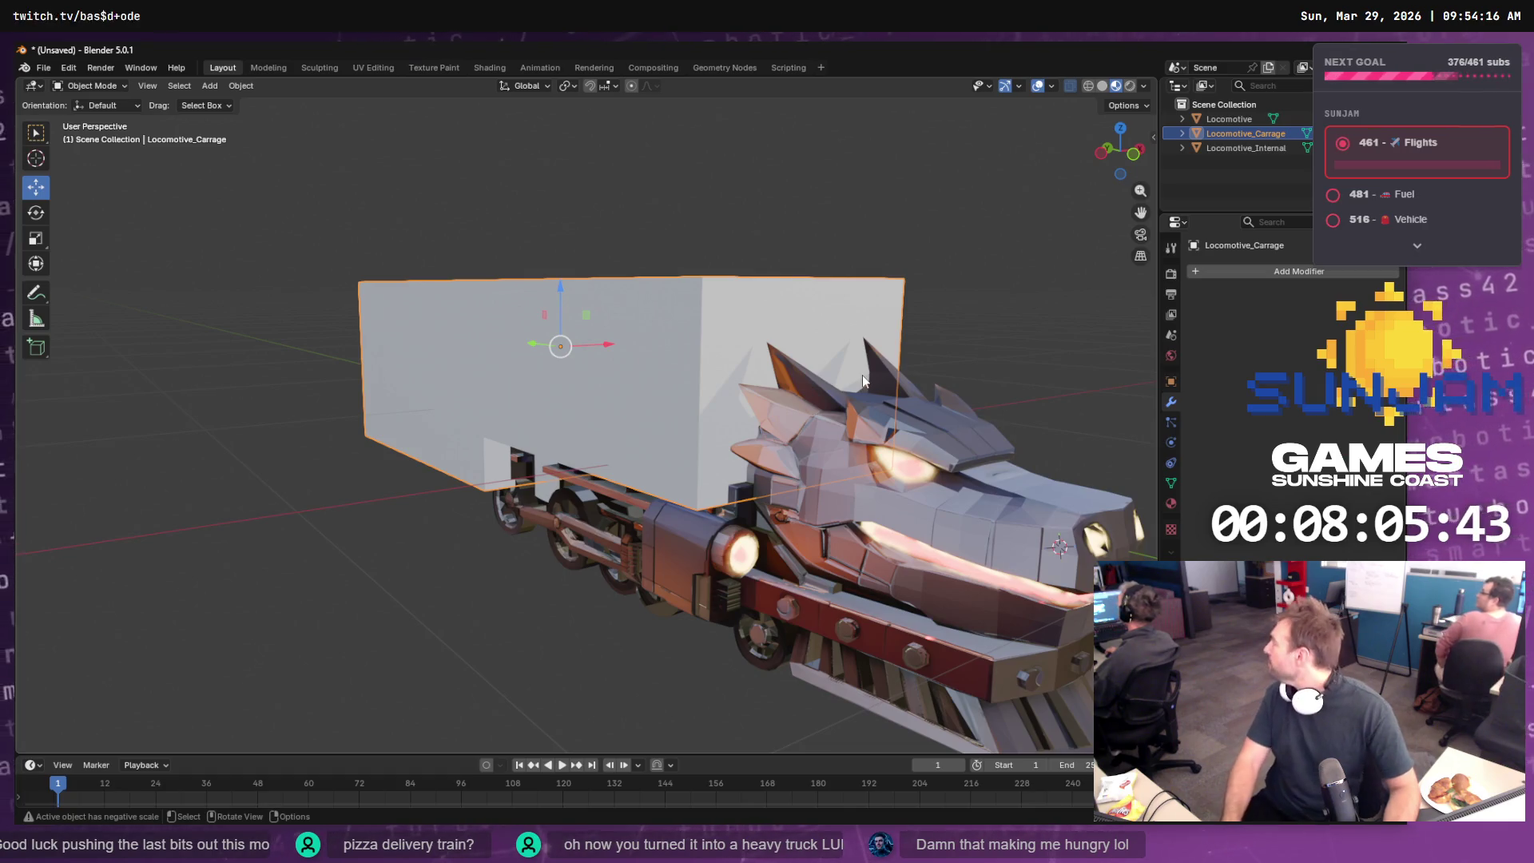
click(860, 566)
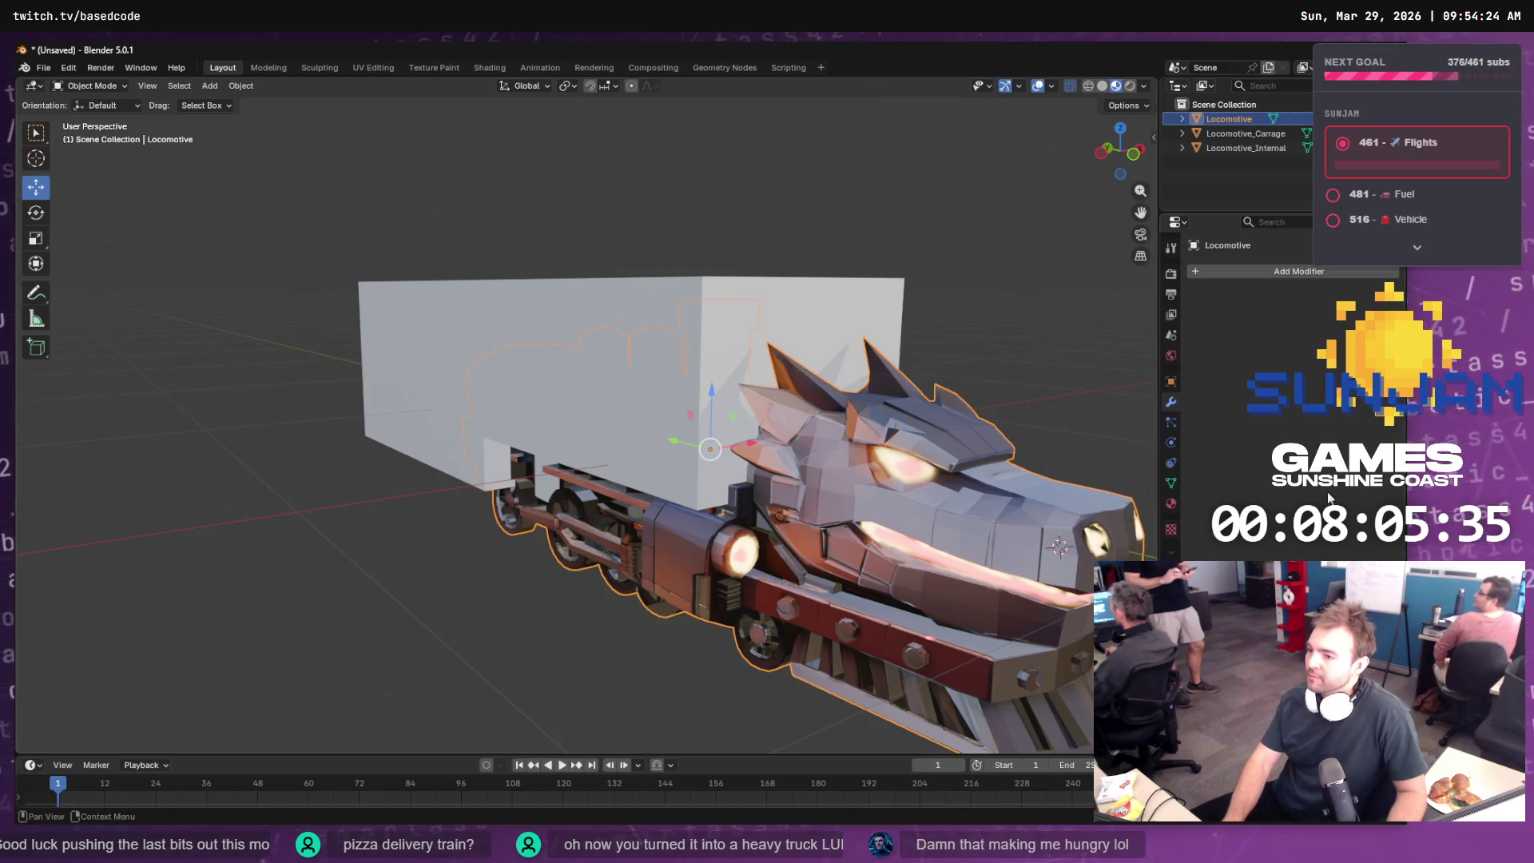
- Add a Boolean modifier to Locomotive targeting the carriage box with the Union operation
click(1268, 274)
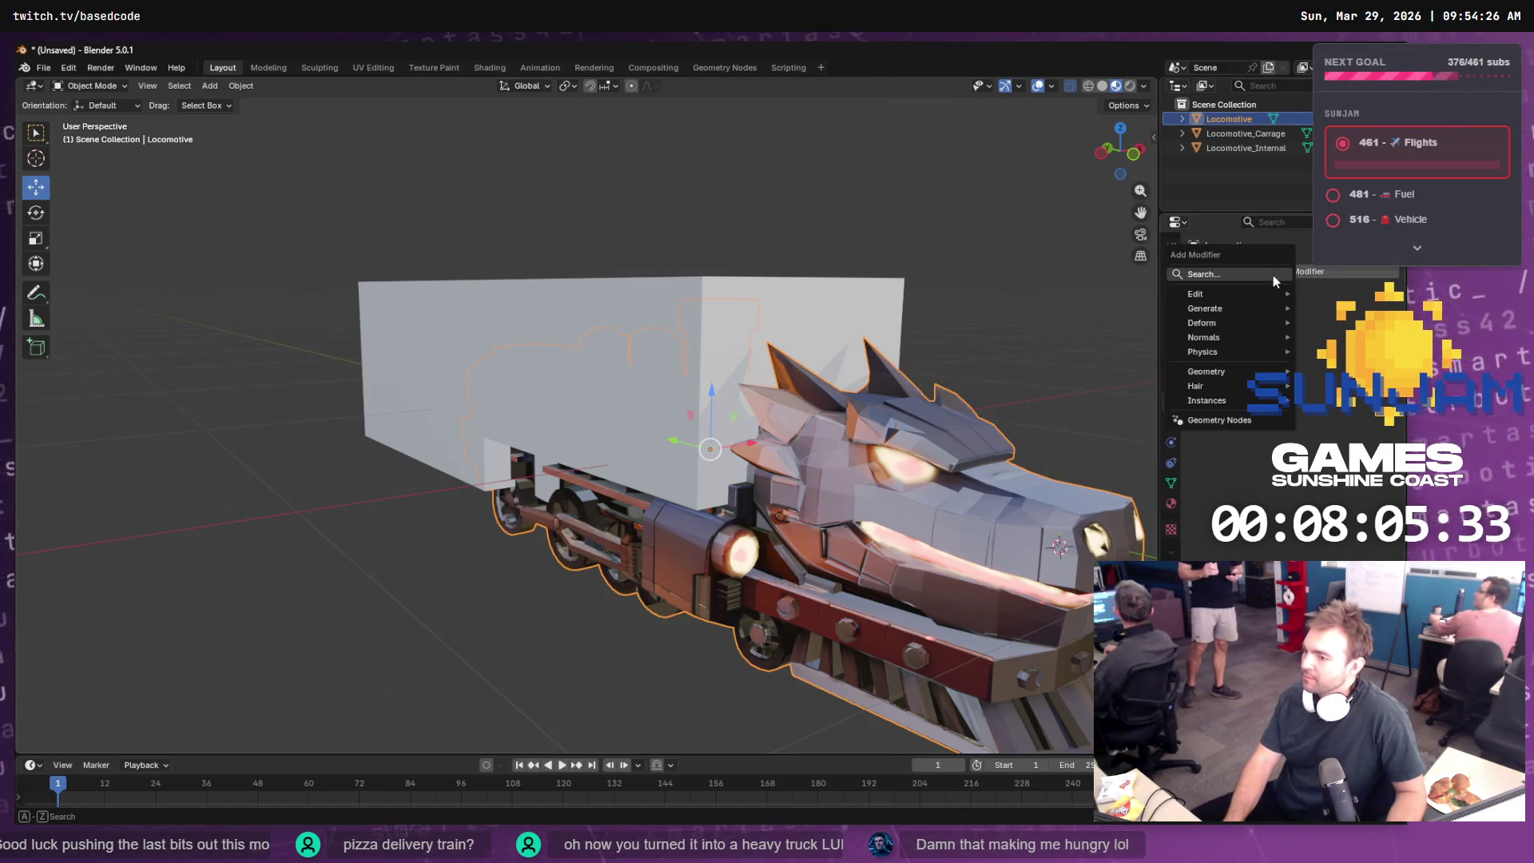
click(1272, 275)
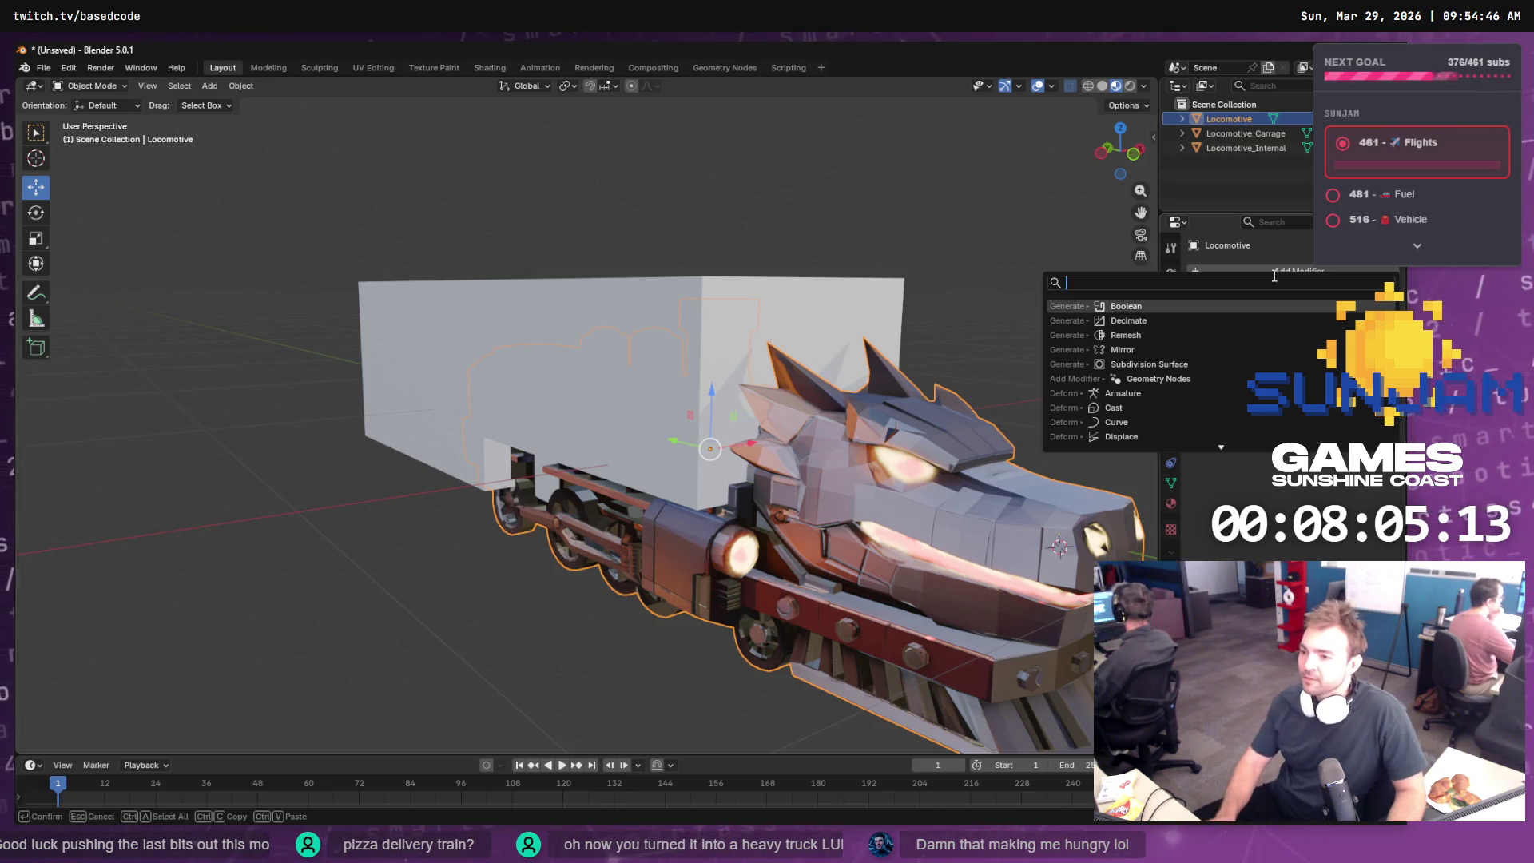
click(1148, 305)
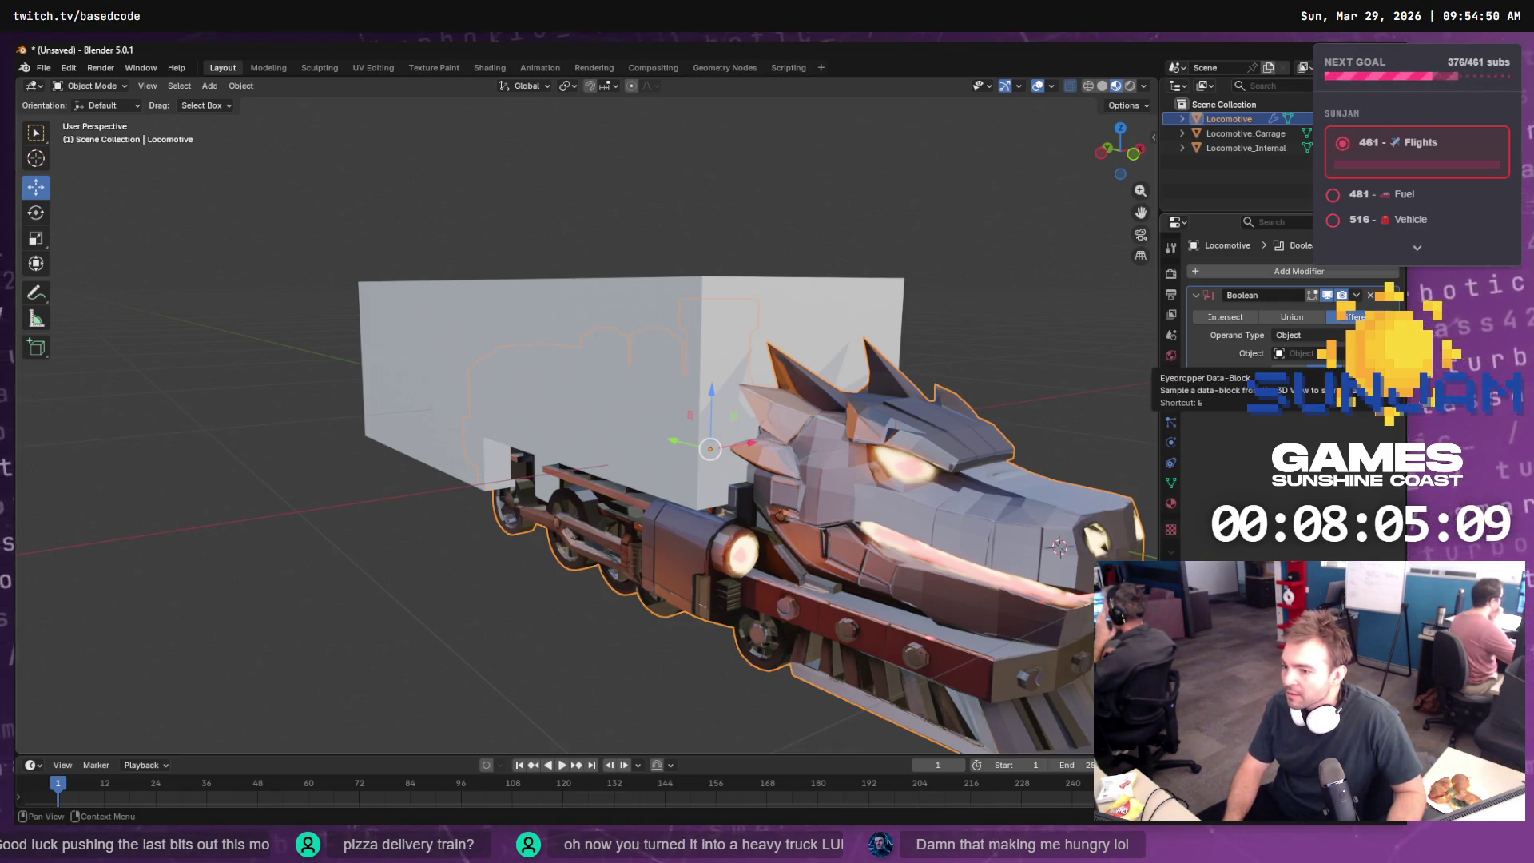
click(1342, 353)
click(832, 292)
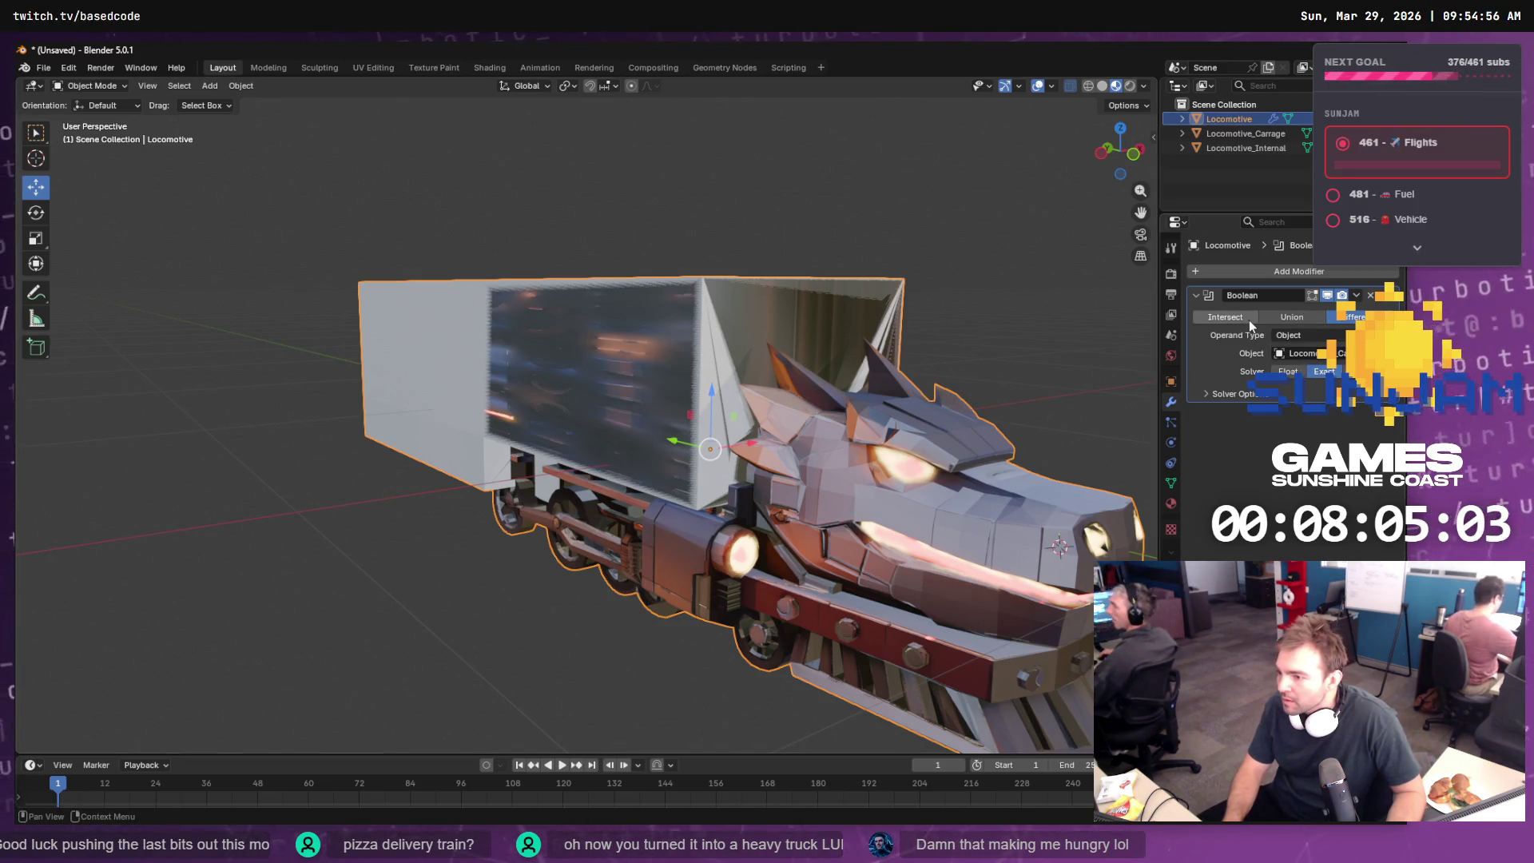
click(1225, 318)
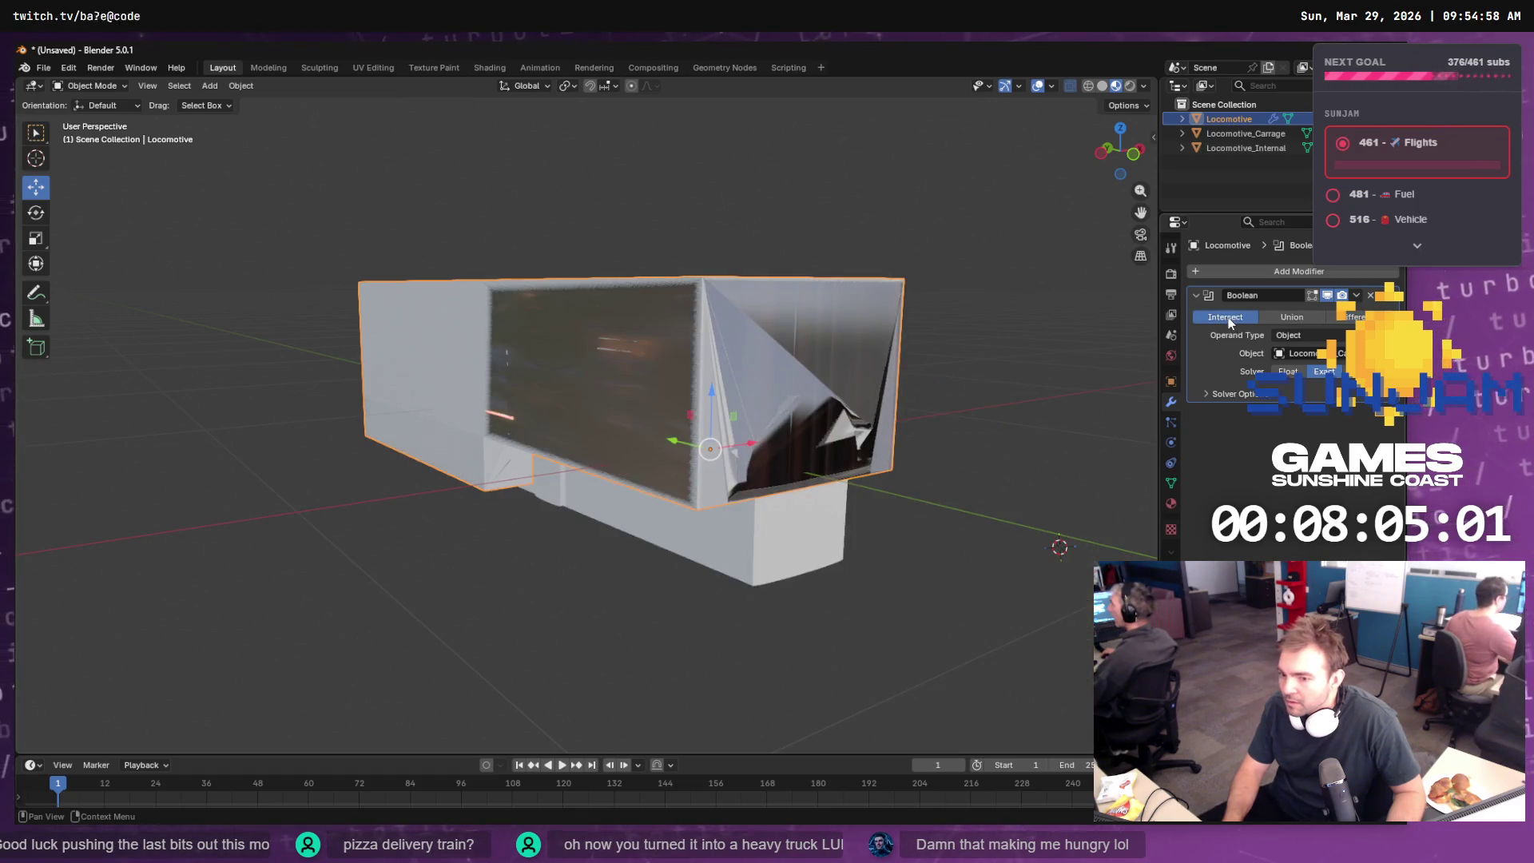
click(1281, 319)
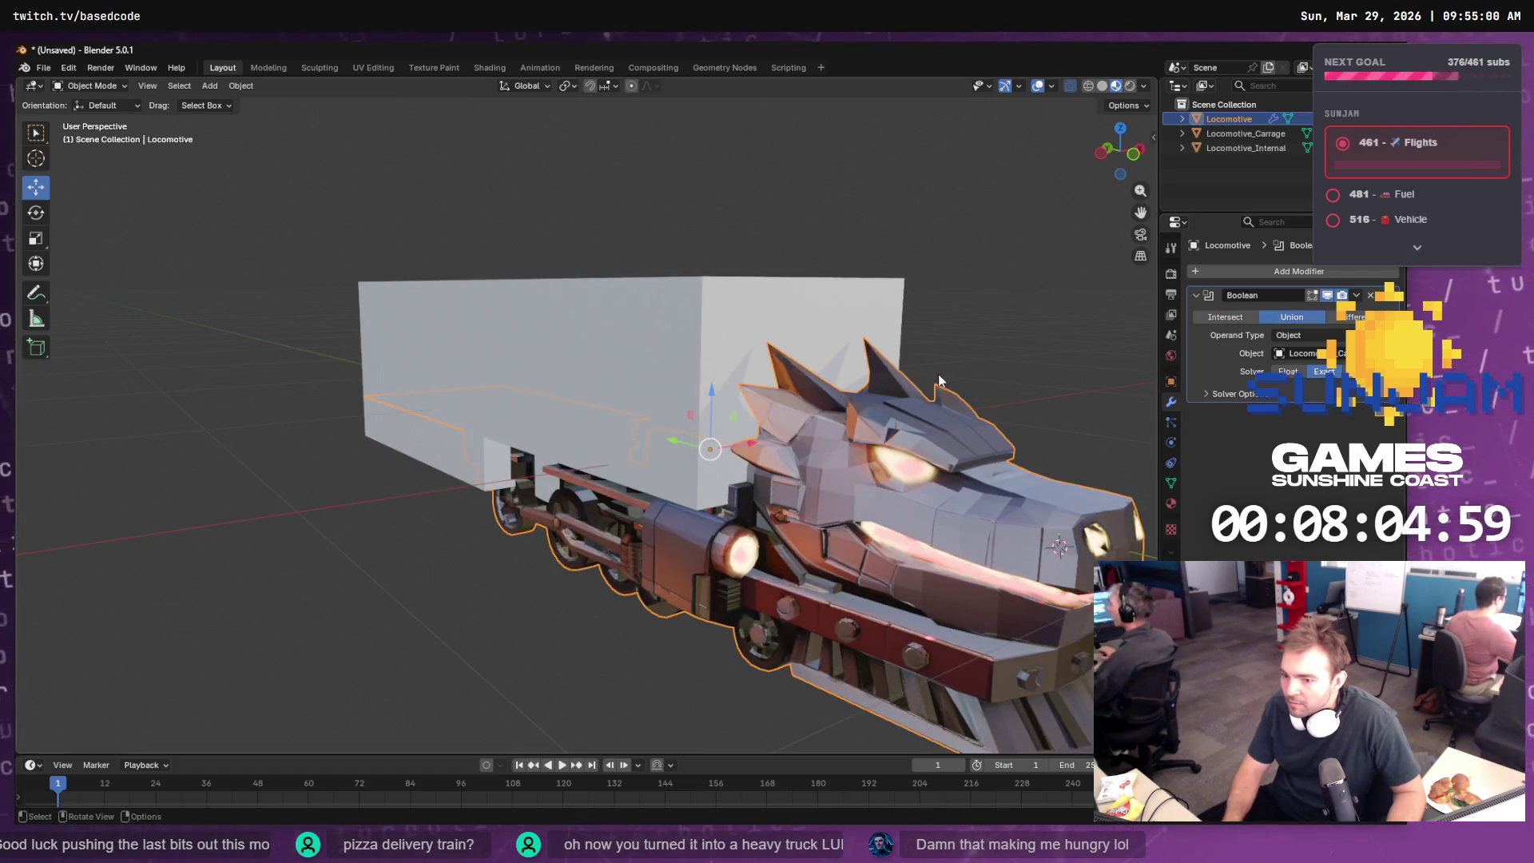
mouse_move(974, 360)
mouse_down()
mouse_move(1038, 328)
mouse_move(1033, 305)
mouse_move(1024, 349)
mouse_move(1041, 361)
mouse_move(1071, 338)
mouse_move(1051, 270)
mouse_move(1047, 314)
mouse_up()
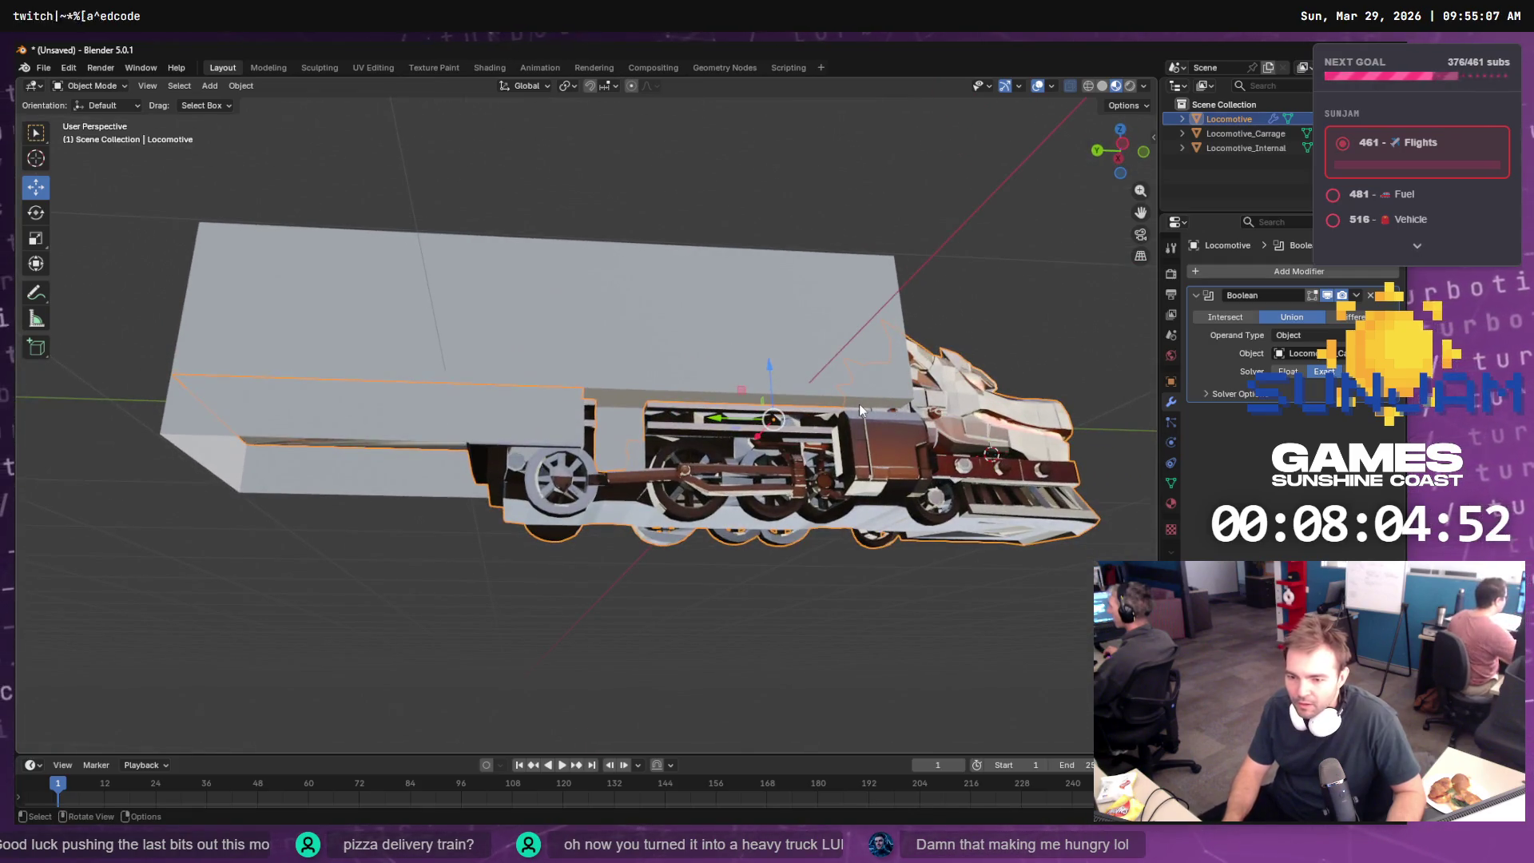
click(727, 294)
- Lower the carriage's edge loop by about 0.21 m in Edit Mode
key(Tab)
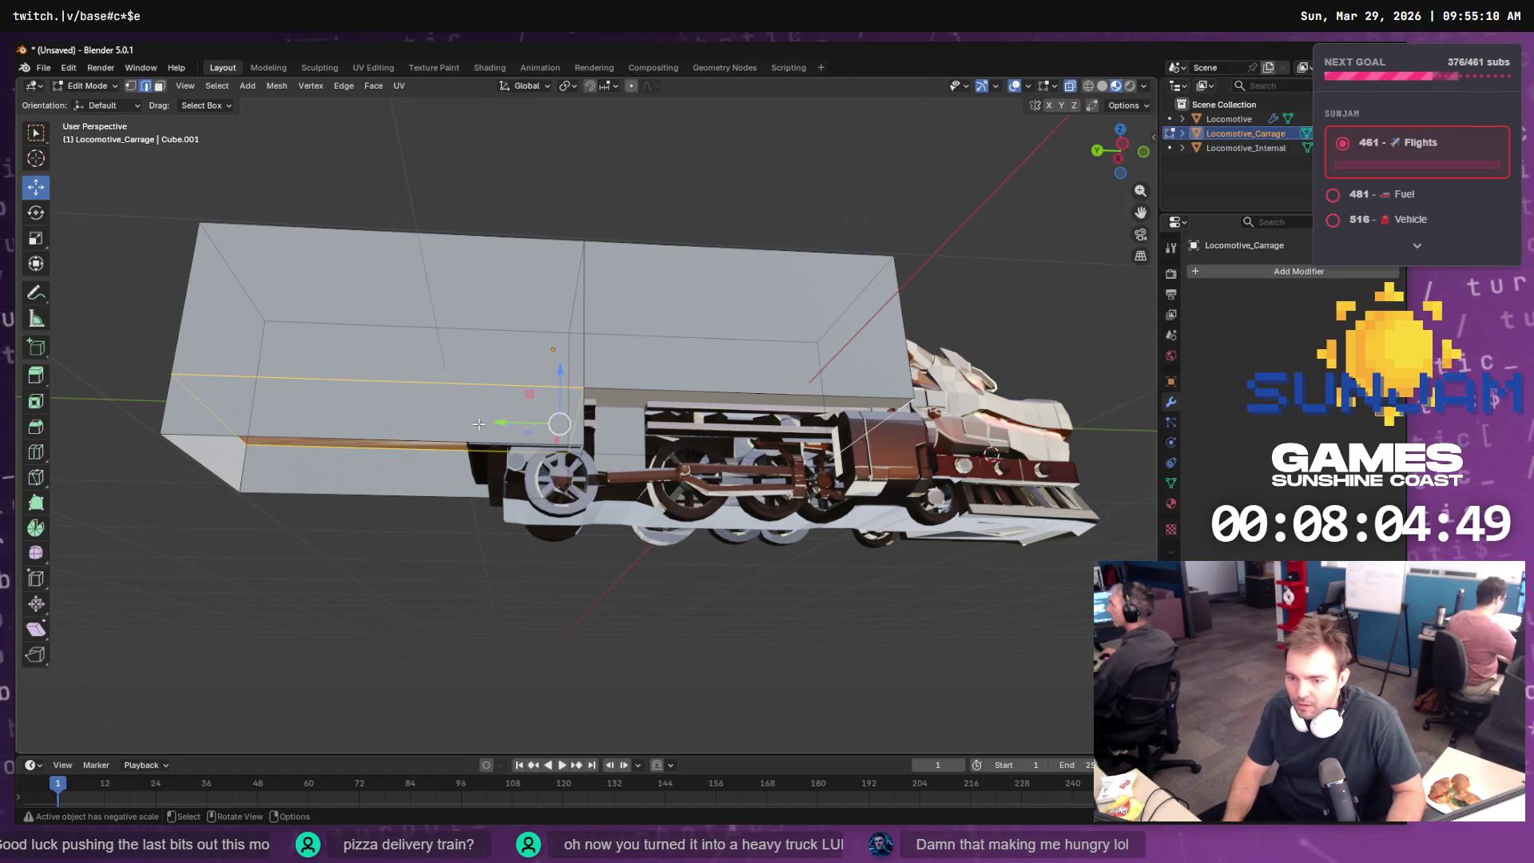
drag(634, 438, 562, 365)
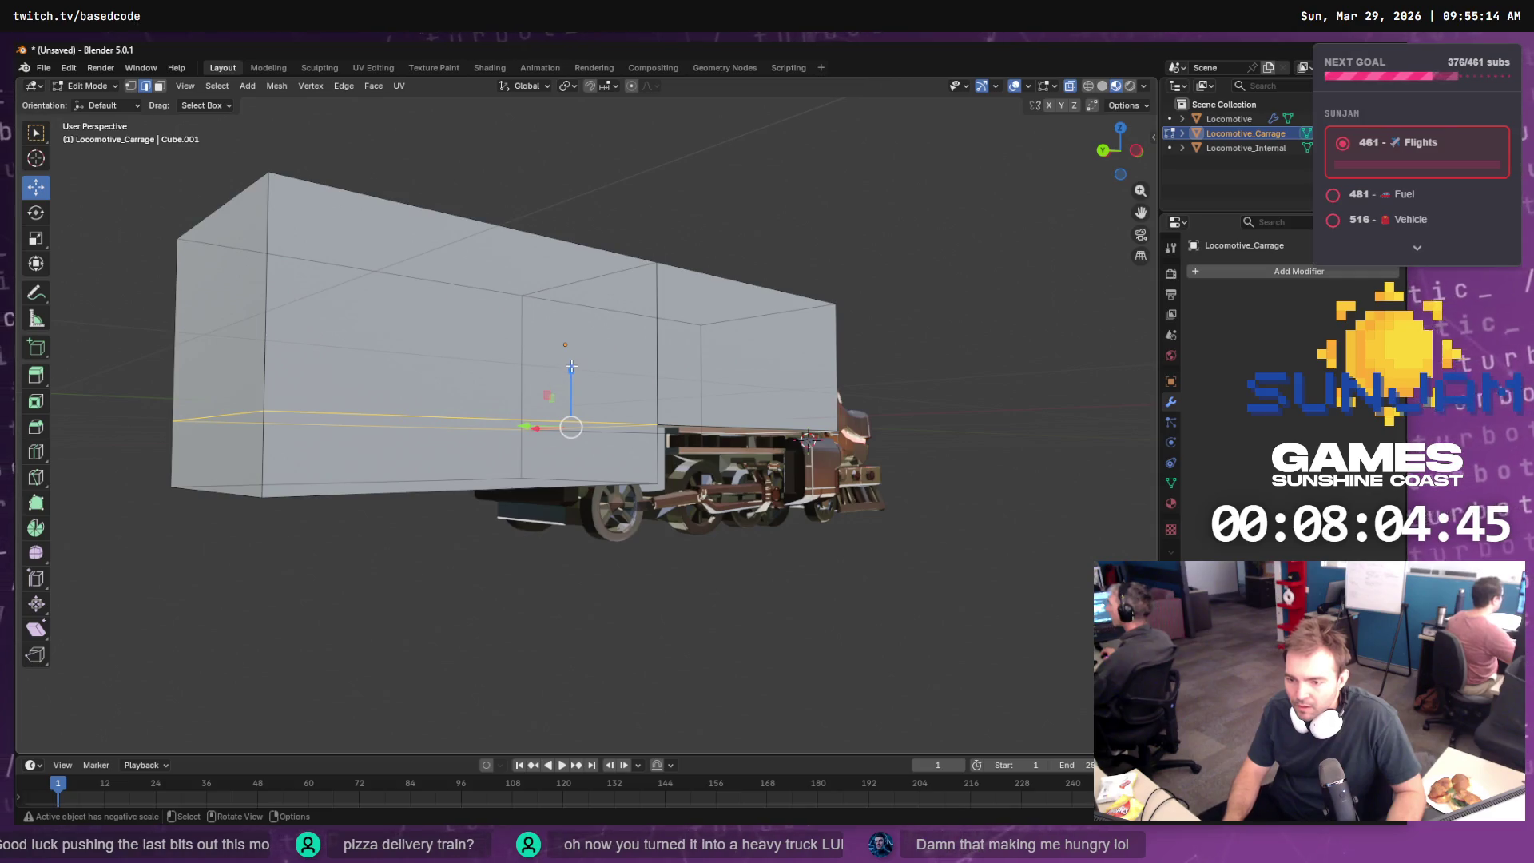
drag(572, 364, 576, 432)
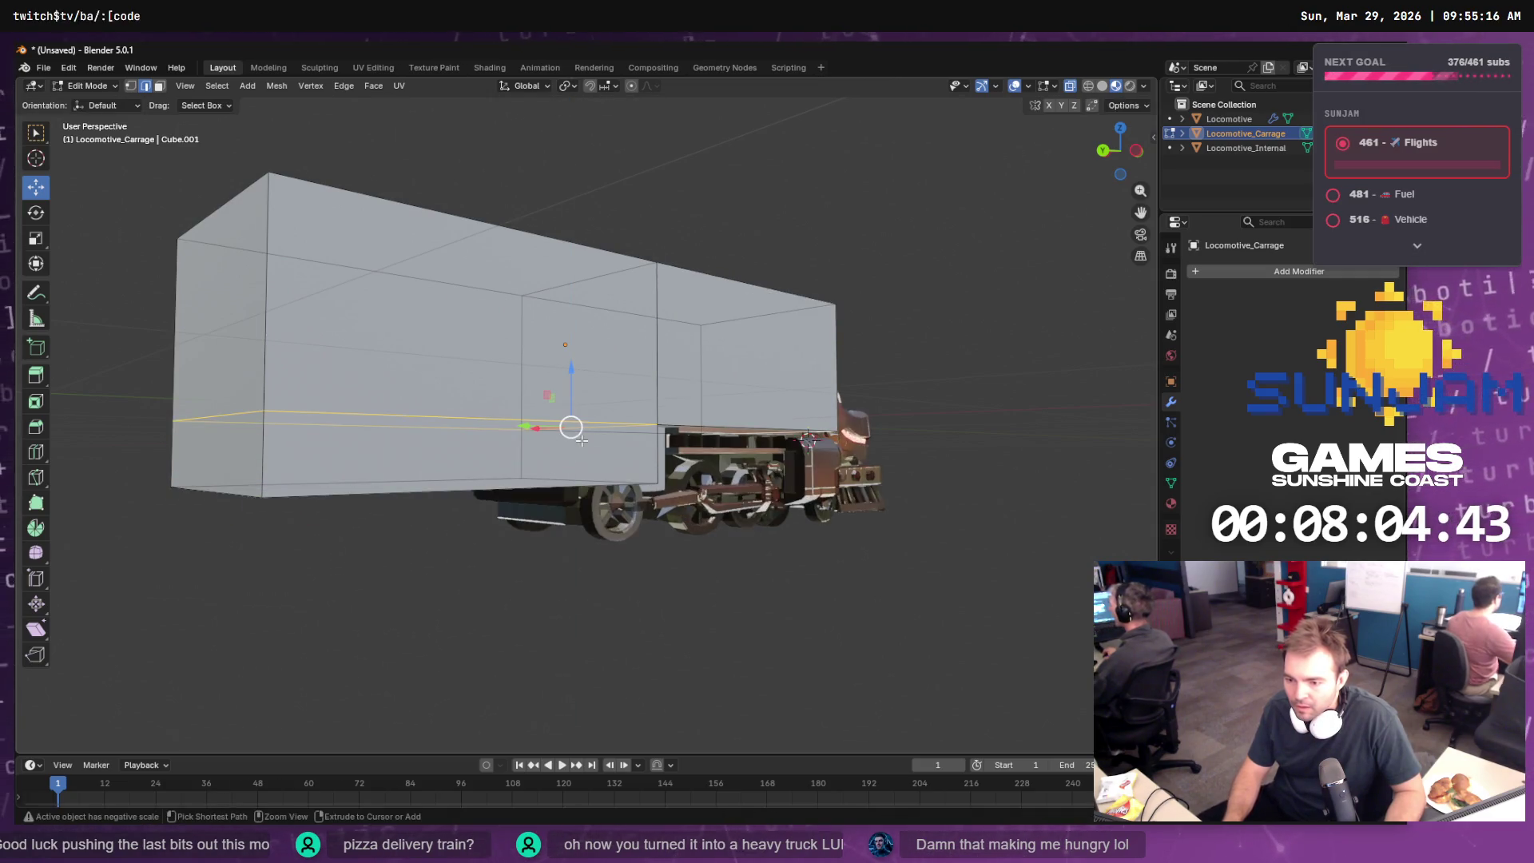
key(Tab)
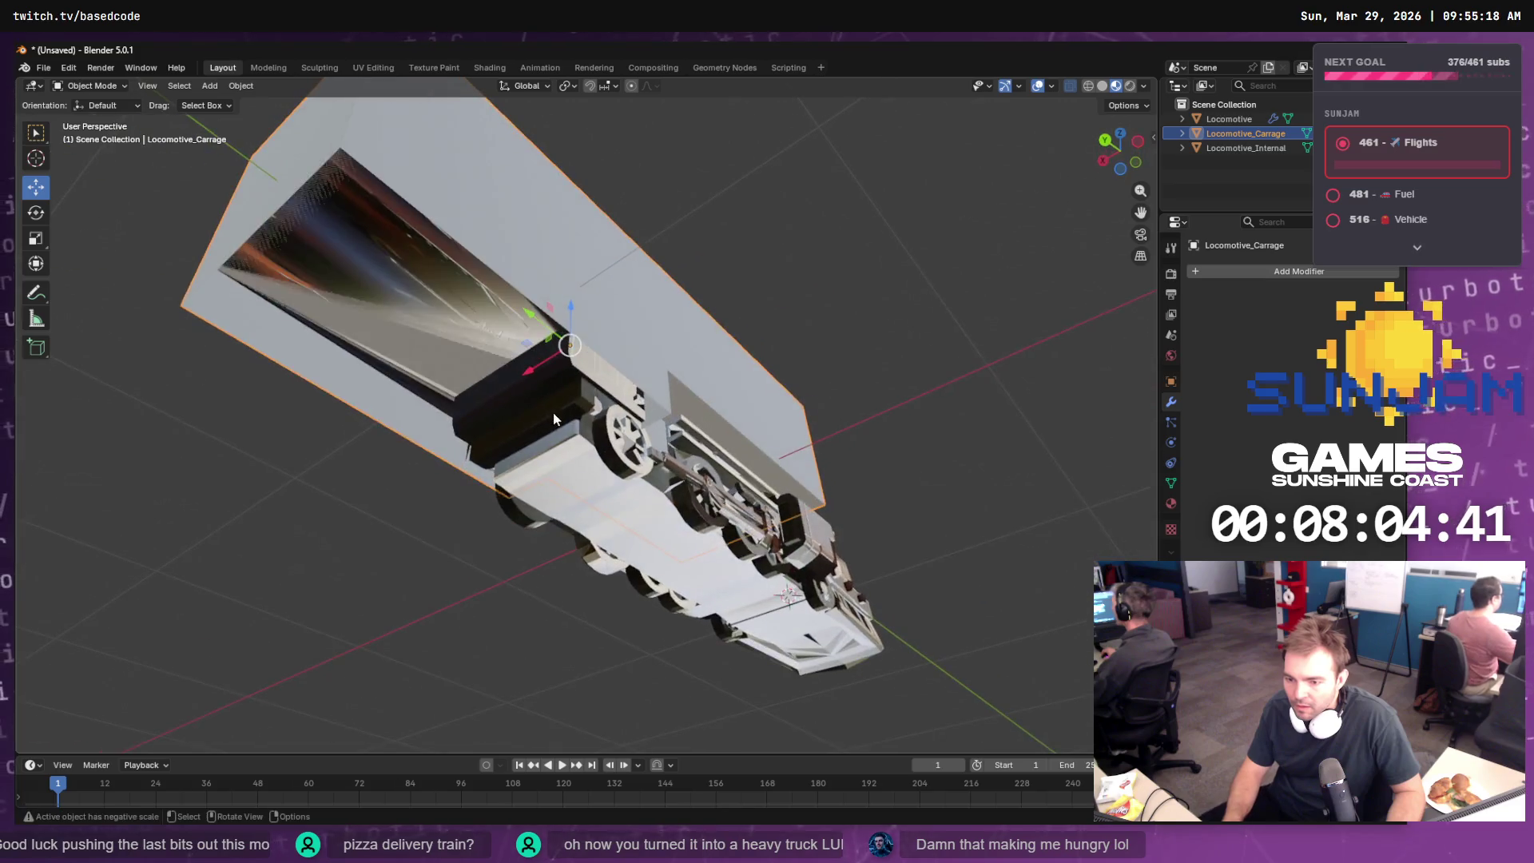
- Switch to face selection on the carriage mesh and delete its inner faces
click(425, 310)
key(Tab)
key(Tab)
click(511, 195)
key(Tab)
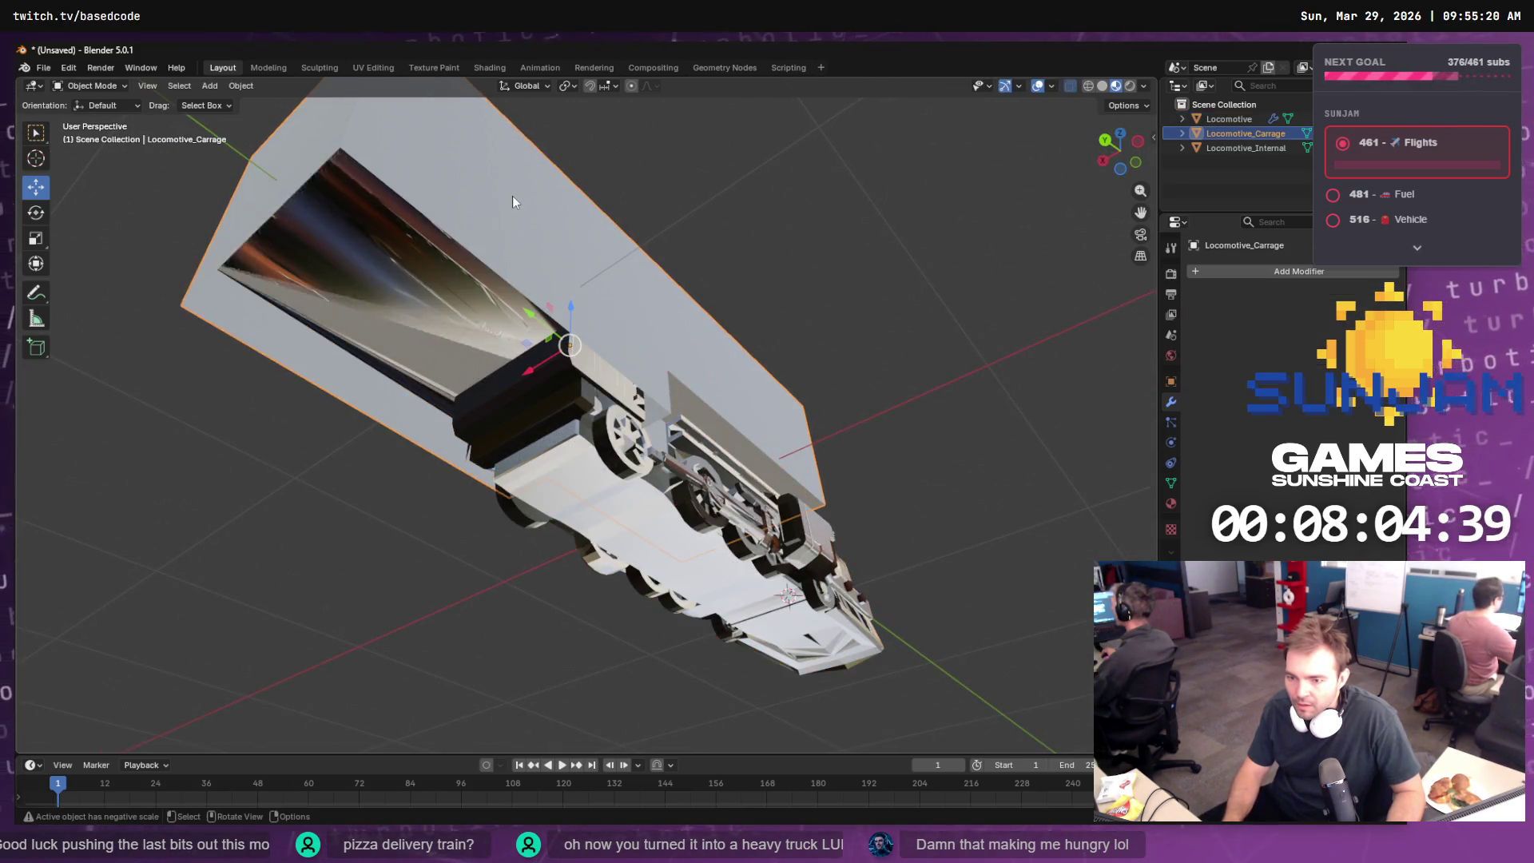
click(499, 331)
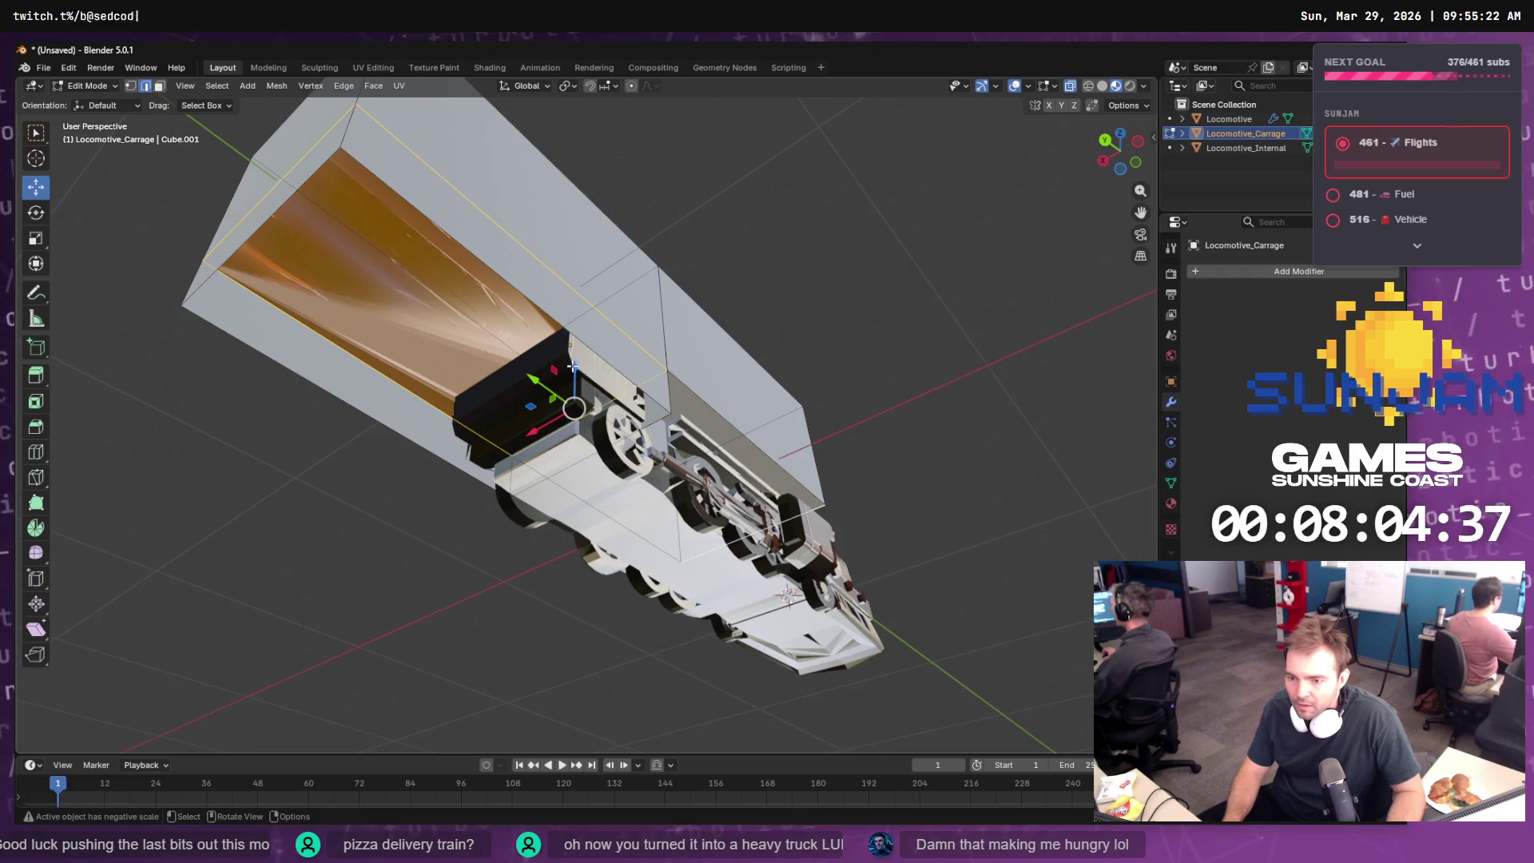
key(alt+a)
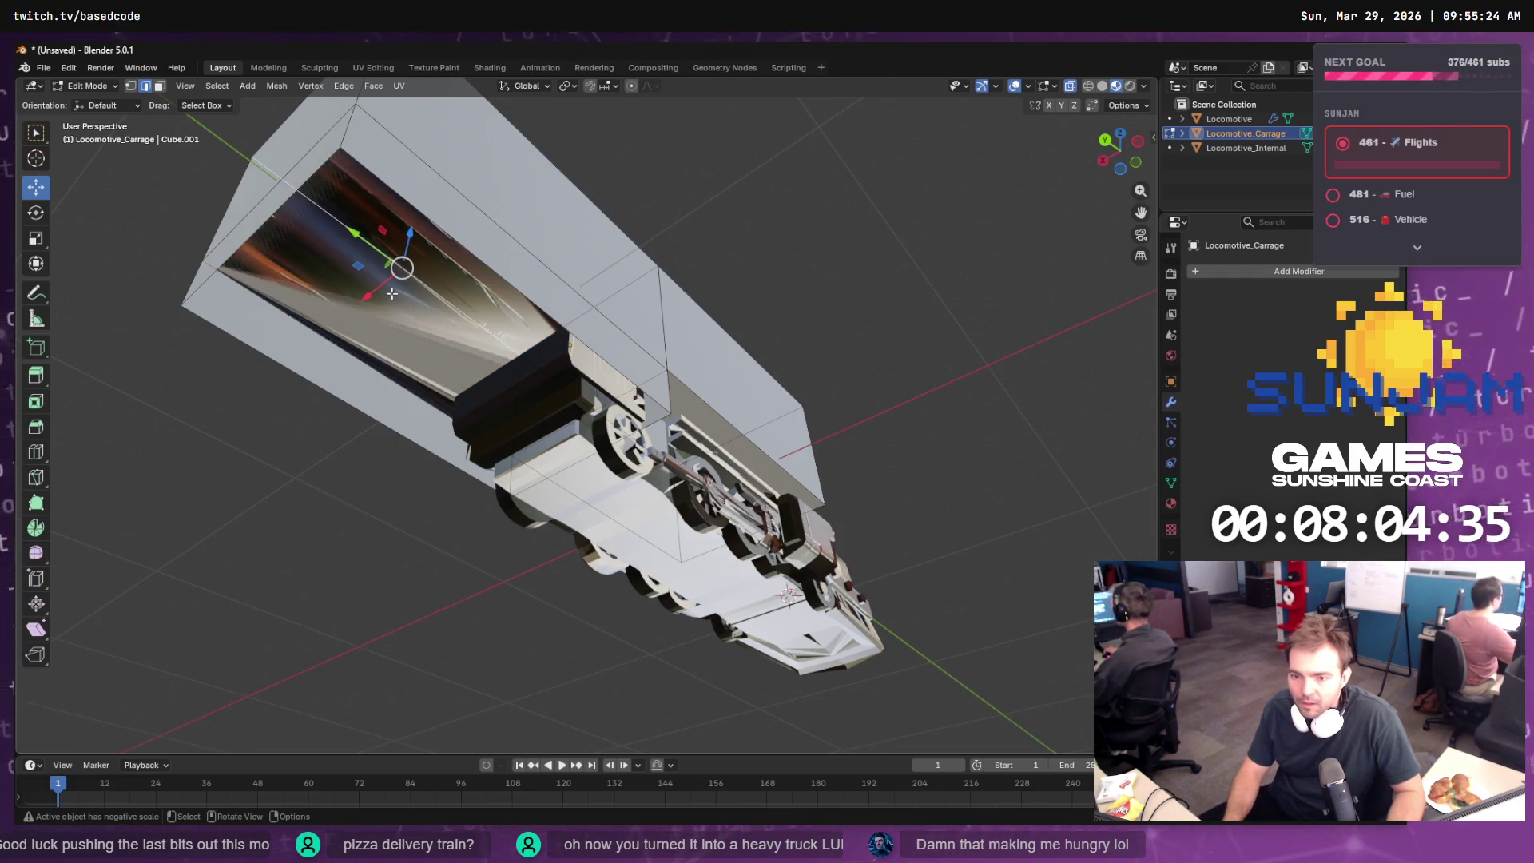
key(3)
click(451, 320)
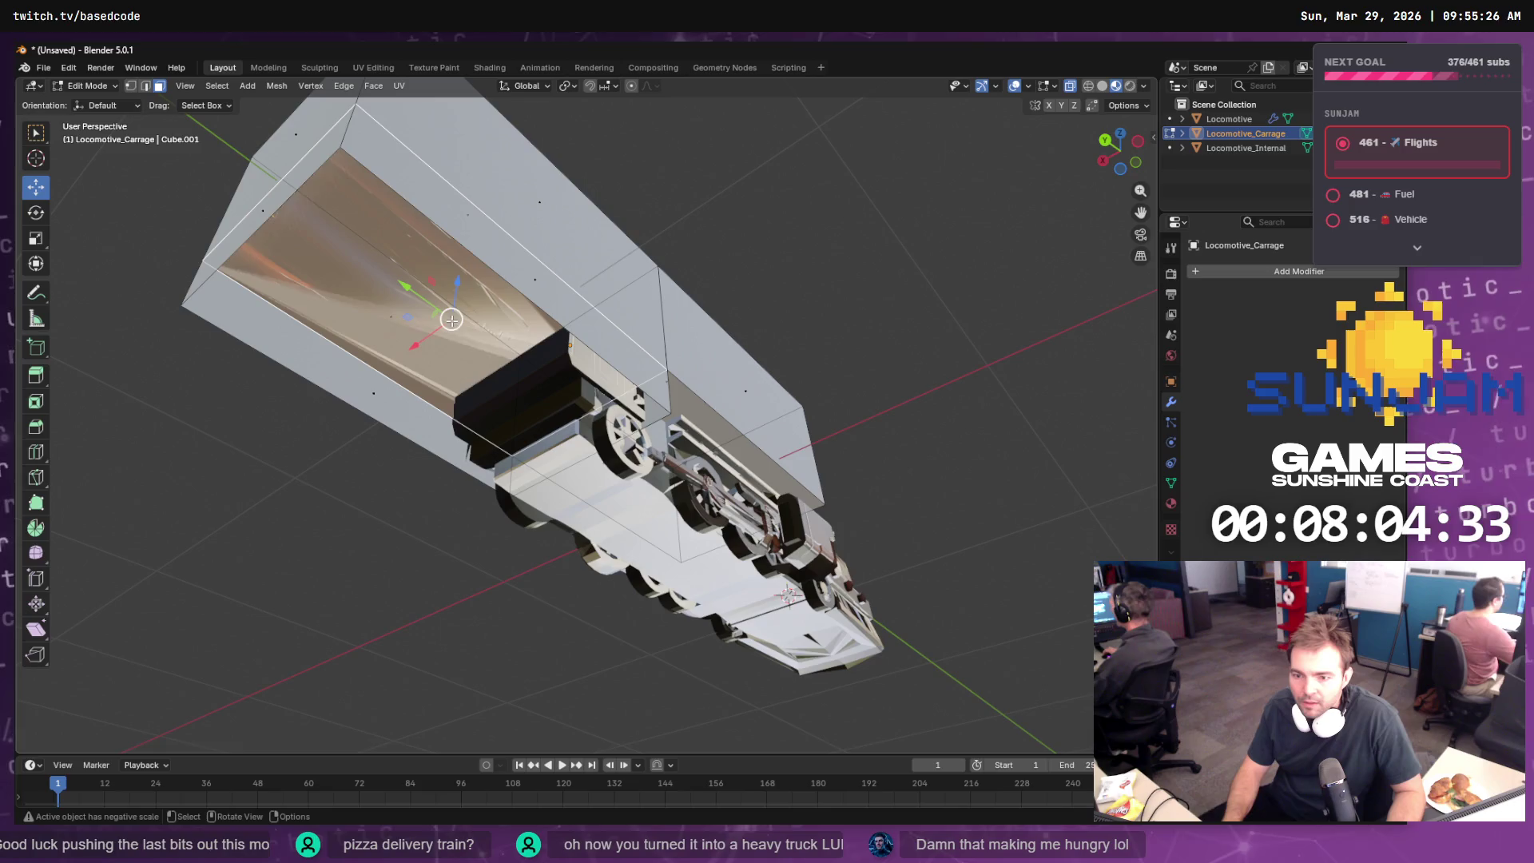
drag(459, 281, 453, 344)
key(ctrl+z)
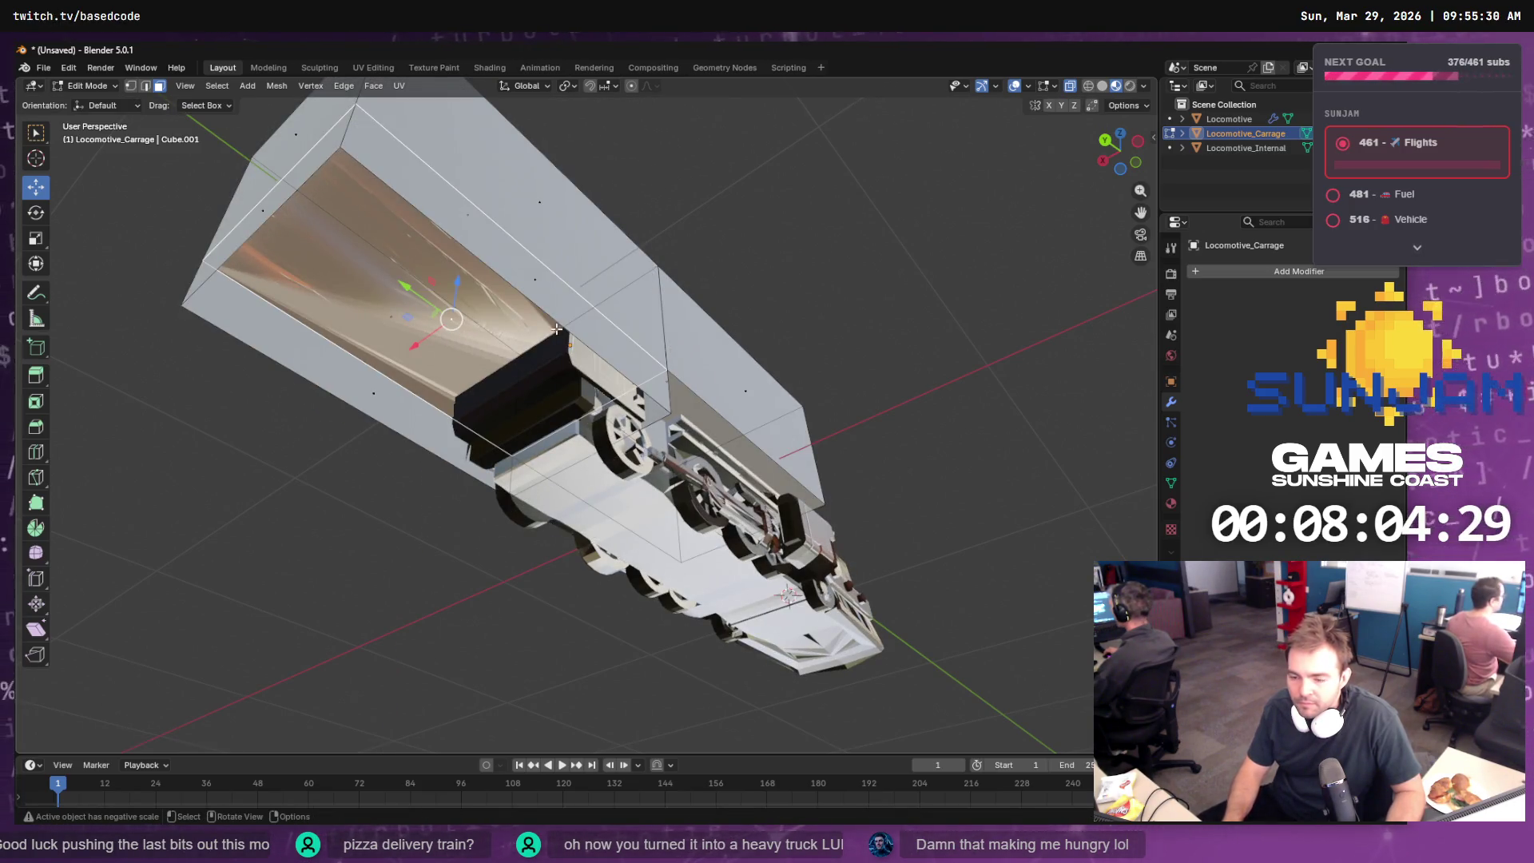
key(x)
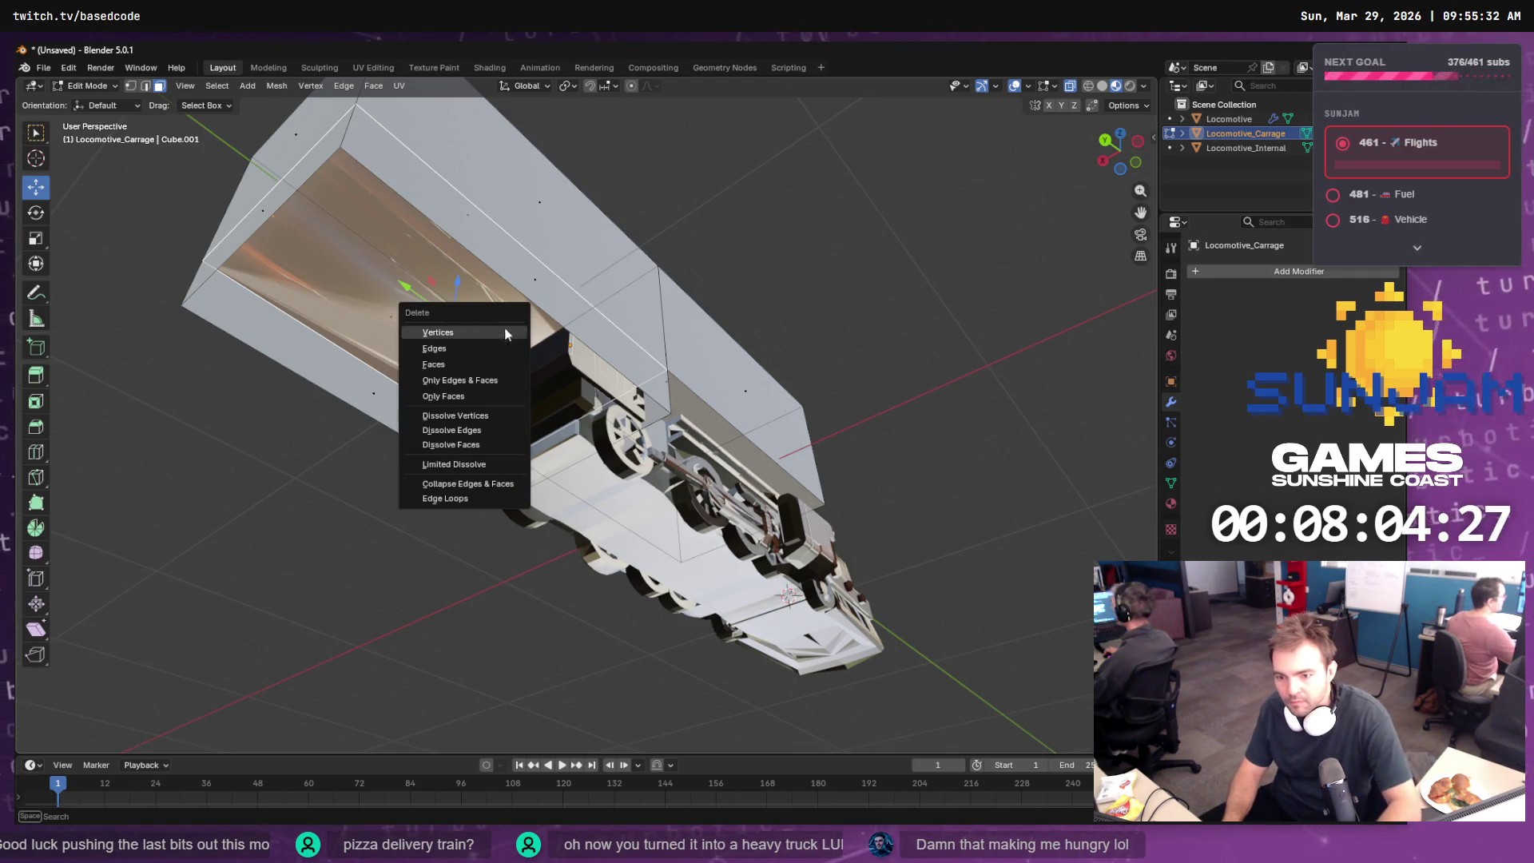
click(487, 365)
- Delete the carriage's end face
drag(570, 360, 802, 410)
click(802, 411)
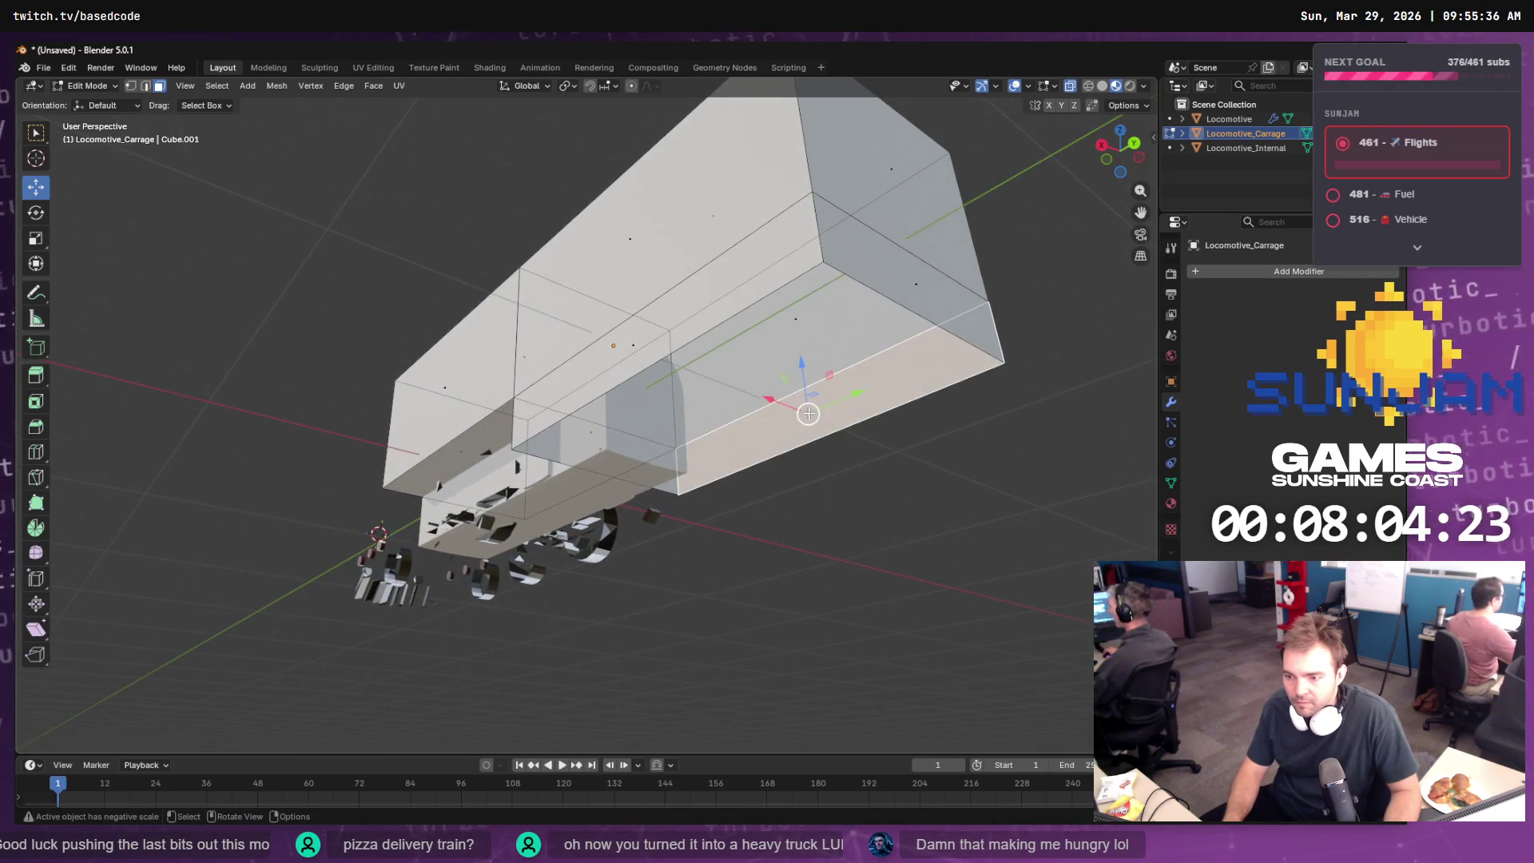
key(x)
click(773, 414)
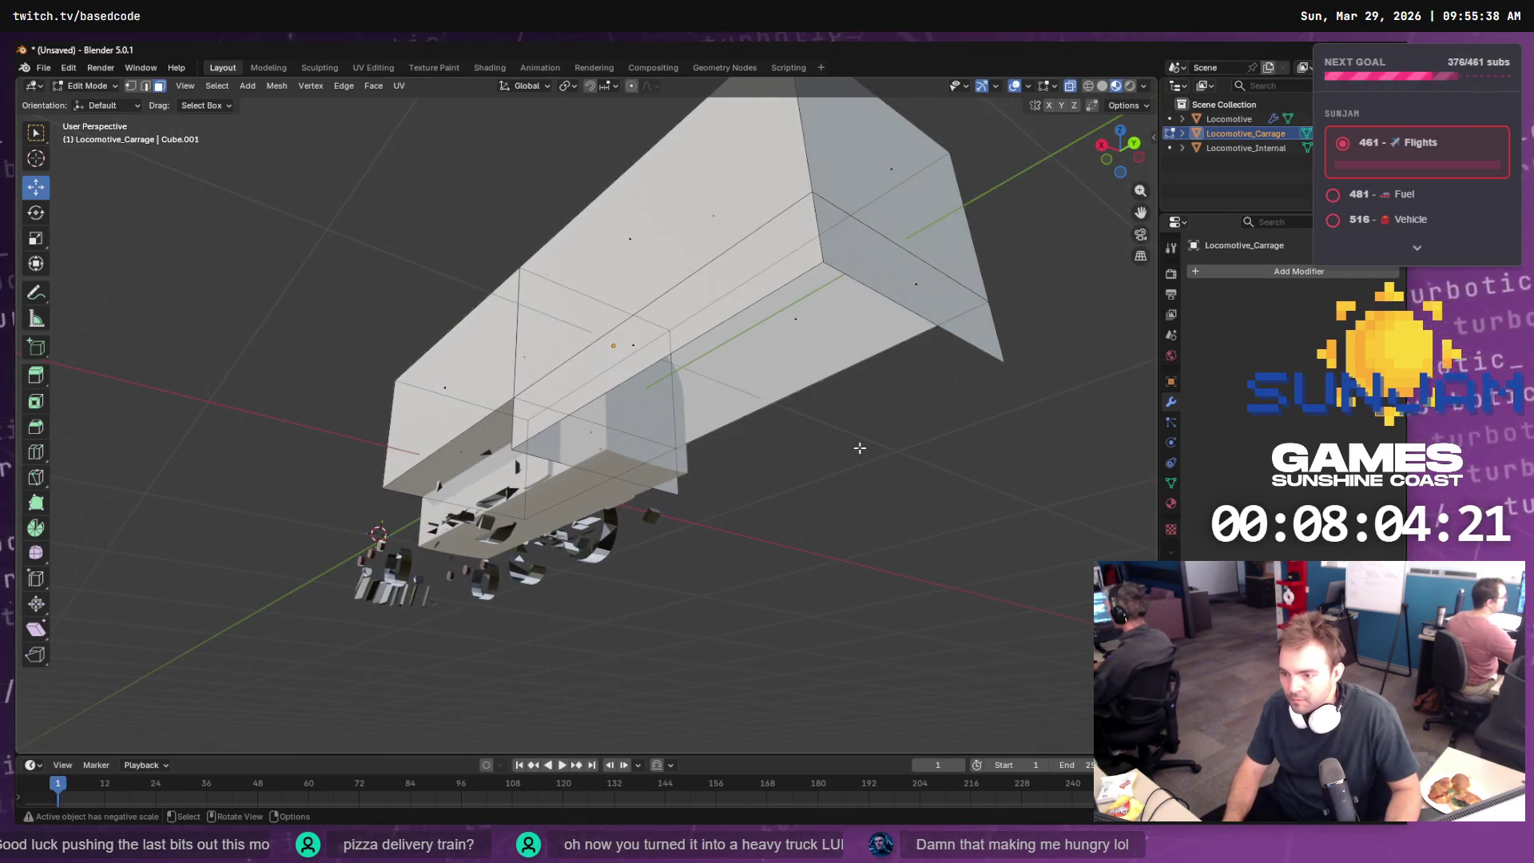
- Select the carriage's bottom edge loop, fill it with a new face, and exit Edit Mode
click(959, 390)
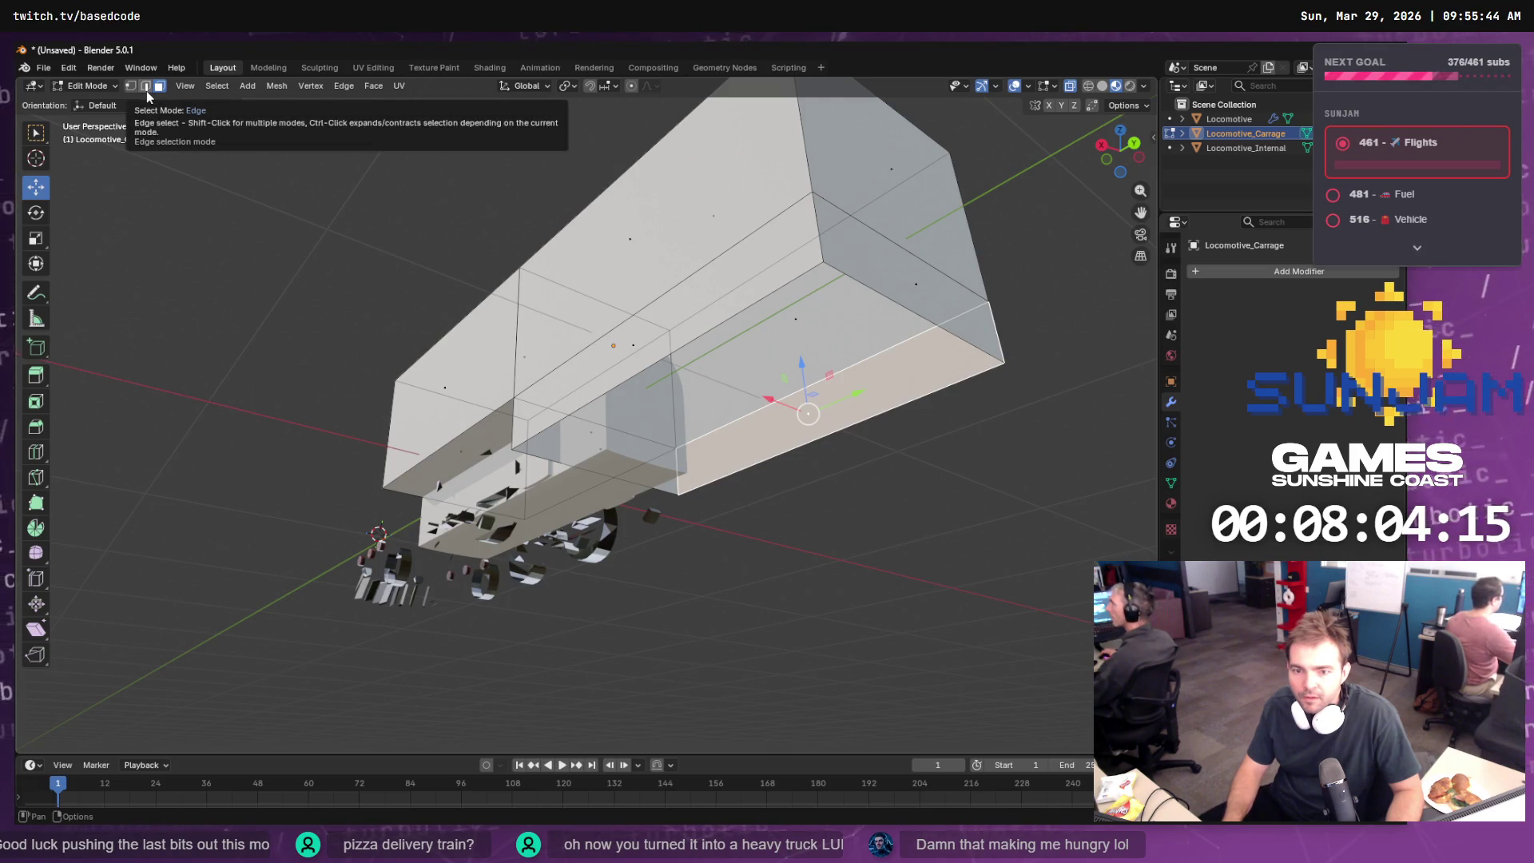
click(146, 90)
click(938, 330)
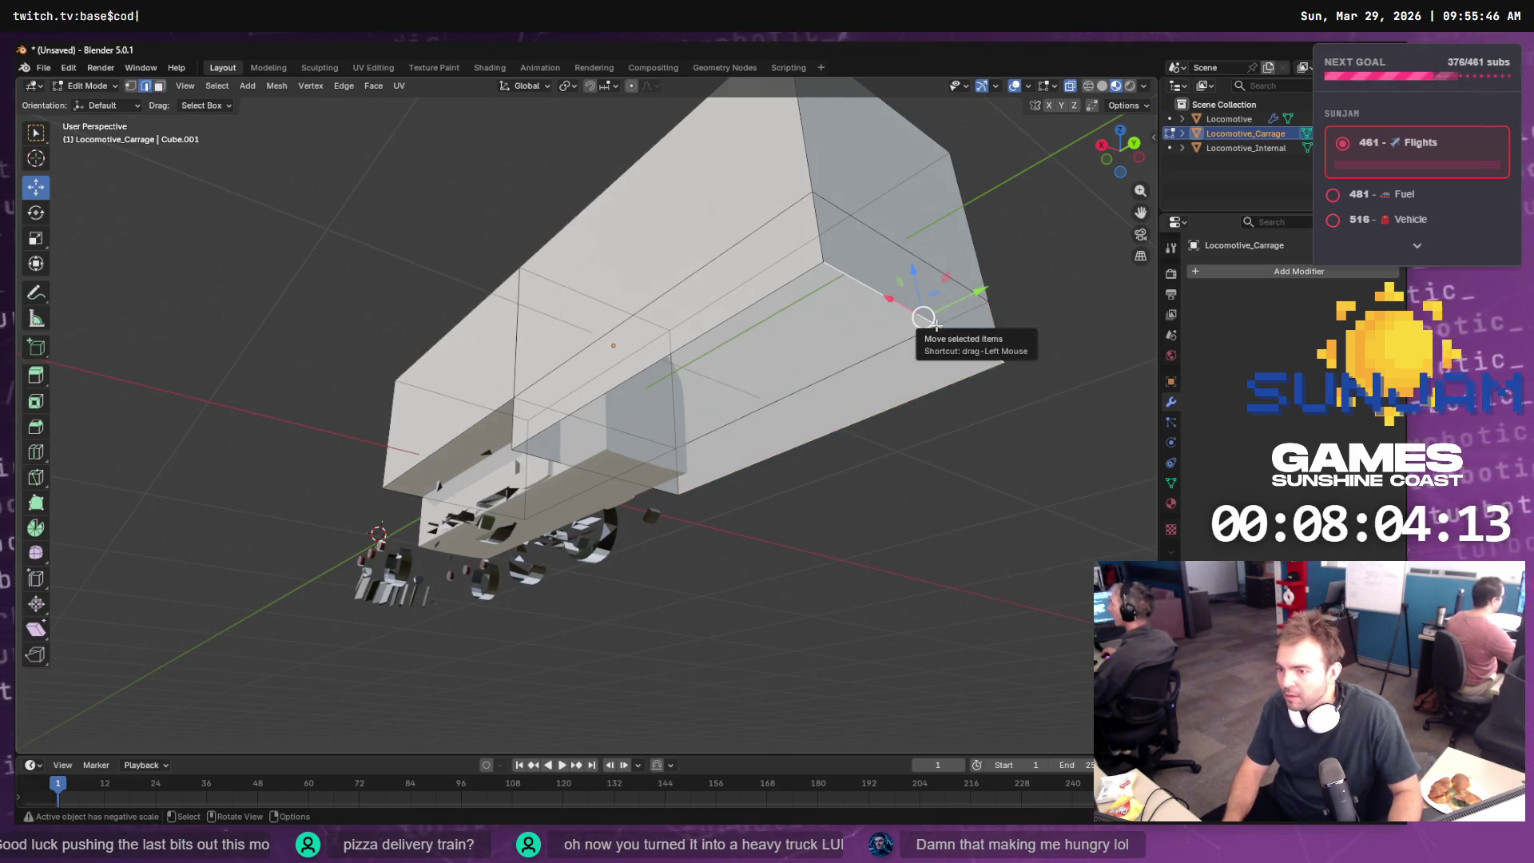
key(F3)
key(Return)
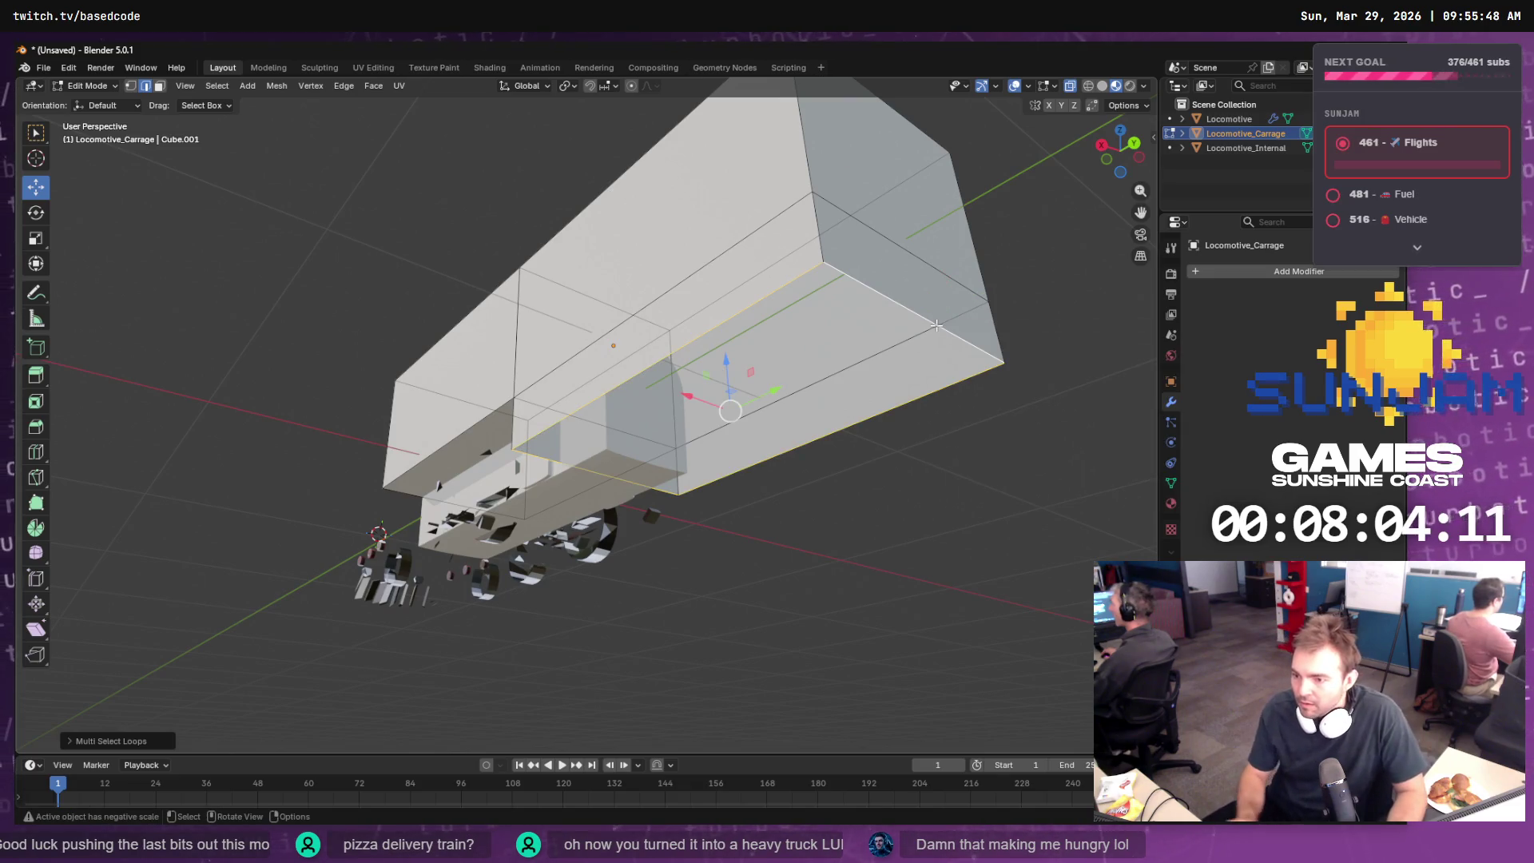
key(F3)
text(fi)
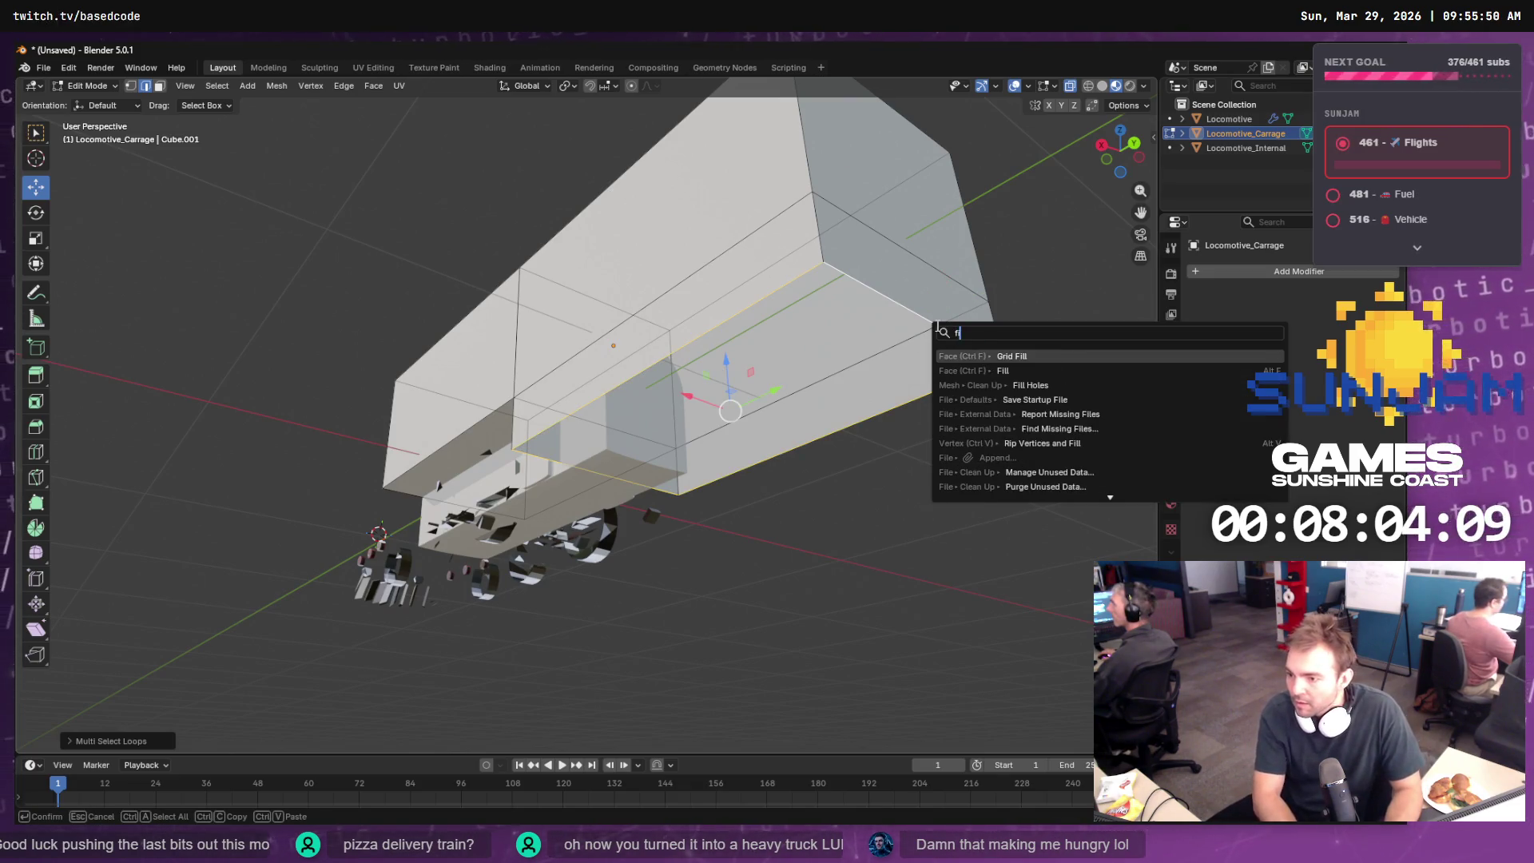
key(Down)
key(Return)
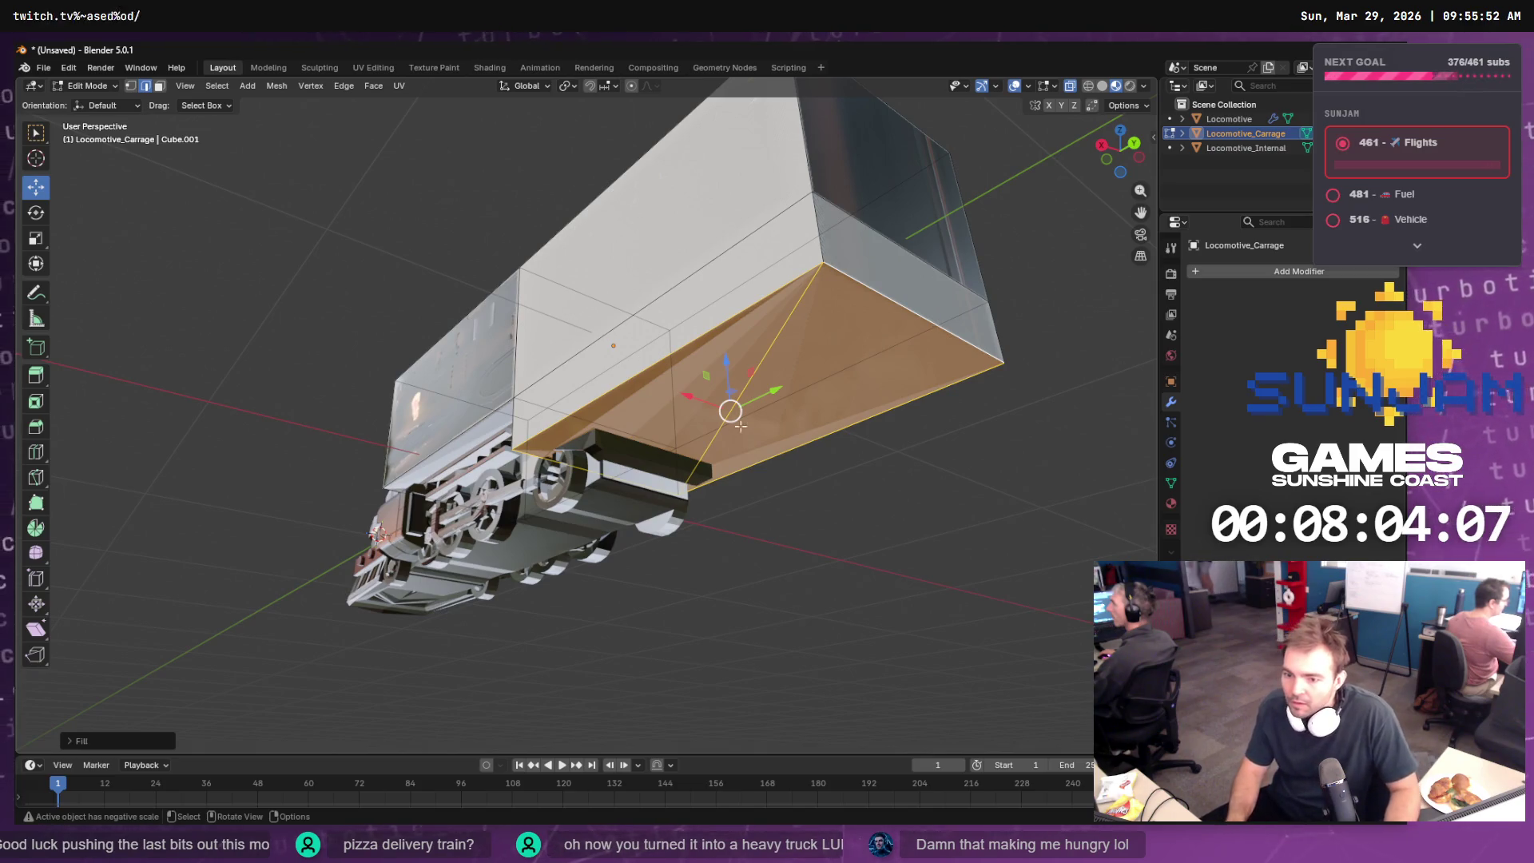
mouse_move(741, 427)
mouse_down()
mouse_move(903, 425)
mouse_move(651, 417)
mouse_move(710, 481)
mouse_move(652, 426)
mouse_move(674, 472)
mouse_up()
key(Tab)
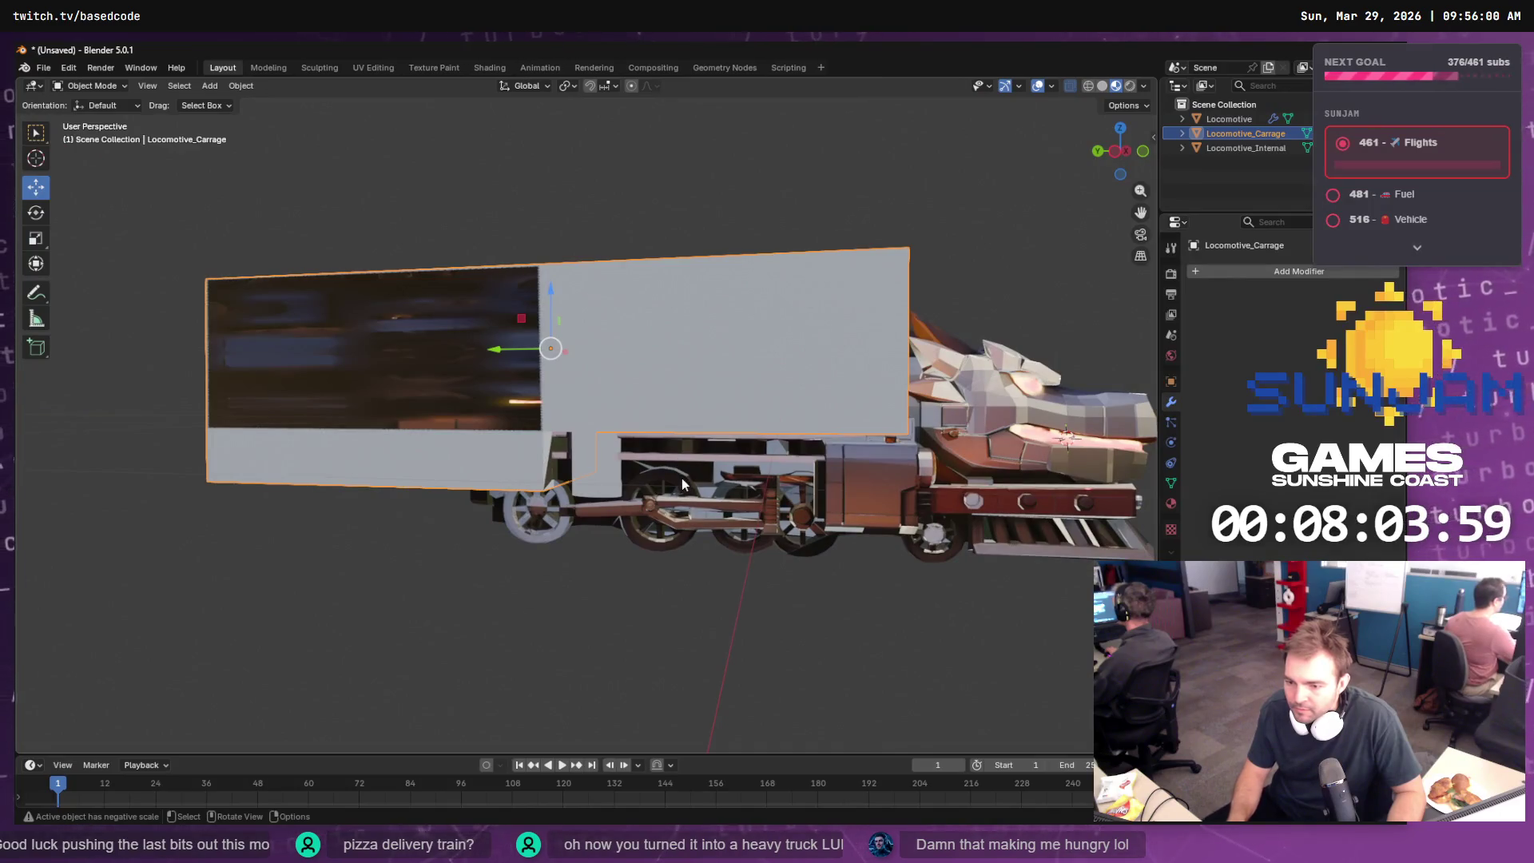
- Set the Locomotive's Boolean to Difference and copy-paste the locomotive, undoing the paste
shift+click(682, 482)
drag(648, 537, 1069, 417)
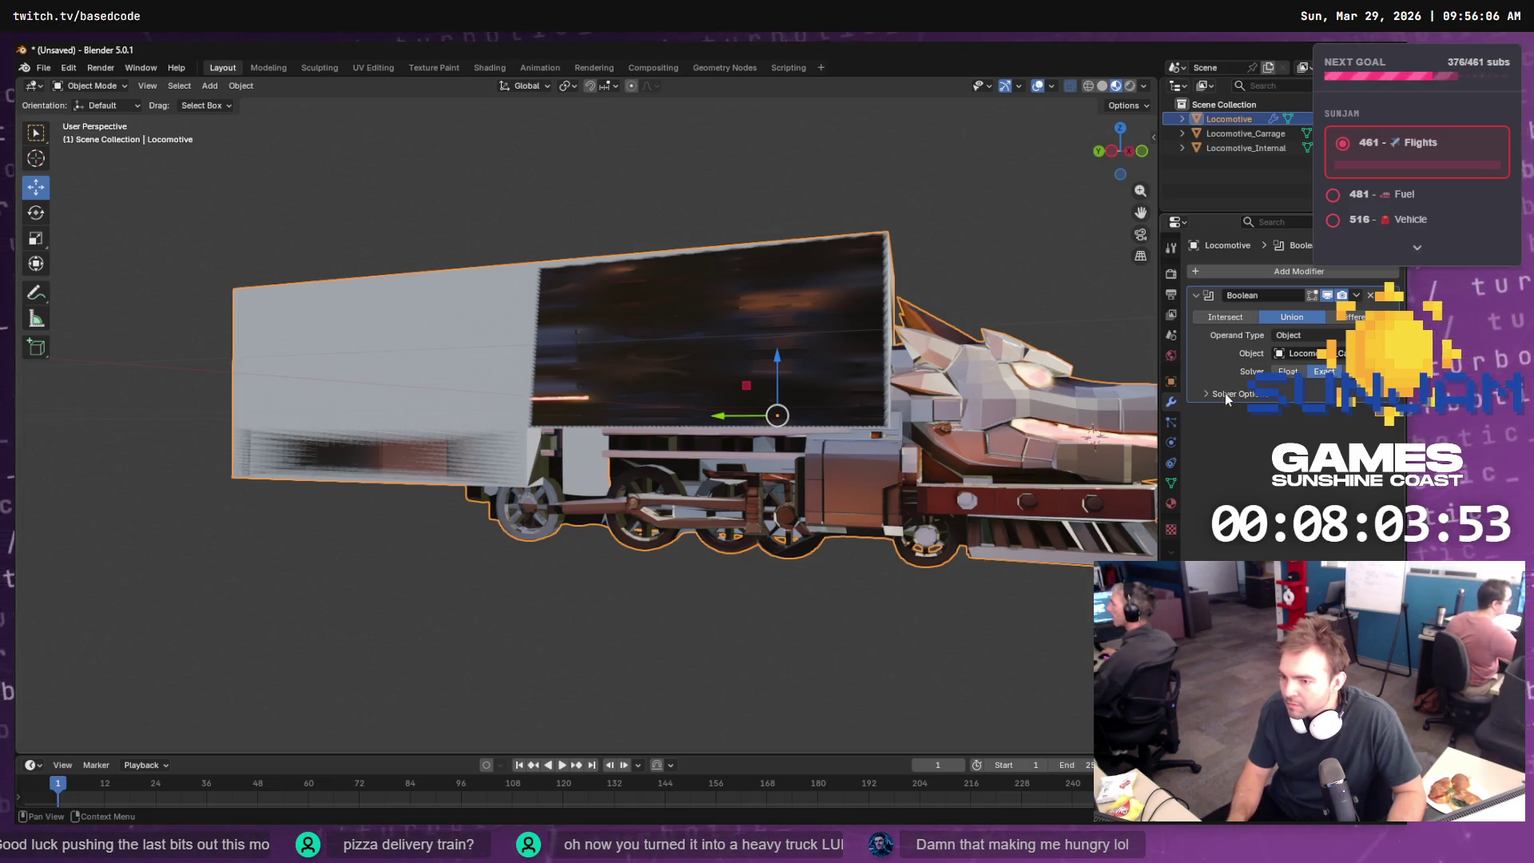
click(1351, 319)
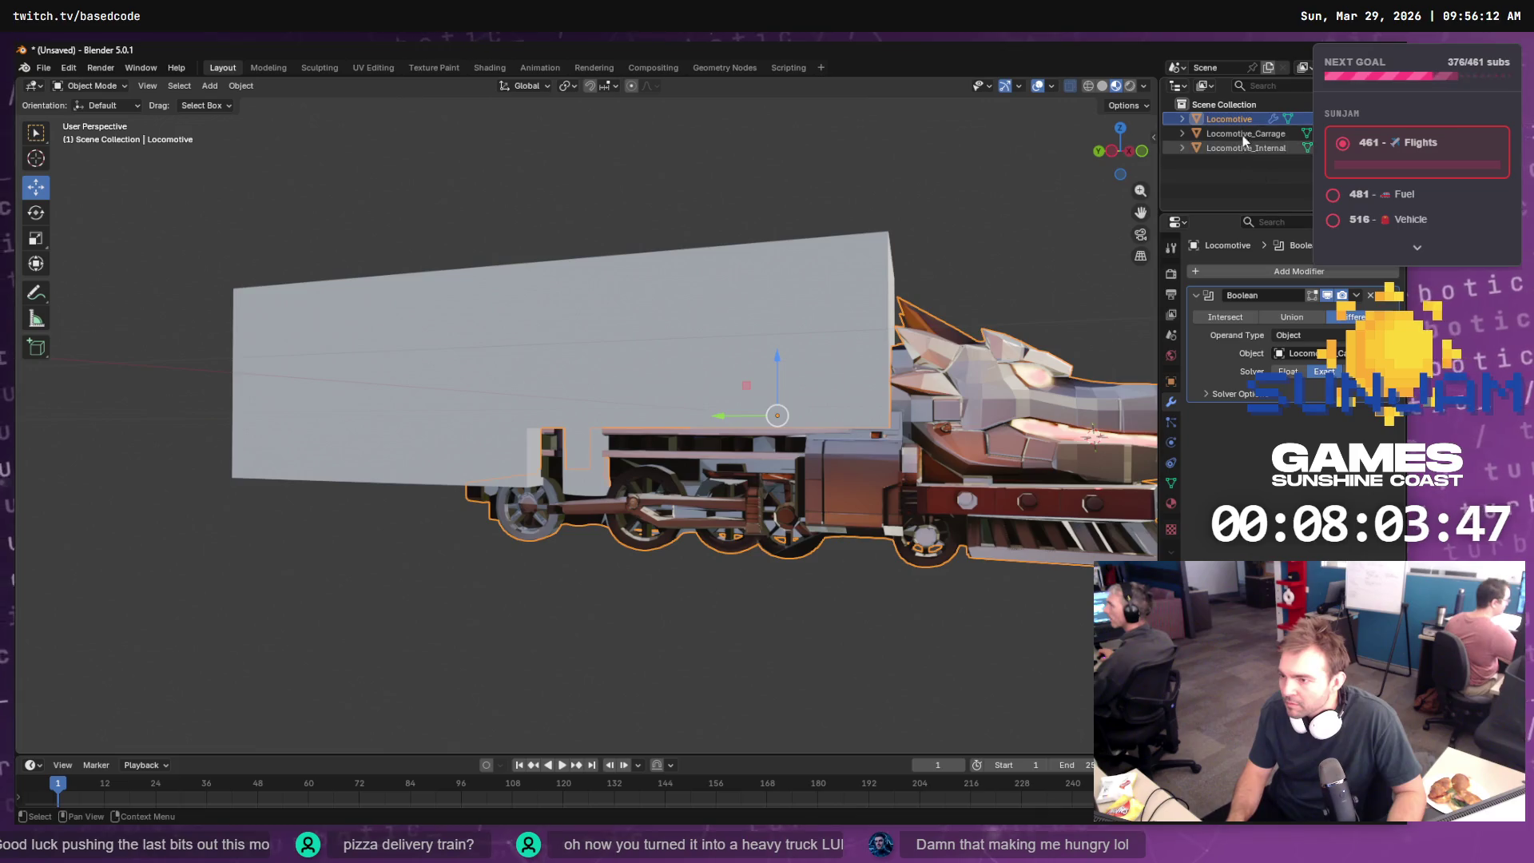
key(ctrl+c)
key(ctrl+v)
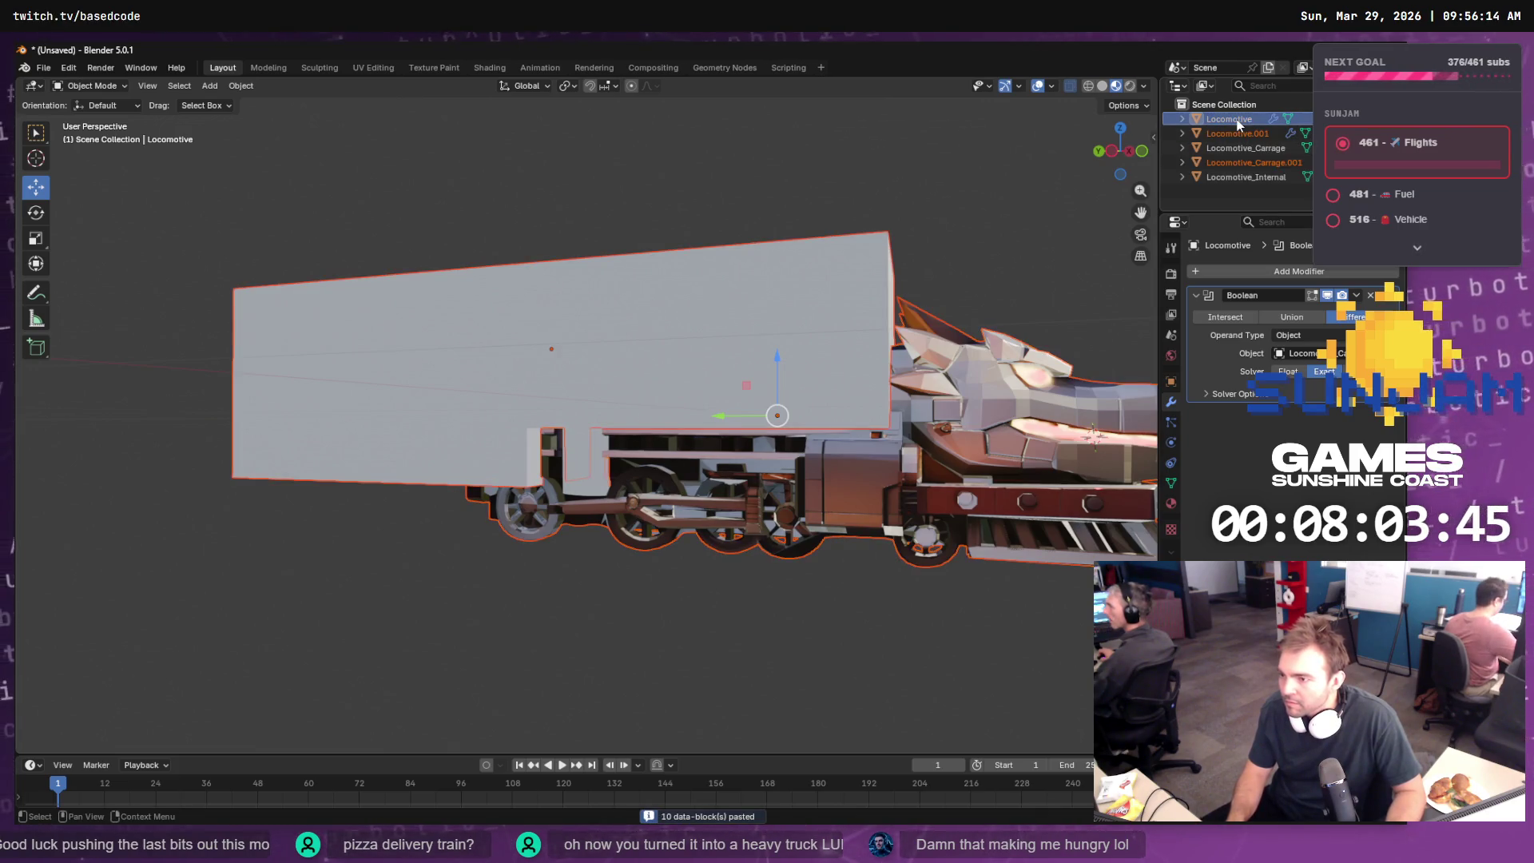
key(ctrl+z)
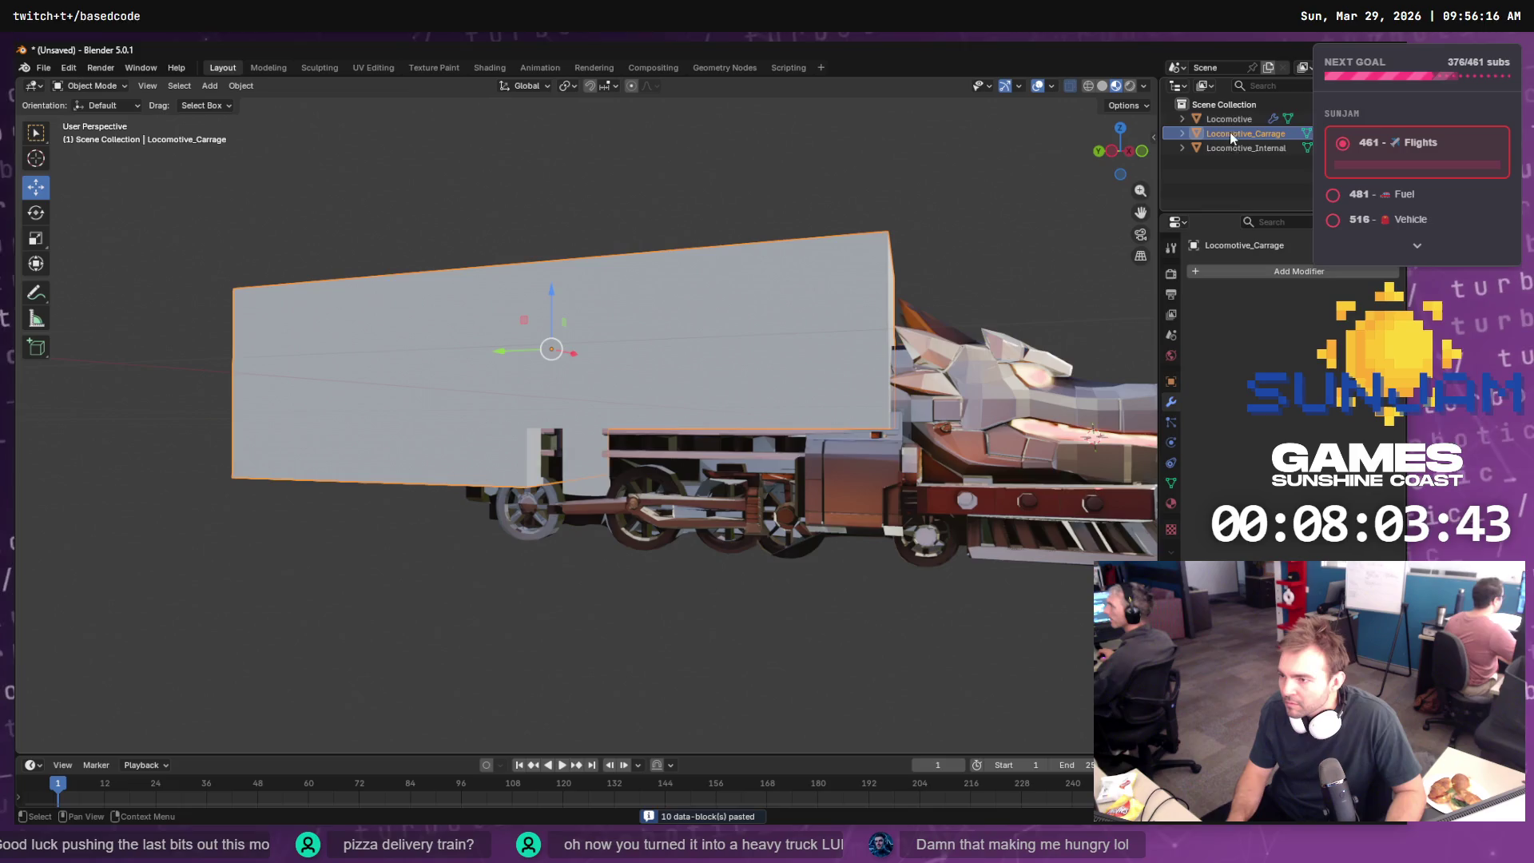
key(ctrl+shift+z)
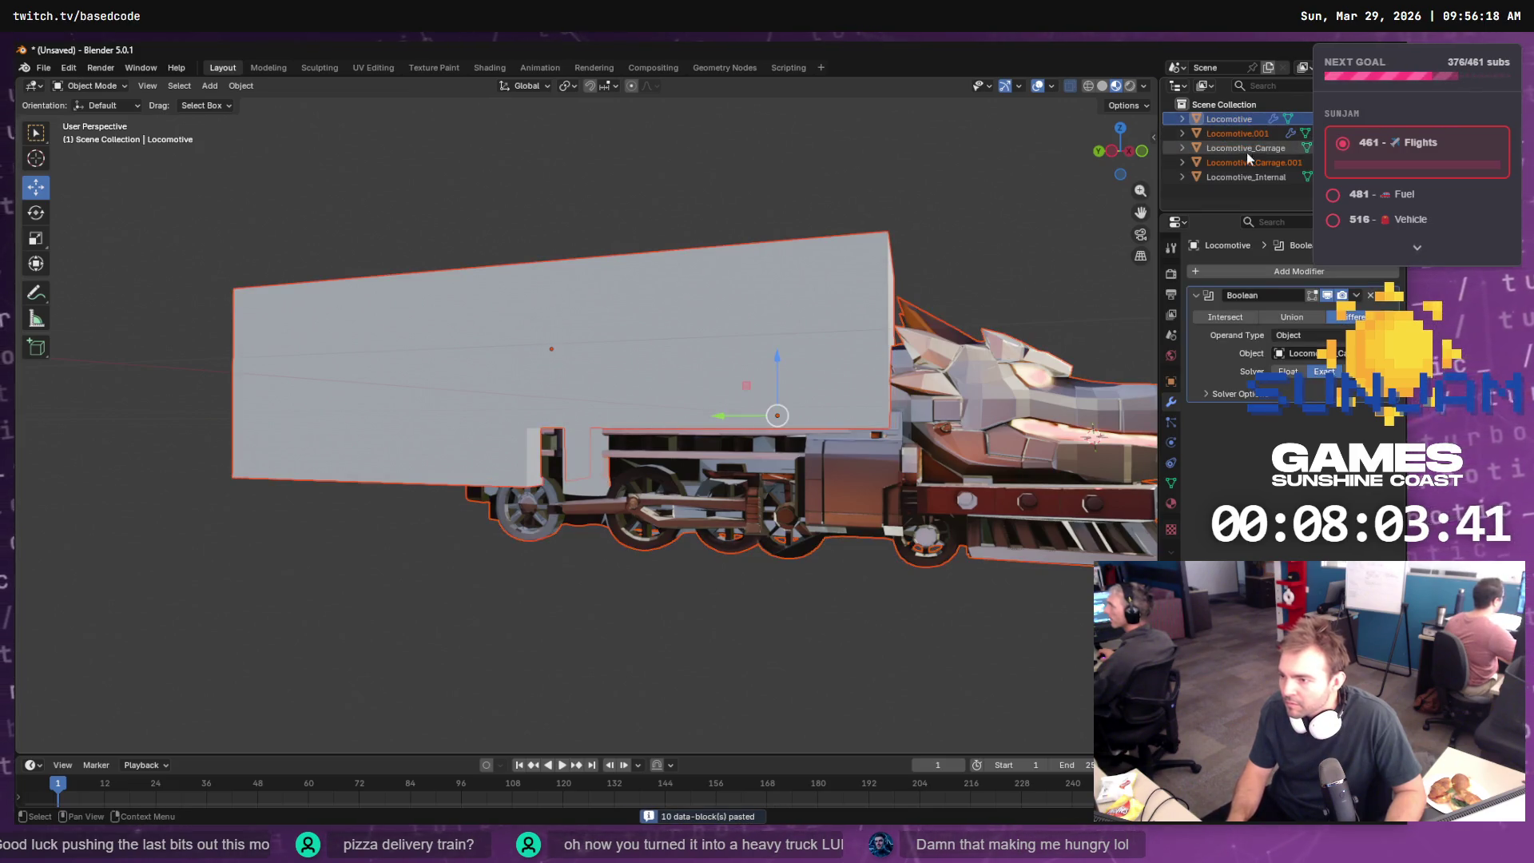
key(ctrl+z)
- Remove the Boolean modifier from the Locomotive
right_click(1230, 135)
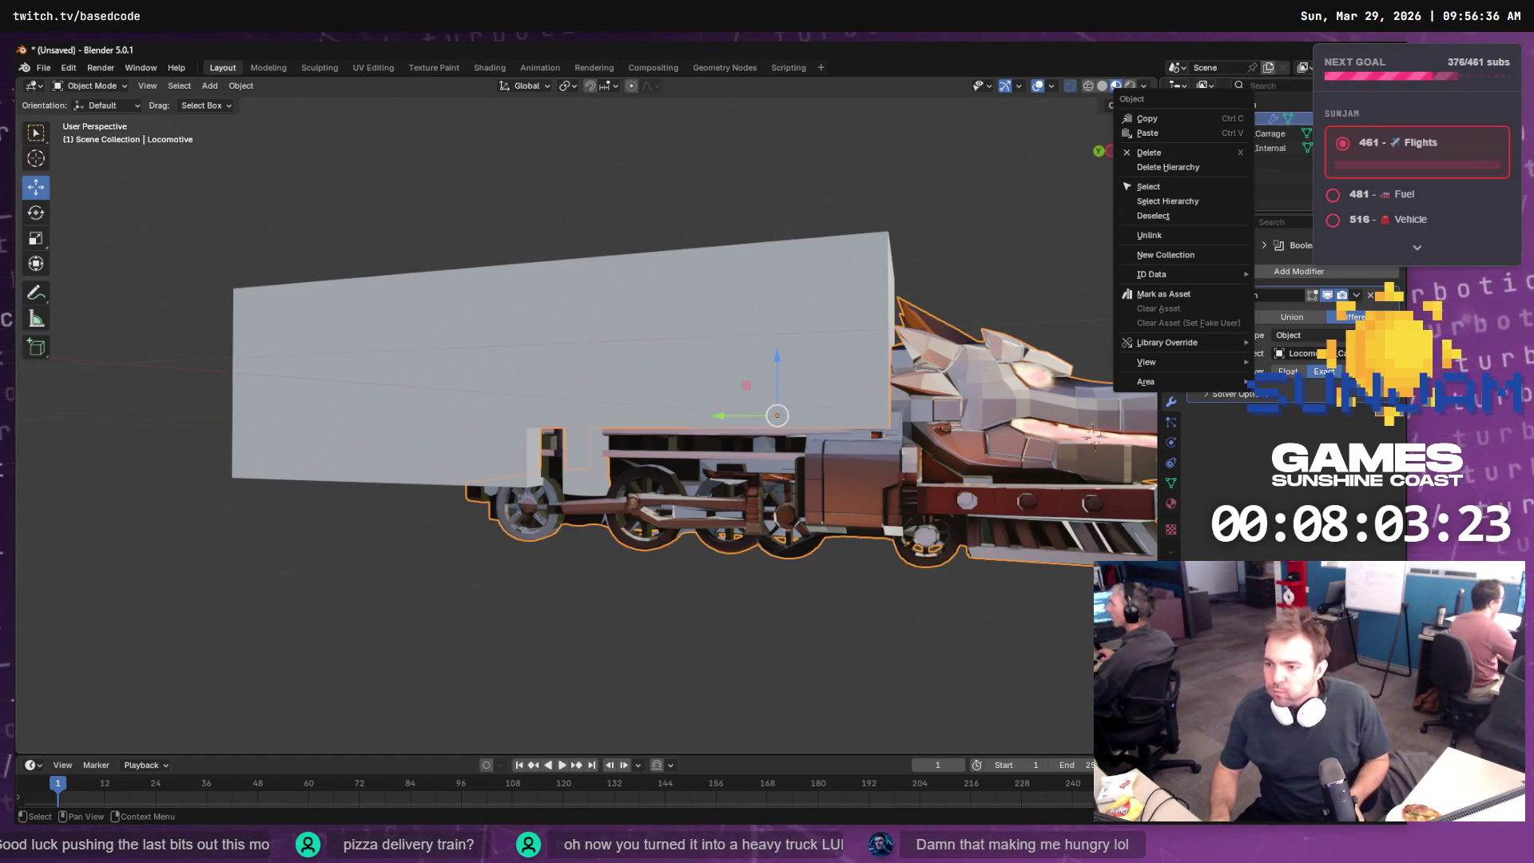
click(1307, 193)
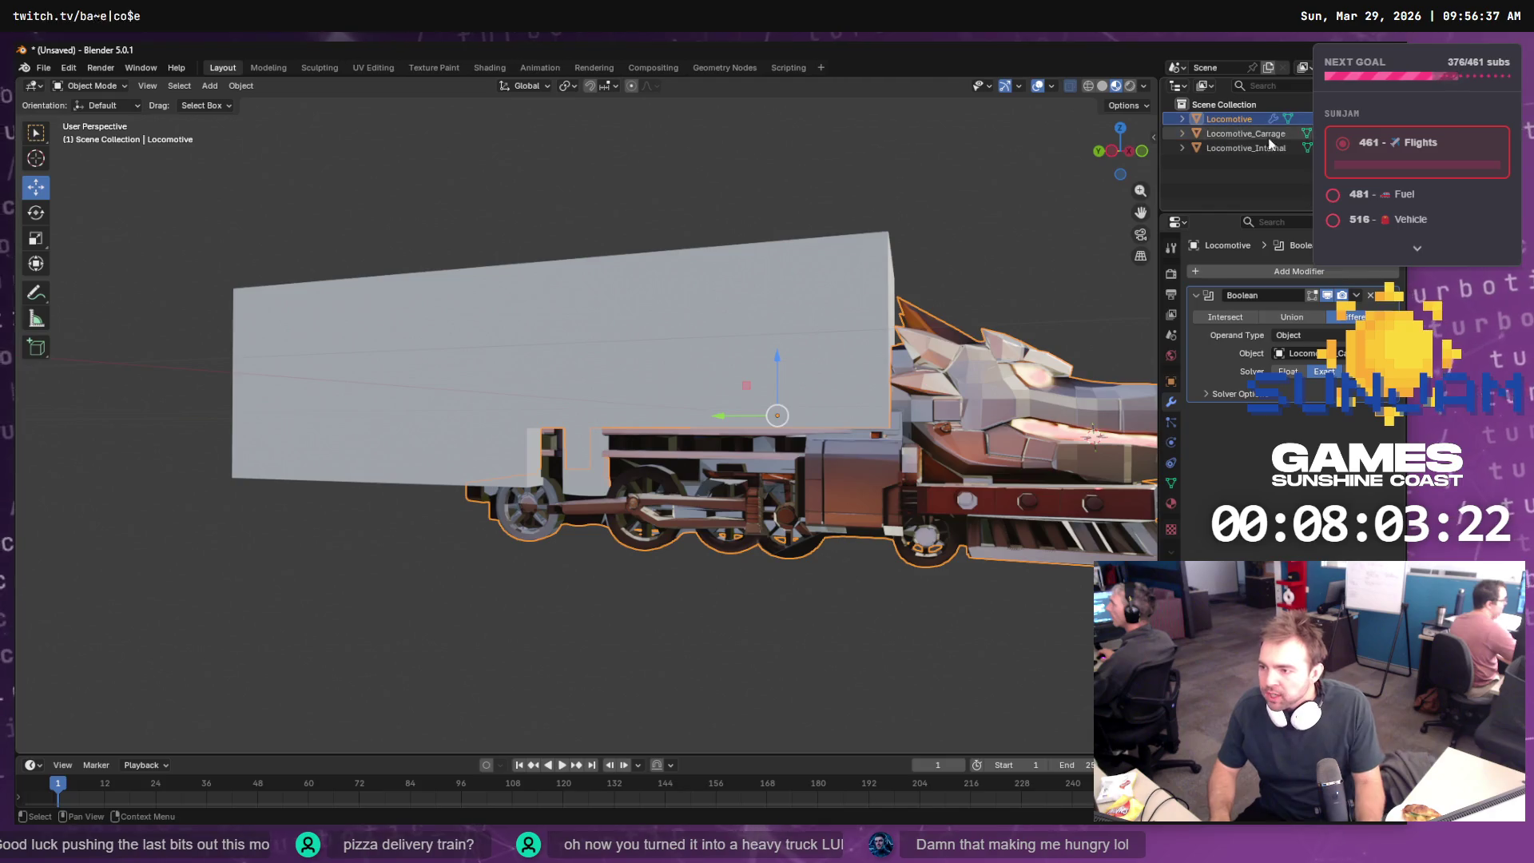
click(1183, 119)
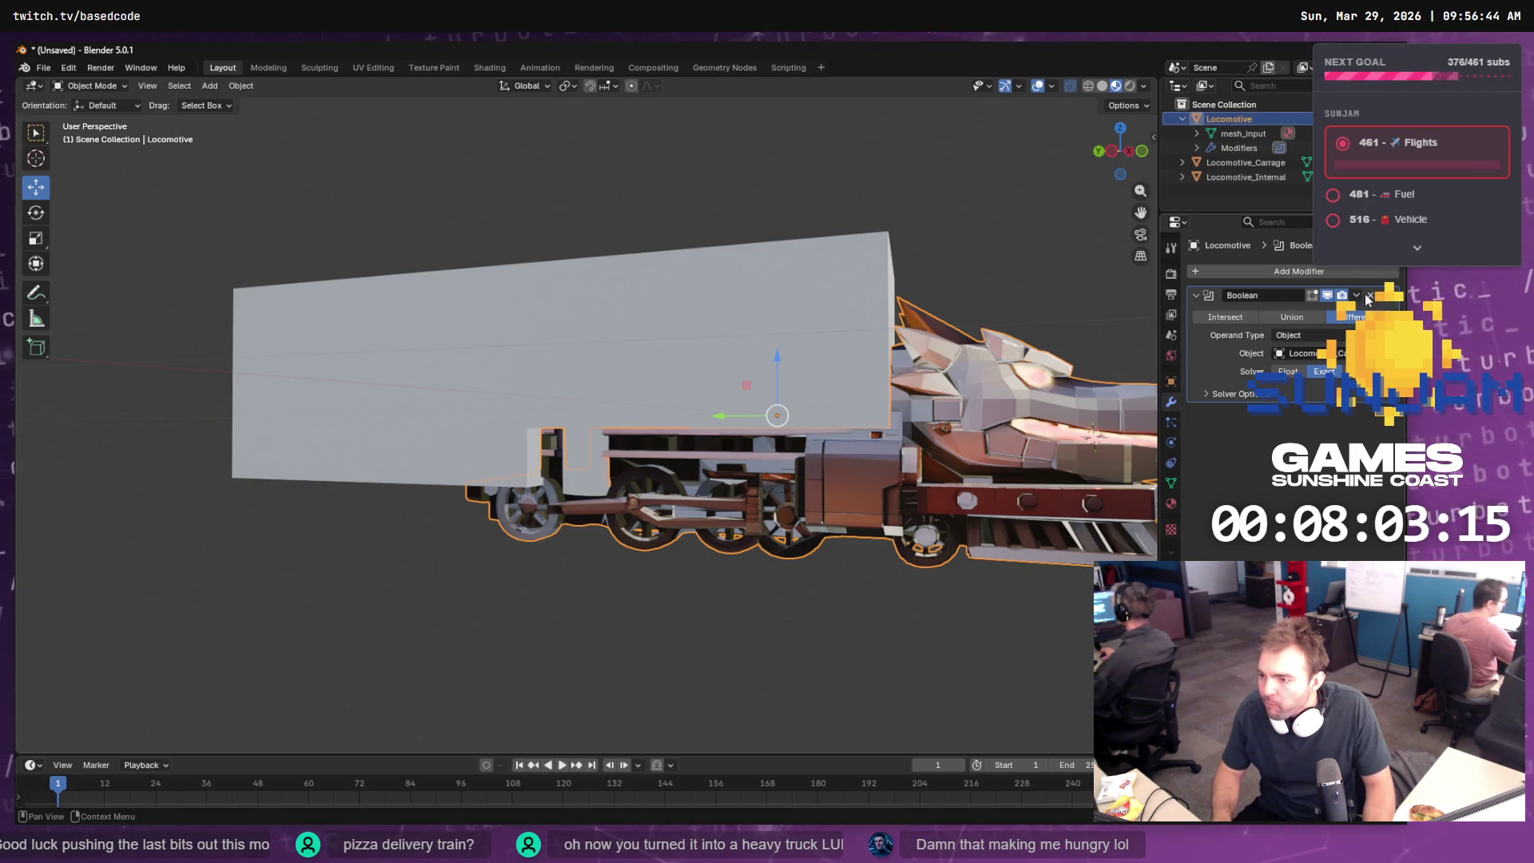
click(1370, 296)
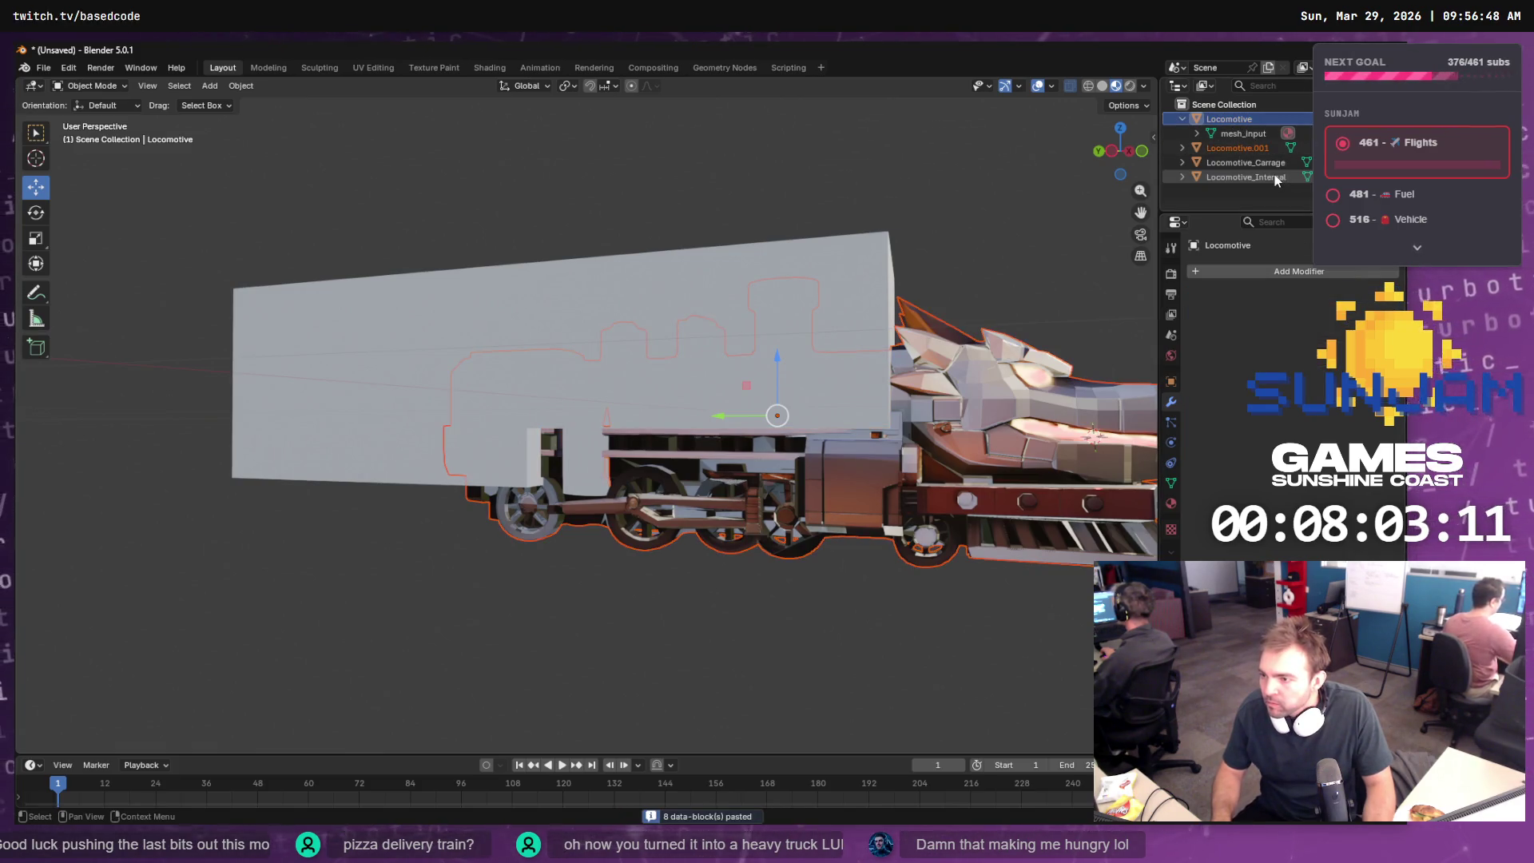
- Paste a copy of the locomotive, rename it 'Locomotive.Orig', and reselect Locomotive
key(ctrl+v)
click(1243, 160)
click(1237, 147)
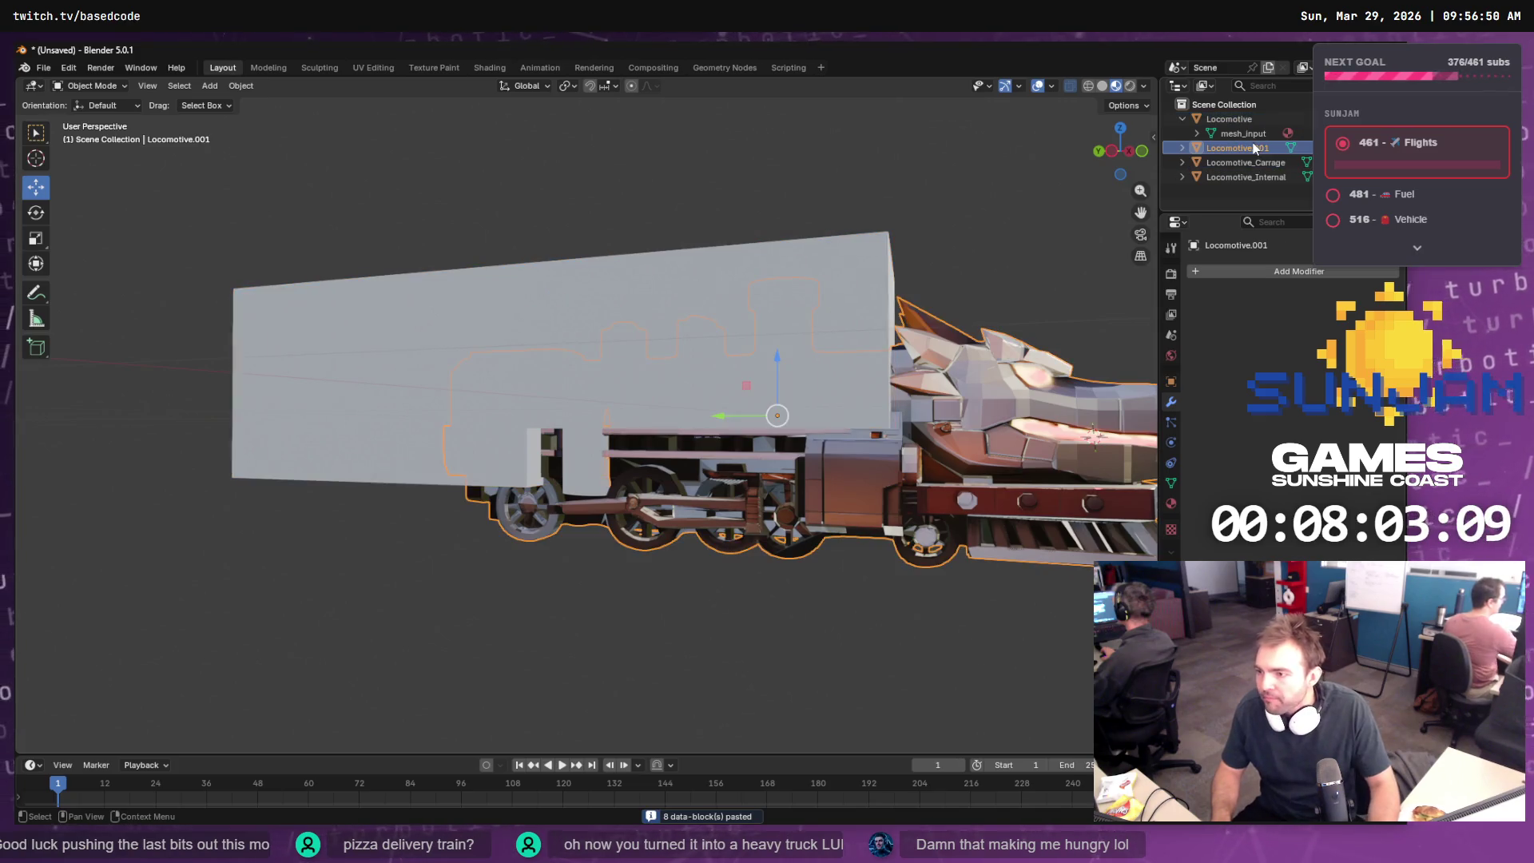
double_click(1237, 148)
click(1253, 148)
key(End)
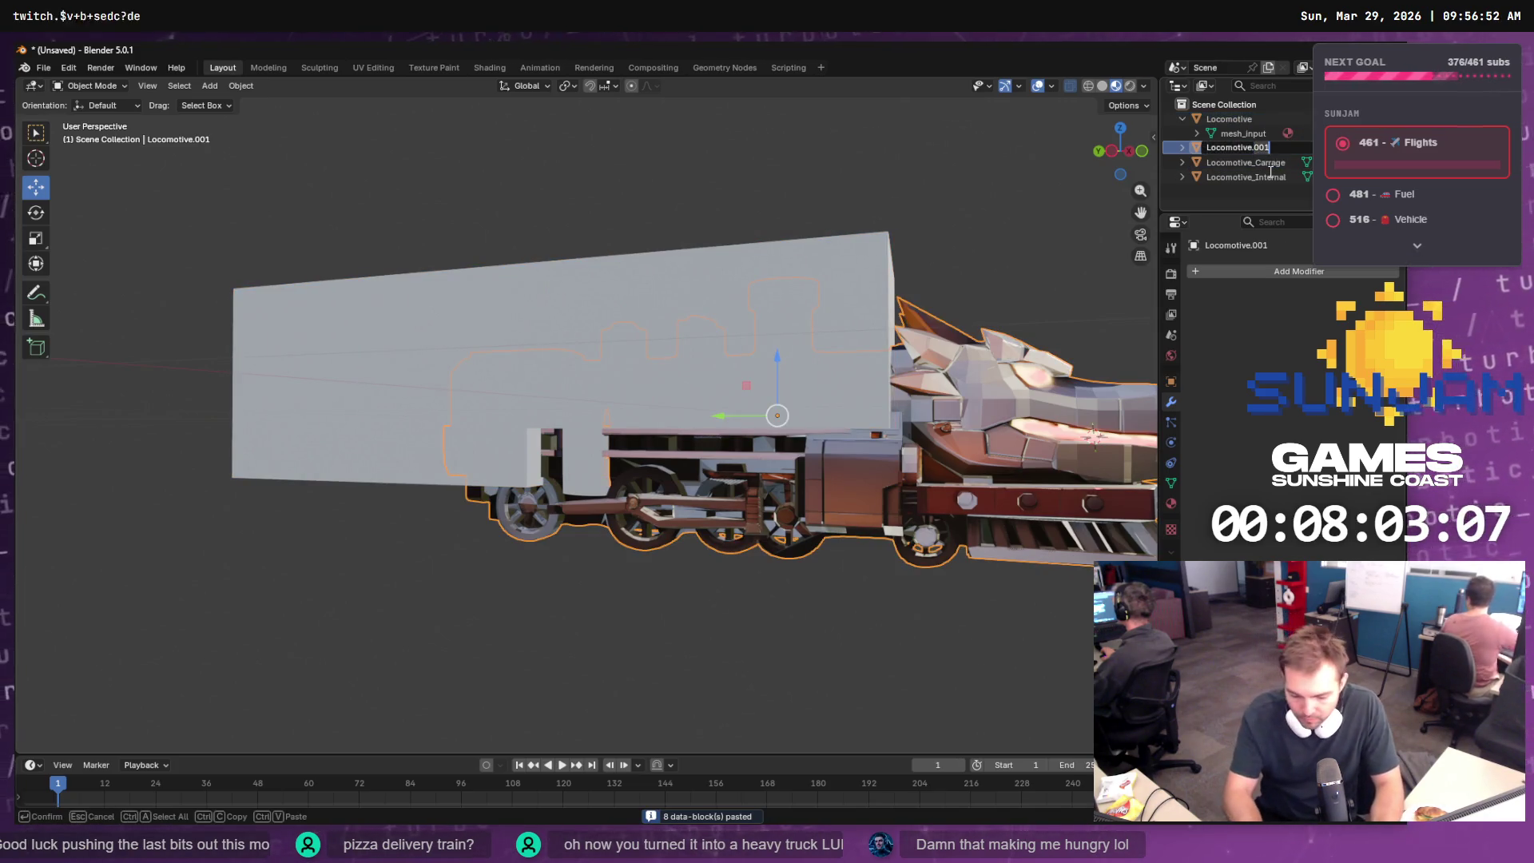
text(Orig)
key(Return)
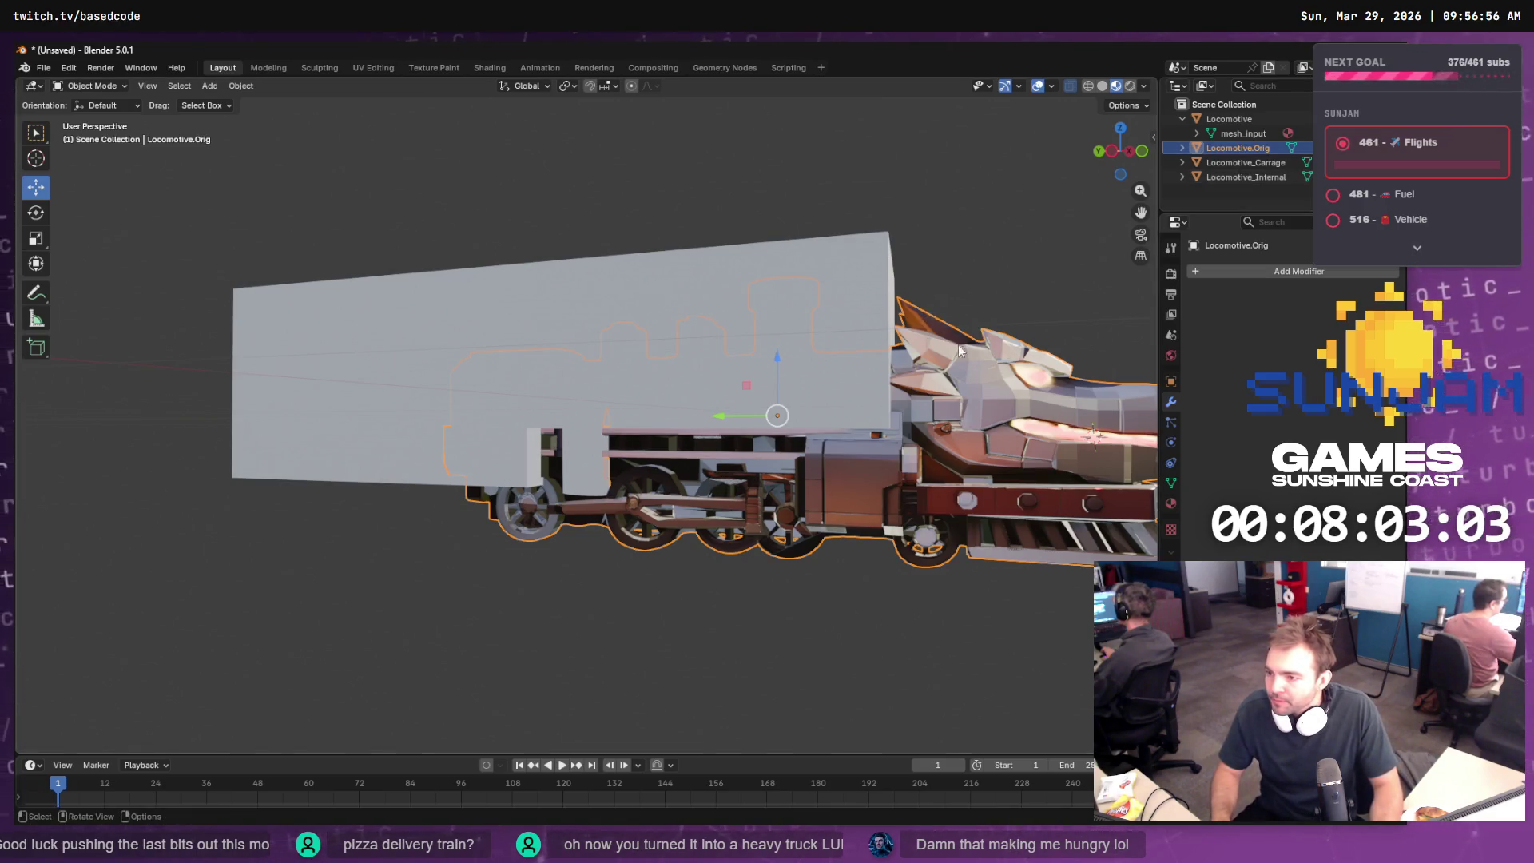
click(1182, 118)
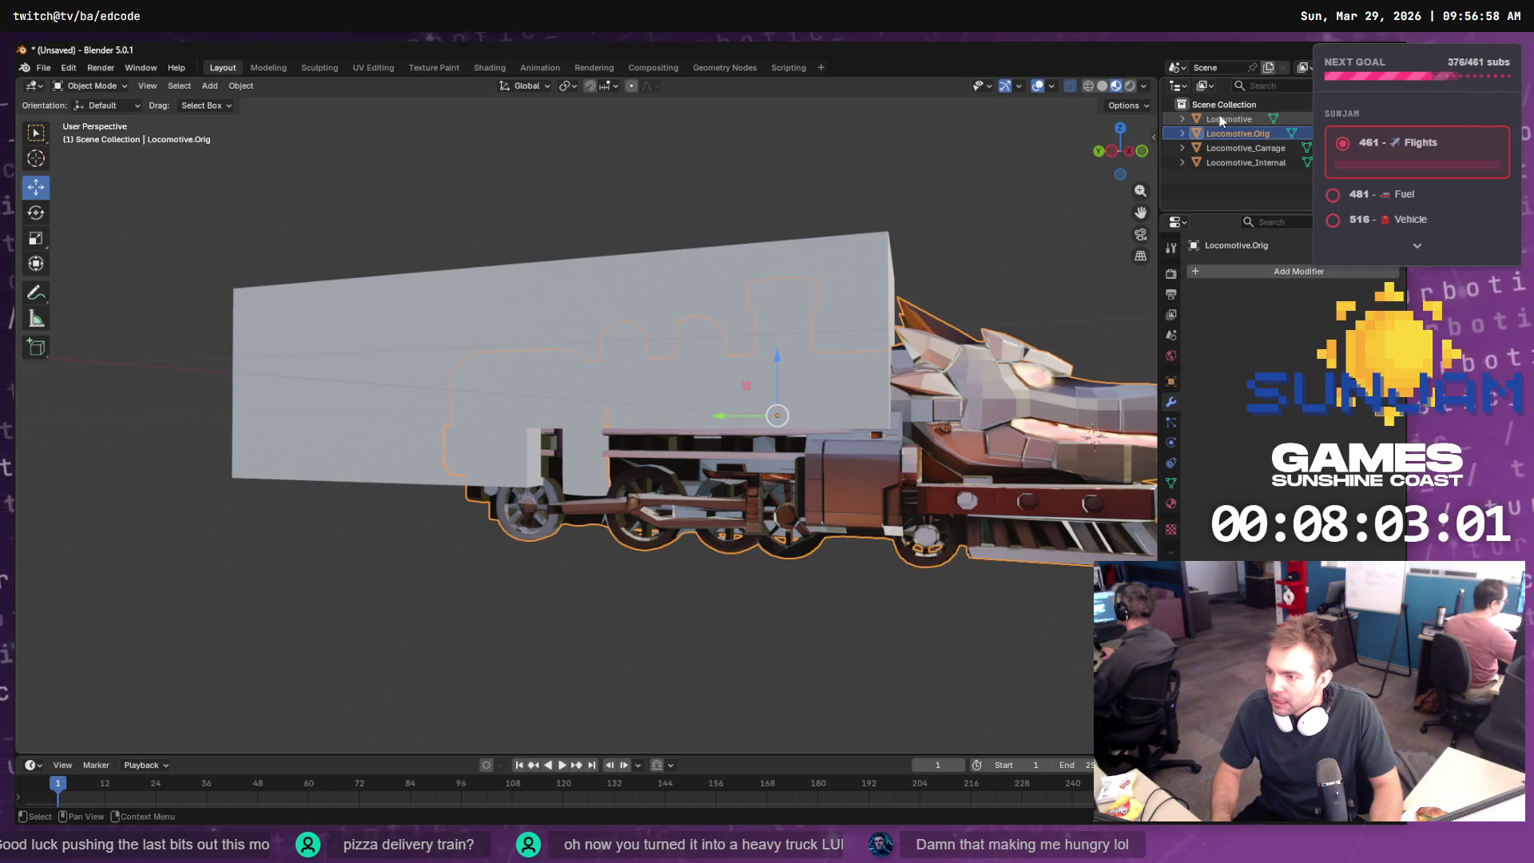
click(1219, 119)
click(1249, 267)
- Add a Hole Tolerant Boolean to the locomotive targeting Locomotive_Carrage, then apply it
mouse_move(1254, 285)
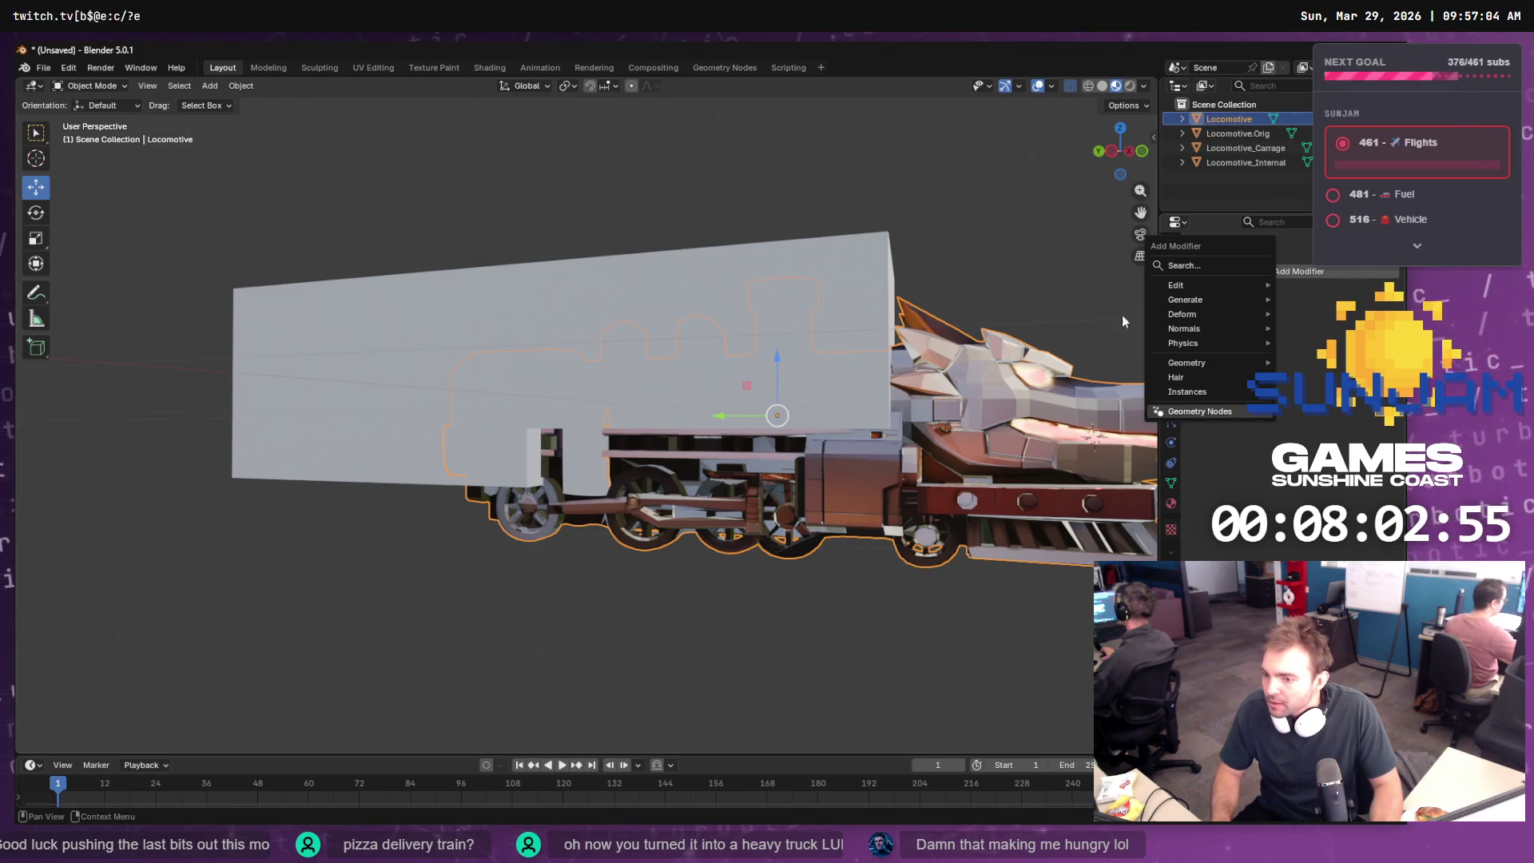
mouse_move(1198, 285)
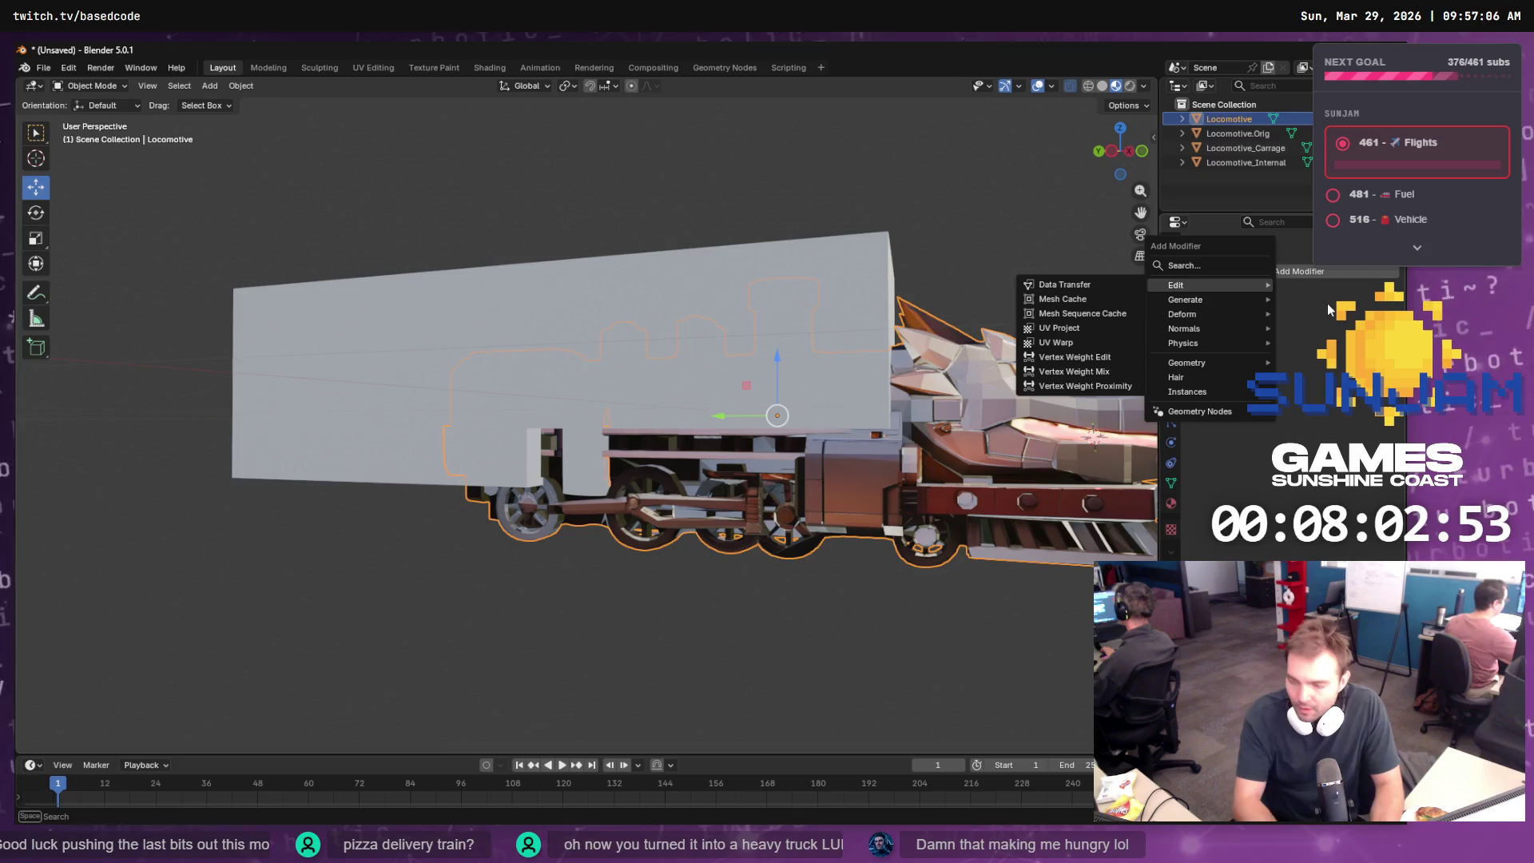
click(1199, 266)
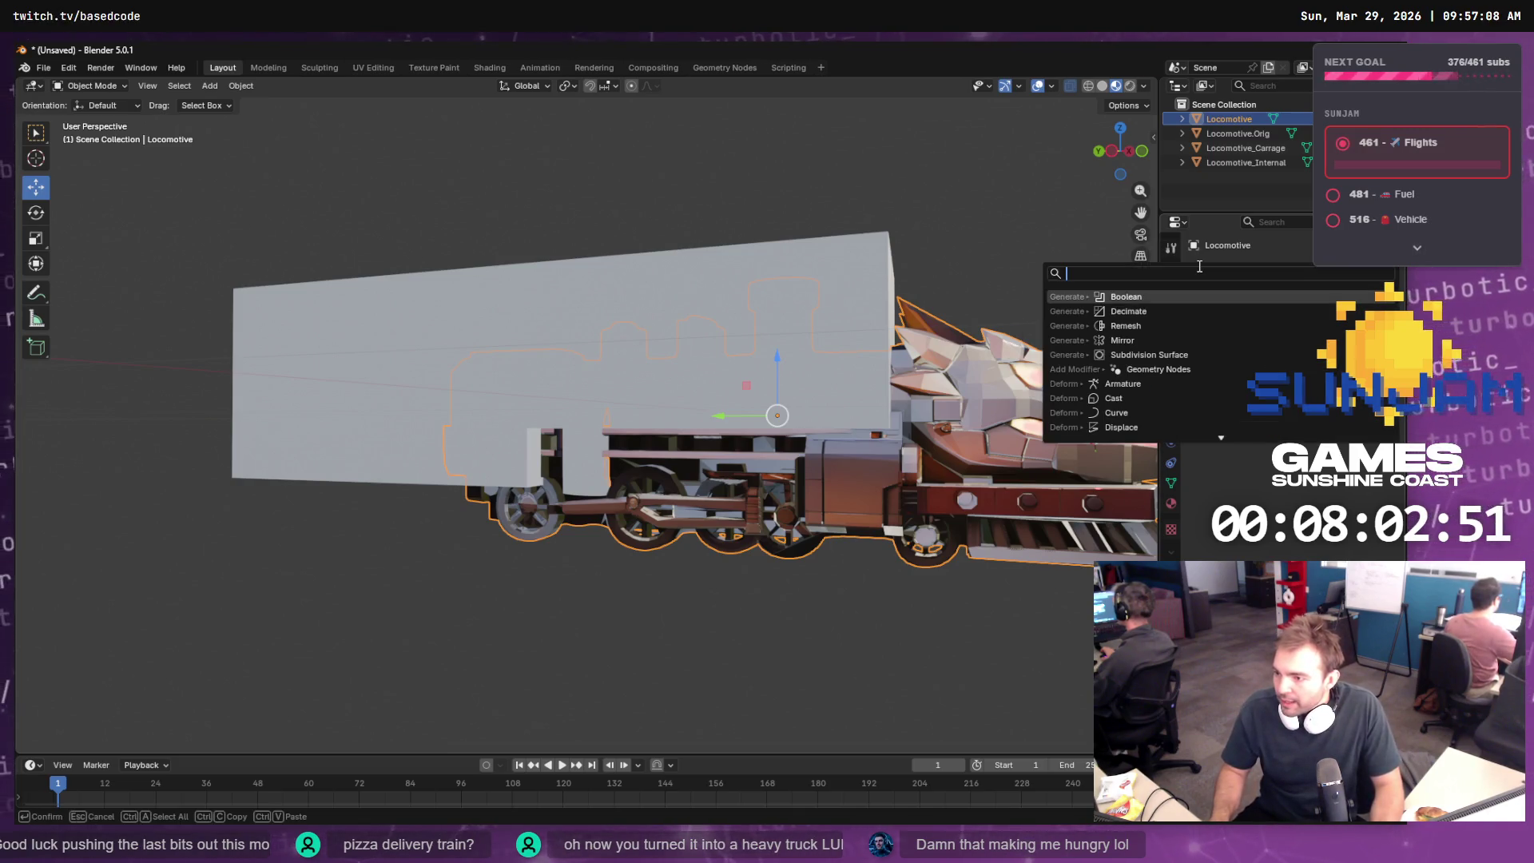
key(Return)
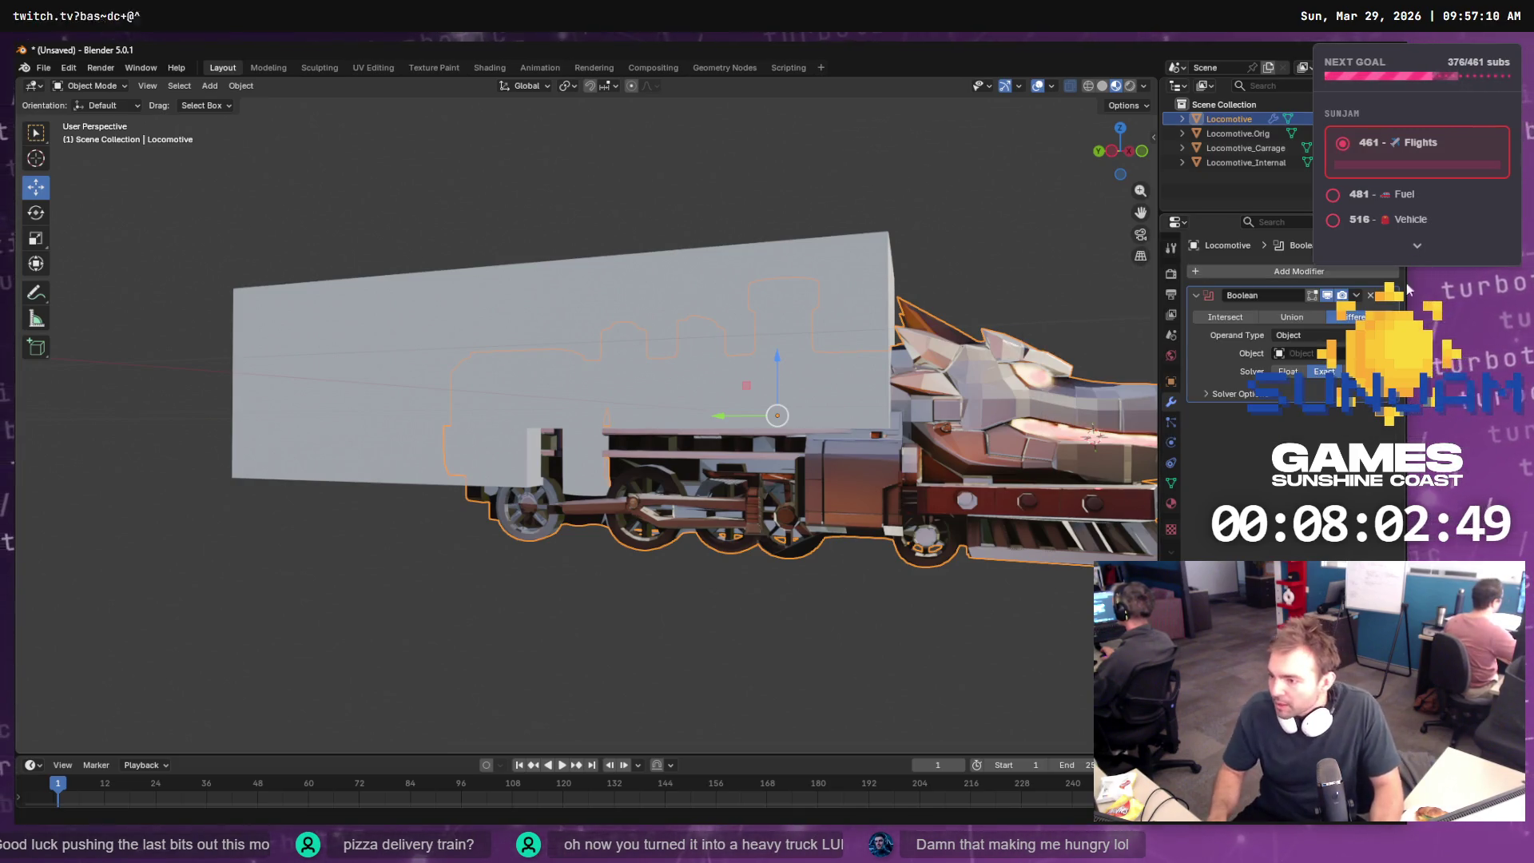
click(1386, 353)
click(947, 302)
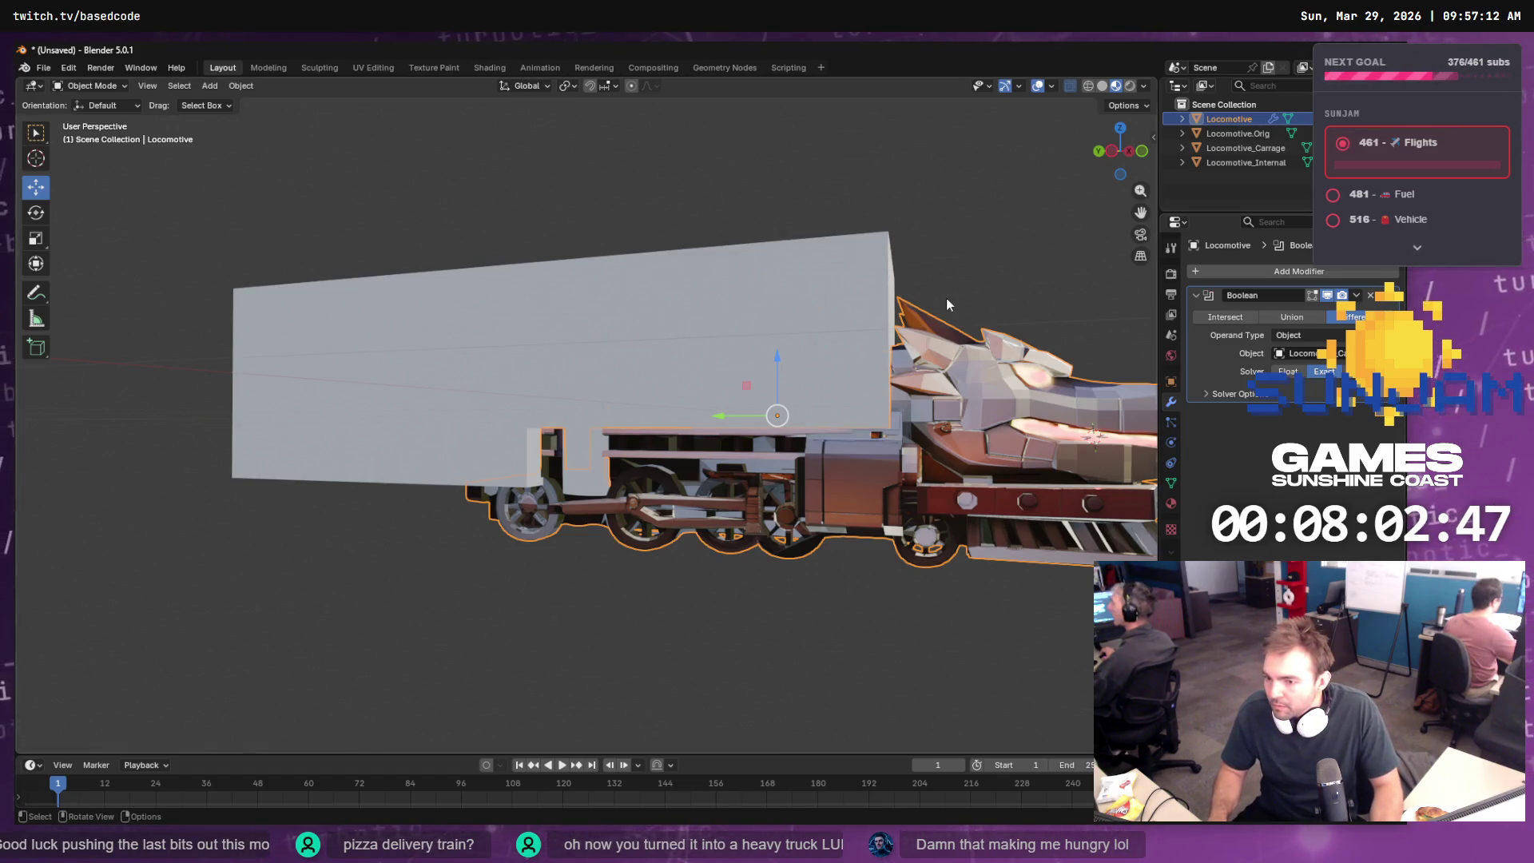
click(1202, 394)
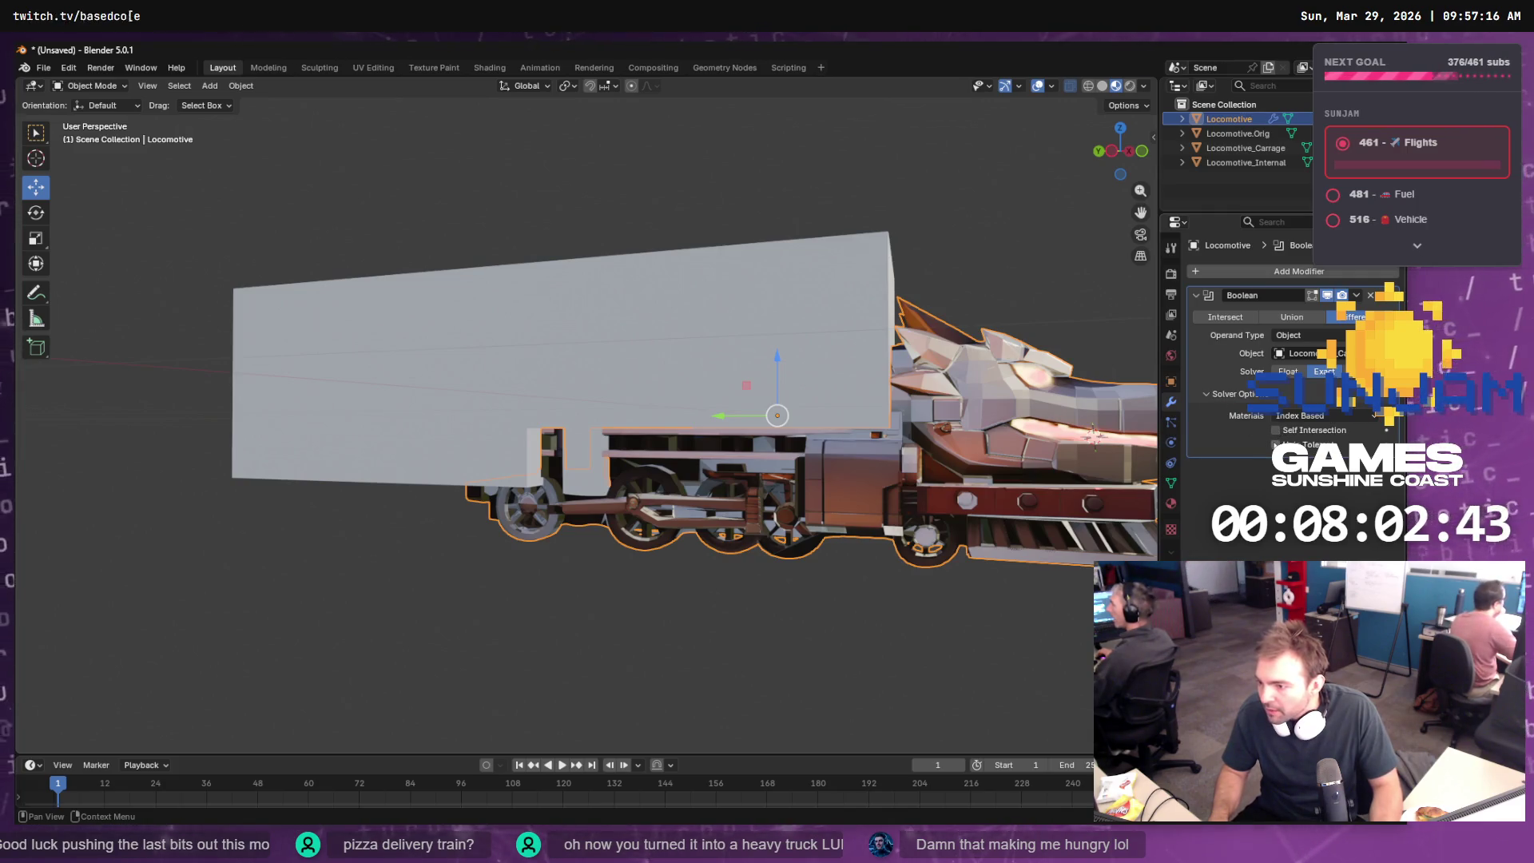
click(1275, 445)
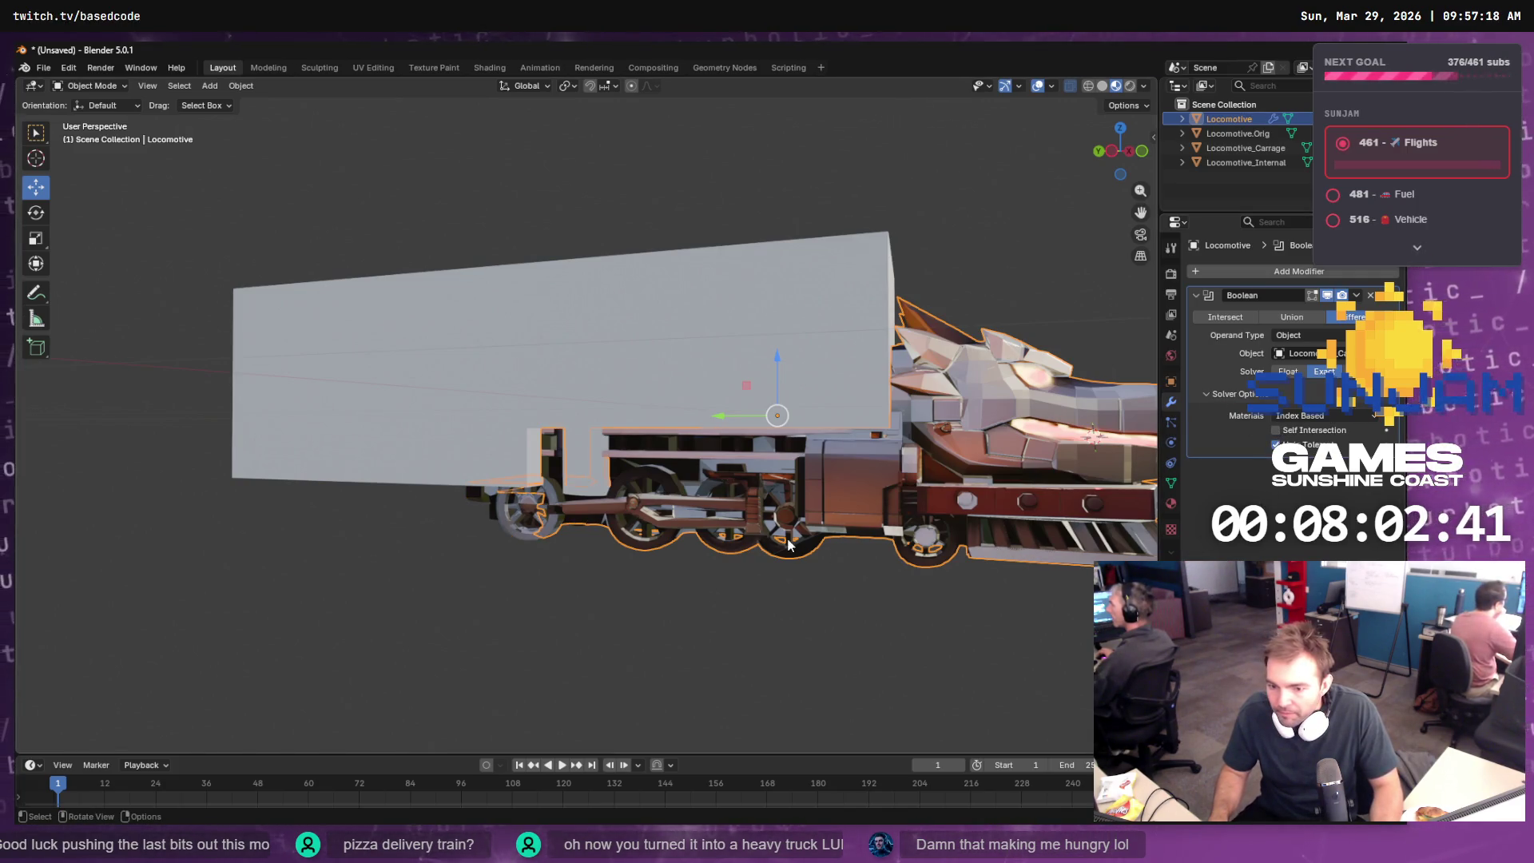
mouse_move(1013, 548)
mouse_down()
mouse_move(899, 487)
mouse_move(914, 476)
mouse_move(1107, 531)
mouse_move(860, 529)
mouse_move(1141, 444)
mouse_up()
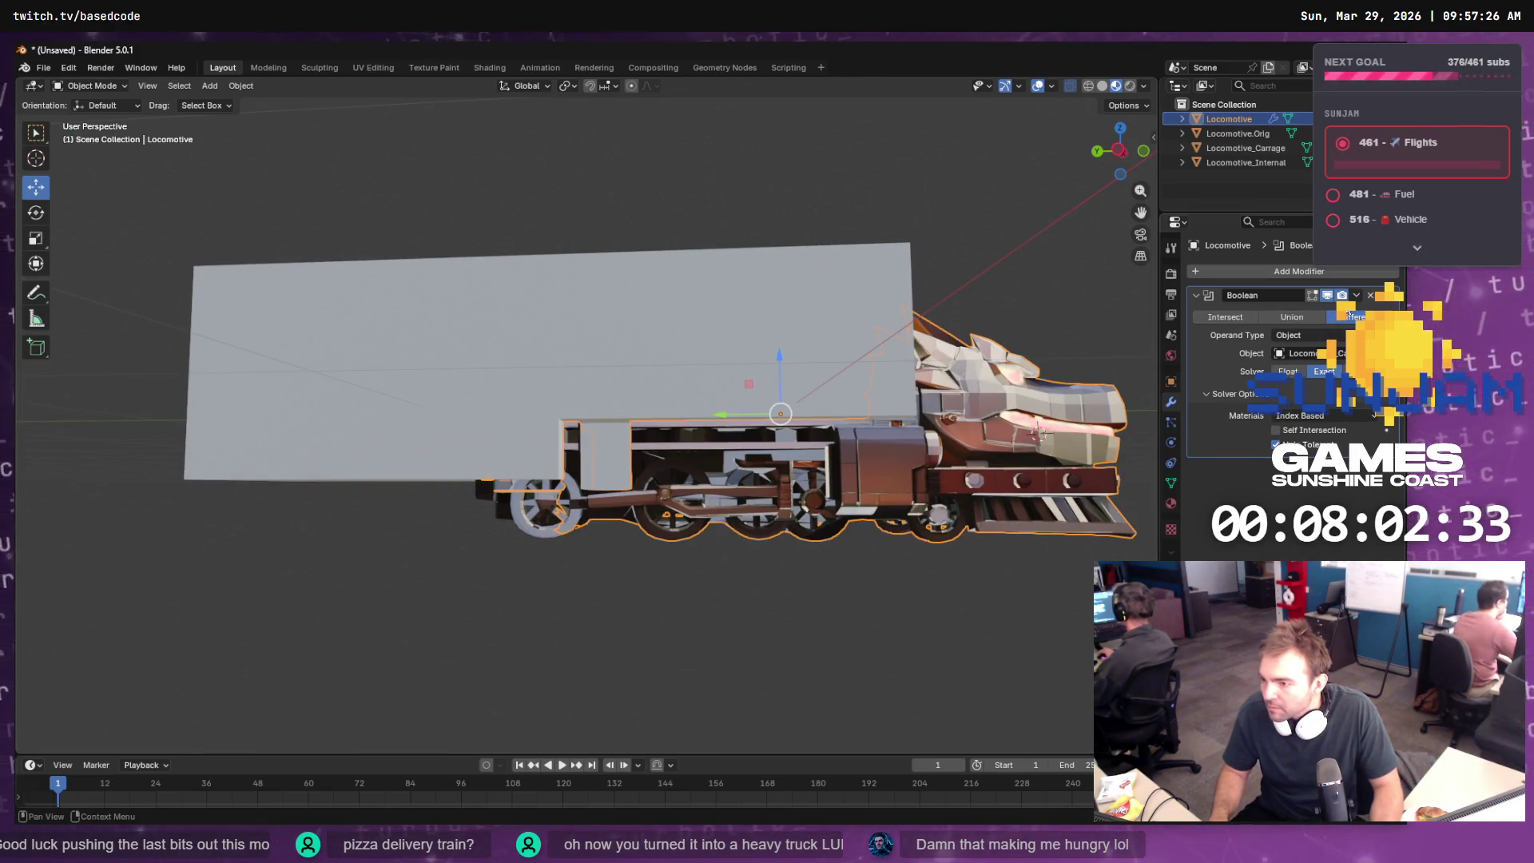
click(1355, 295)
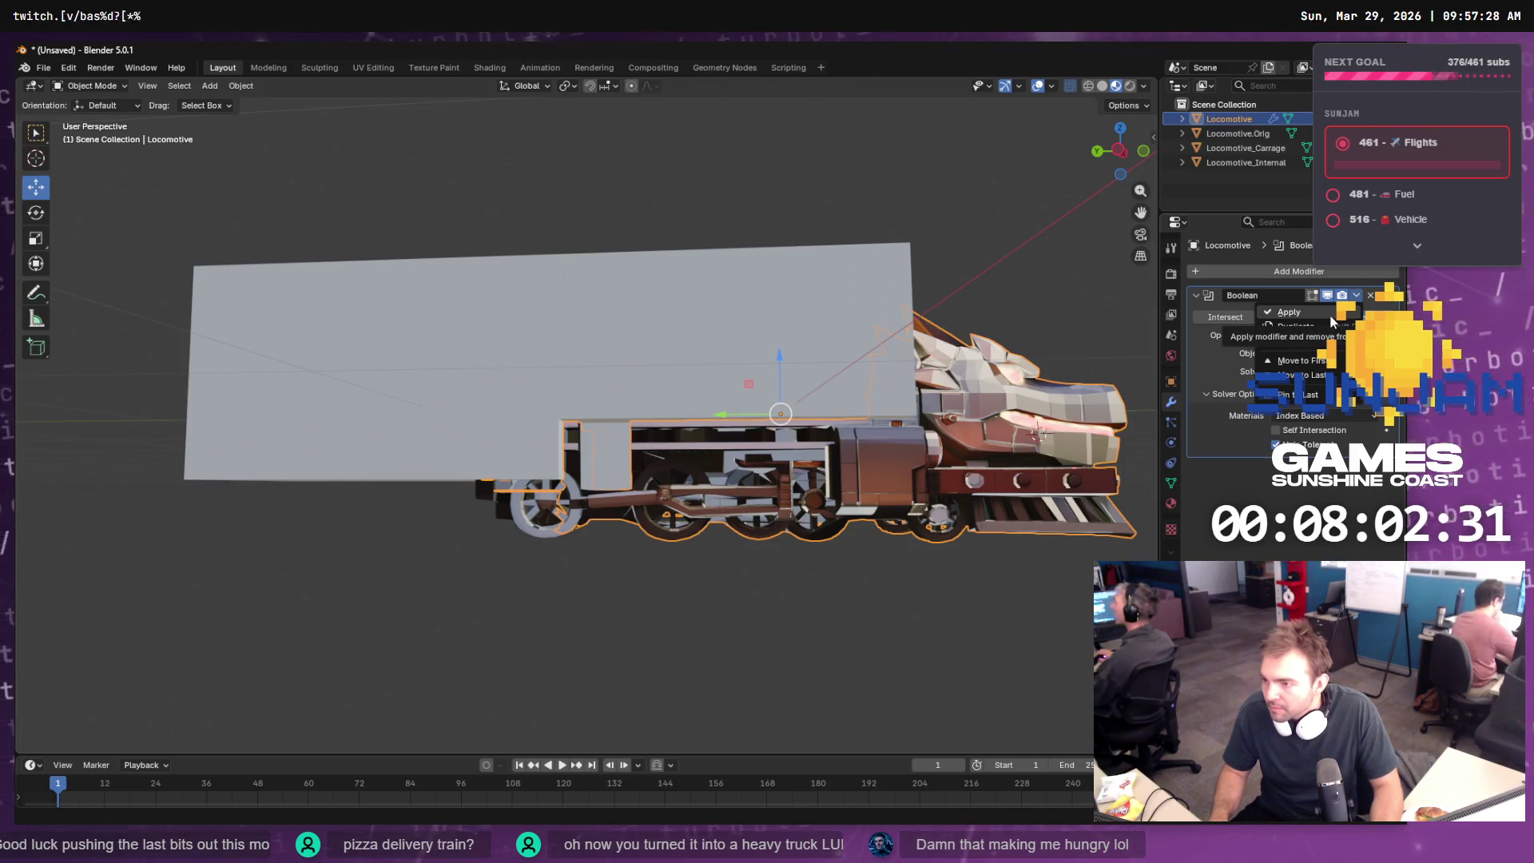
click(1326, 314)
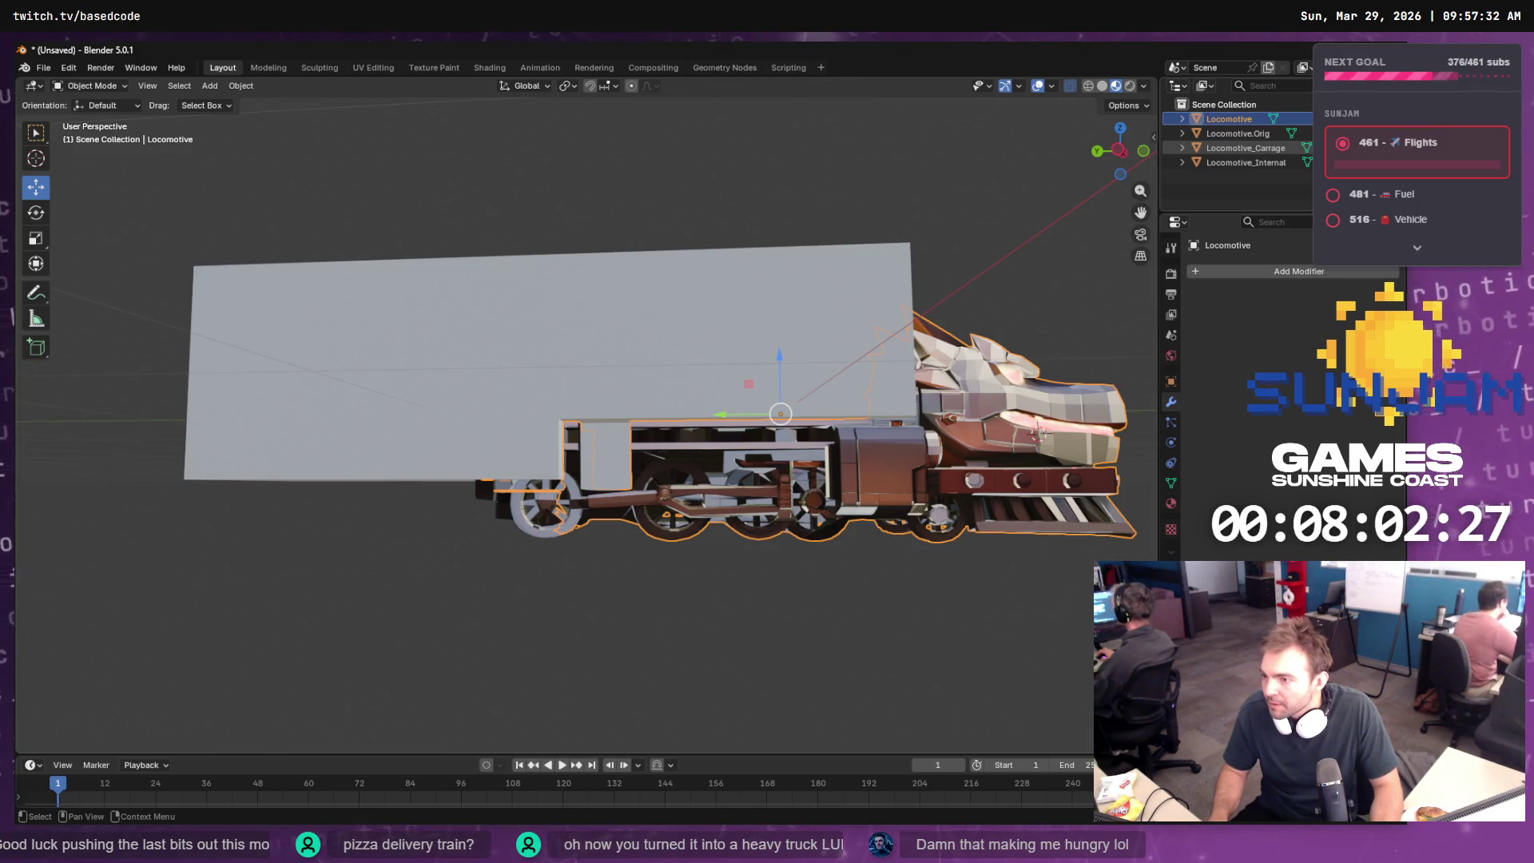
key(h)
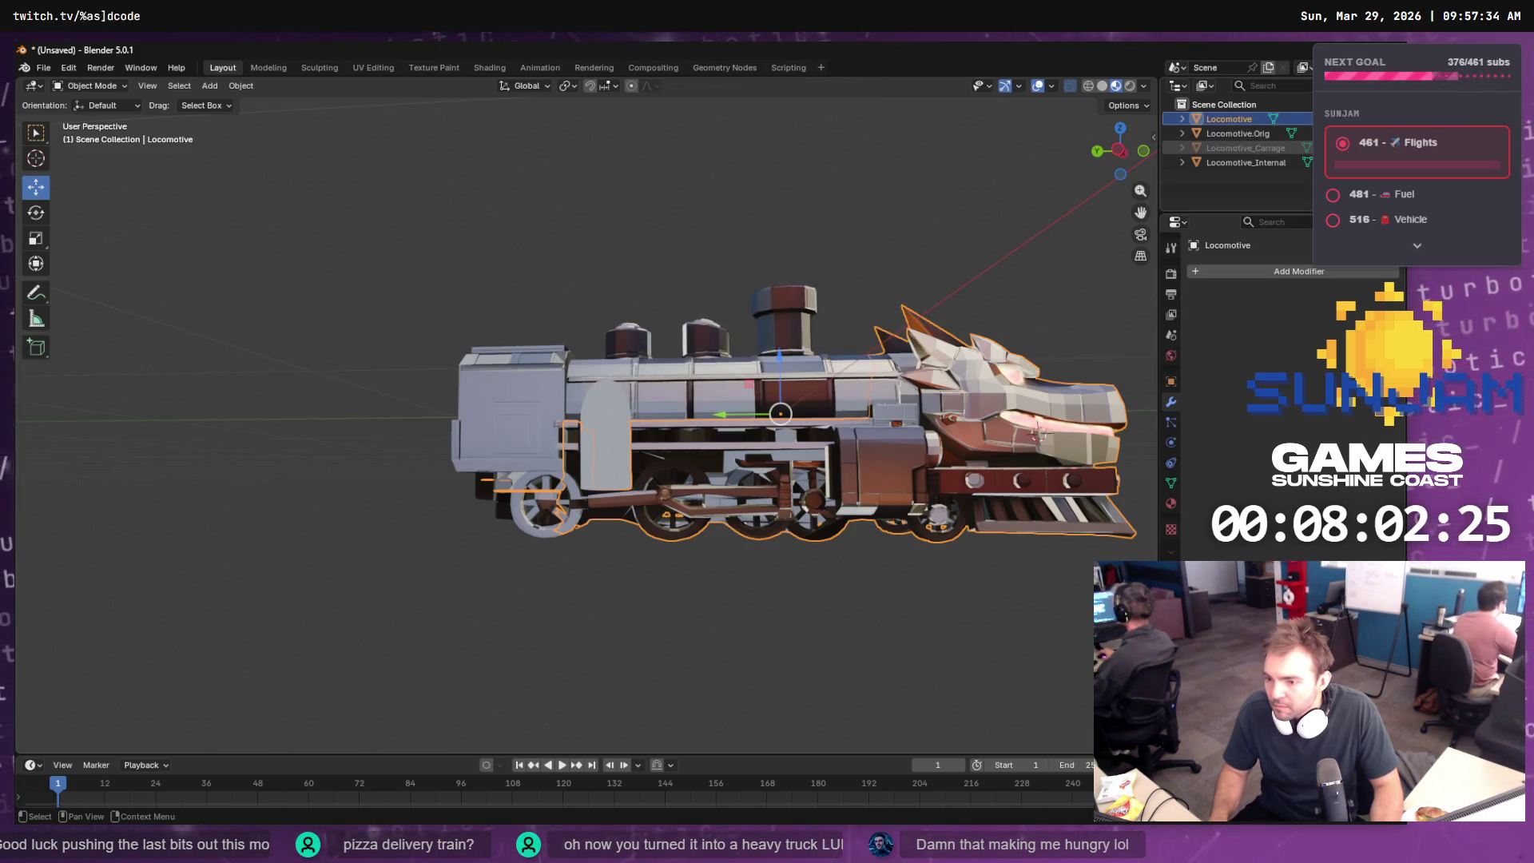
key(h)
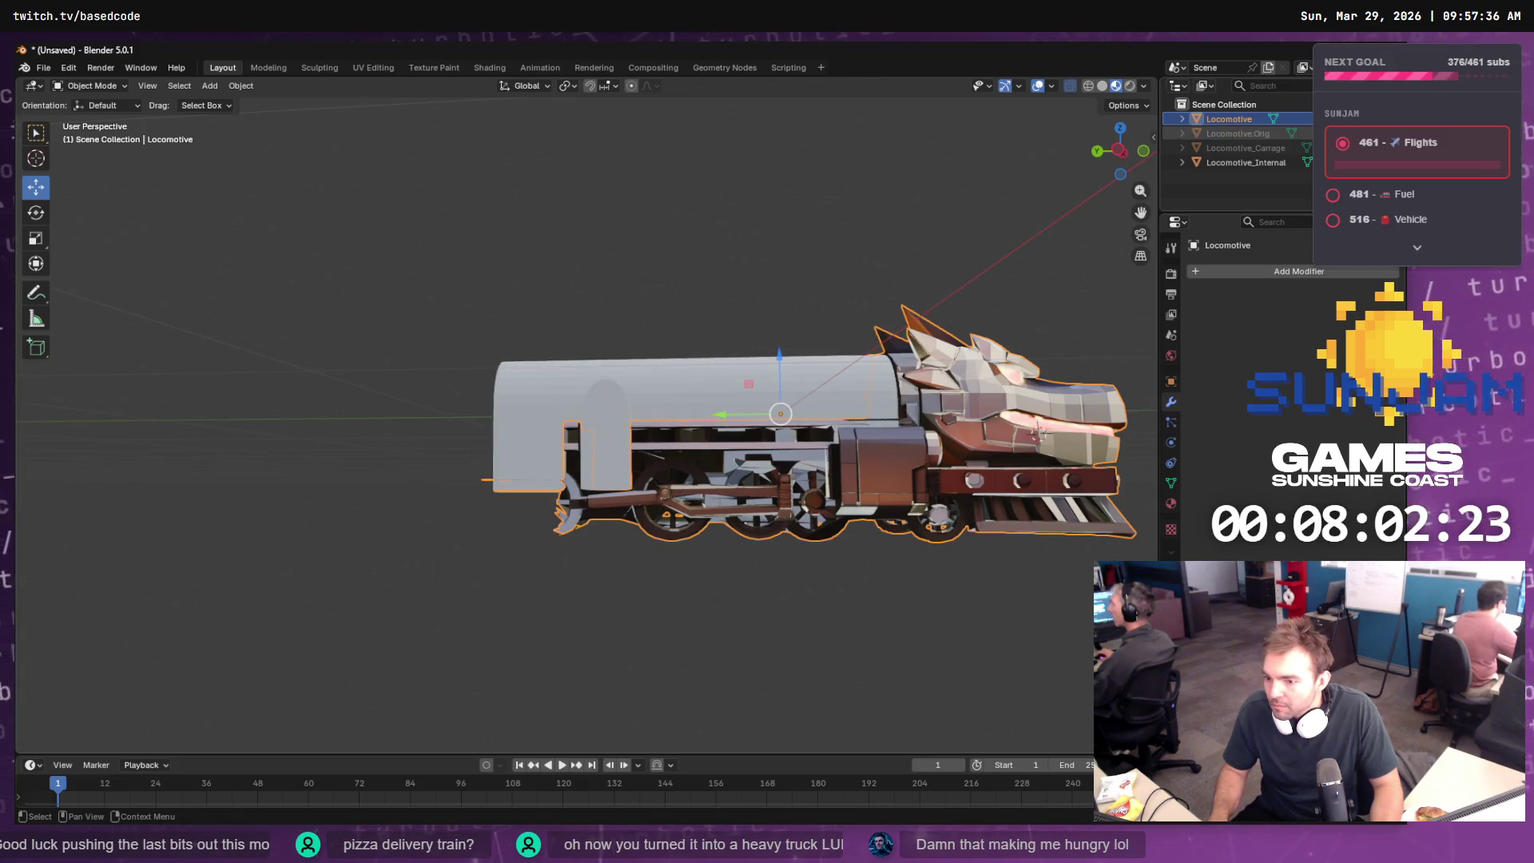
key(h)
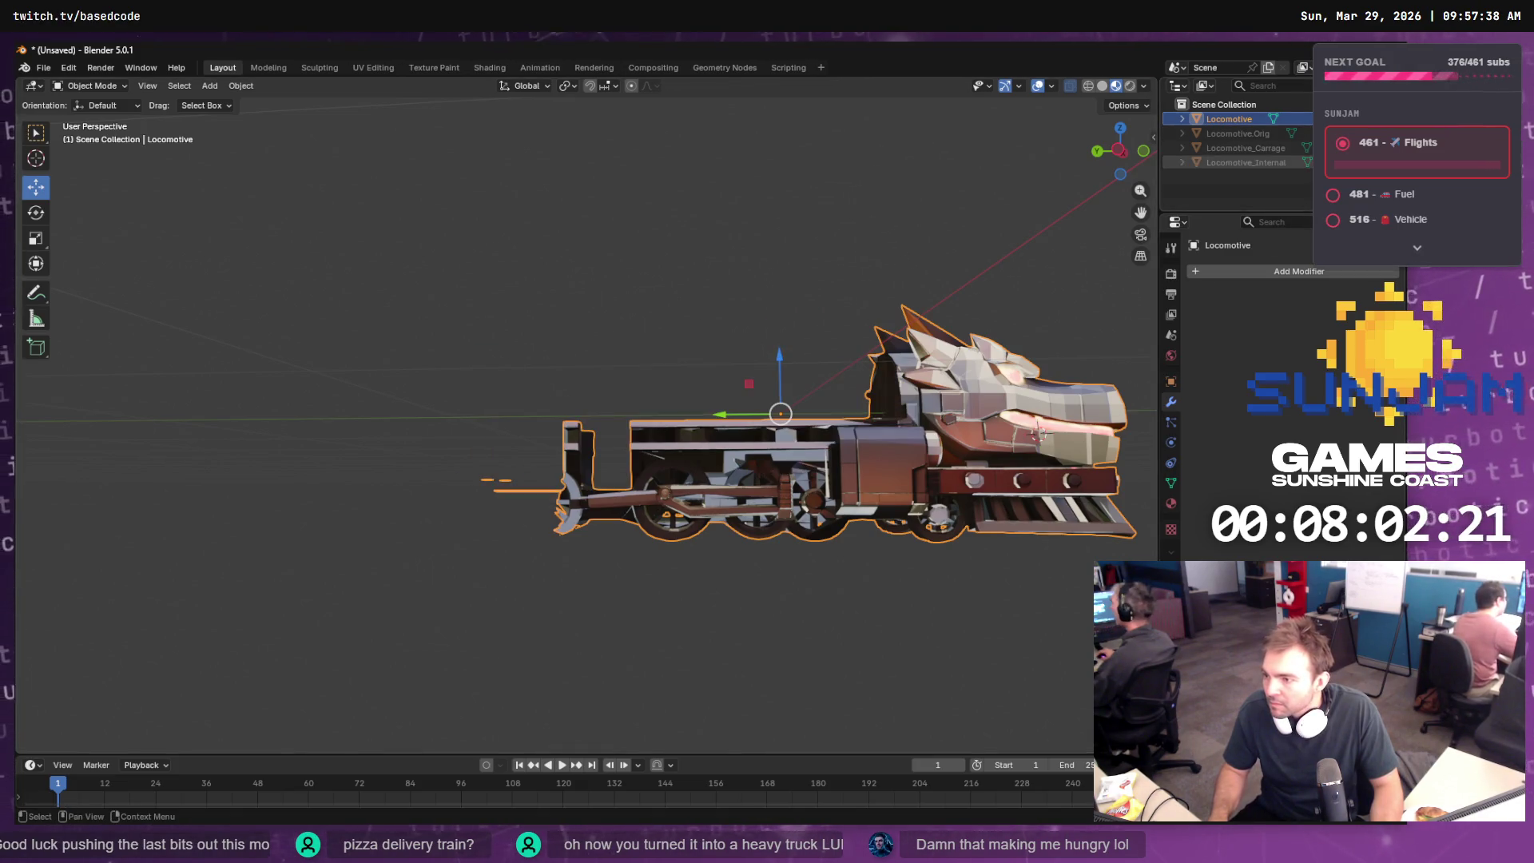
mouse_move(827, 222)
mouse_down()
mouse_move(956, 262)
mouse_move(1013, 243)
mouse_move(998, 195)
mouse_move(775, 237)
mouse_move(880, 313)
mouse_move(1069, 295)
mouse_move(1027, 312)
mouse_move(1043, 306)
mouse_up()
scroll(763, 391, up, 3)
mouse_move(773, 396)
mouse_down()
mouse_move(866, 368)
mouse_move(816, 361)
mouse_up()
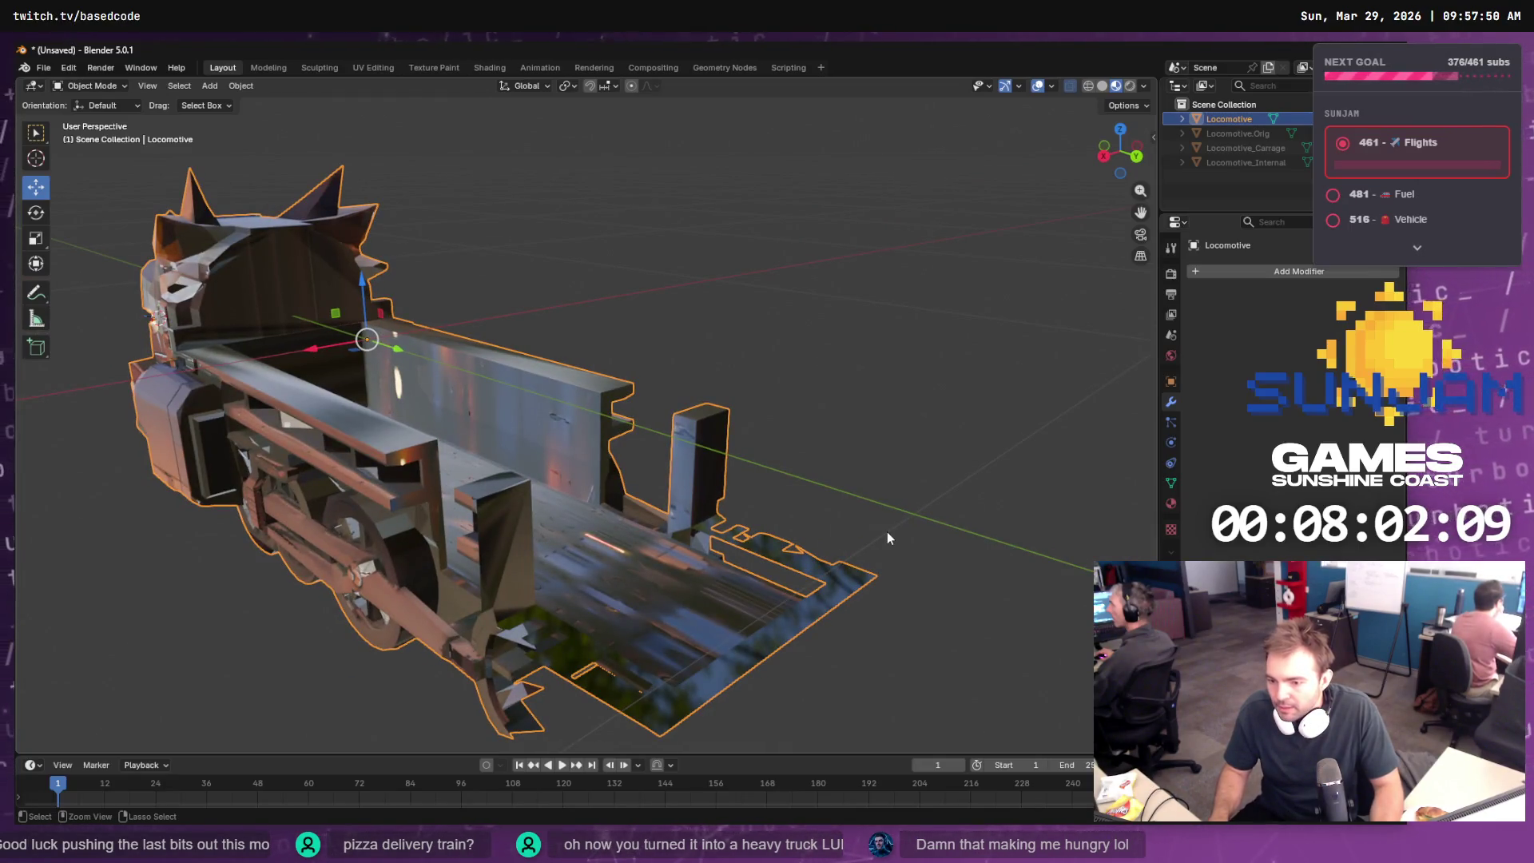
key(alt+h)
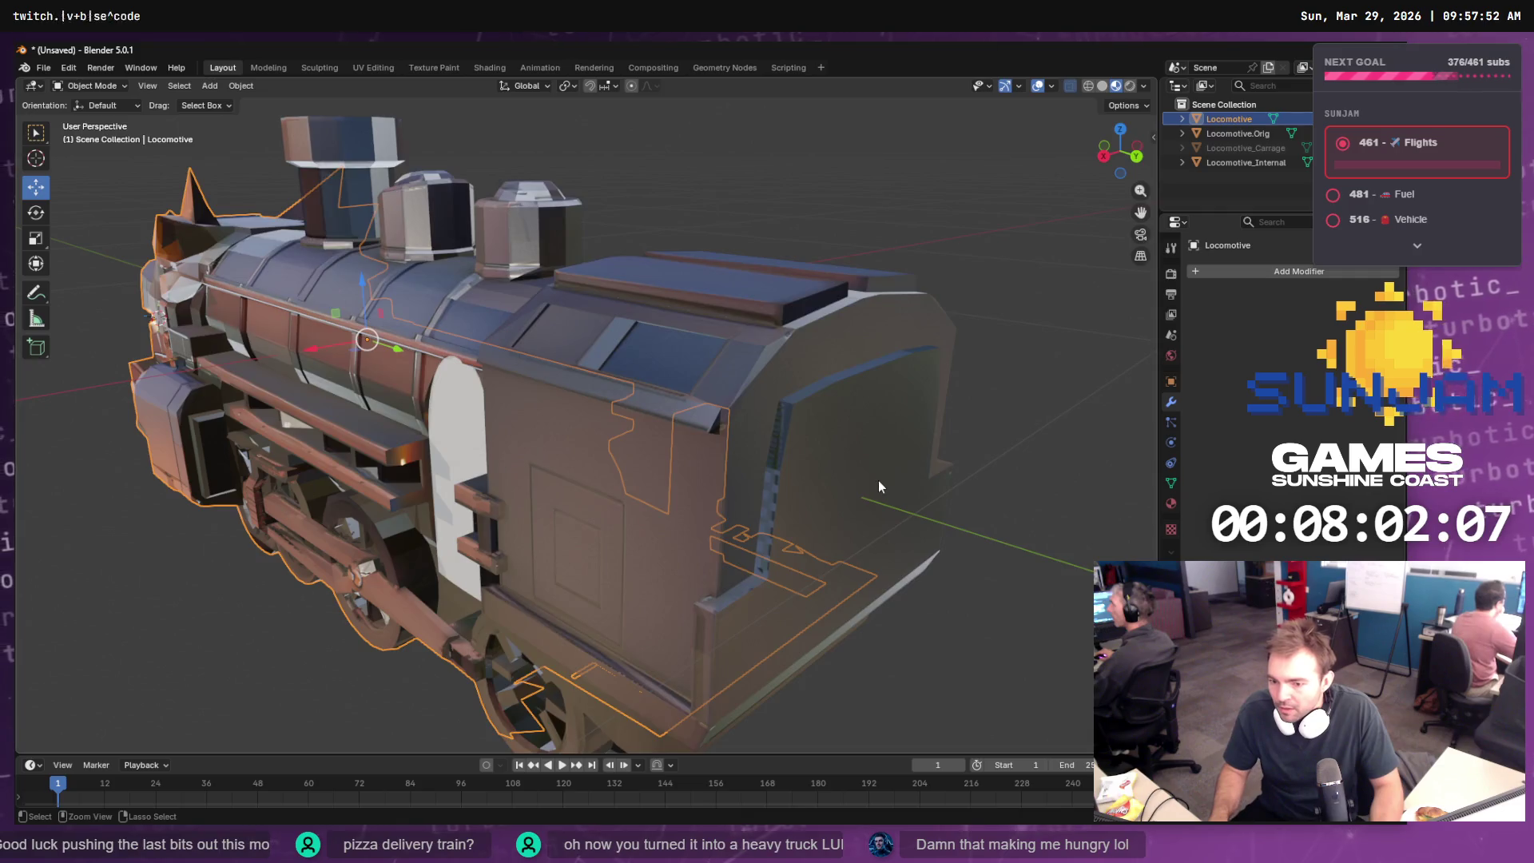
scroll(878, 483, up, 5)
drag(878, 481, 770, 489)
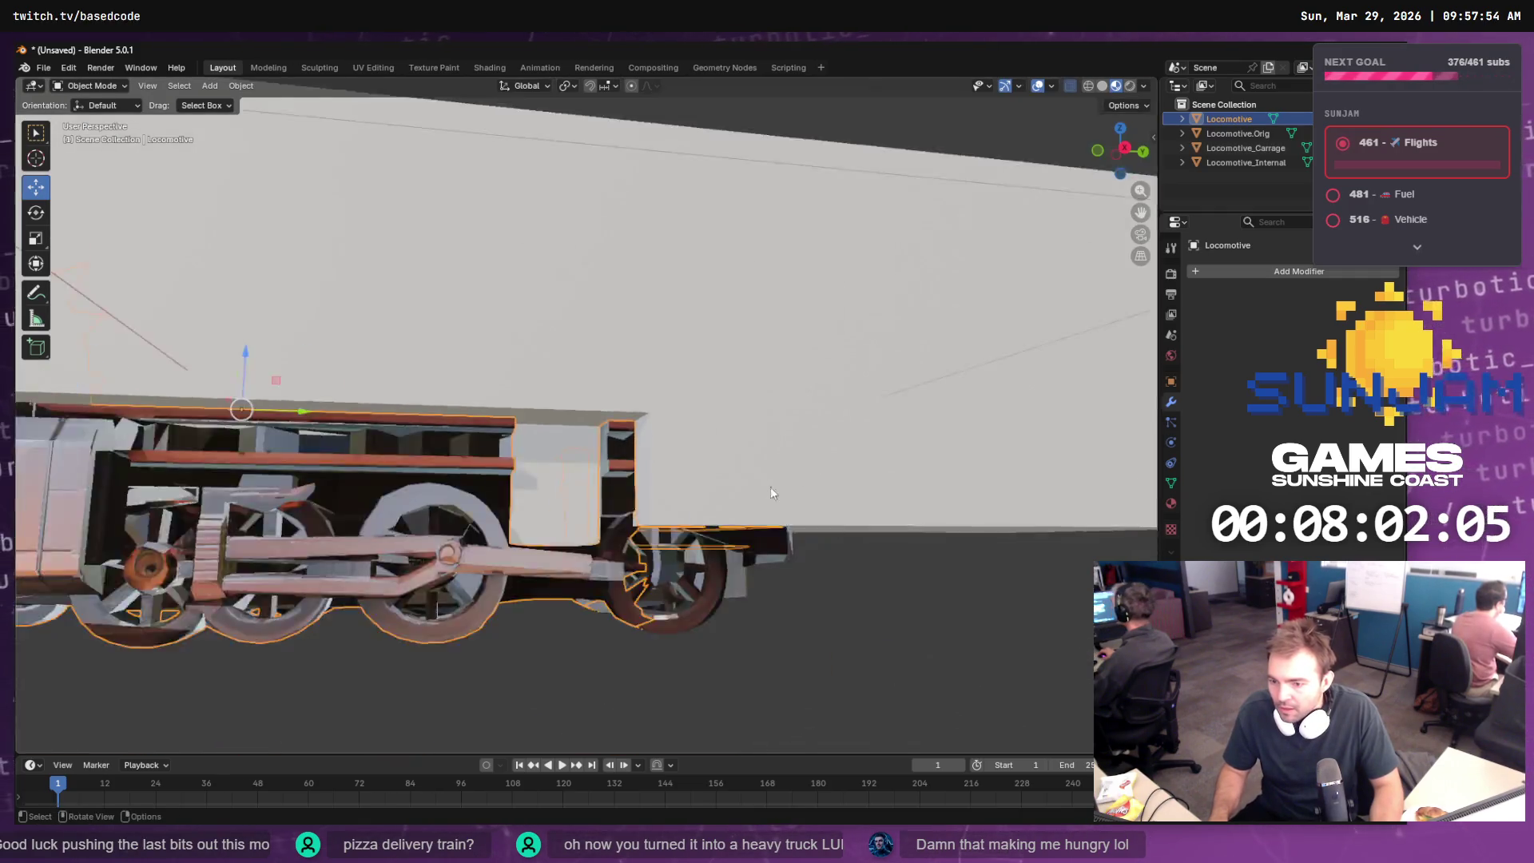
click(834, 489)
key(Tab)
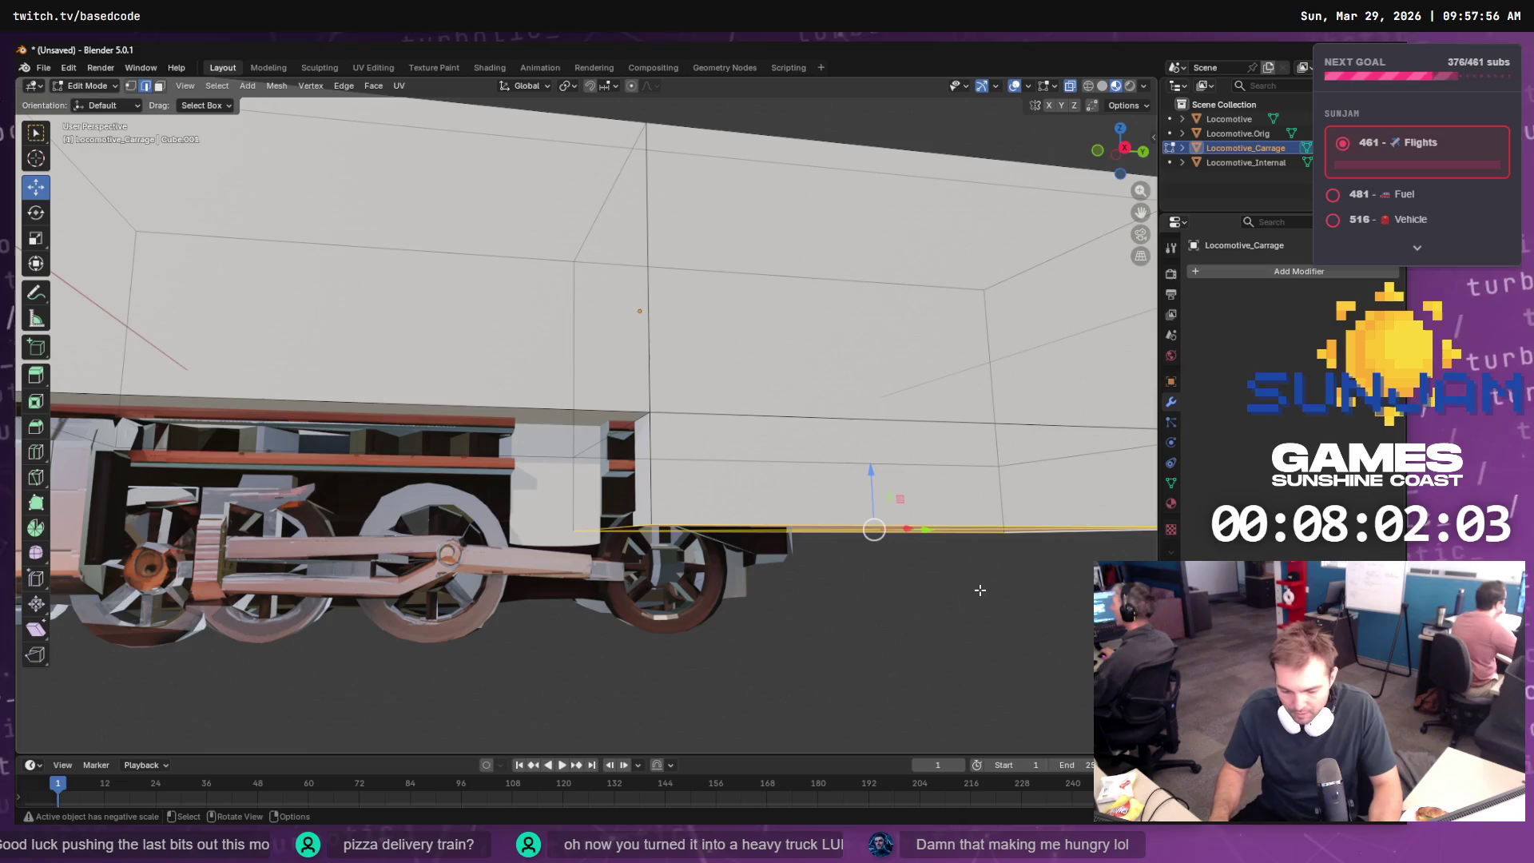
- Grow the selection to the carriage's lower face strip and delete those faces
scroll(979, 589, up, 1)
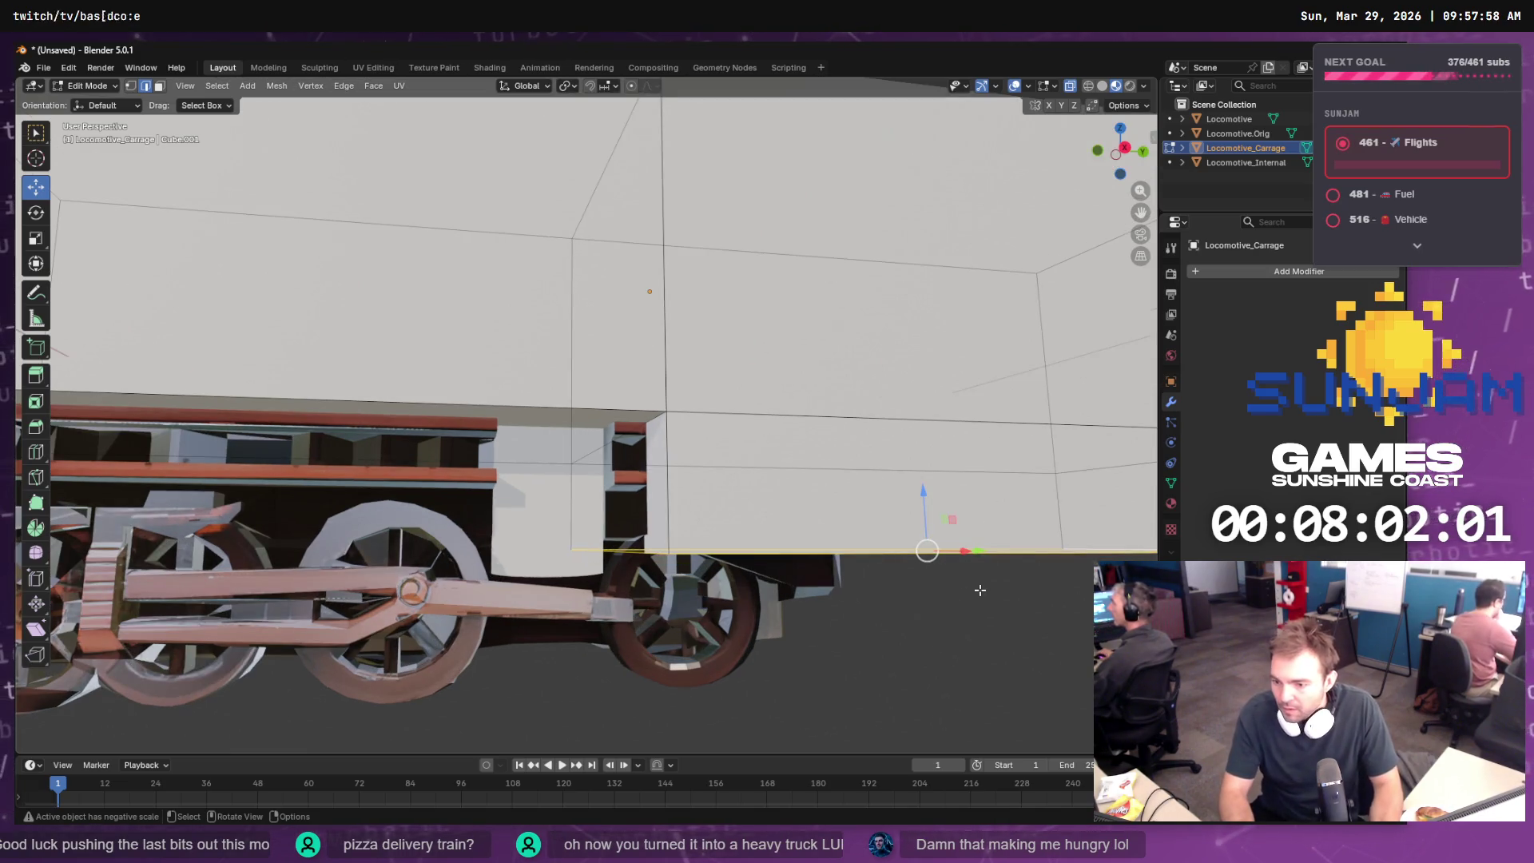
key(ctrl+KP_Add)
key(x)
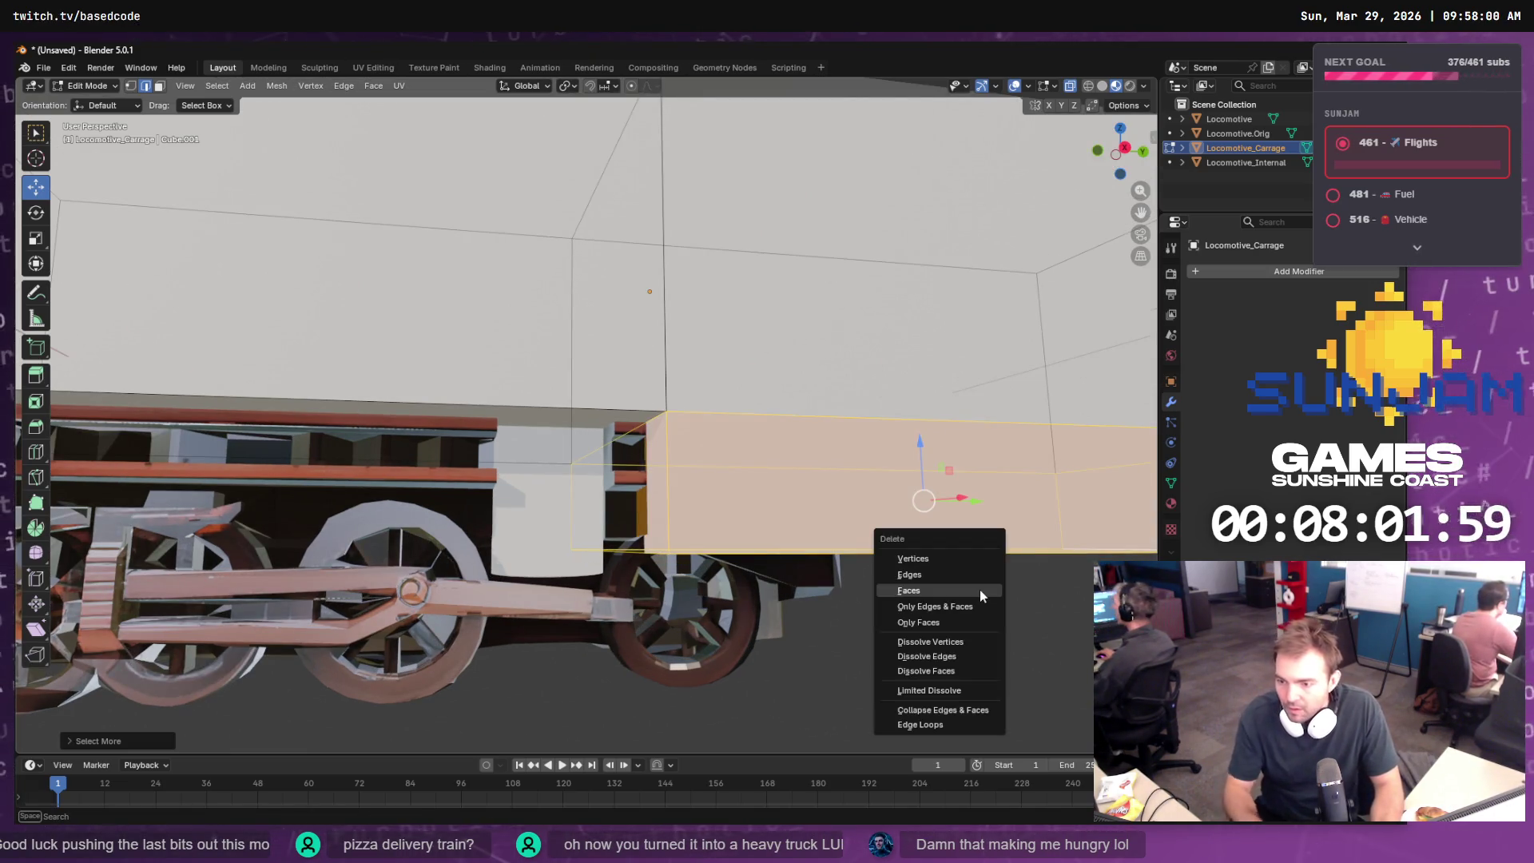
click(979, 590)
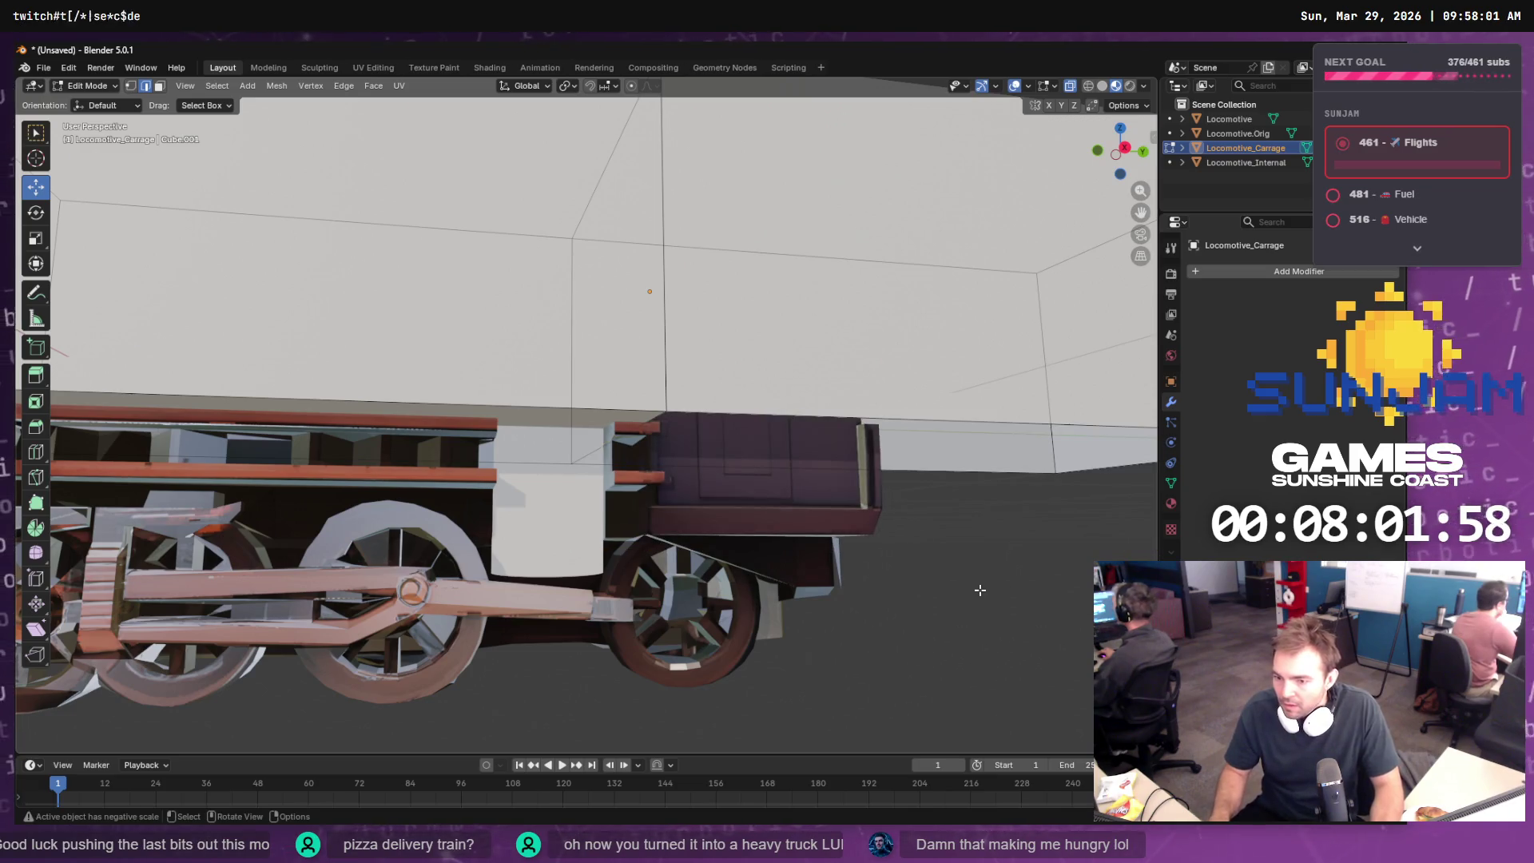
- Select the carriage's bottom edge and remove its edge loop with Delete Edge Loops
click(1047, 426)
key(F3)
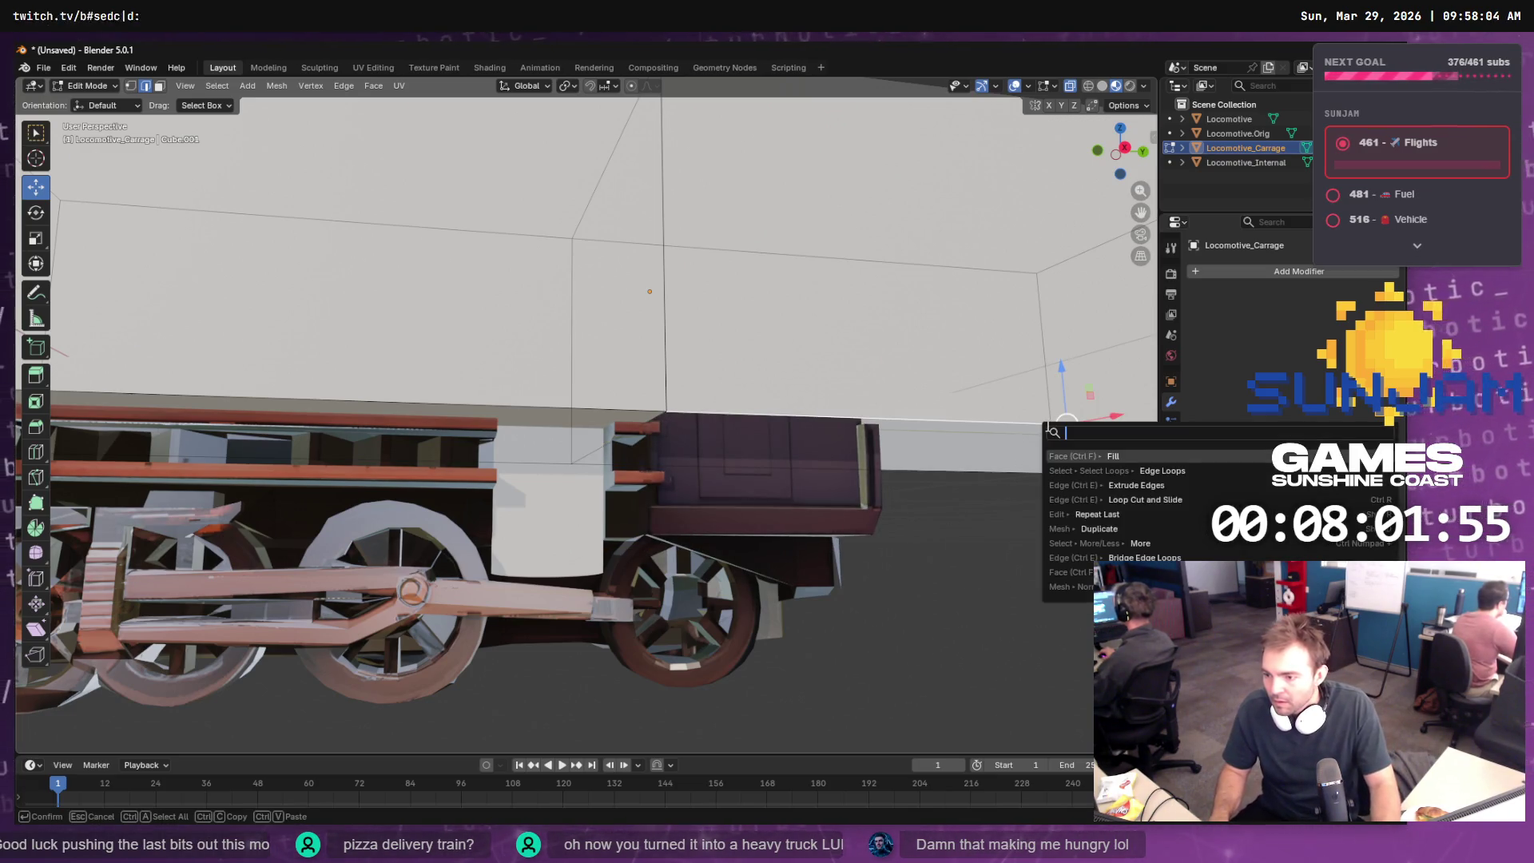
key(Return)
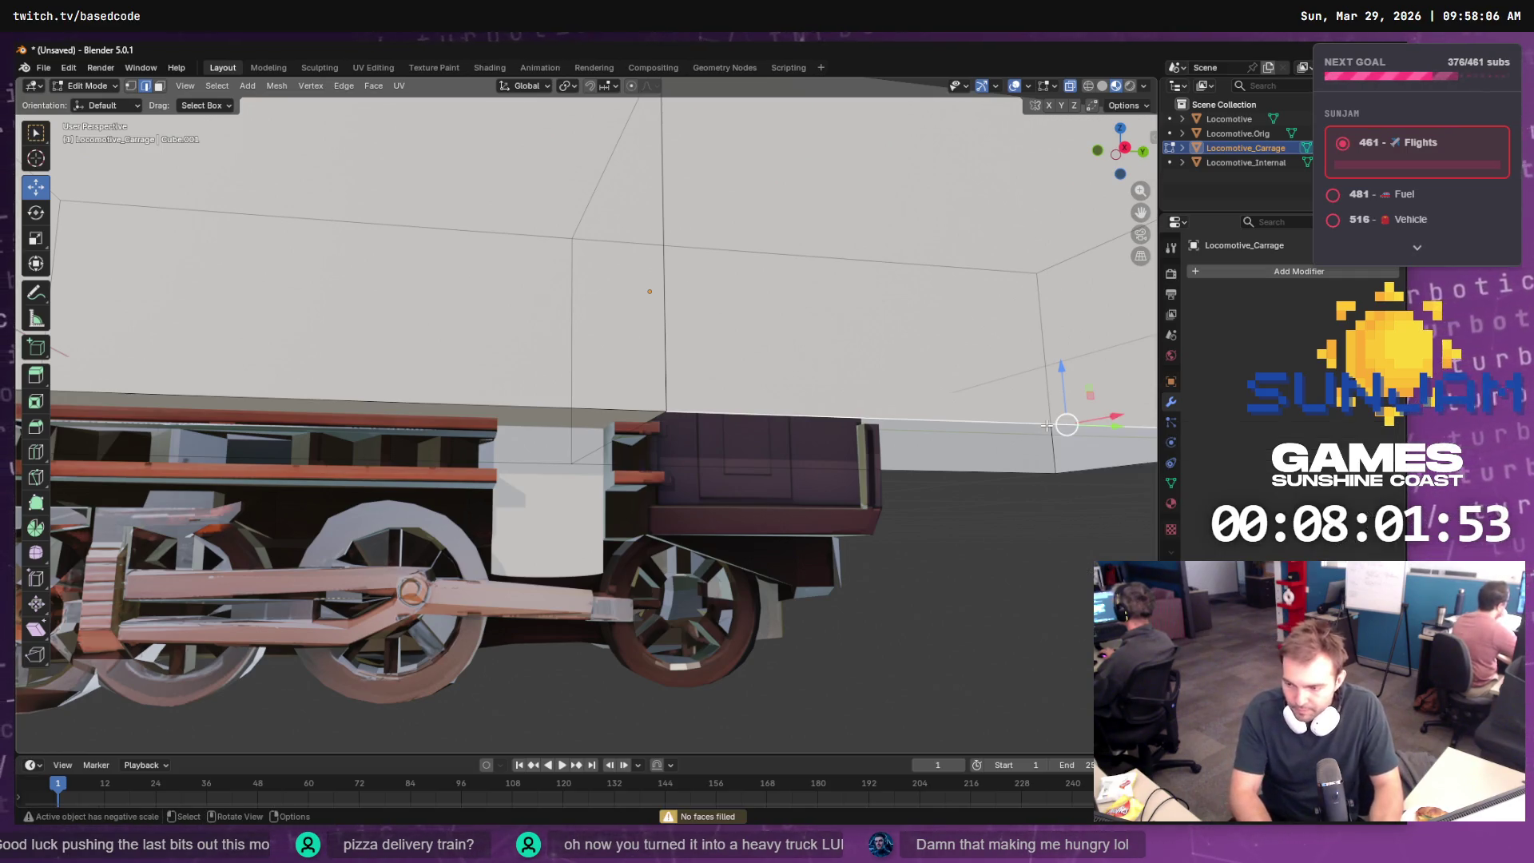
key(F3)
text(loop)
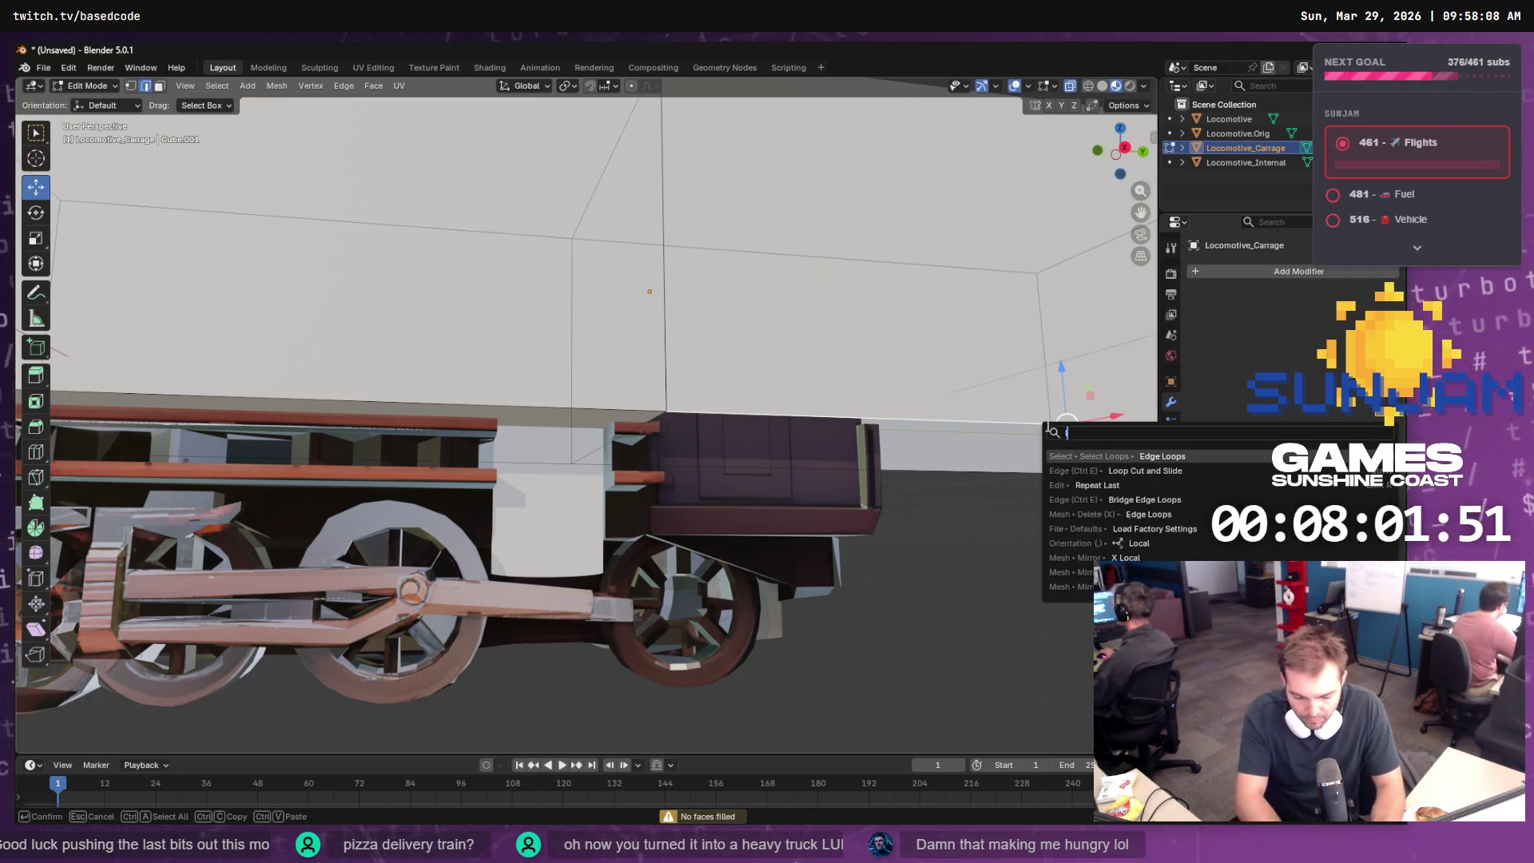
key(Return)
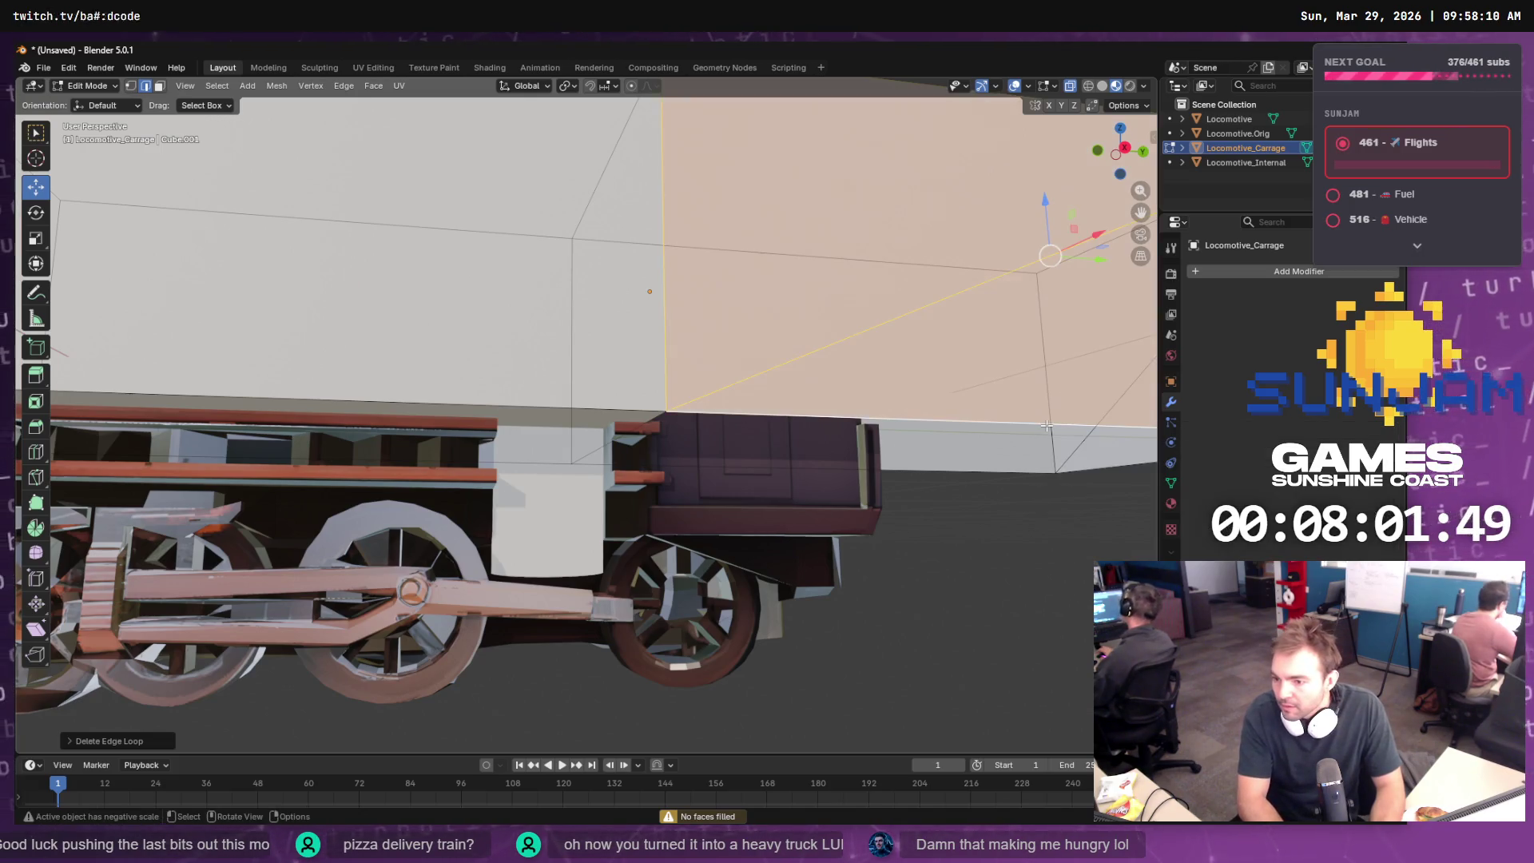
- Delete two more edge loops from the carriage box's edges
click(1020, 485)
key(F3)
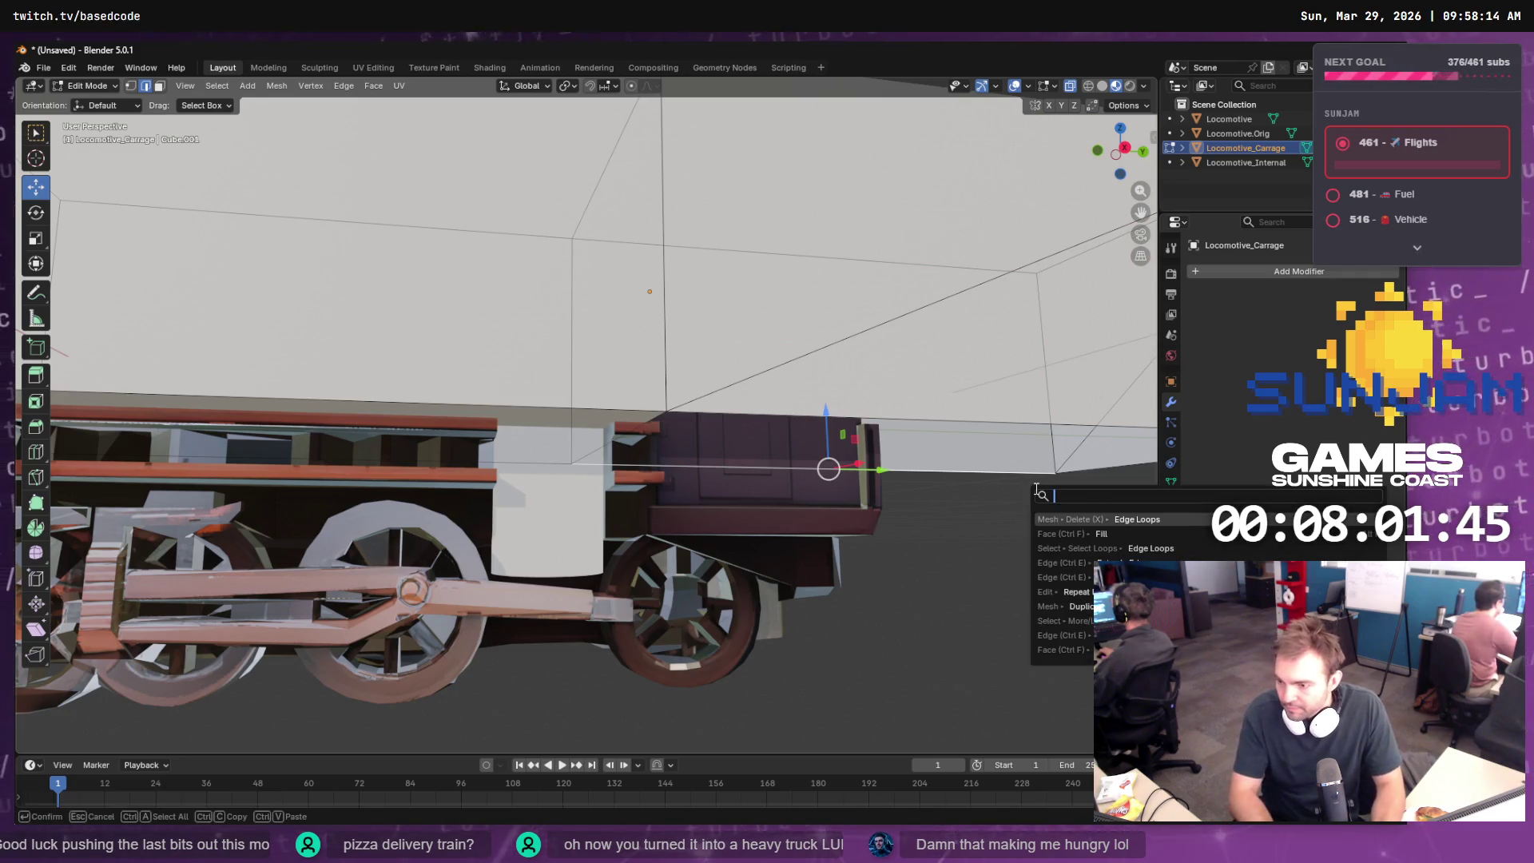
key(Return)
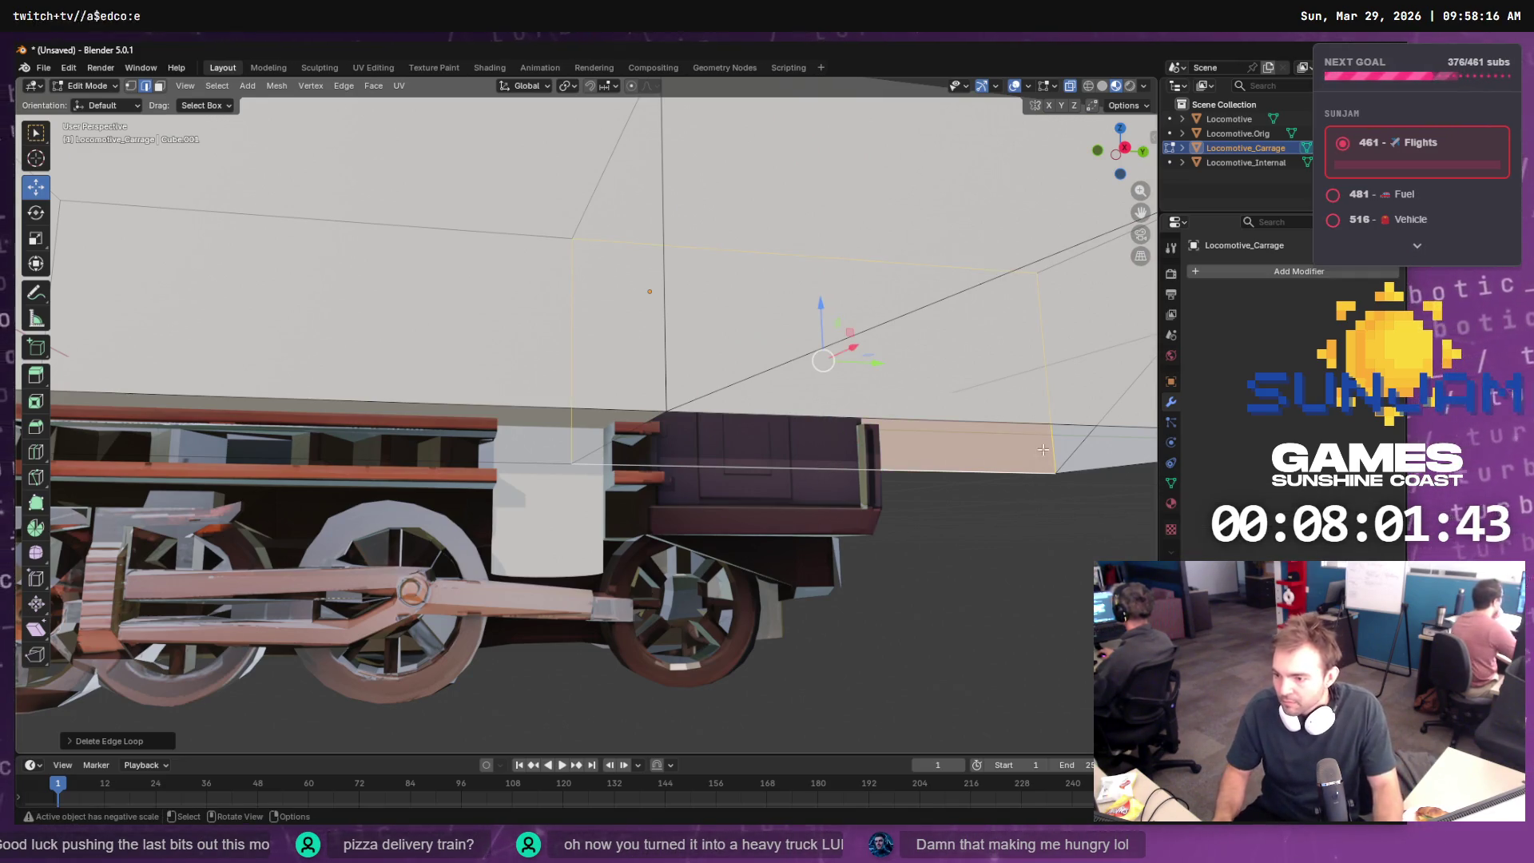
key(alt+a)
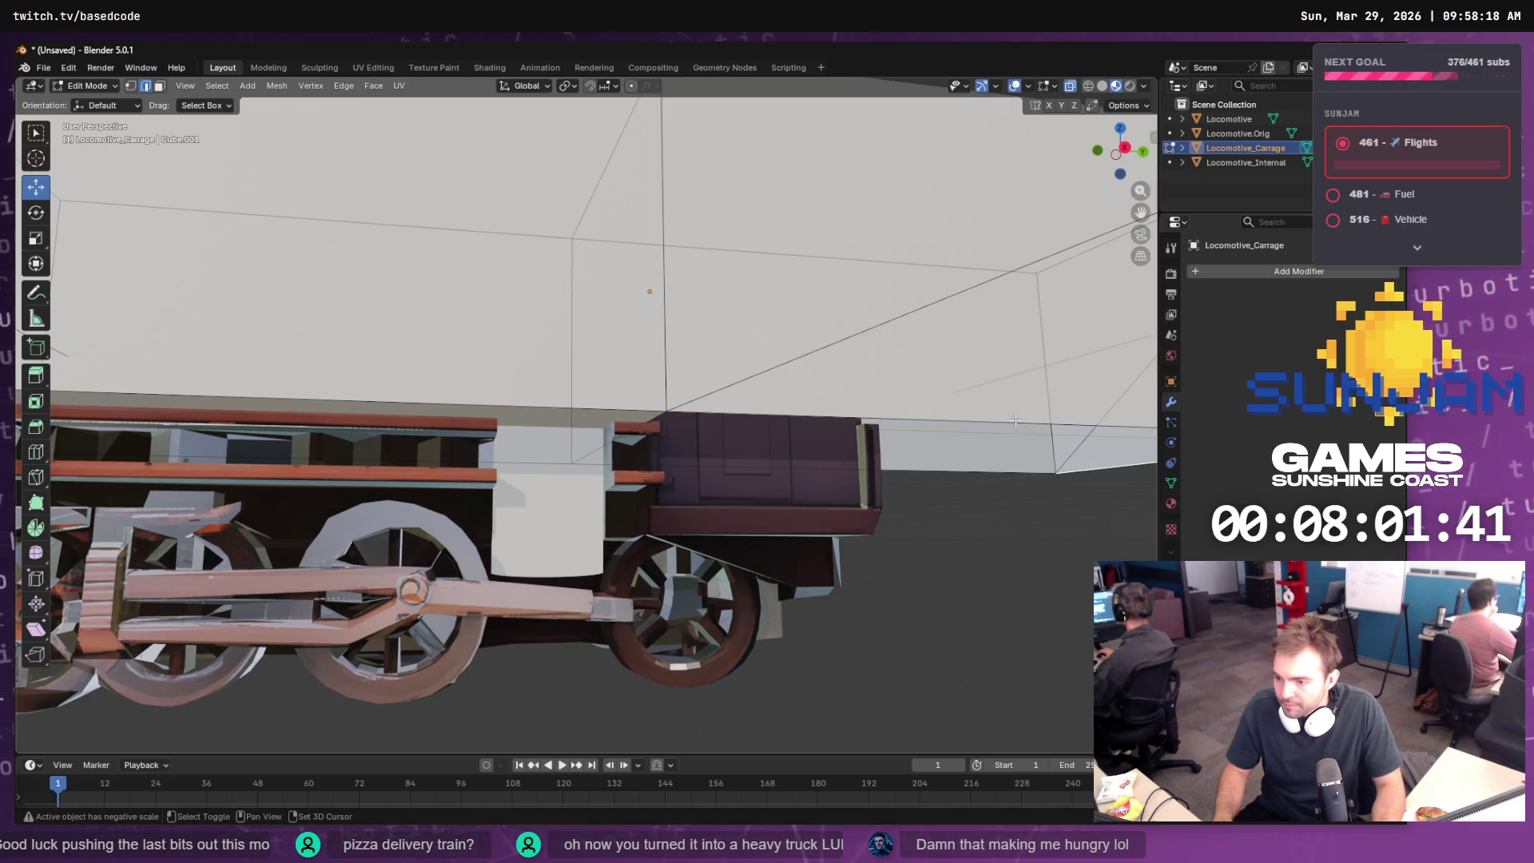
alt+click(1014, 421)
key(F3)
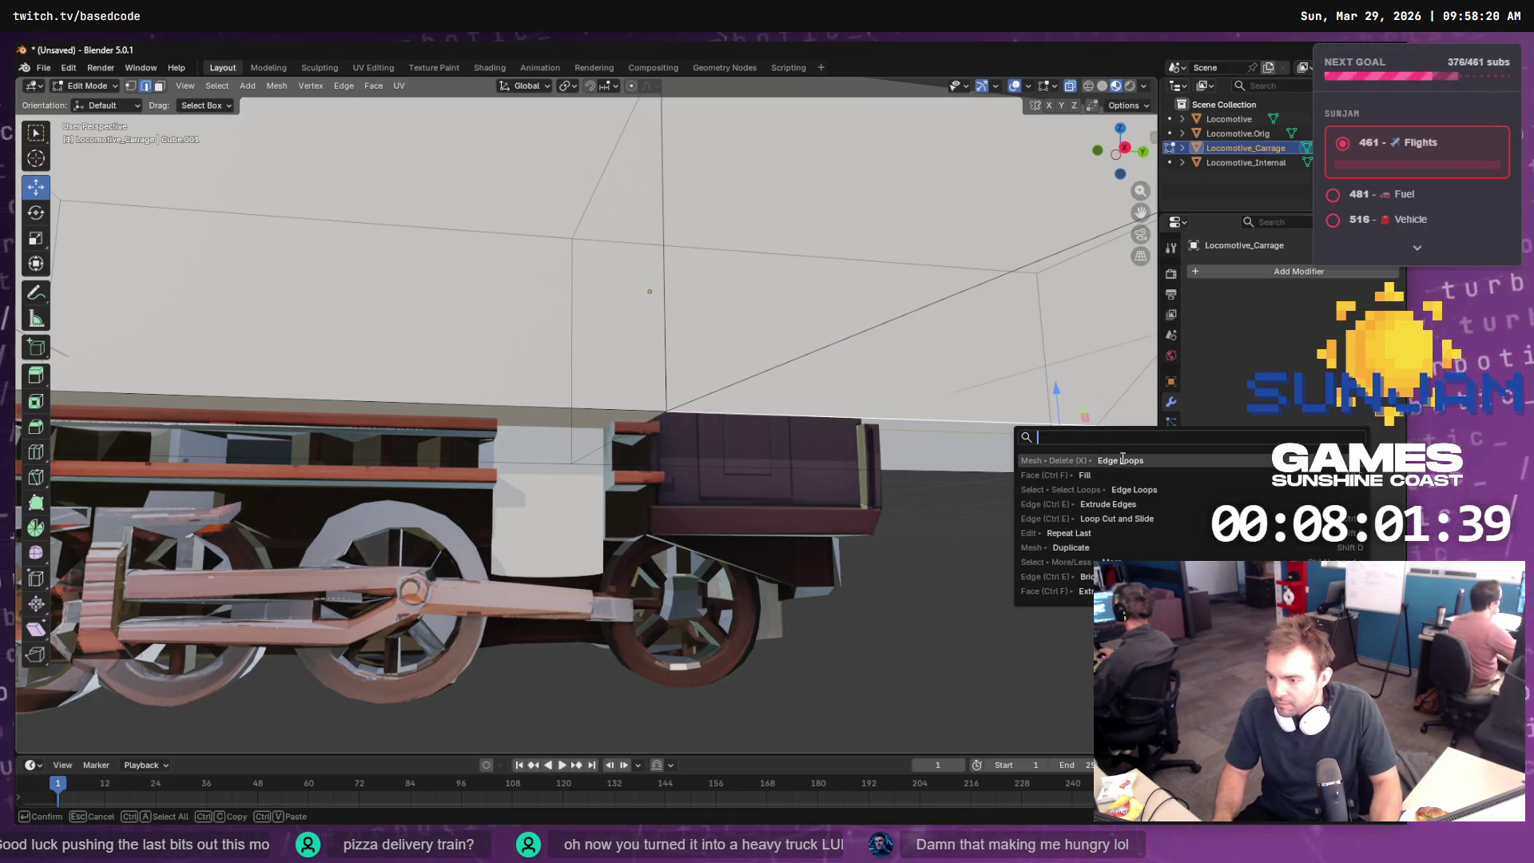
click(1122, 460)
scroll(1075, 457, down, 5)
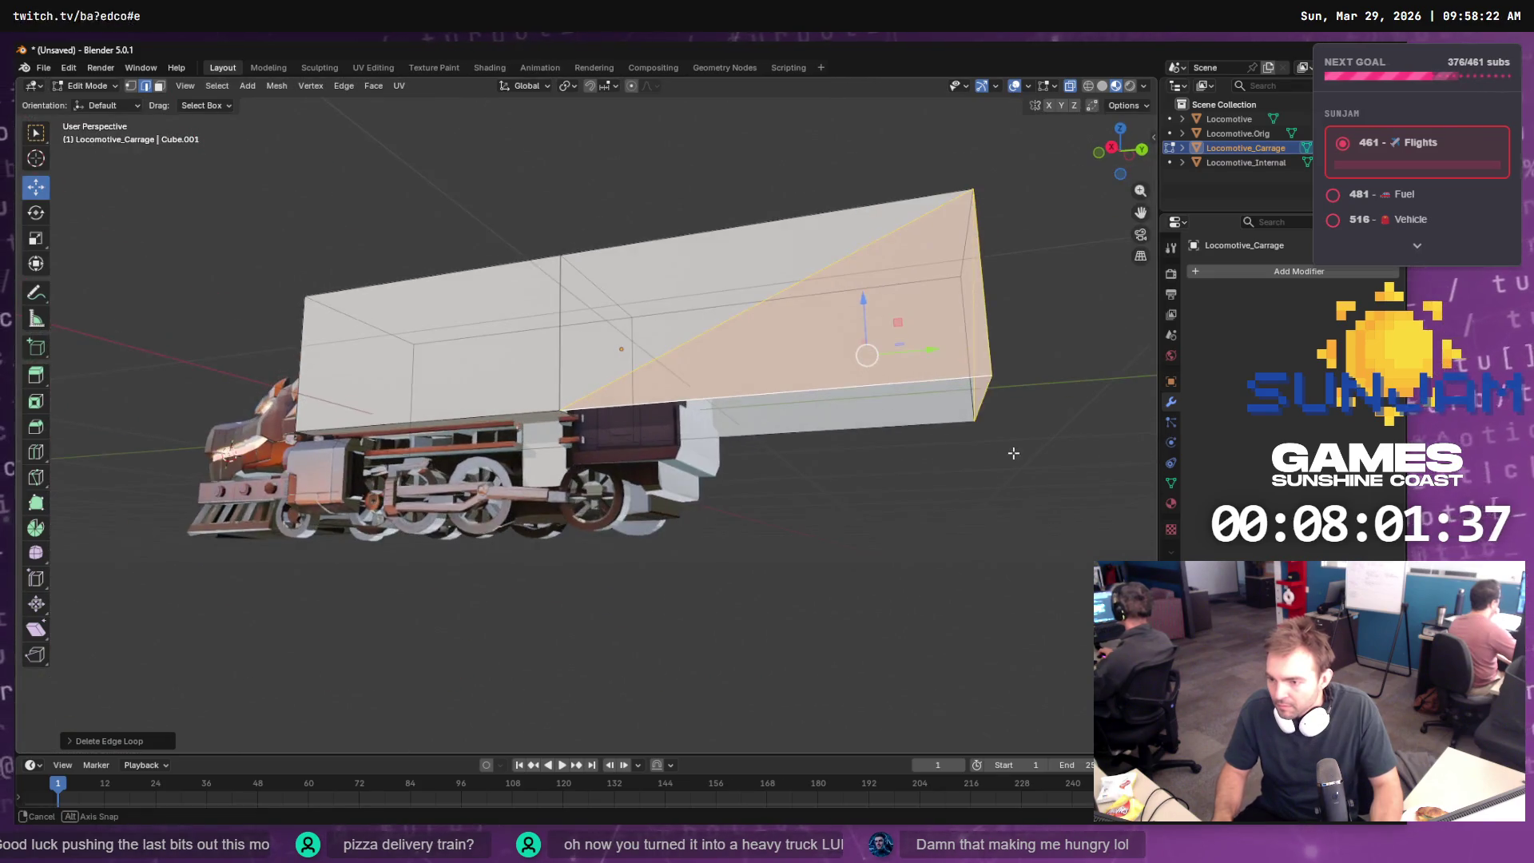
- Fill a face between the carriage box's bottom edge and upper side edge
click(988, 398)
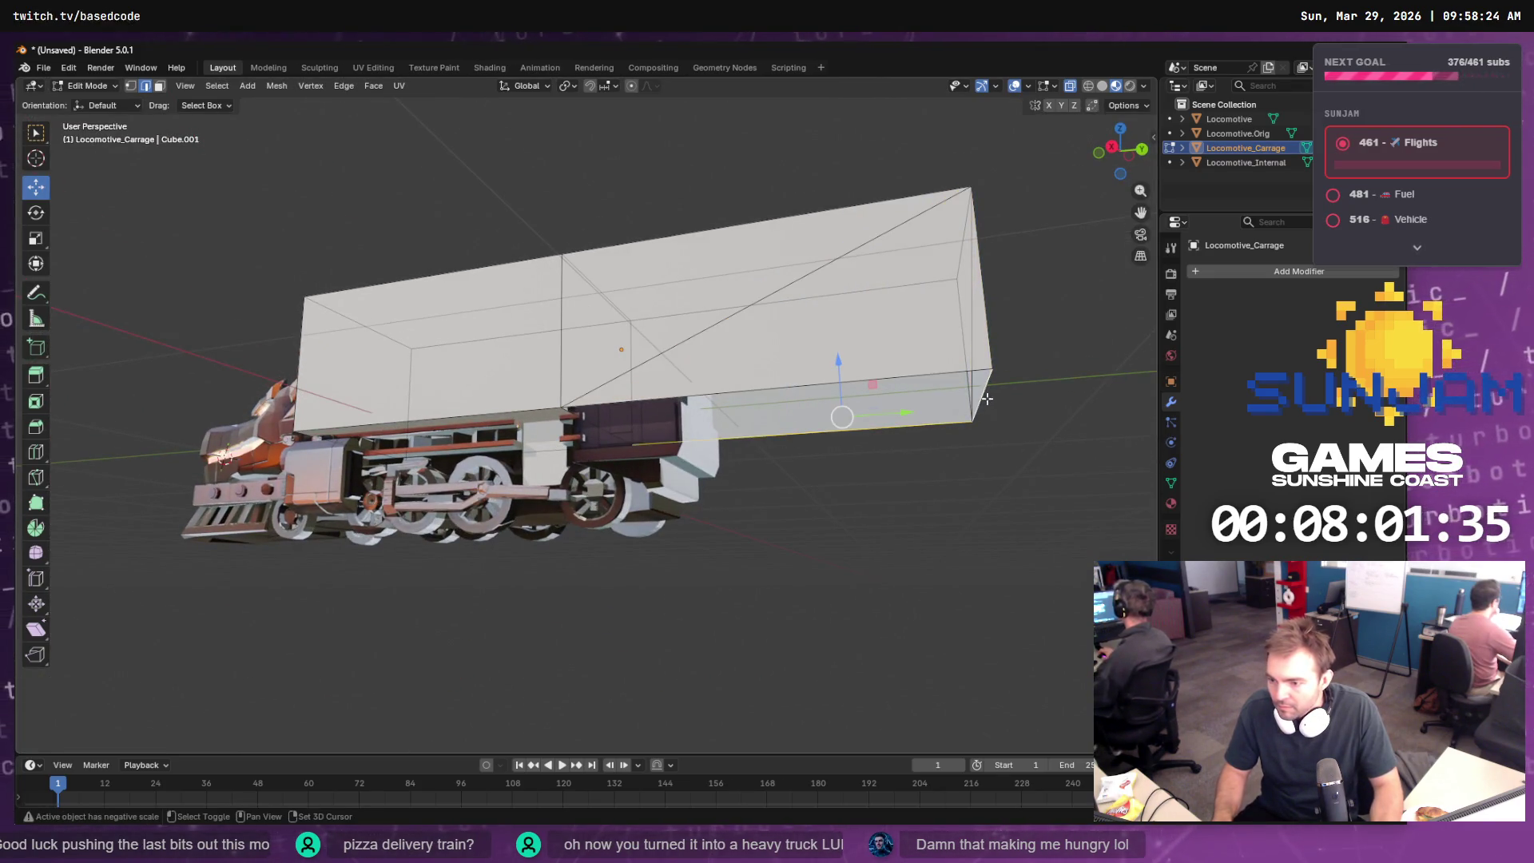
shift+click(920, 373)
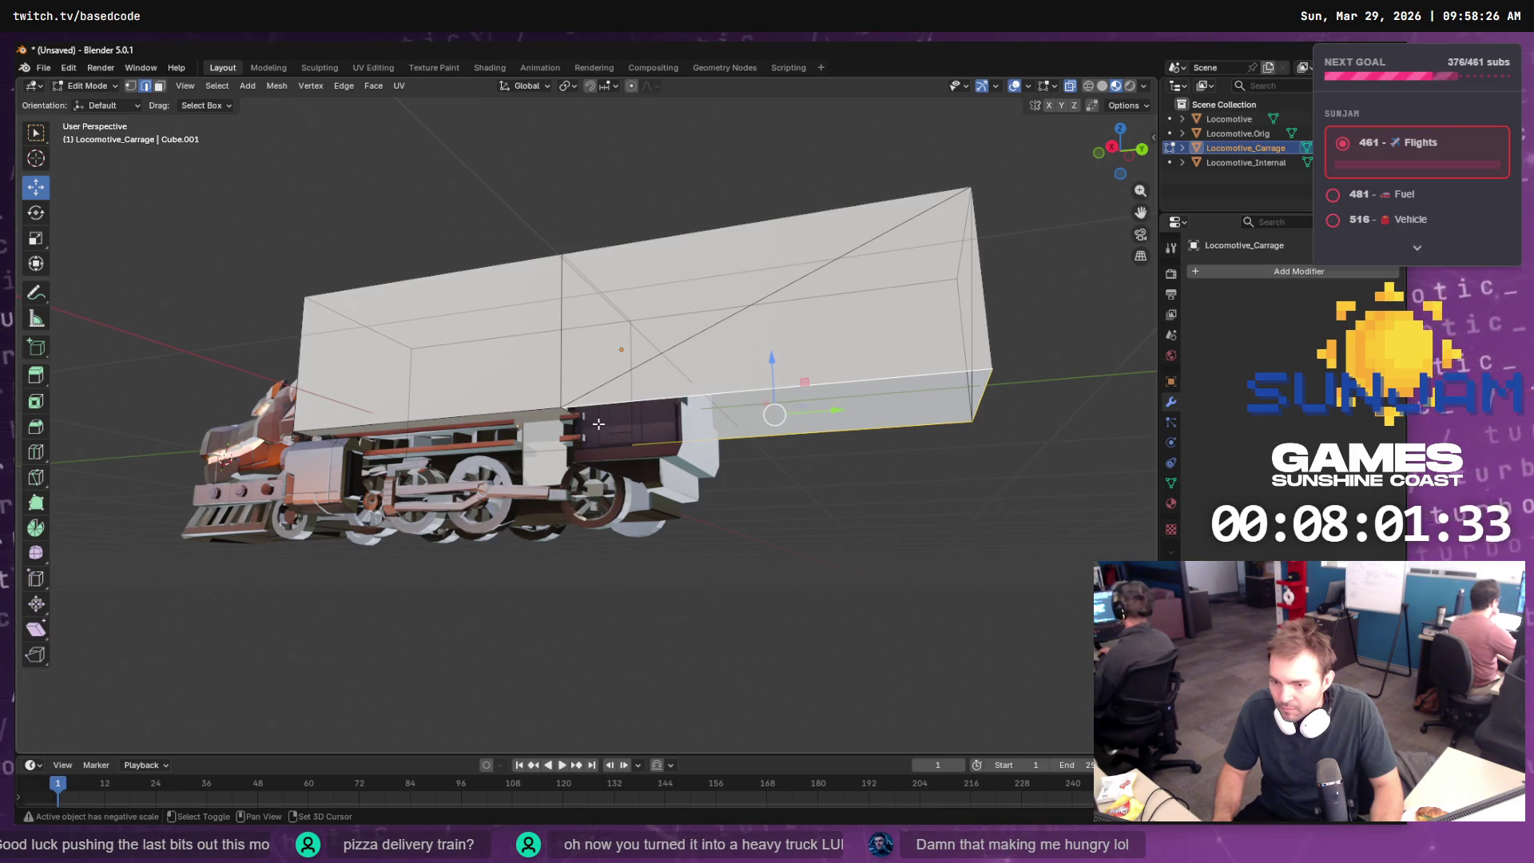
key(F3)
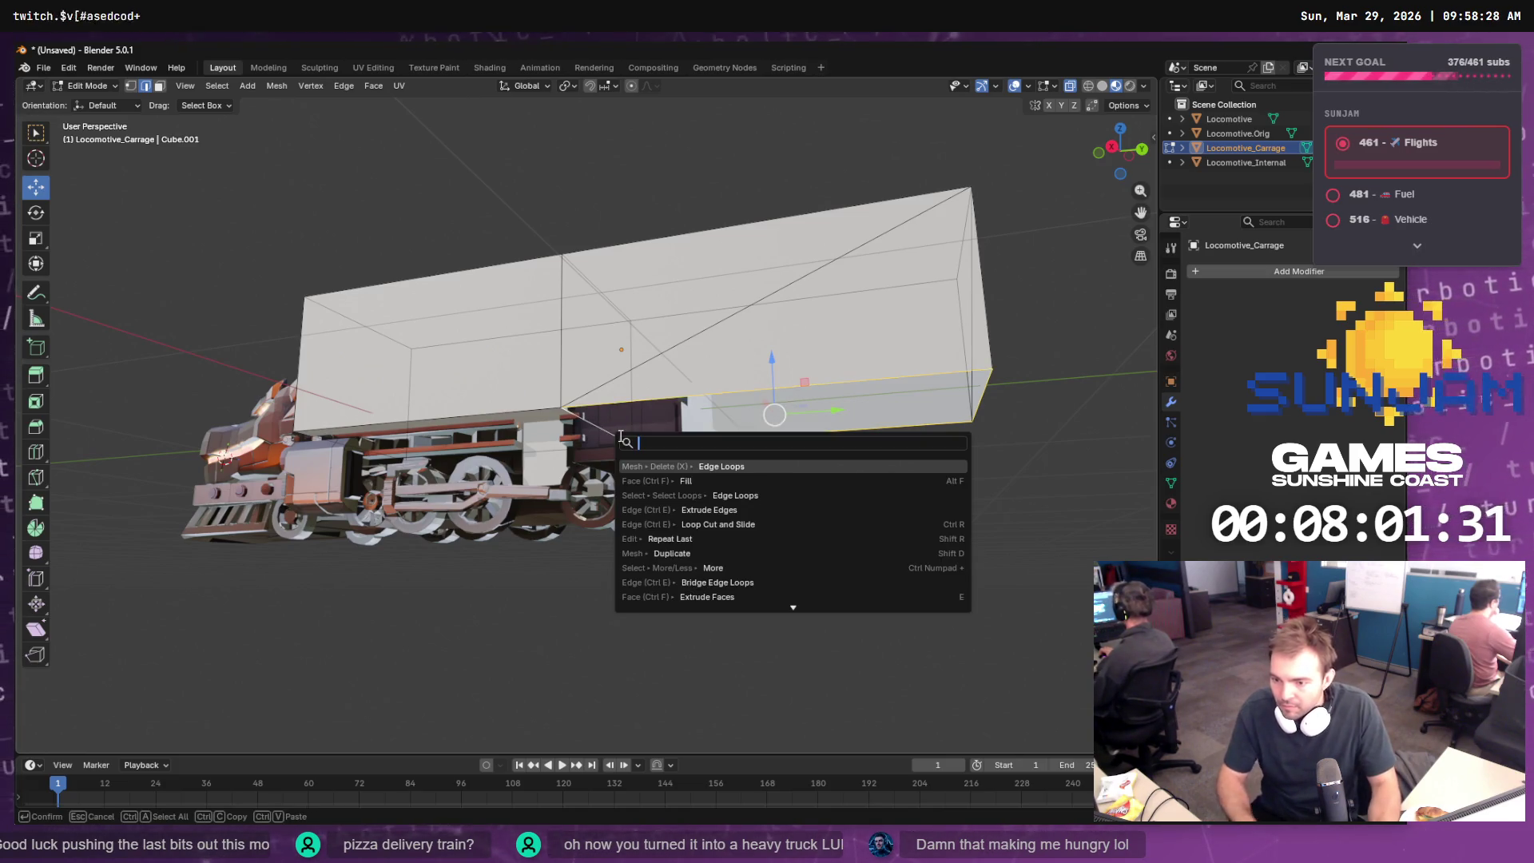
key(Down)
key(Return)
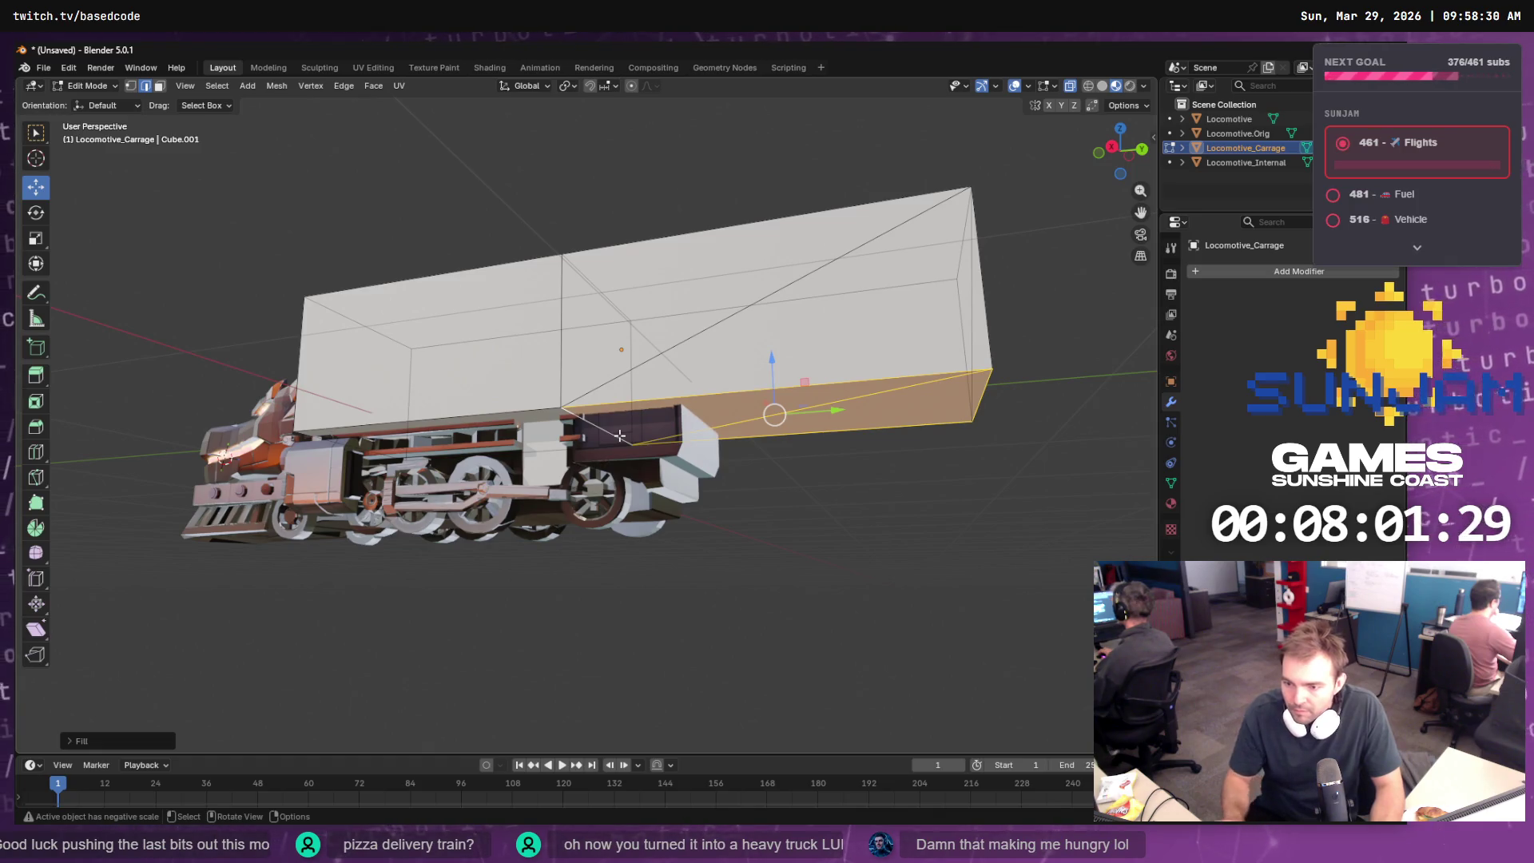
- Switch back to Object Mode and select Locomotive.Orig
mouse_move(656, 483)
mouse_down()
mouse_move(815, 483)
mouse_move(772, 490)
mouse_up()
key(Tab)
click(682, 486)
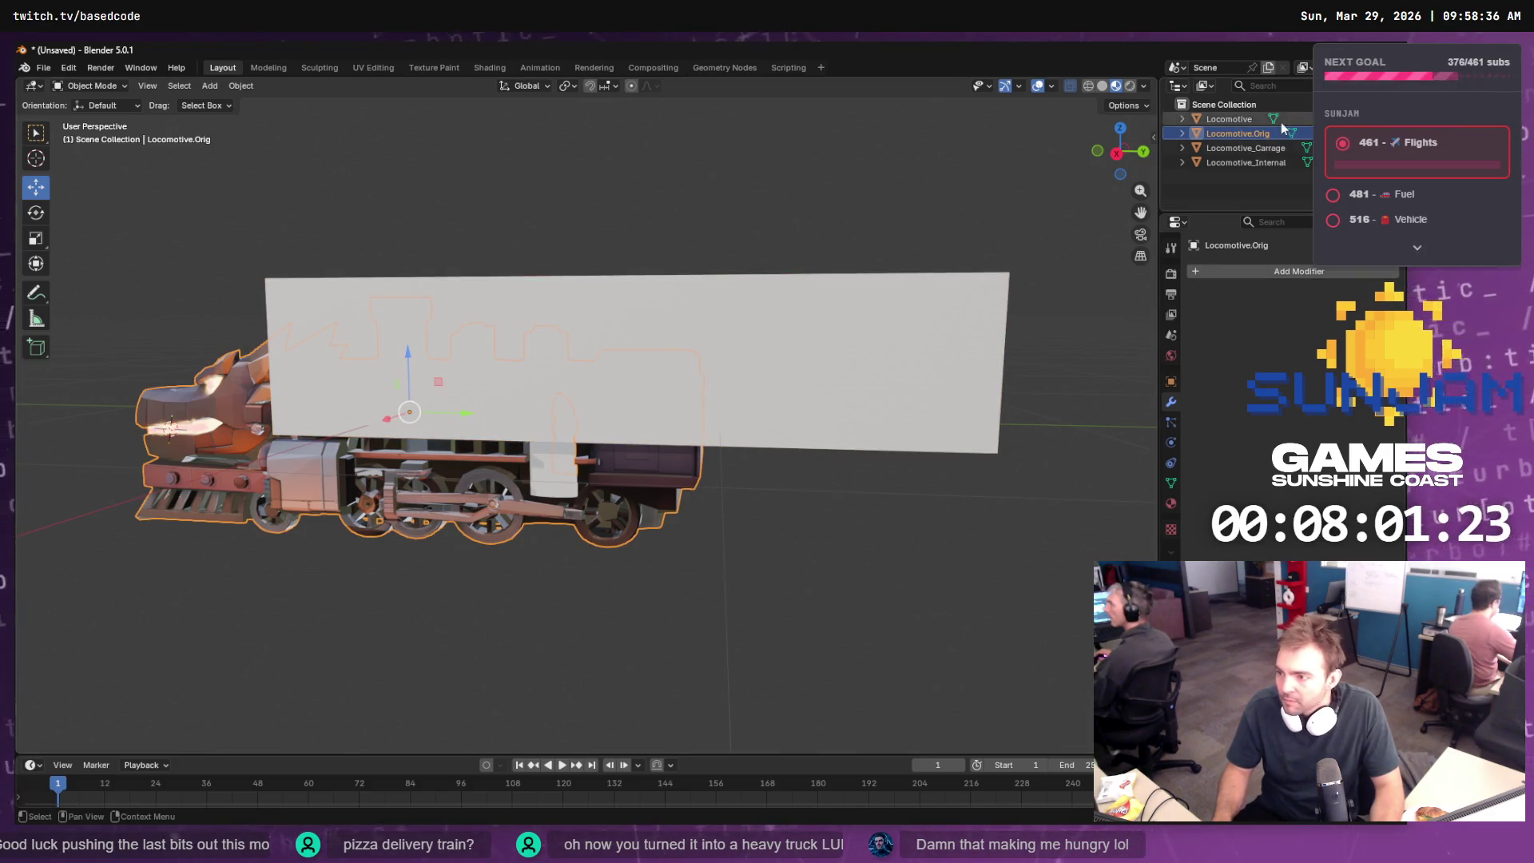
- Undo the carriage mesh edits with Ctrl+Z until the Locomotive's Boolean modifier returns
click(1243, 121)
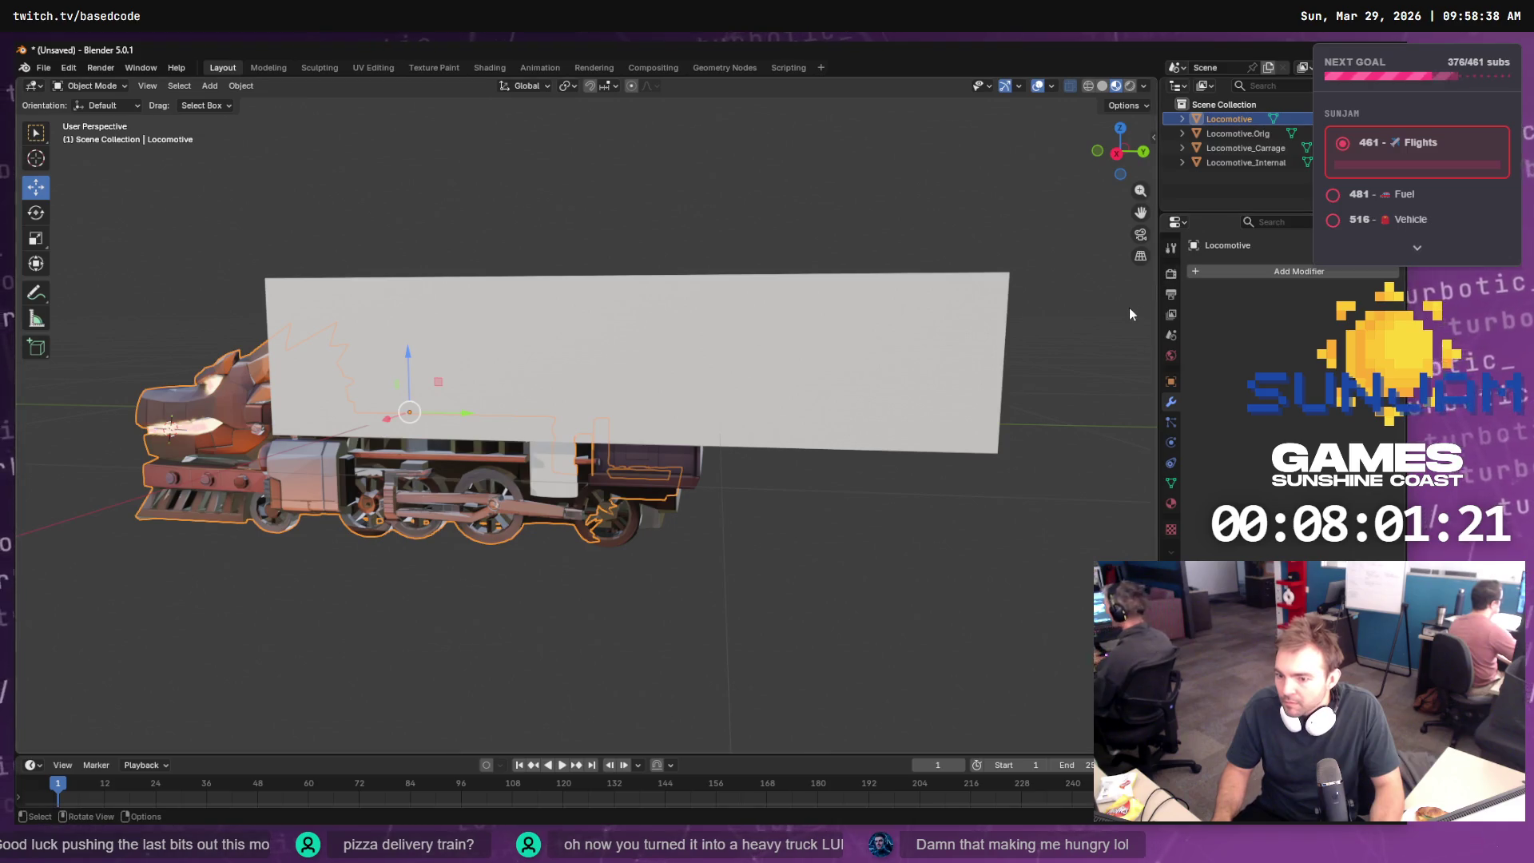
click(939, 437)
key(Tab)
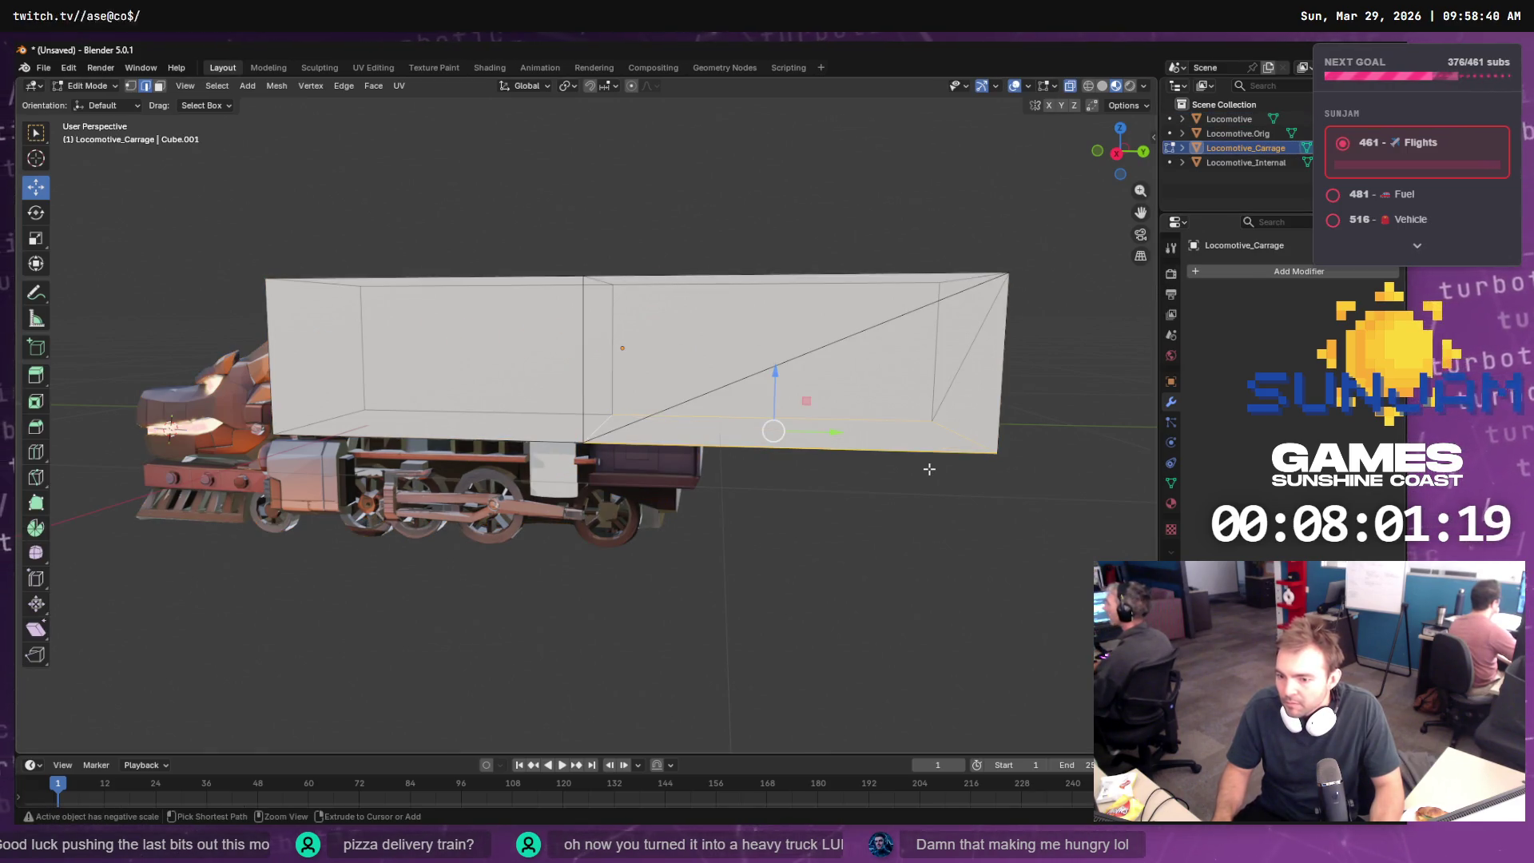
key(ctrl+l)
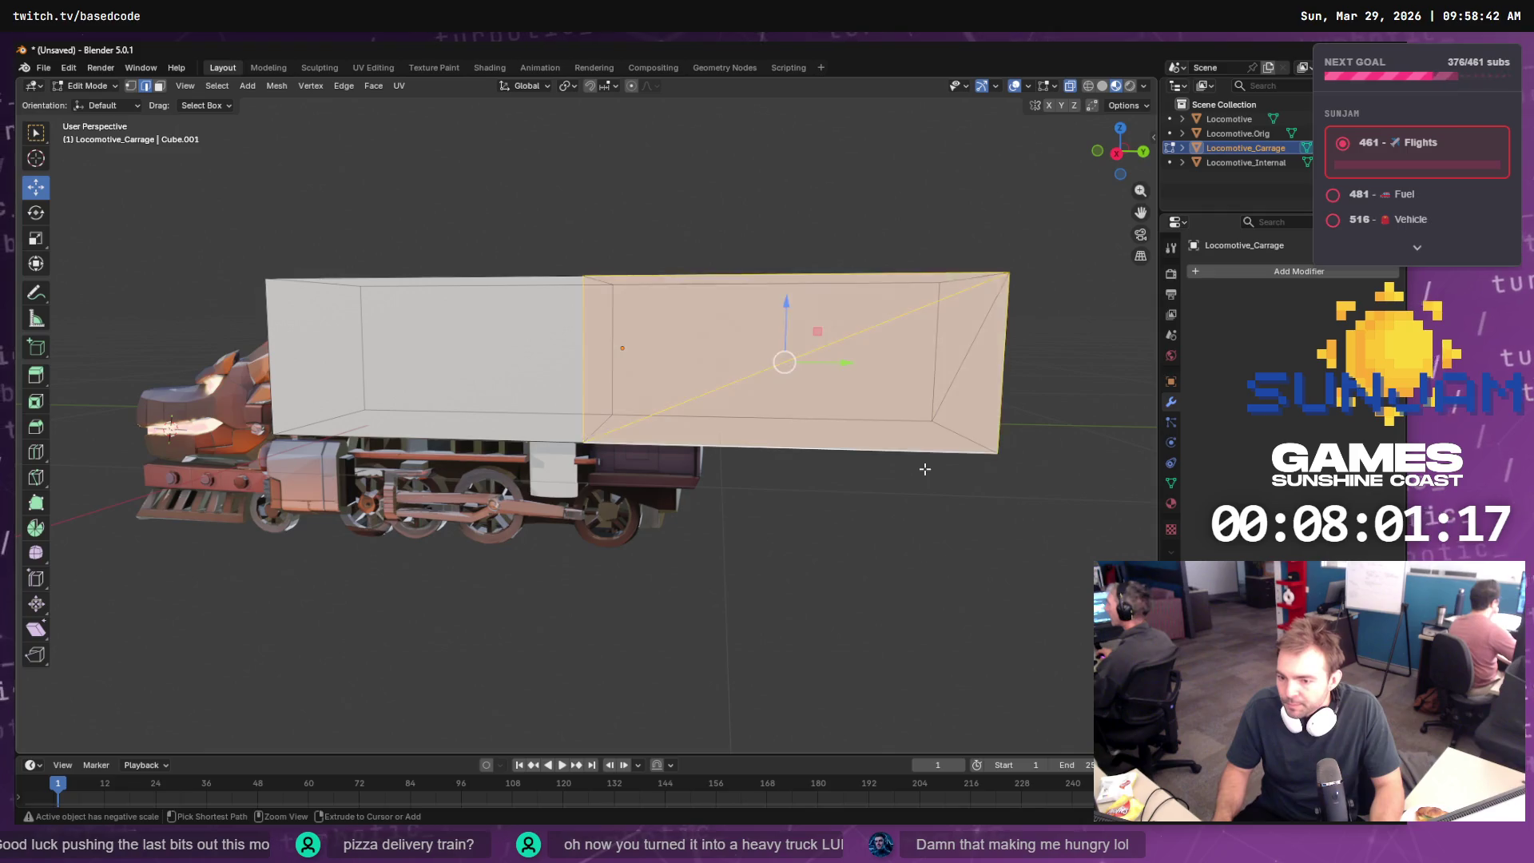
key(ctrl+z)
key(ctrl+z)
key(ctrl+z)
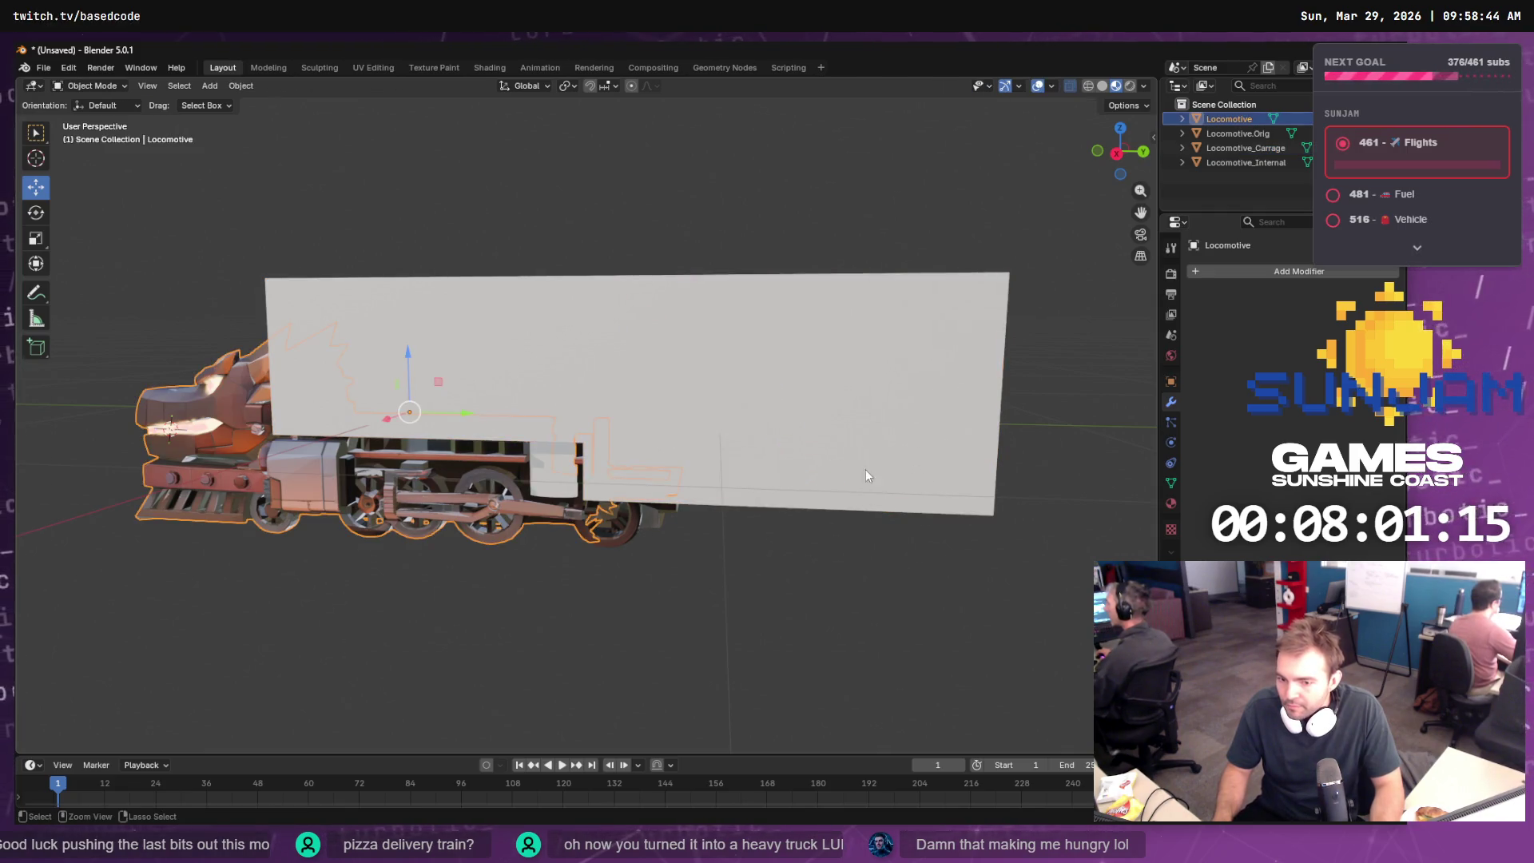
key(ctrl+z)
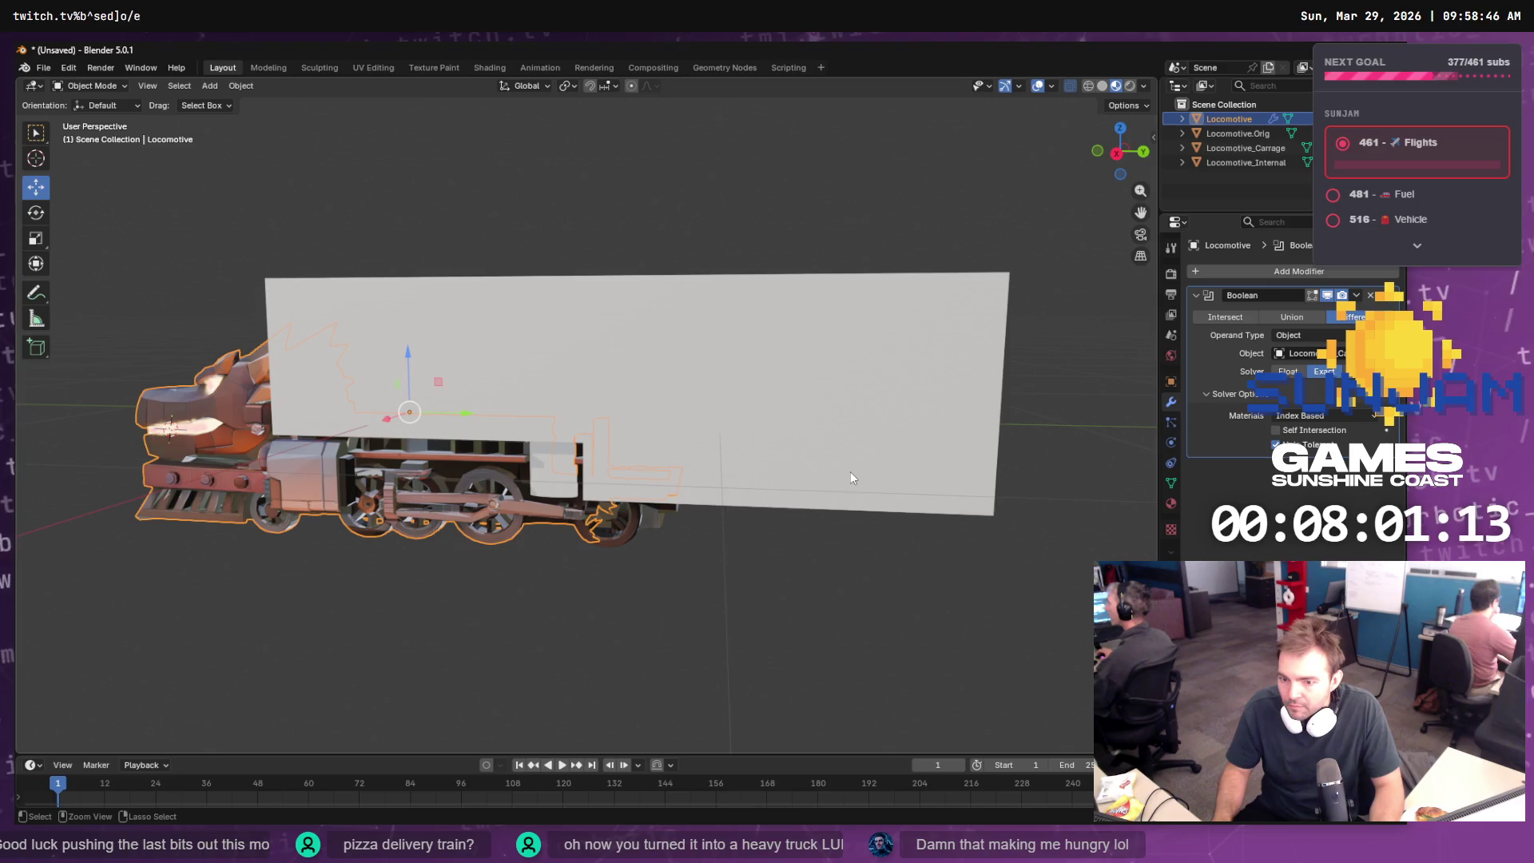
click(852, 534)
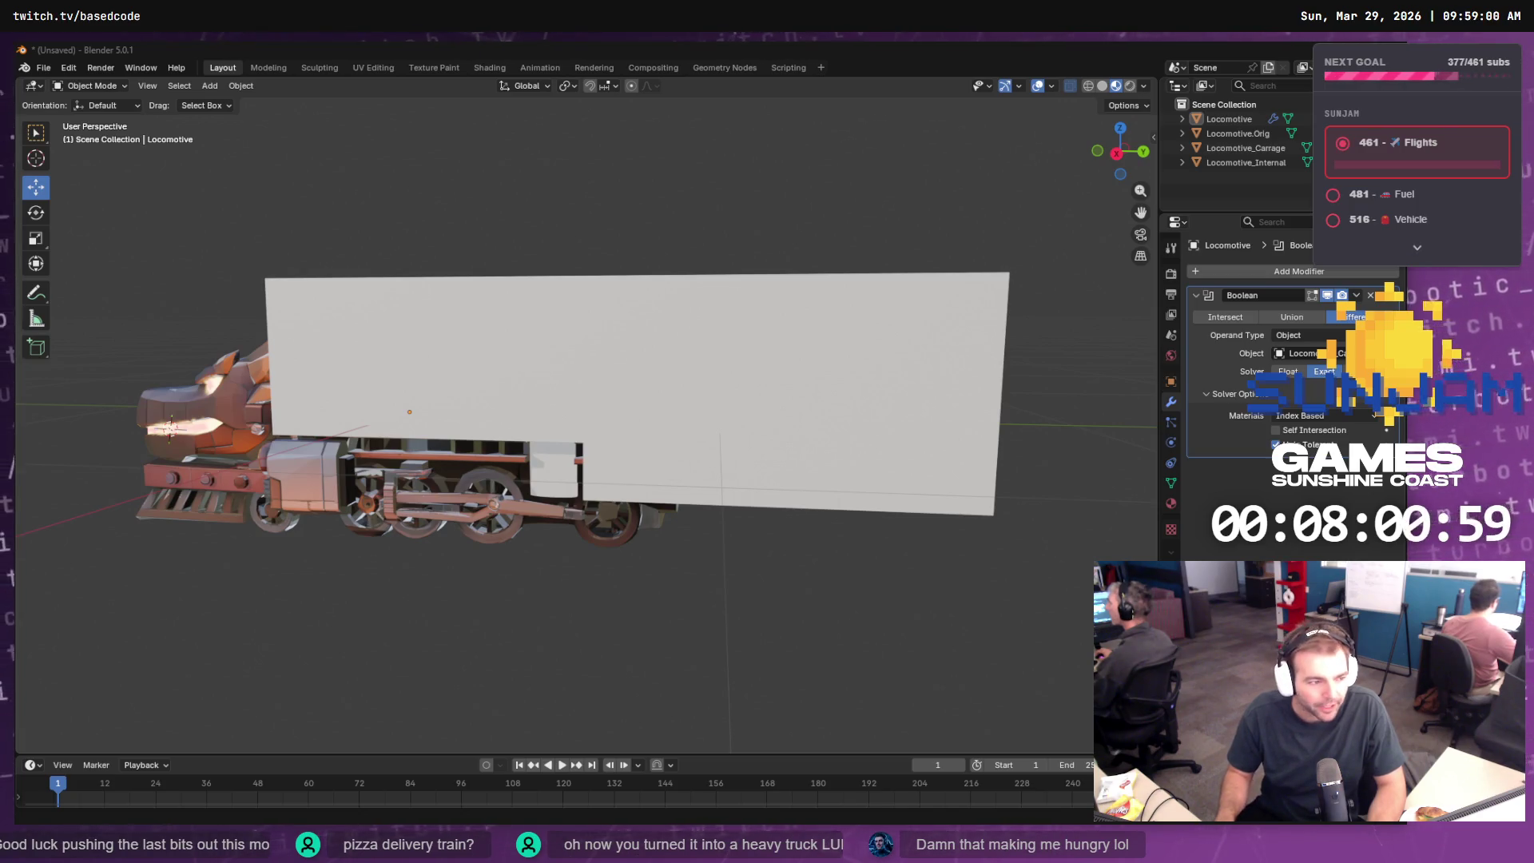
- In Edit Mode, grow the selection from the box's diagonal edge and delete those side faces
click(818, 495)
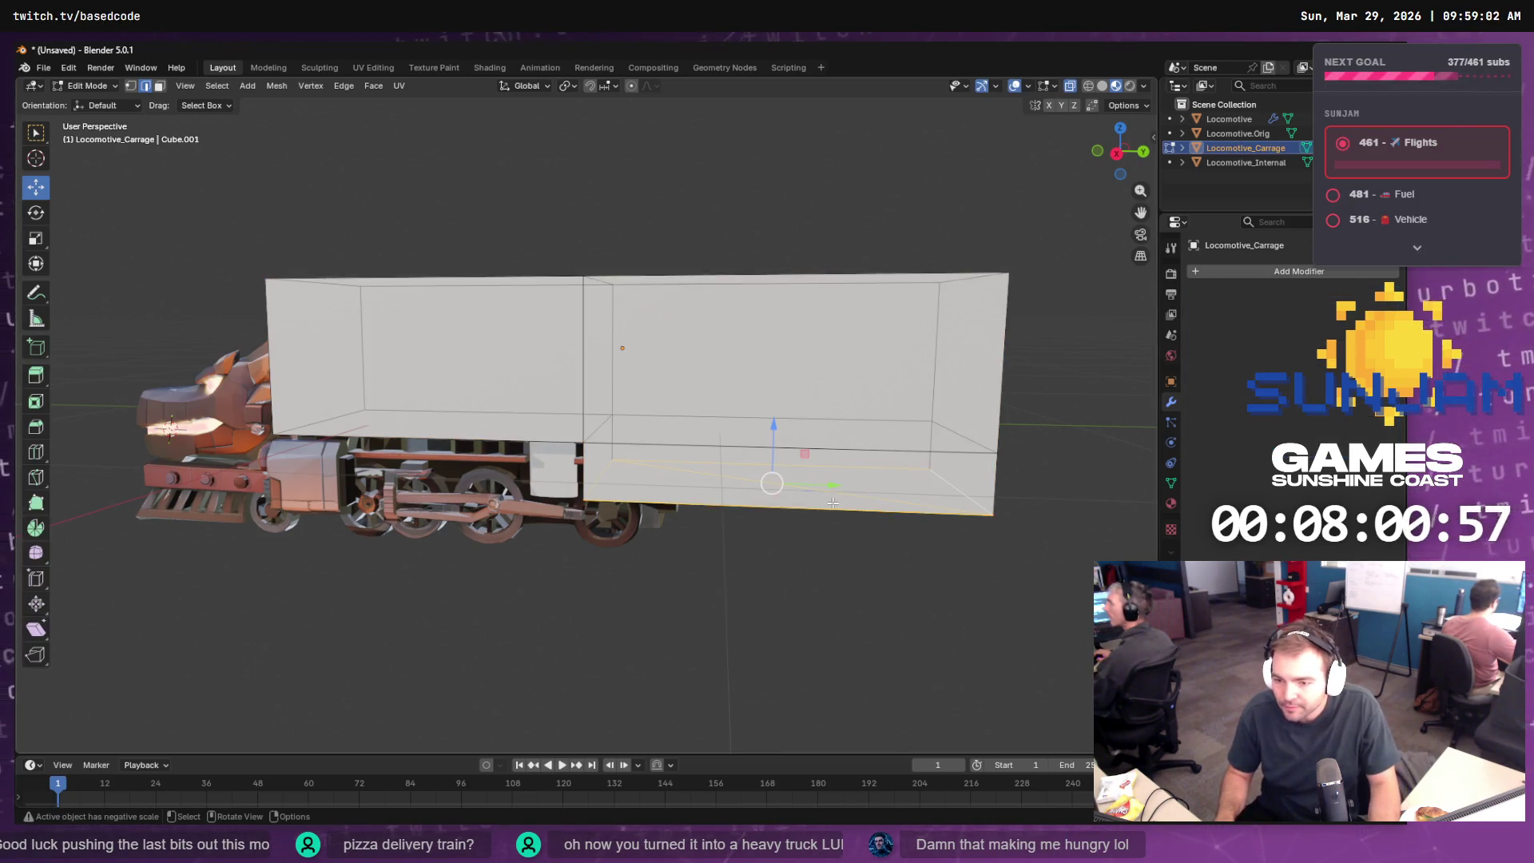
key(Tab)
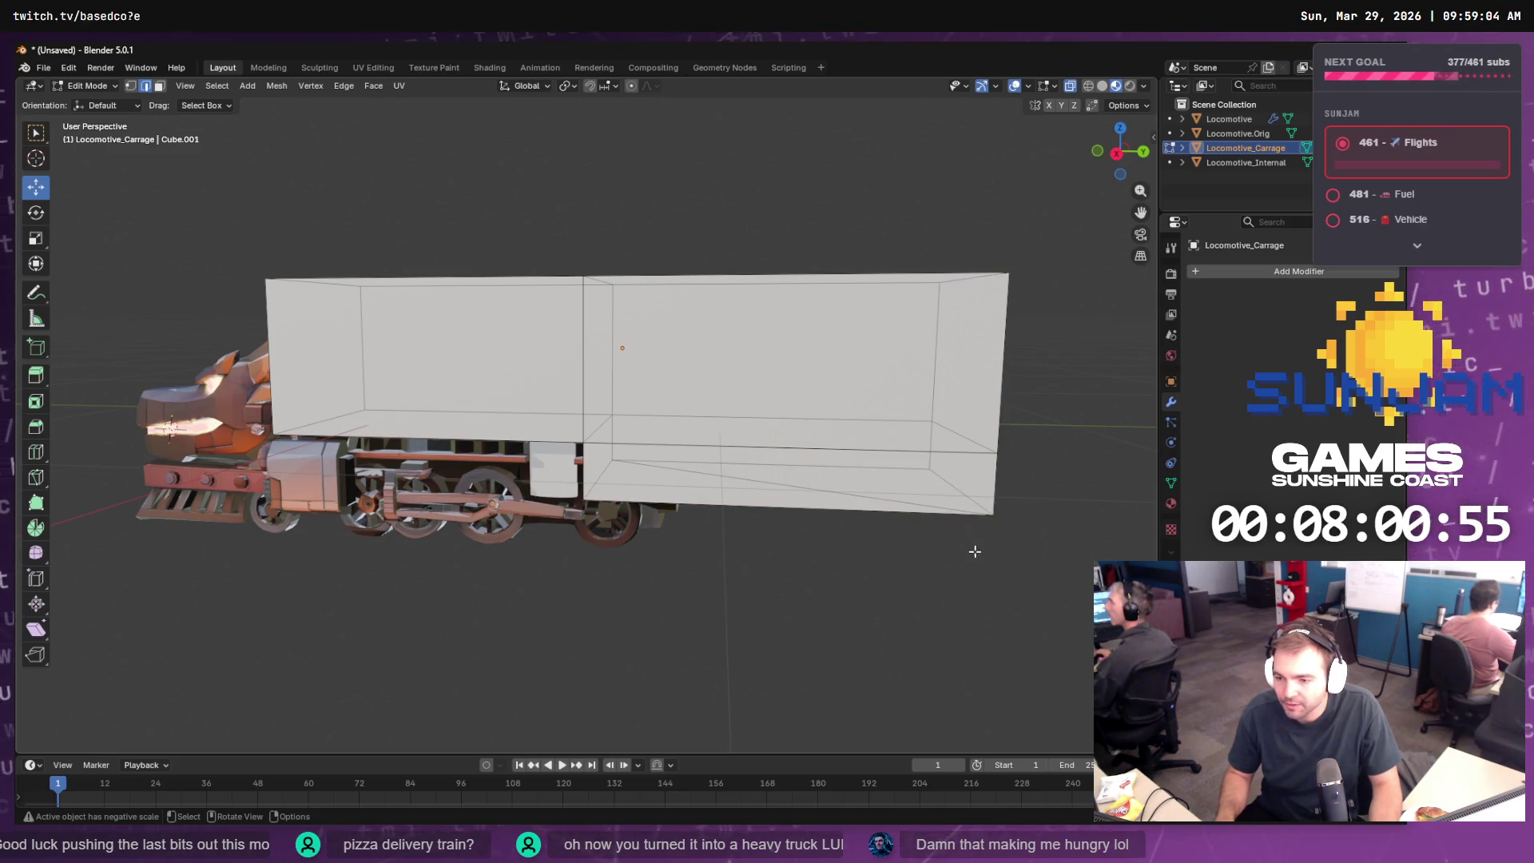
drag(877, 542, 880, 462)
click(880, 461)
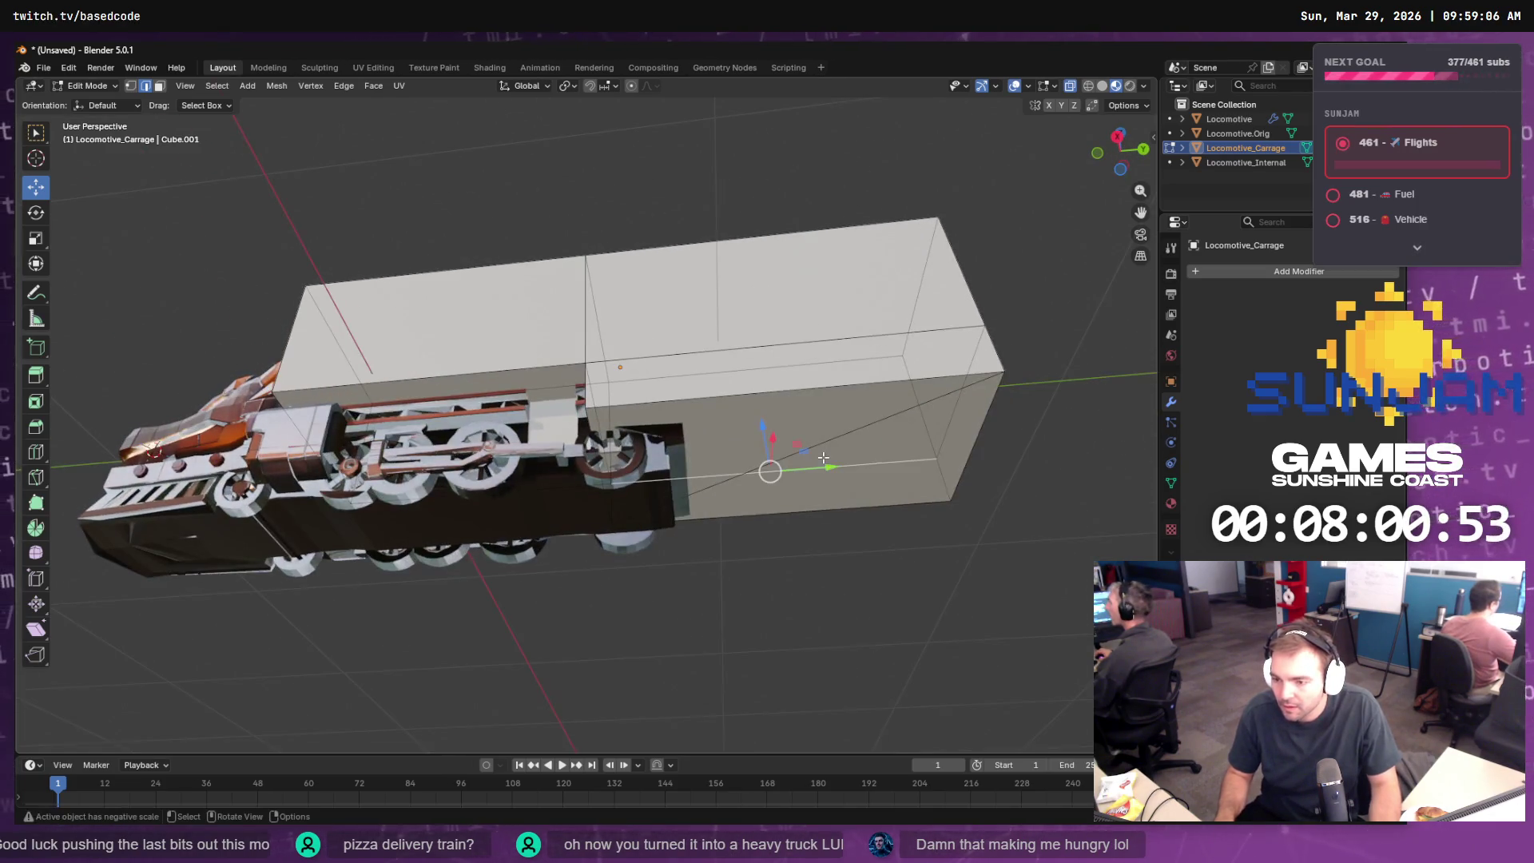
click(857, 430)
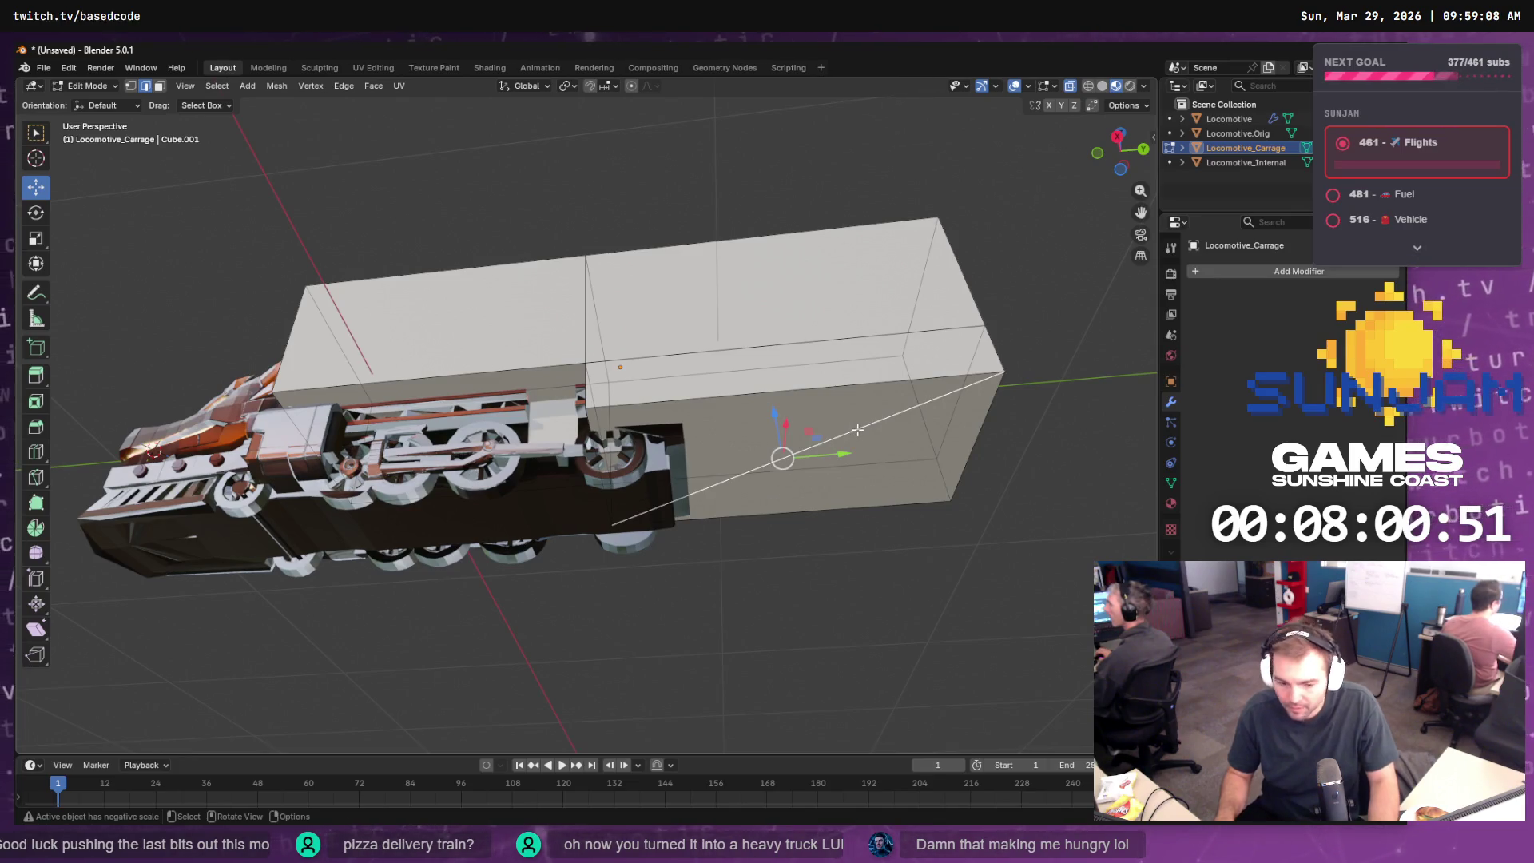
key(ctrl+KP_Add)
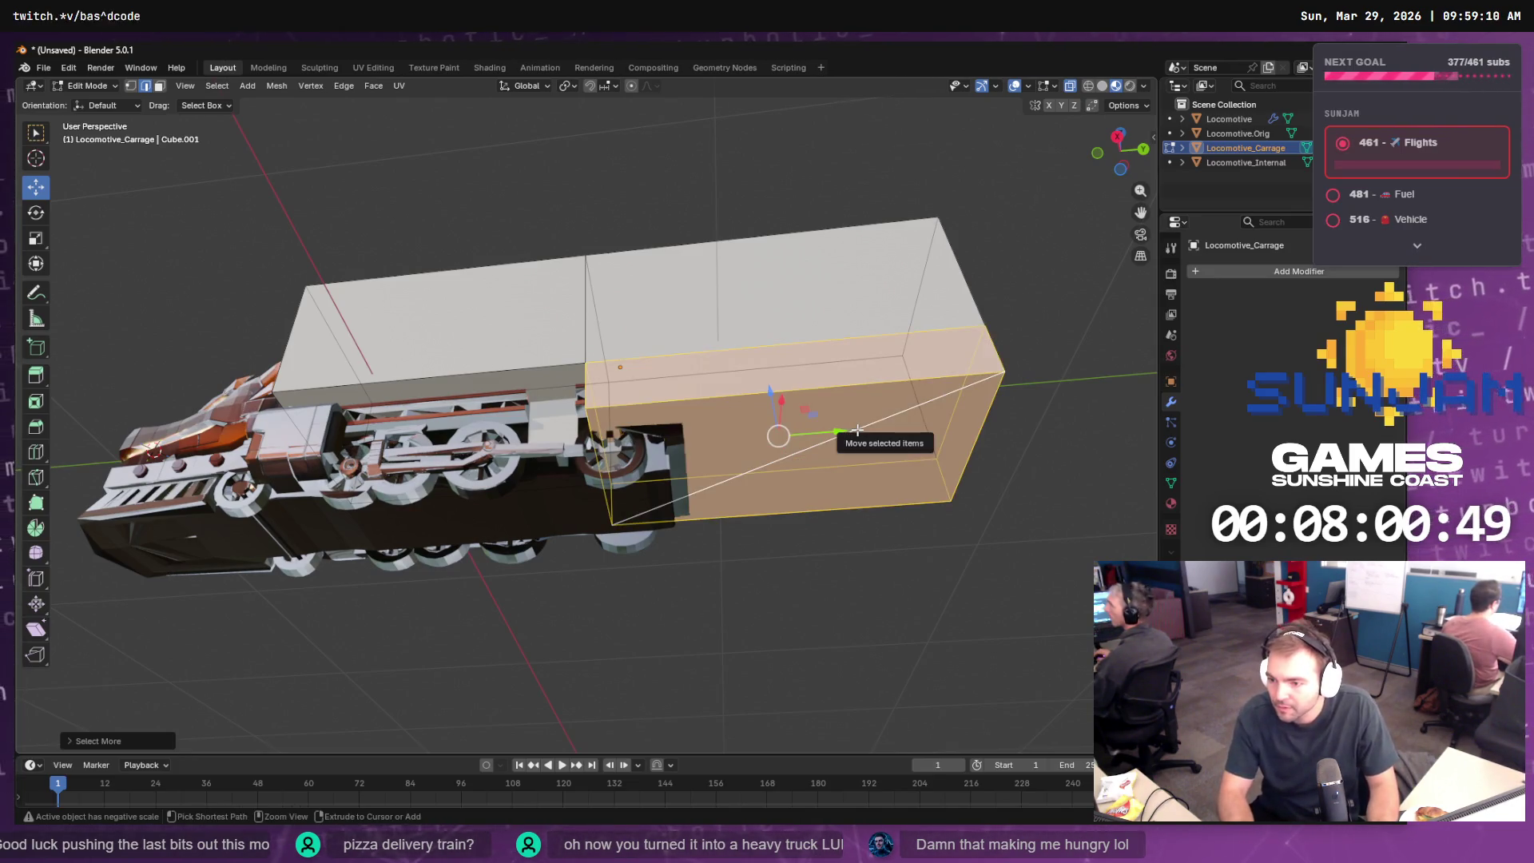
key(x)
click(858, 432)
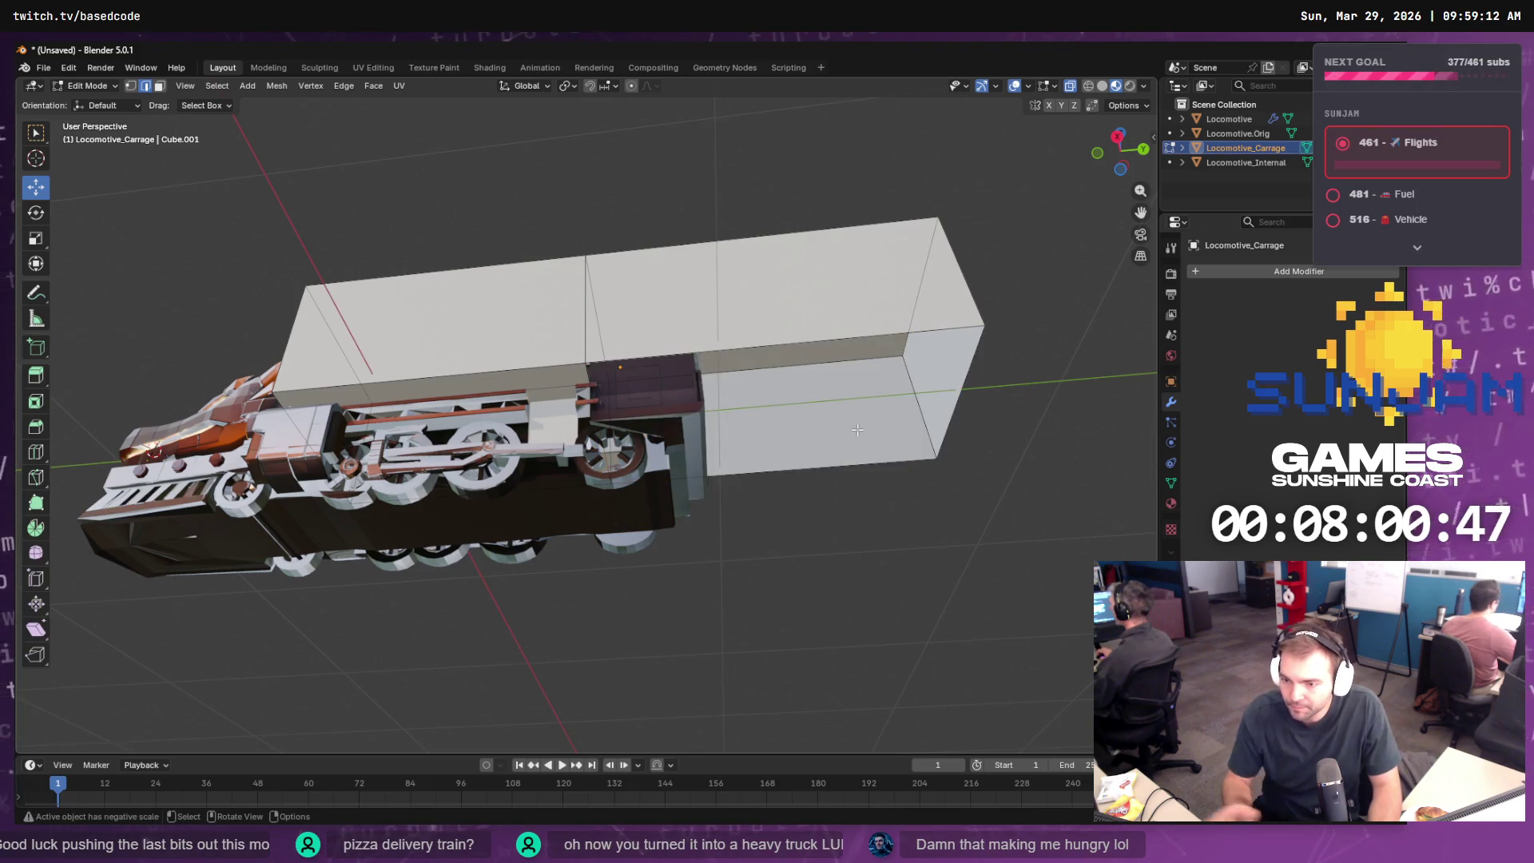
- Fill a face between the carriage box's two bottom edges
mouse_move(858, 434)
mouse_down()
mouse_move(801, 485)
mouse_move(914, 469)
mouse_move(870, 503)
mouse_move(922, 419)
mouse_up()
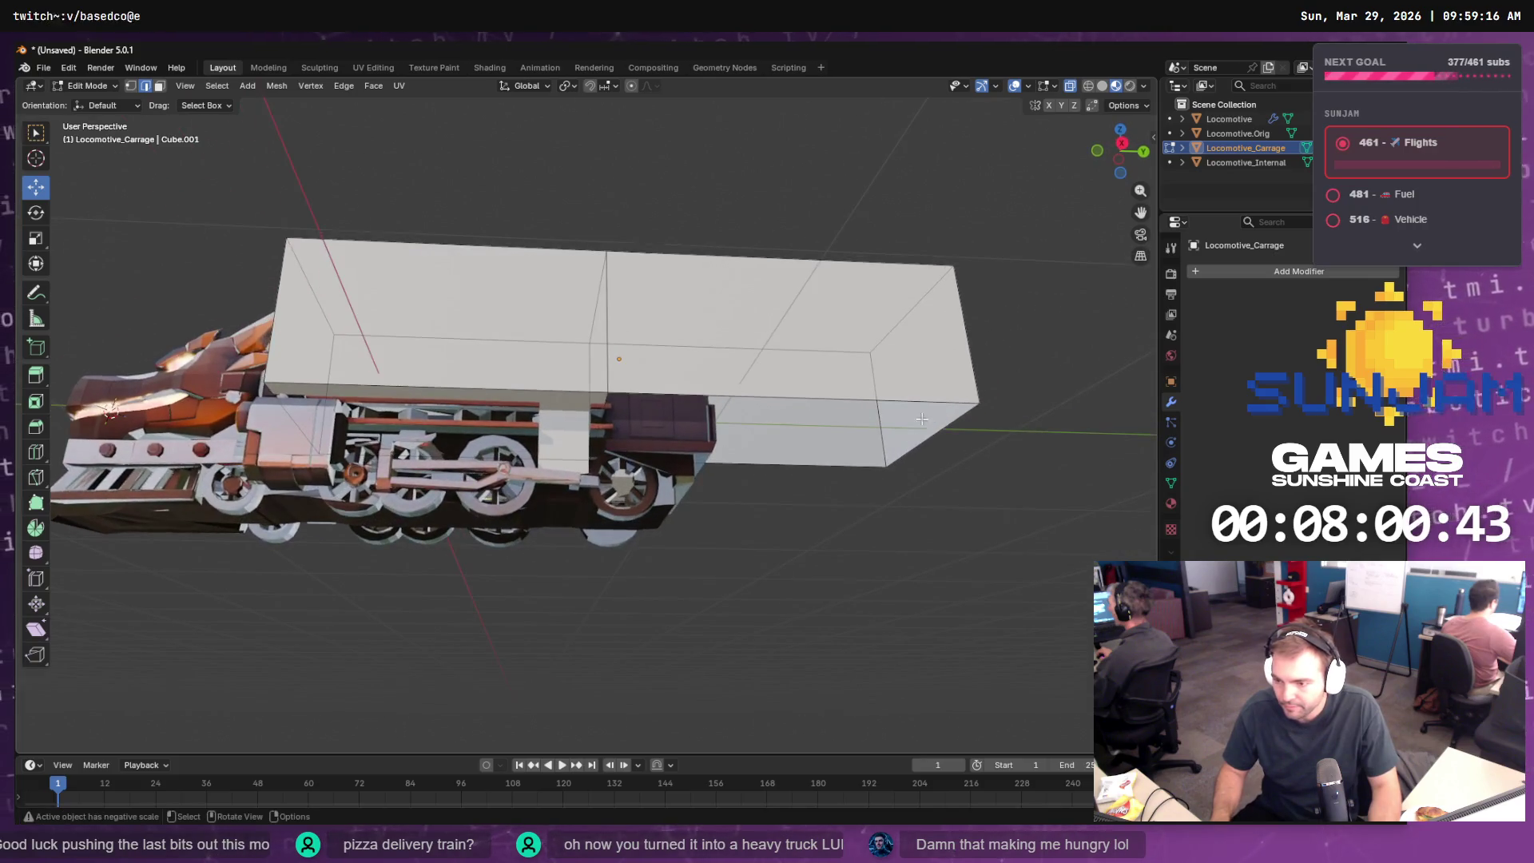
click(935, 402)
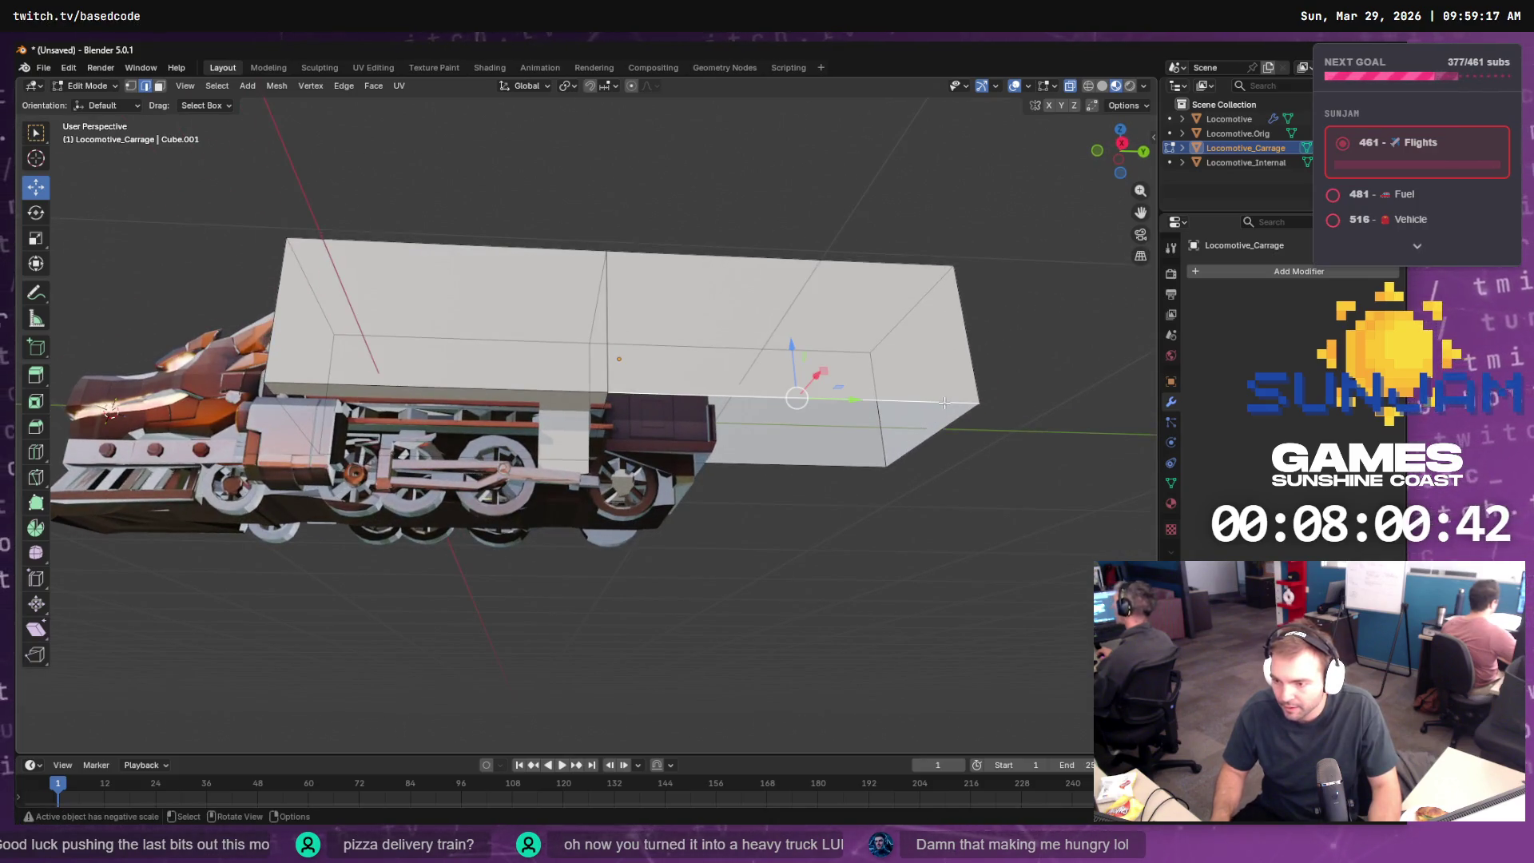
shift+click(781, 467)
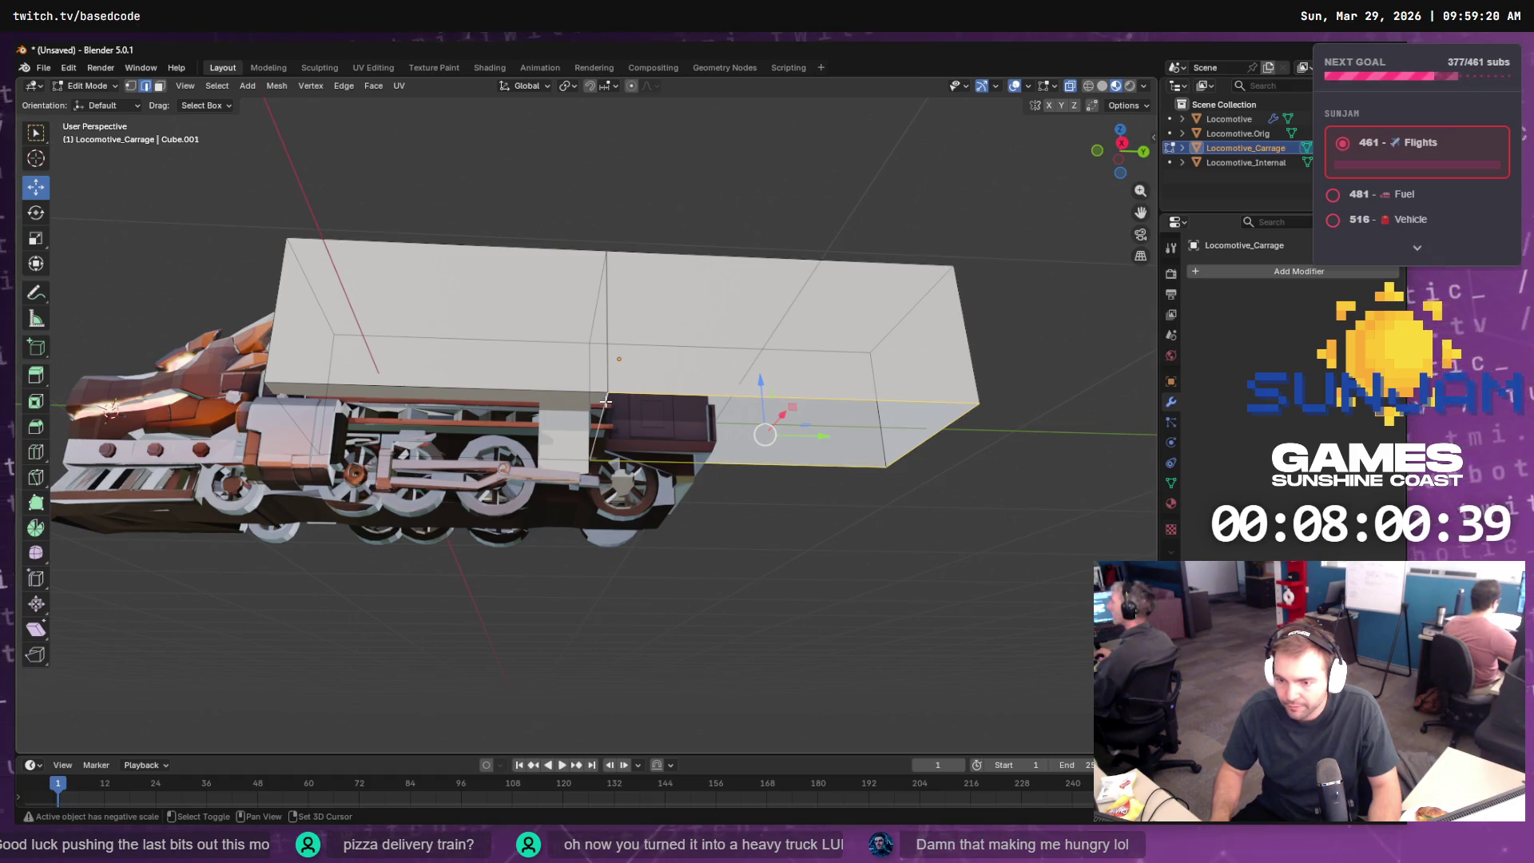
key(F3)
key(Return)
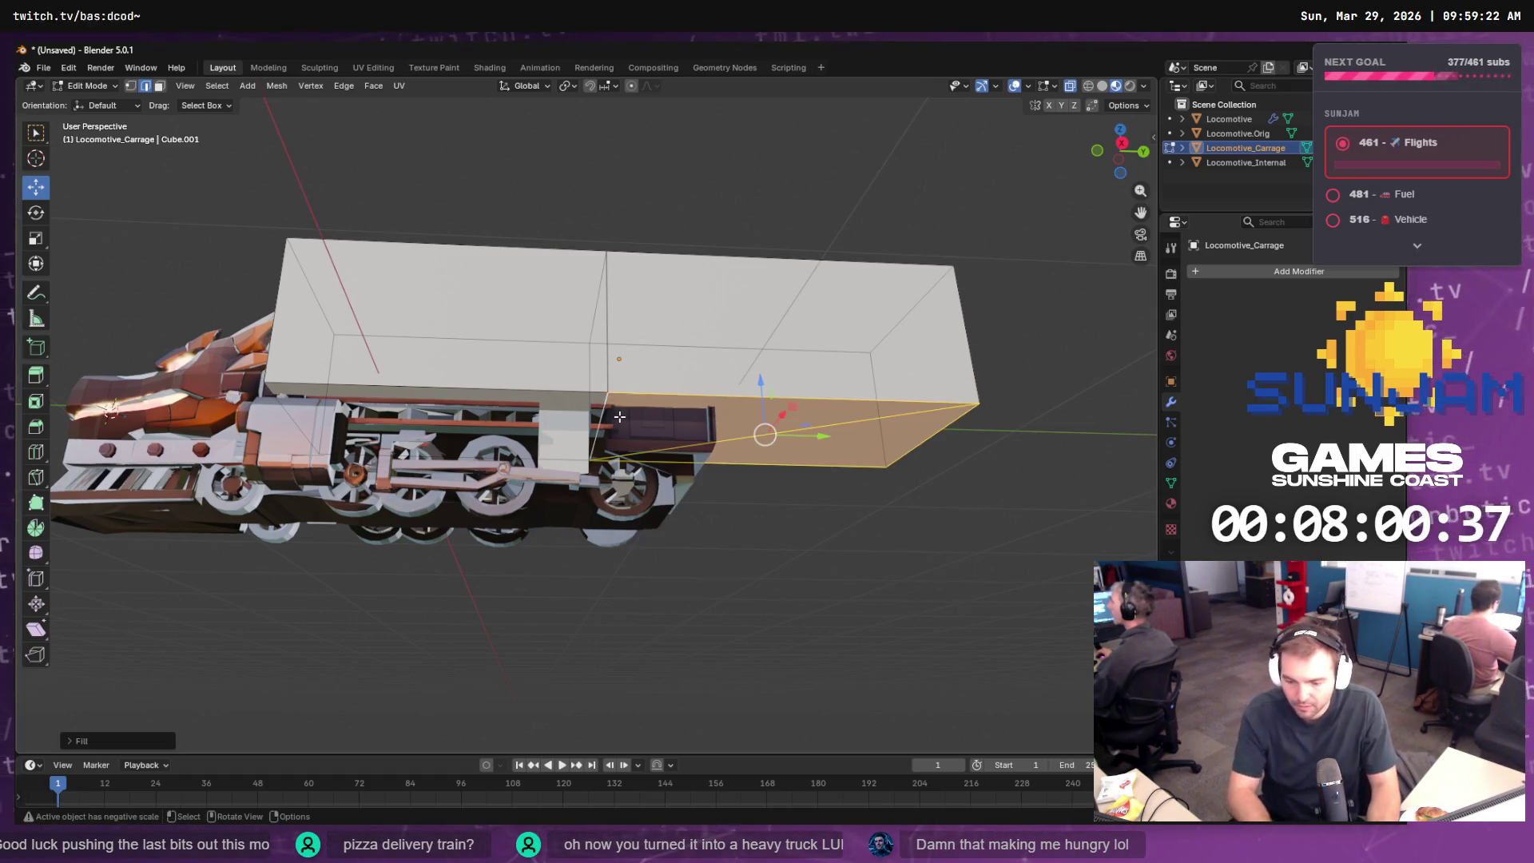
drag(708, 500, 684, 511)
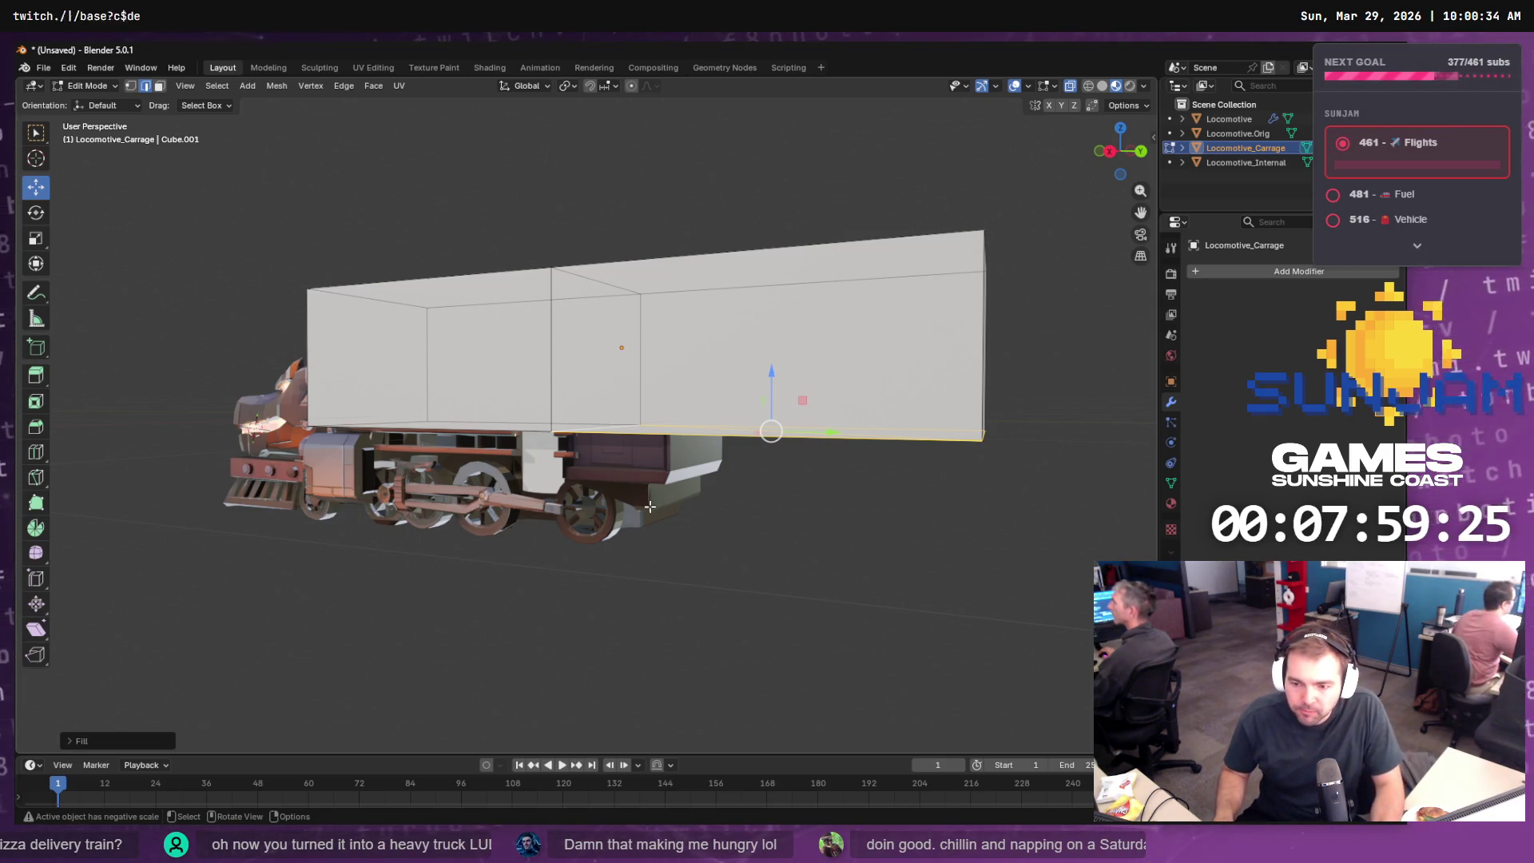
- Clear the edge selection, select the Locomotive object and return to Object Mode
click(664, 492)
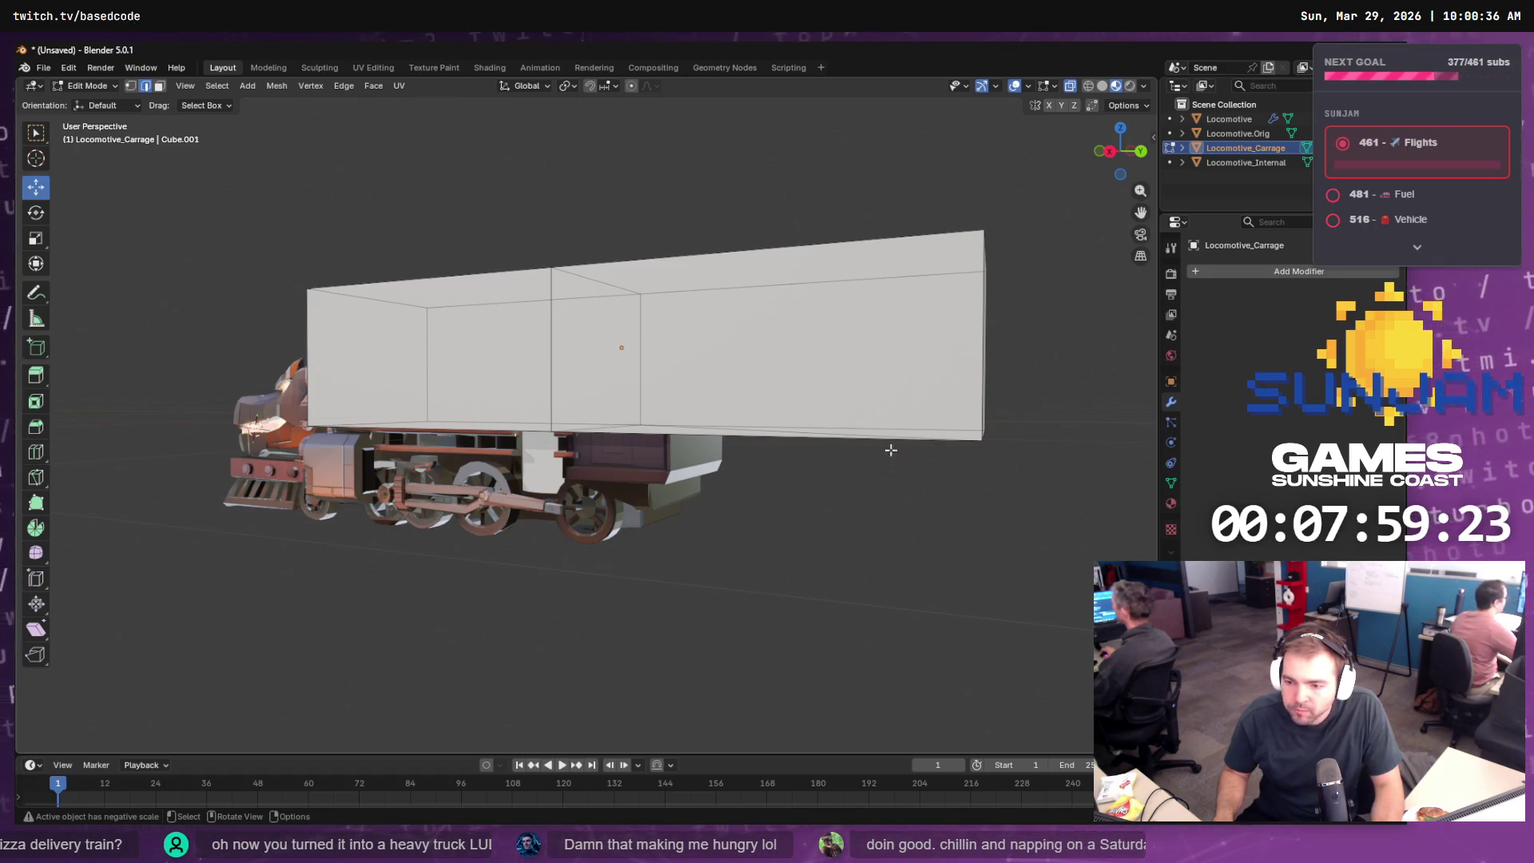
click(1242, 131)
click(1244, 120)
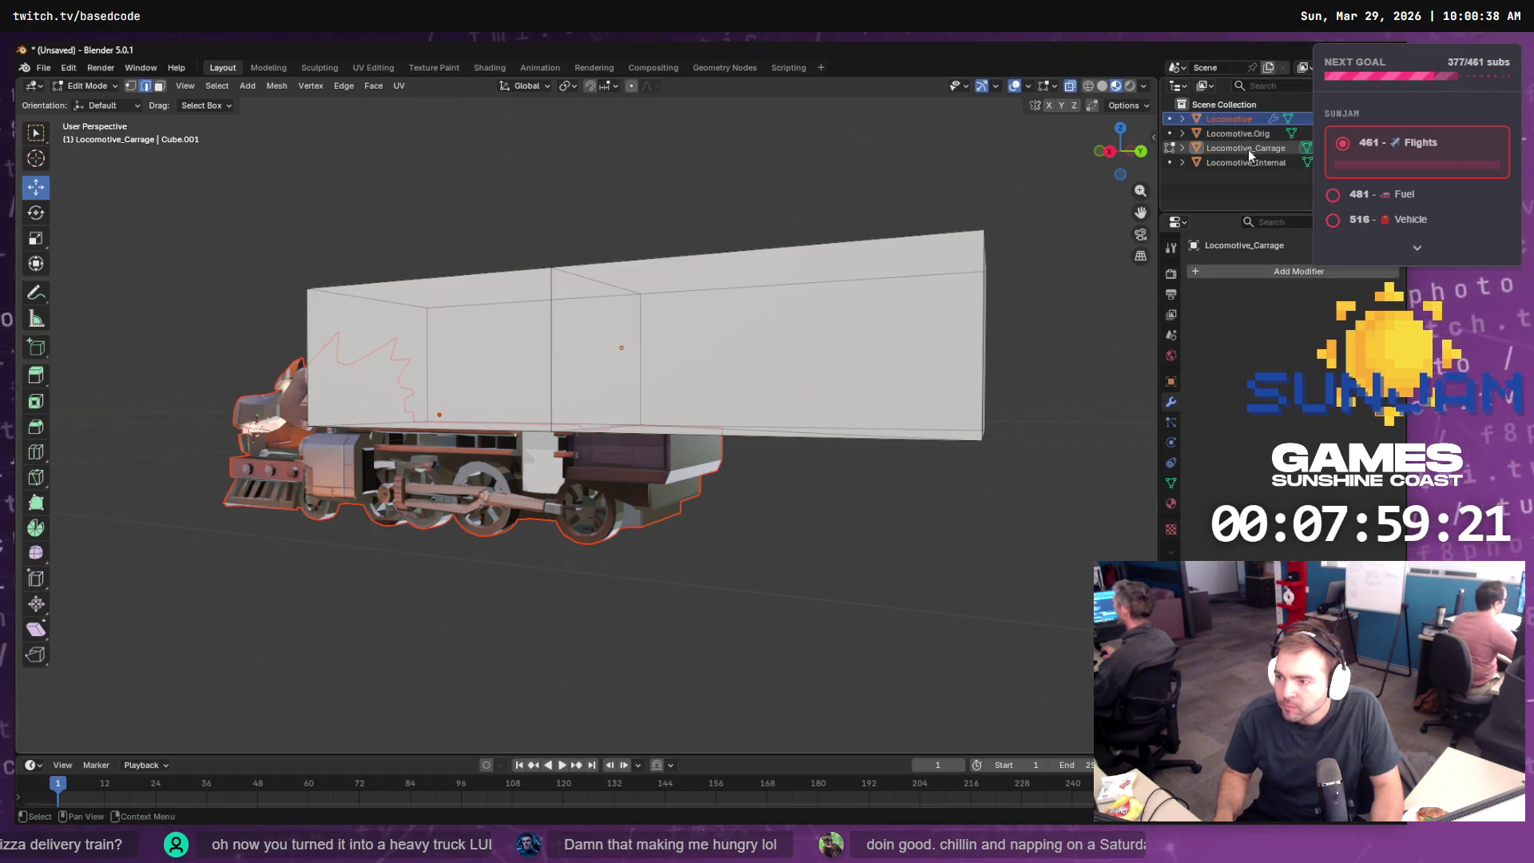
key(Tab)
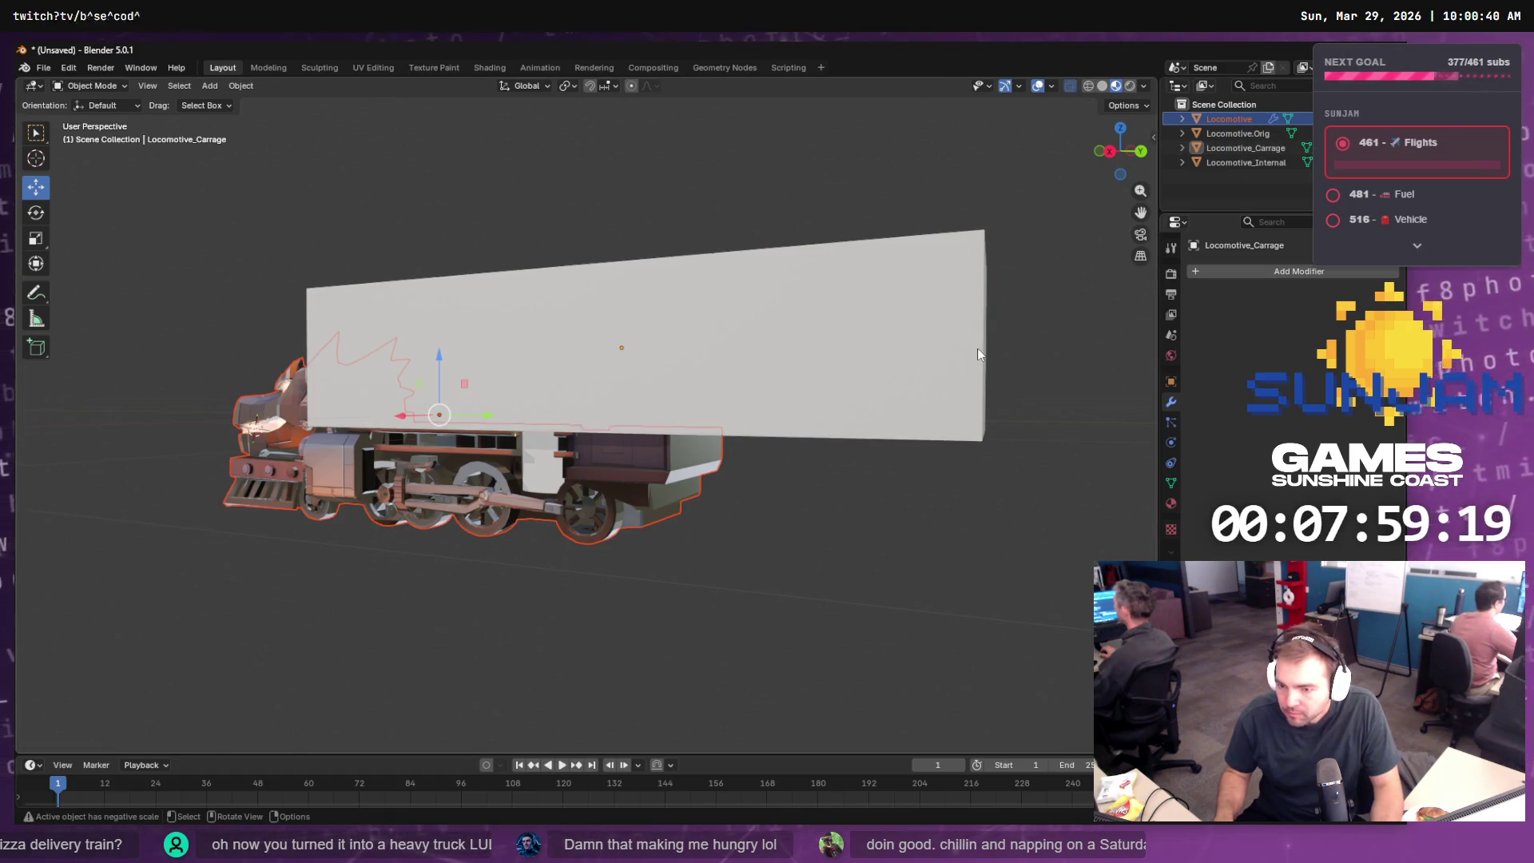
- Add a Boolean modifier, pick its cutter object, and attempt to apply it
click(1297, 276)
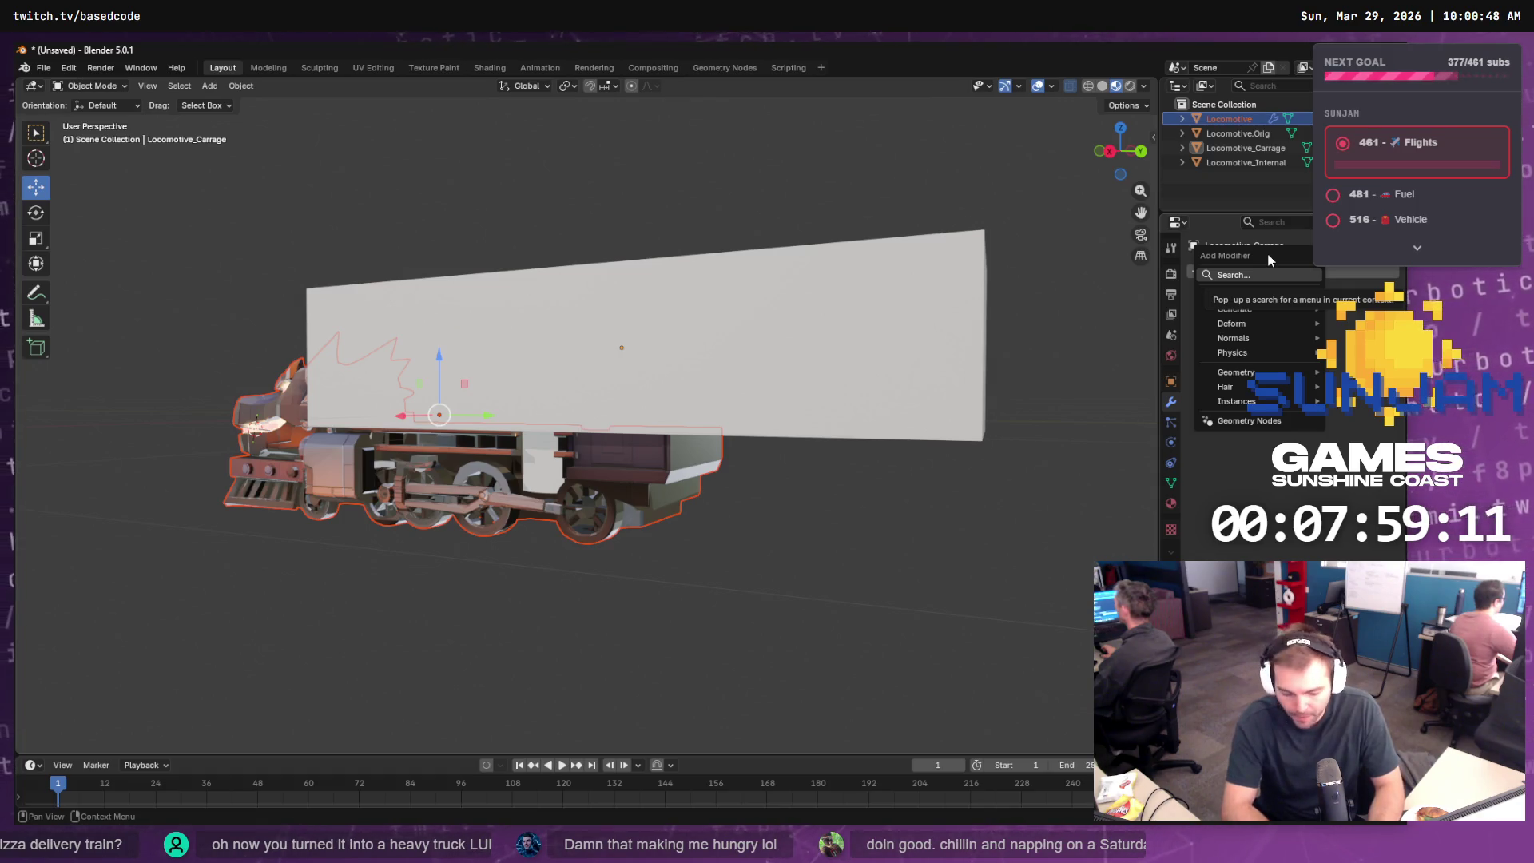
text(boole)
key(Return)
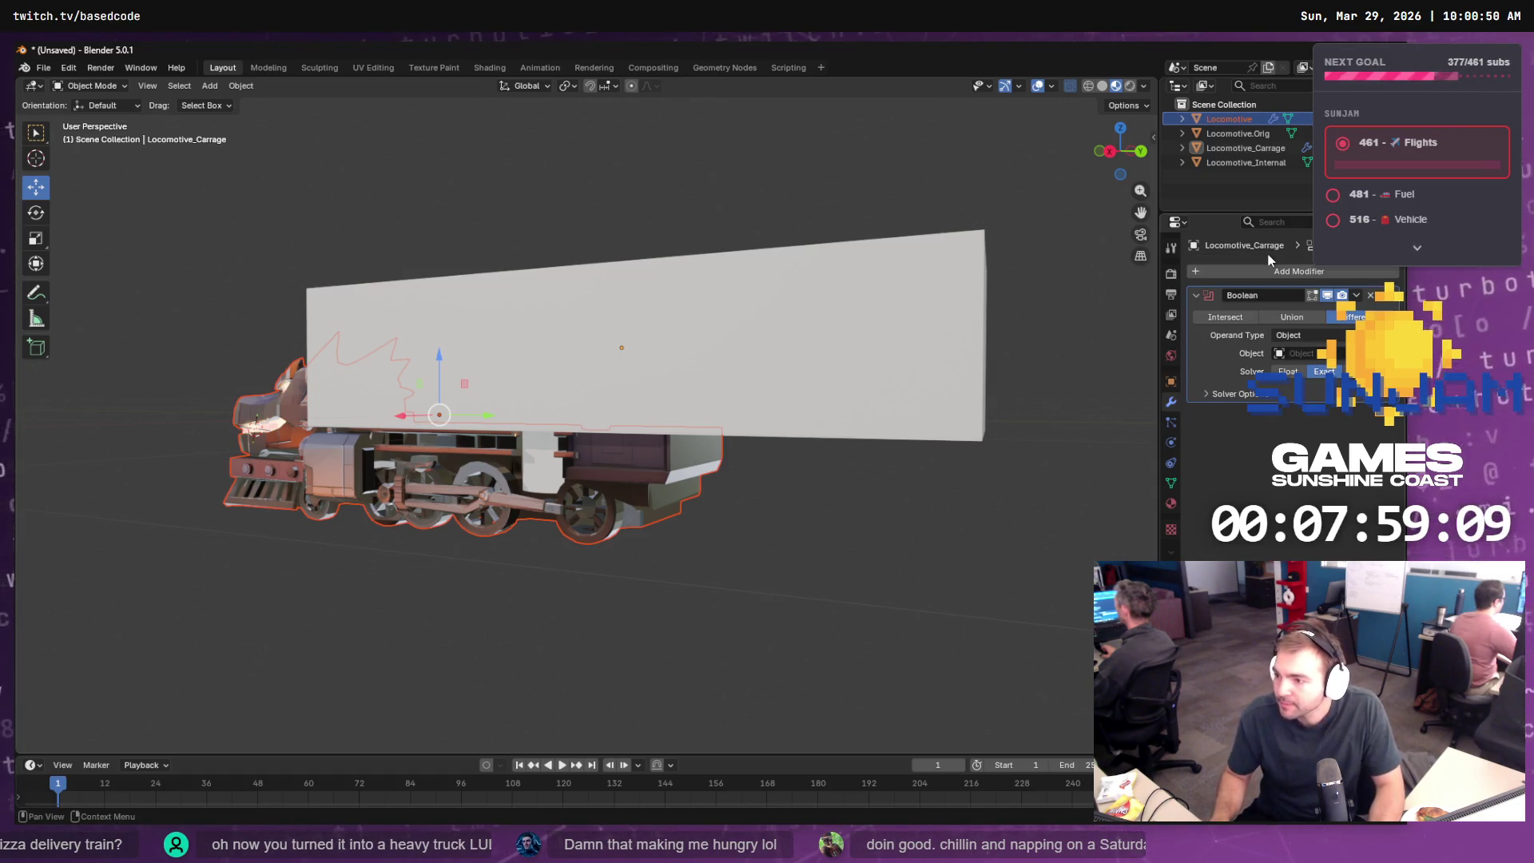
click(823, 370)
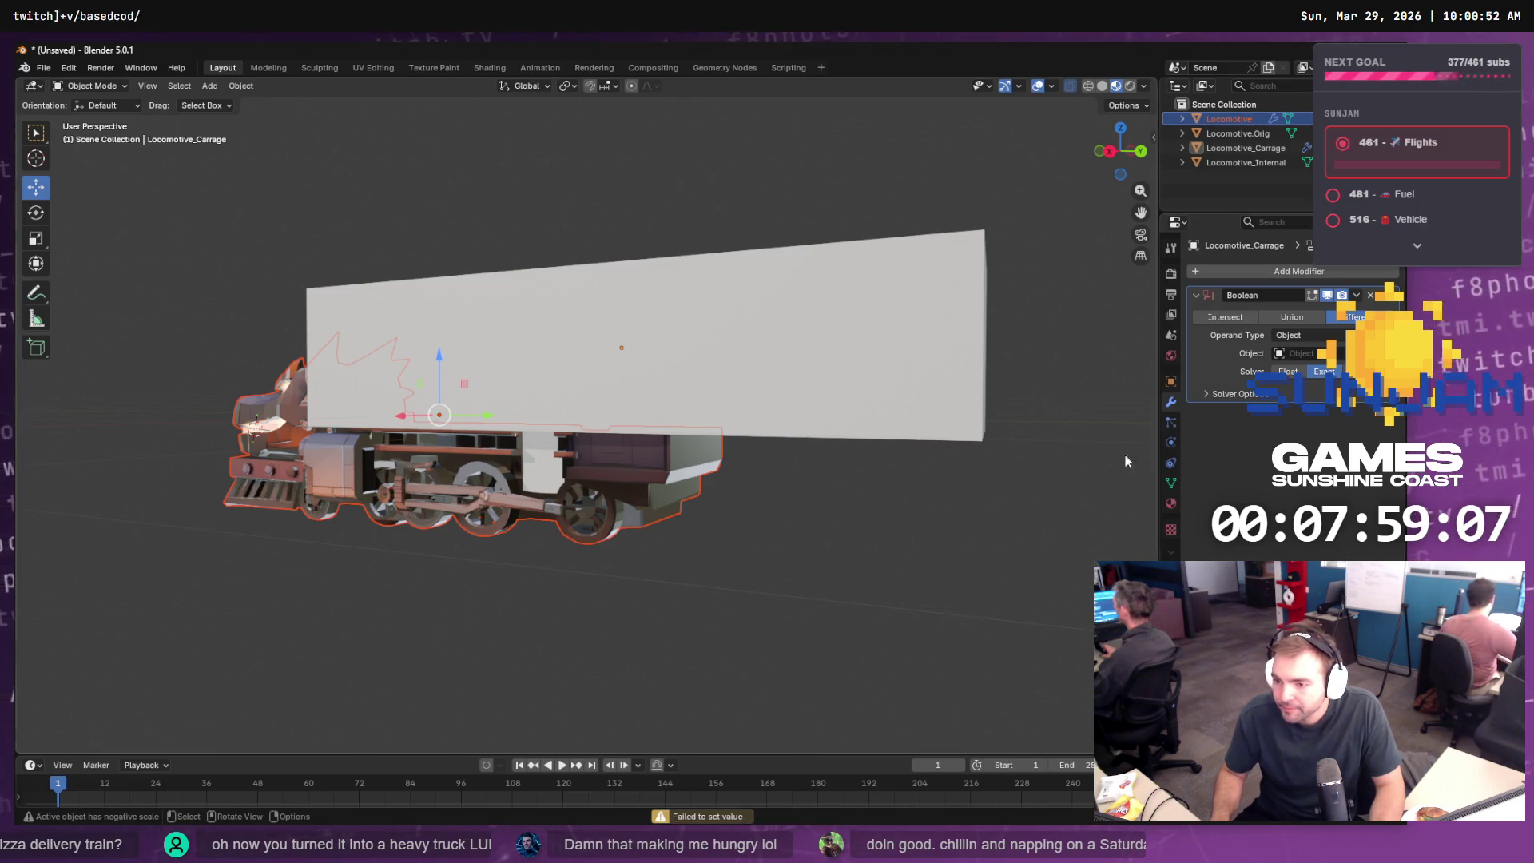
click(1240, 395)
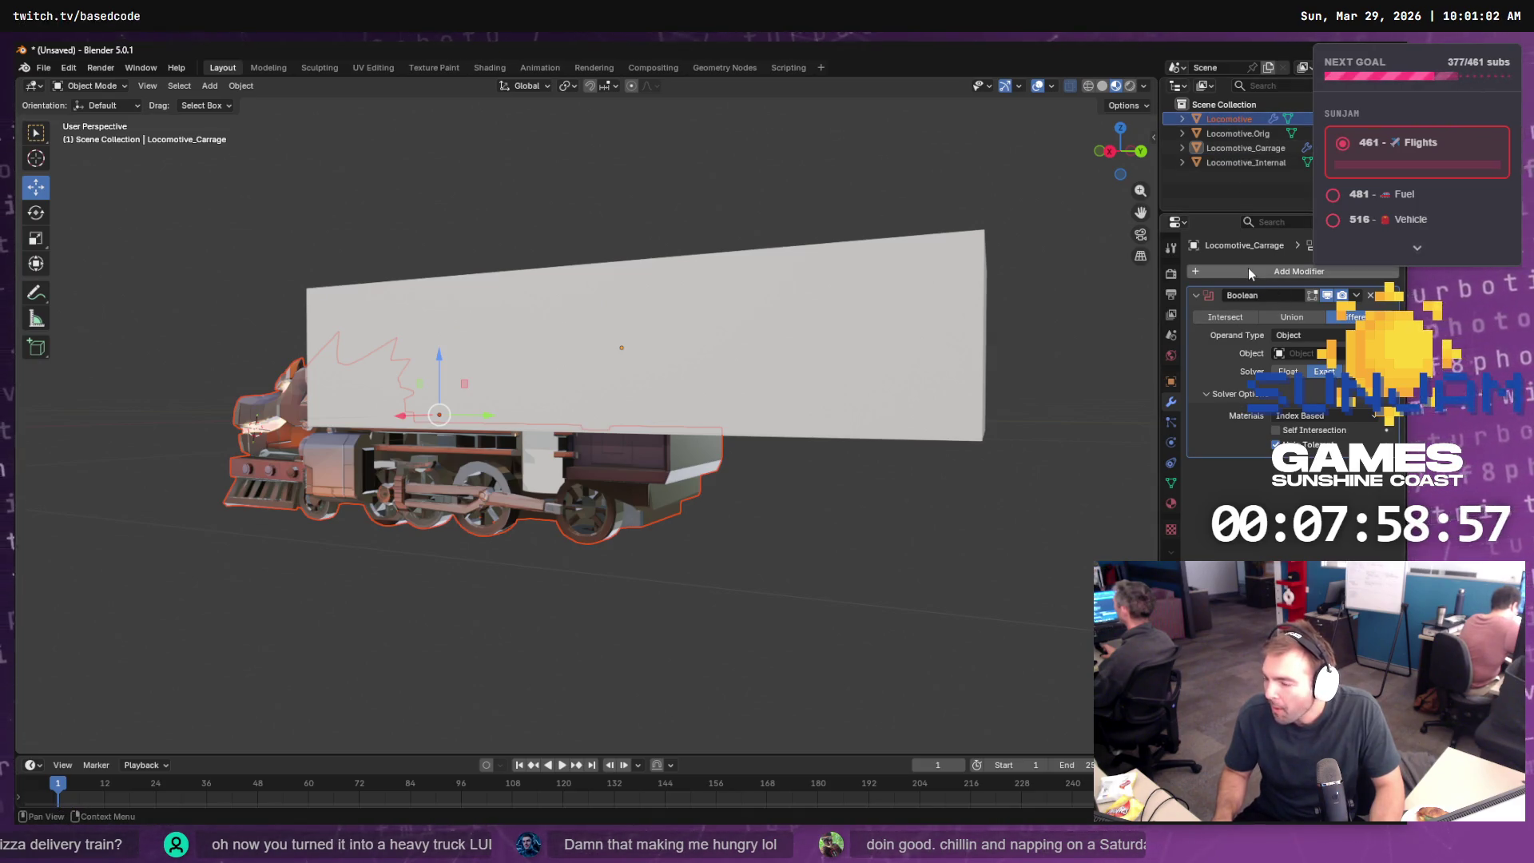
click(1356, 295)
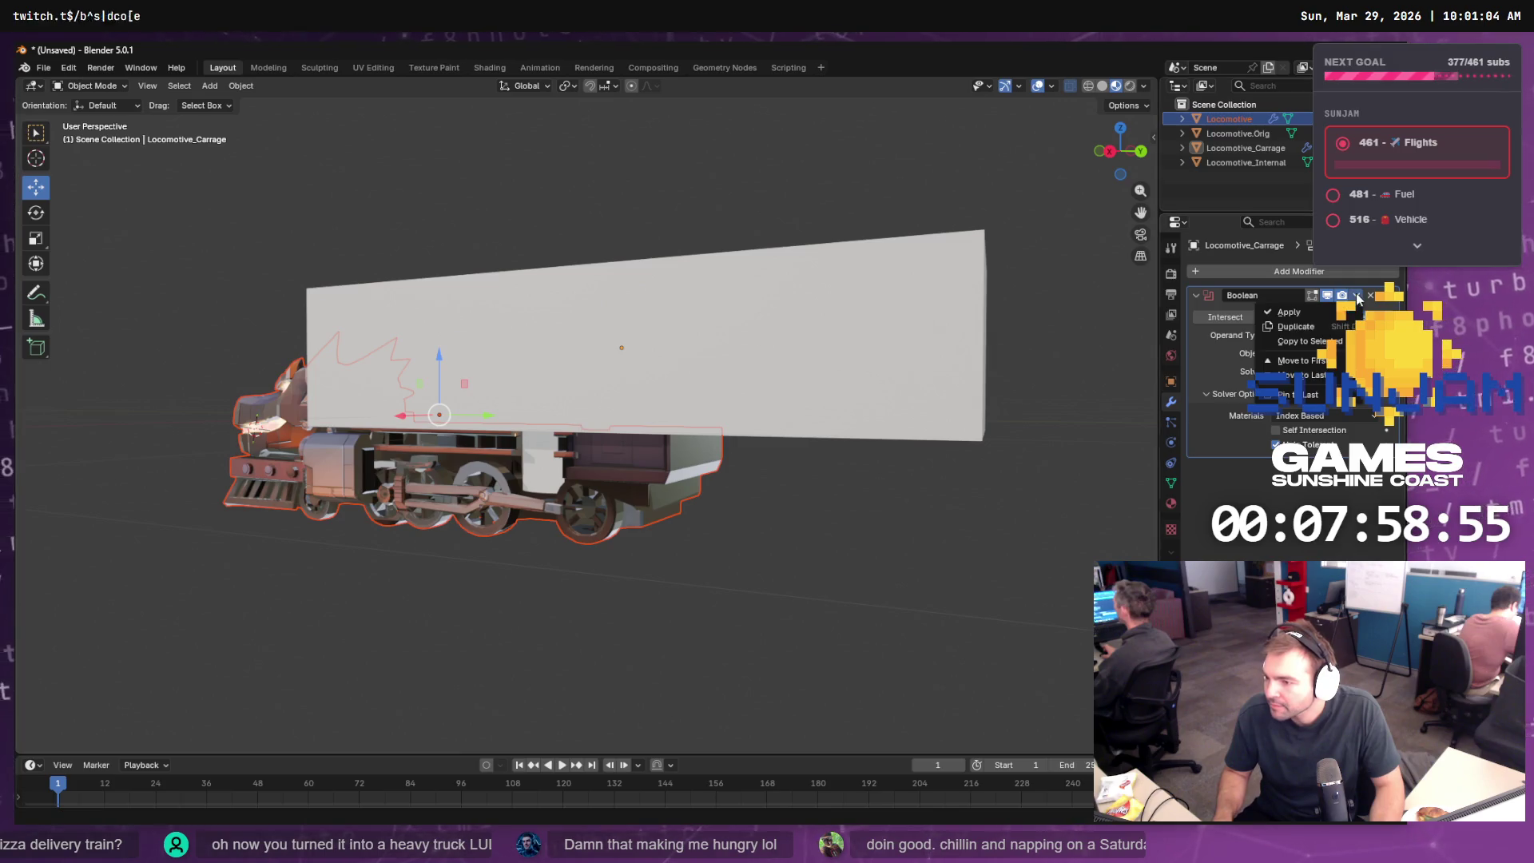
click(1289, 311)
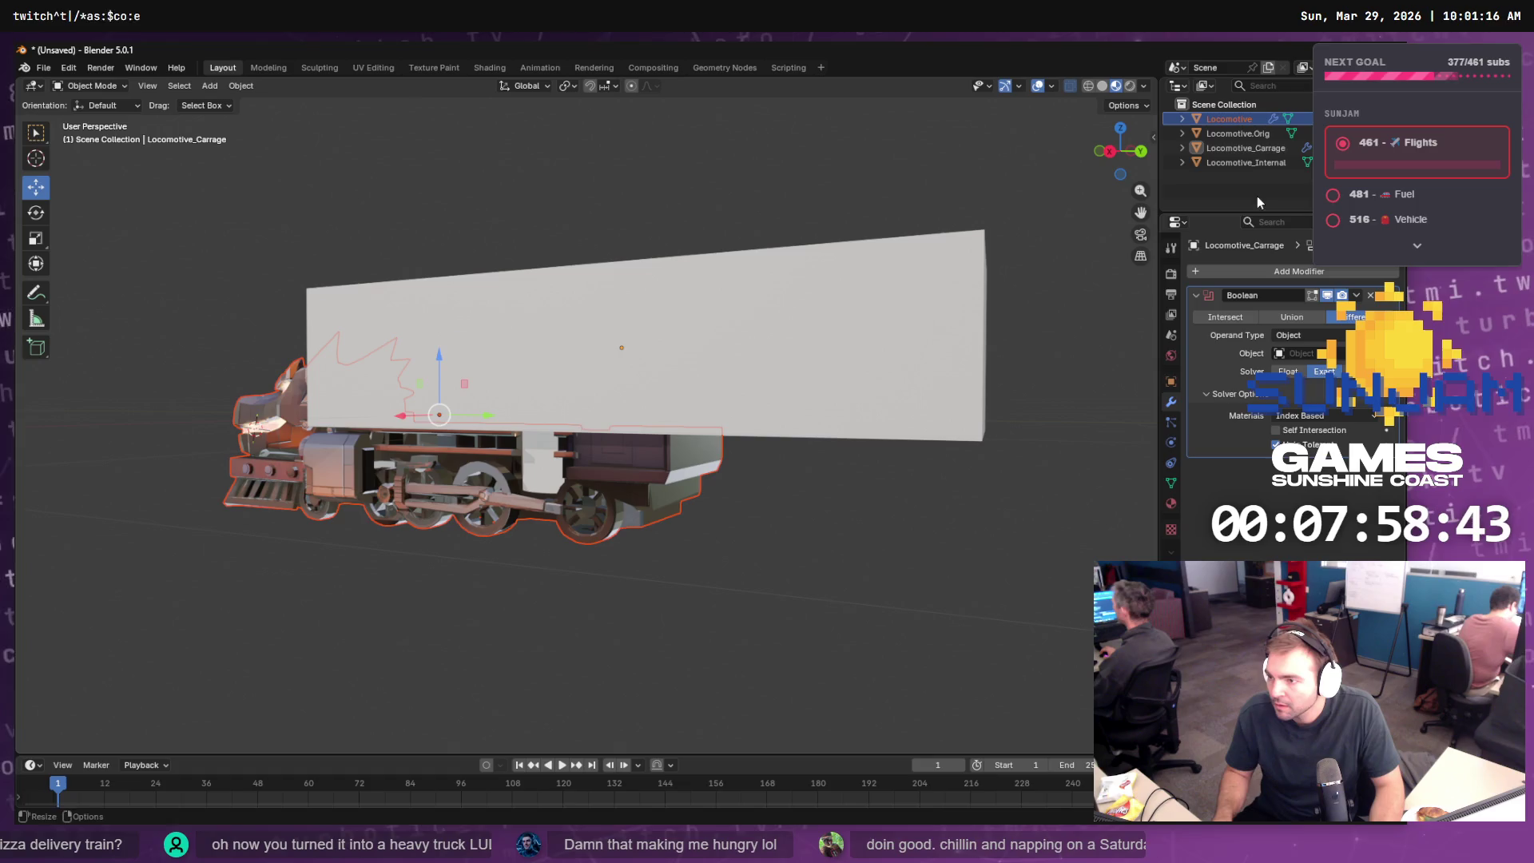
- Hide Locomotive_Carrage and Locomotive_Internal, and toggle Locomotive and Locomotive.Orig to compare the models
click(1225, 132)
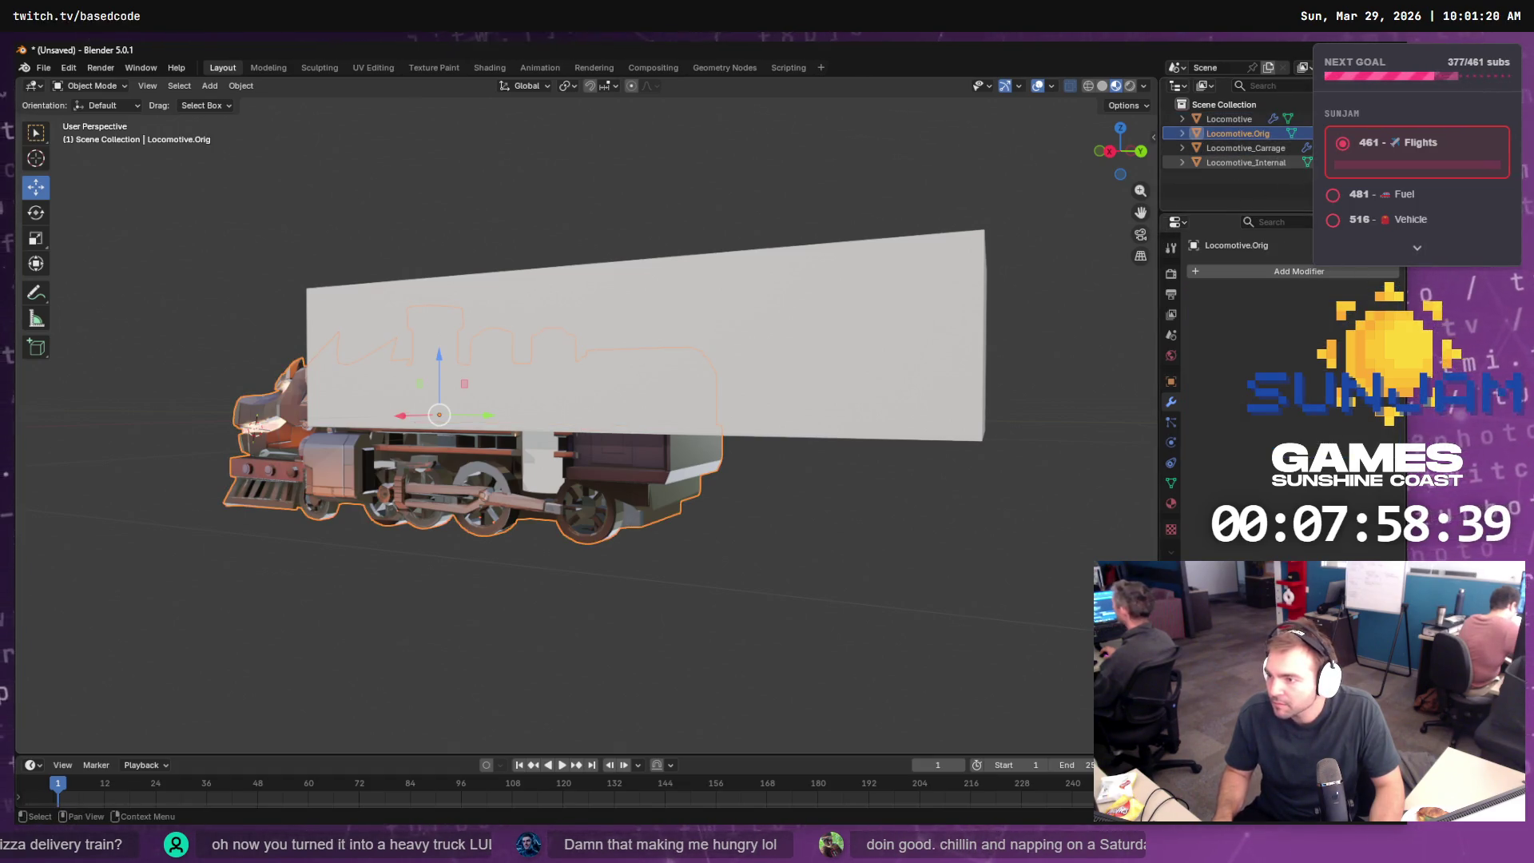
click(1505, 148)
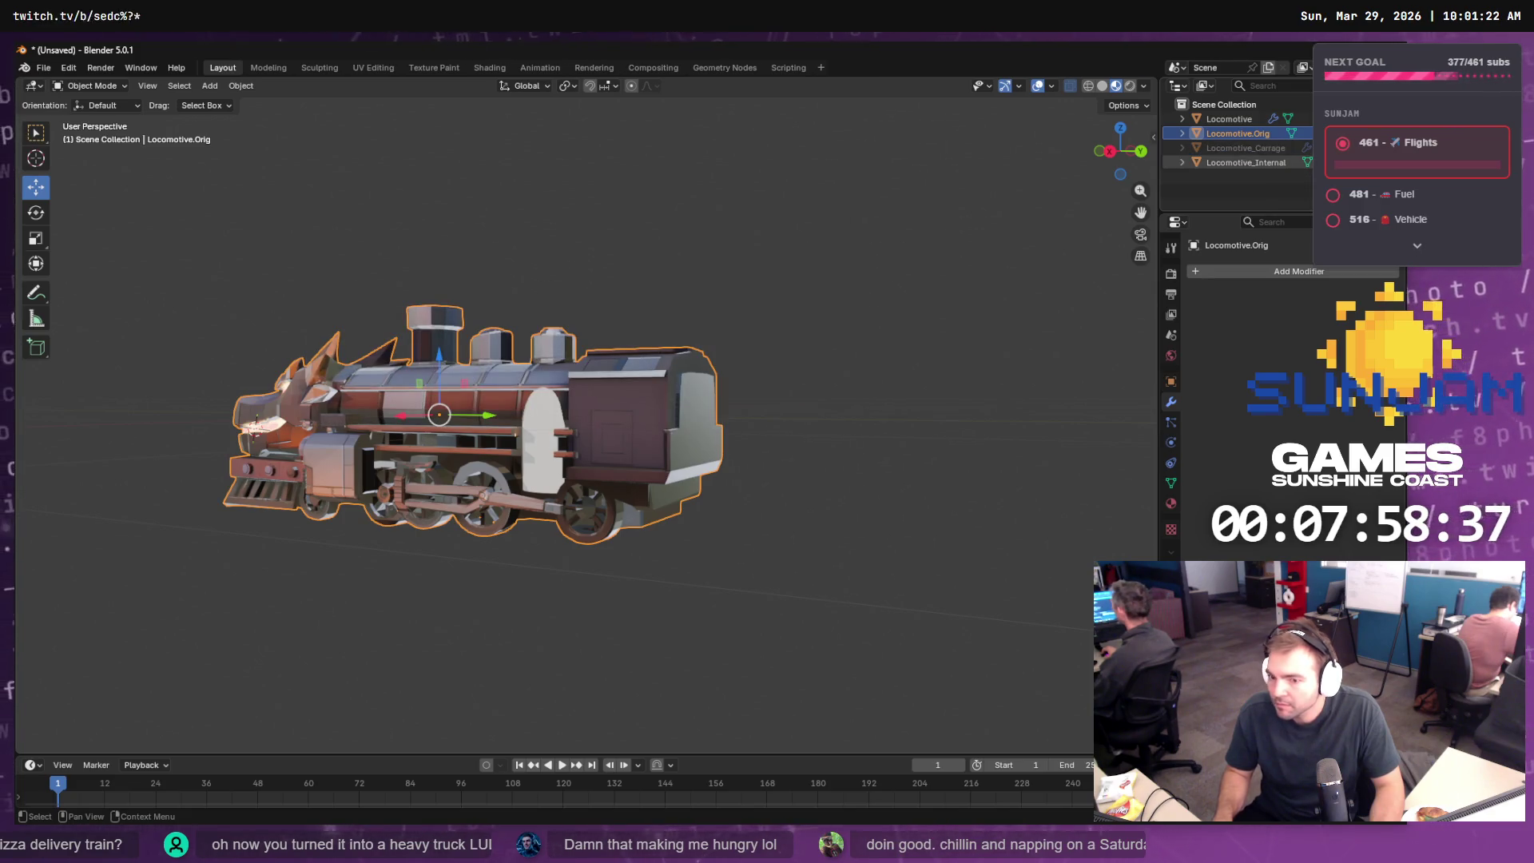
click(1506, 162)
click(1505, 118)
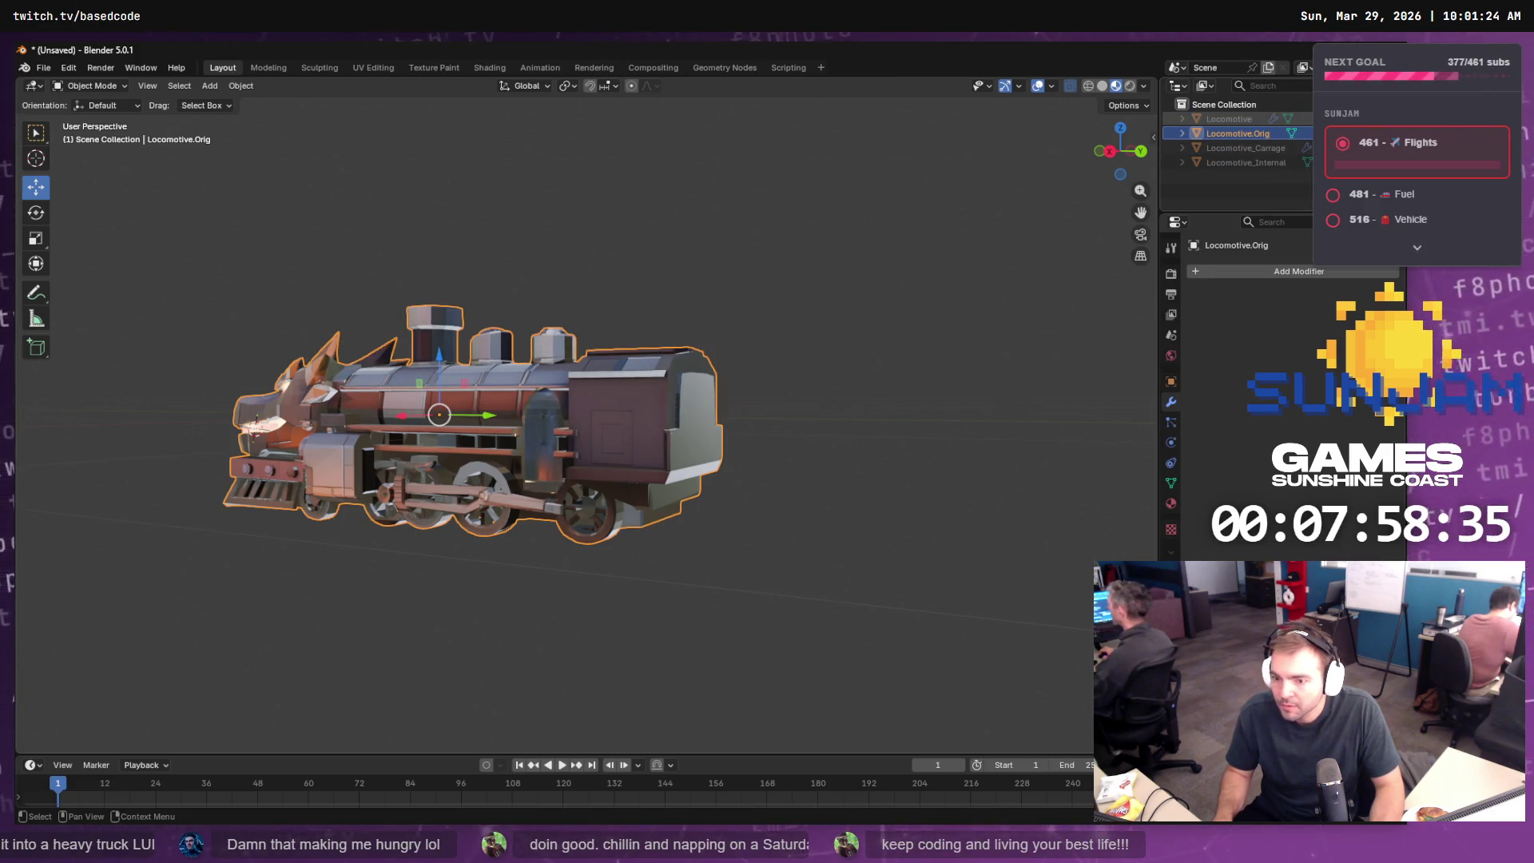
click(1505, 118)
click(1506, 133)
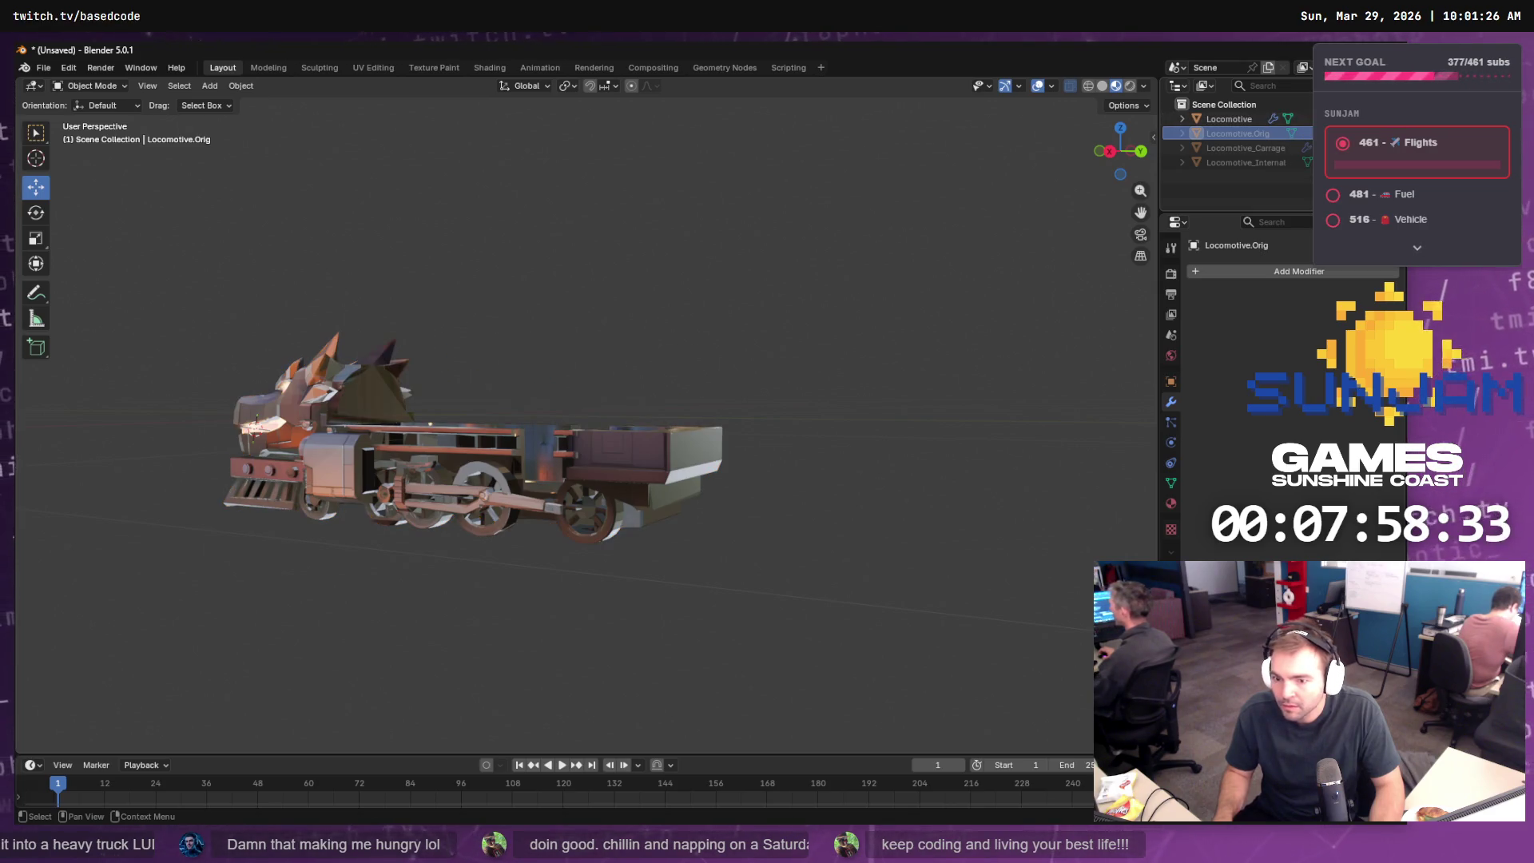
mouse_move(791, 246)
mouse_down()
mouse_move(816, 294)
mouse_move(800, 396)
mouse_move(661, 324)
mouse_move(695, 349)
mouse_move(591, 352)
mouse_move(648, 296)
mouse_move(741, 420)
mouse_move(590, 316)
mouse_move(632, 546)
mouse_up()
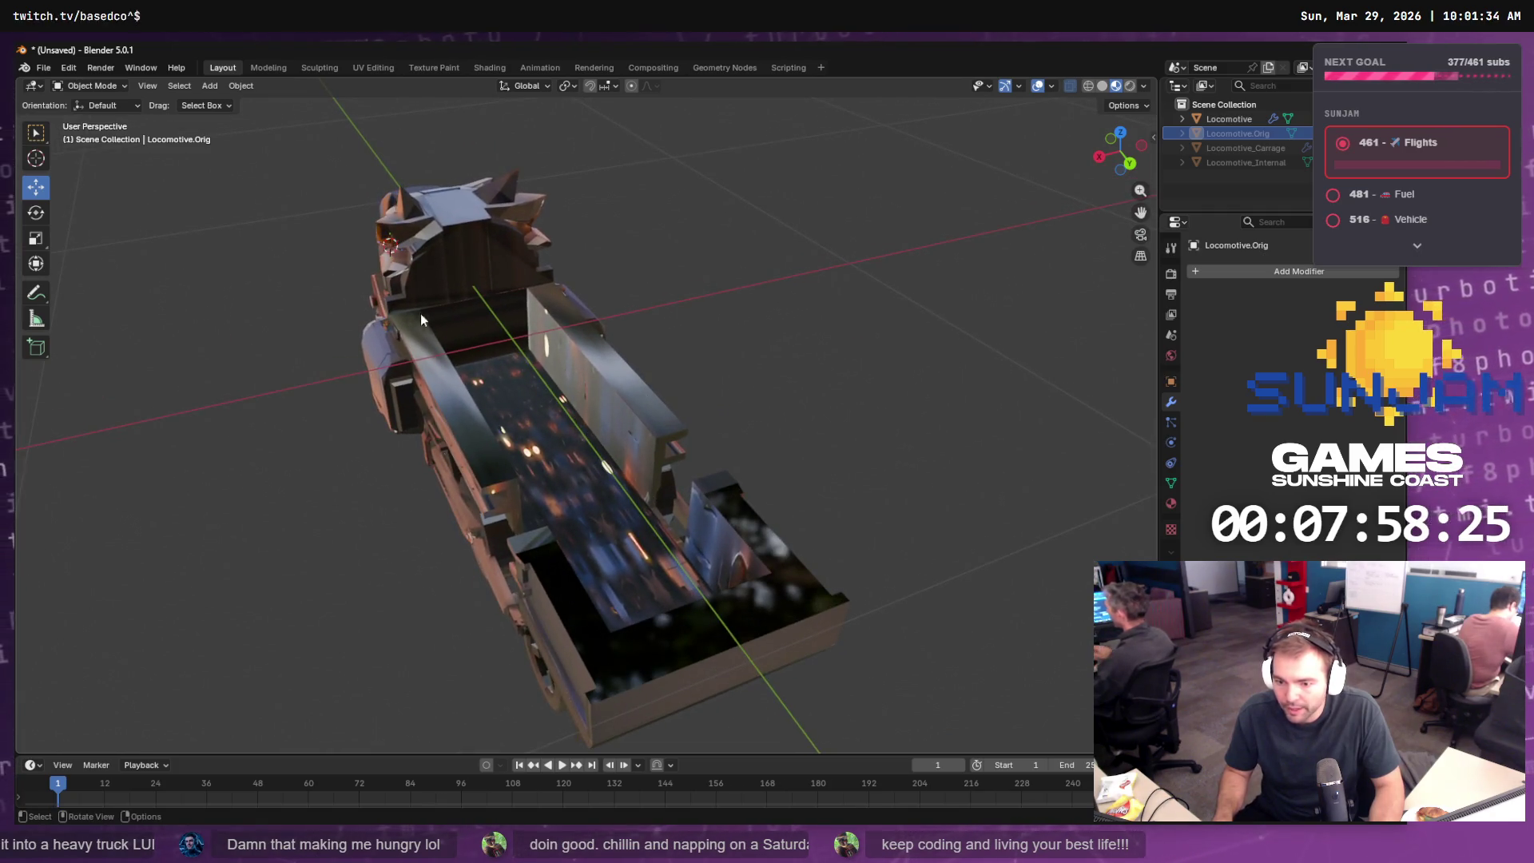
key(h)
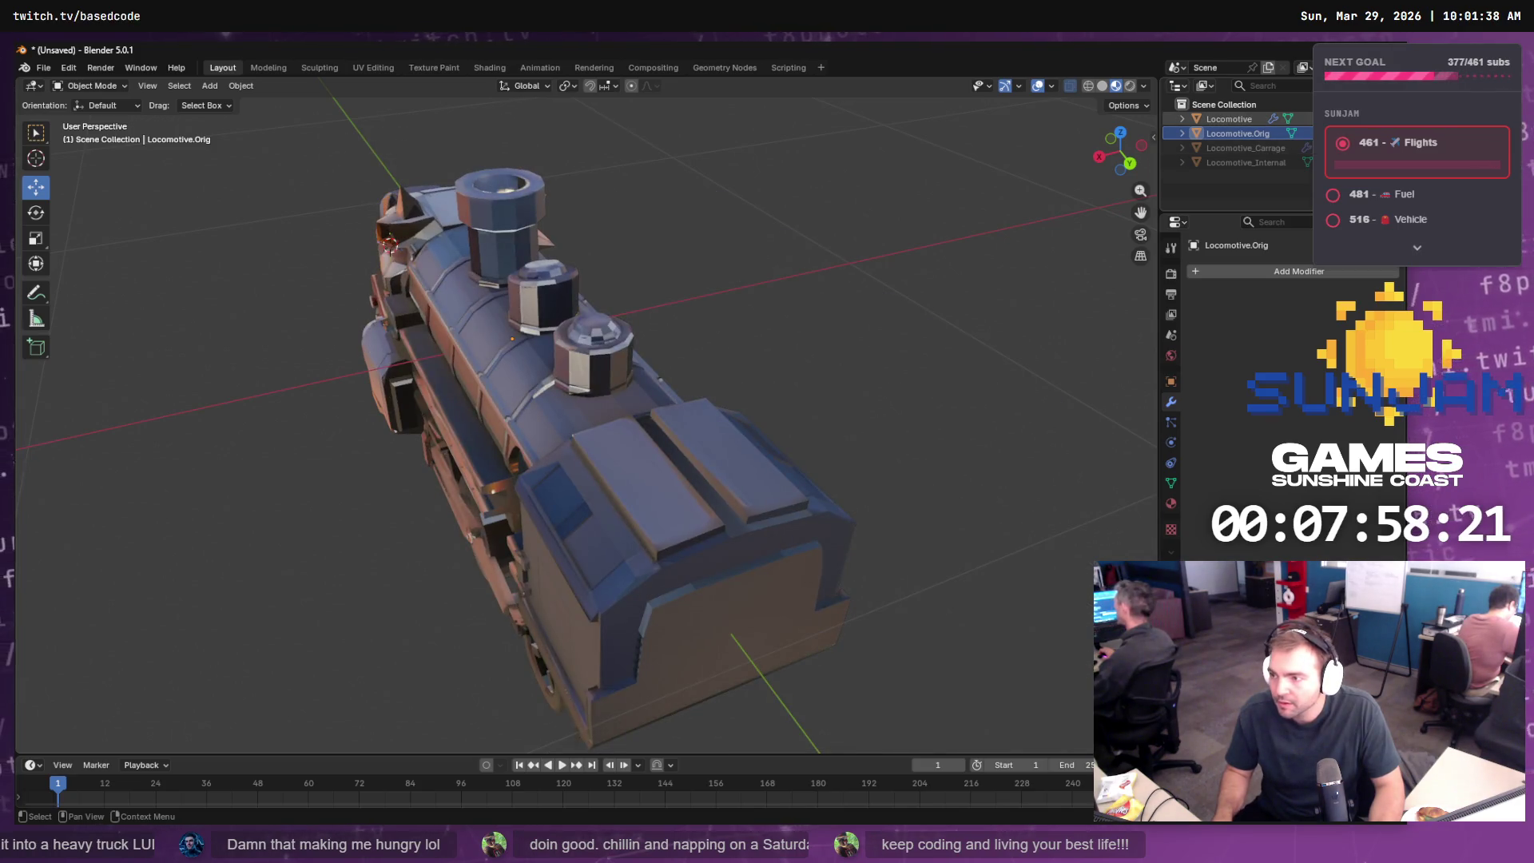
- Toggle Locomotive.Orig and the carriage box while orbiting around the locomotive
click(1302, 133)
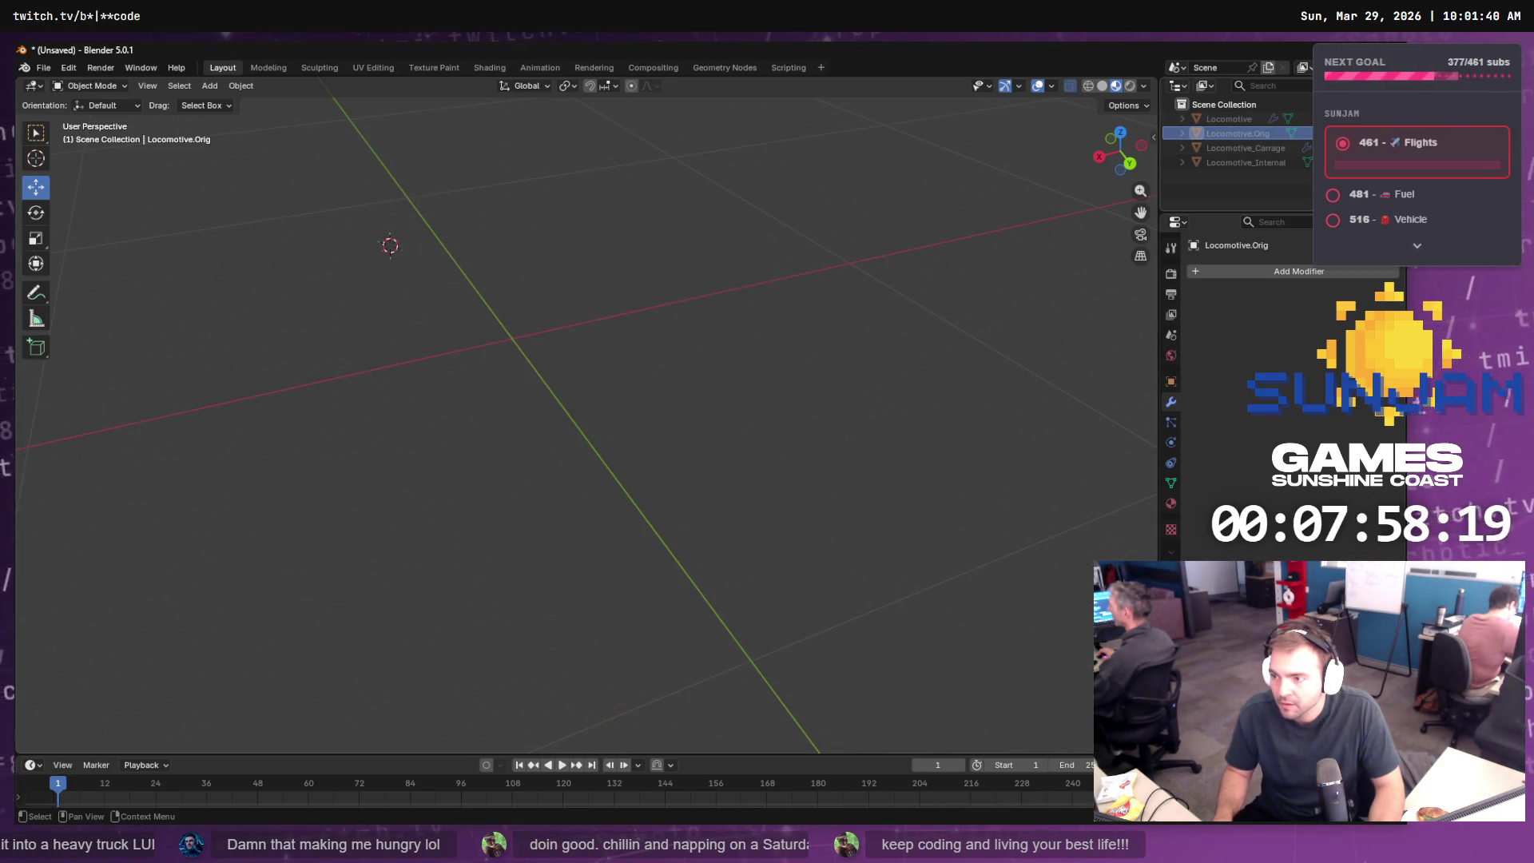
click(1302, 133)
click(1304, 148)
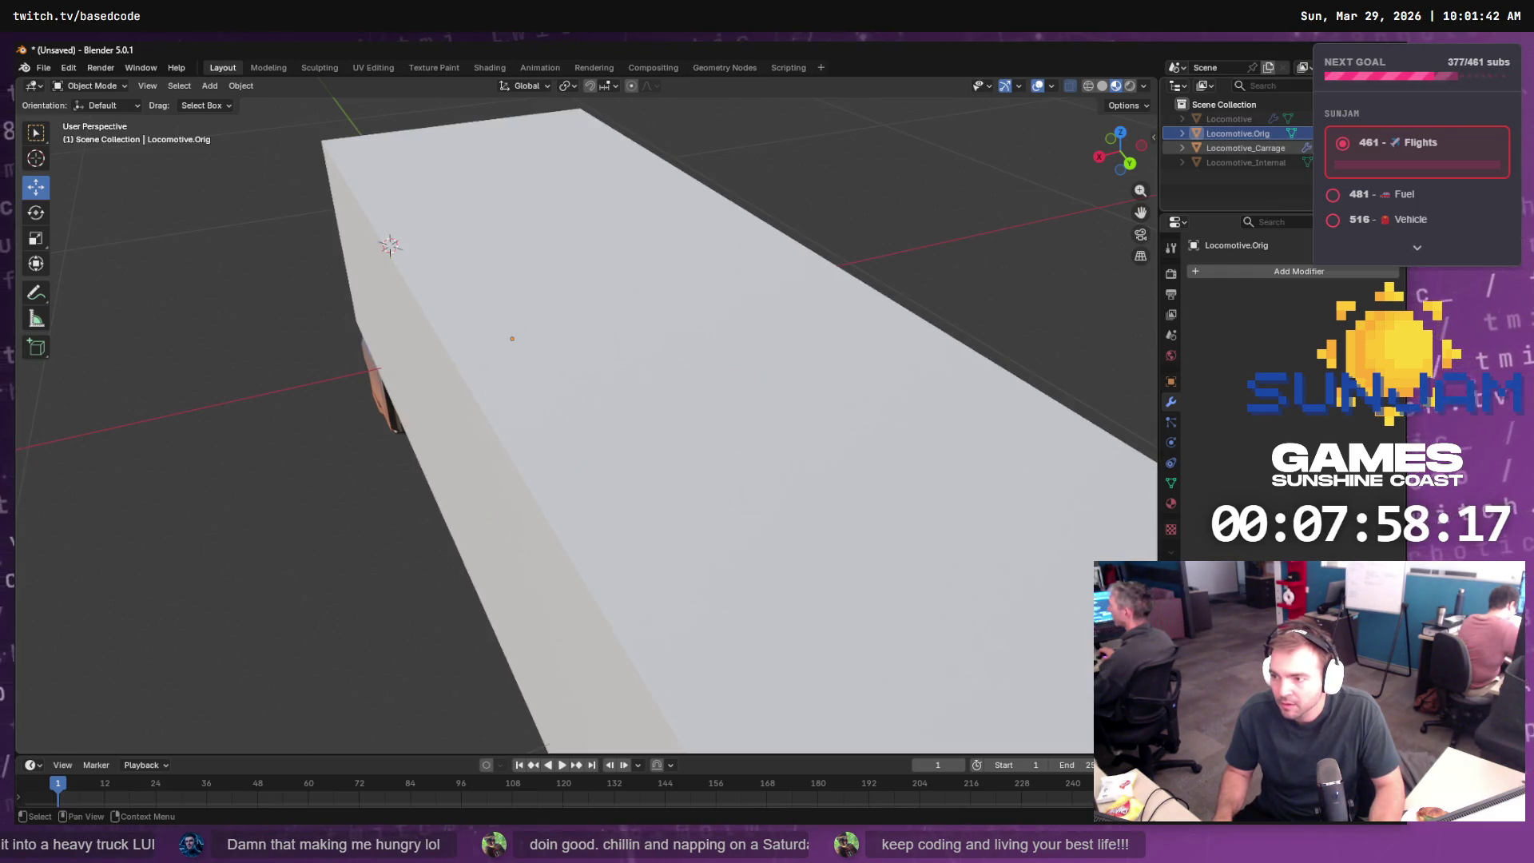
click(1303, 147)
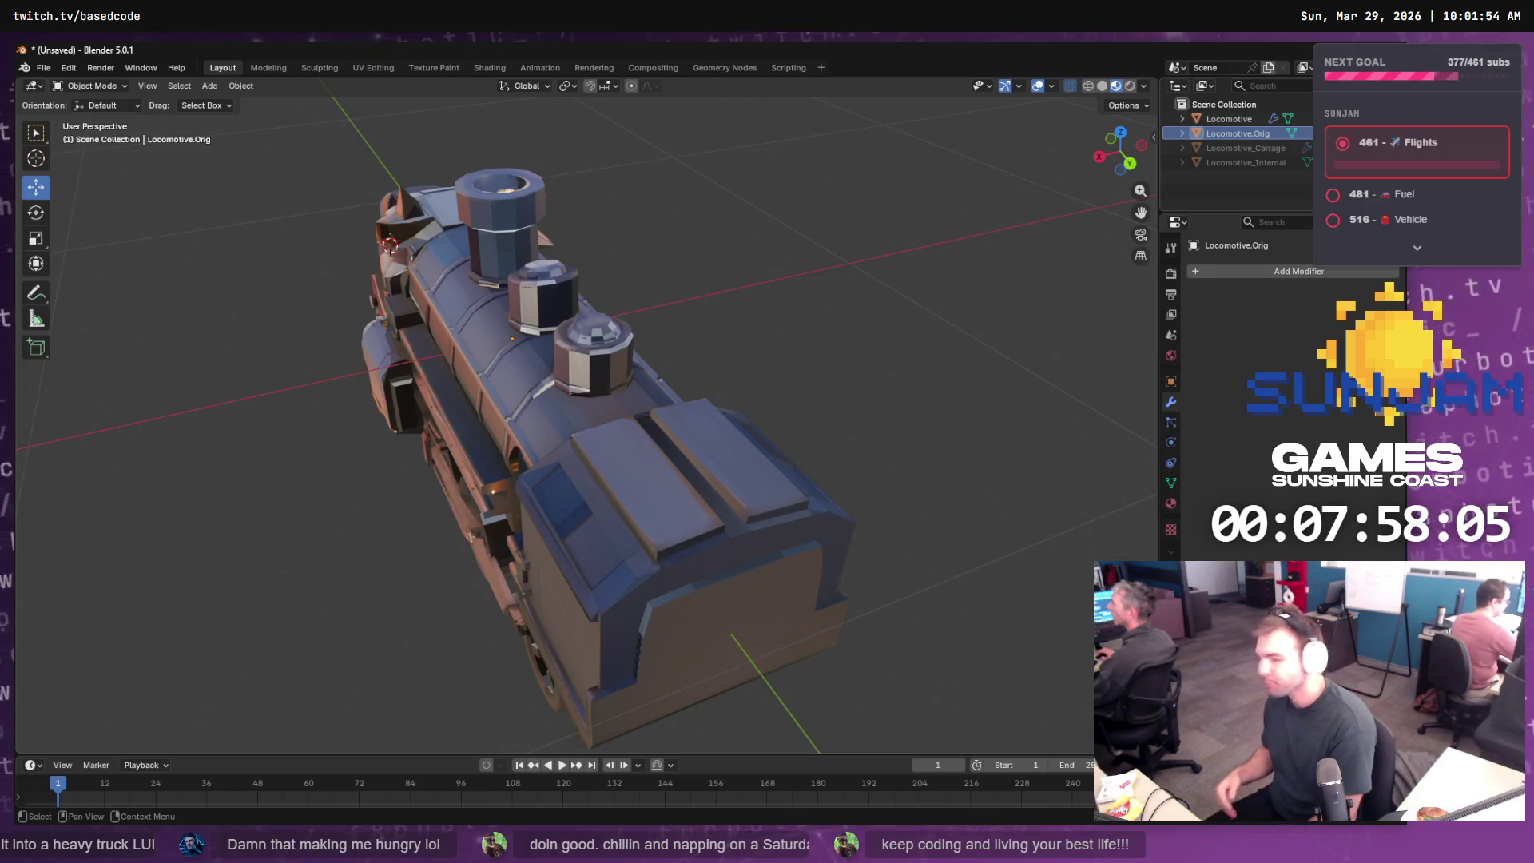
mouse_move(559, 432)
mouse_down()
mouse_move(658, 460)
mouse_move(583, 452)
mouse_up()
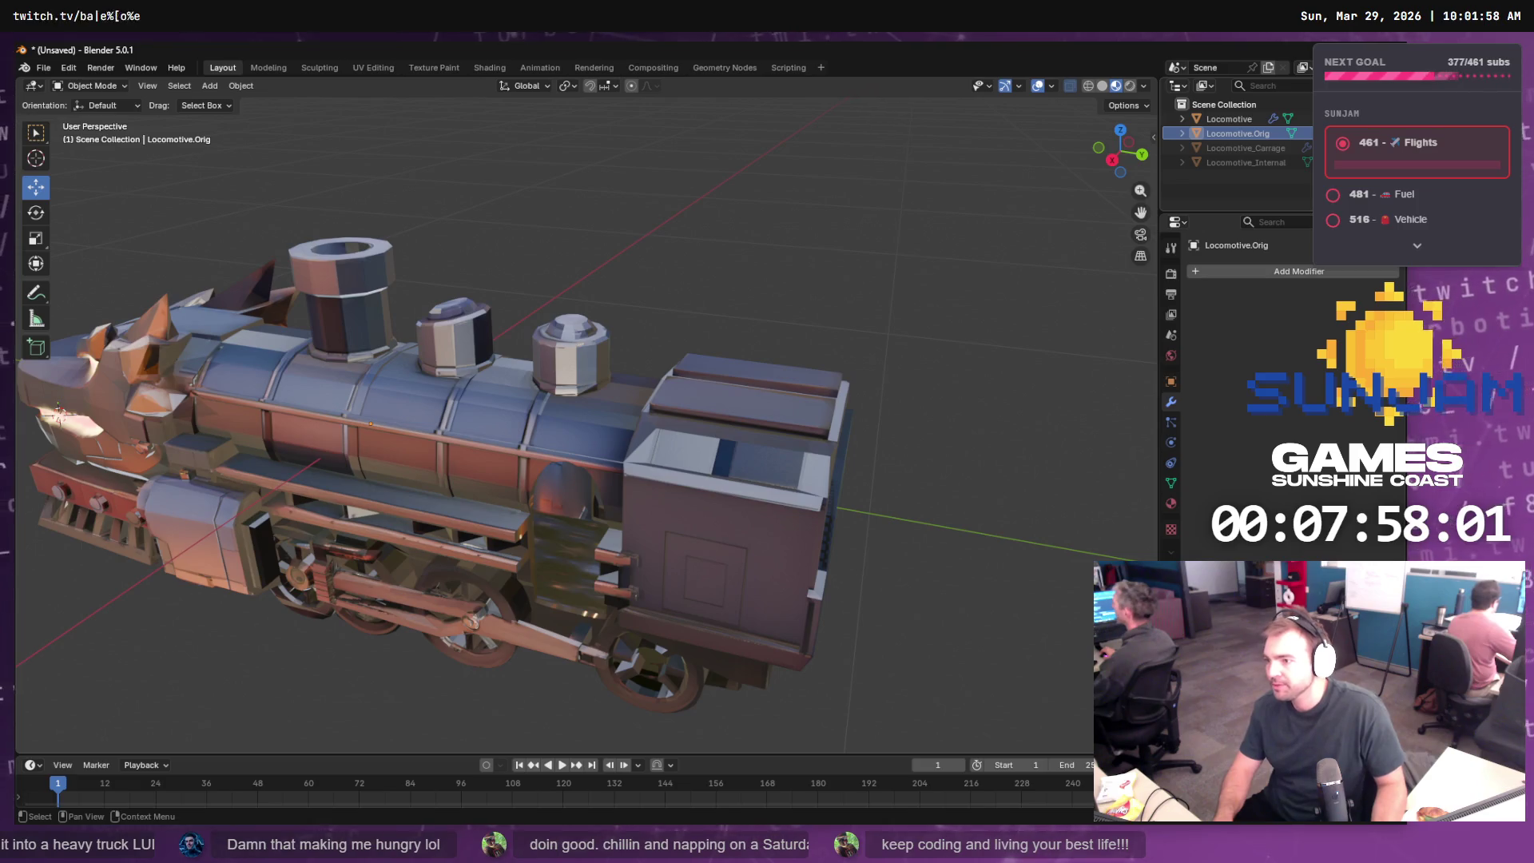
key(h)
drag(1046, 351, 1008, 344)
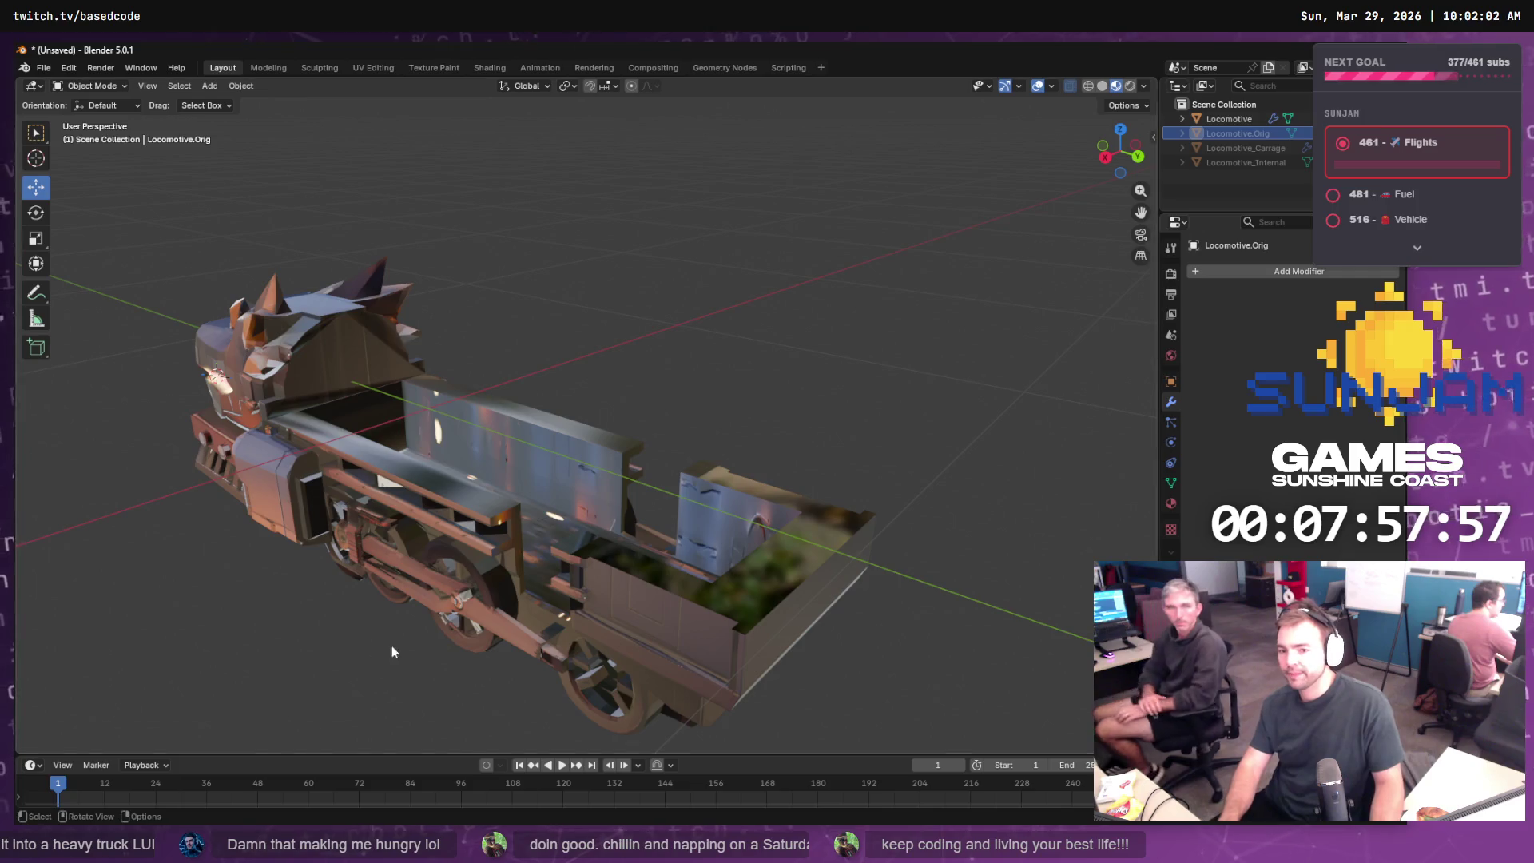
mouse_move(392, 645)
mouse_down()
mouse_move(677, 578)
mouse_move(708, 598)
mouse_move(692, 592)
mouse_up()
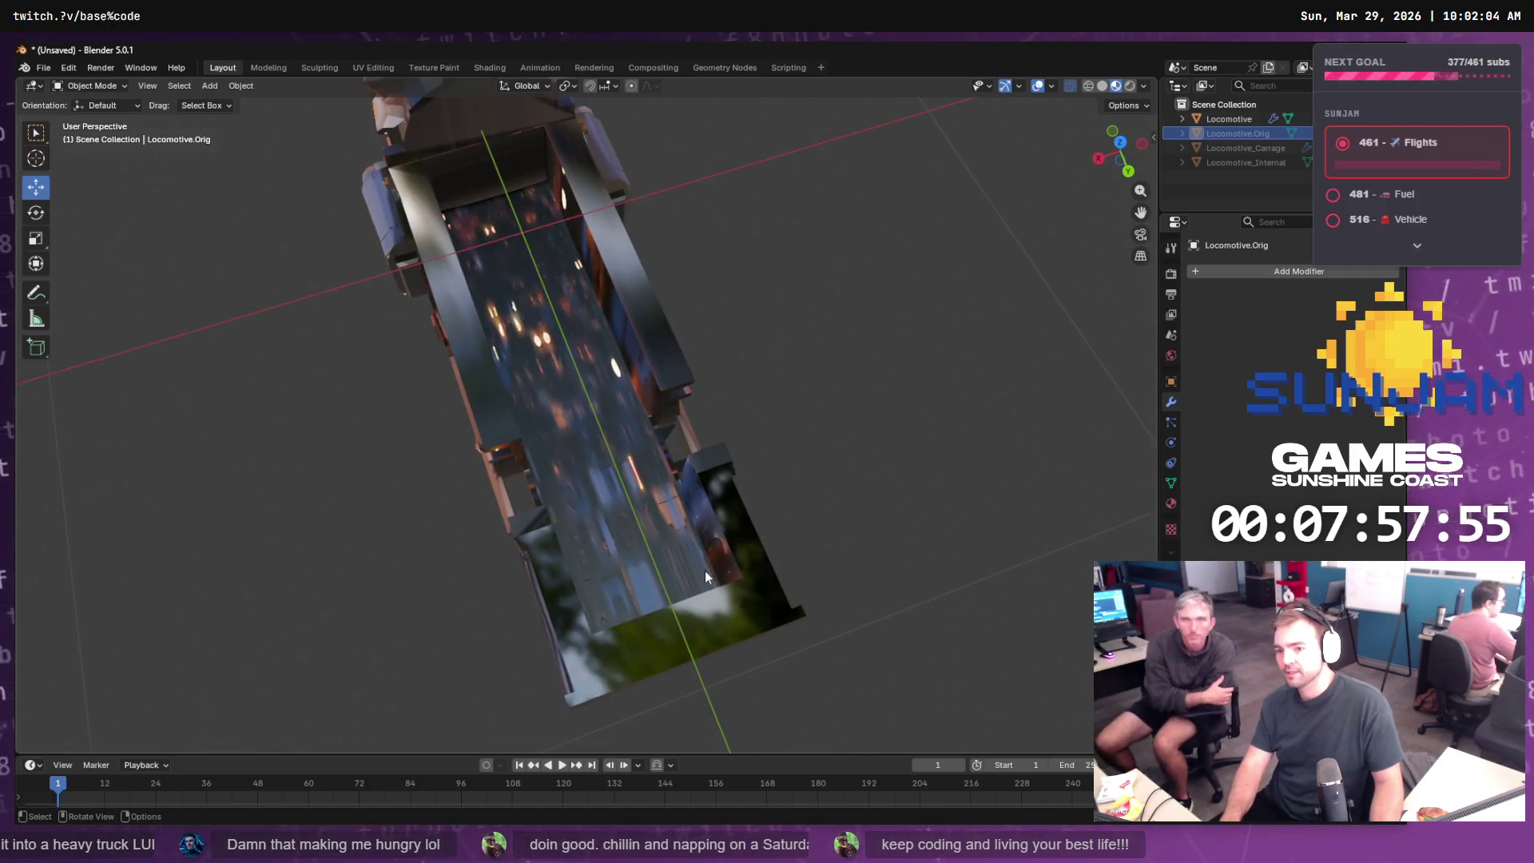
scroll(719, 535, down, 3)
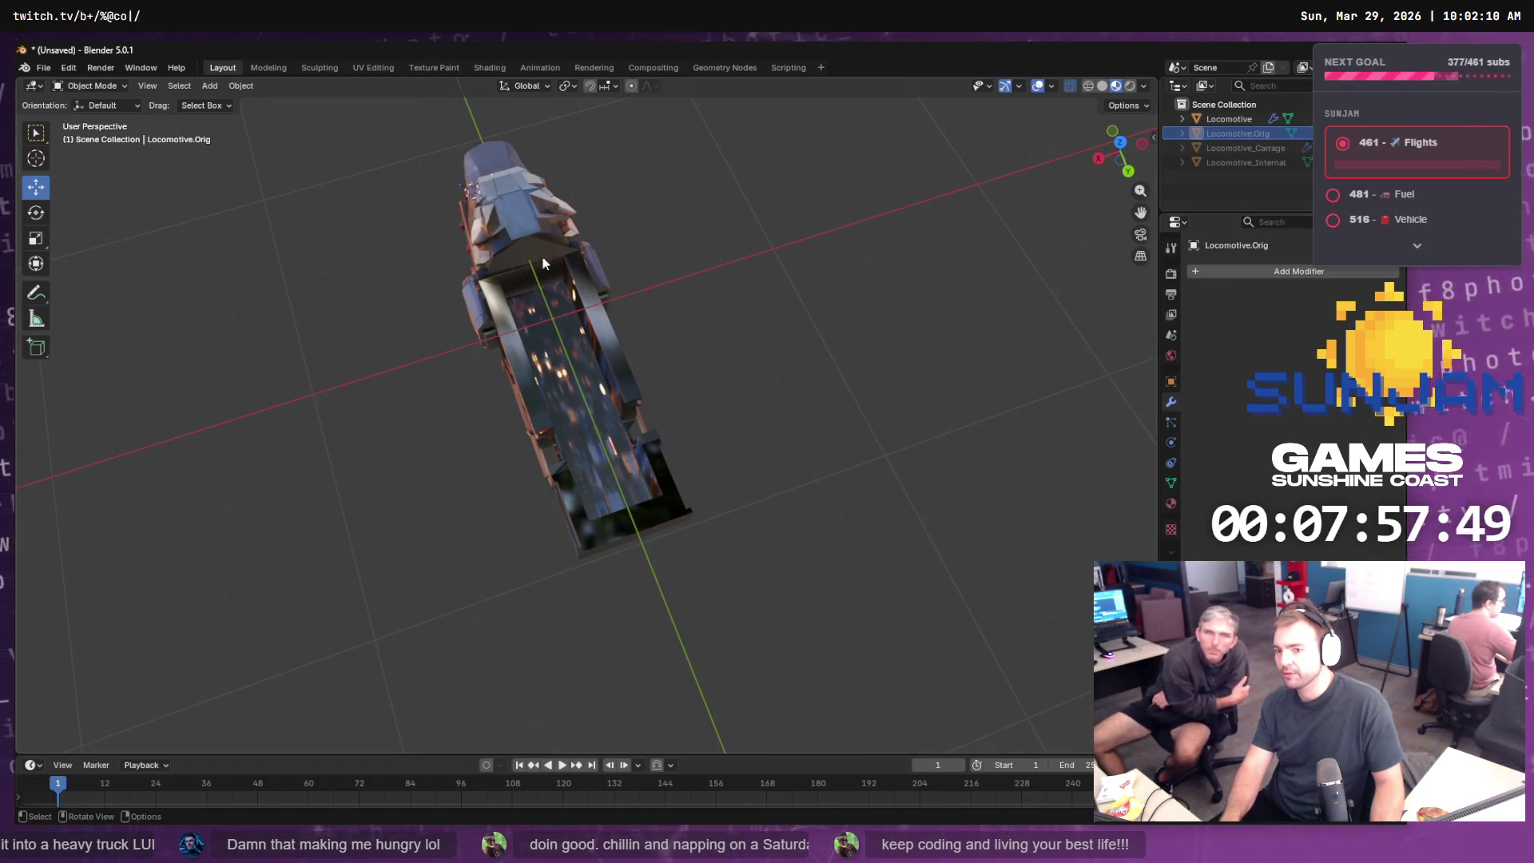
- Briefly hide Locomotive.Orig to expose the interior, then show it and the Locomotive_Carrage box again
click(1375, 133)
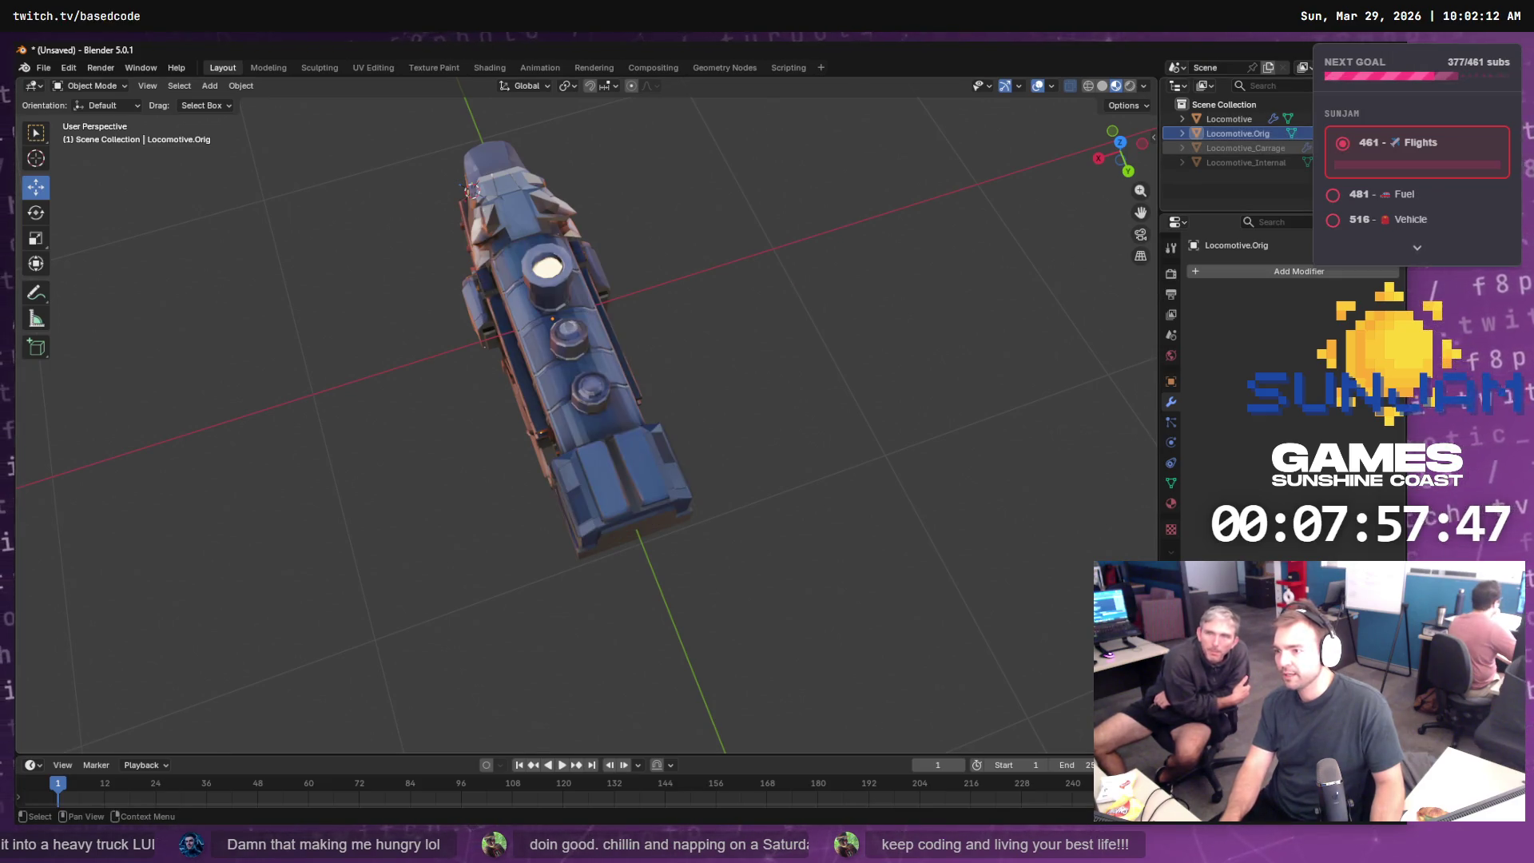
click(1376, 163)
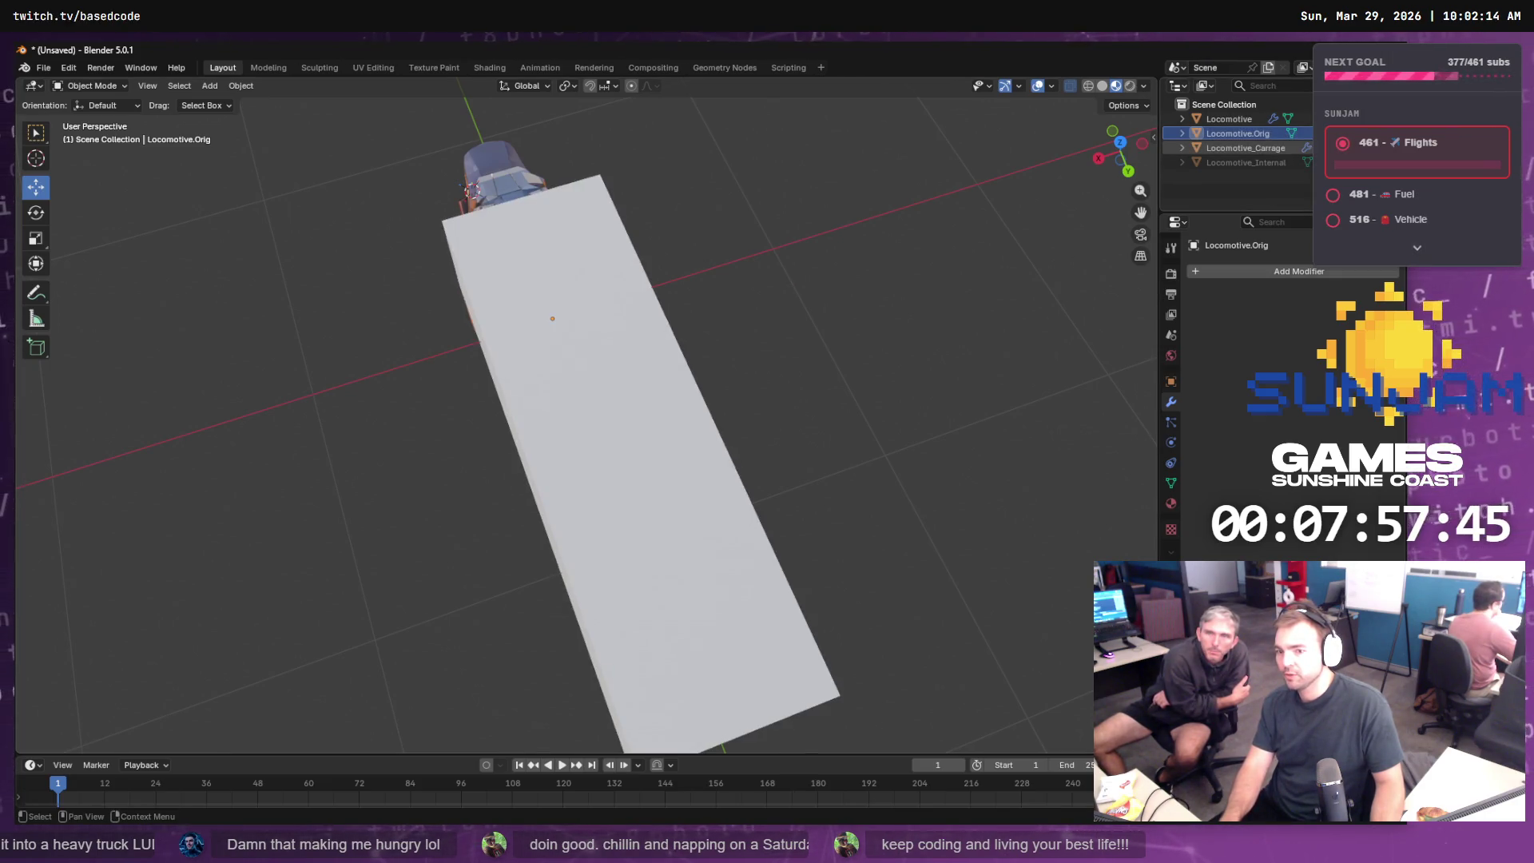
click(1376, 163)
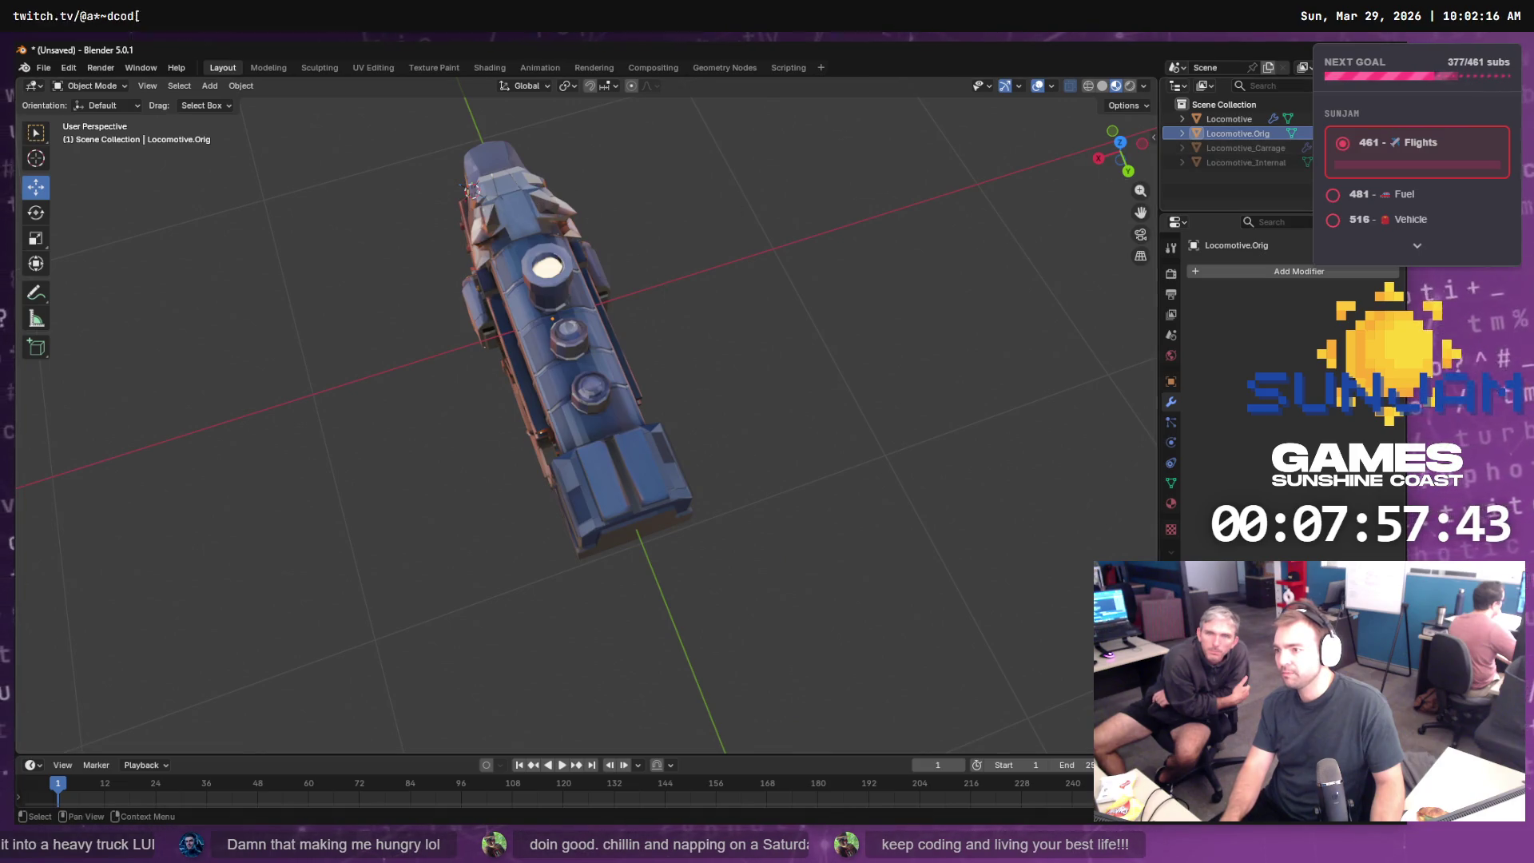
click(1376, 133)
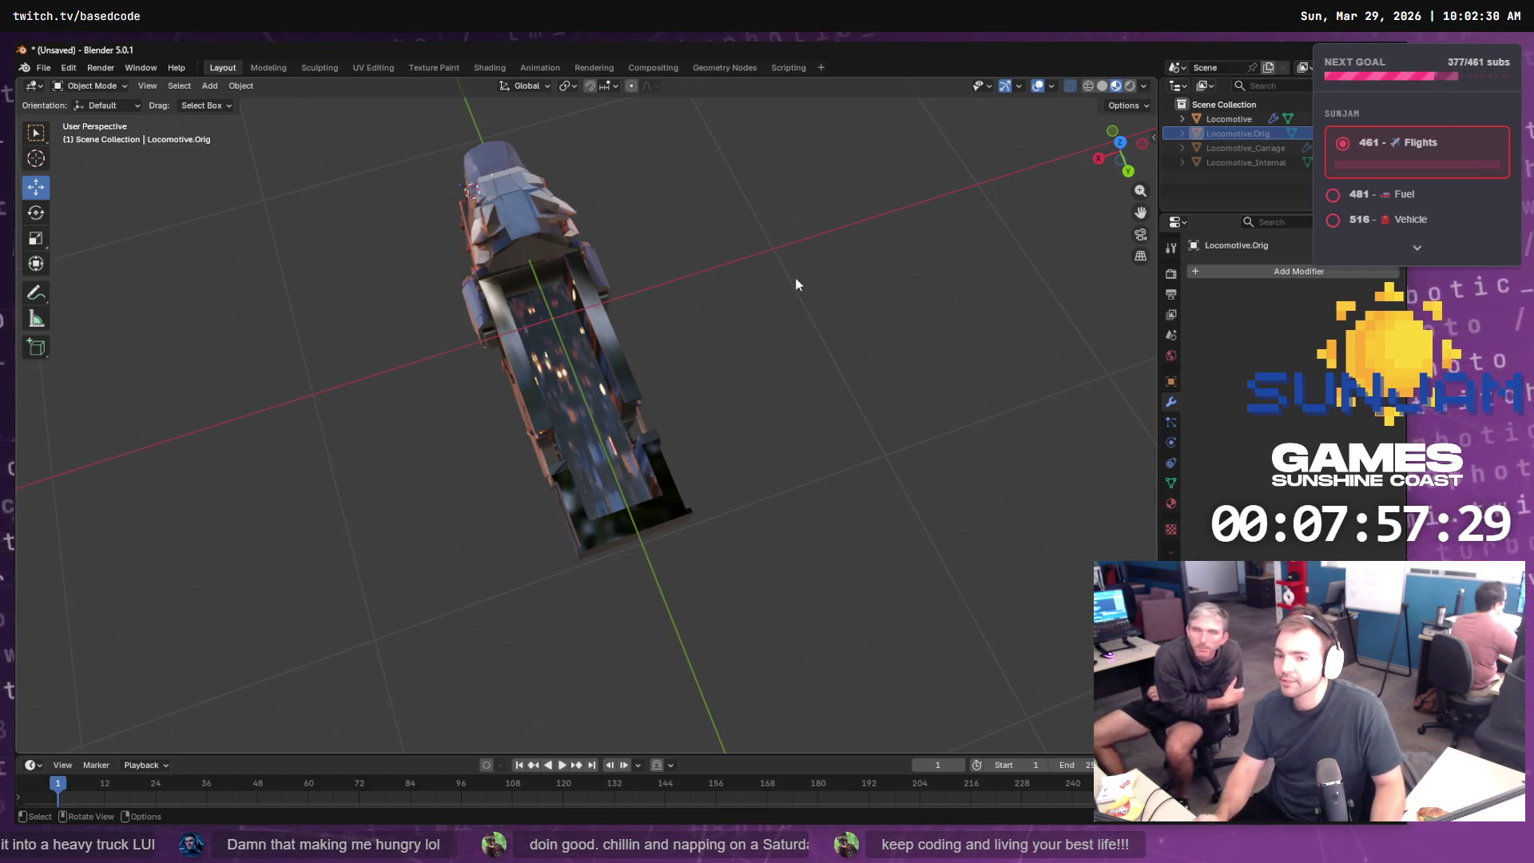
click(1502, 133)
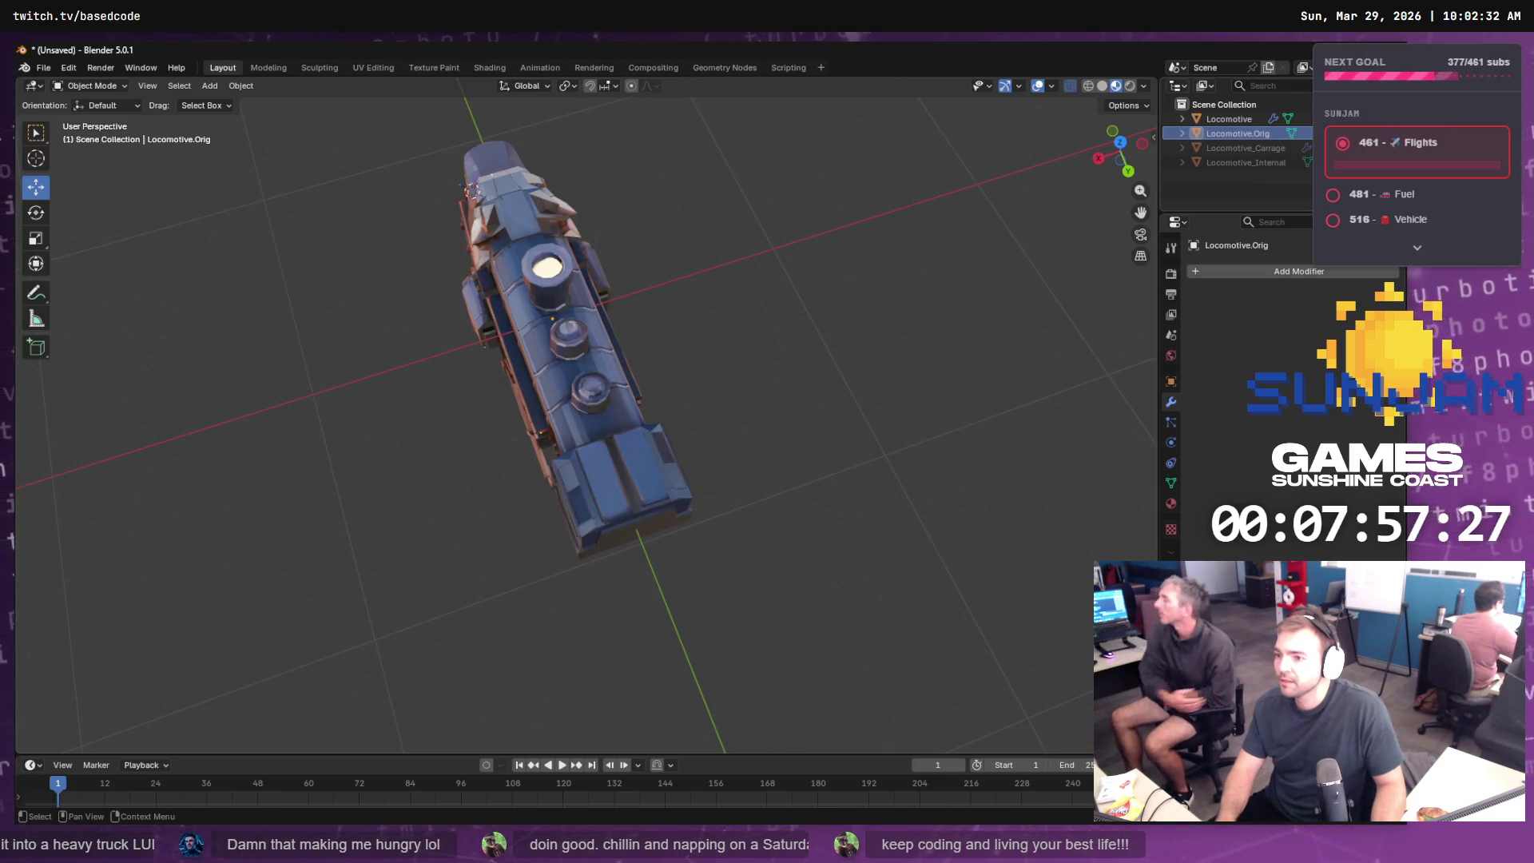
click(1501, 147)
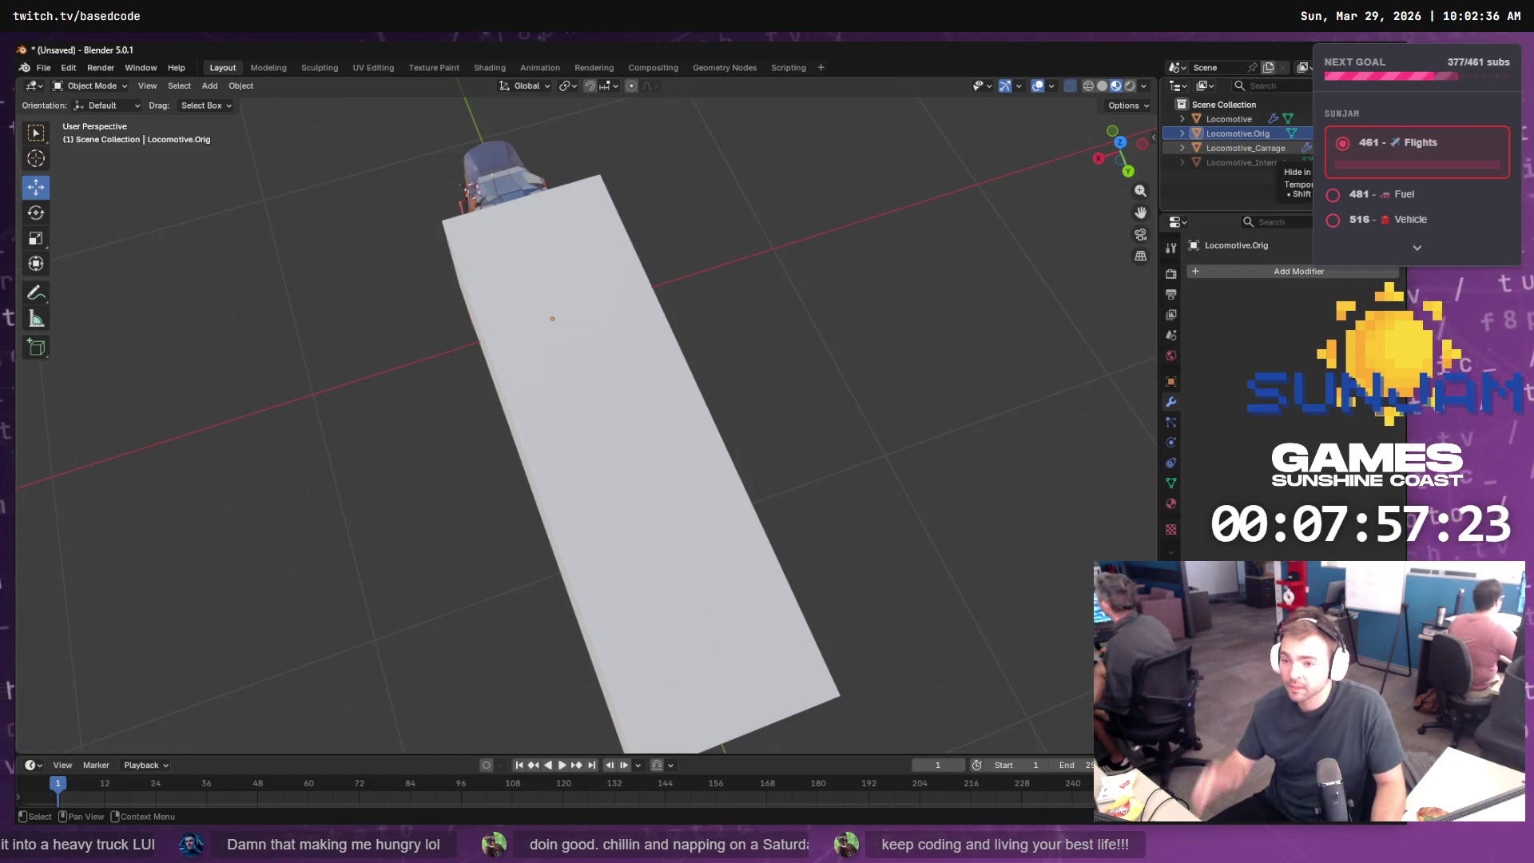
- Undo the Locomotive's Boolean modifier and duplicate the Locomotive by copy and paste
mouse_move(631, 371)
mouse_down()
mouse_move(782, 286)
mouse_move(769, 289)
mouse_up()
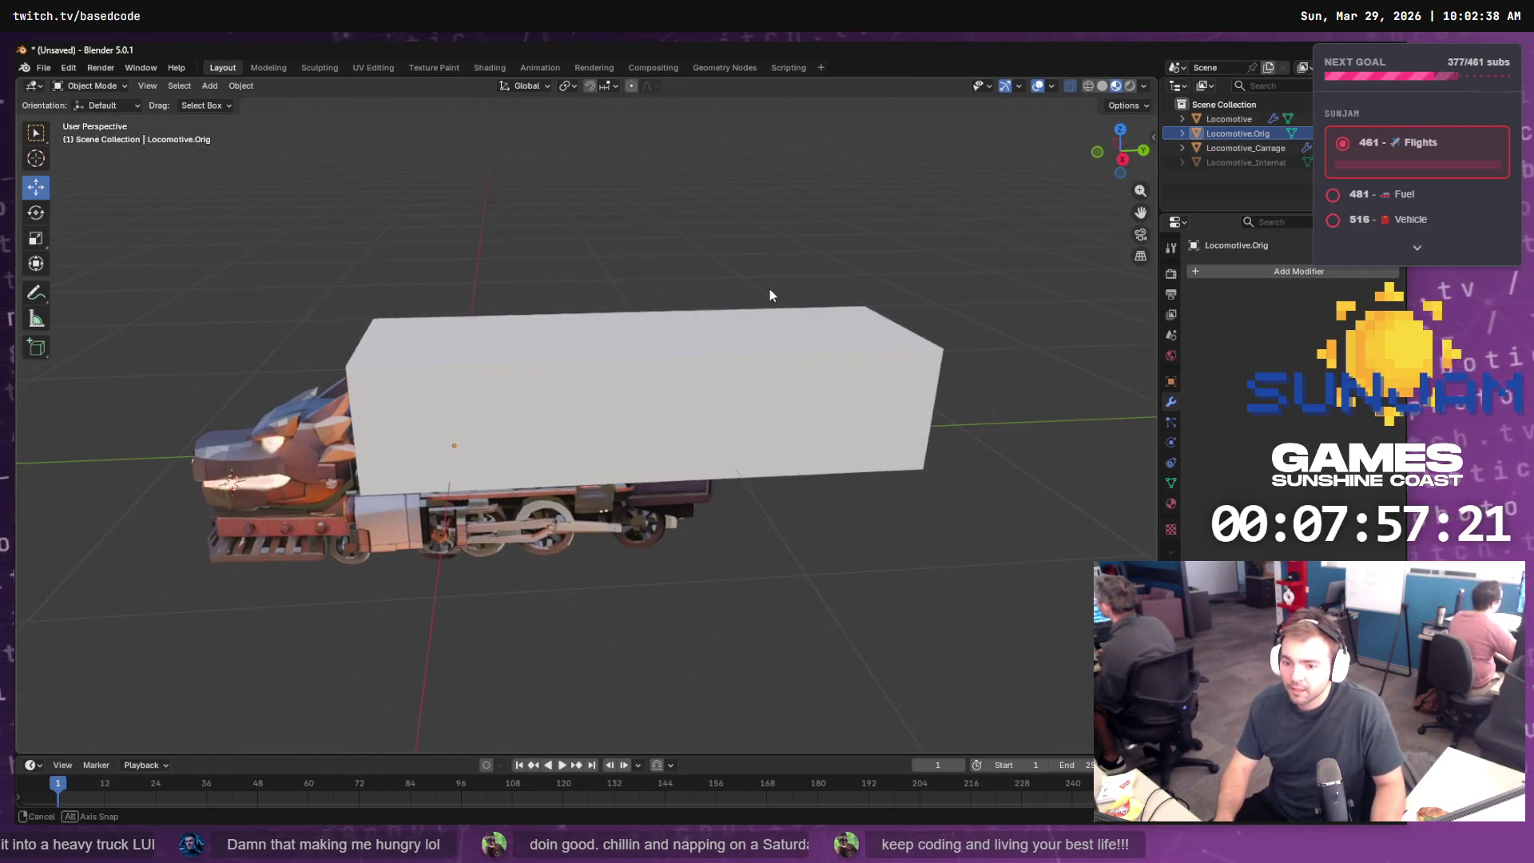
click(282, 457)
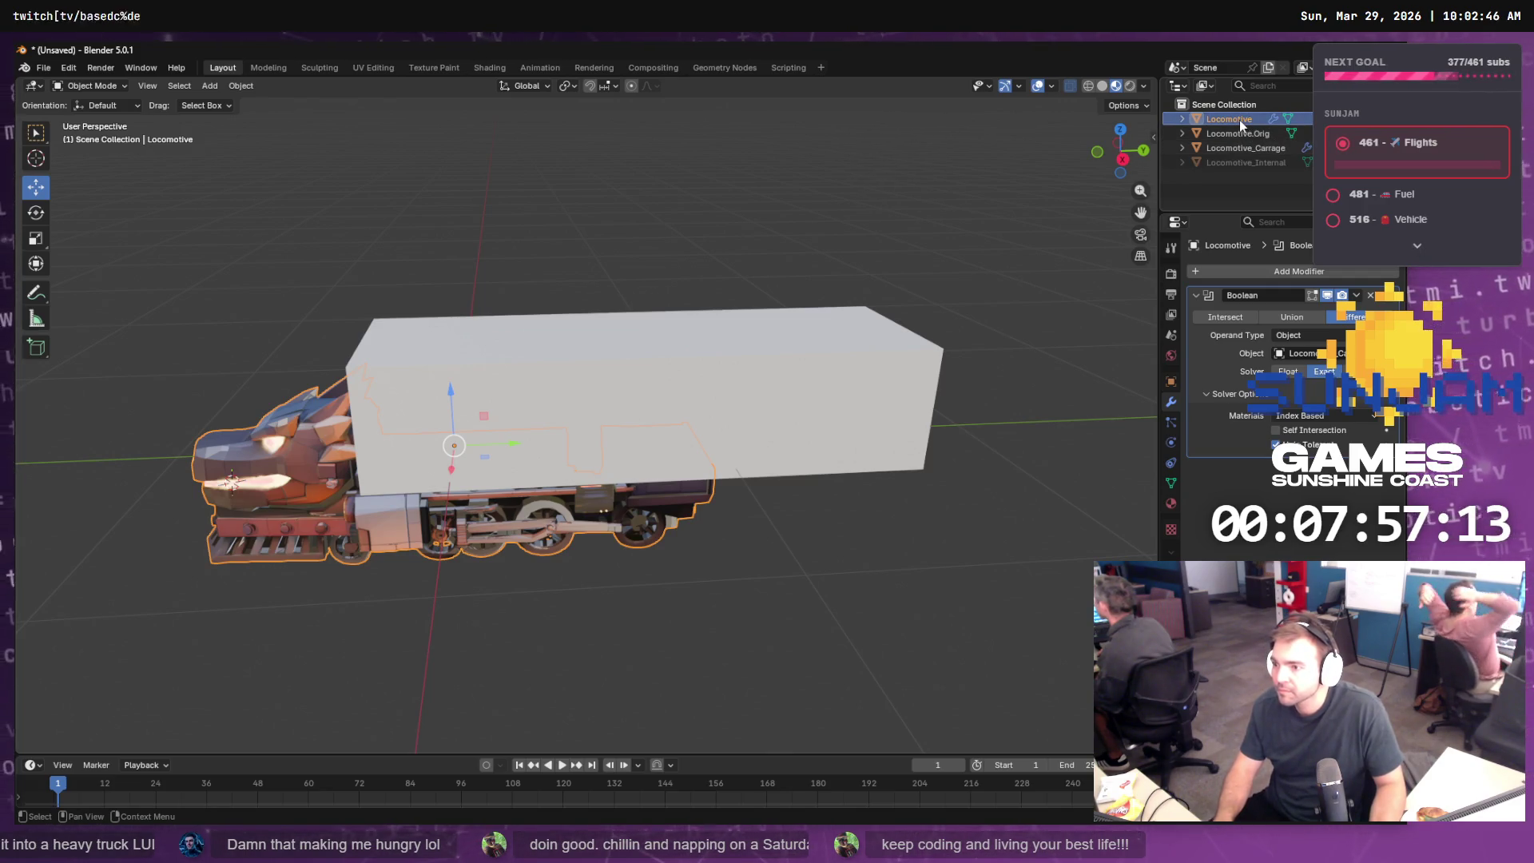
key(ctrl+z)
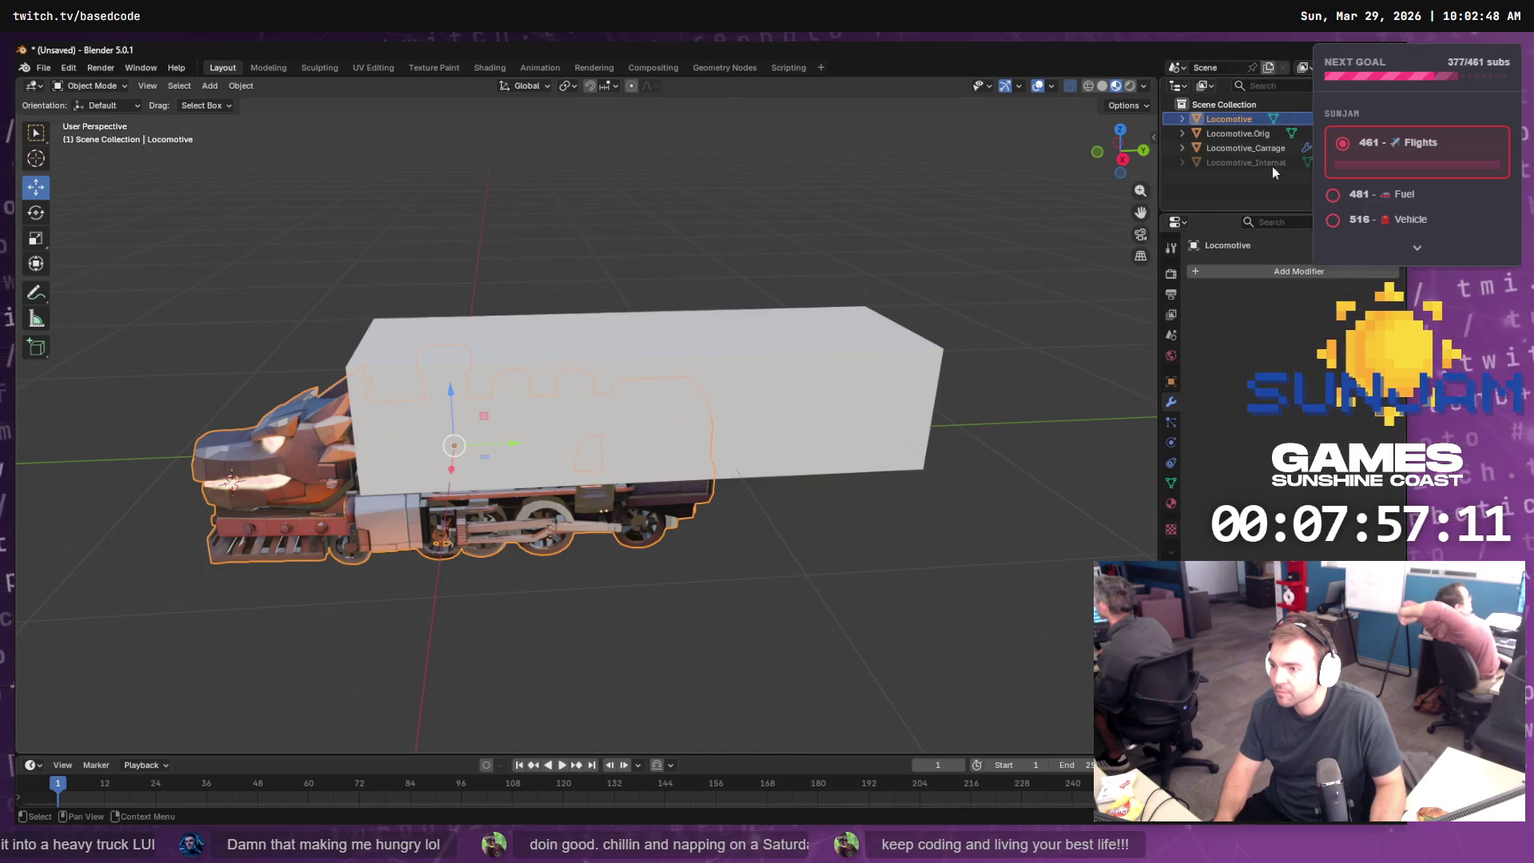
key(ctrl+c)
key(ctrl+v)
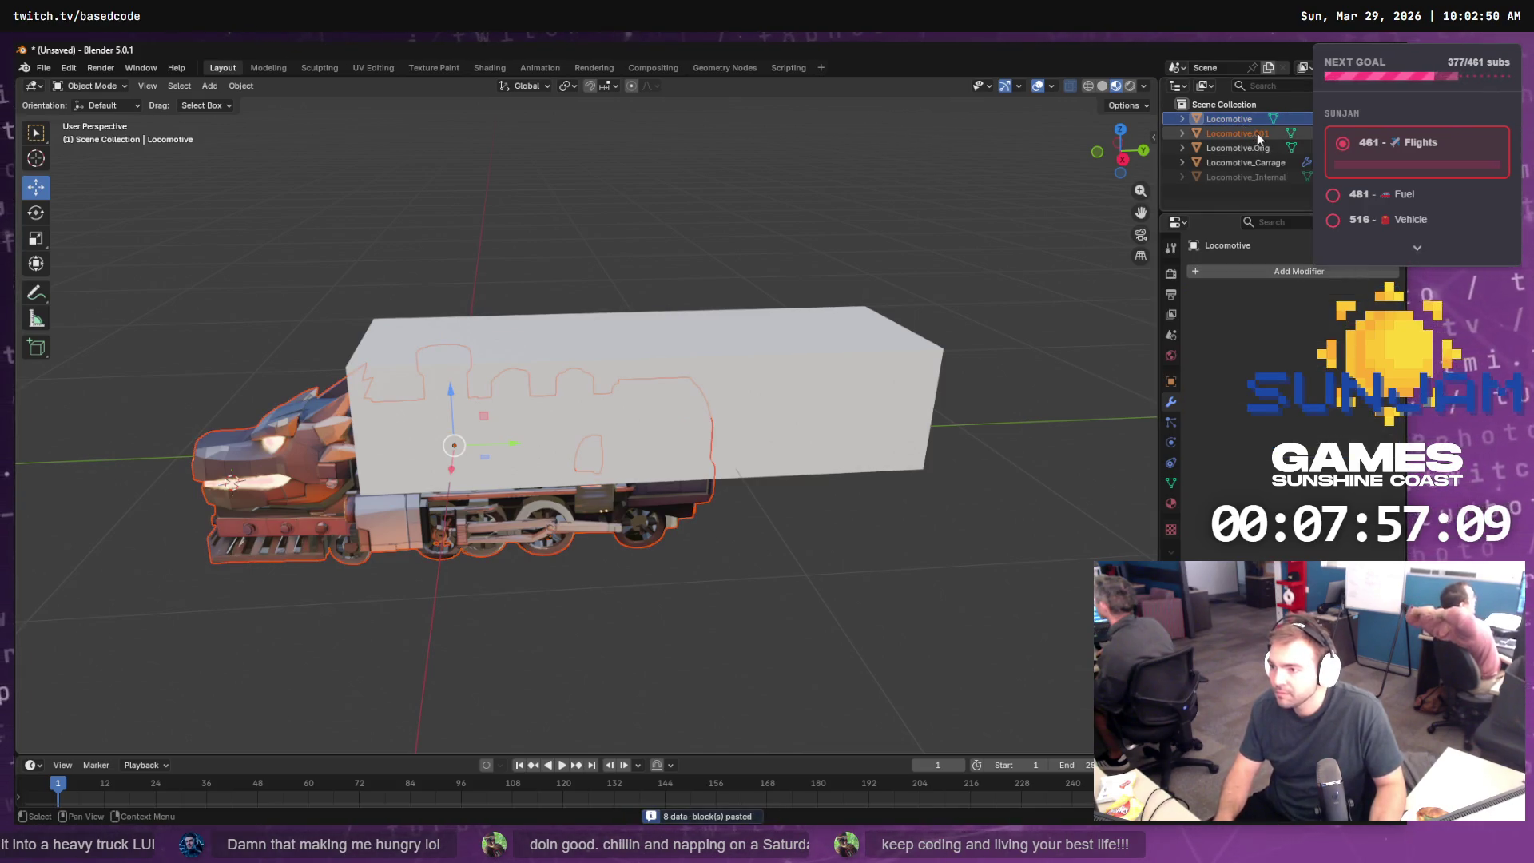
- Rename the copy Locomotive.Roof and hide the original, roof and carriage objects
double_click(1258, 133)
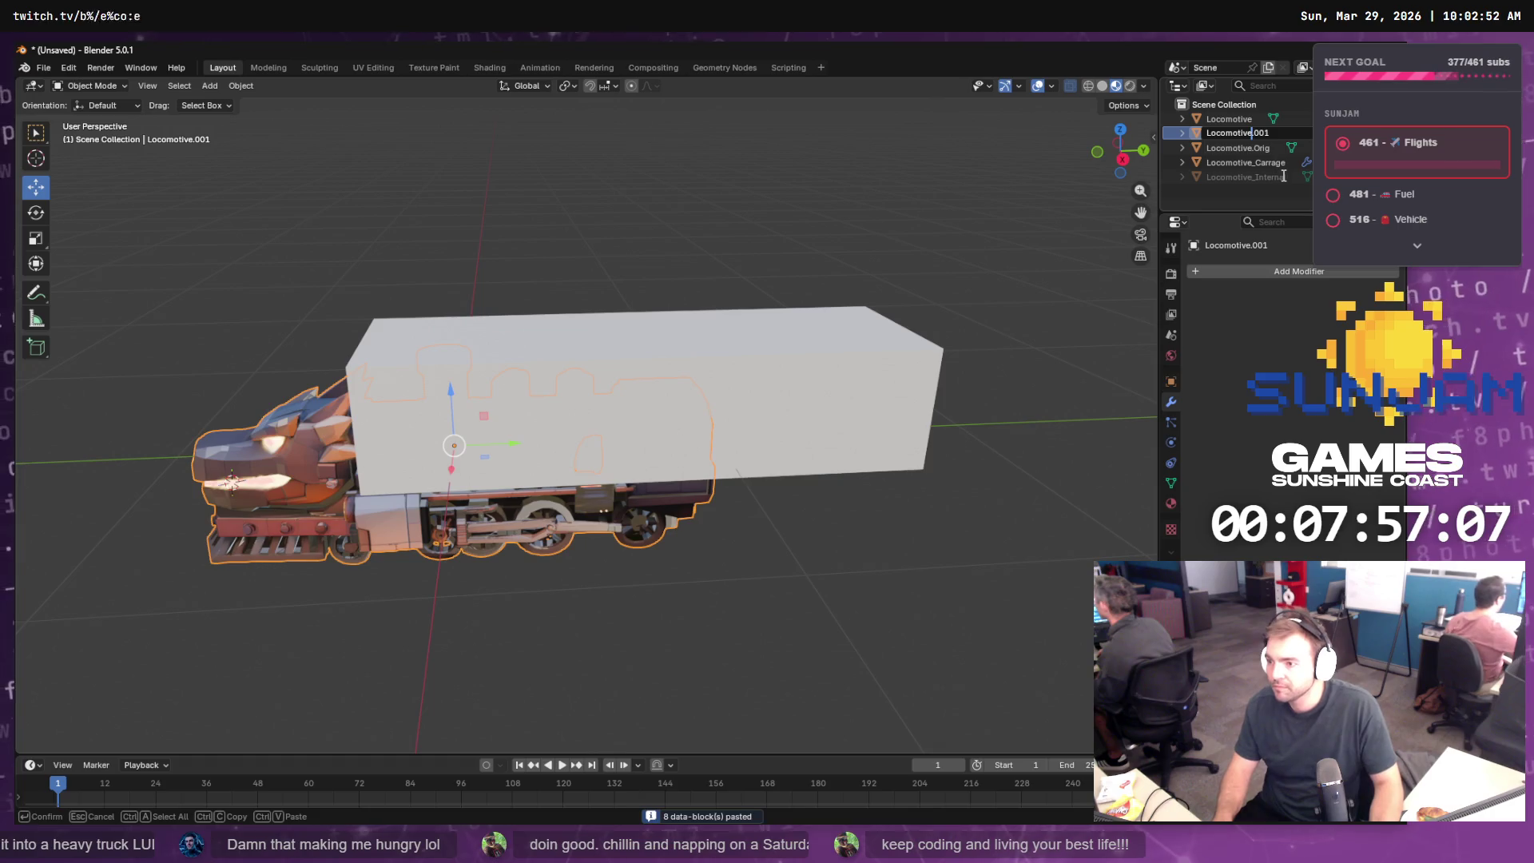
key(BackSpace)
key(BackSpace)
key(BackSpace)
text(Roo)
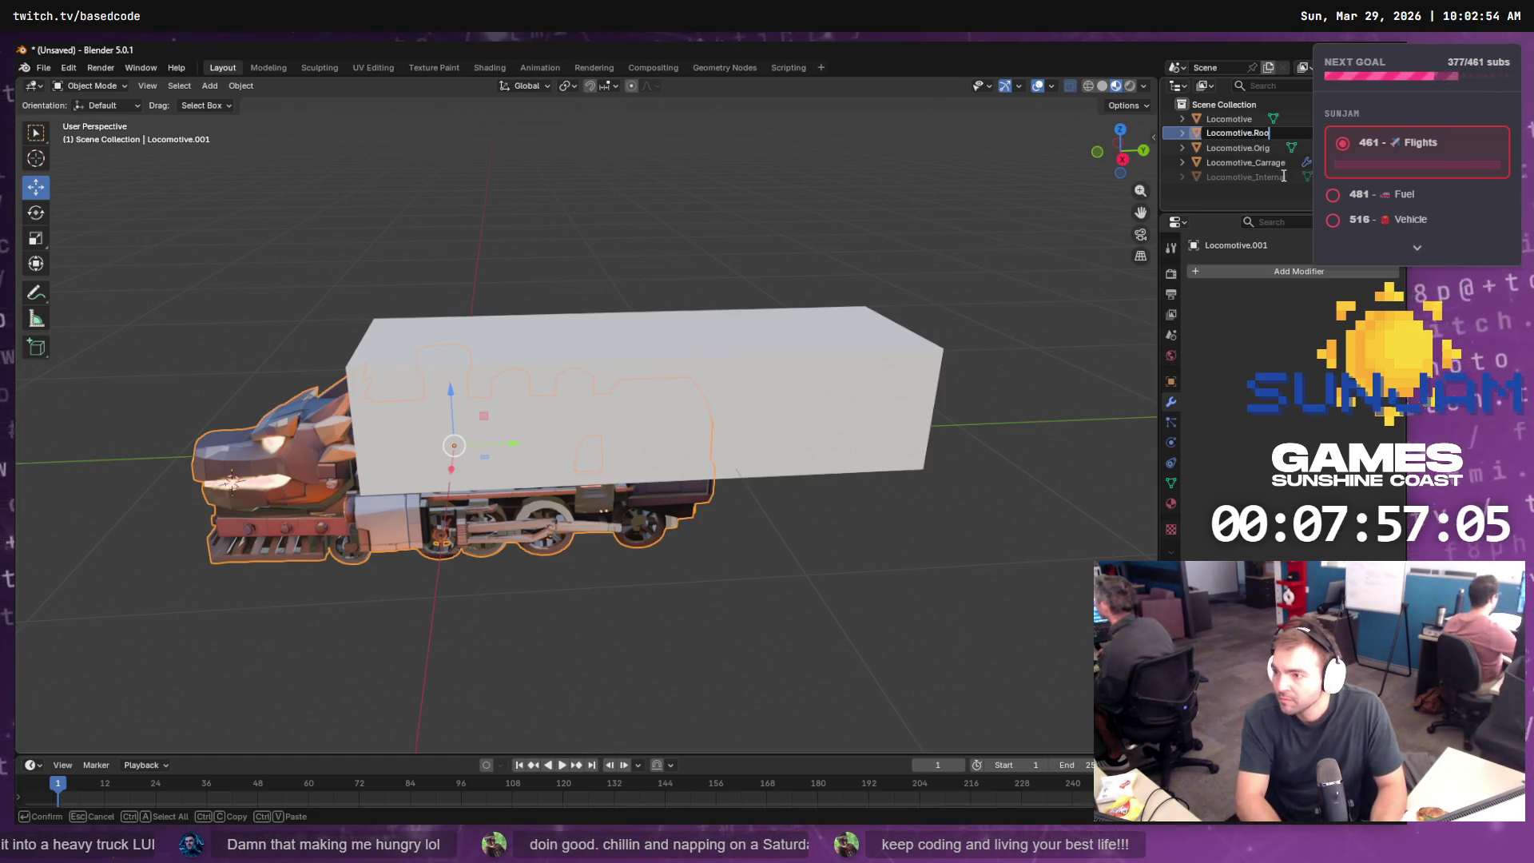
text(f)
key(Return)
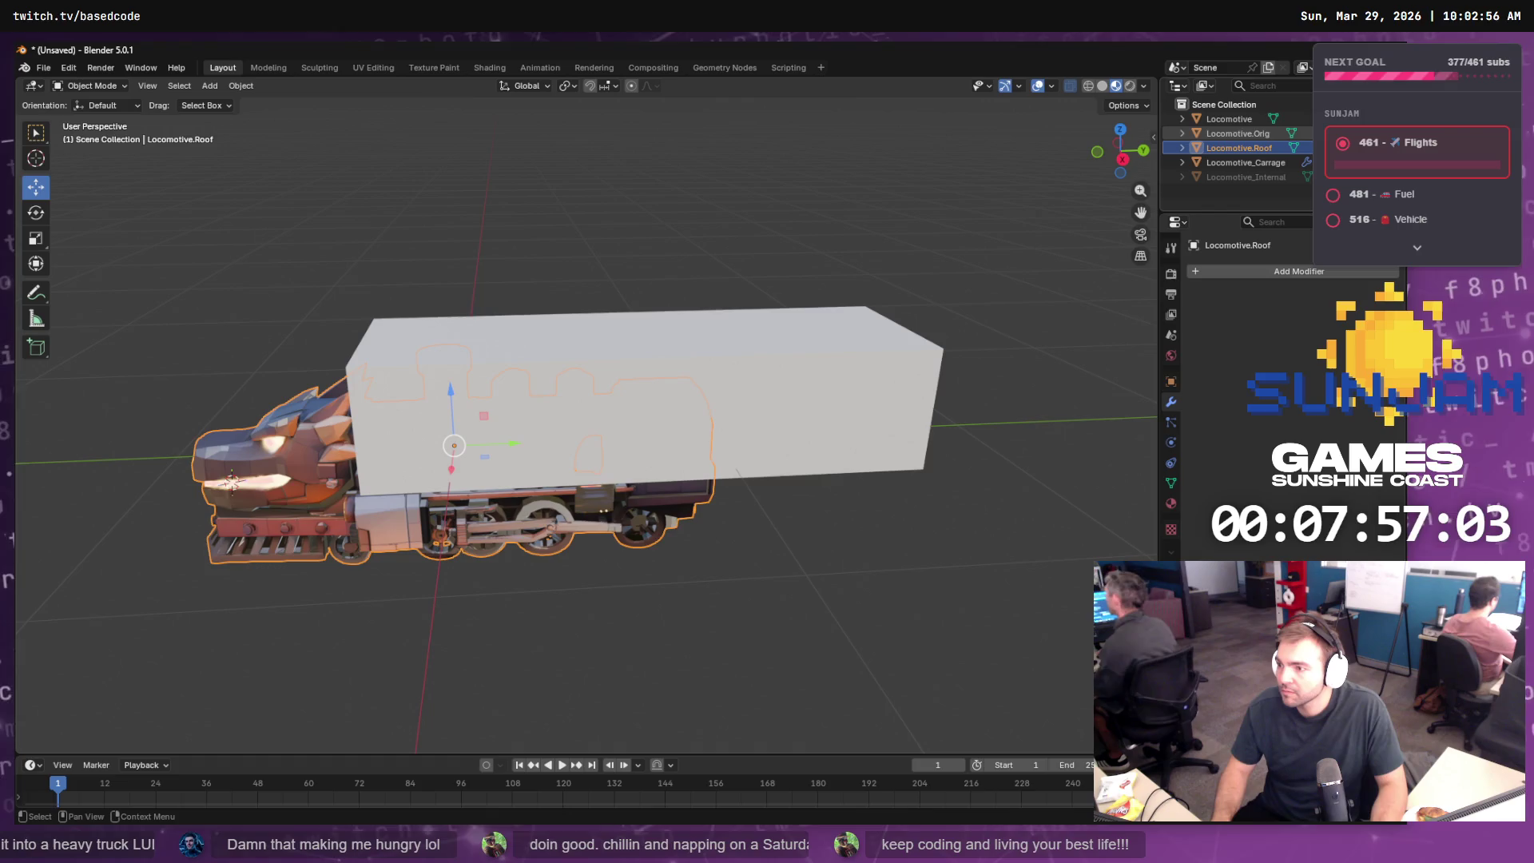
drag(1322, 134, 1322, 167)
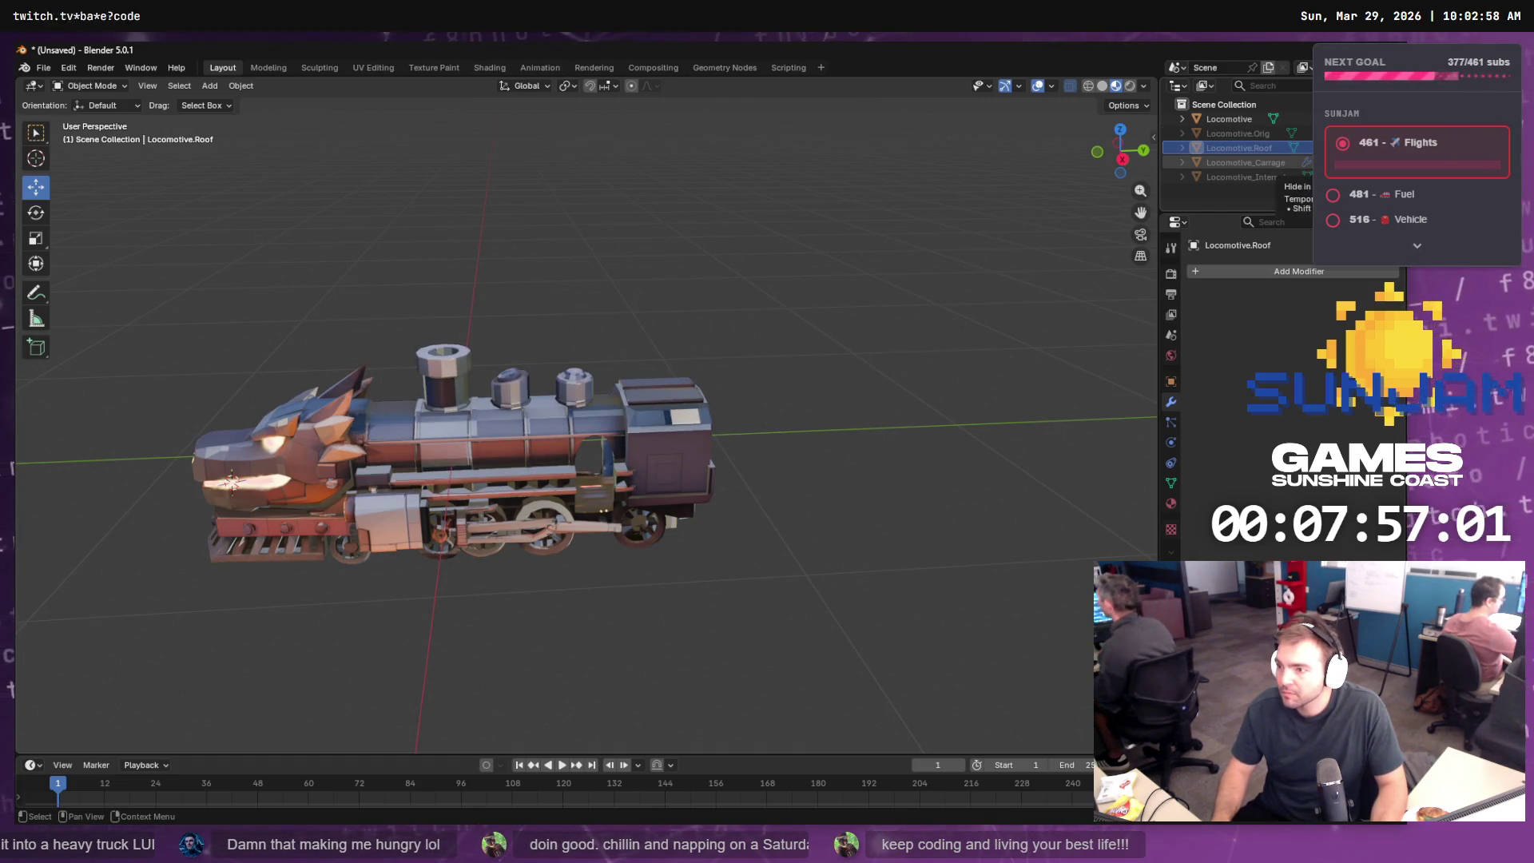
- Toggle object visibility to inspect the roof piece and the grey box individually
click(1322, 133)
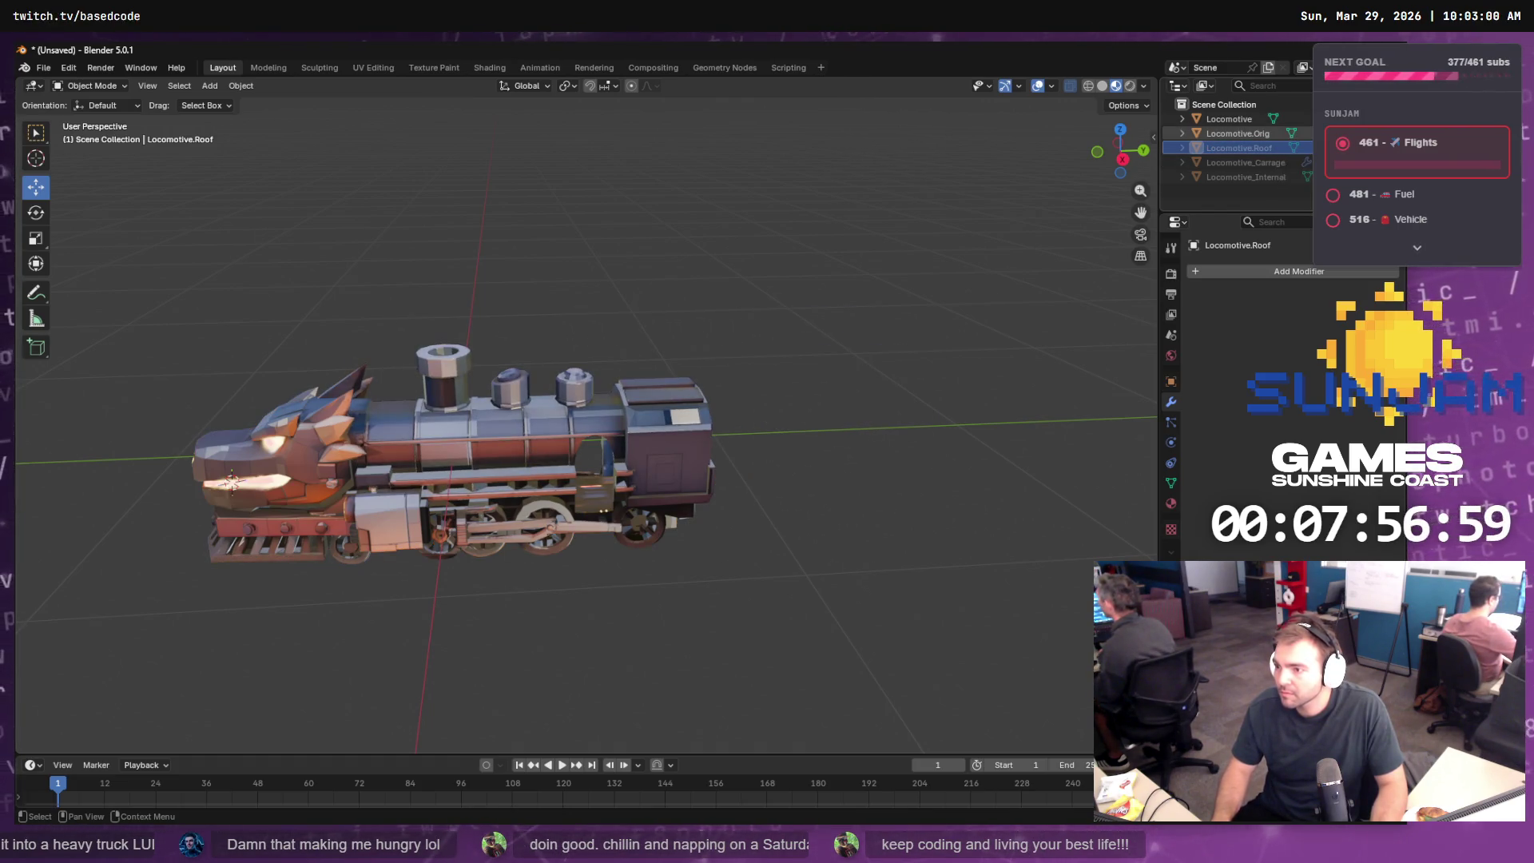
click(1322, 119)
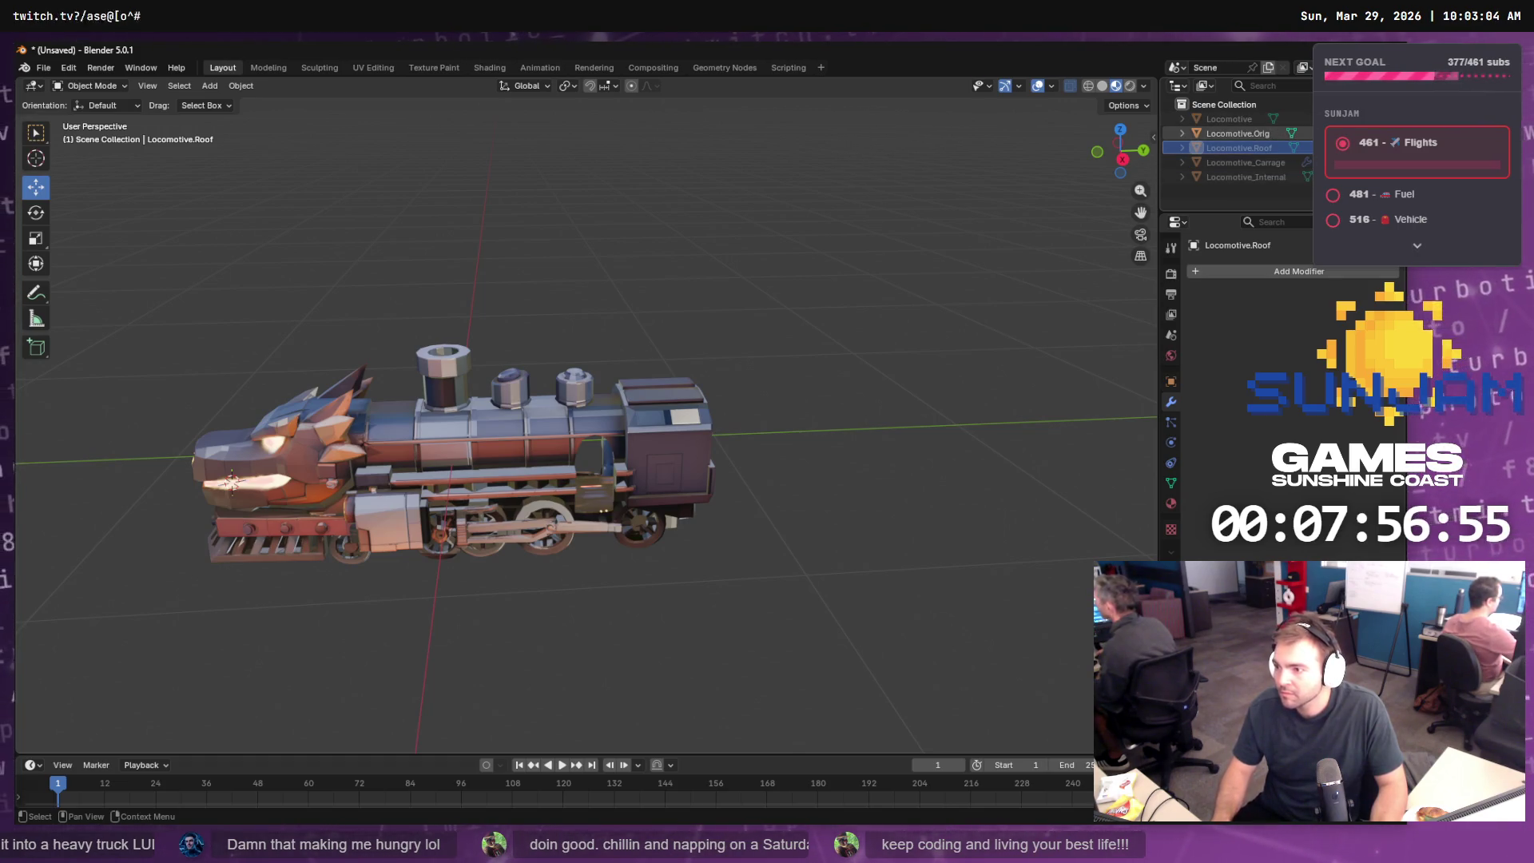
click(1322, 133)
click(1322, 148)
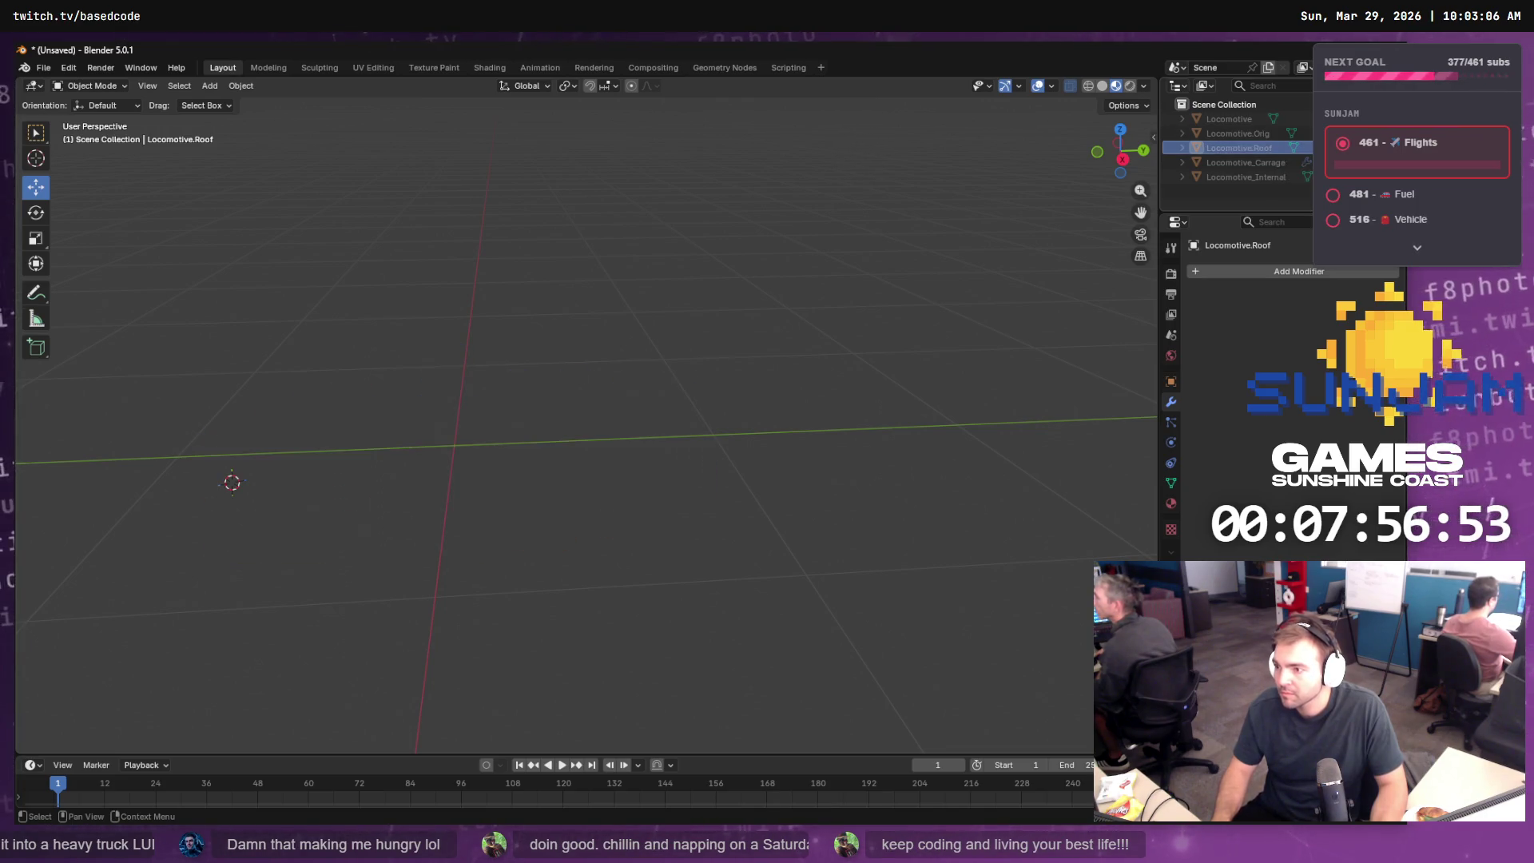
click(1322, 148)
click(1322, 162)
click(1322, 177)
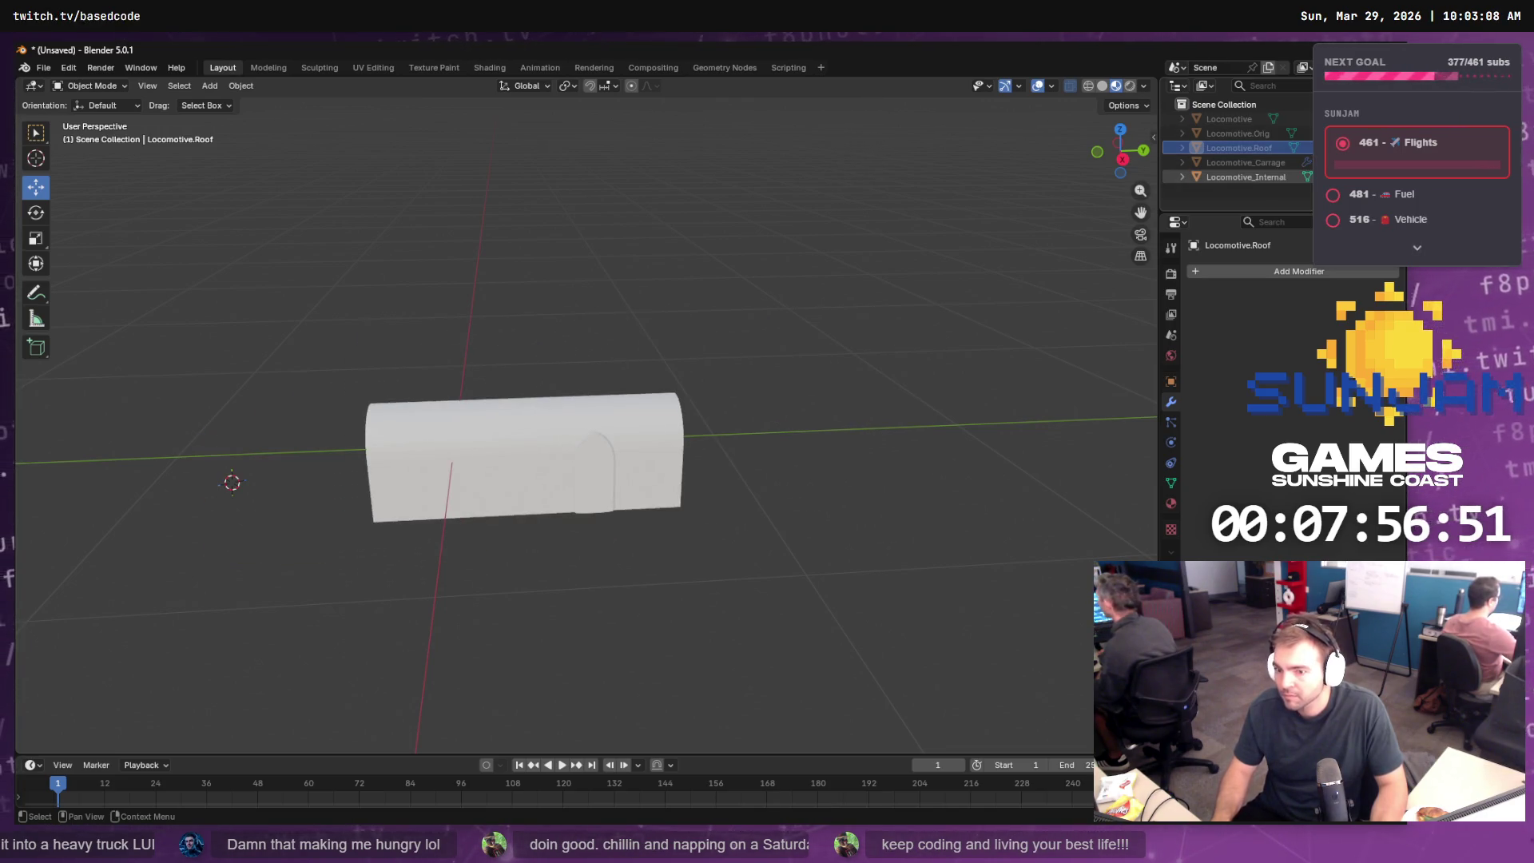
- Bring back the Locomotive train, hide Locomotive.Orig, and select Locomotive
click(1323, 176)
click(1322, 119)
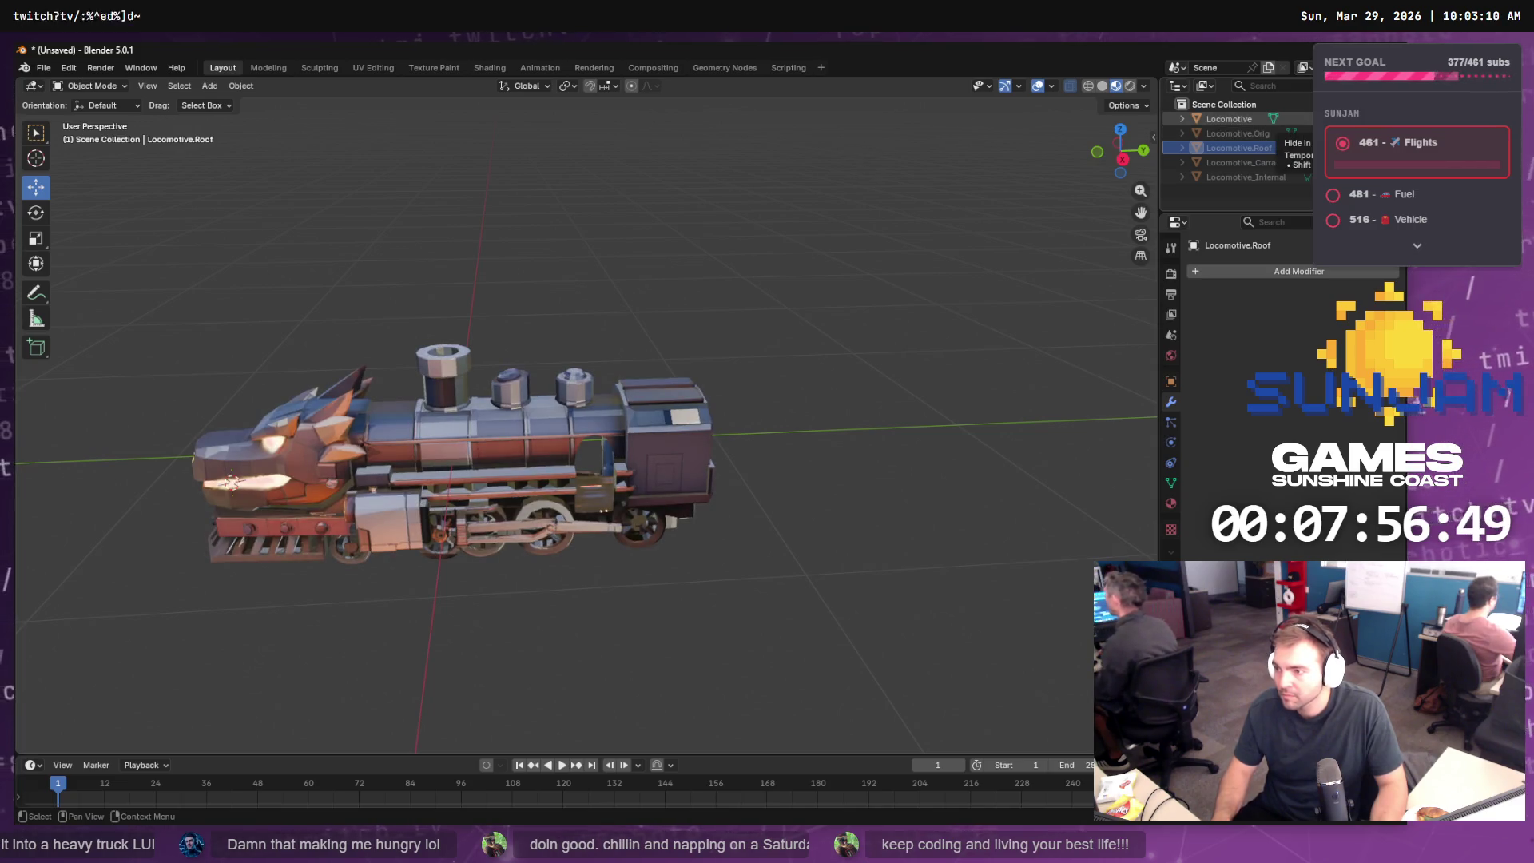
click(1322, 119)
click(1322, 133)
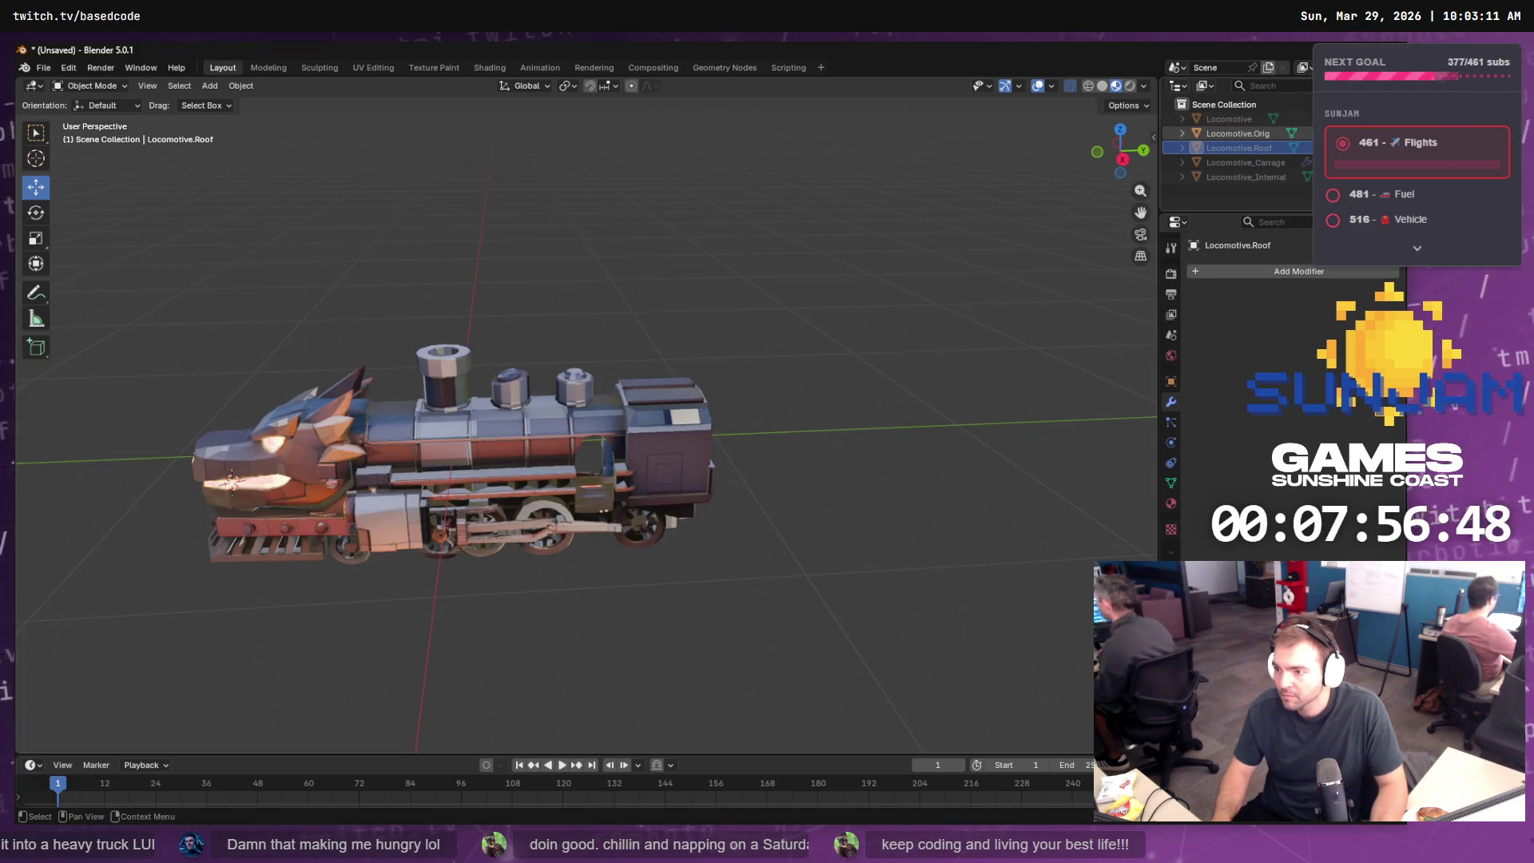
click(692, 409)
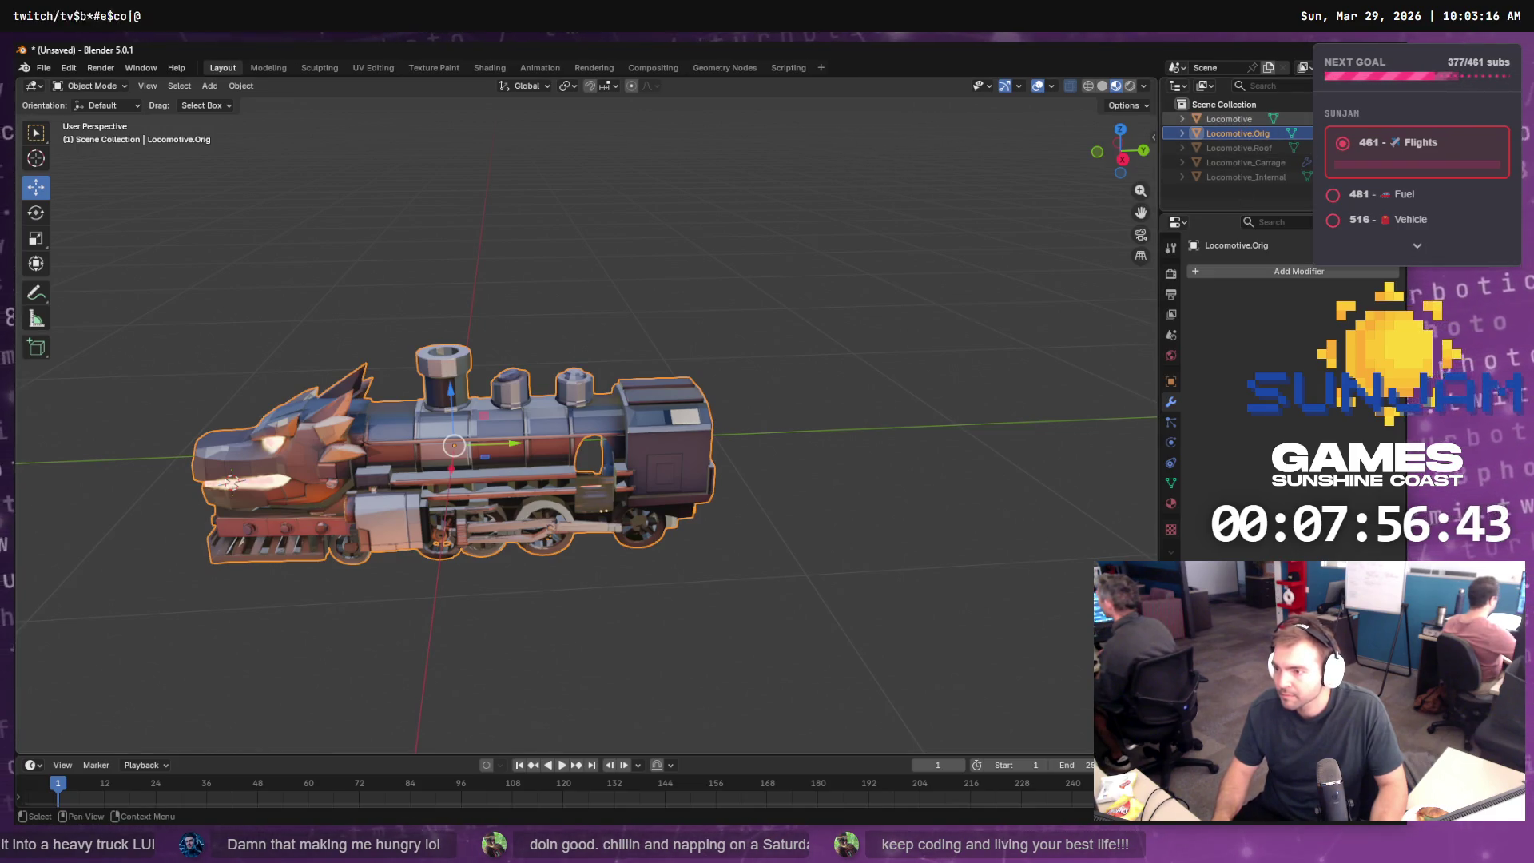
click(1322, 134)
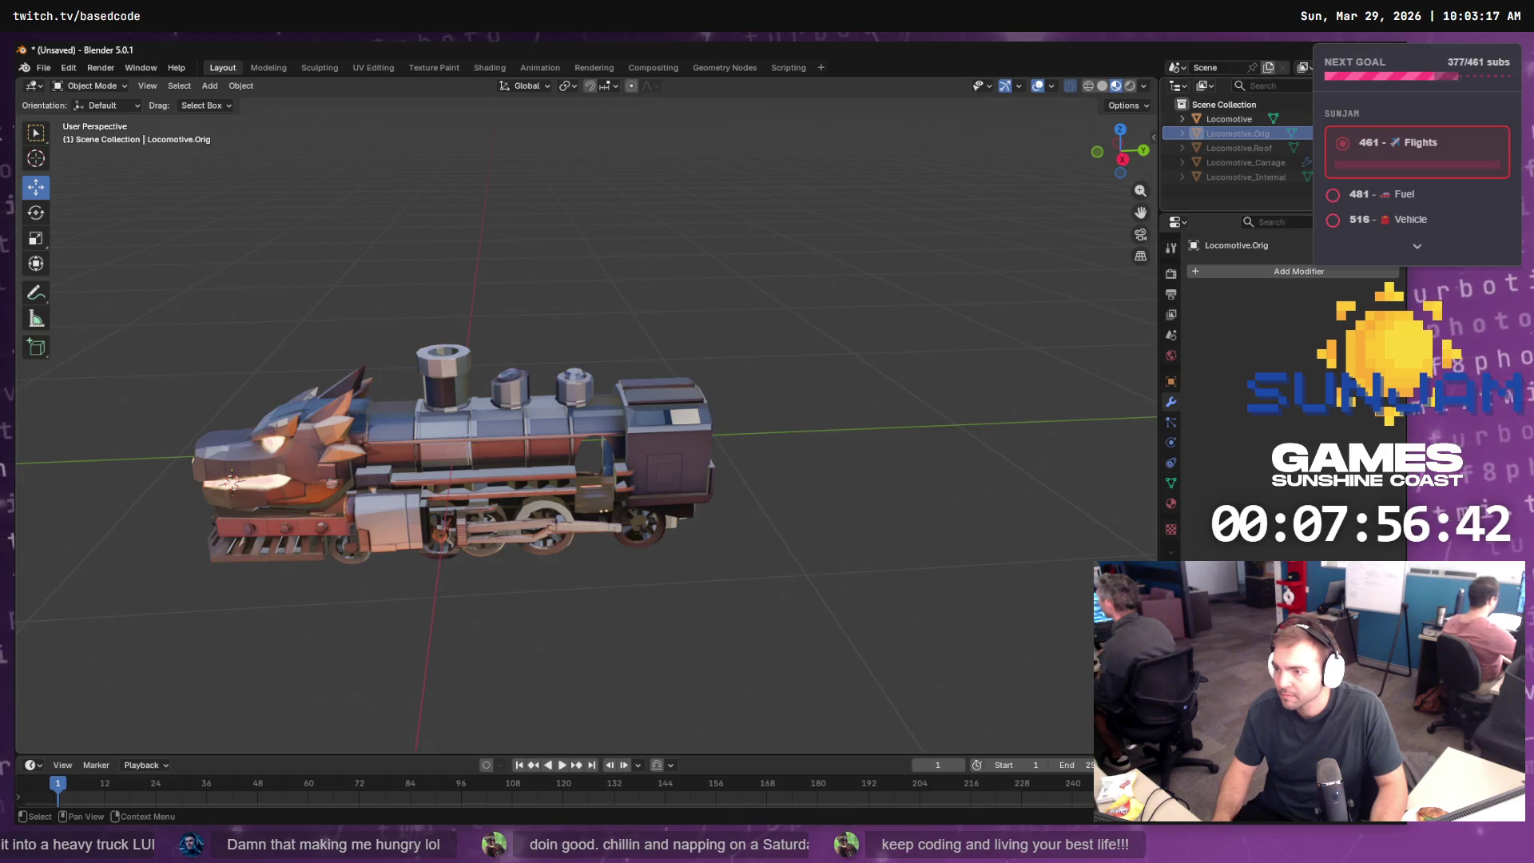
click(1242, 122)
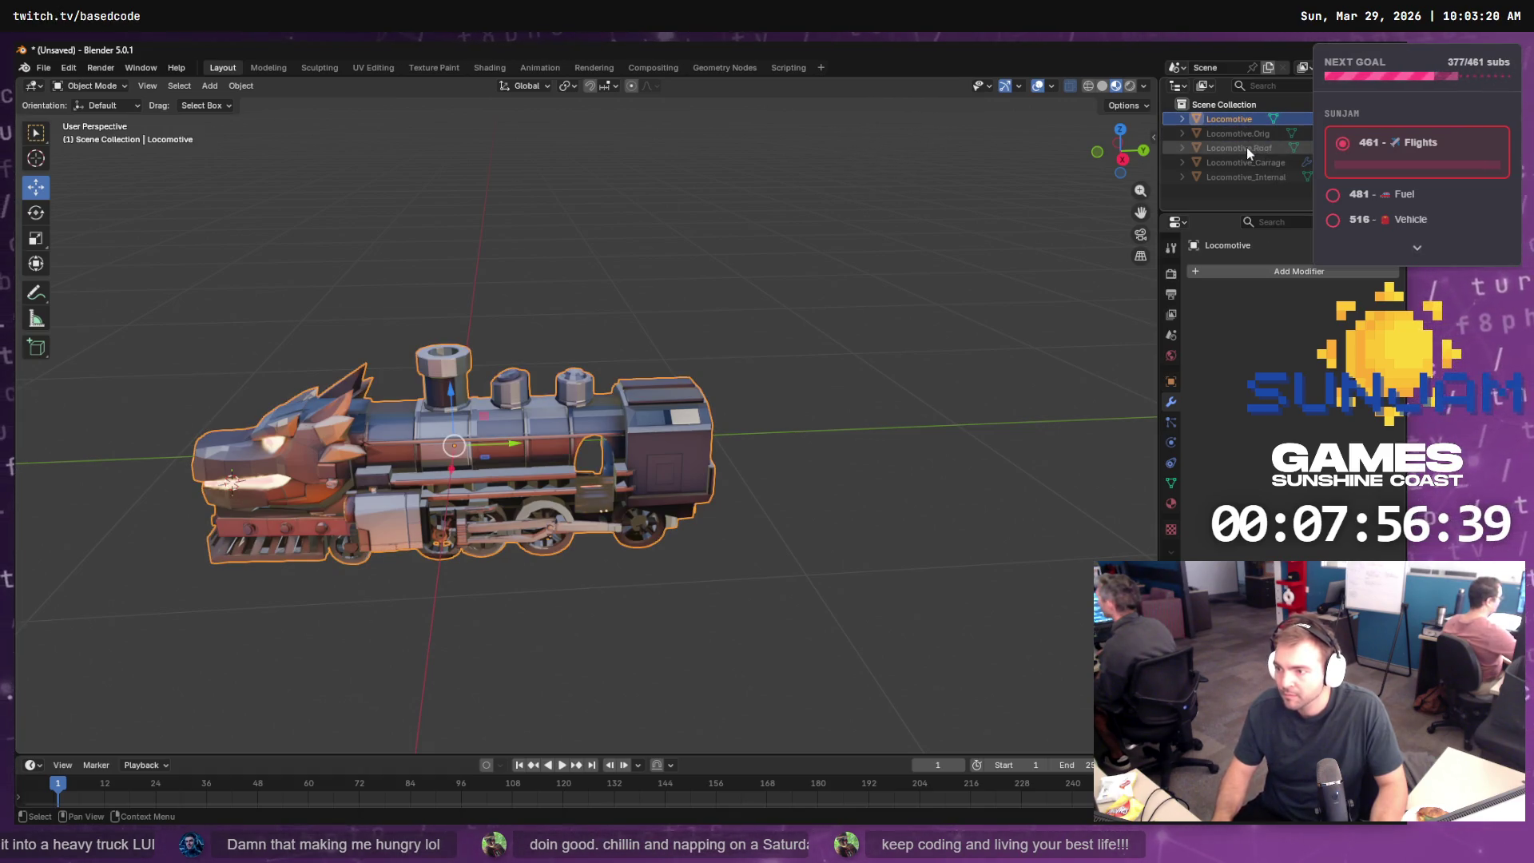
- Add a Boolean modifier to the Locomotive, undoing an accidental Geometry Nodes modifier first
click(1277, 271)
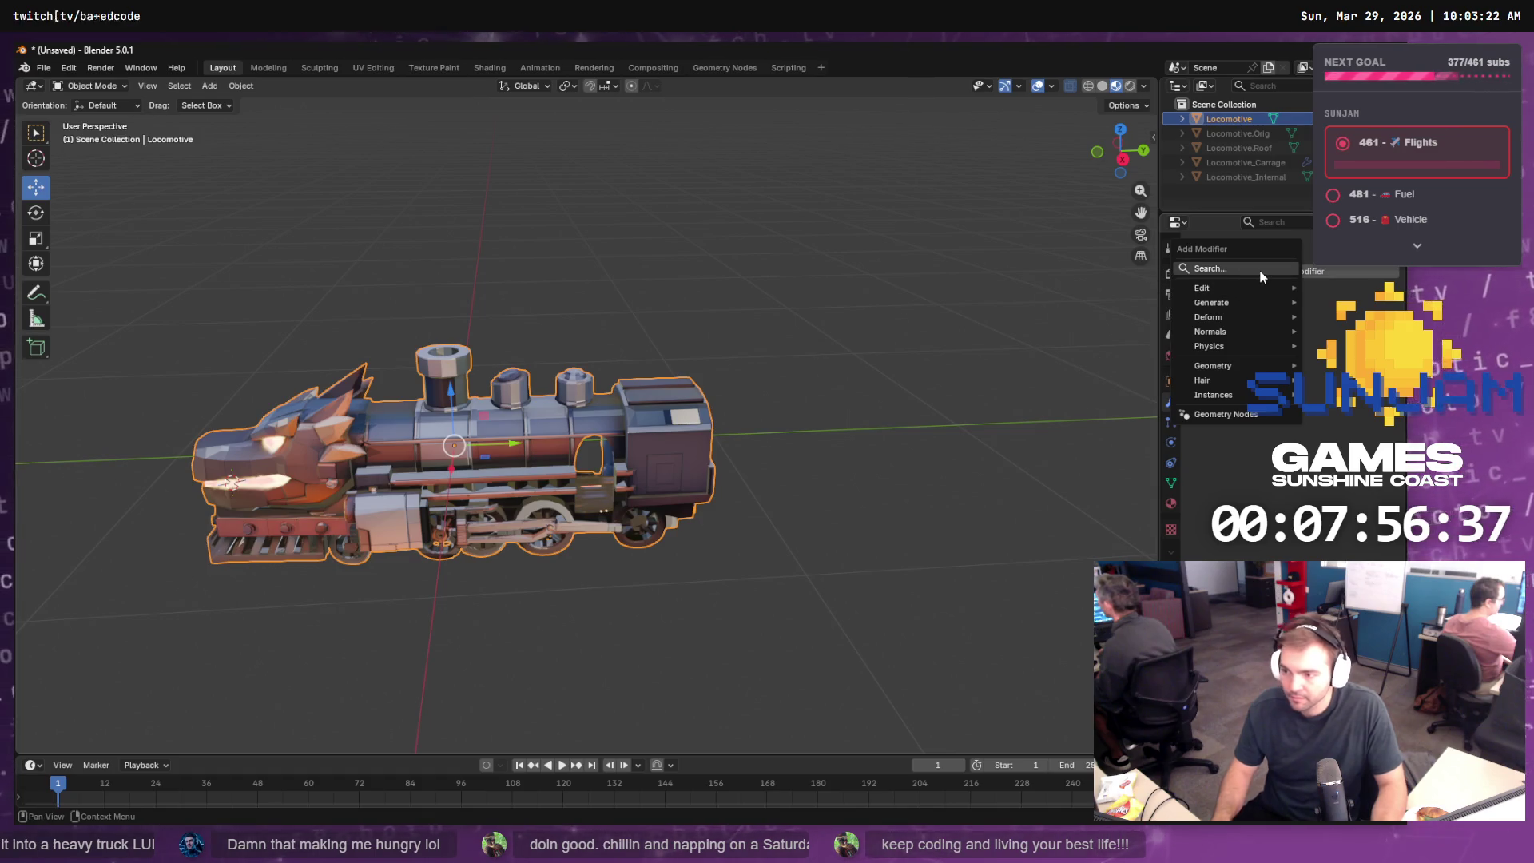
text(modi)
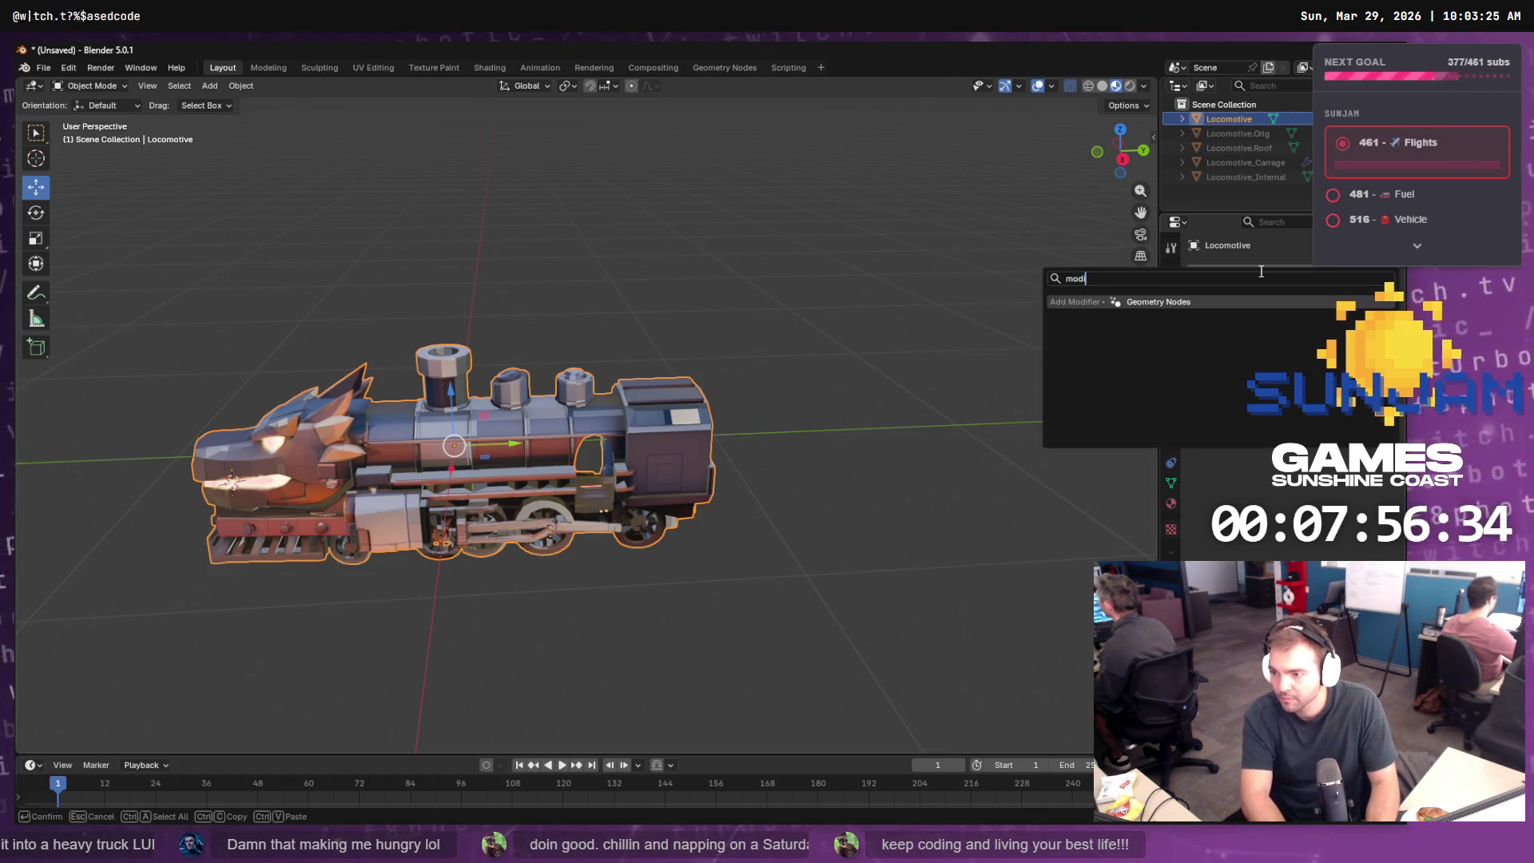
key(Return)
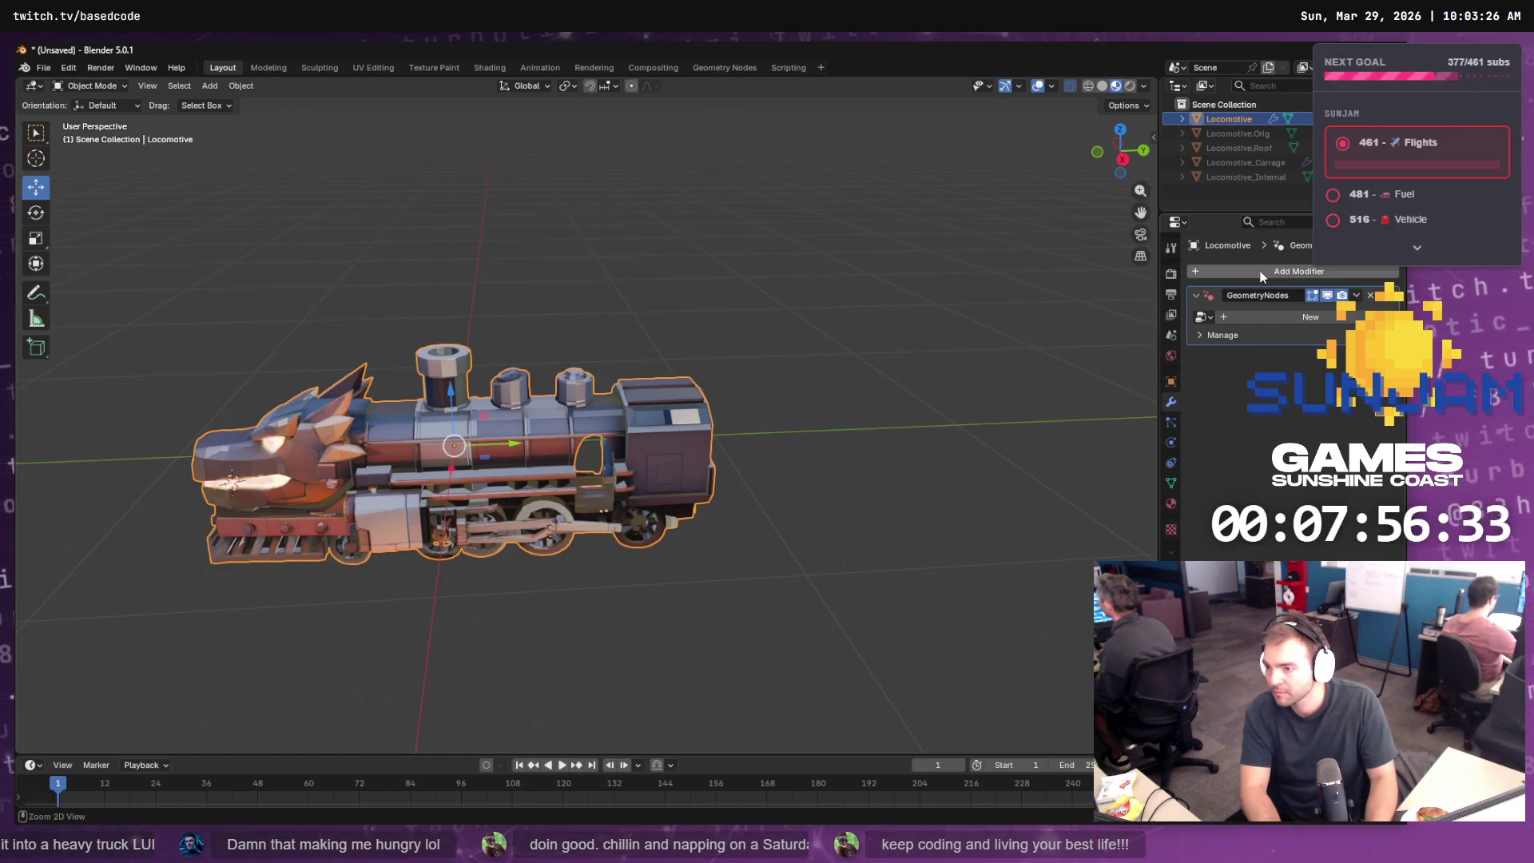
key(ctrl+z)
click(1261, 273)
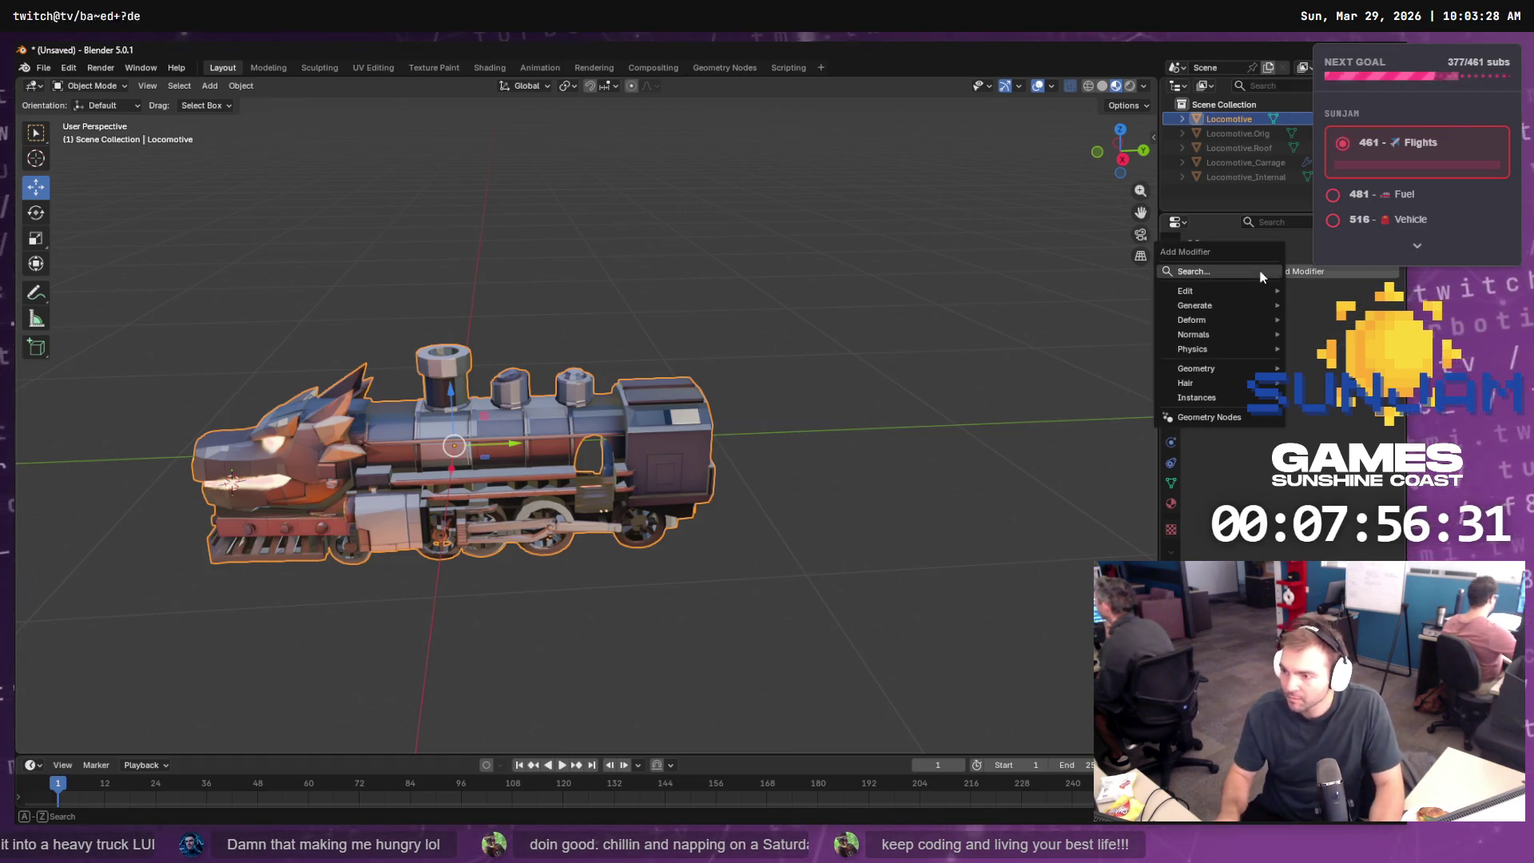
text(modifie)
key(BackSpace)
key(BackSpace)
key(BackSpace)
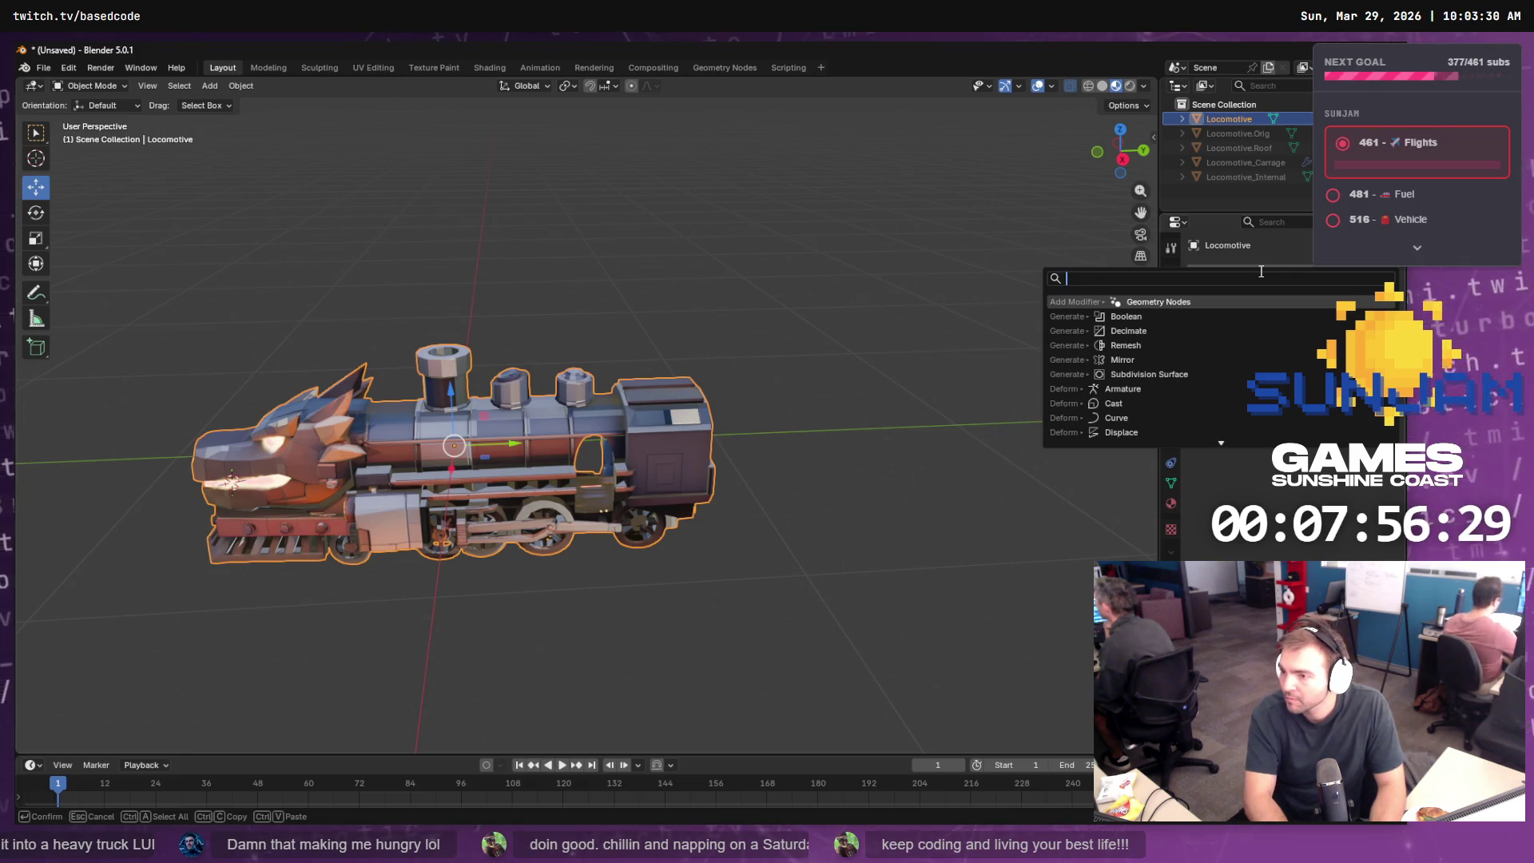
text(boolea)
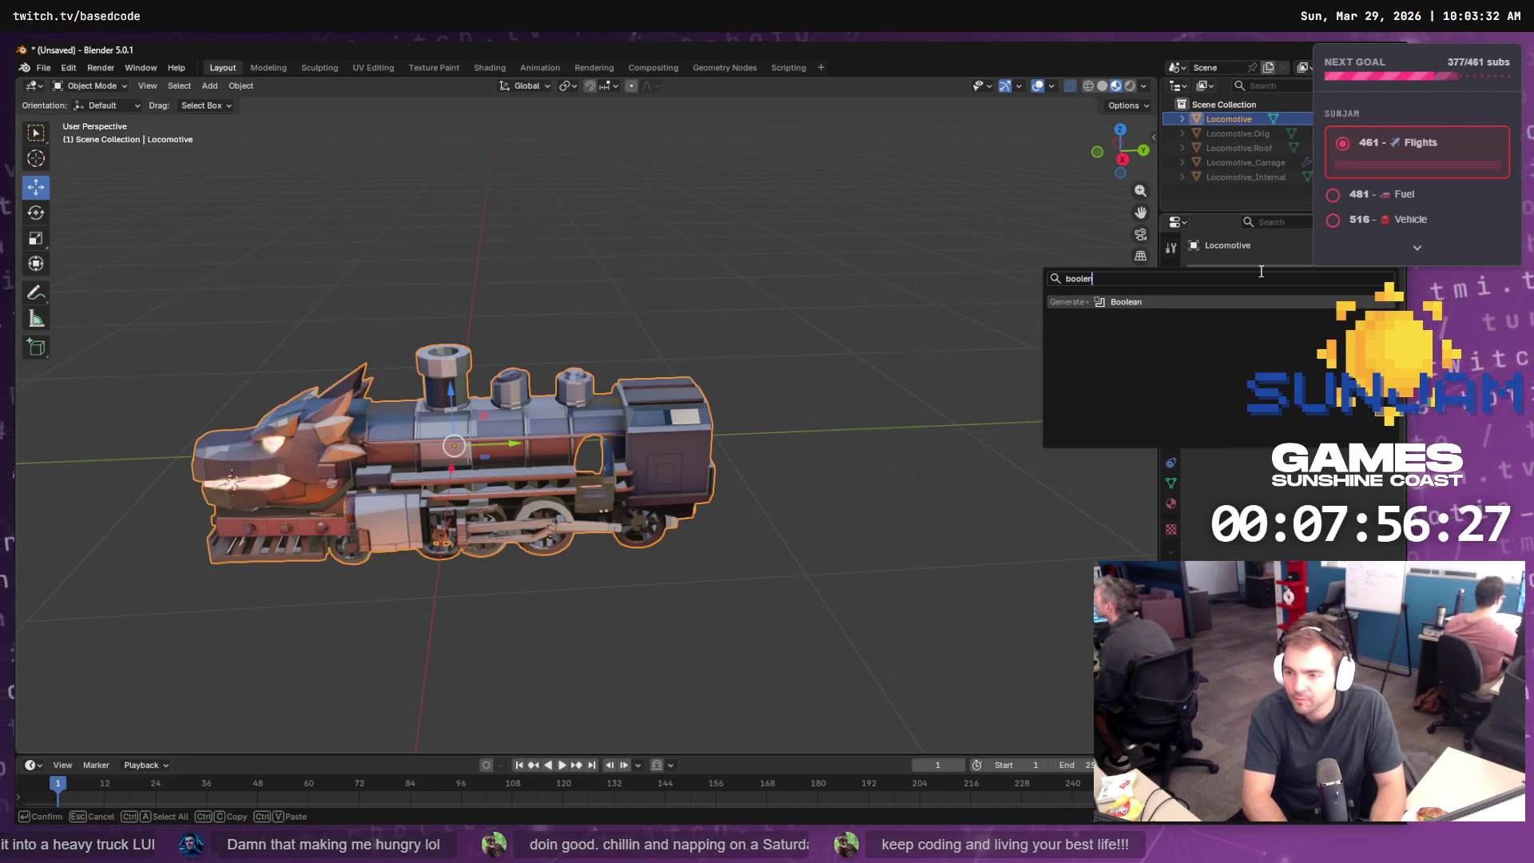
key(Return)
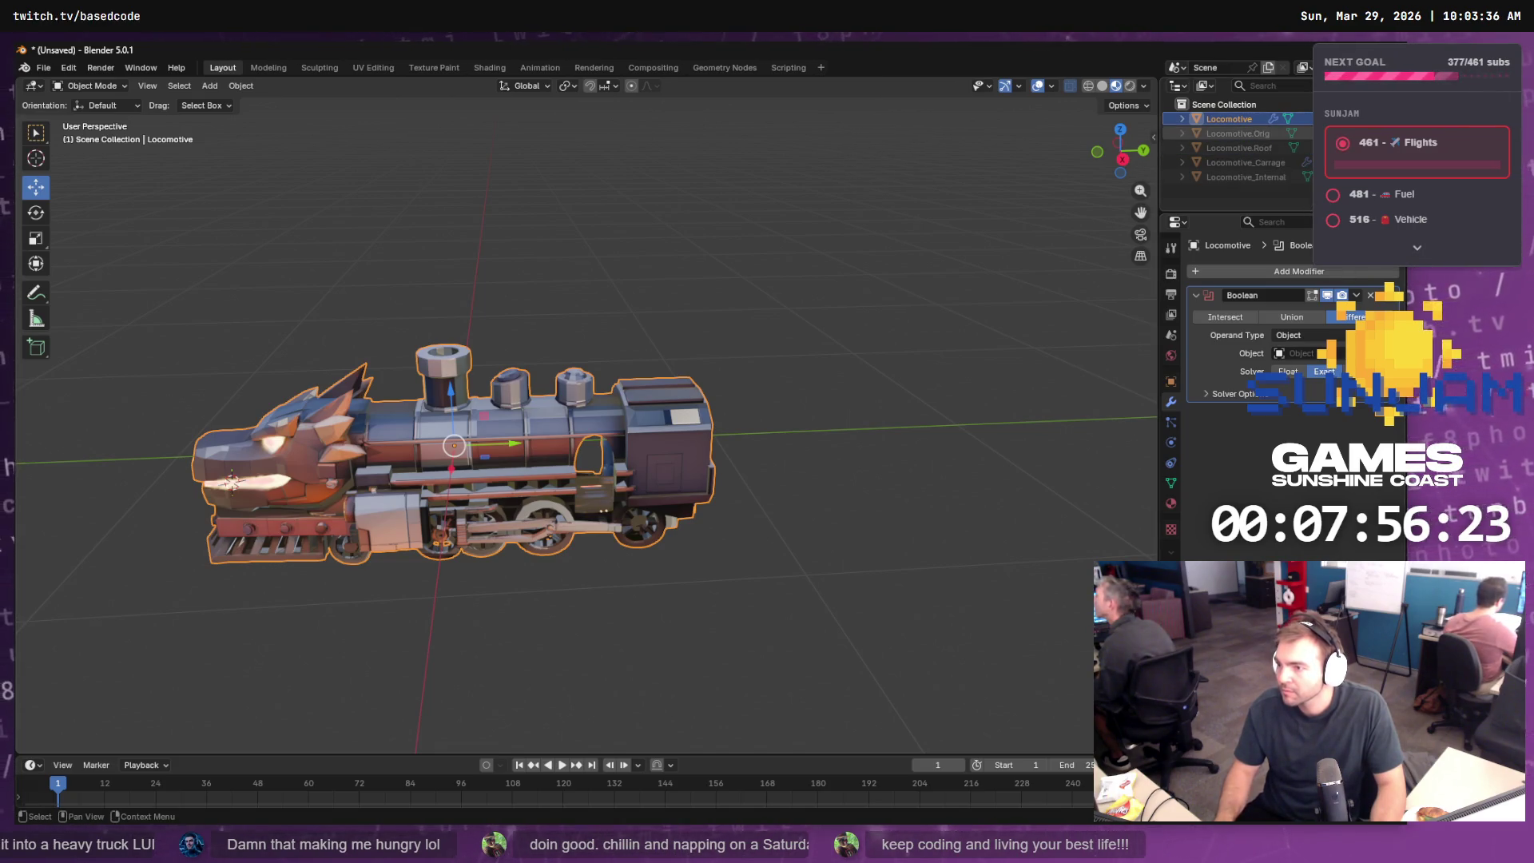
- Set Locomotive_Carrage as the Boolean cutter with Hole Tolerant on, then hide the box
click(1307, 162)
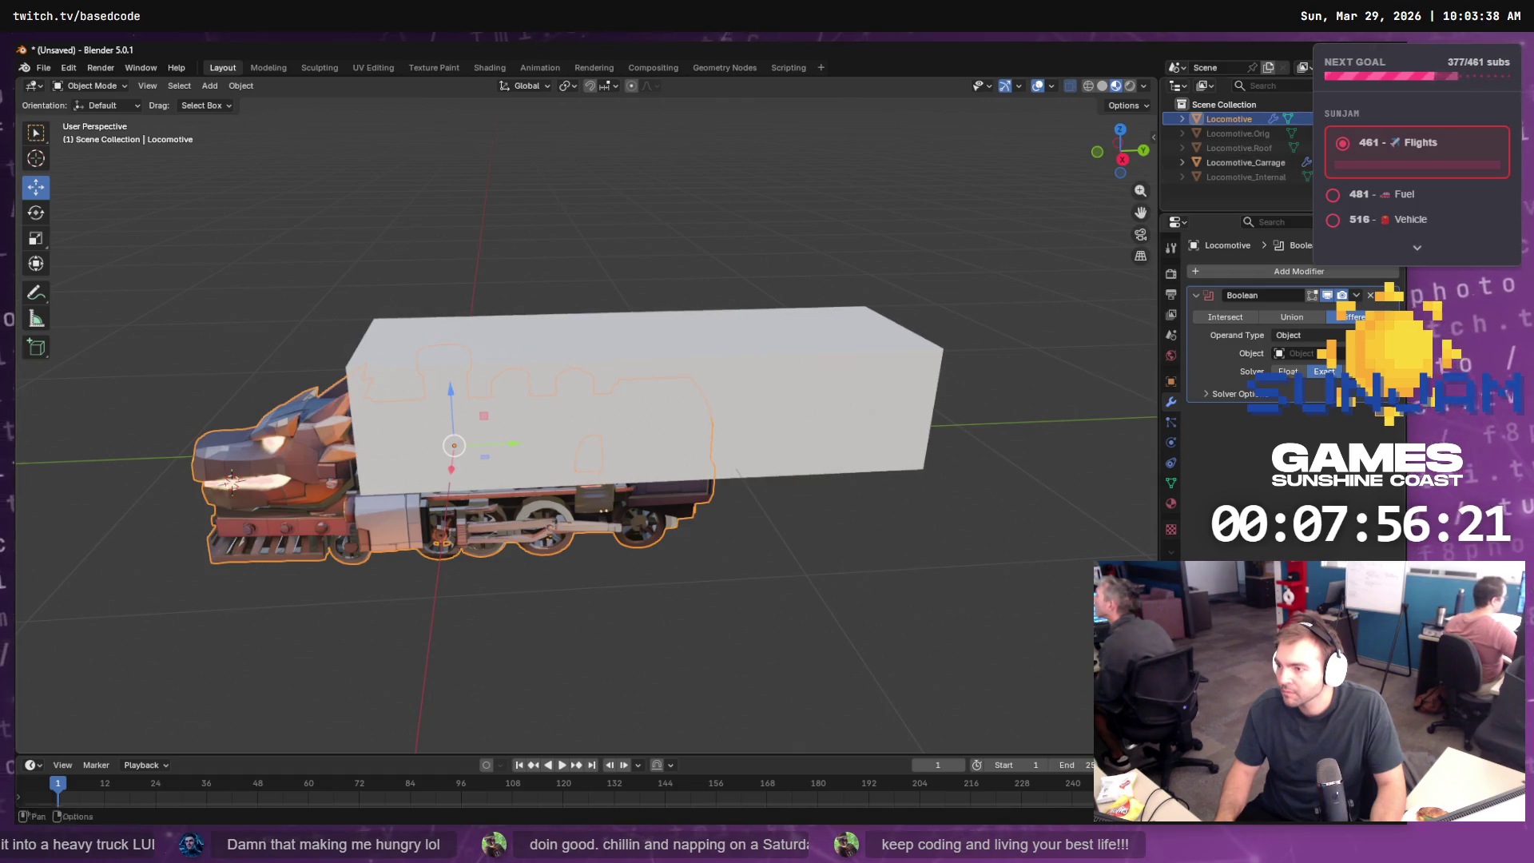
click(765, 373)
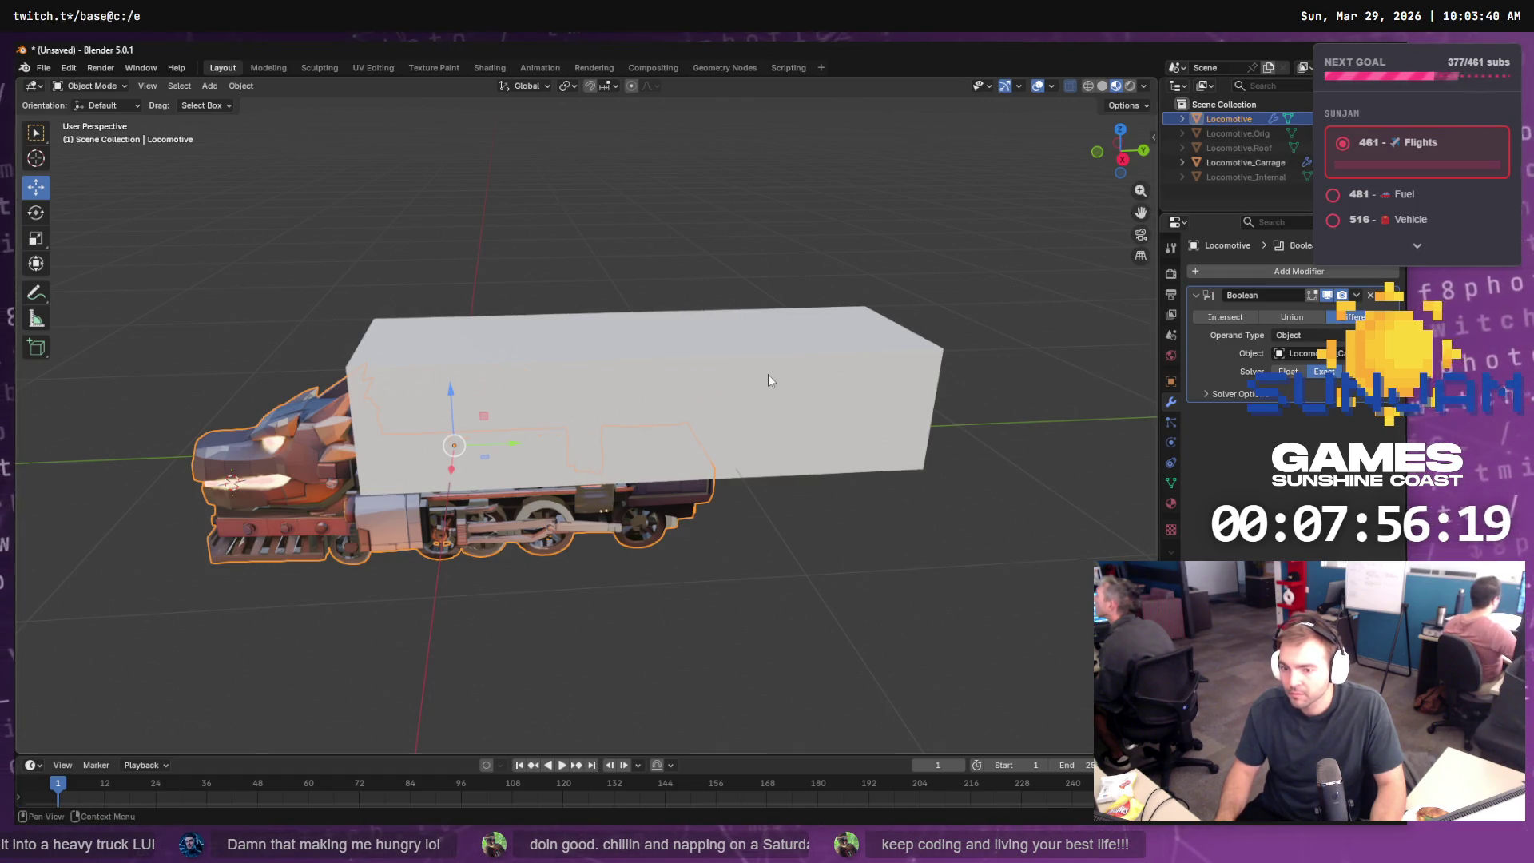
click(1252, 394)
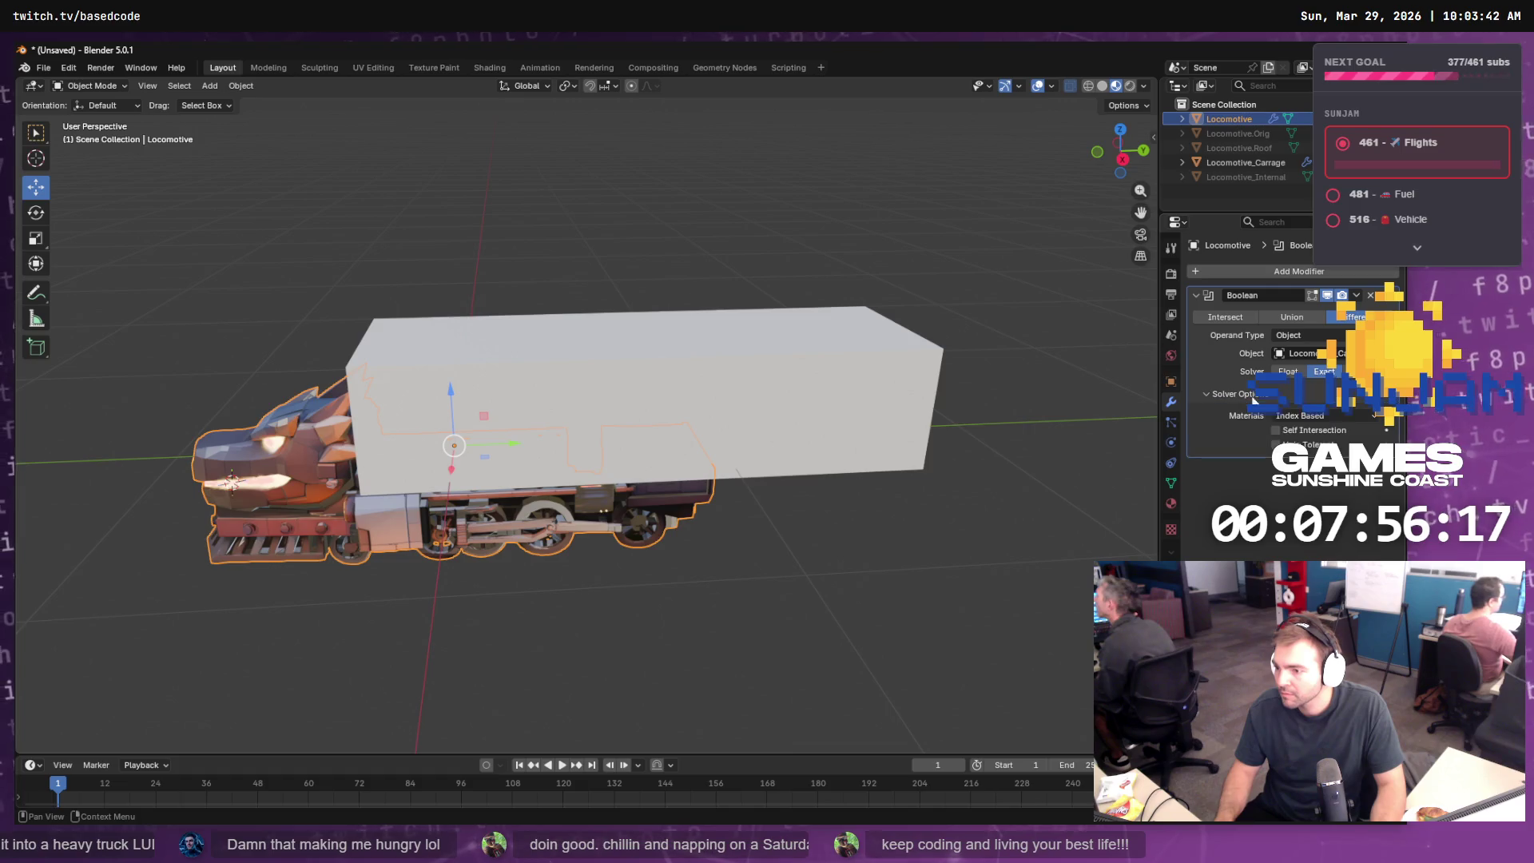
click(1276, 444)
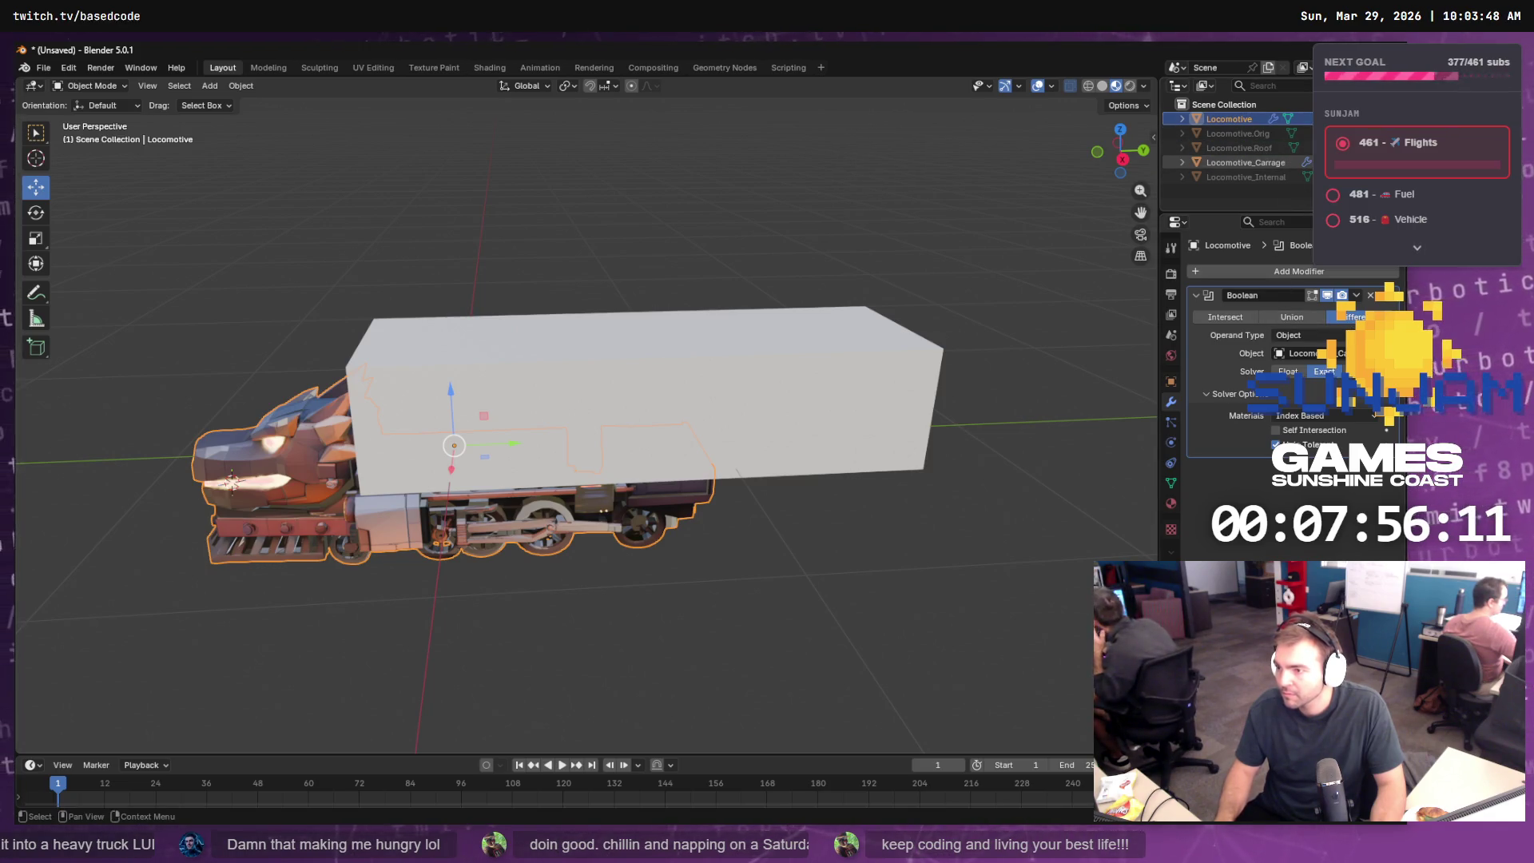
click(1342, 162)
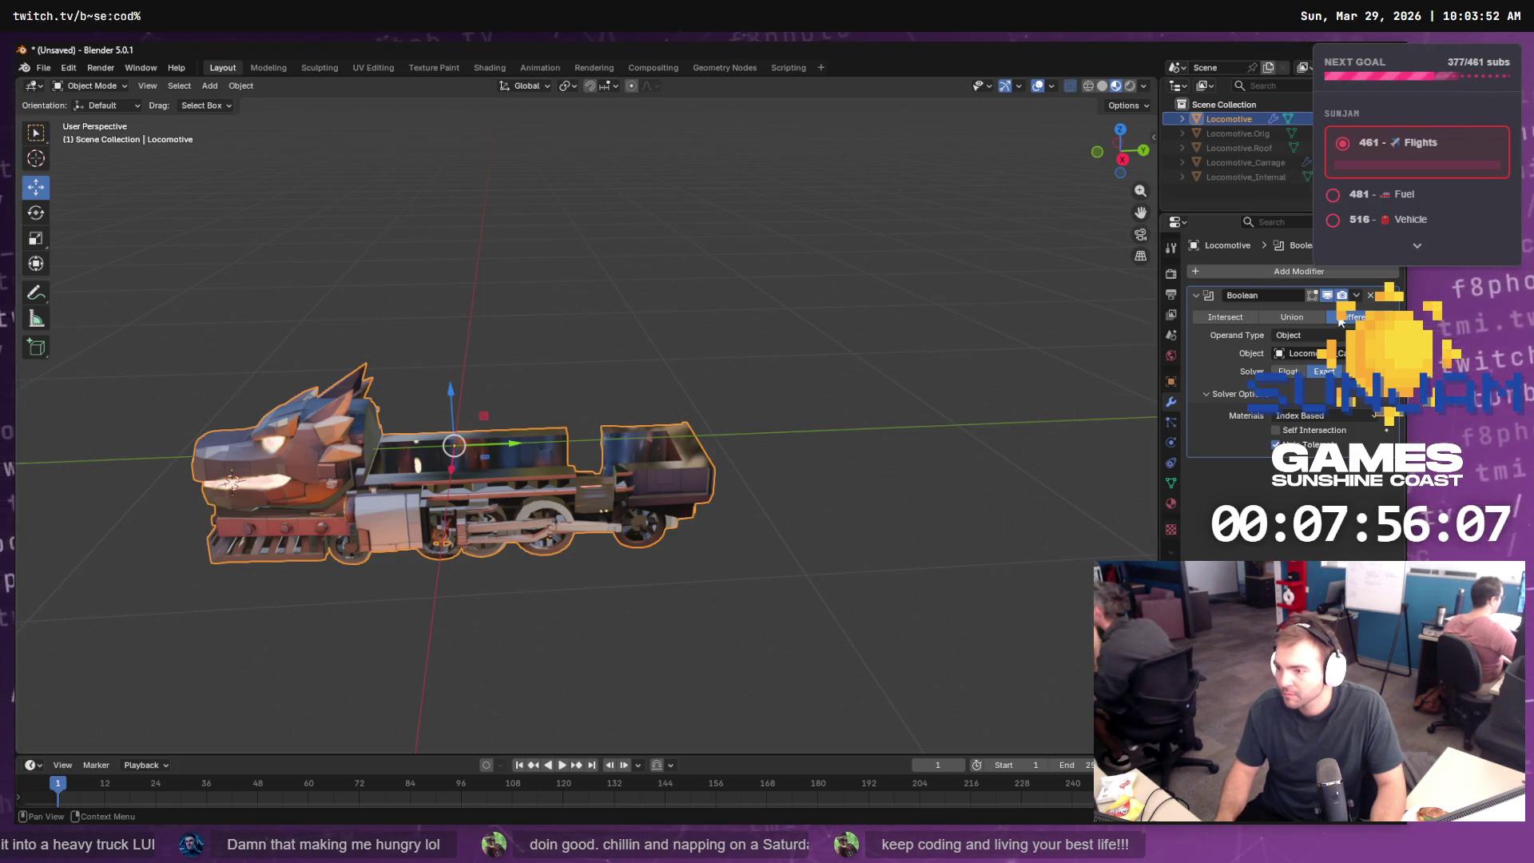
click(1357, 296)
click(1314, 313)
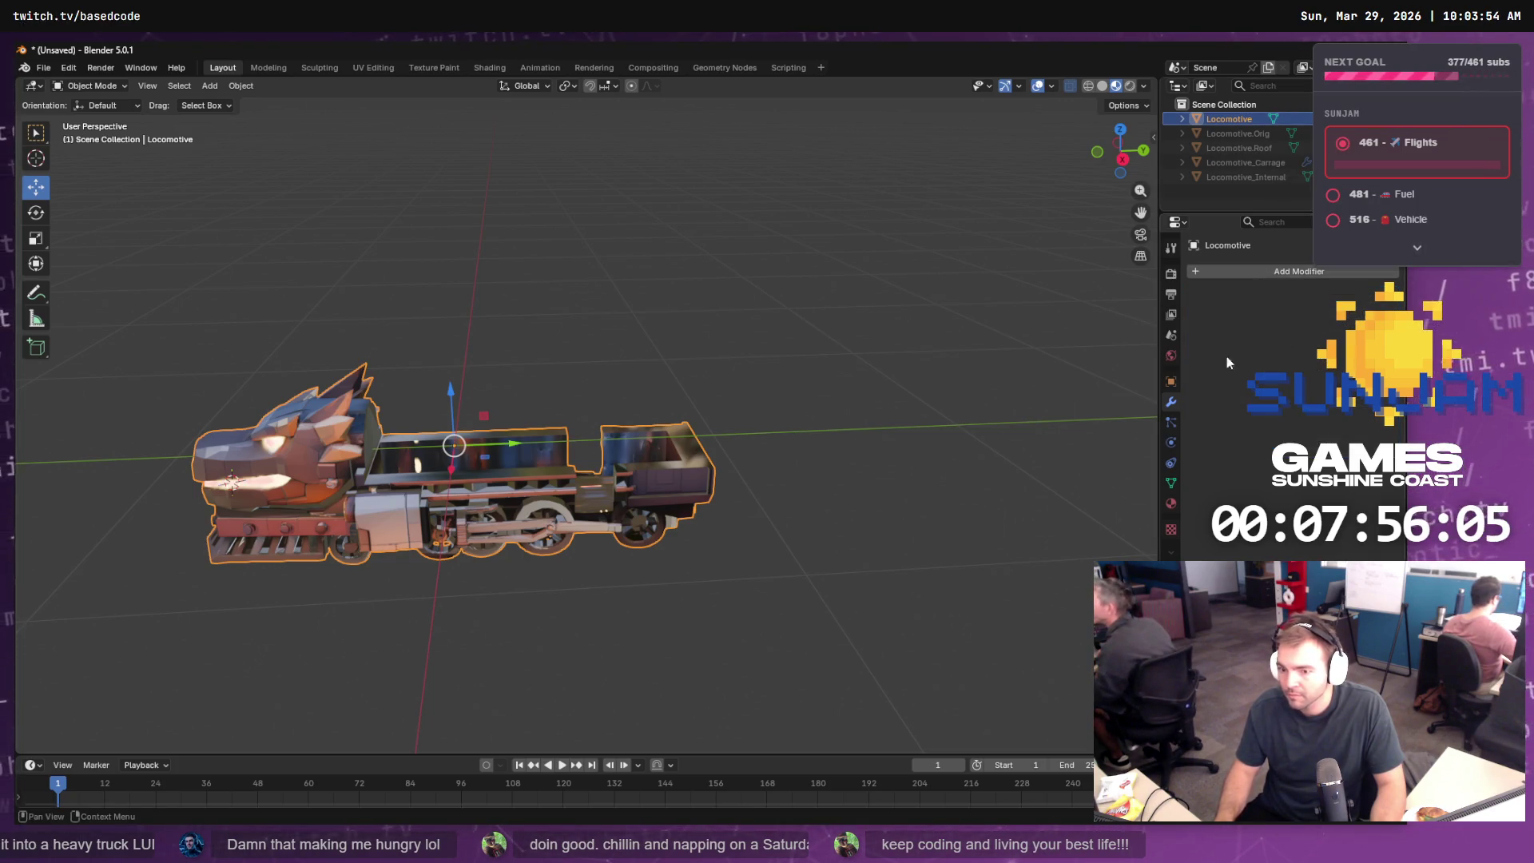
click(1319, 133)
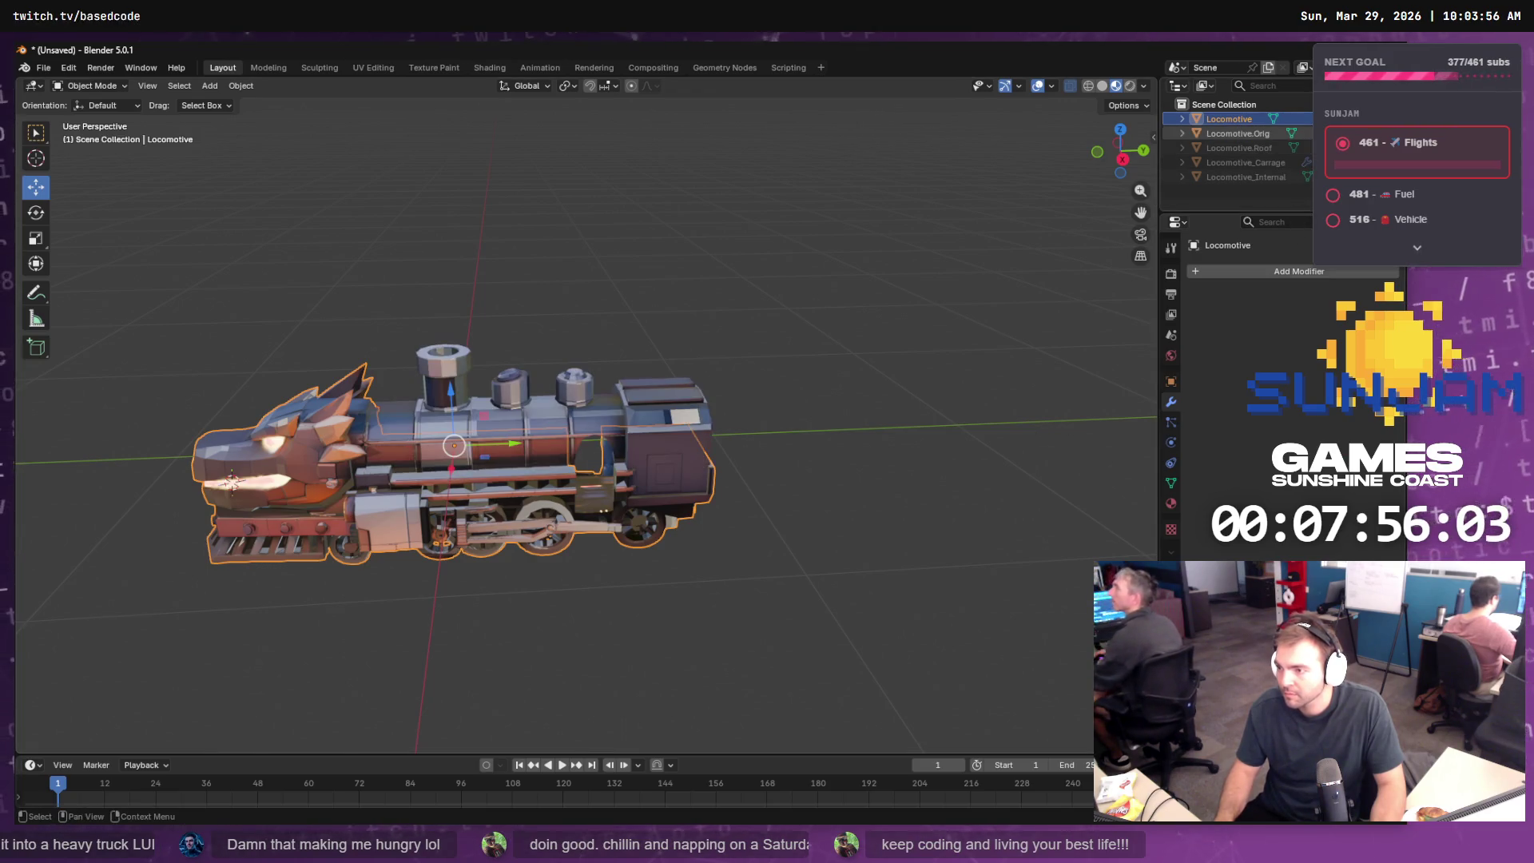
click(1319, 119)
click(1260, 133)
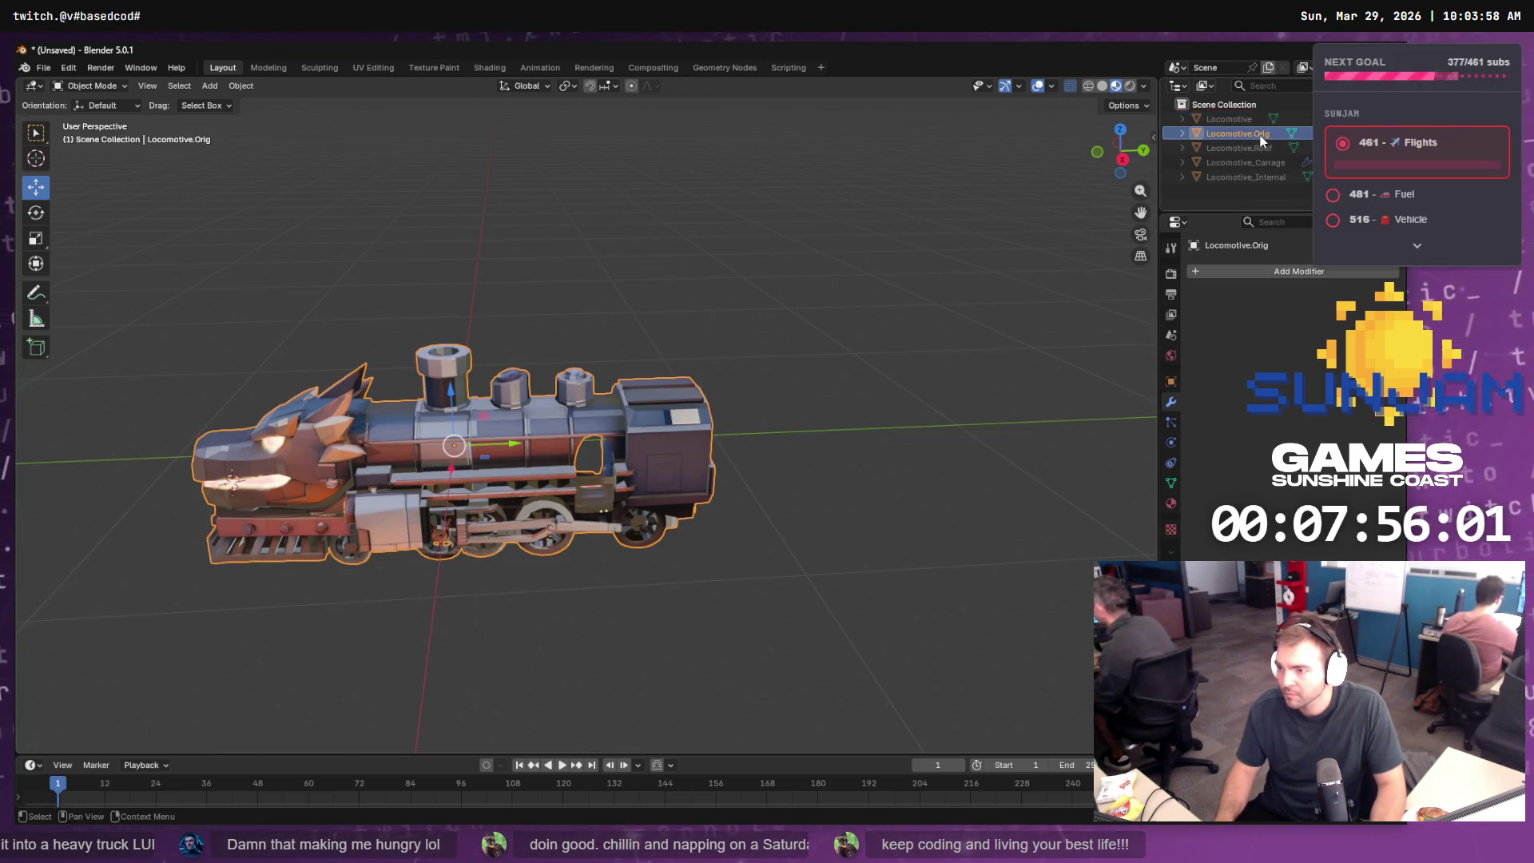
click(1319, 134)
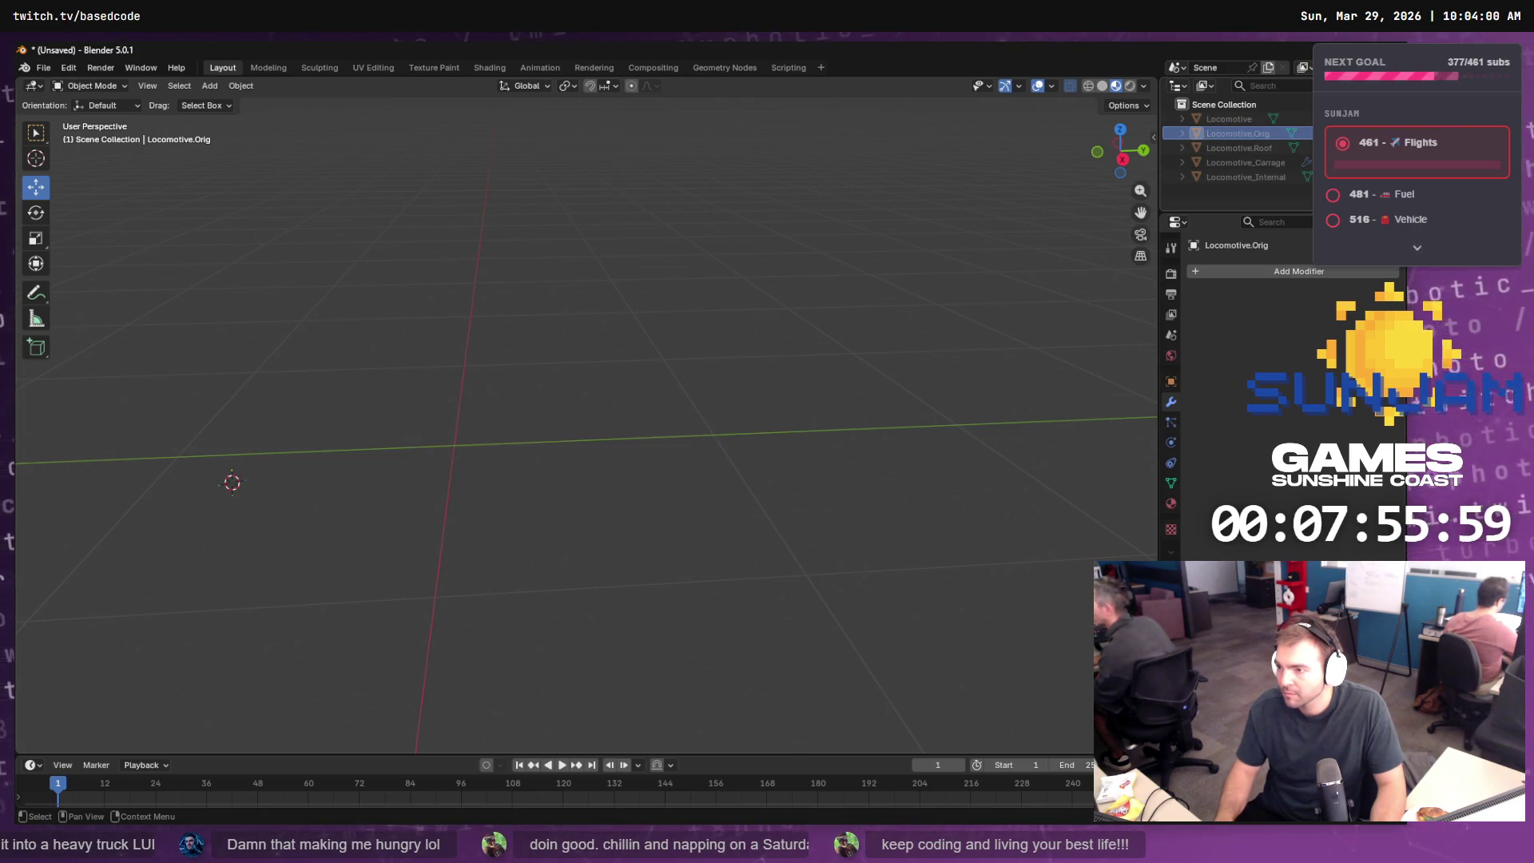
click(1319, 148)
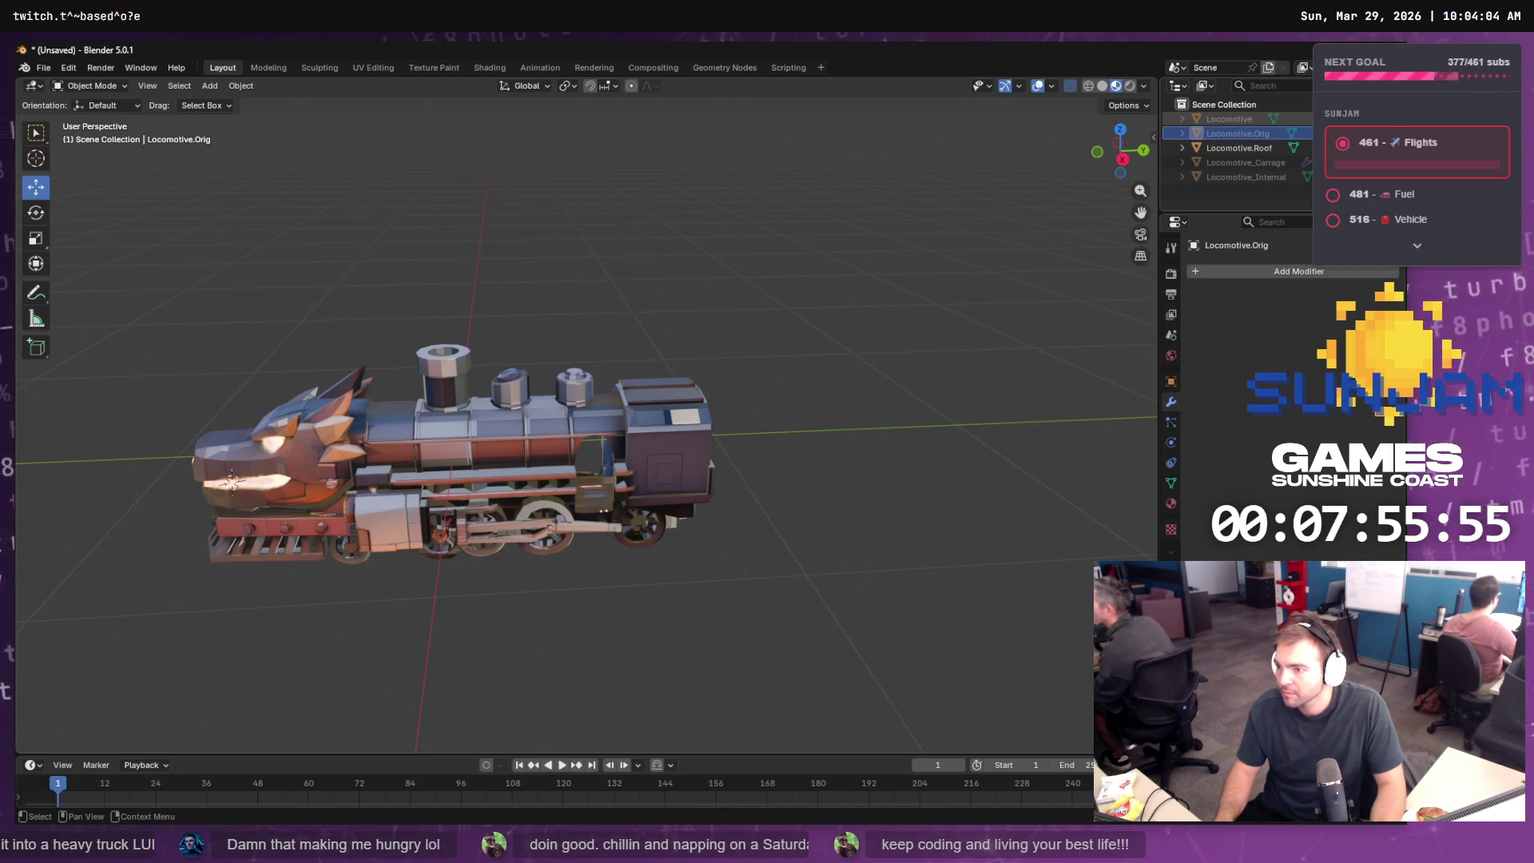
click(1319, 163)
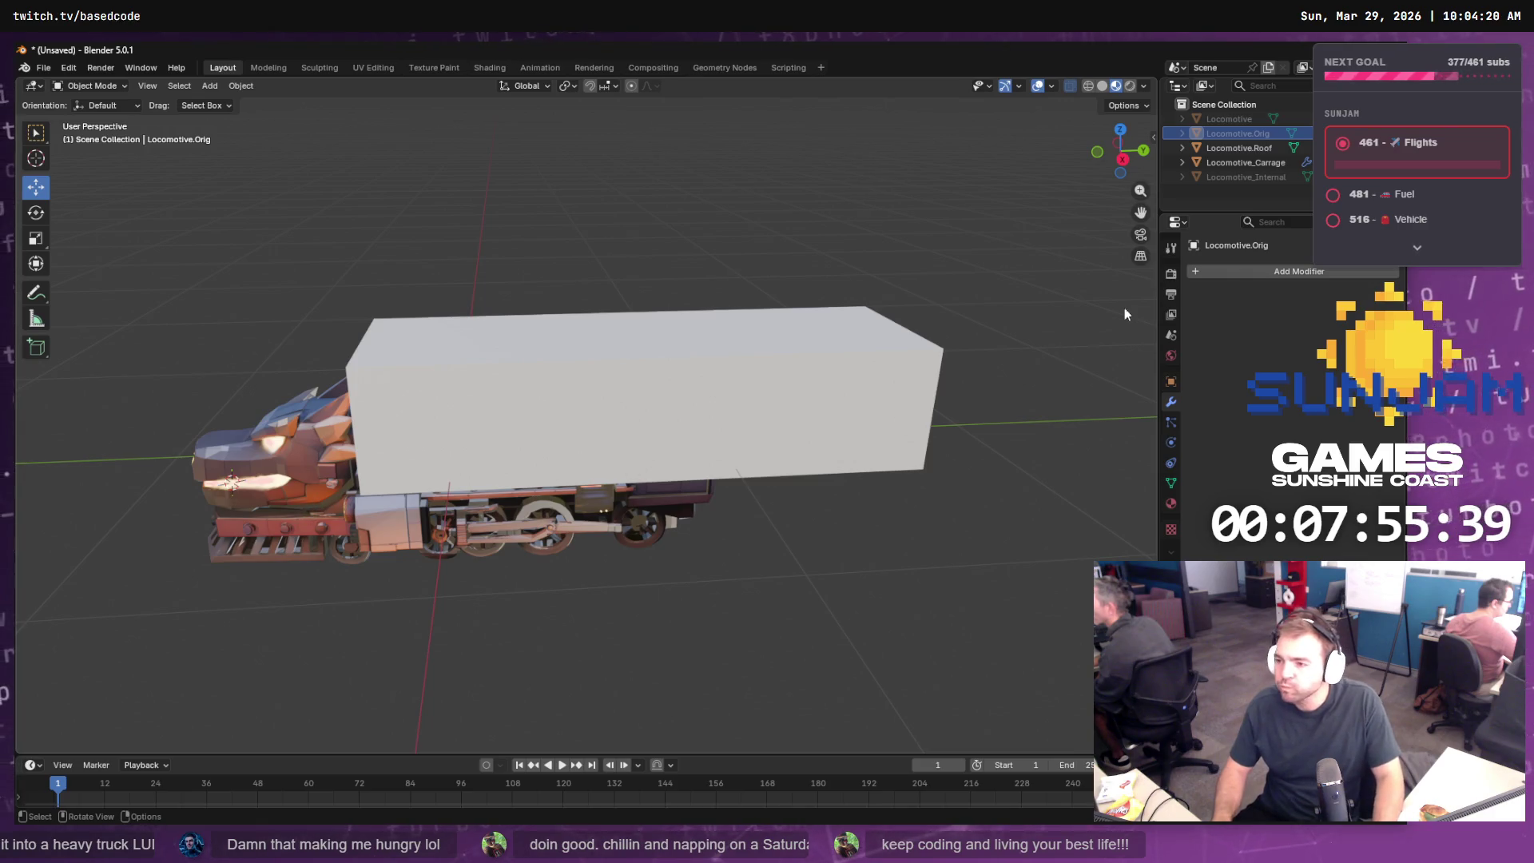
- Add a Boolean modifier to Locomotive.Roof
click(247, 438)
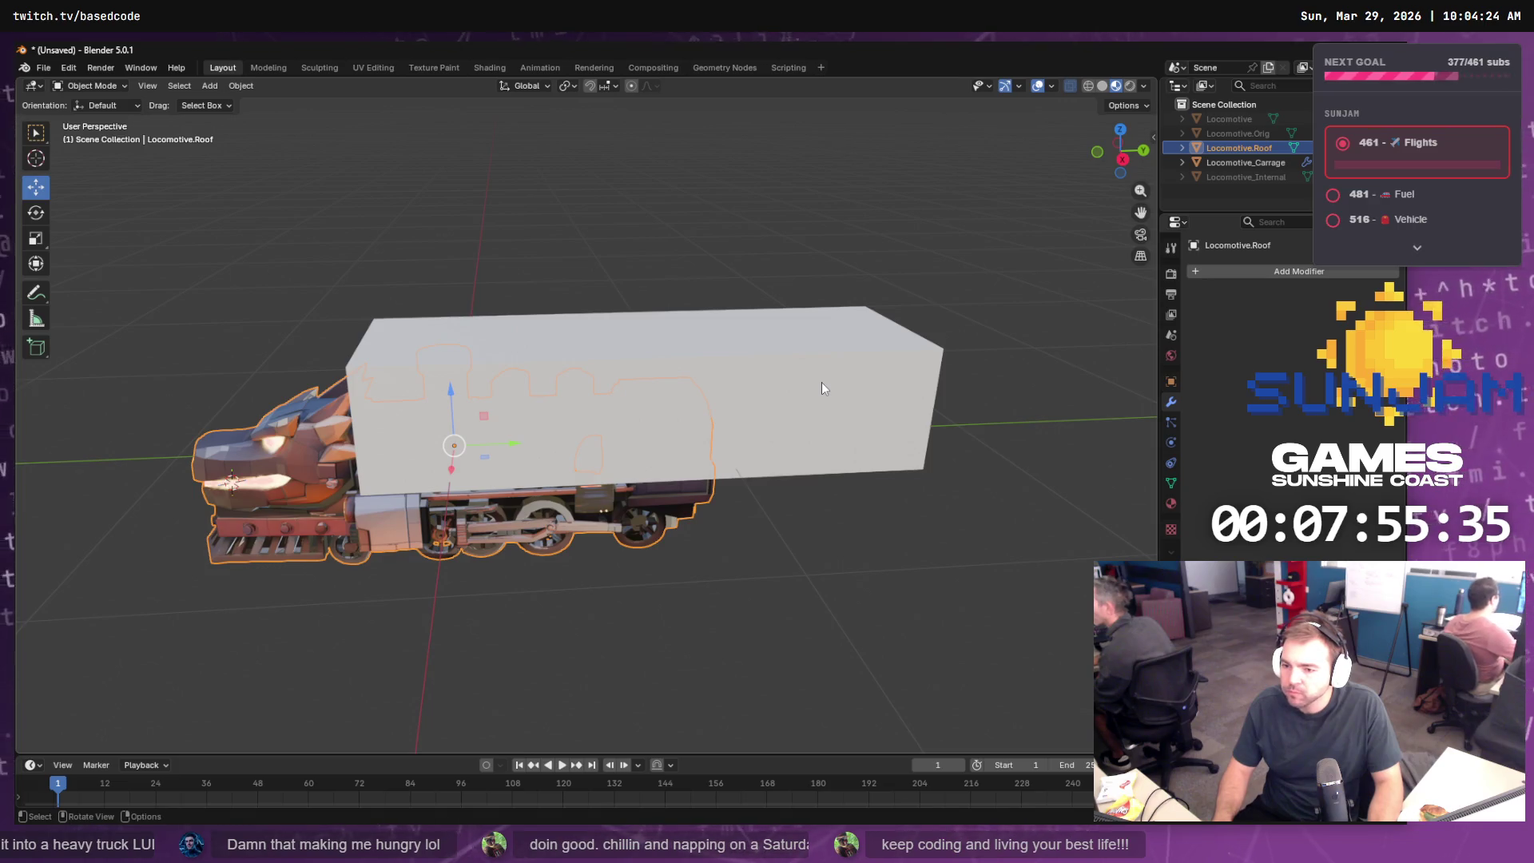
click(1297, 271)
mouse_move(1245, 292)
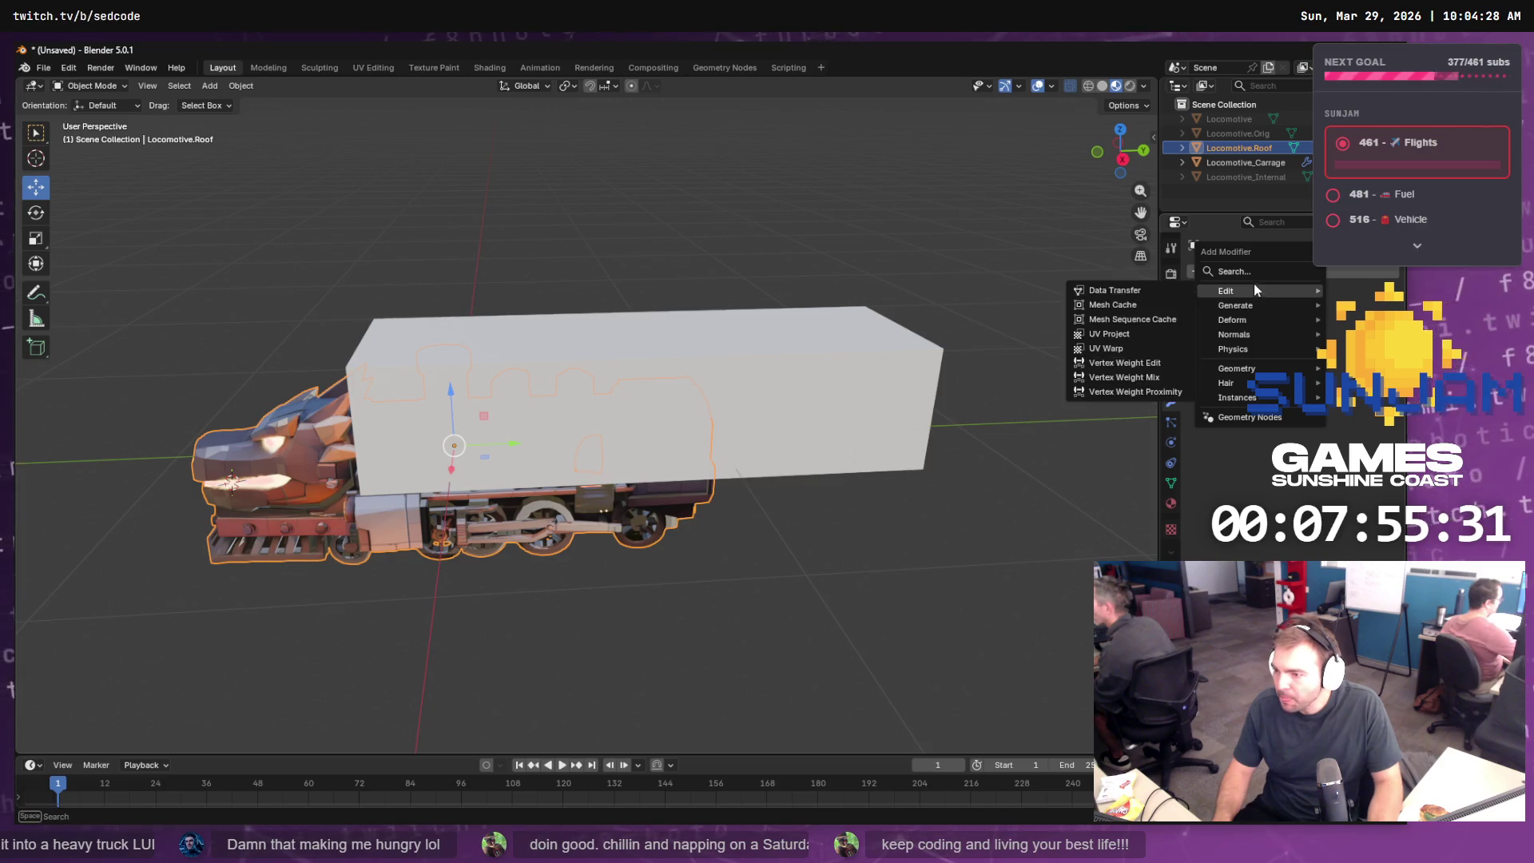
click(1253, 275)
text(boo)
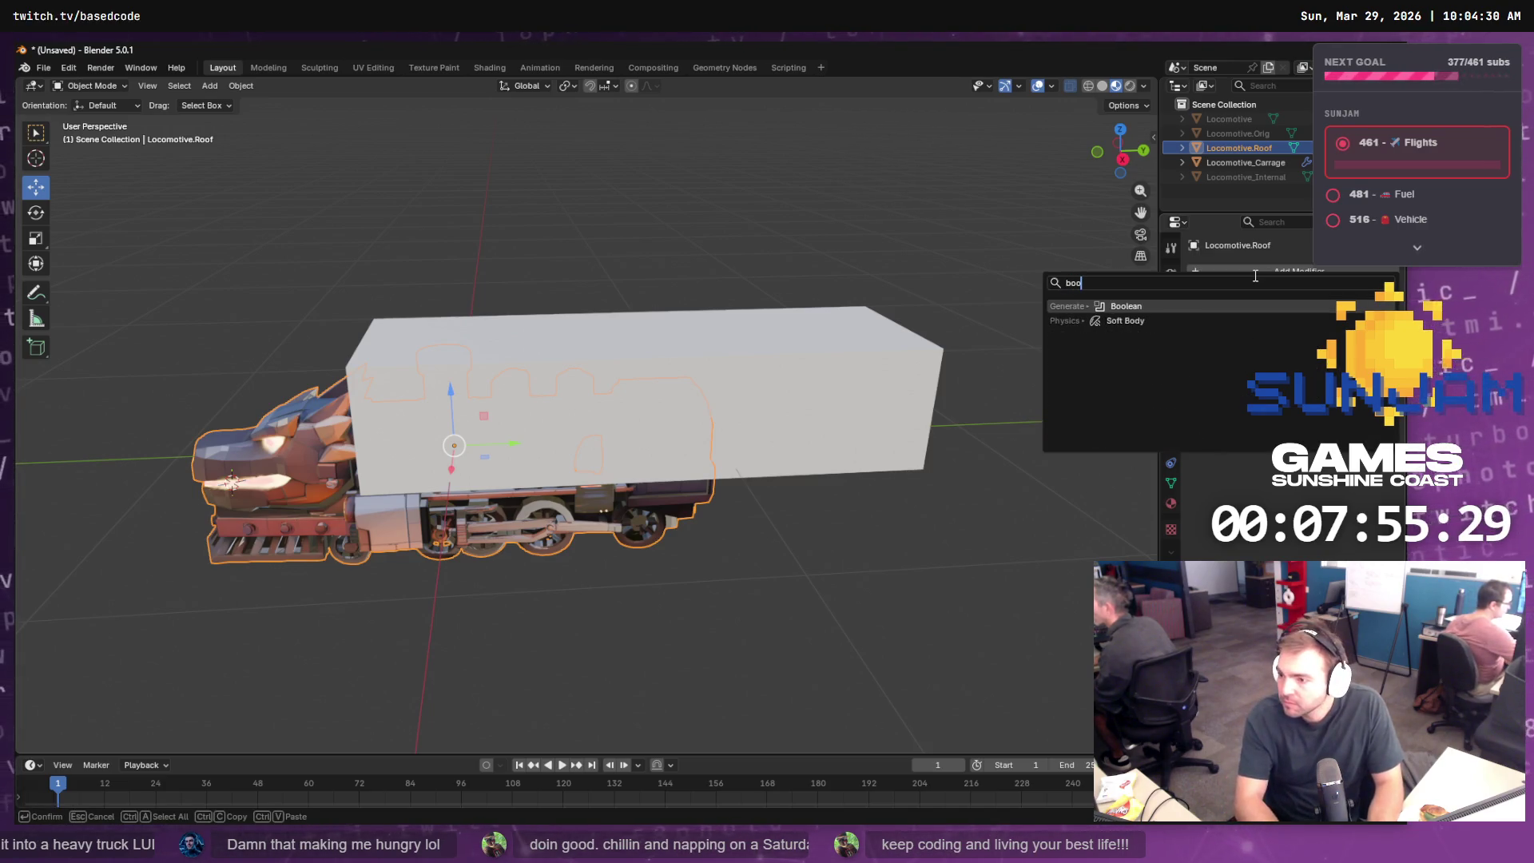
key(Return)
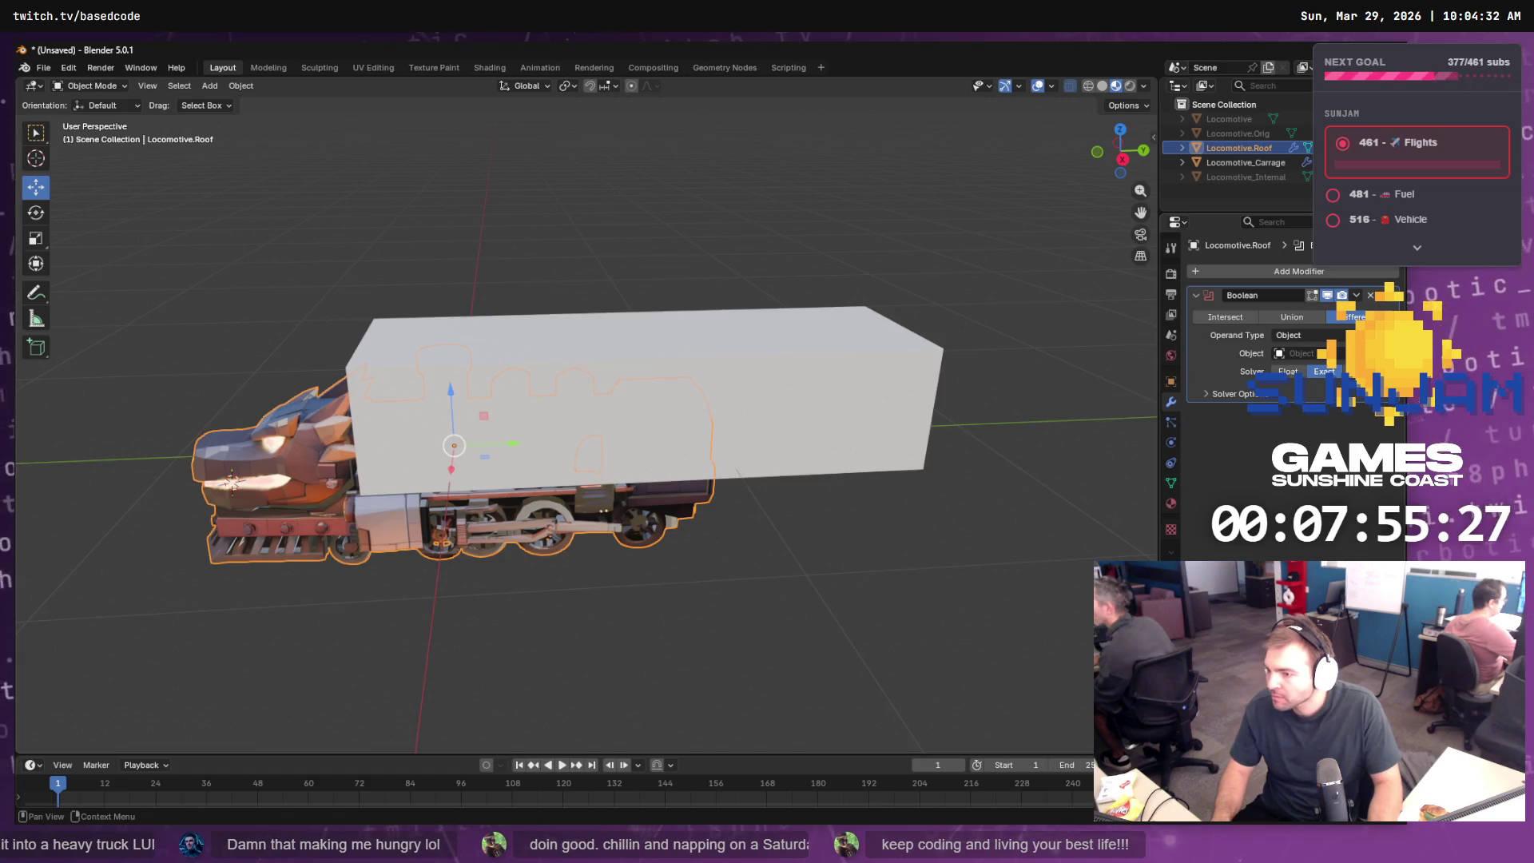
- Set the Boolean to Intersect with Locomotive_Carrage and apply it to the roof mesh
click(814, 359)
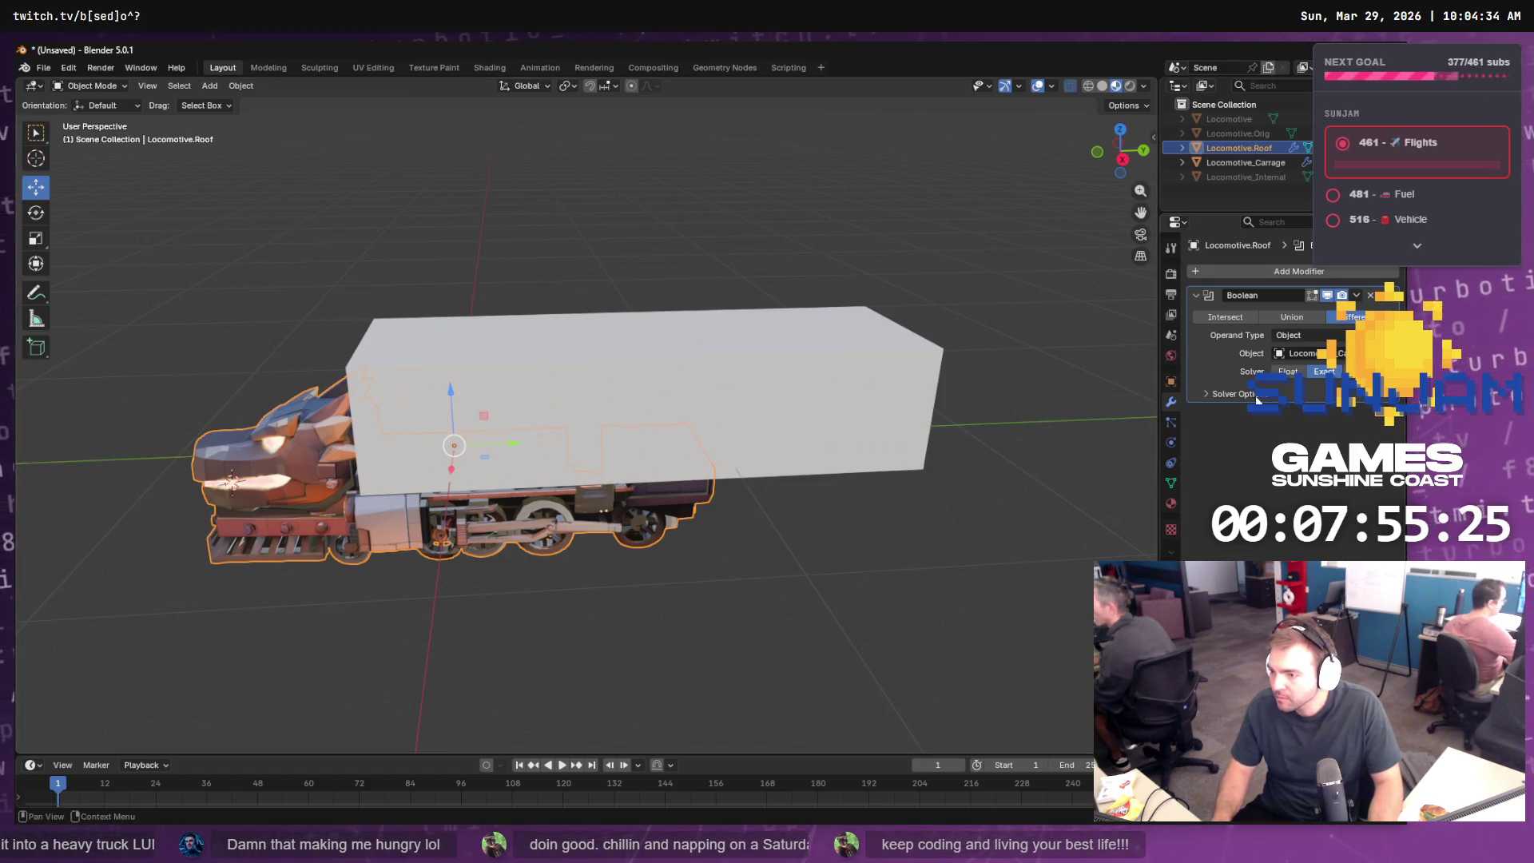
click(1226, 317)
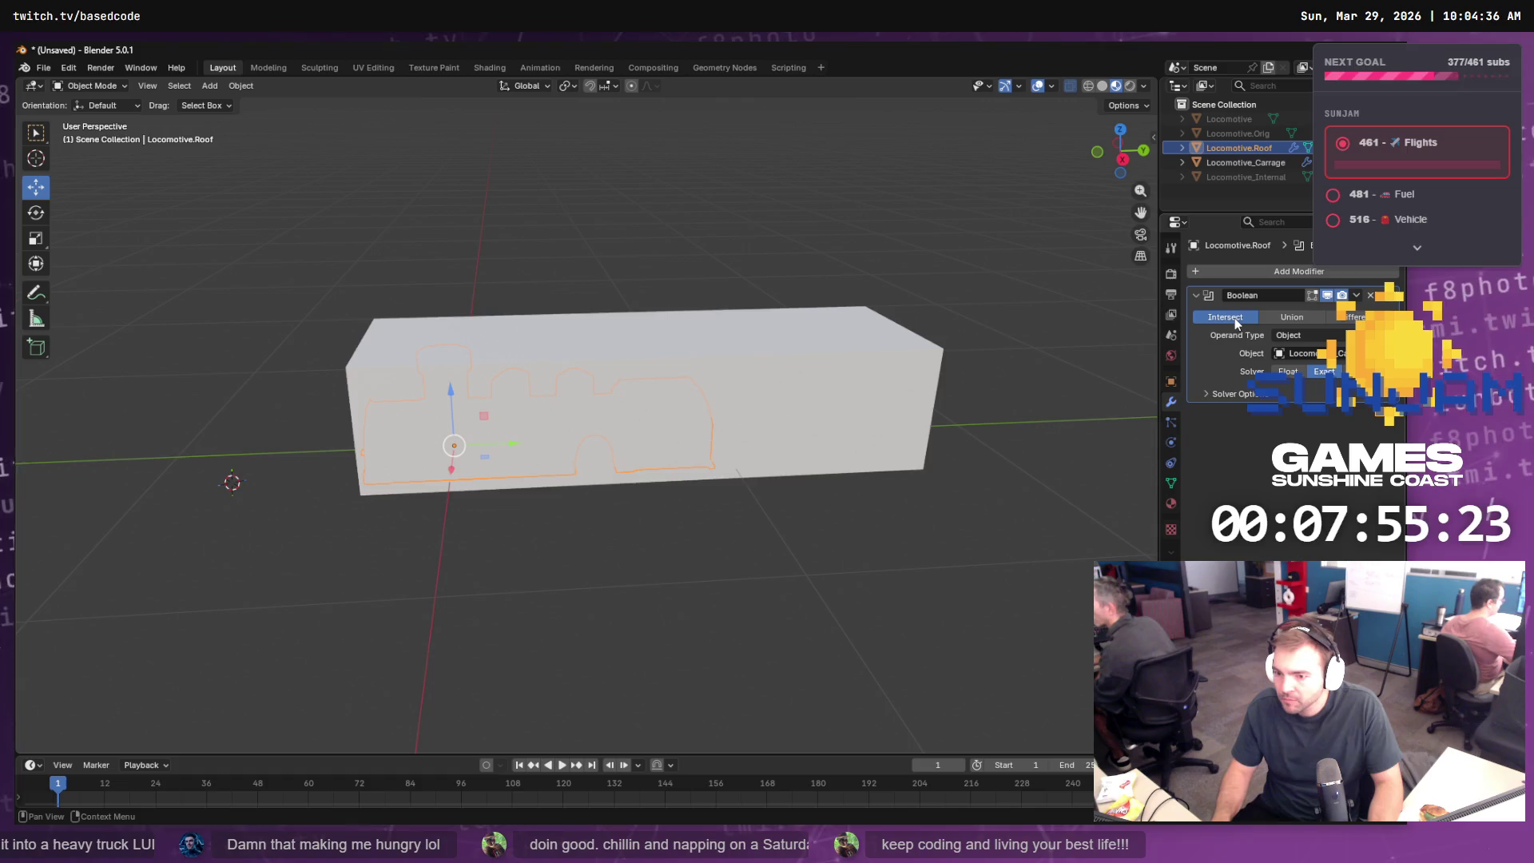
click(1355, 296)
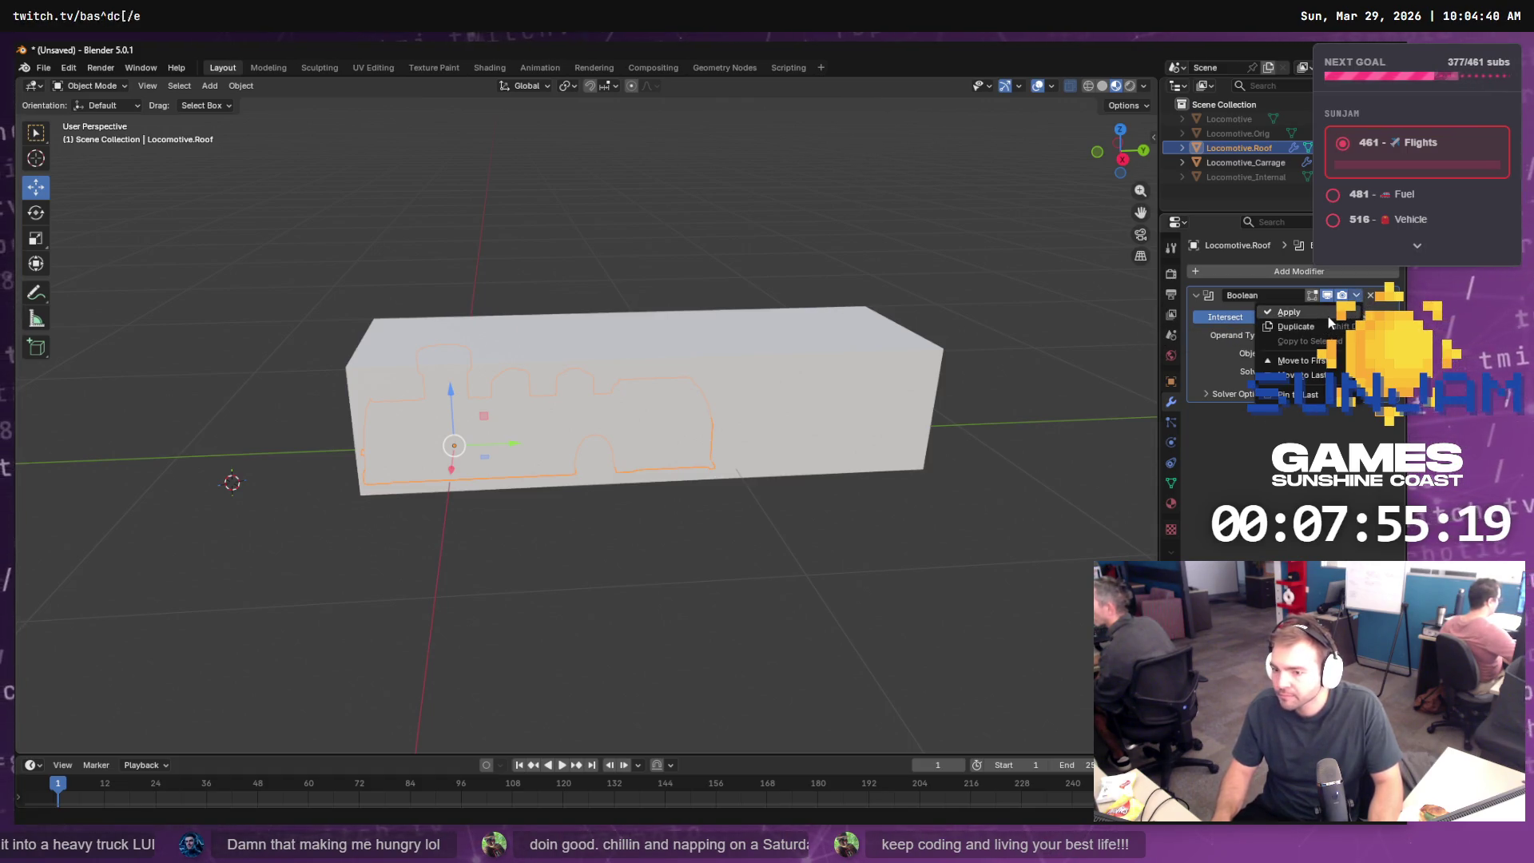
click(1330, 318)
- Hide the Locomotive_Carrage box and the original Locomotive.Orig
click(916, 363)
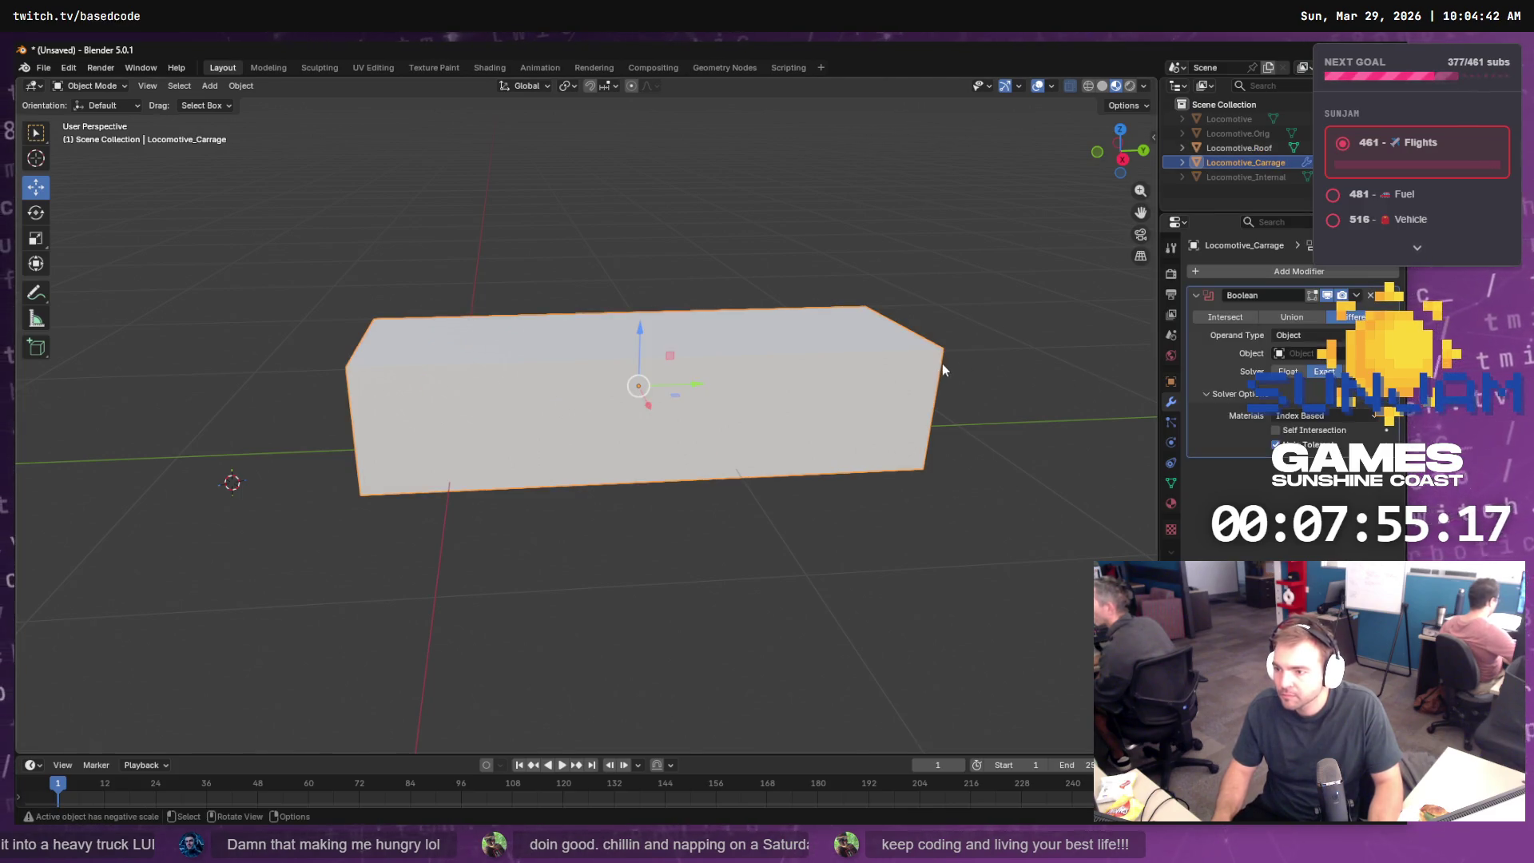
key(h)
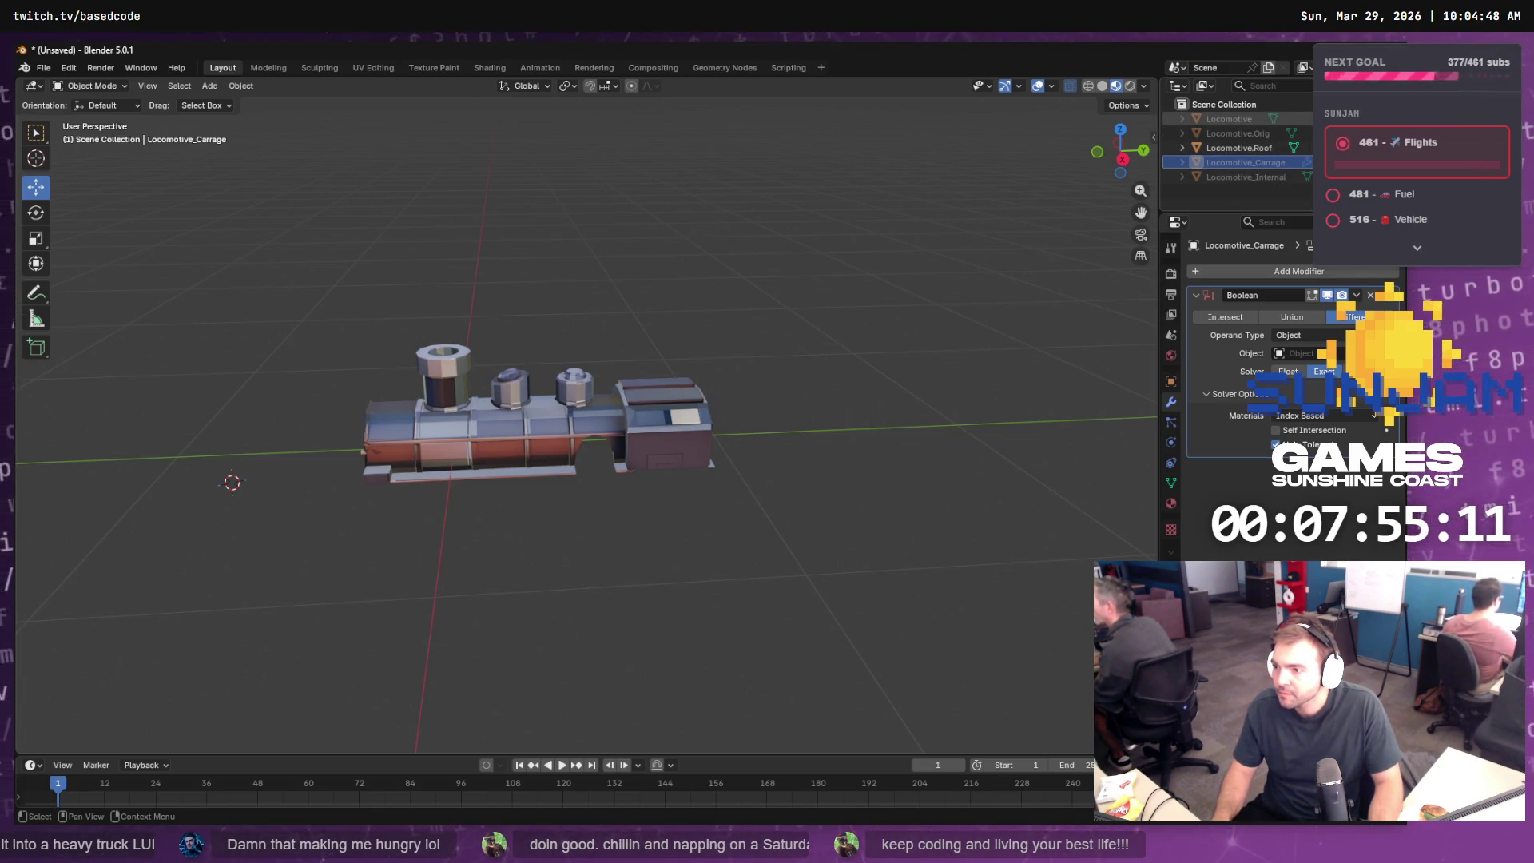
click(1314, 134)
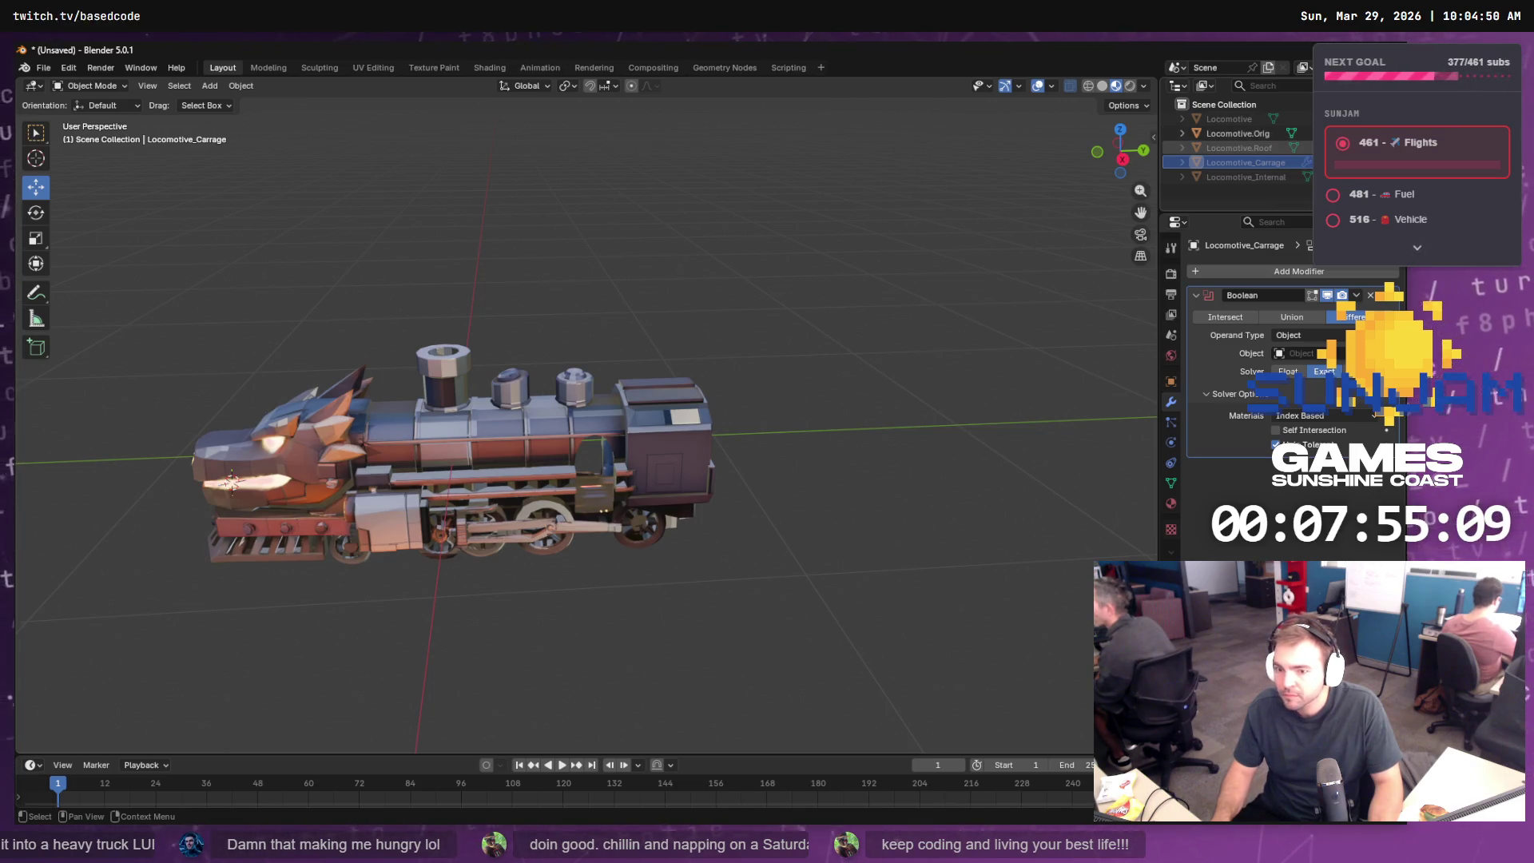
click(1314, 133)
- Show the Locomotive model, check the trimmed roof, hide it again, and select Locomotive
click(1314, 119)
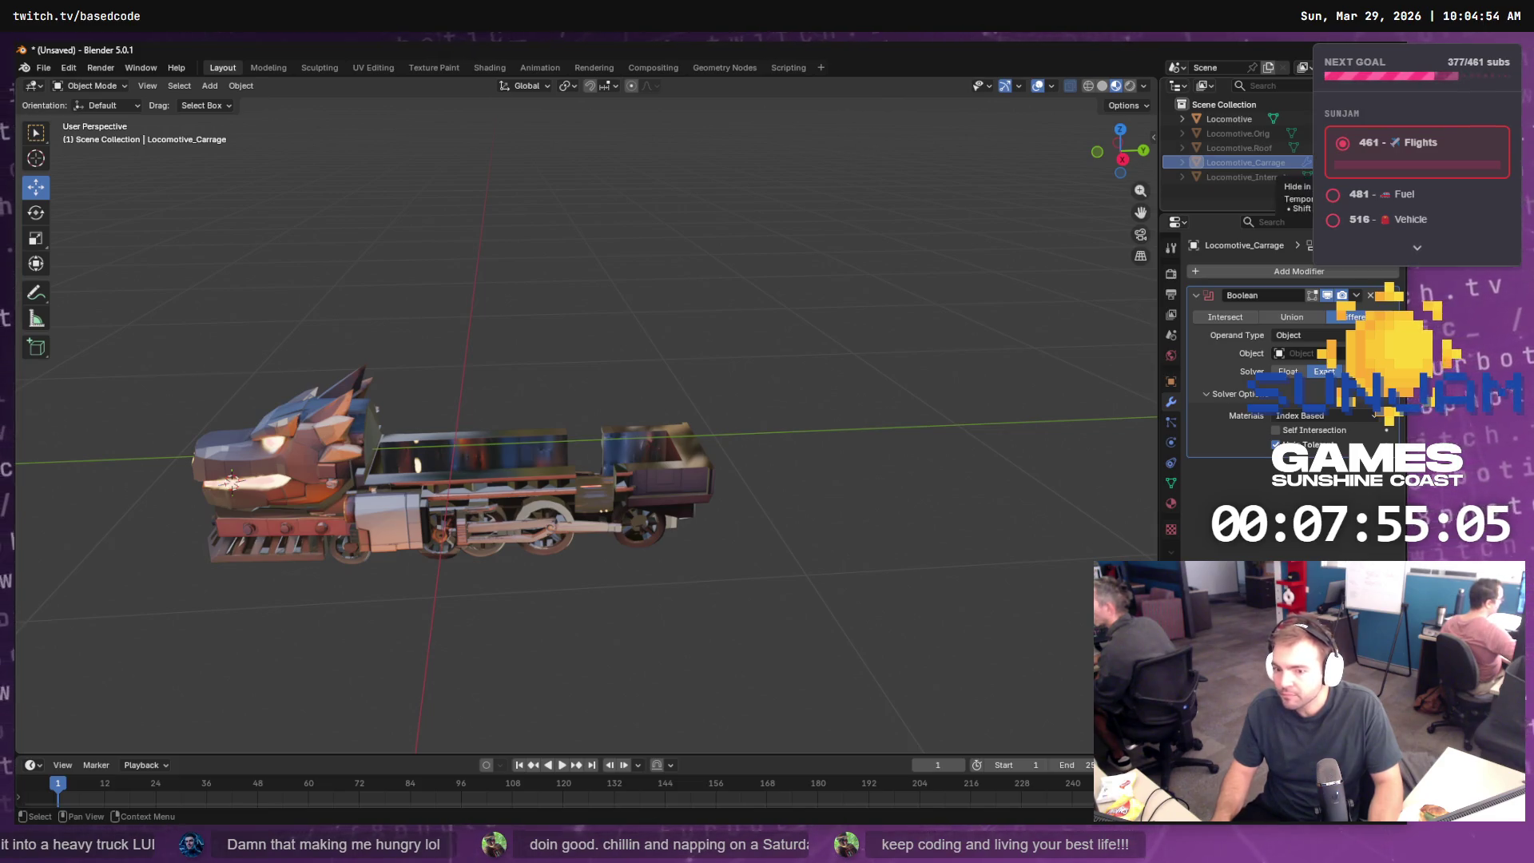
click(1314, 162)
click(1314, 162)
click(1314, 147)
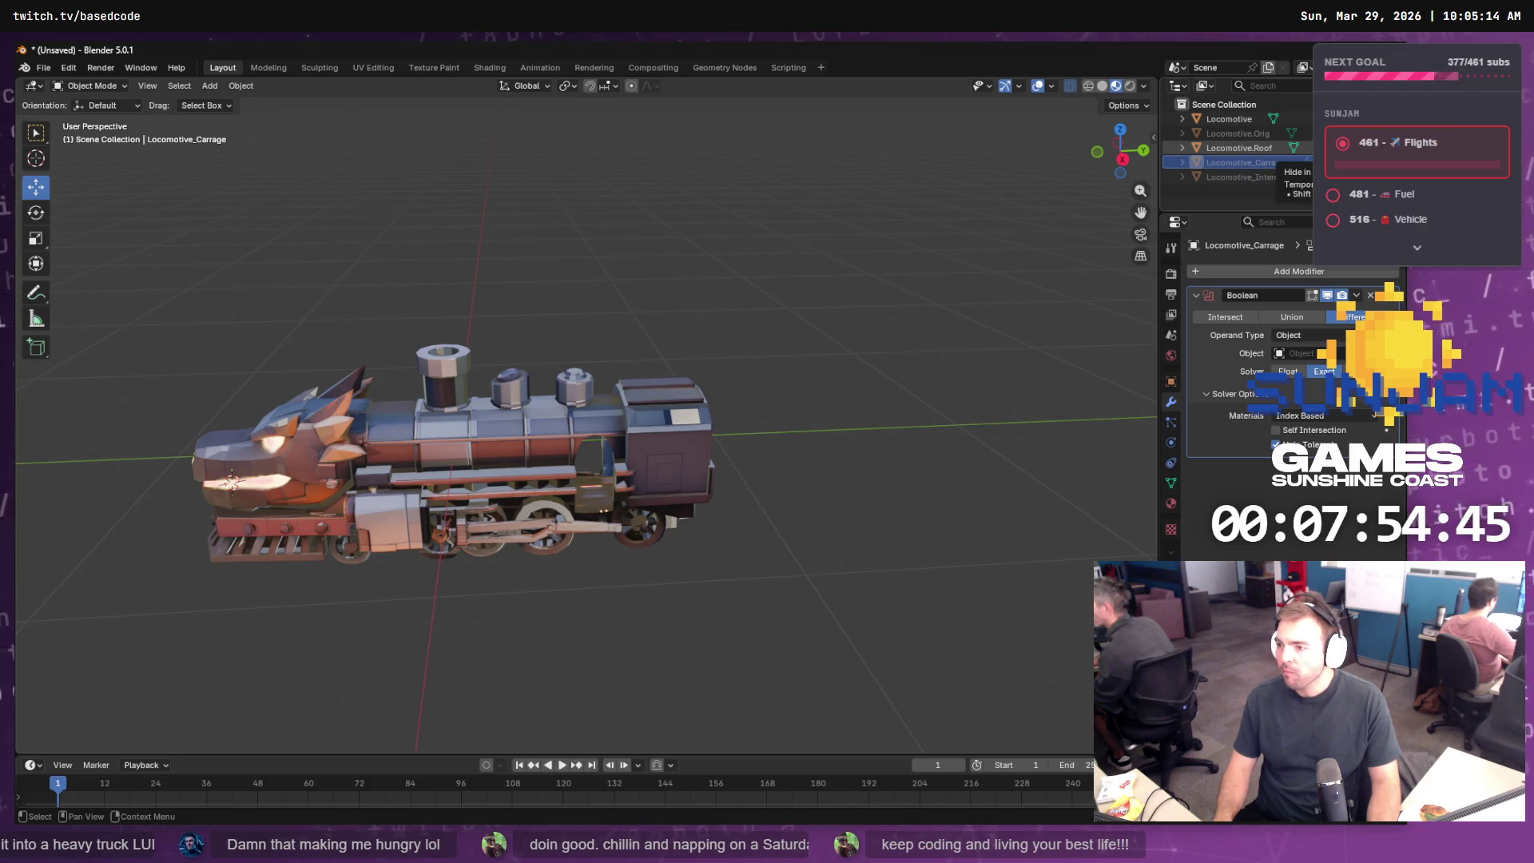
key(h)
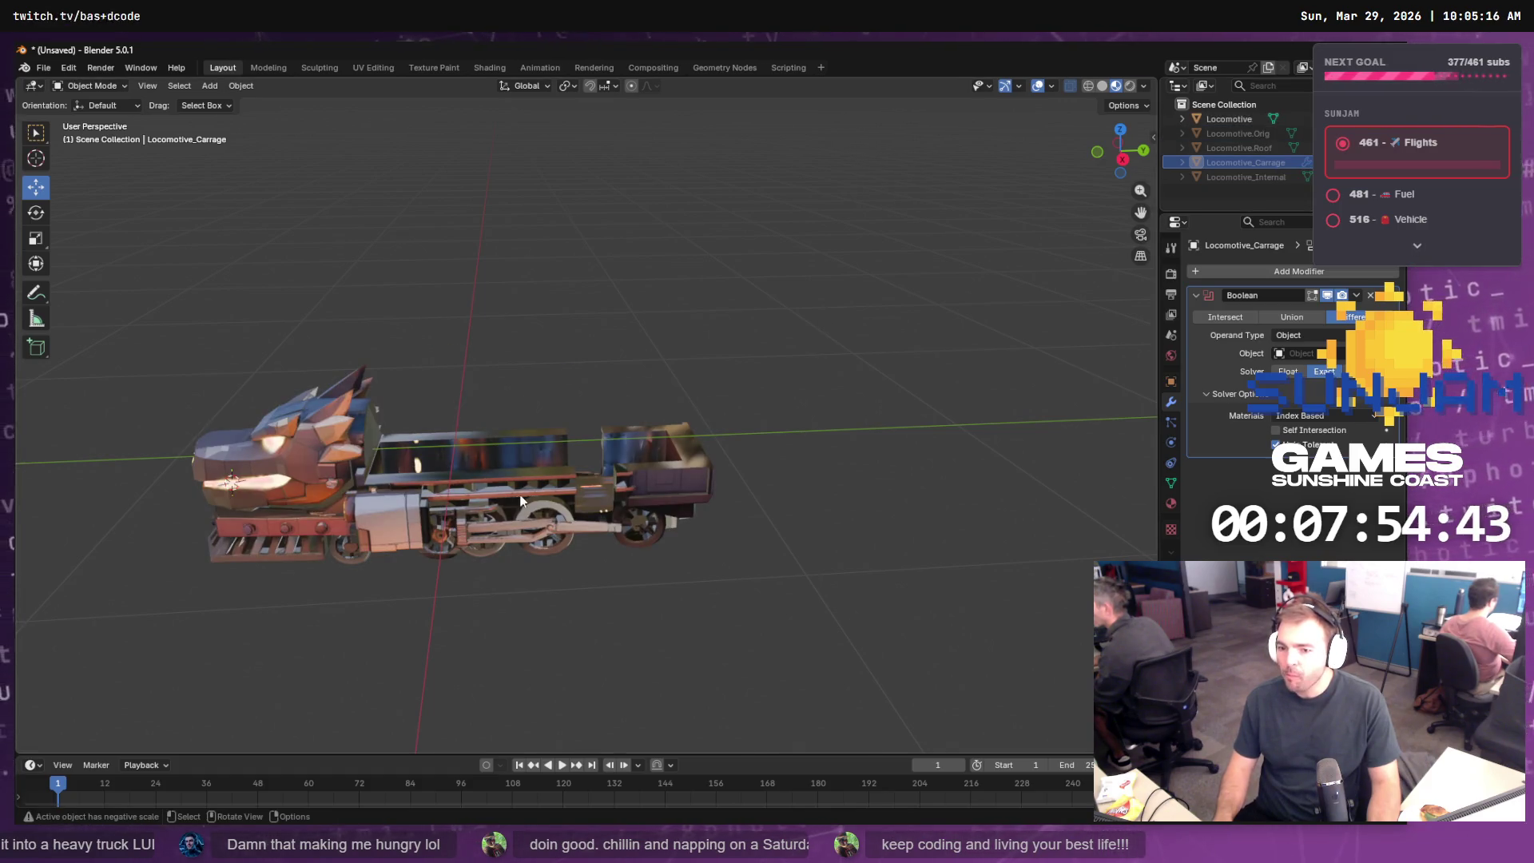
click(523, 497)
- In the UV Editing workspace, clear the mesh selection and switch to face select mode
click(369, 67)
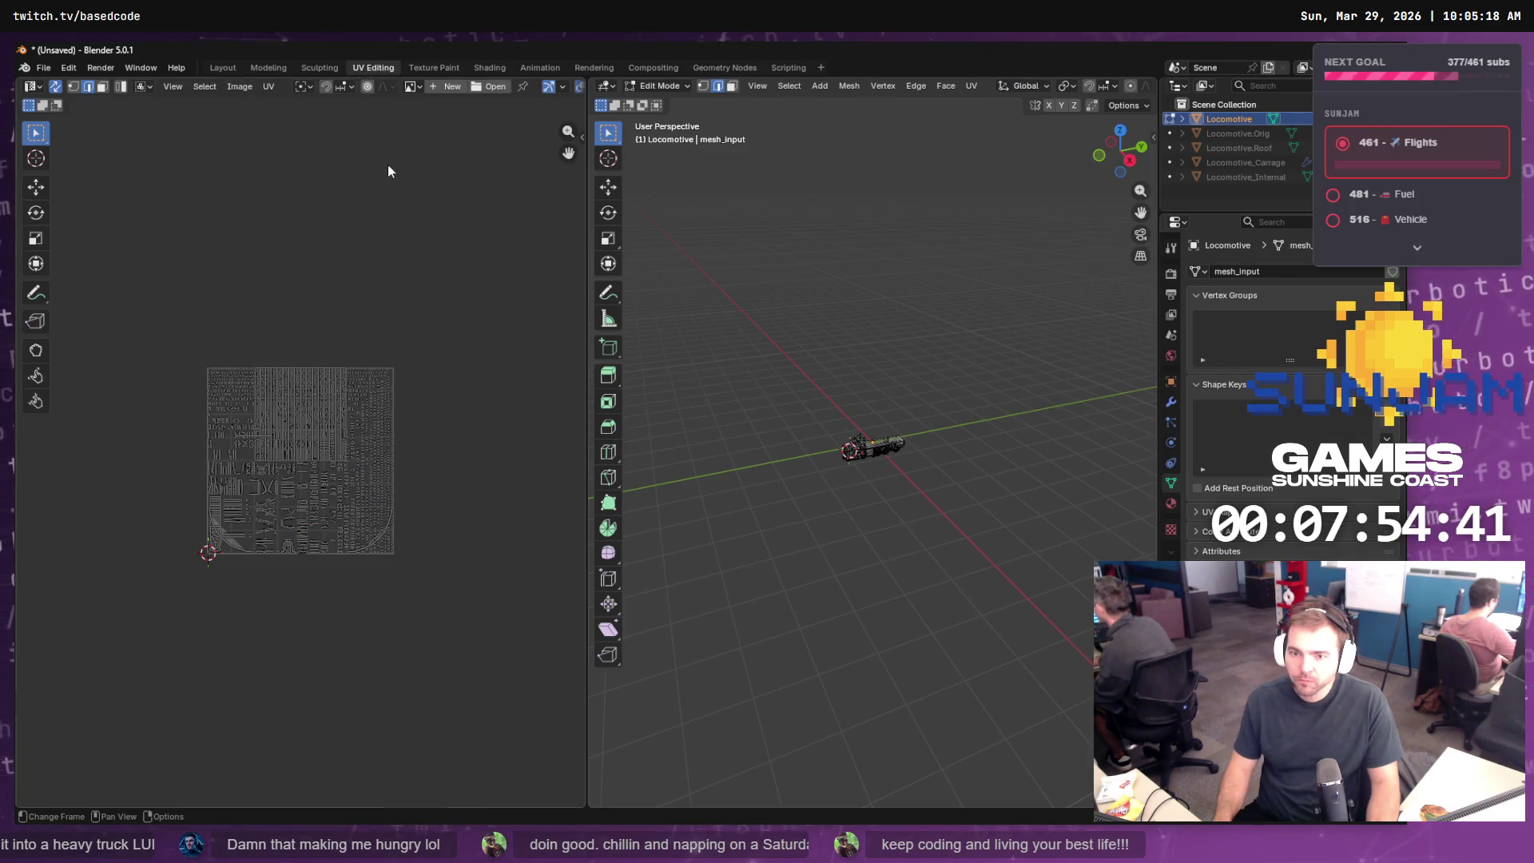
scroll(900, 453, up, 5)
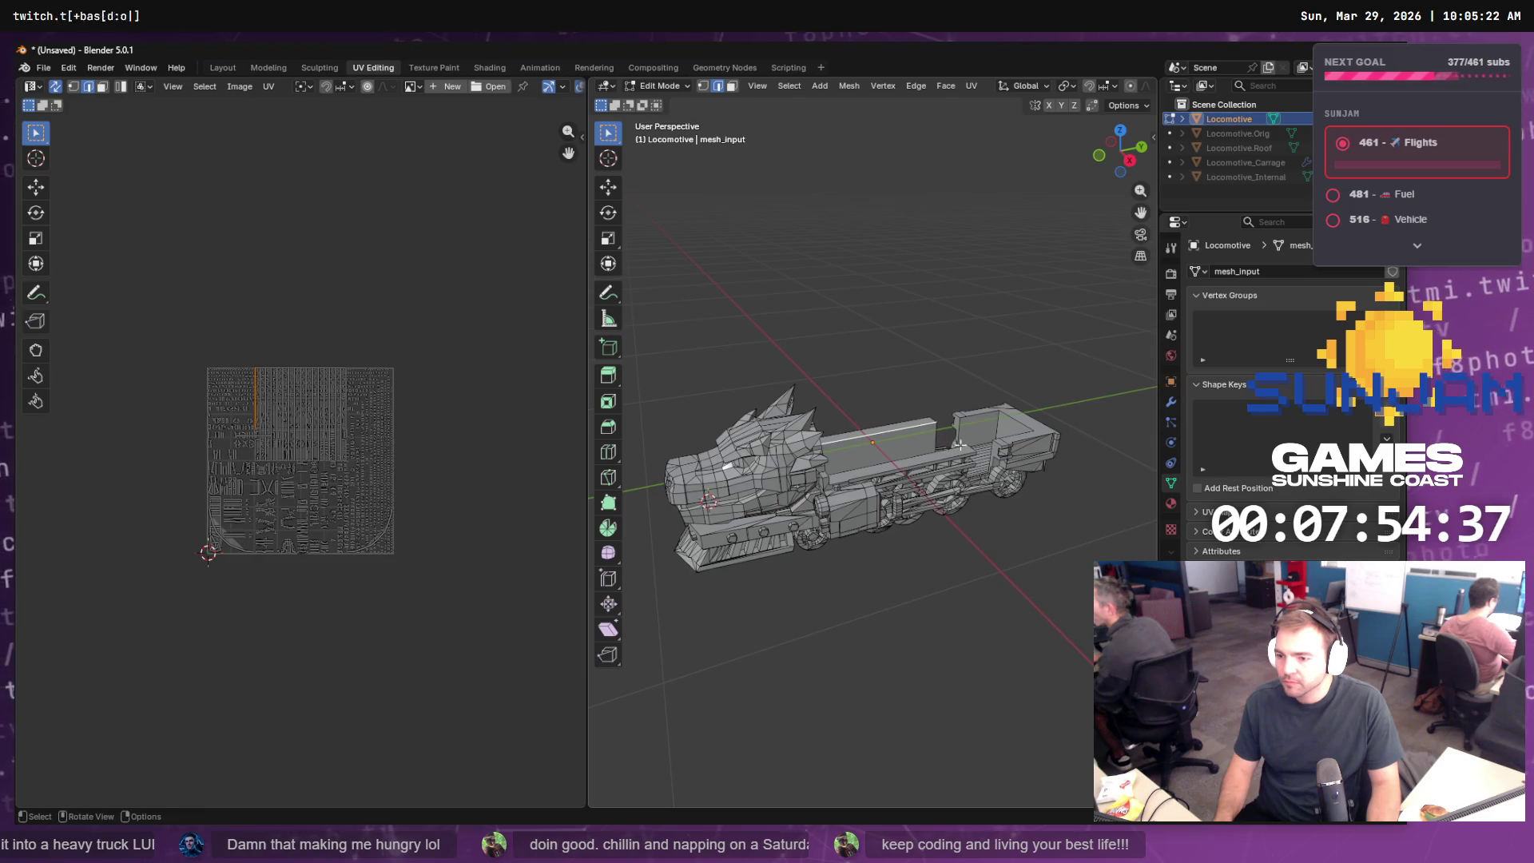
mouse_move(959, 444)
mouse_down()
mouse_move(1010, 506)
mouse_move(975, 551)
mouse_move(803, 446)
mouse_move(846, 435)
mouse_up()
key(a)
key(alt+a)
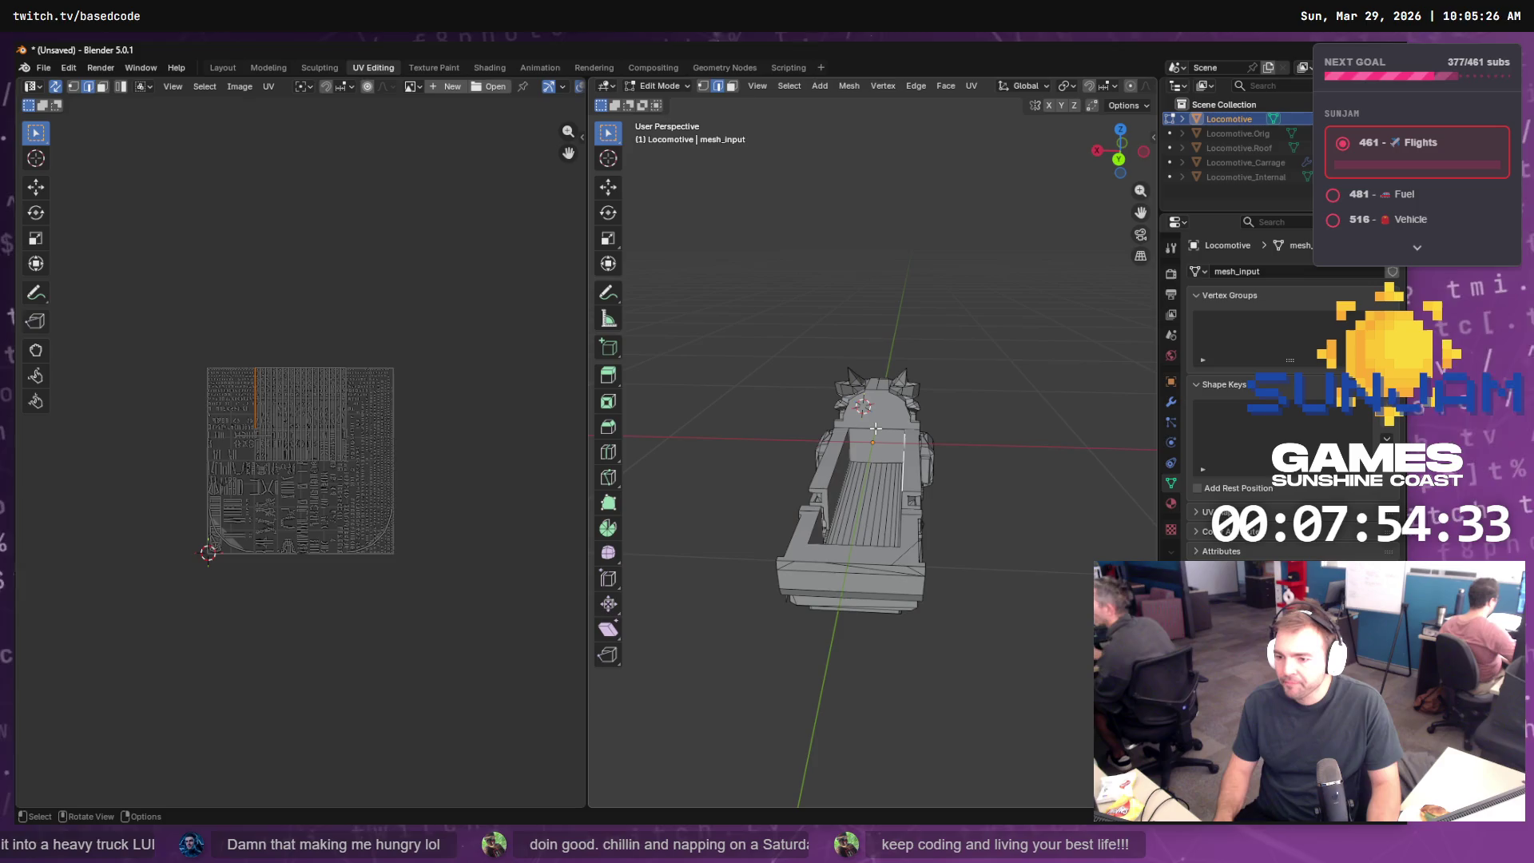
key(3)
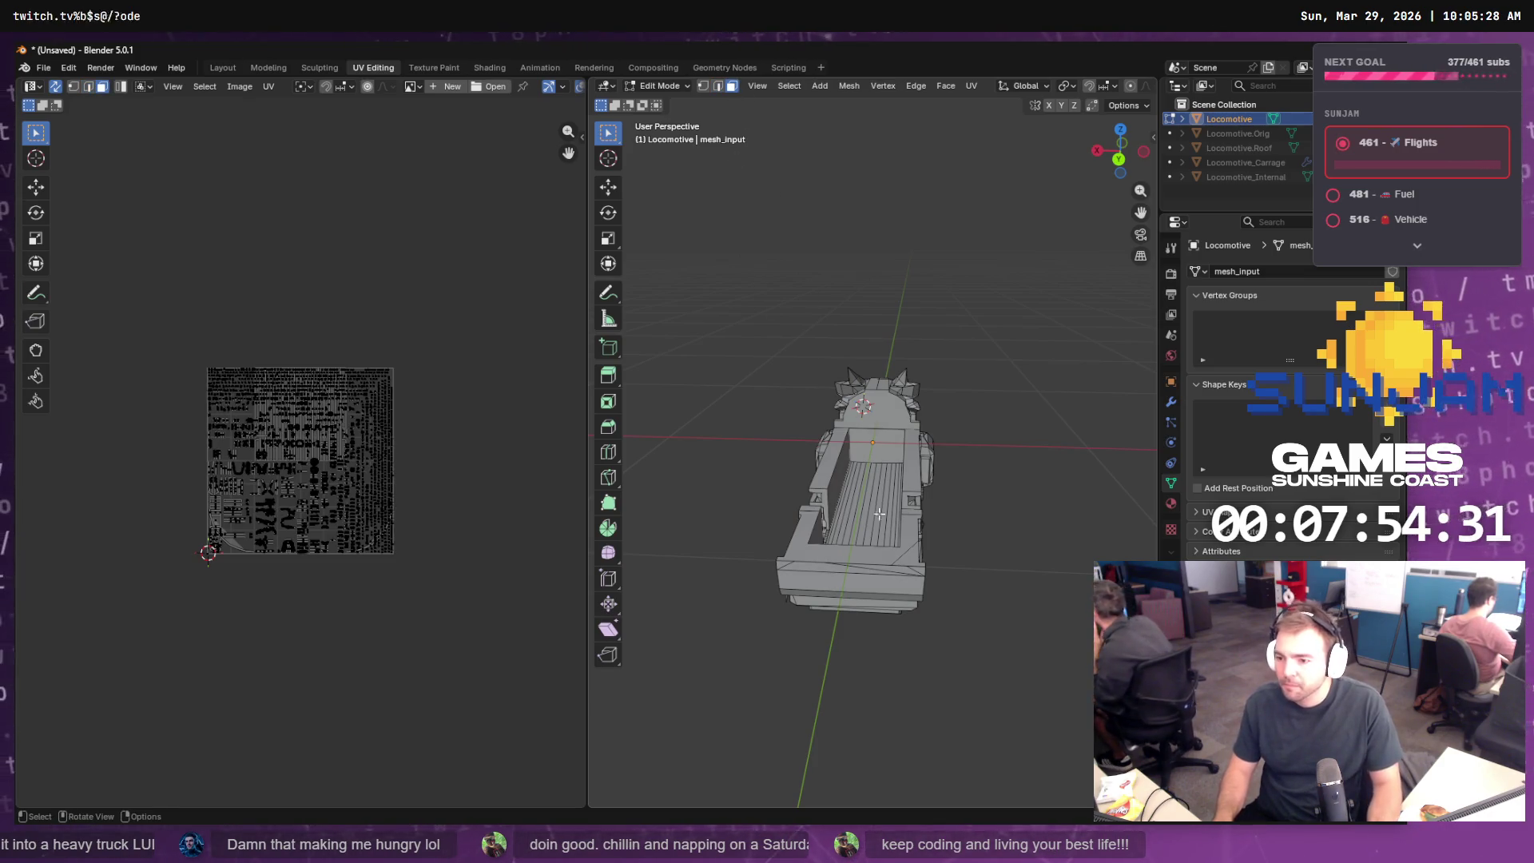
- Select the carriage's arched front face and its left and right inner wall faces
drag(911, 477, 902, 431)
click(902, 427)
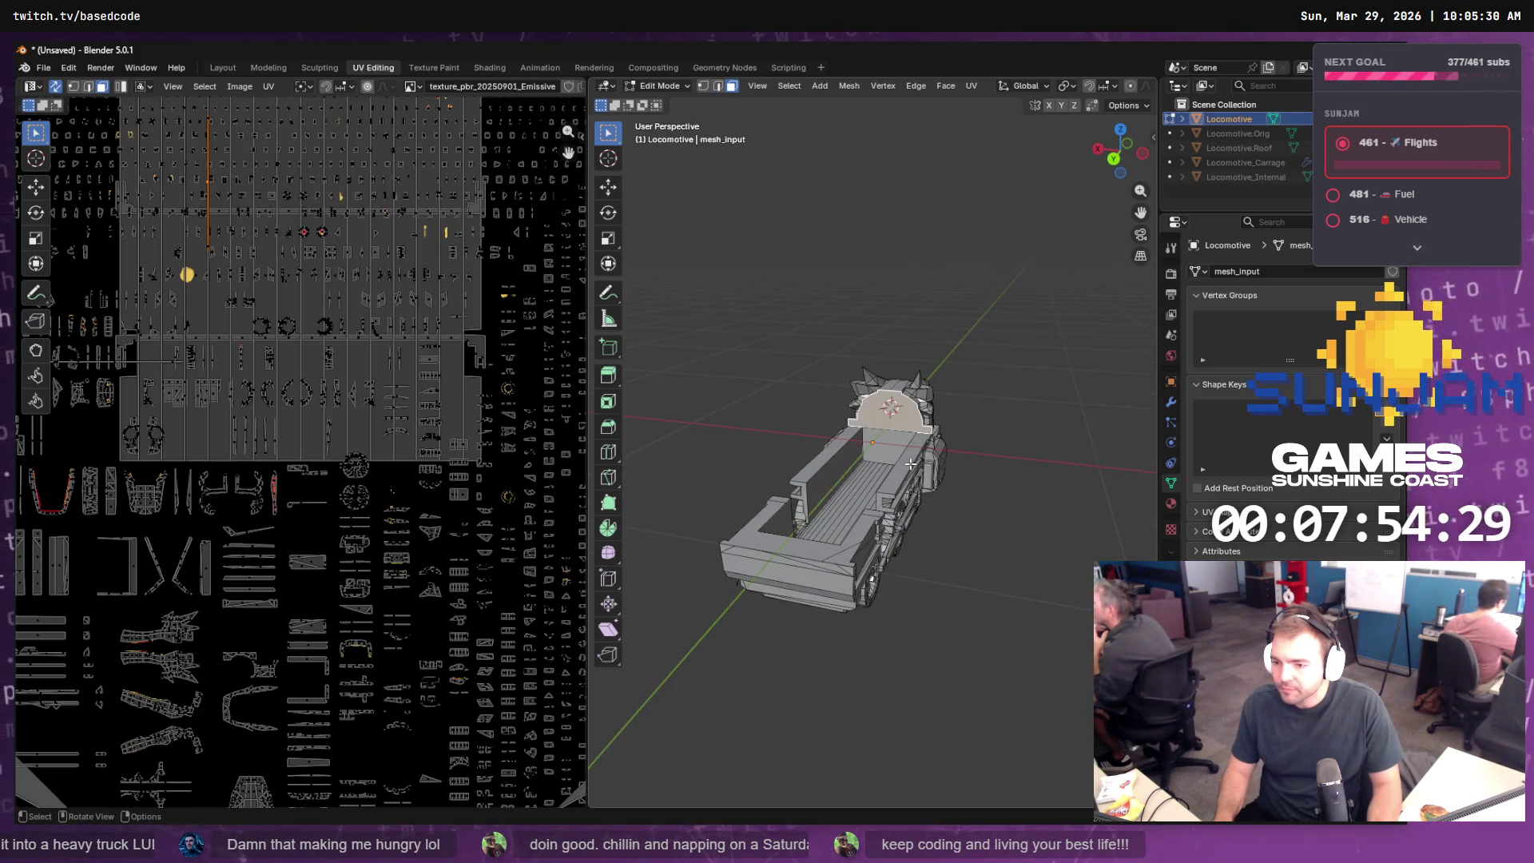
scroll(902, 427, up, 3)
shift+click(888, 466)
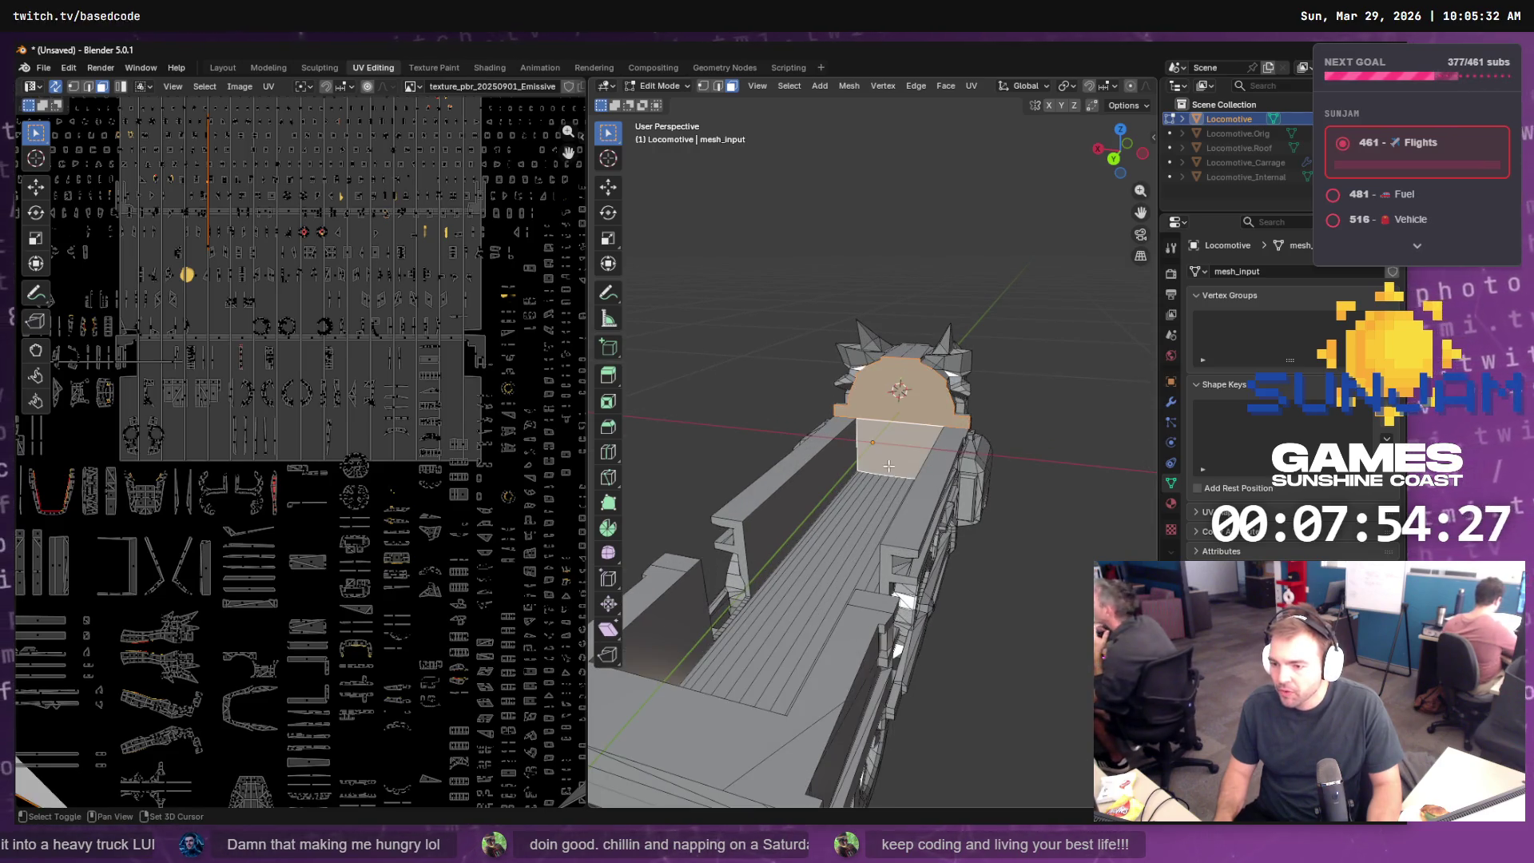
shift+click(838, 463)
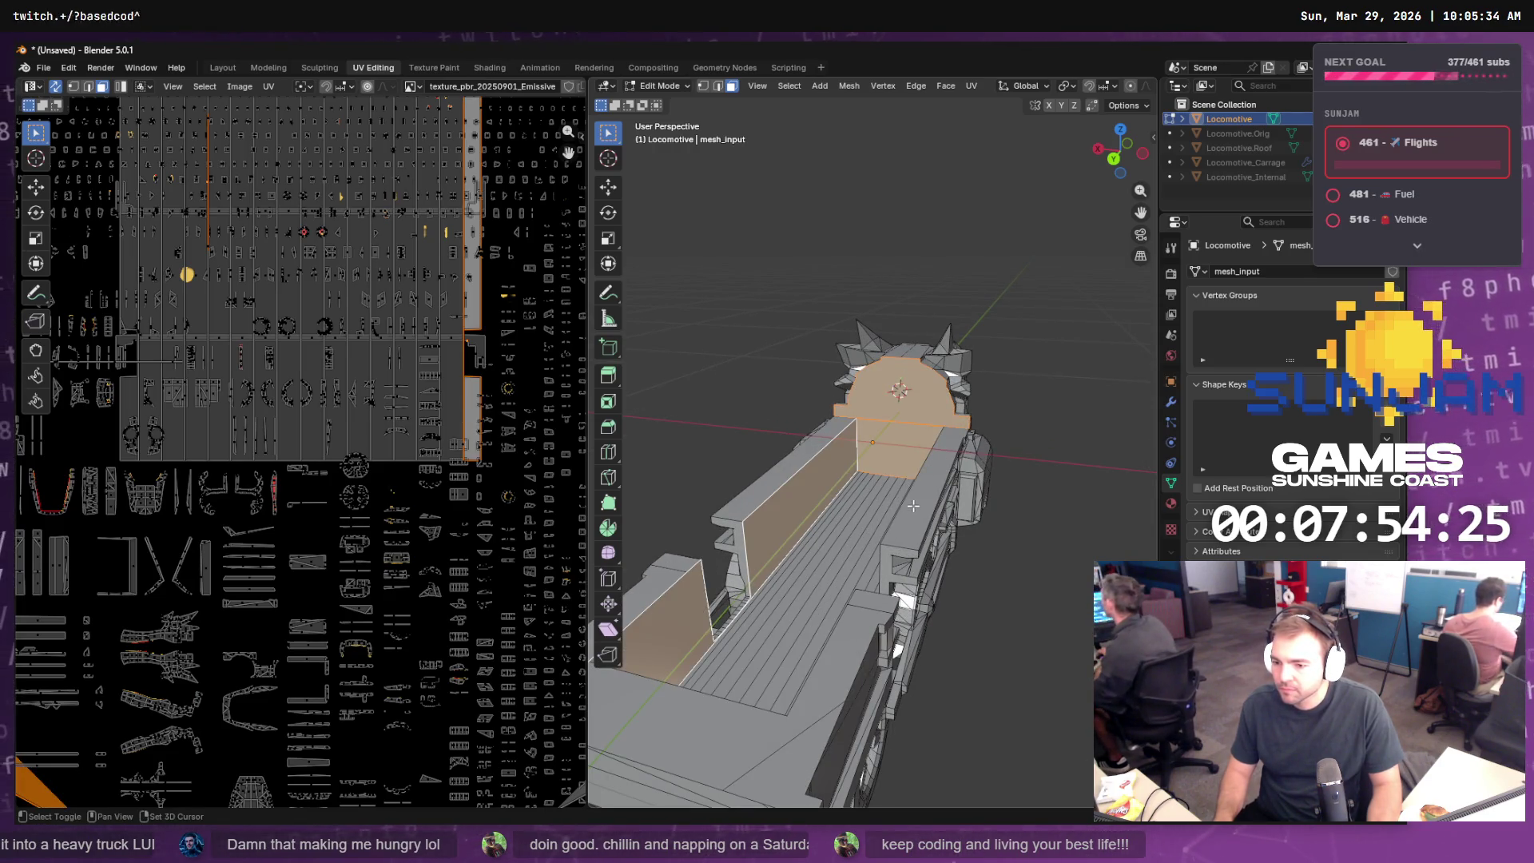
alt+shift+click(814, 463)
alt+shift+click(797, 461)
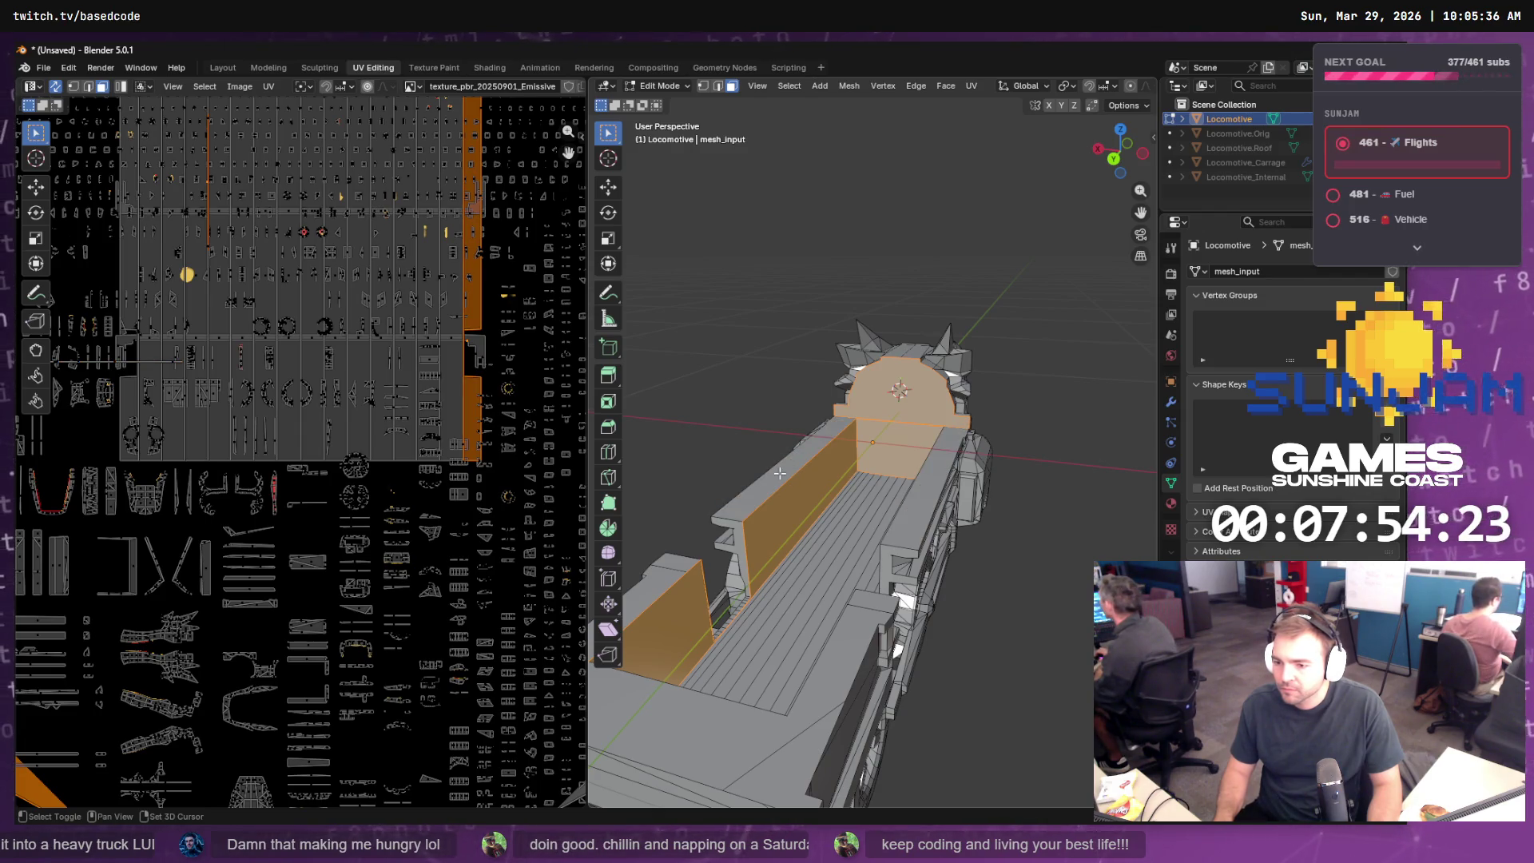
drag(778, 473, 1009, 517)
shift+click(1008, 517)
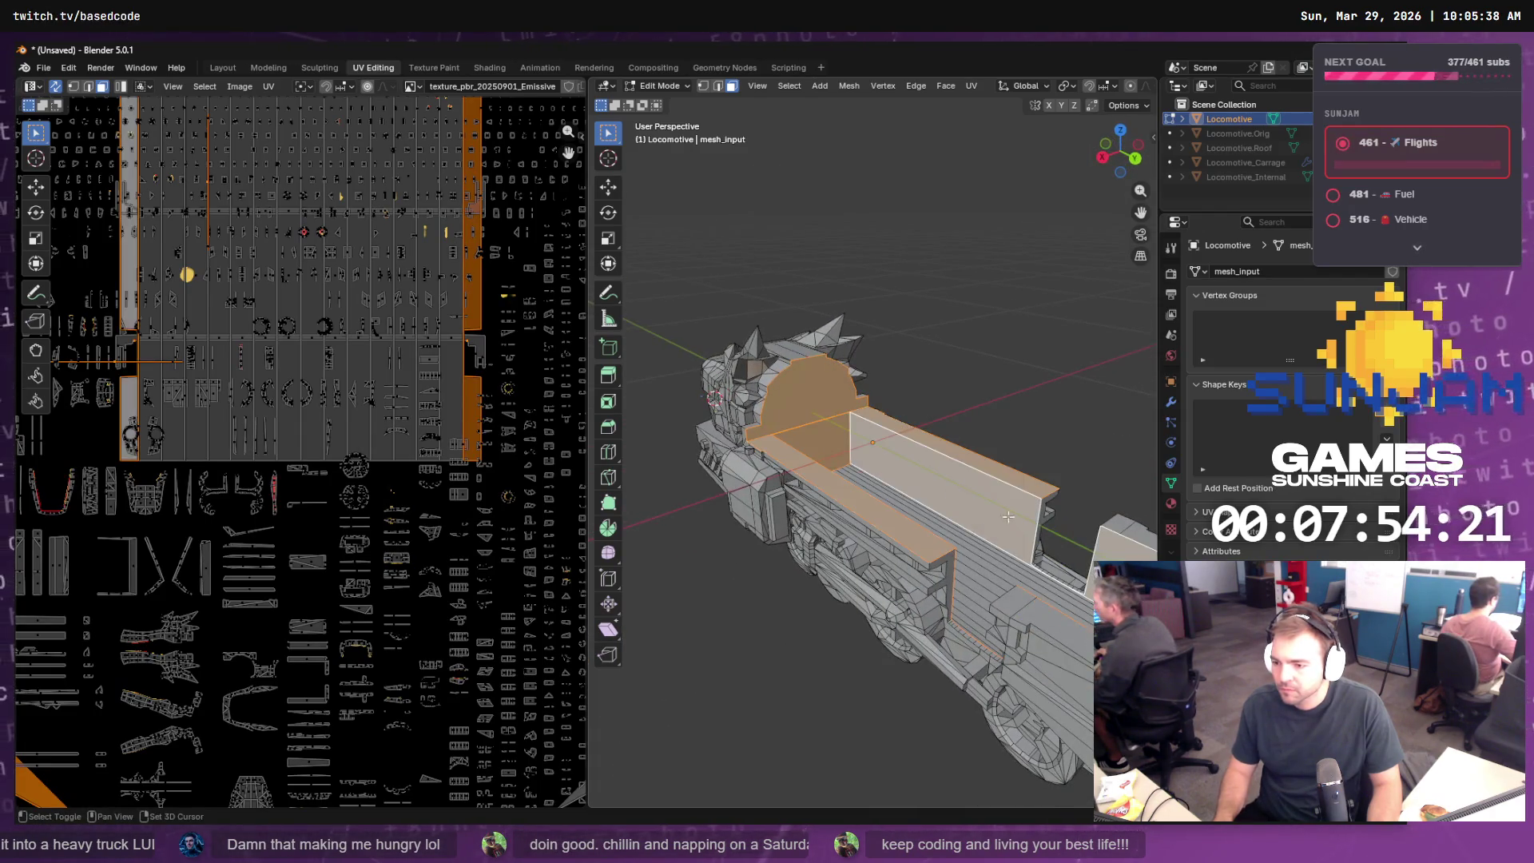
- Add all the carriage floor plank faces, including the leftmost strip, to the selection
mouse_move(1073, 591)
mouse_down()
mouse_move(1106, 549)
mouse_move(1070, 397)
mouse_move(875, 480)
mouse_move(765, 554)
mouse_move(831, 568)
mouse_move(955, 554)
mouse_up()
scroll(765, 554, up, 5)
shift+click(946, 557)
shift+click(937, 556)
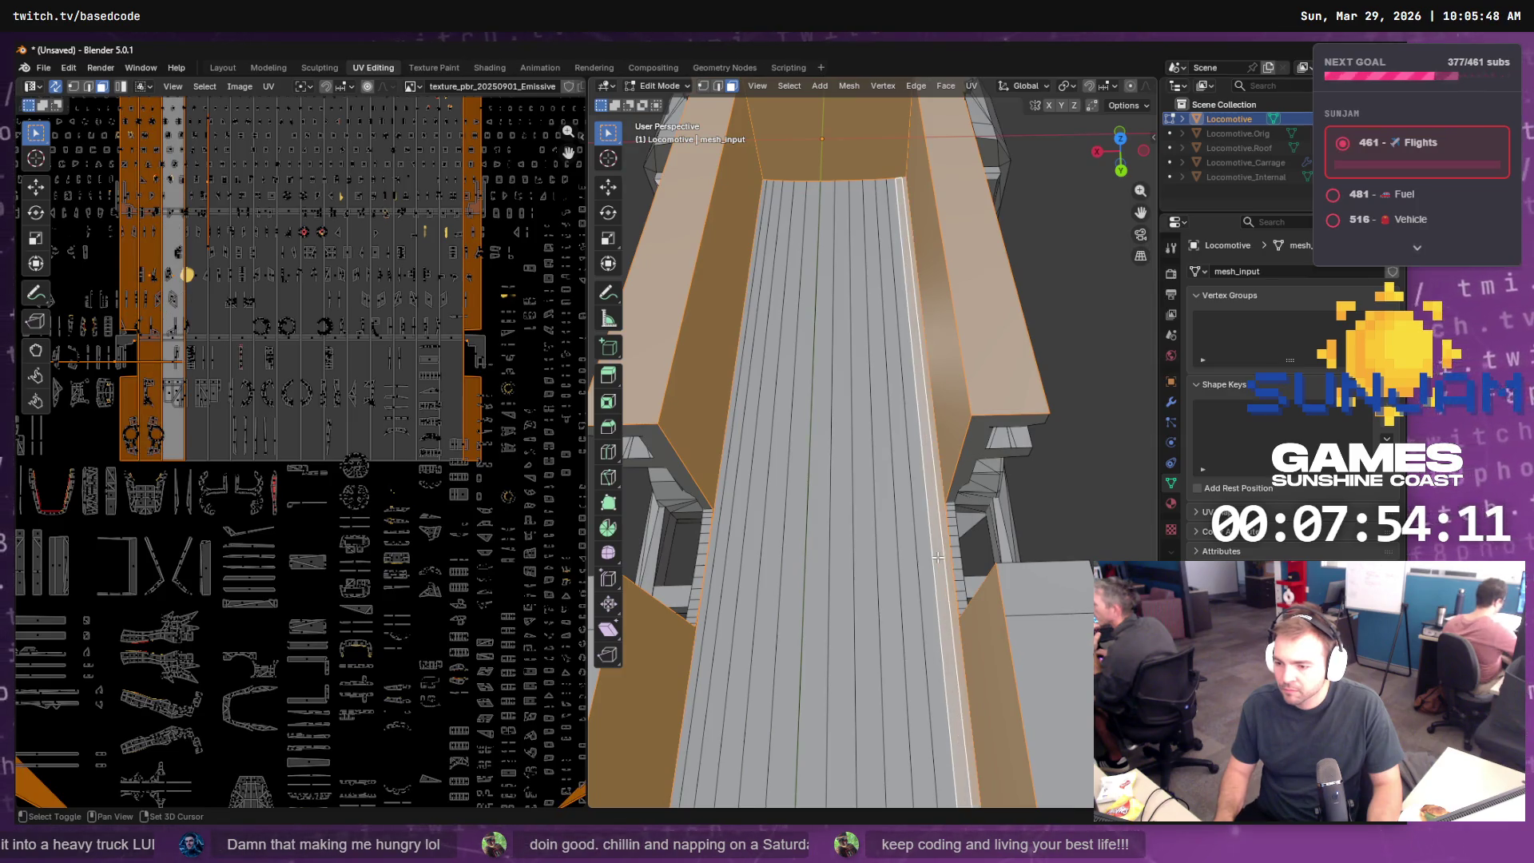
shift+click(912, 563)
shift+click(898, 567)
shift+click(887, 572)
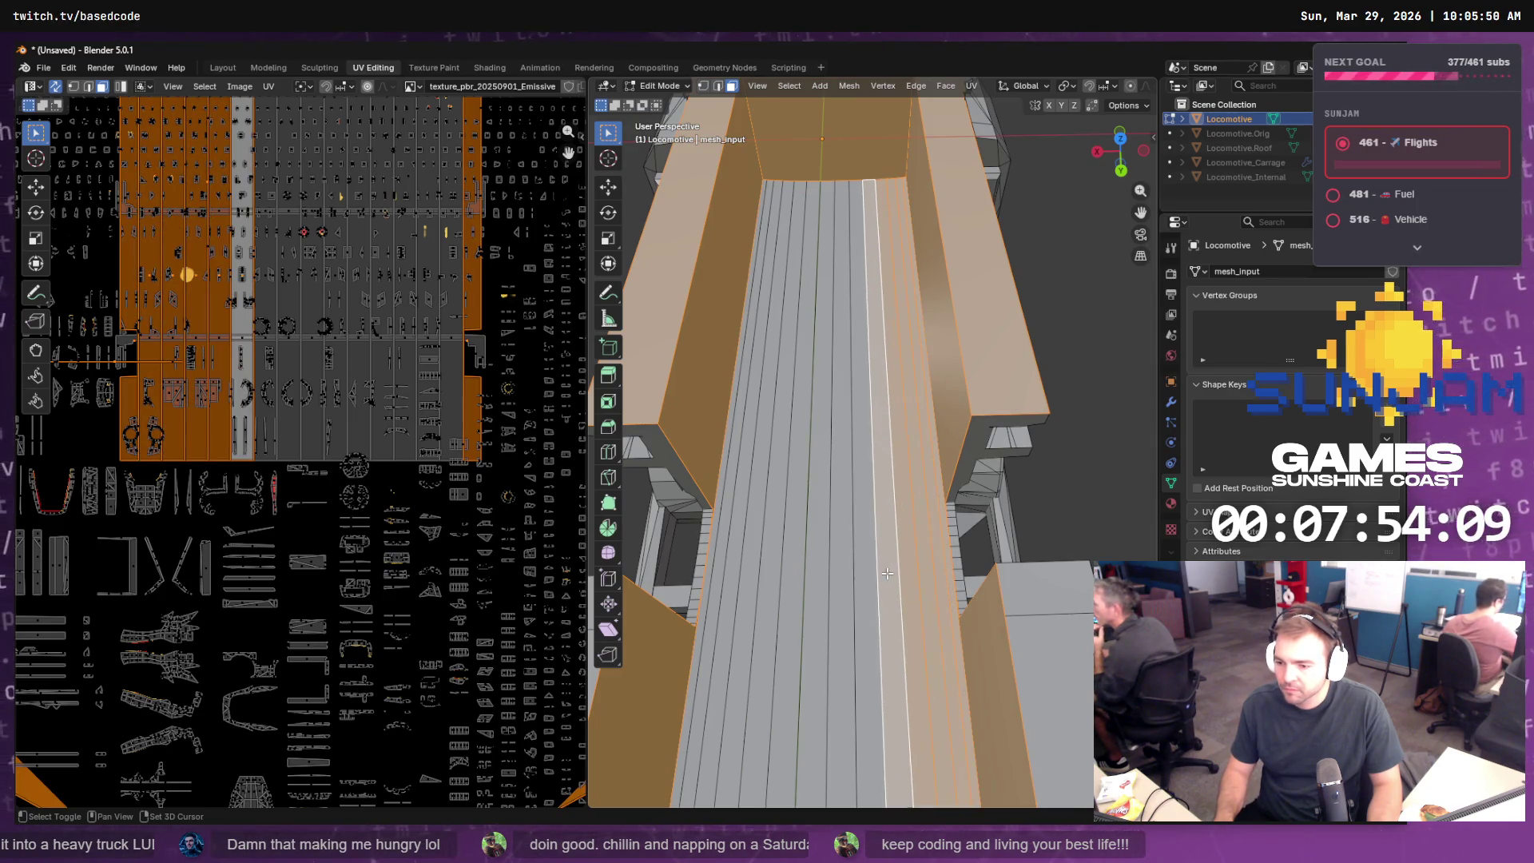
shift+click(869, 575)
shift+click(835, 581)
shift+click(815, 585)
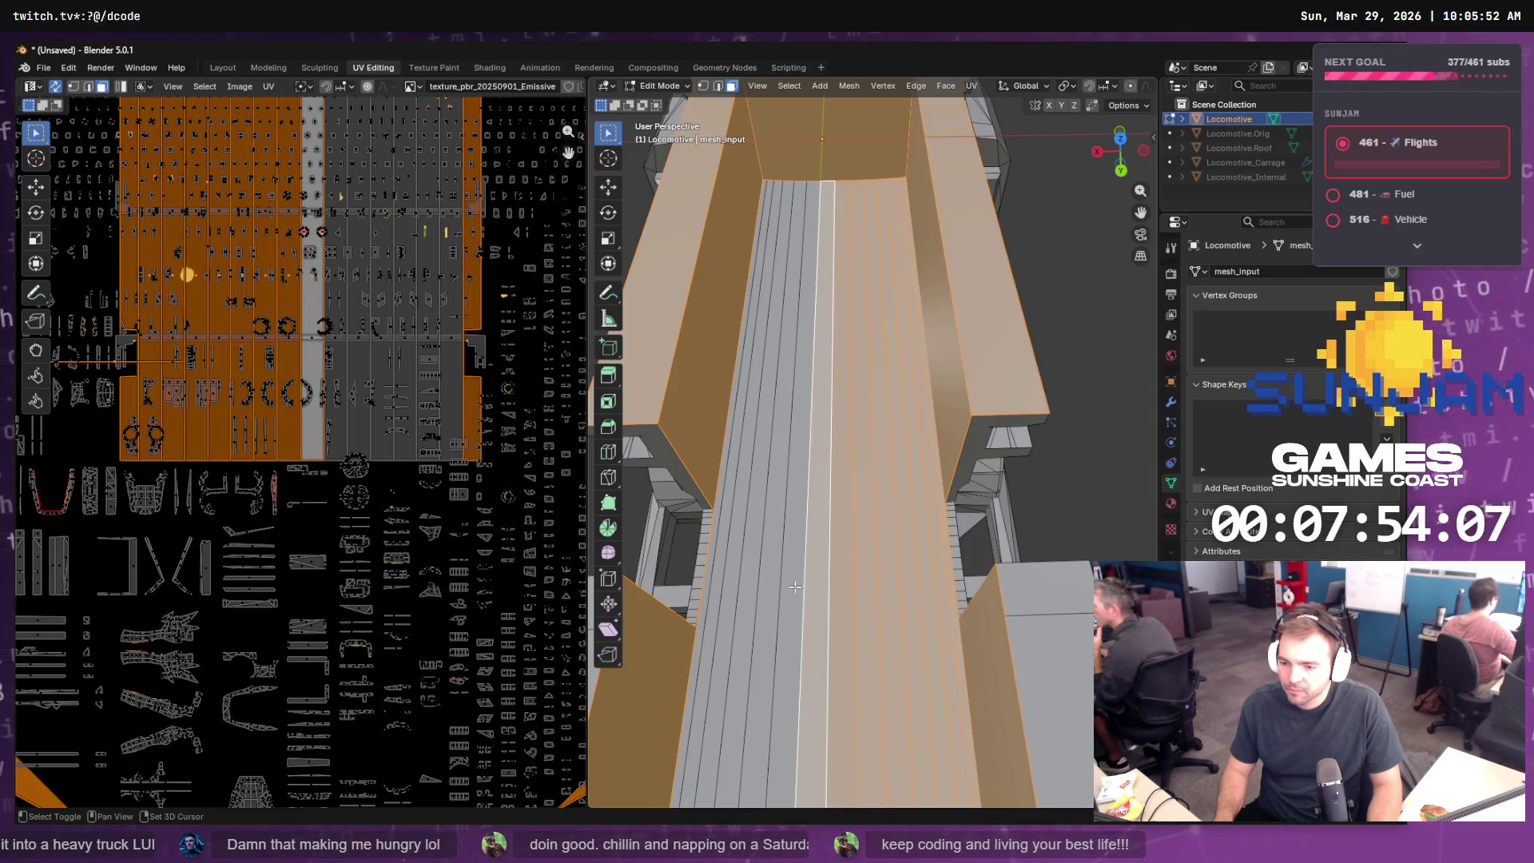
shift+click(795, 588)
shift+click(774, 591)
shift+click(747, 595)
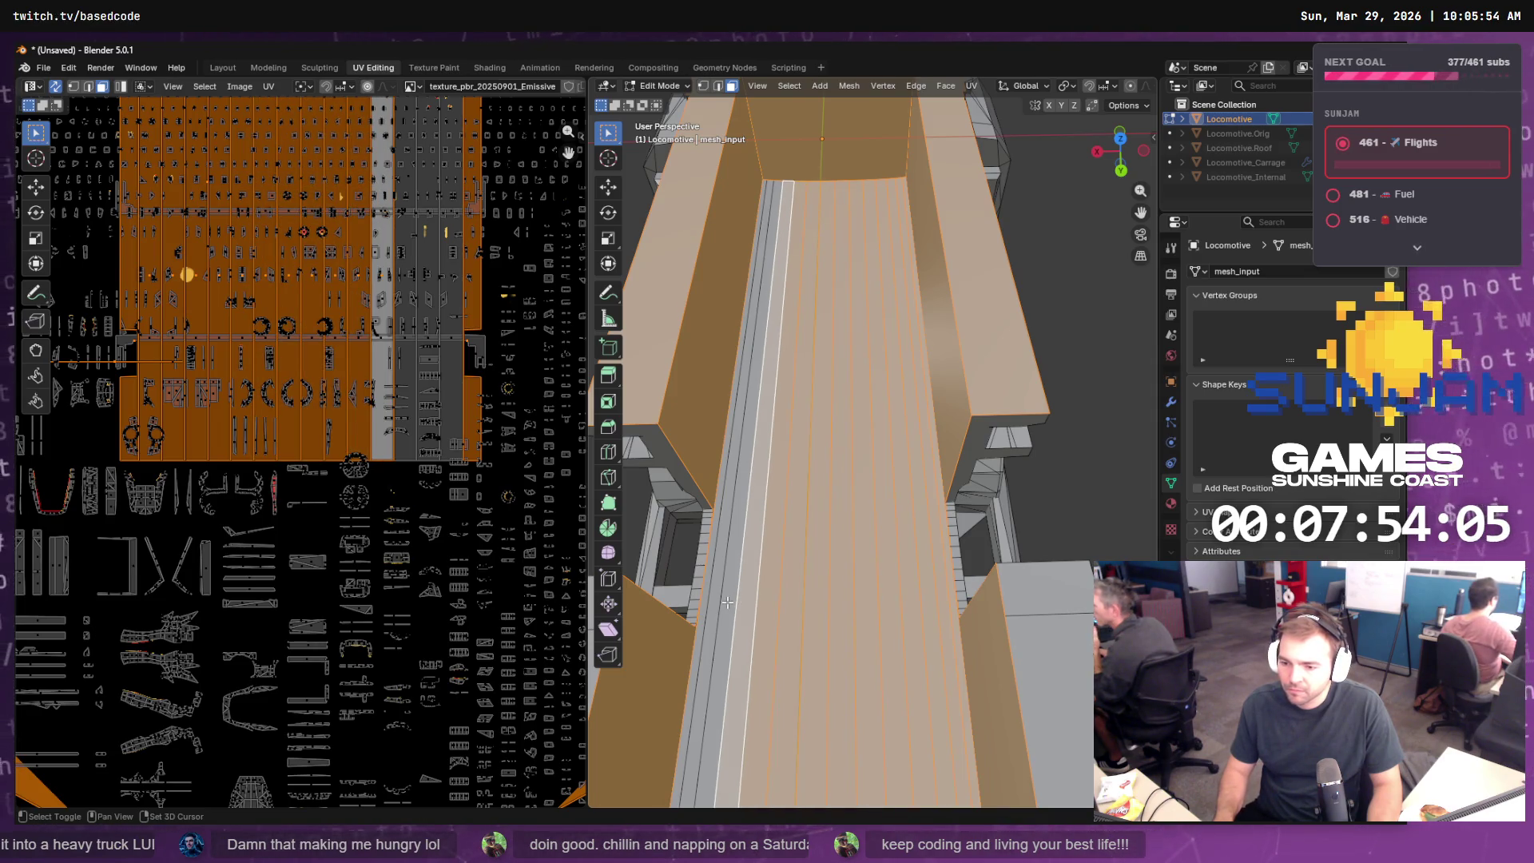
shift+click(723, 601)
shift+click(700, 607)
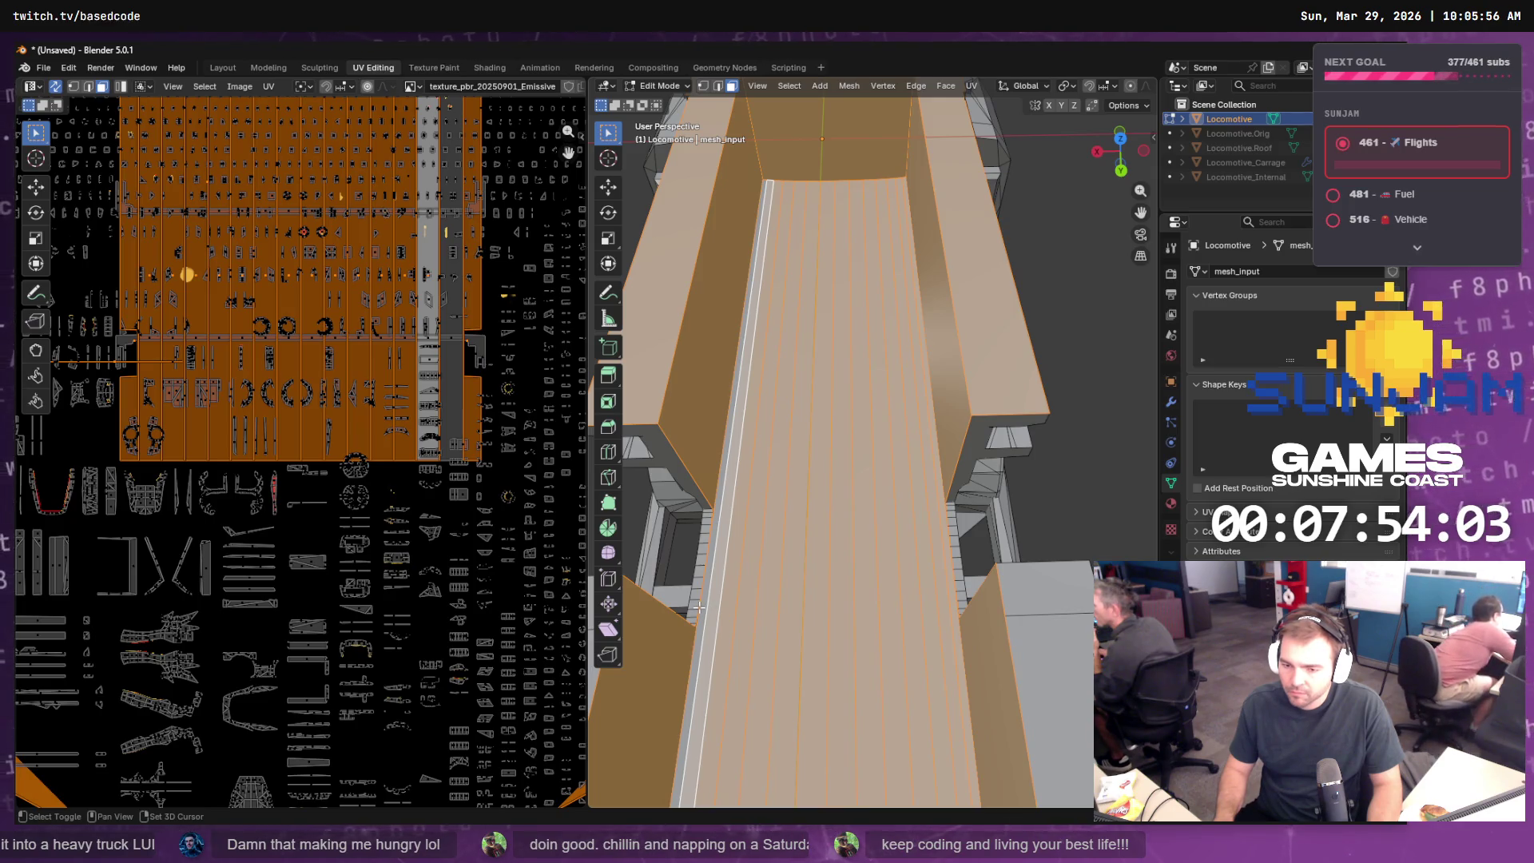
shift+click(711, 599)
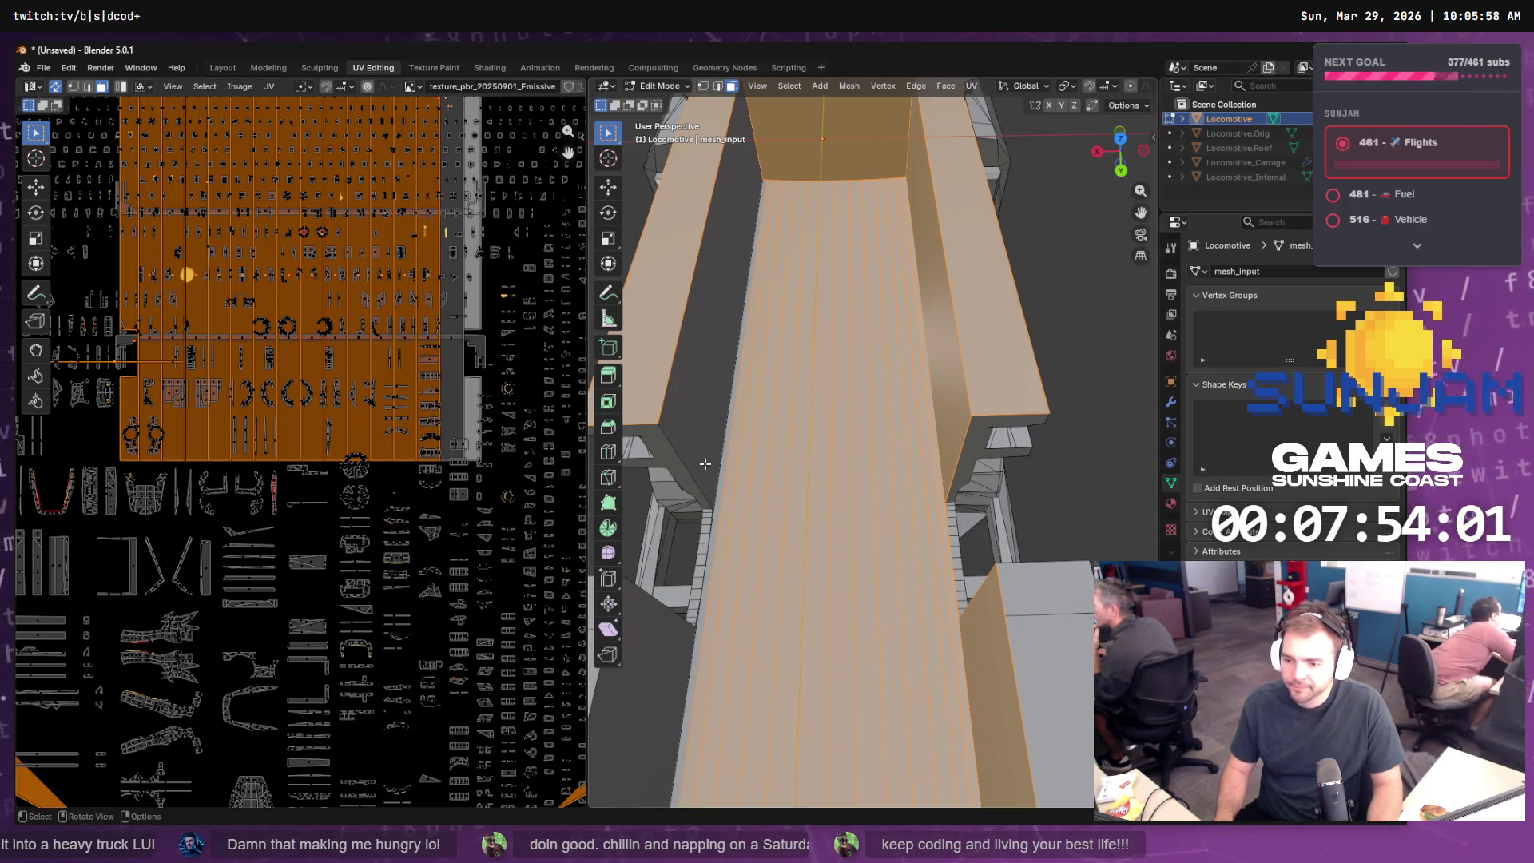
shift+click(718, 487)
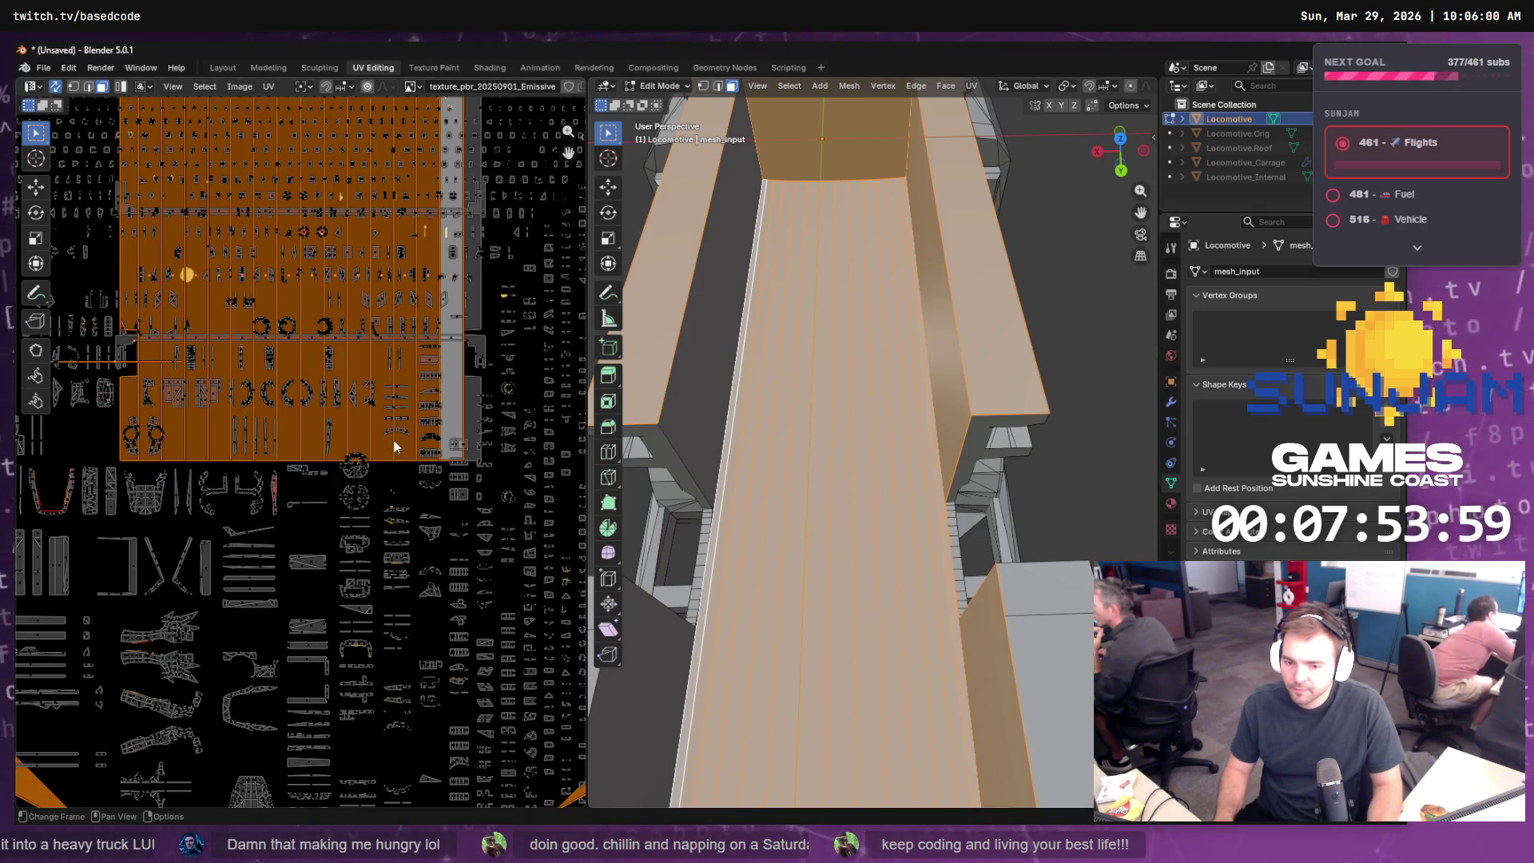
scroll(395, 439, down, 3)
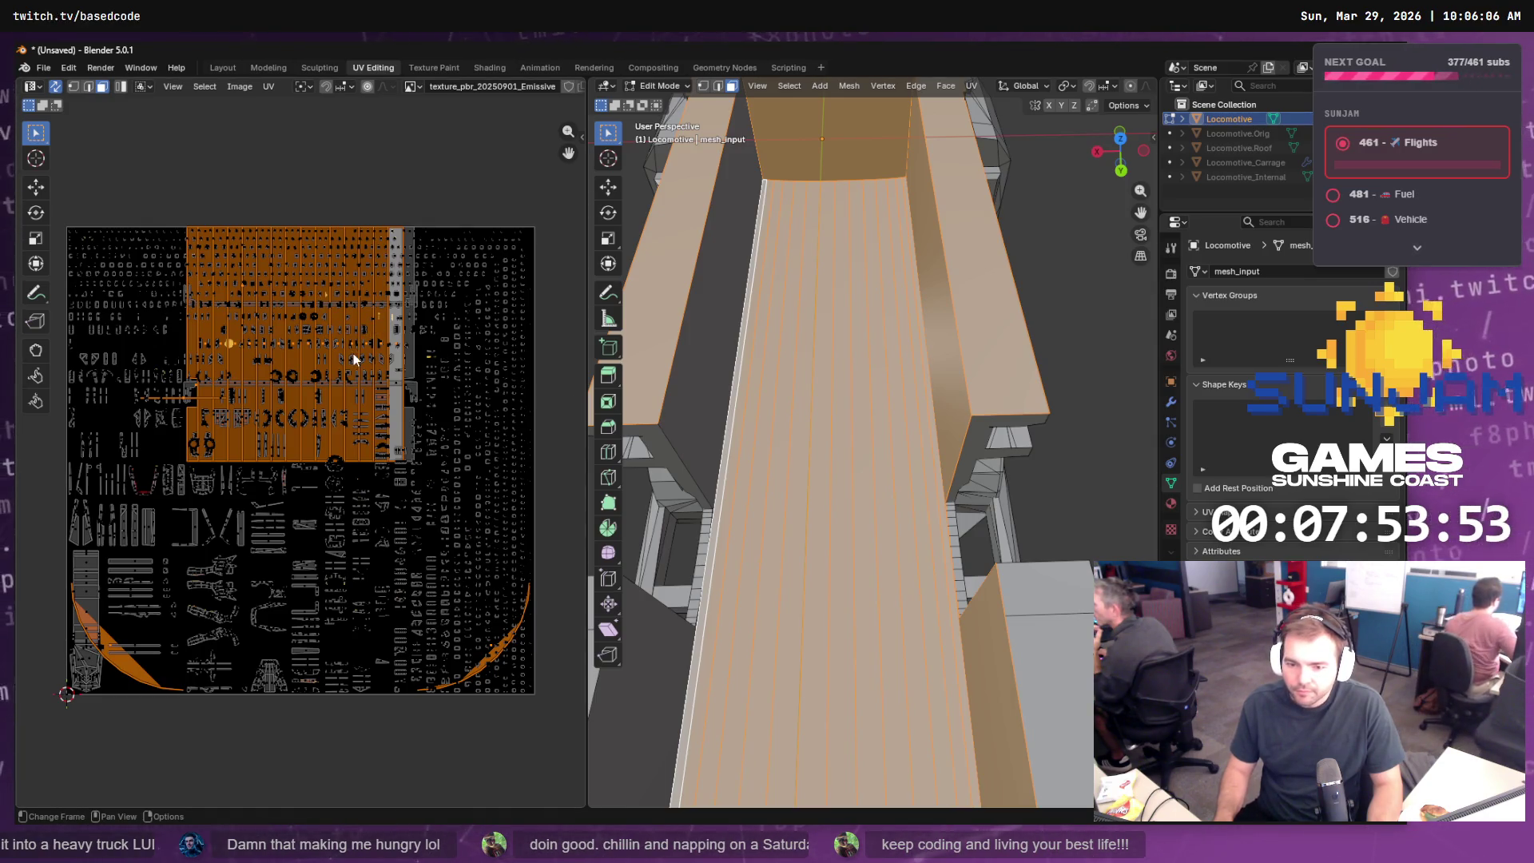
- Cube-project the selected carriage faces and display texture_pbr_20250901.png behind the UVs
click(973, 86)
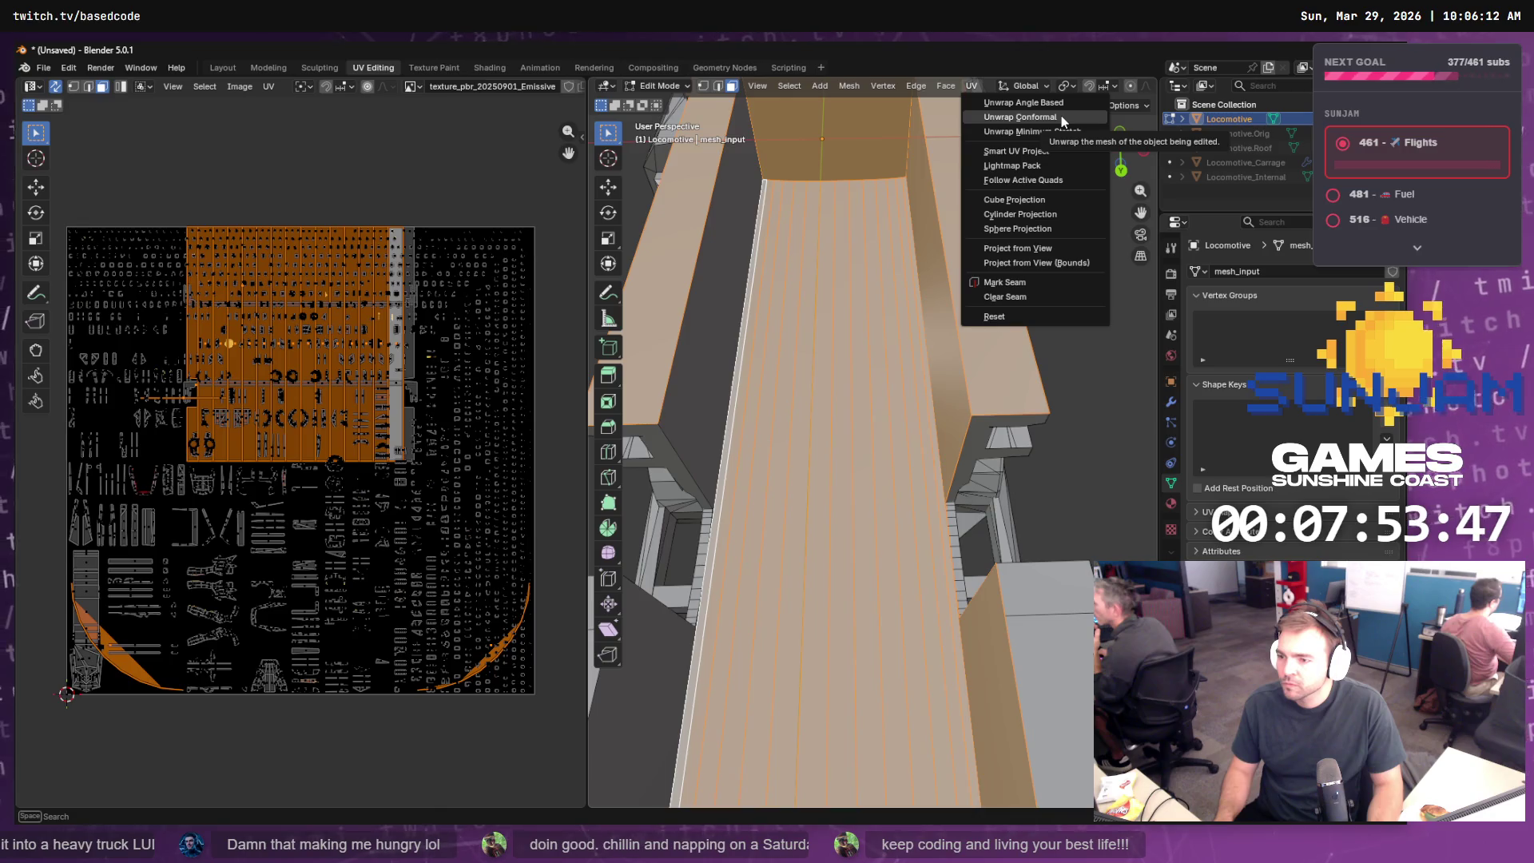
click(1057, 198)
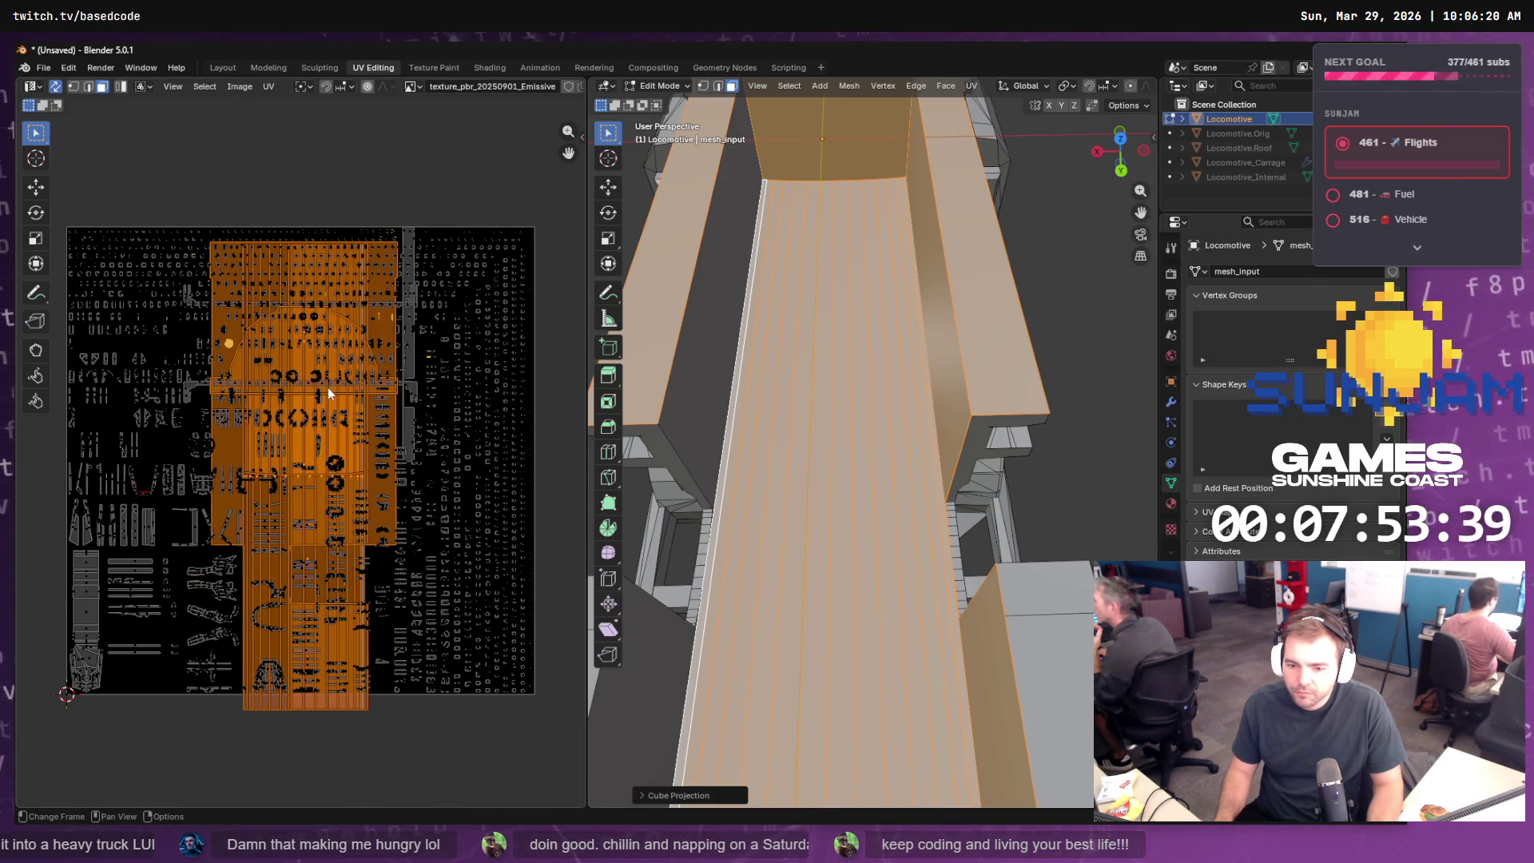
click(413, 88)
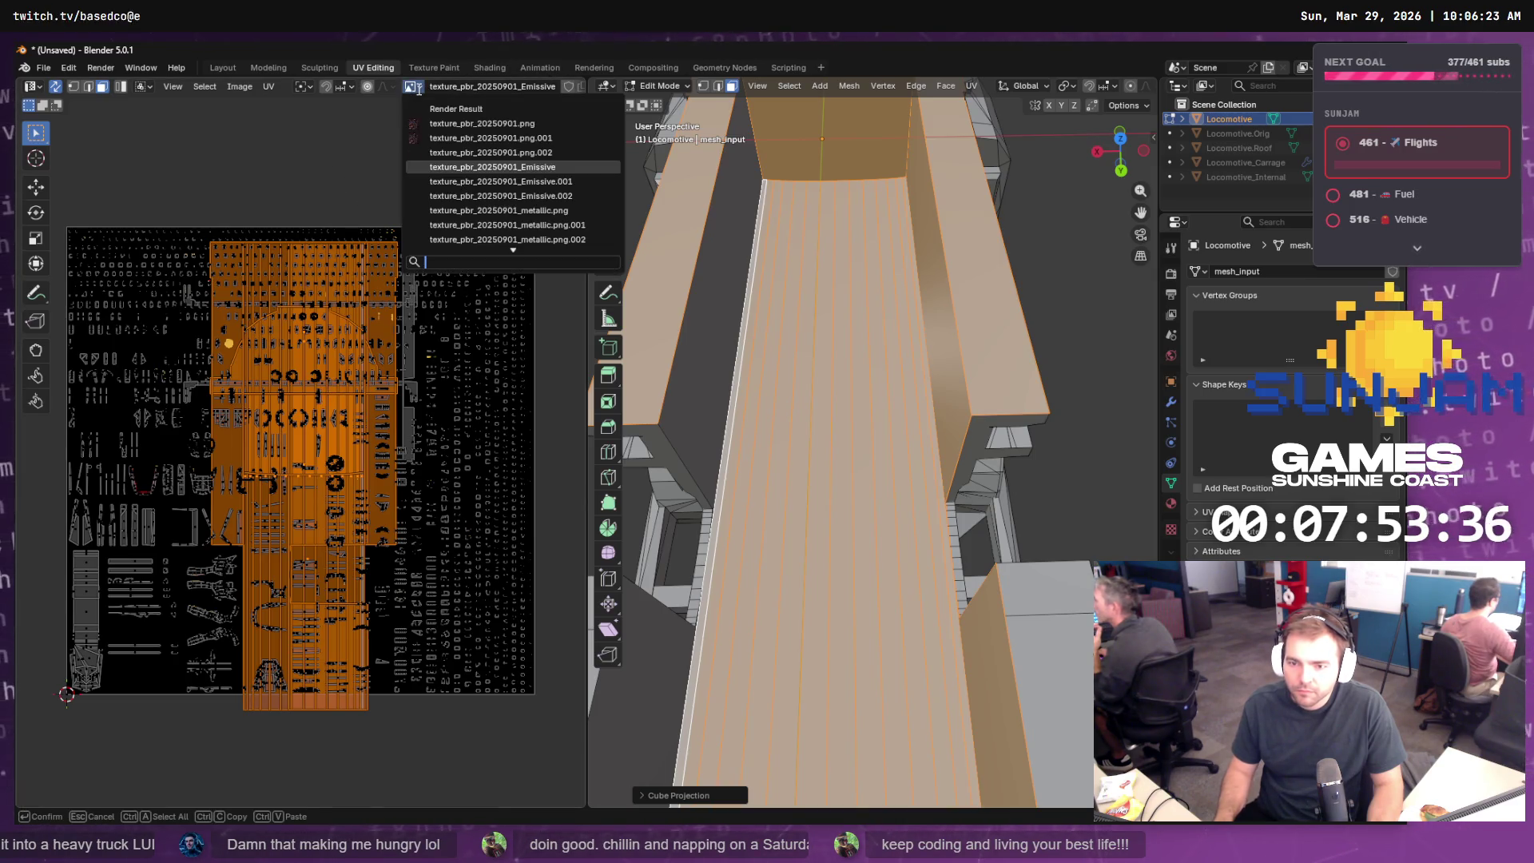
click(537, 125)
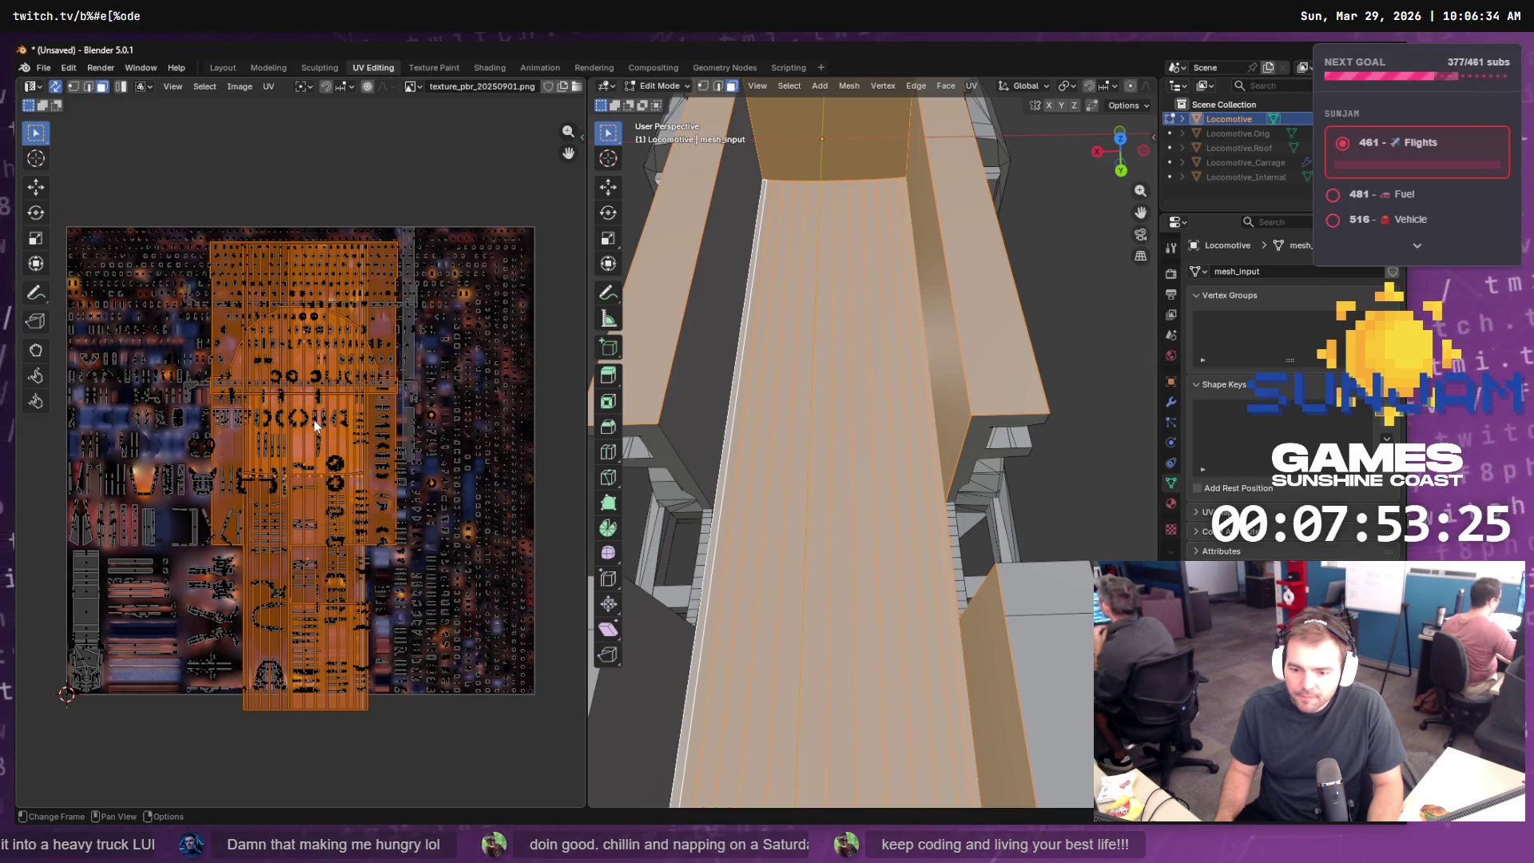
scroll(314, 425, up, 2)
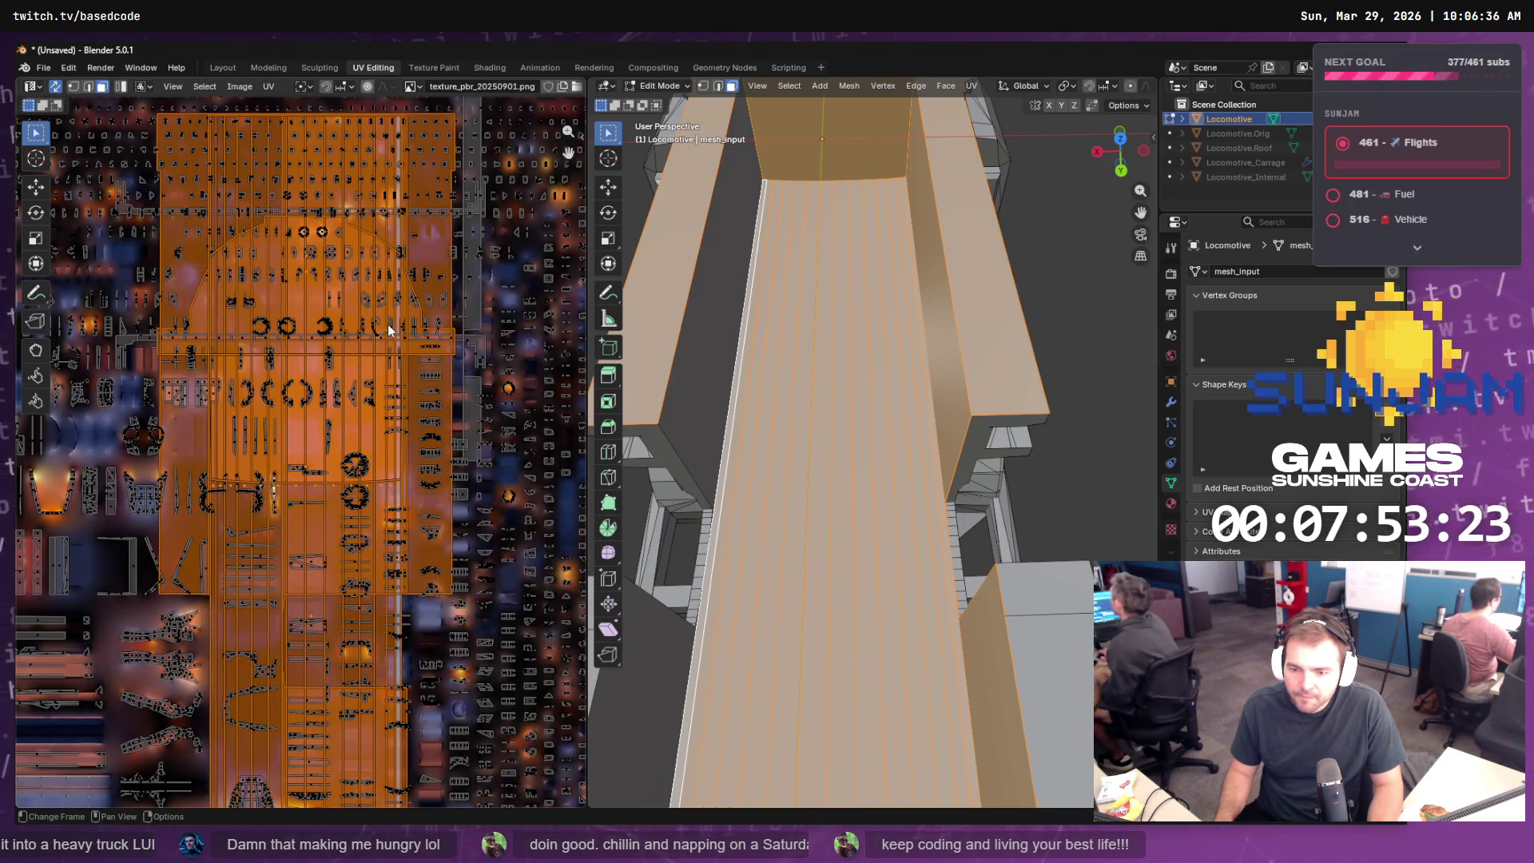
- Scale the carriage UV islands down to about 0.1 and check the Resize panel values
key(s)
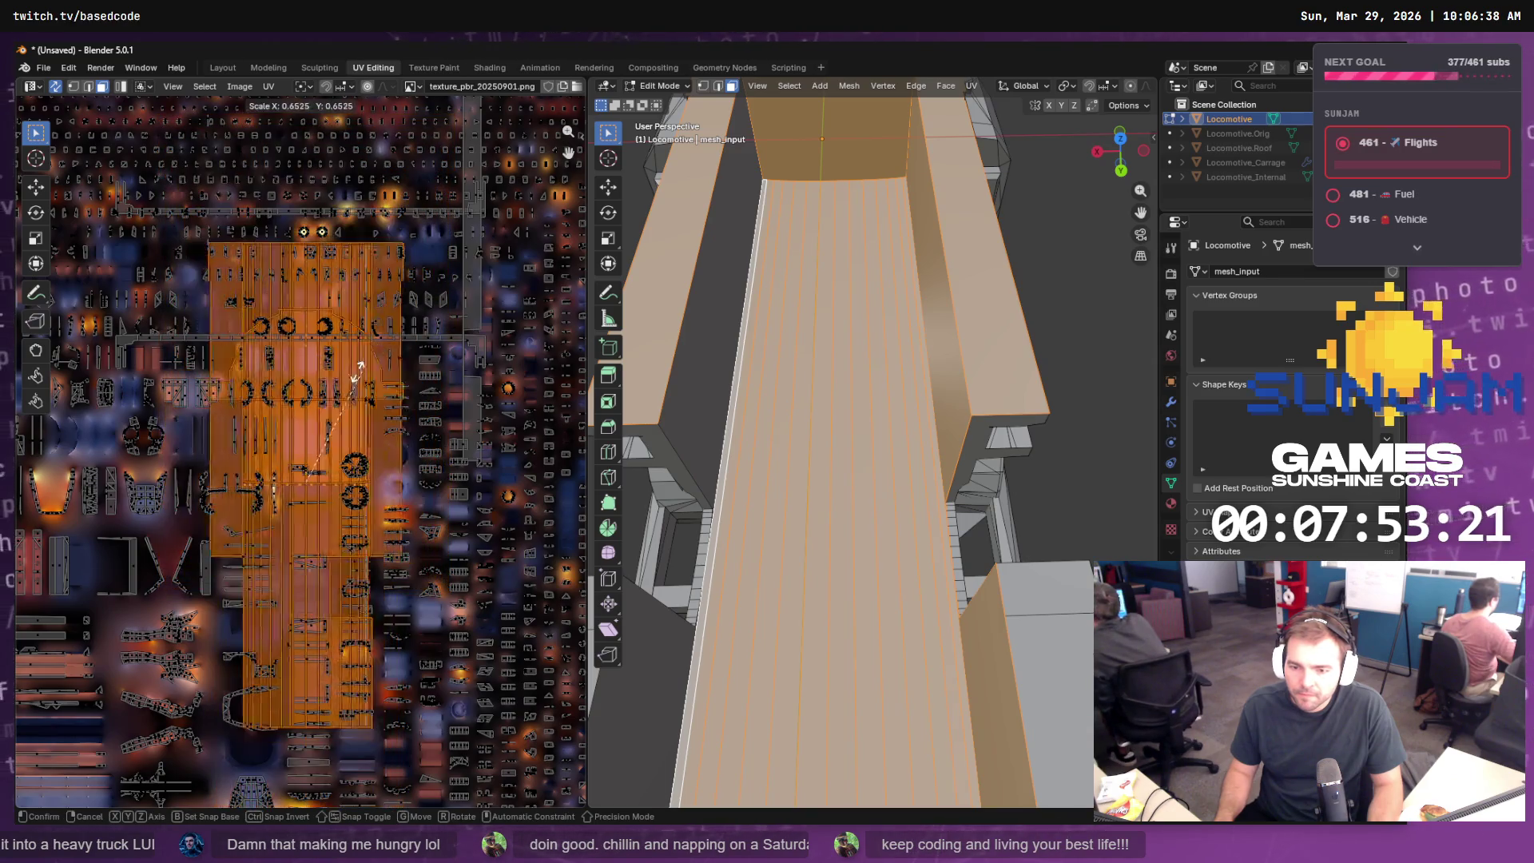
click(295, 477)
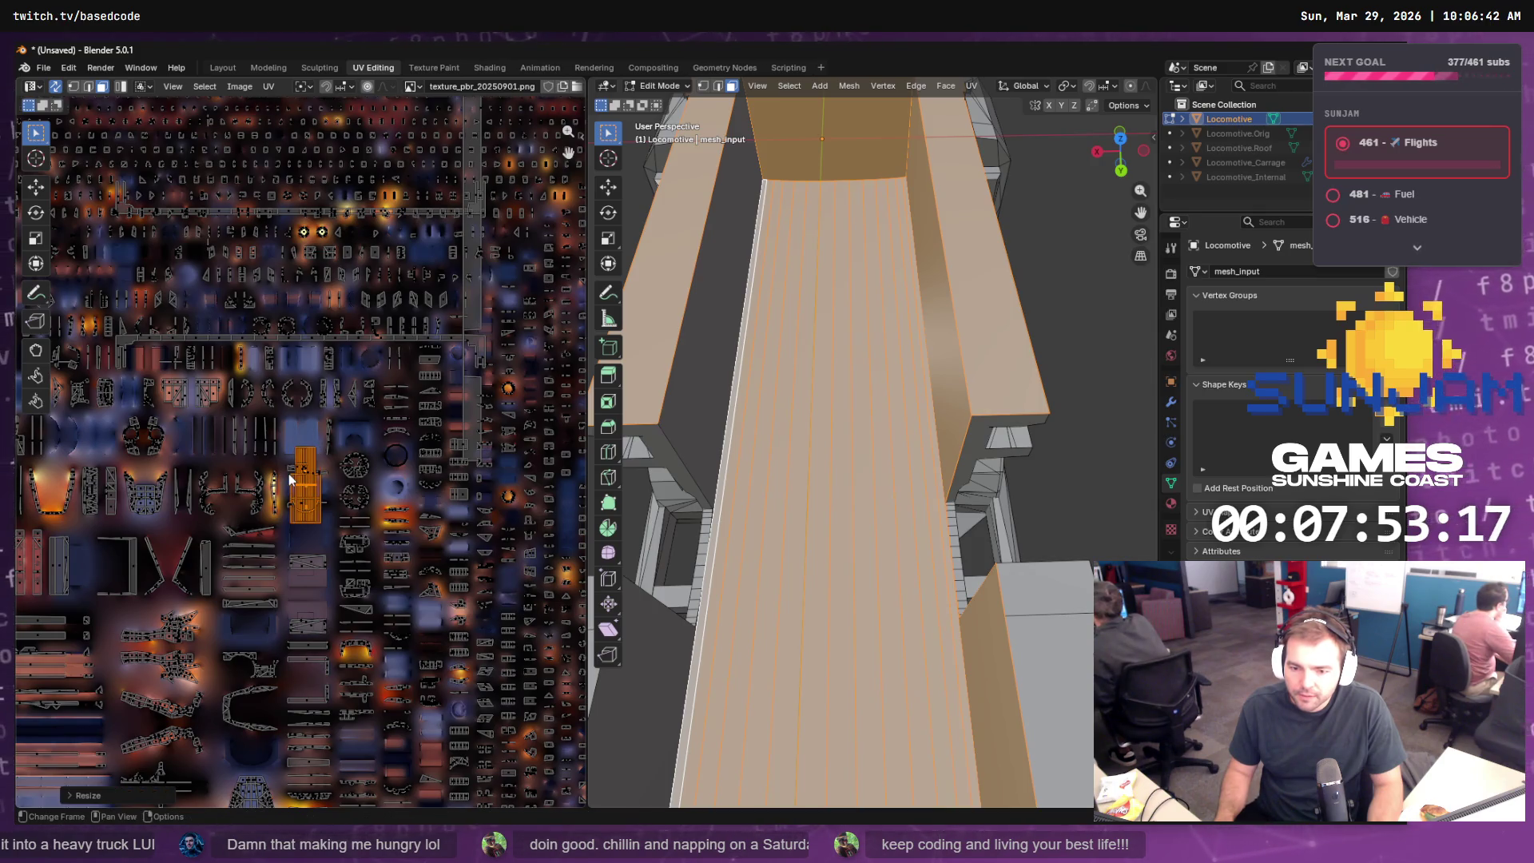
scroll(304, 479, up, 3)
mouse_move(321, 540)
mouse_down()
mouse_move(147, 535)
mouse_move(490, 524)
mouse_move(202, 493)
mouse_move(159, 431)
mouse_up()
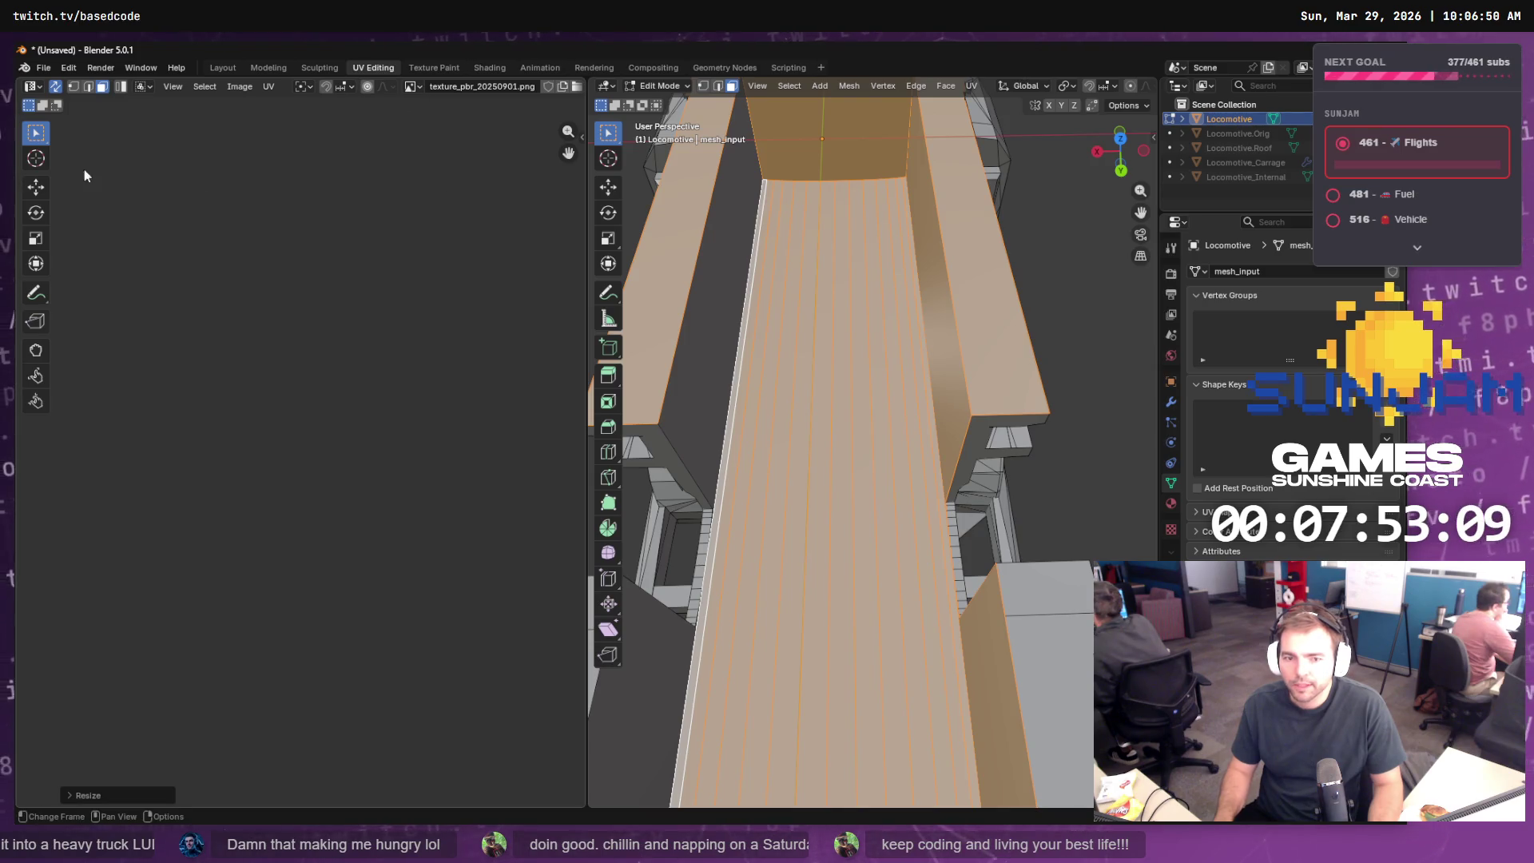
click(73, 795)
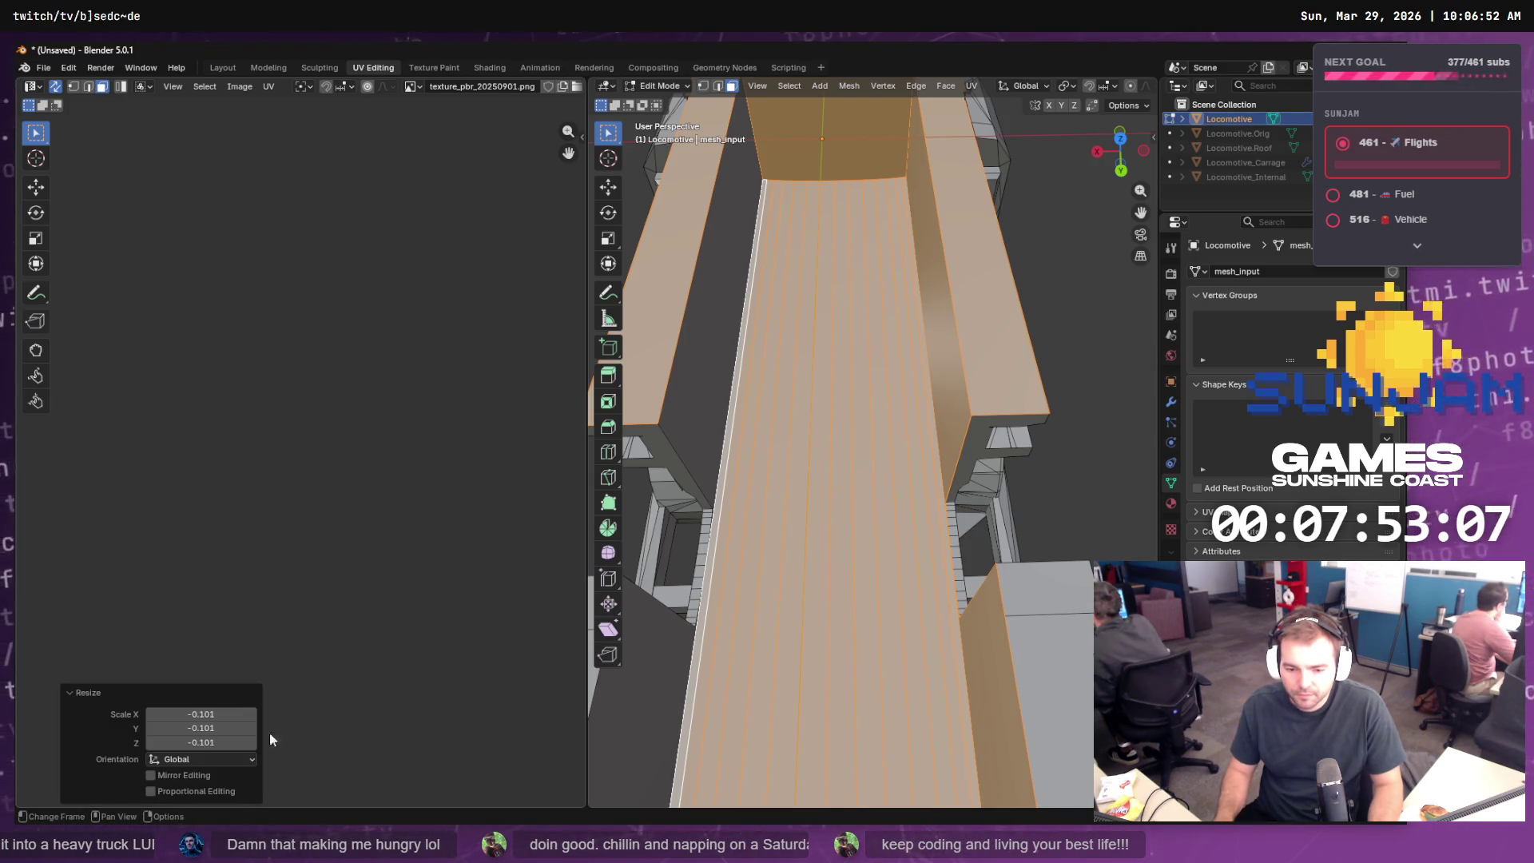
click(344, 478)
key(a)
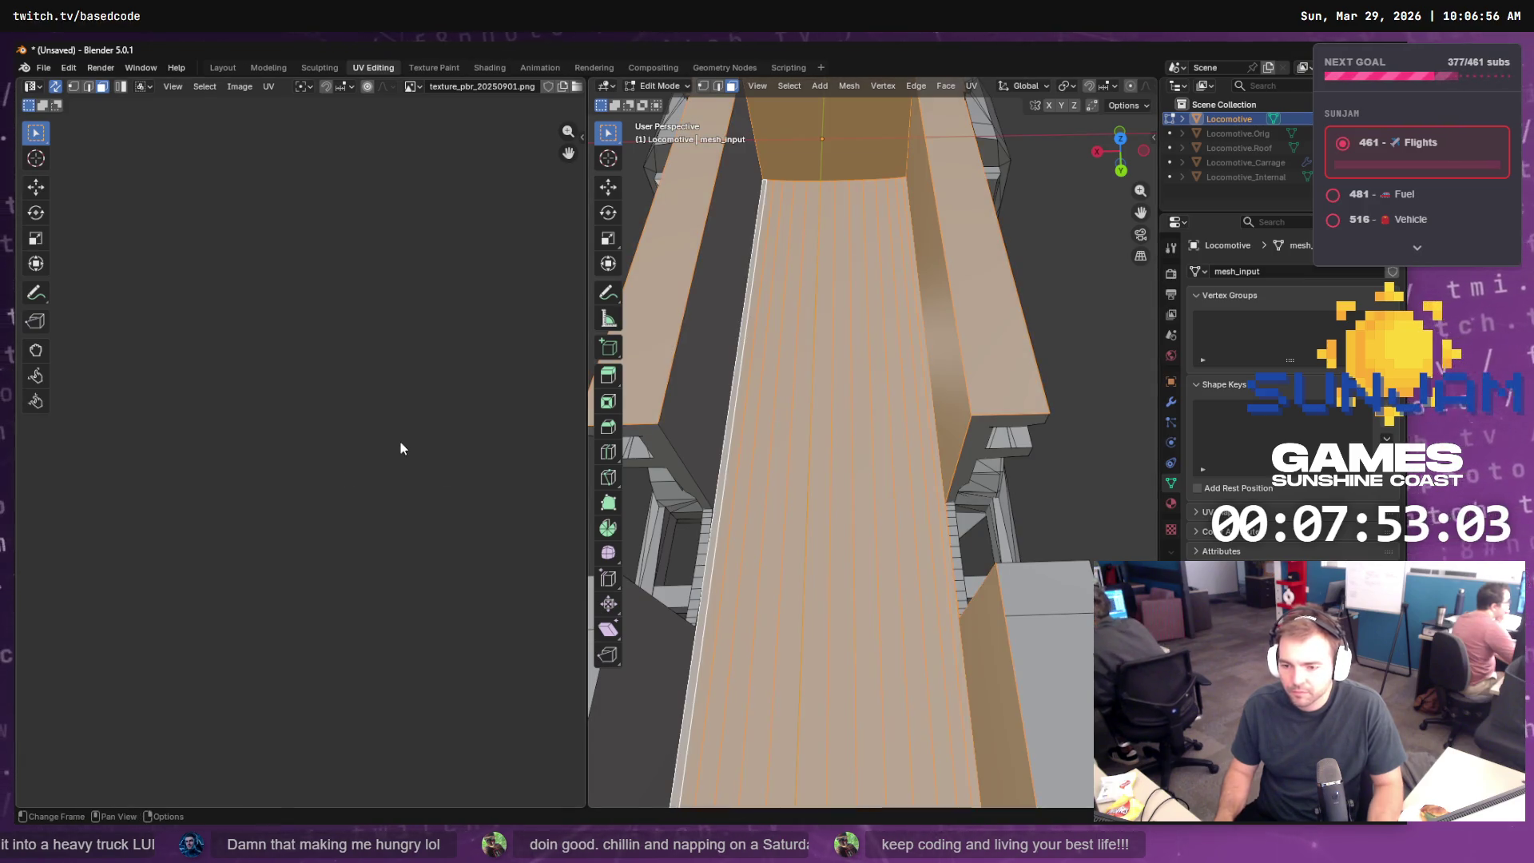
- Bring up the UV menu and pan the UV editor to show the full texture atlas
scroll(357, 388, up, 6)
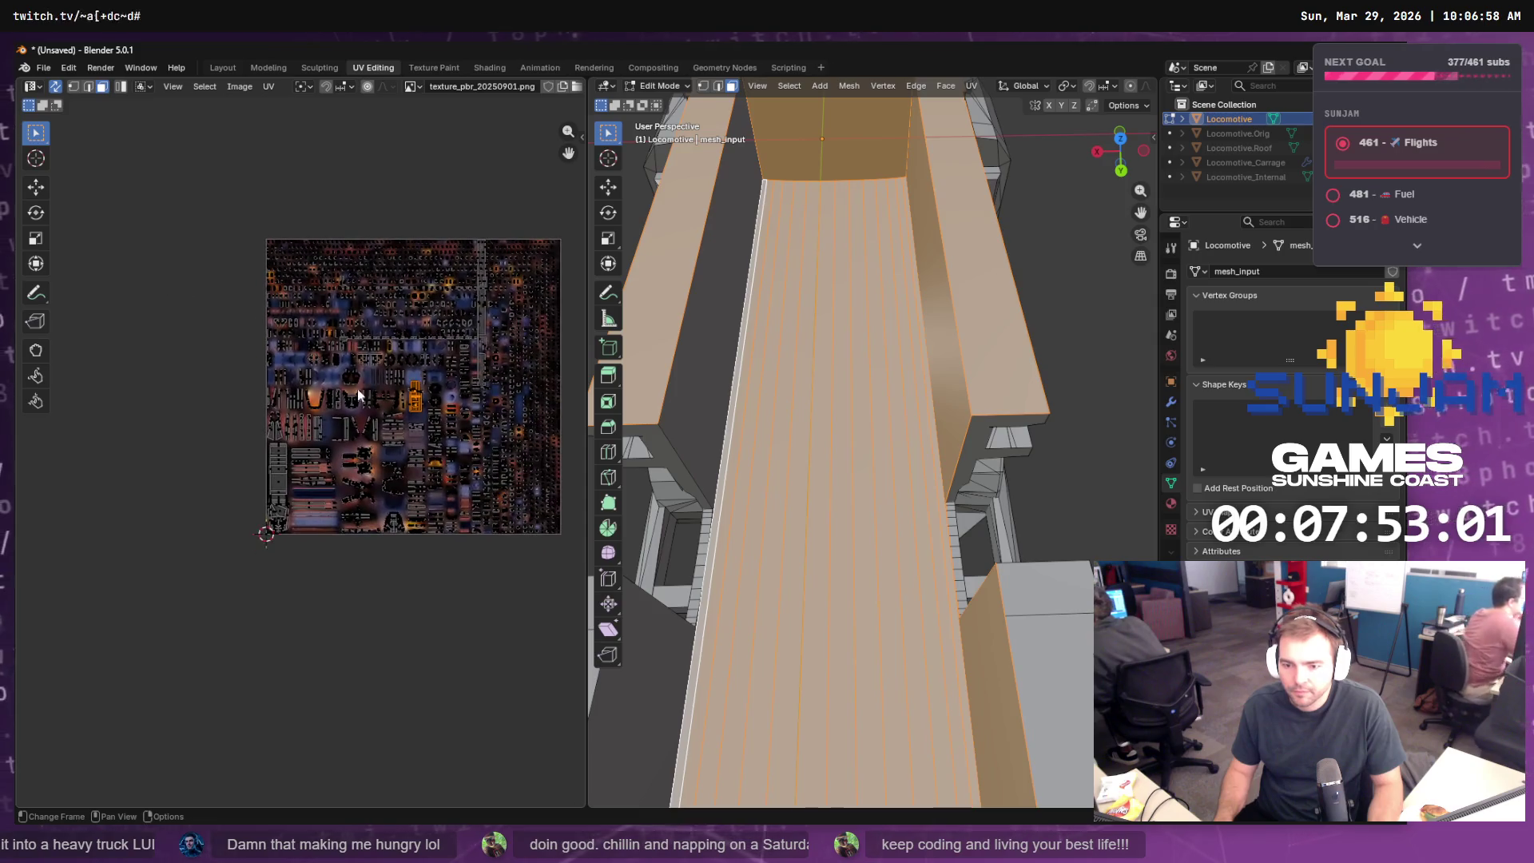
scroll(405, 458, down, 8)
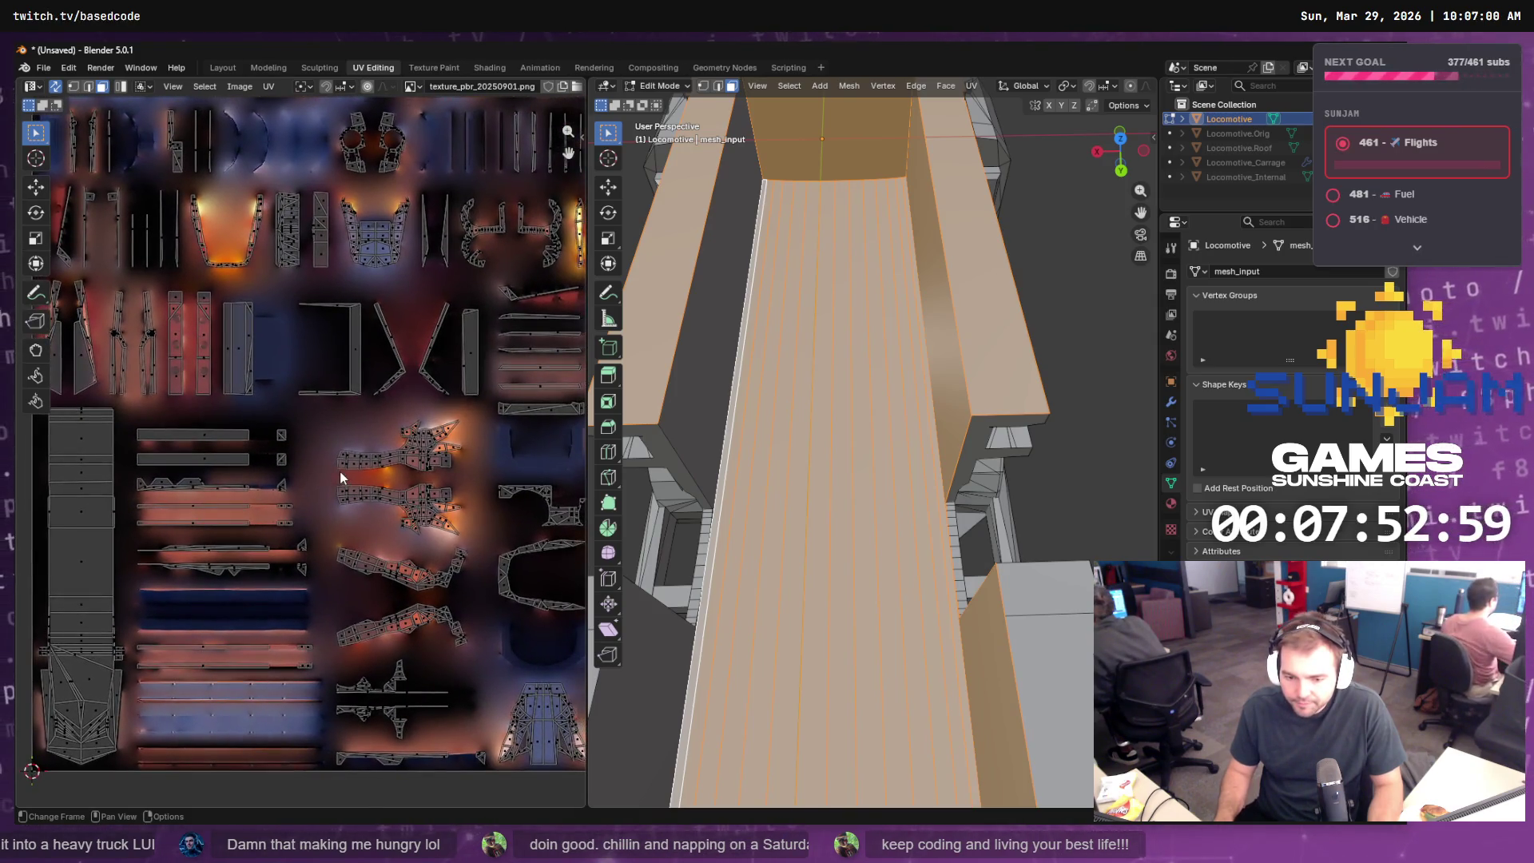
scroll(299, 502, down, 4)
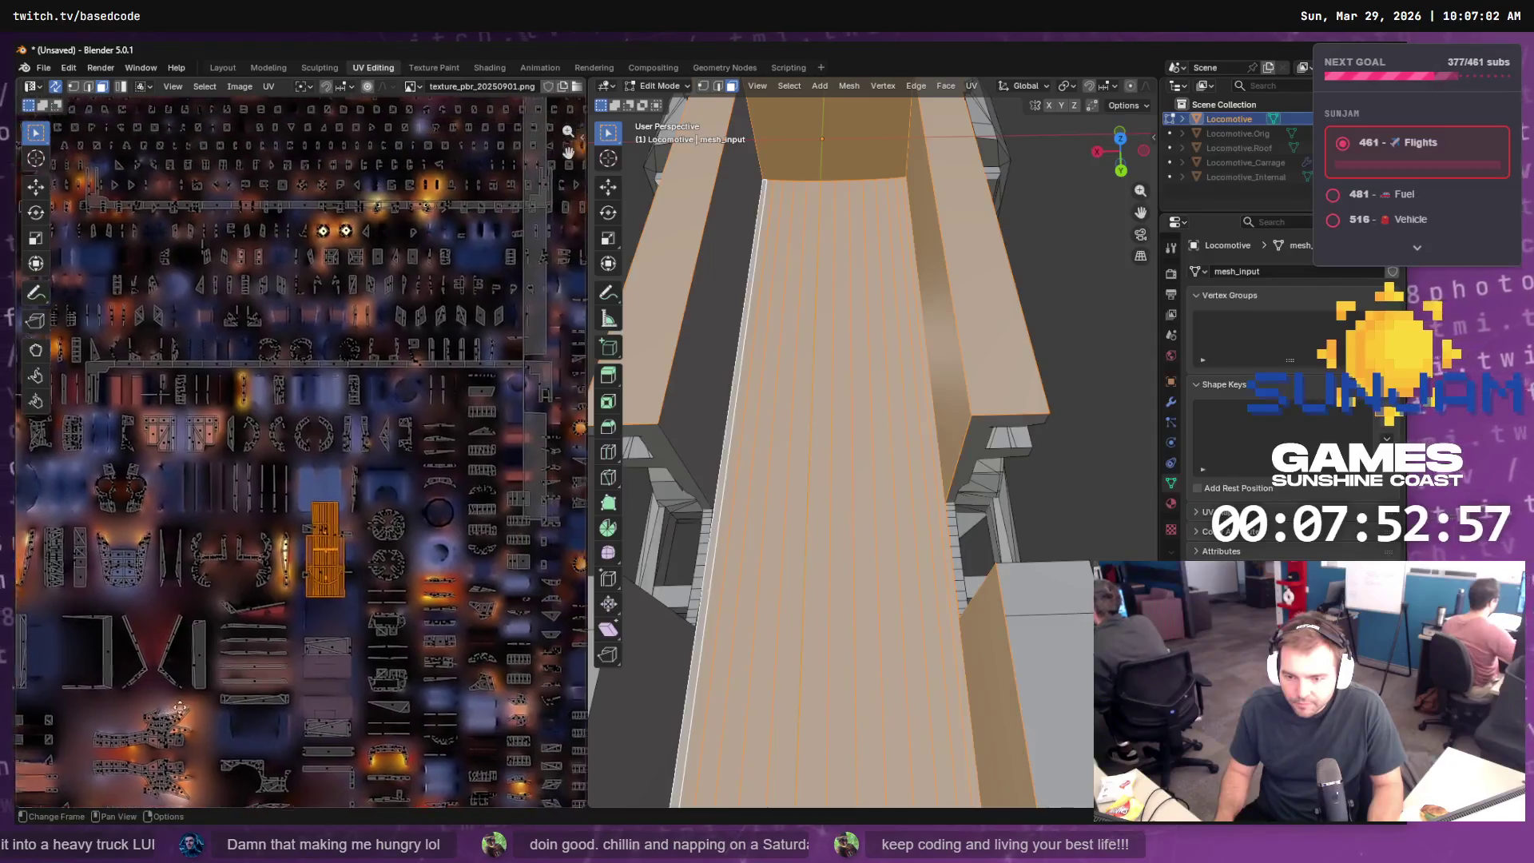
scroll(94, 738, up, 4)
drag(93, 738, 94, 607)
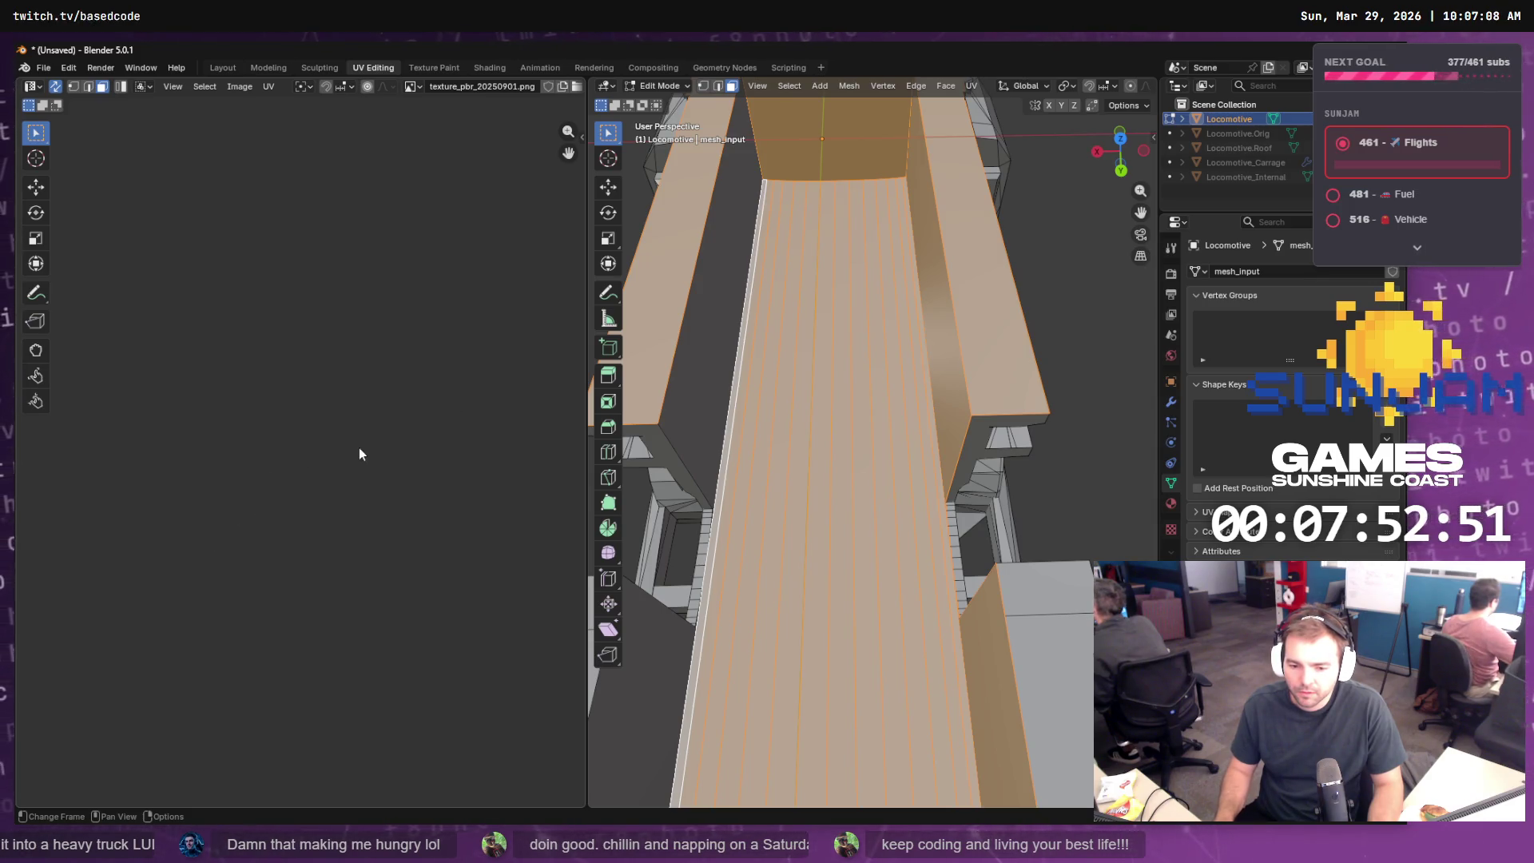
key(u)
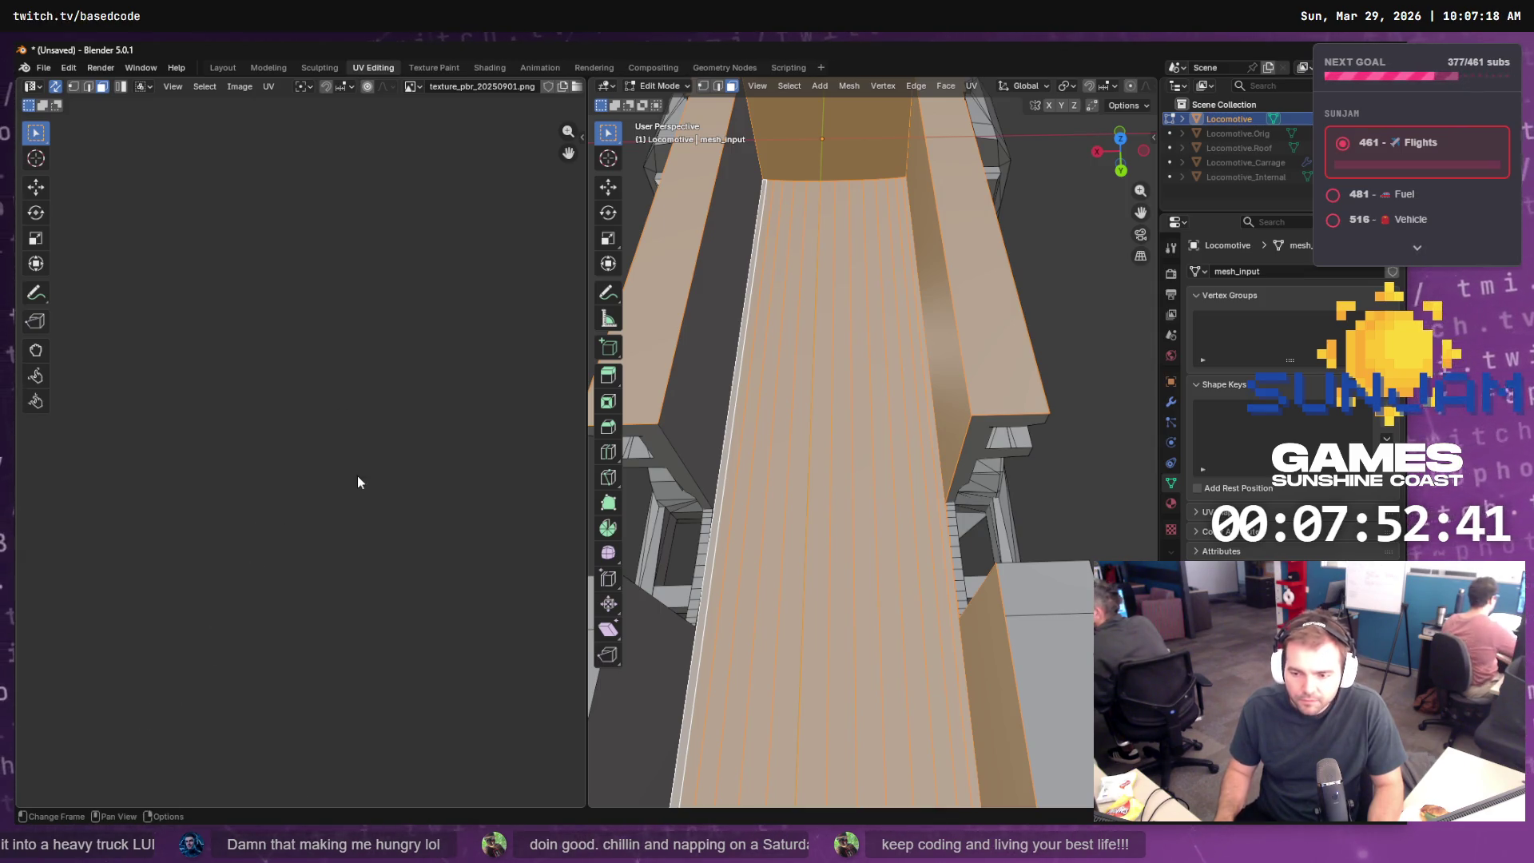
key(ctrl)
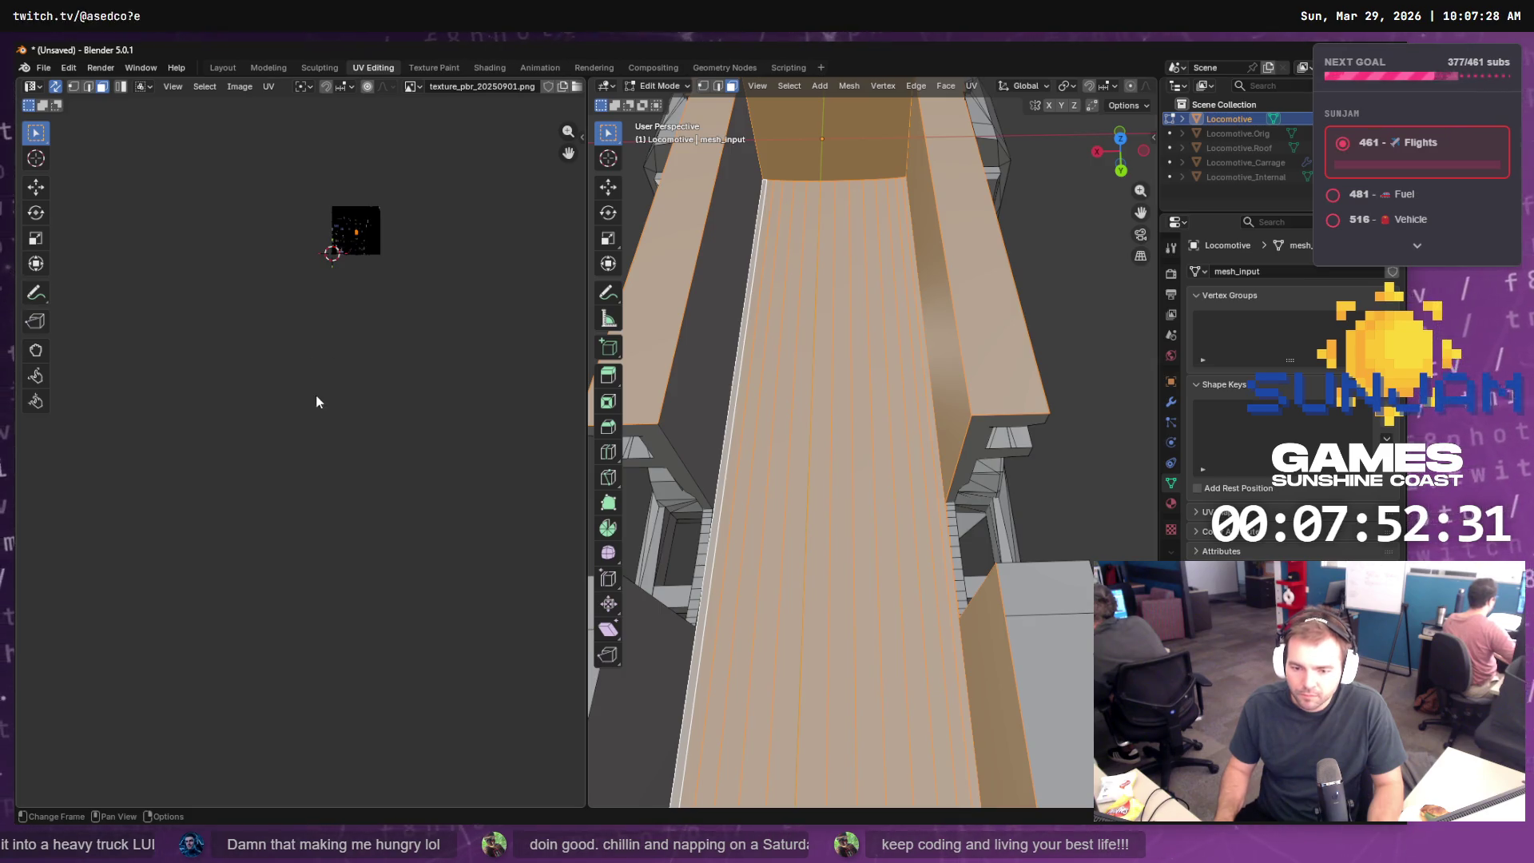
scroll(373, 333, up, 2)
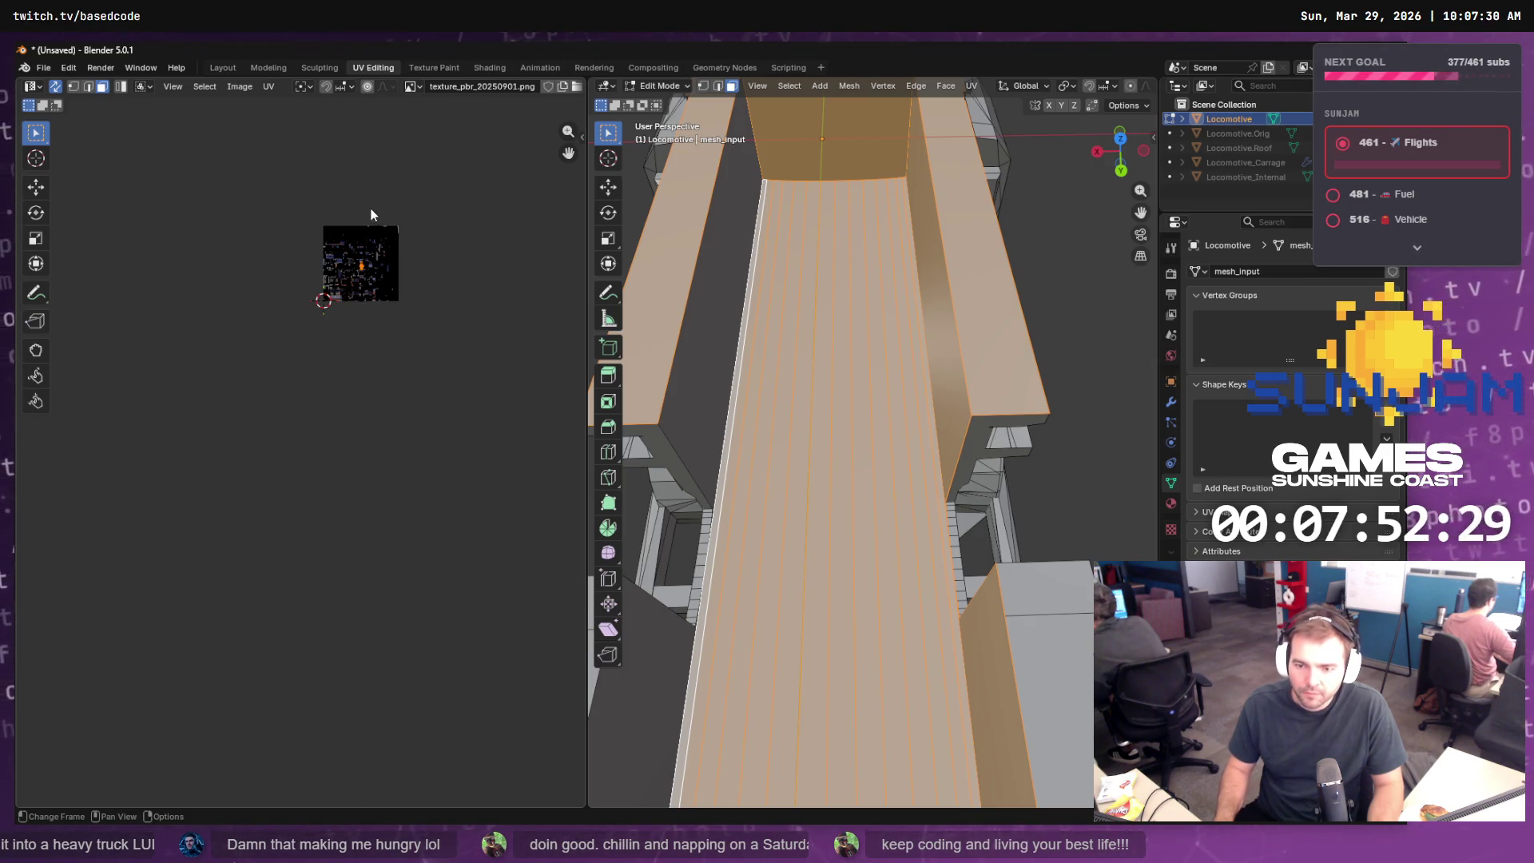
scroll(329, 352, down, 2)
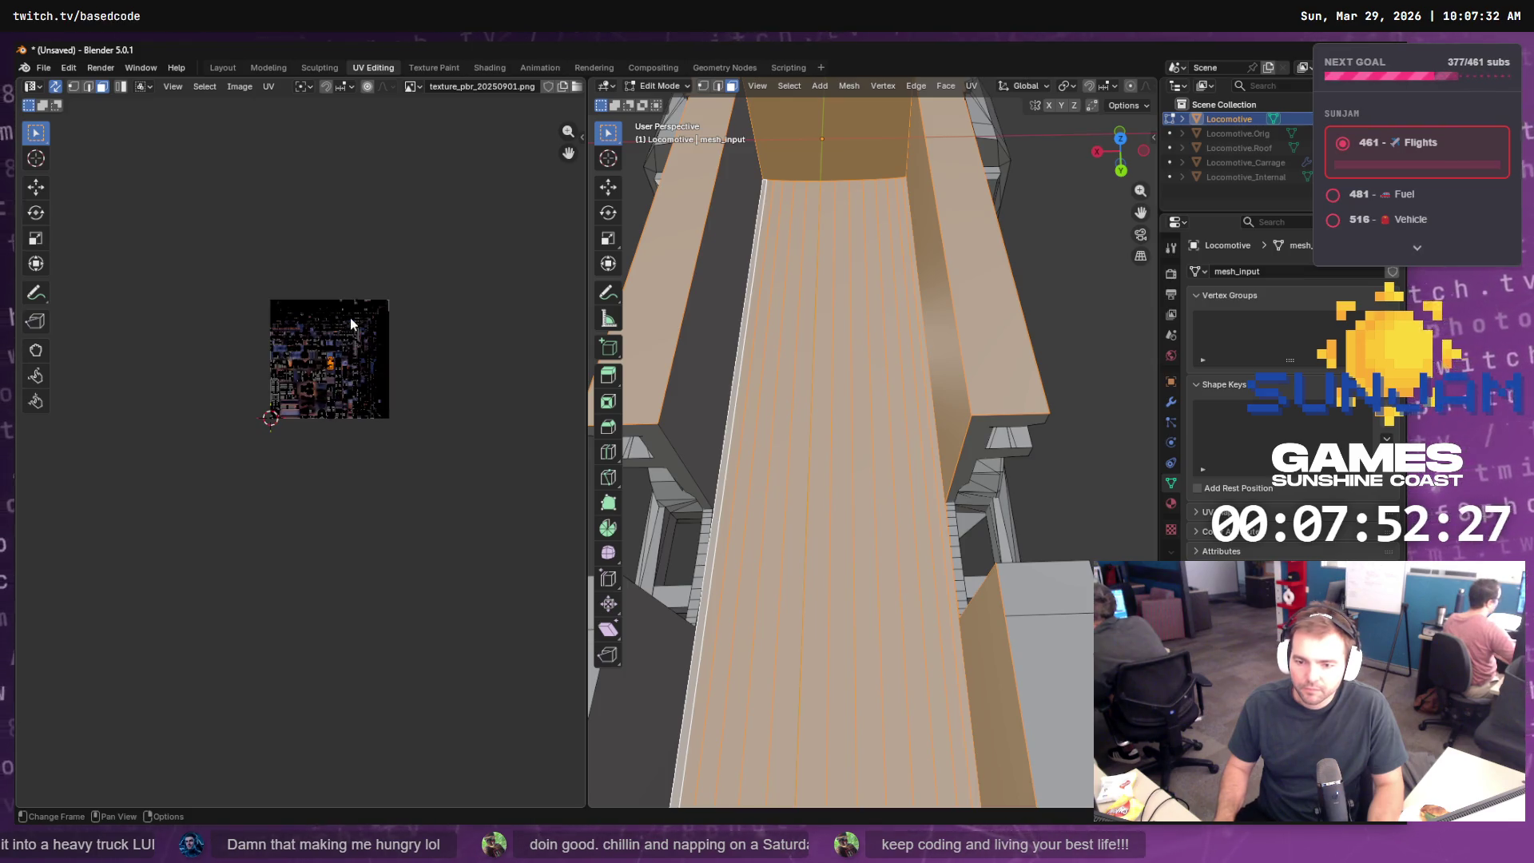
scroll(350, 318, up, 5)
scroll(378, 282, up, 2)
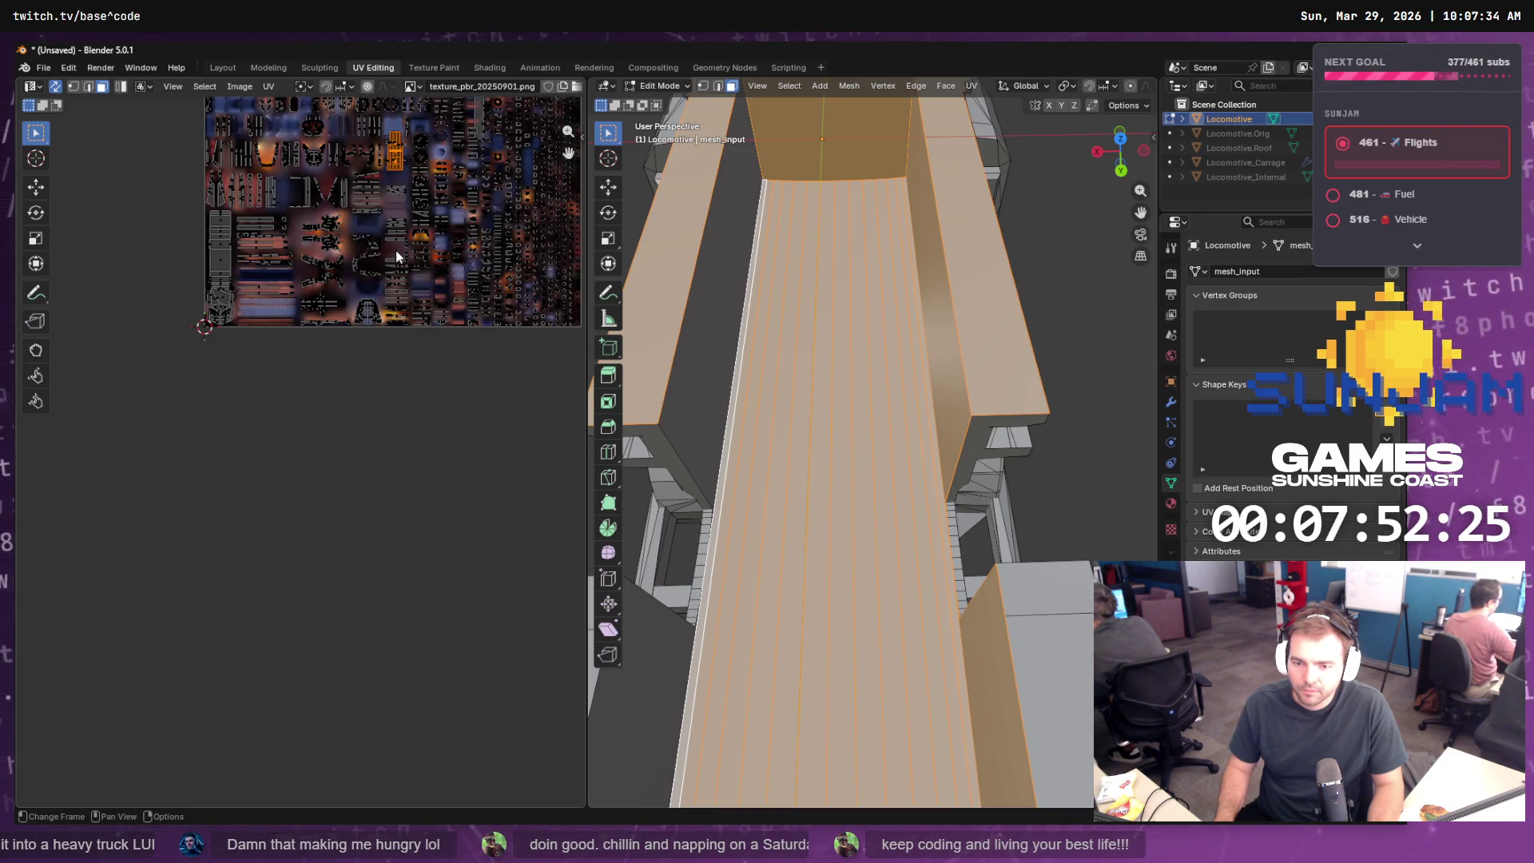
mouse_move(396, 251)
mouse_down()
mouse_move(357, 306)
mouse_move(339, 465)
mouse_up()
- Circle-select the carriage UV island and move it off to the left of the atlas
scroll(347, 404, up, 5)
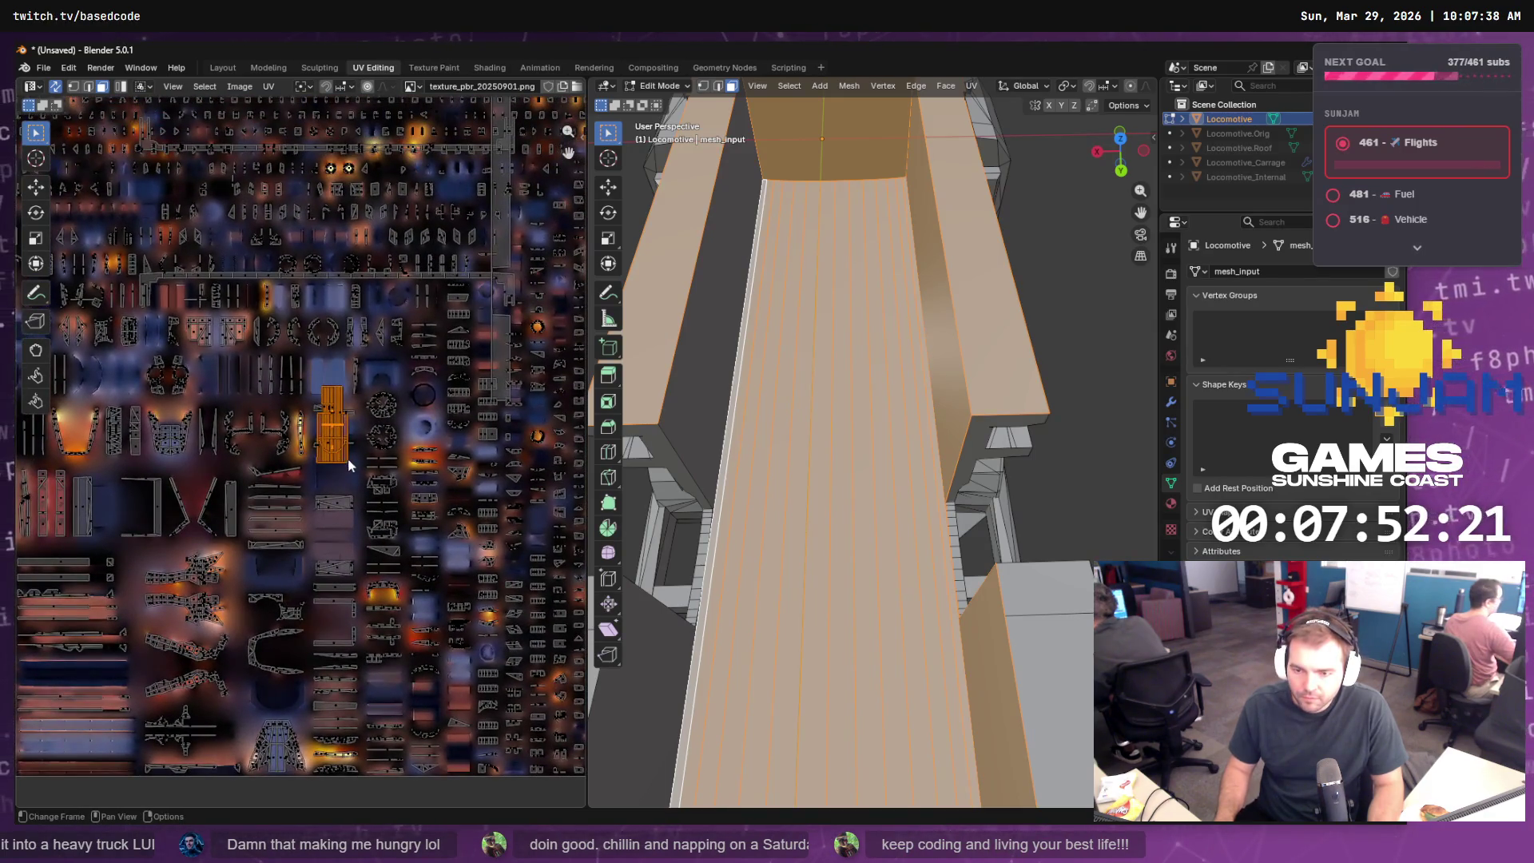
scroll(346, 460, up, 3)
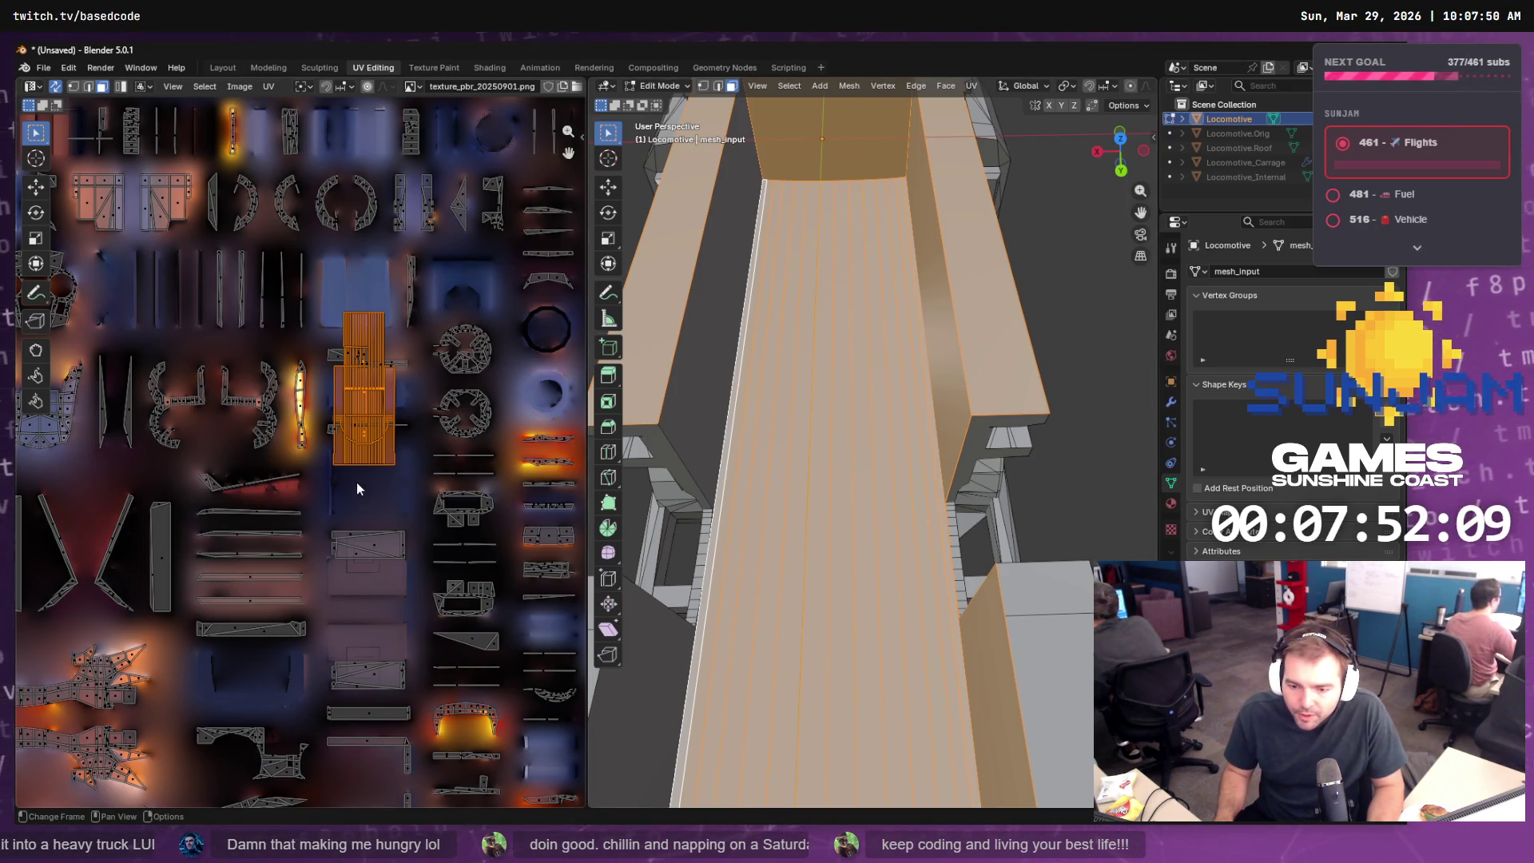
mouse_move(360, 491)
mouse_down()
mouse_move(551, 432)
mouse_move(553, 534)
mouse_up()
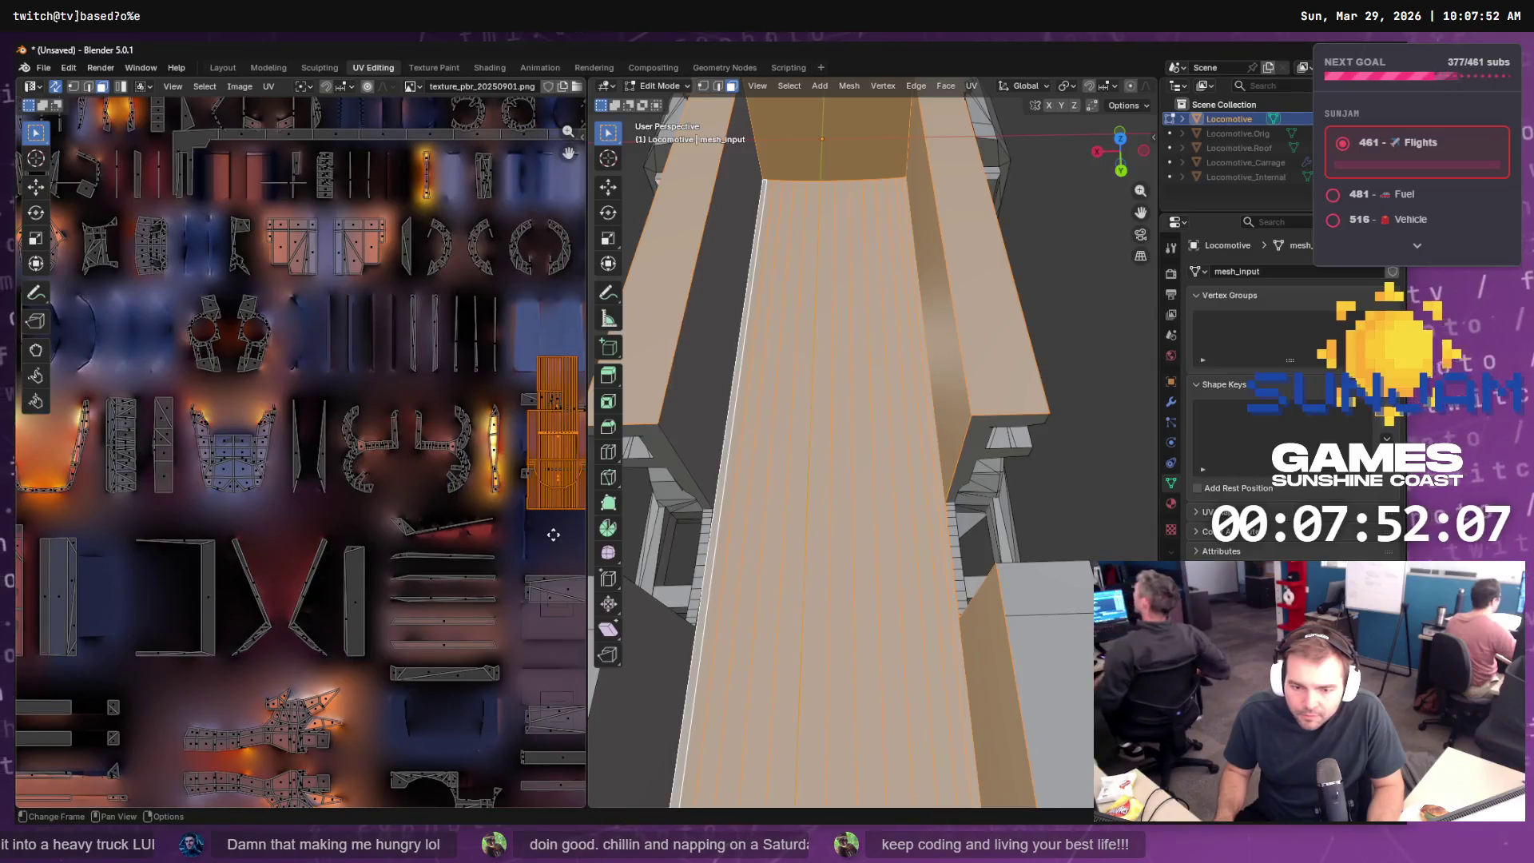
mouse_move(185, 473)
mouse_down()
mouse_move(256, 384)
mouse_move(235, 344)
mouse_move(300, 396)
mouse_up()
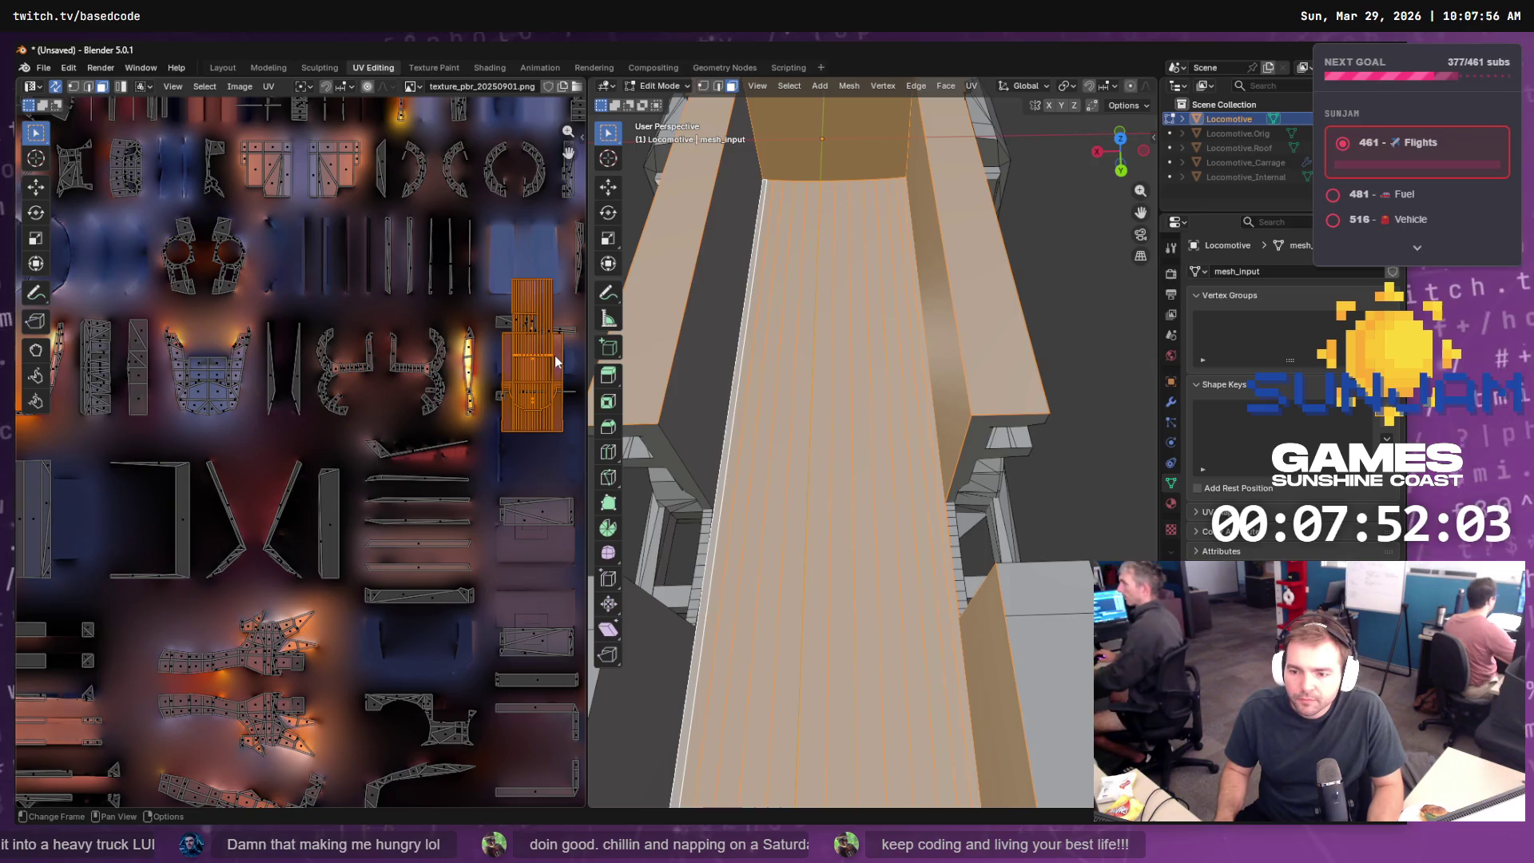
key(c)
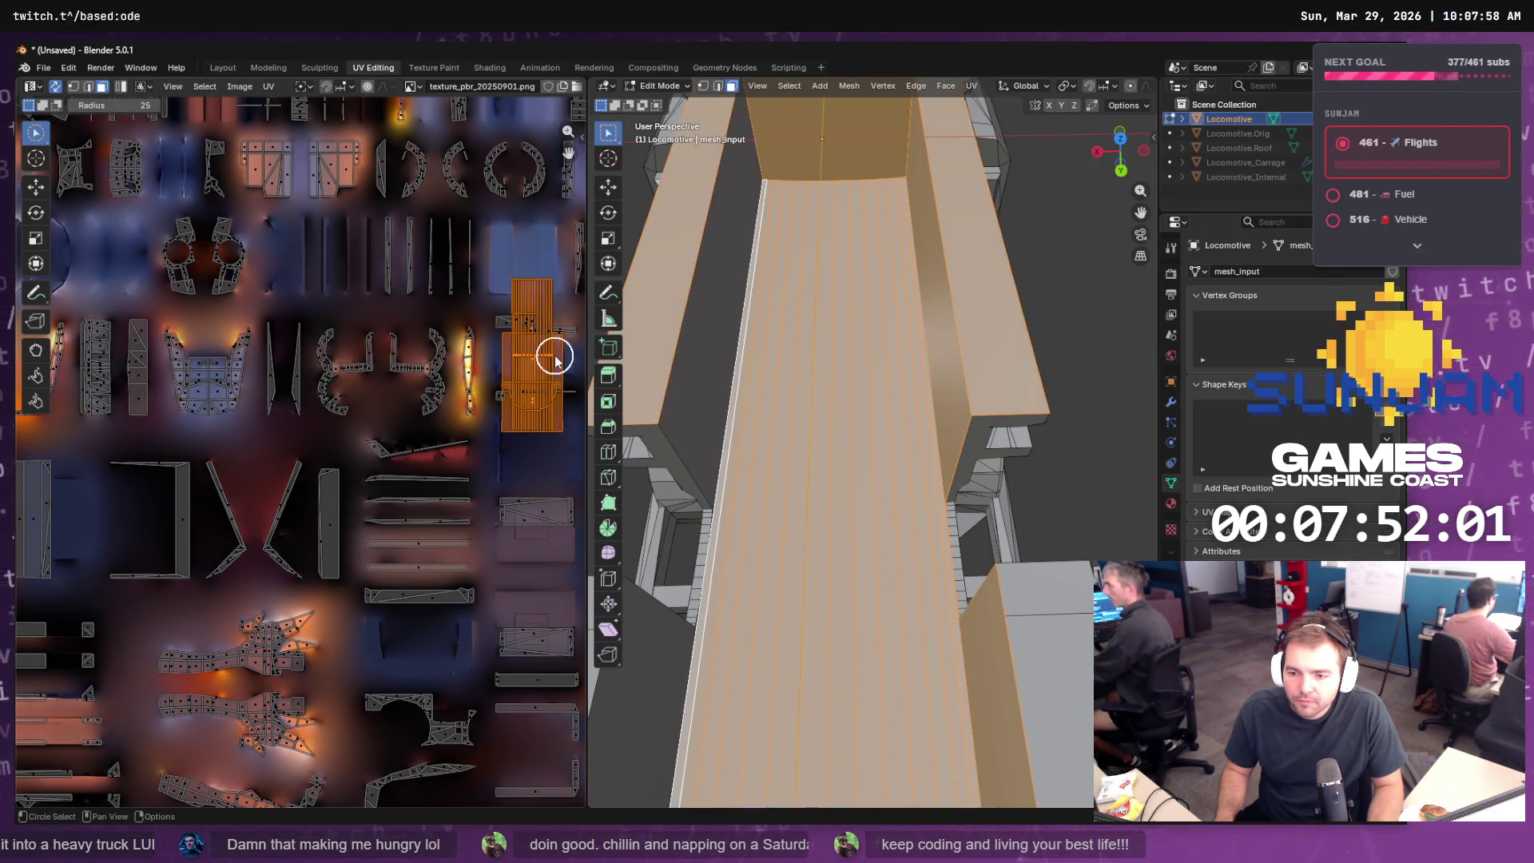
key(Escape)
click(35, 186)
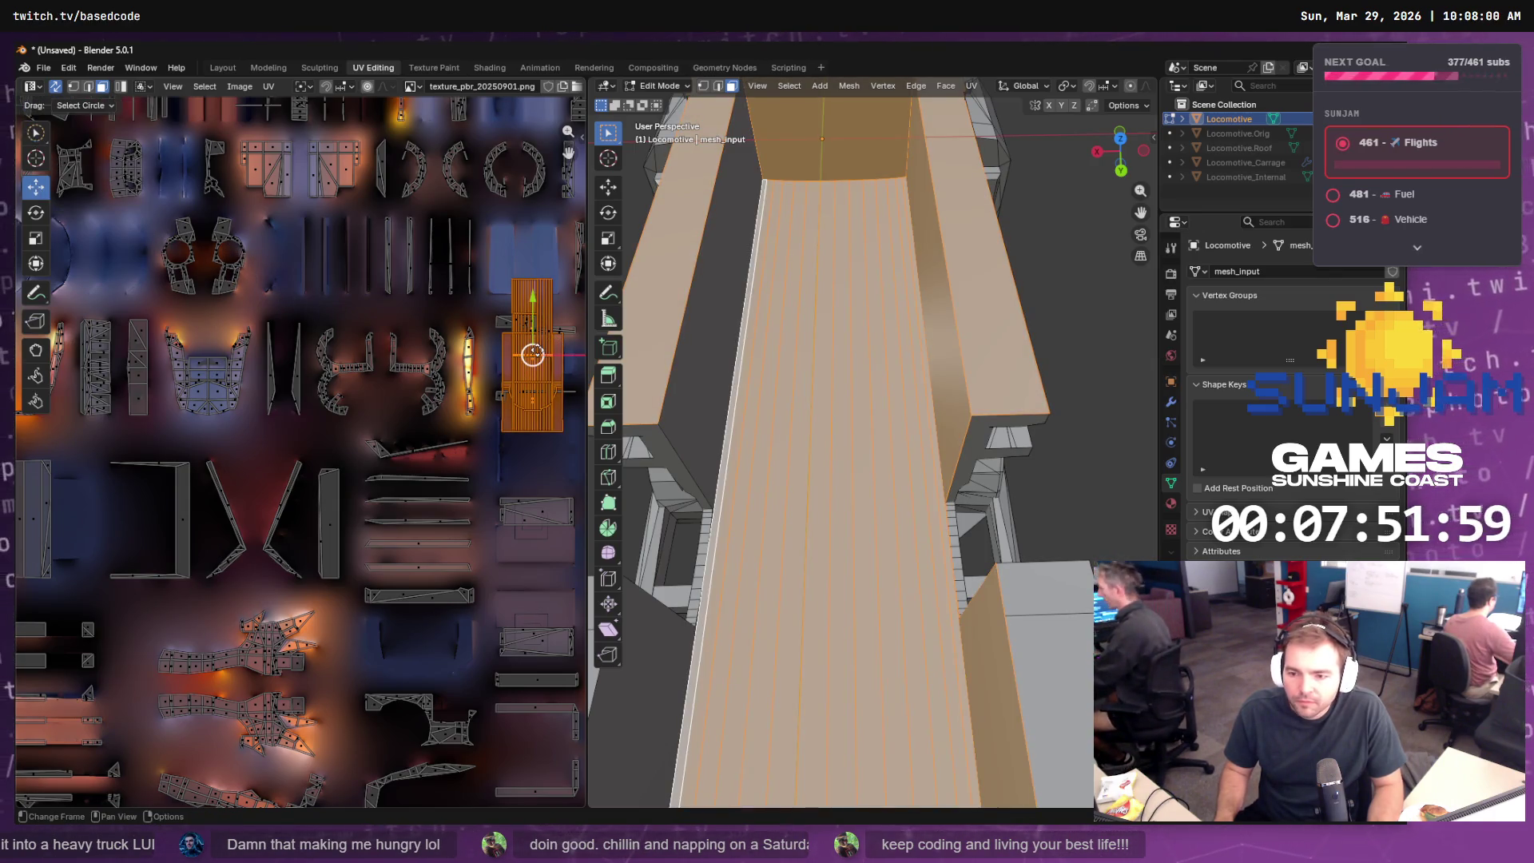
mouse_move(533, 354)
mouse_down()
mouse_move(144, 604)
mouse_move(16, 463)
mouse_move(88, 660)
mouse_move(133, 622)
mouse_up()
drag(428, 584, 428, 584)
- Place the island on the lower-left panelled strip, enlarge it to 1.256, and nudge it
scroll(266, 364, down, 5)
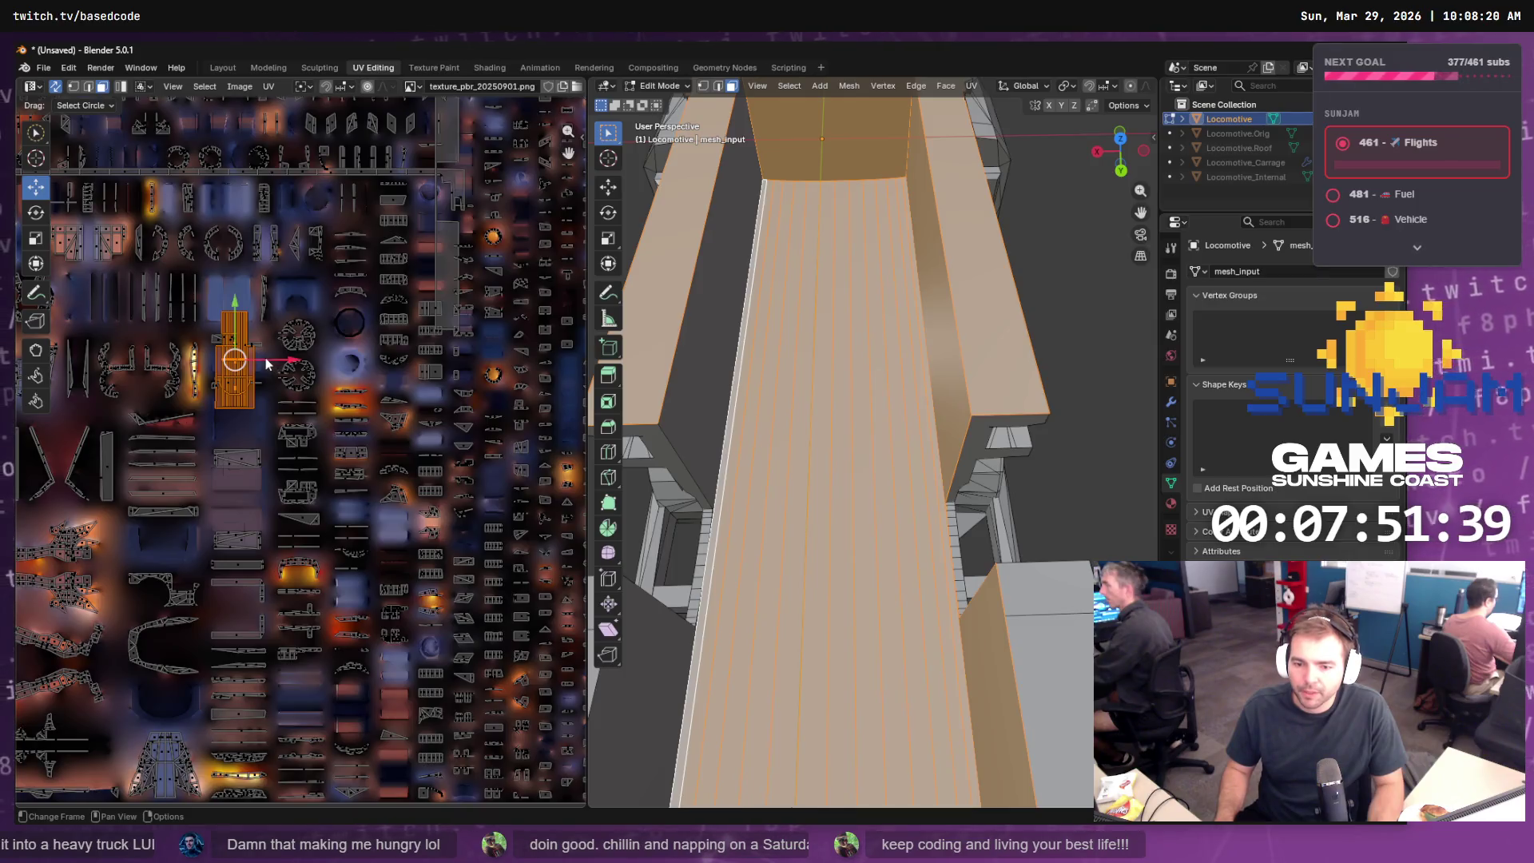
drag(227, 454, 552, 355)
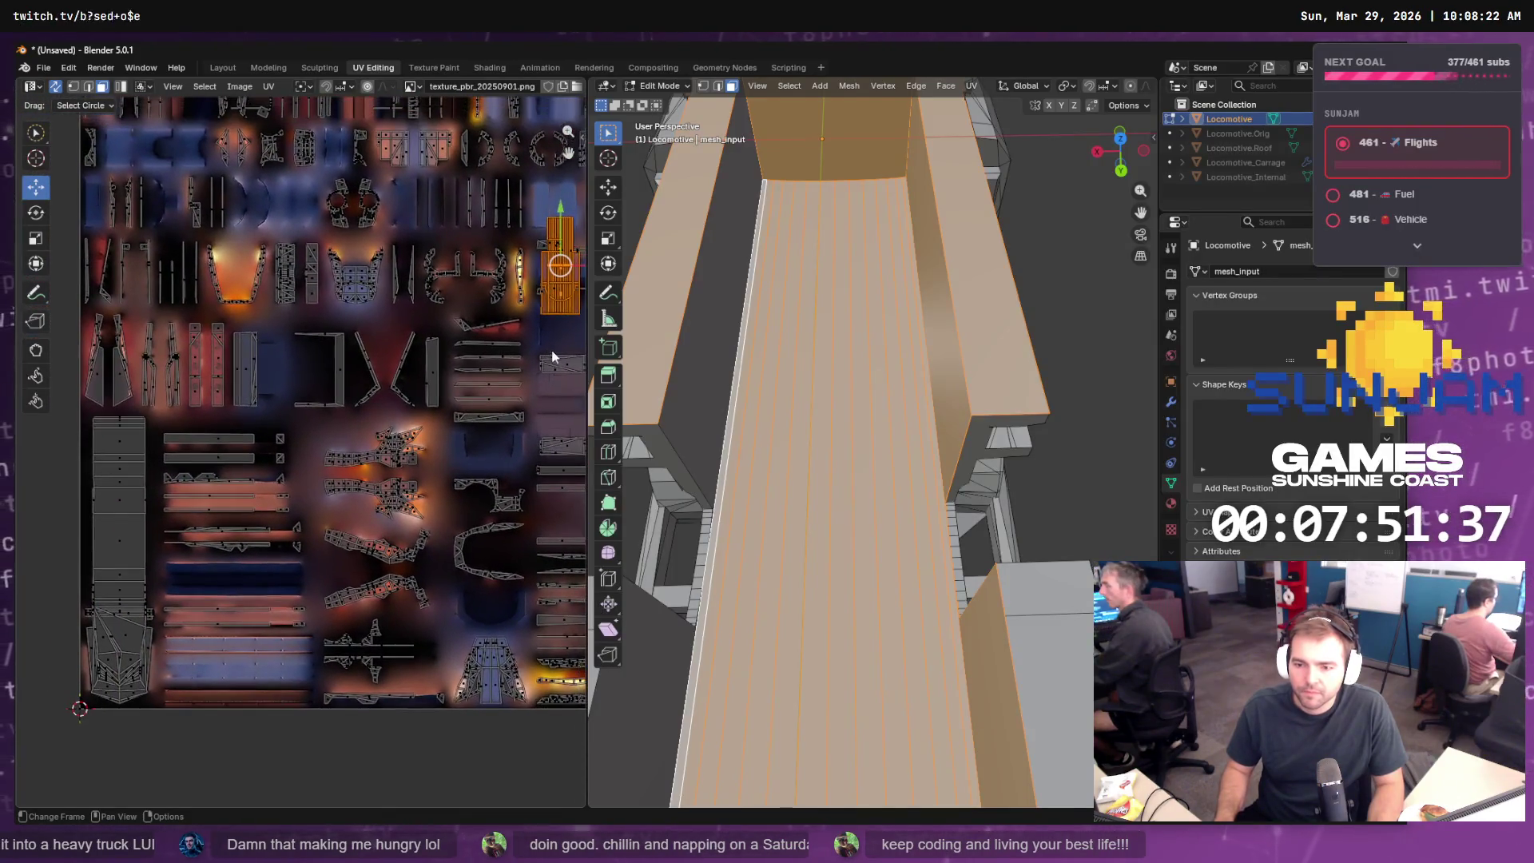
mouse_move(560, 266)
mouse_down()
mouse_move(227, 467)
mouse_move(119, 491)
mouse_move(120, 598)
mouse_move(118, 557)
mouse_up()
key(s)
click(118, 557)
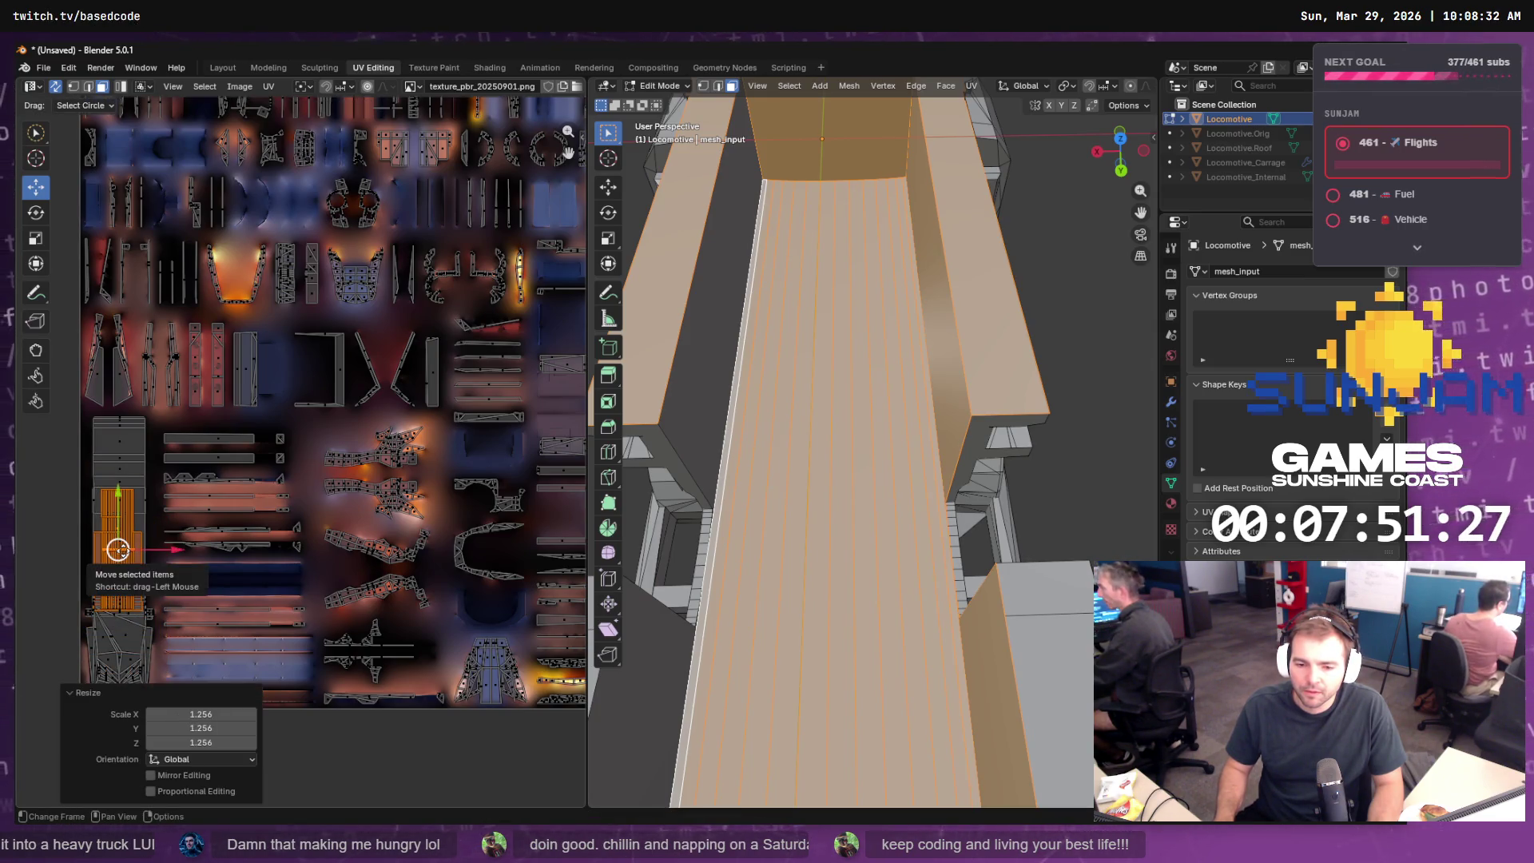
drag(118, 550, 119, 549)
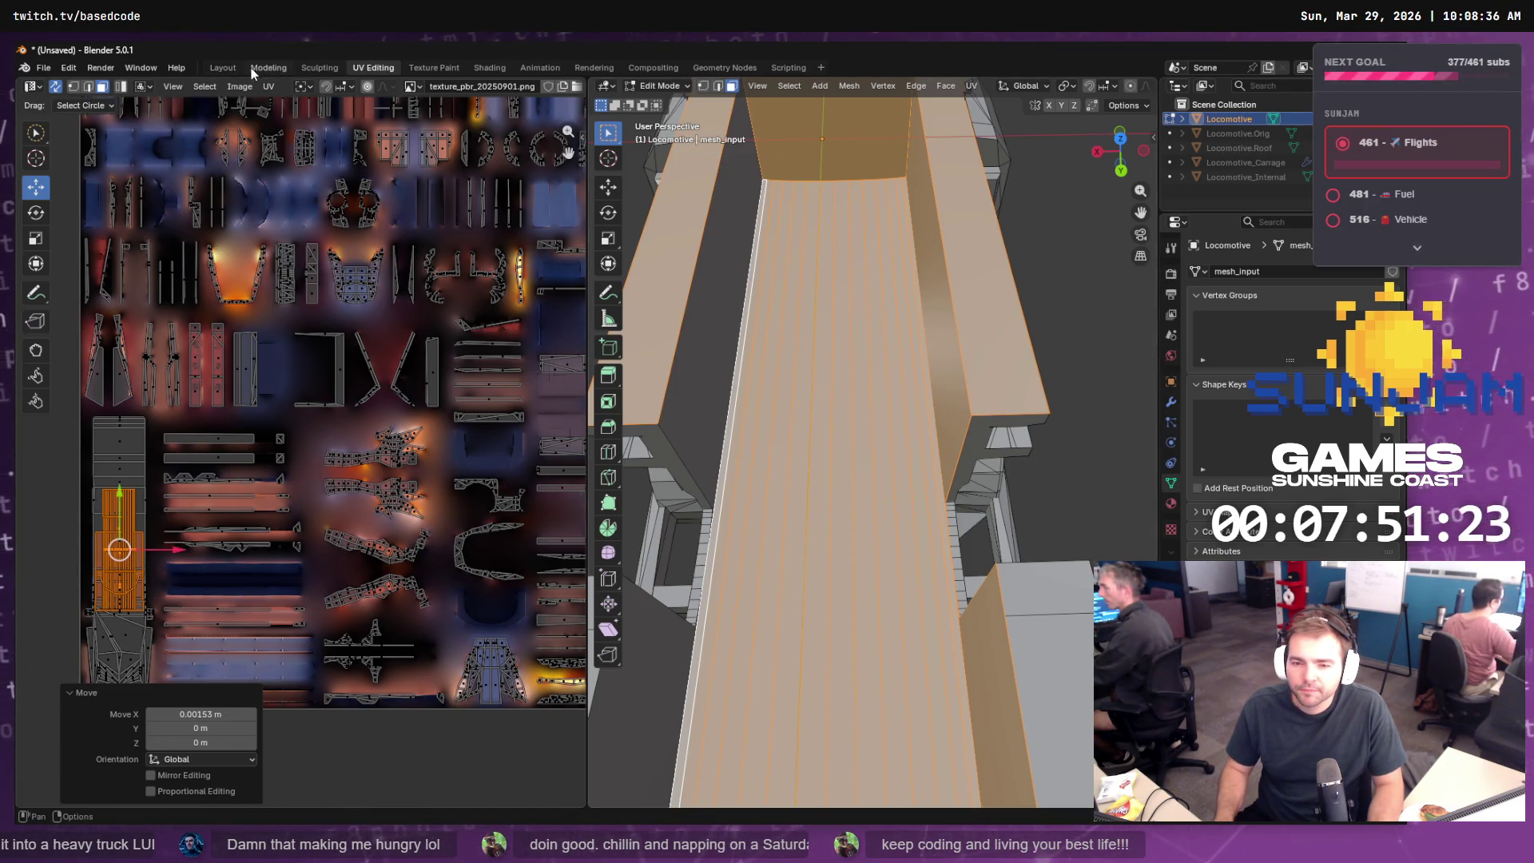
click(224, 68)
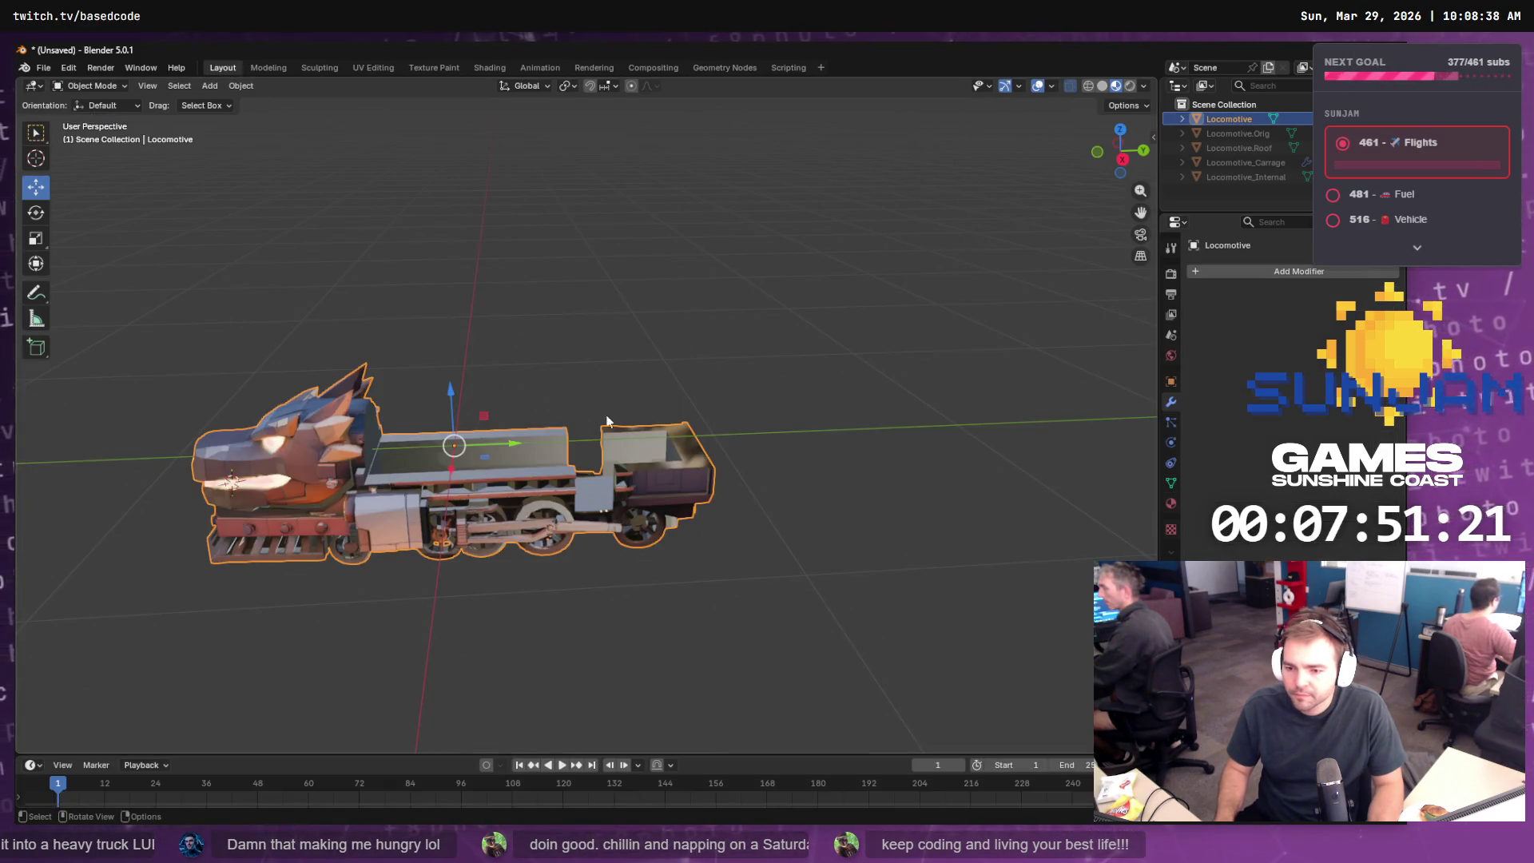
- Select the long strip of carriage floor faces on the Locomotive
mouse_move(607, 421)
mouse_down()
mouse_move(490, 452)
mouse_move(616, 419)
mouse_move(578, 401)
mouse_move(610, 387)
mouse_move(638, 424)
mouse_move(417, 377)
mouse_move(347, 383)
mouse_move(711, 405)
mouse_move(612, 409)
mouse_move(572, 392)
mouse_move(756, 397)
mouse_move(609, 402)
mouse_up()
scroll(634, 434, up, 4)
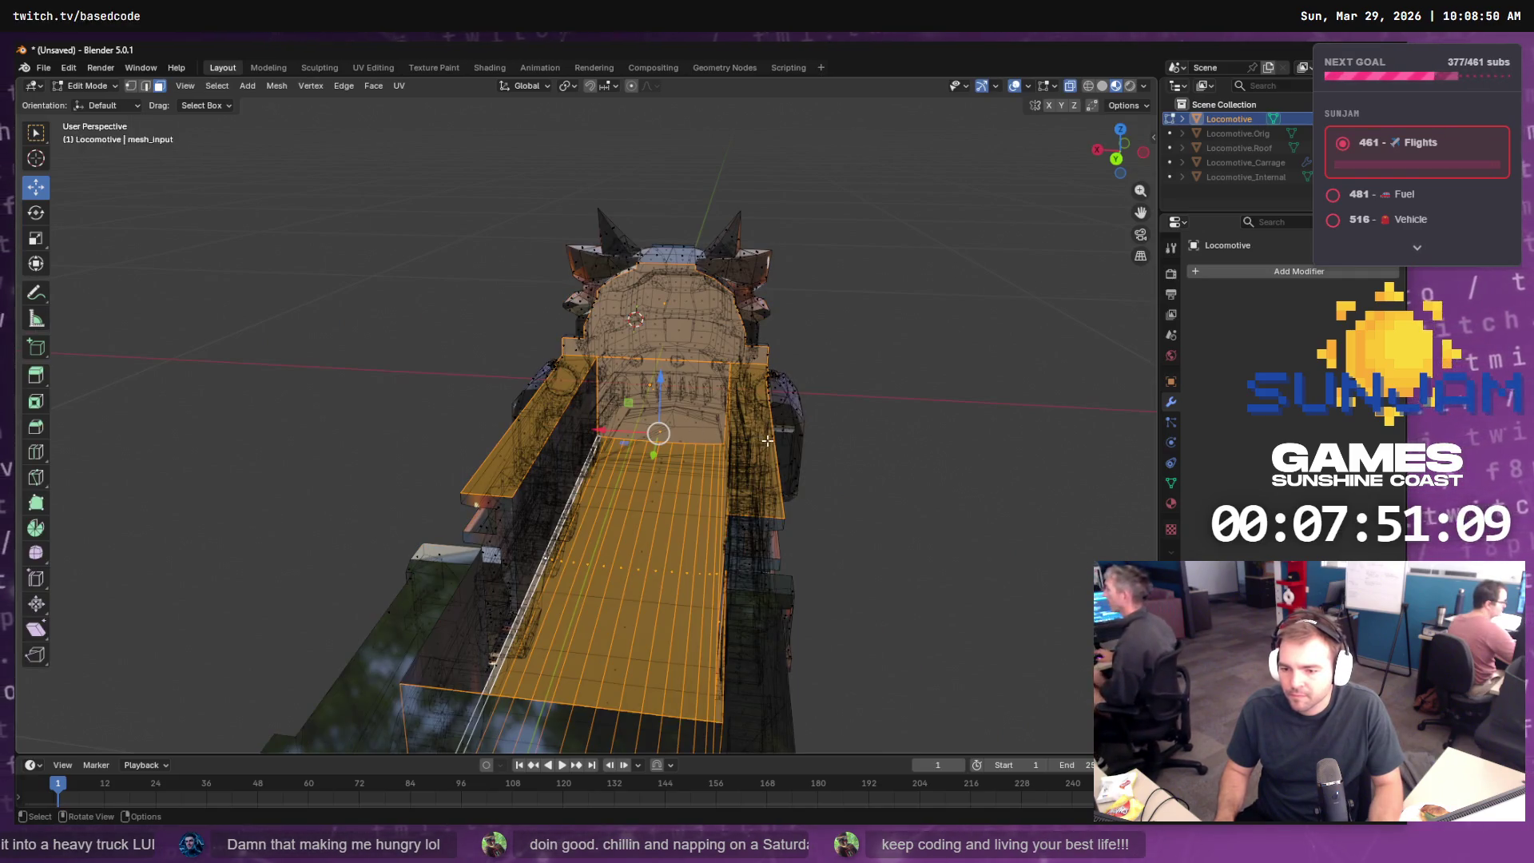
mouse_move(767, 440)
mouse_down()
mouse_move(706, 460)
mouse_move(565, 421)
mouse_move(713, 524)
mouse_move(842, 524)
mouse_move(918, 582)
mouse_move(592, 467)
mouse_move(691, 505)
mouse_move(631, 497)
mouse_move(708, 415)
mouse_up()
alt+shift+click(562, 468)
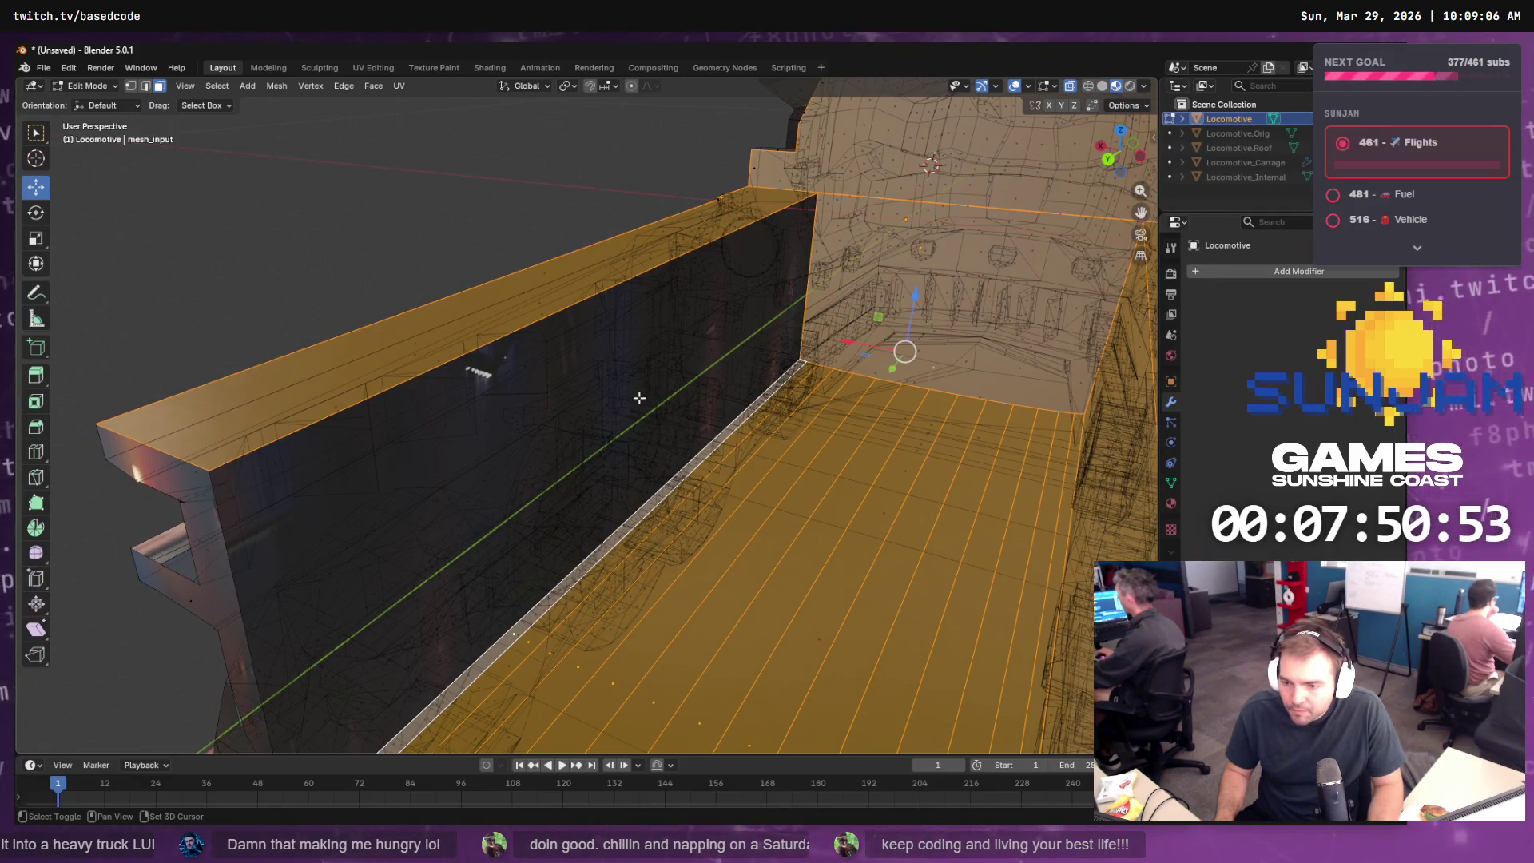
- Add the carriage's inner side wall faces to the selection with Ctrl+L
mouse_move(648, 456)
mouse_down()
mouse_move(704, 365)
mouse_move(684, 394)
mouse_up()
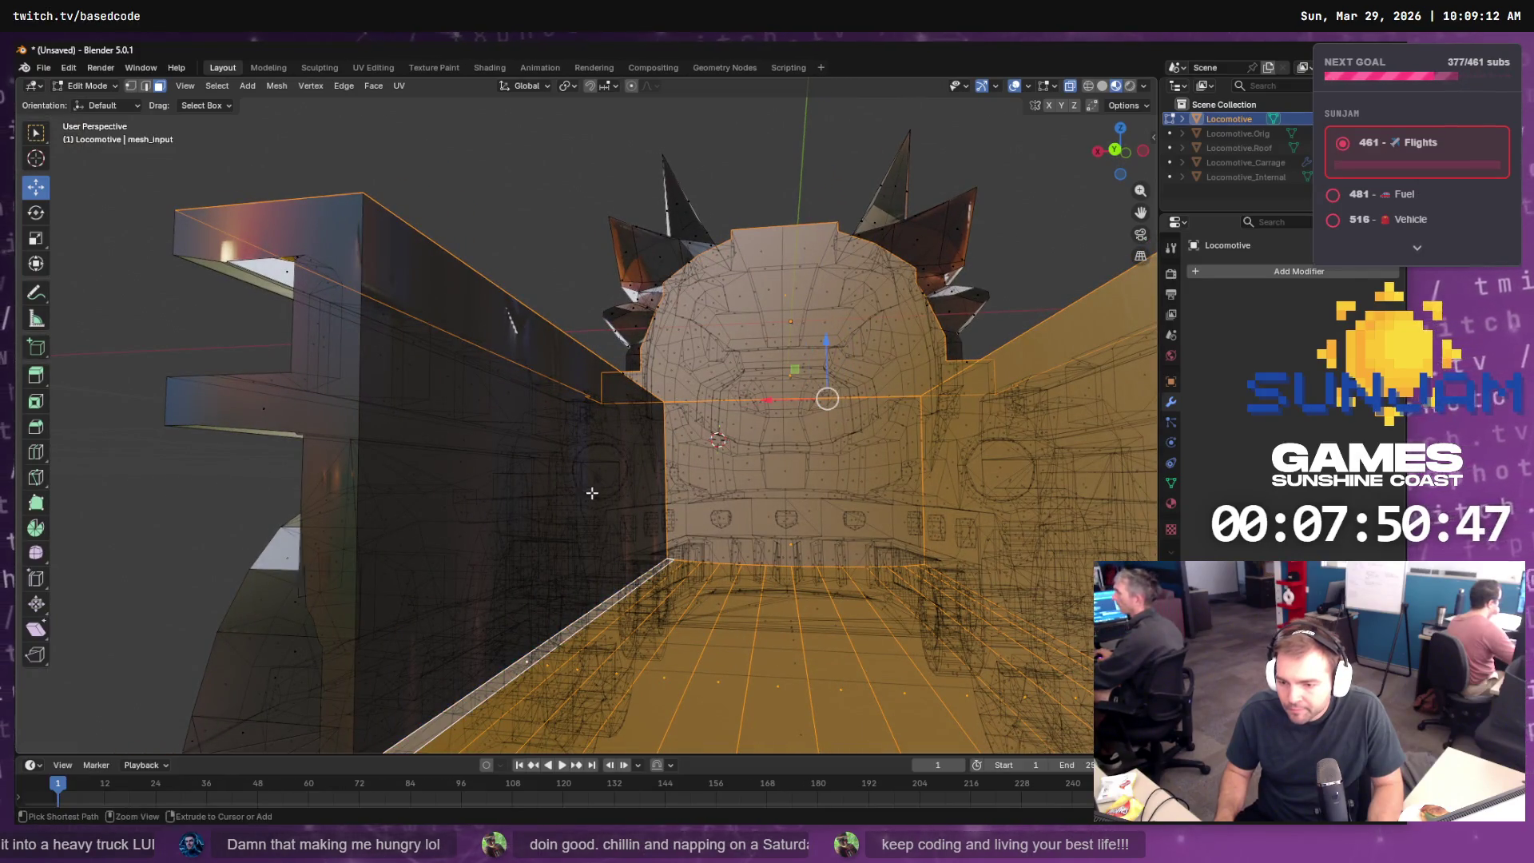
drag(591, 493, 529, 440)
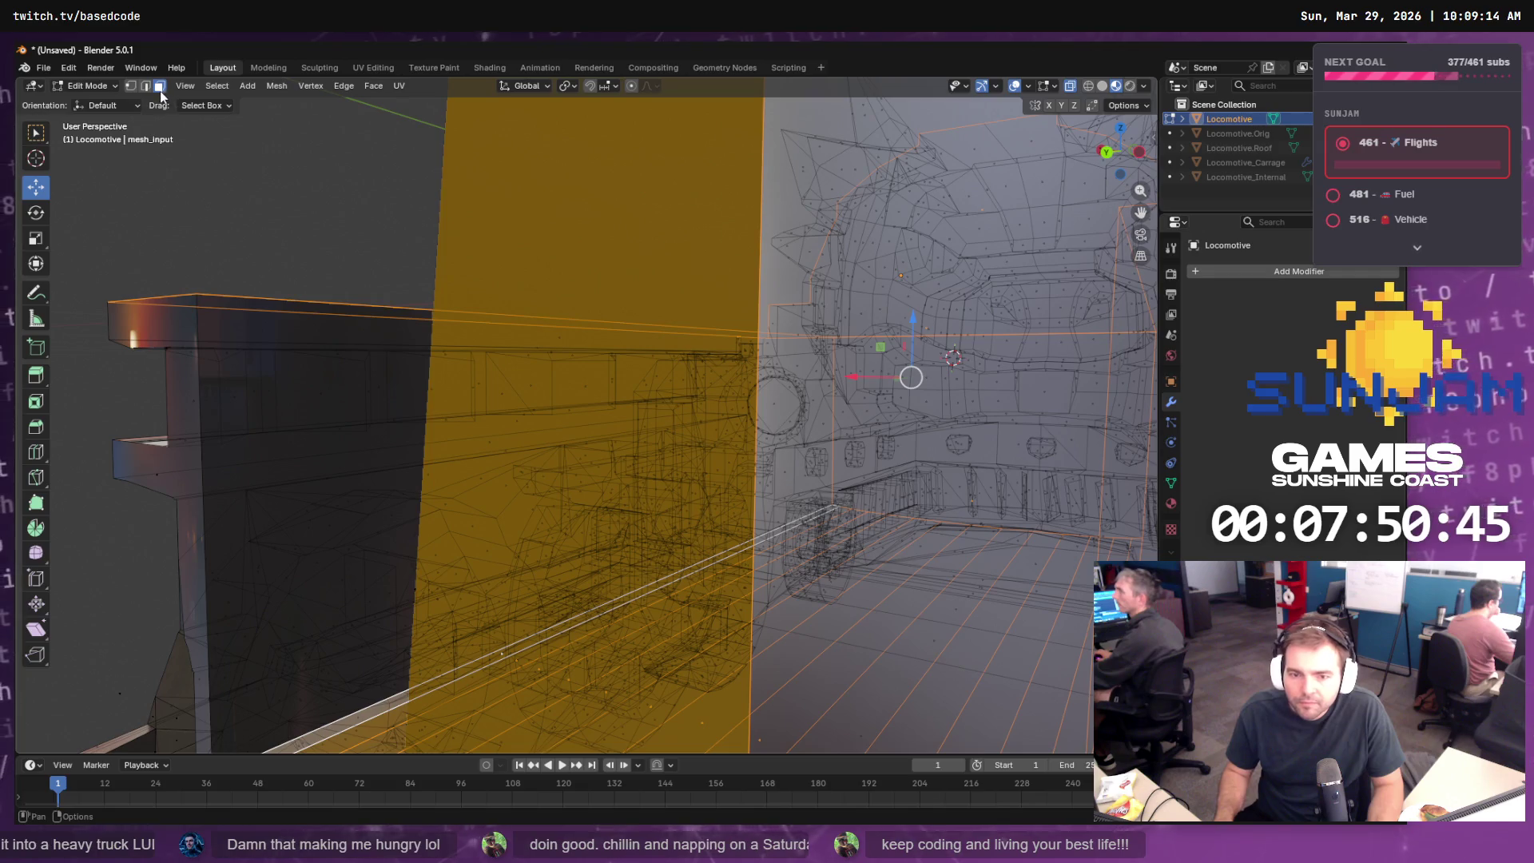
click(244, 335)
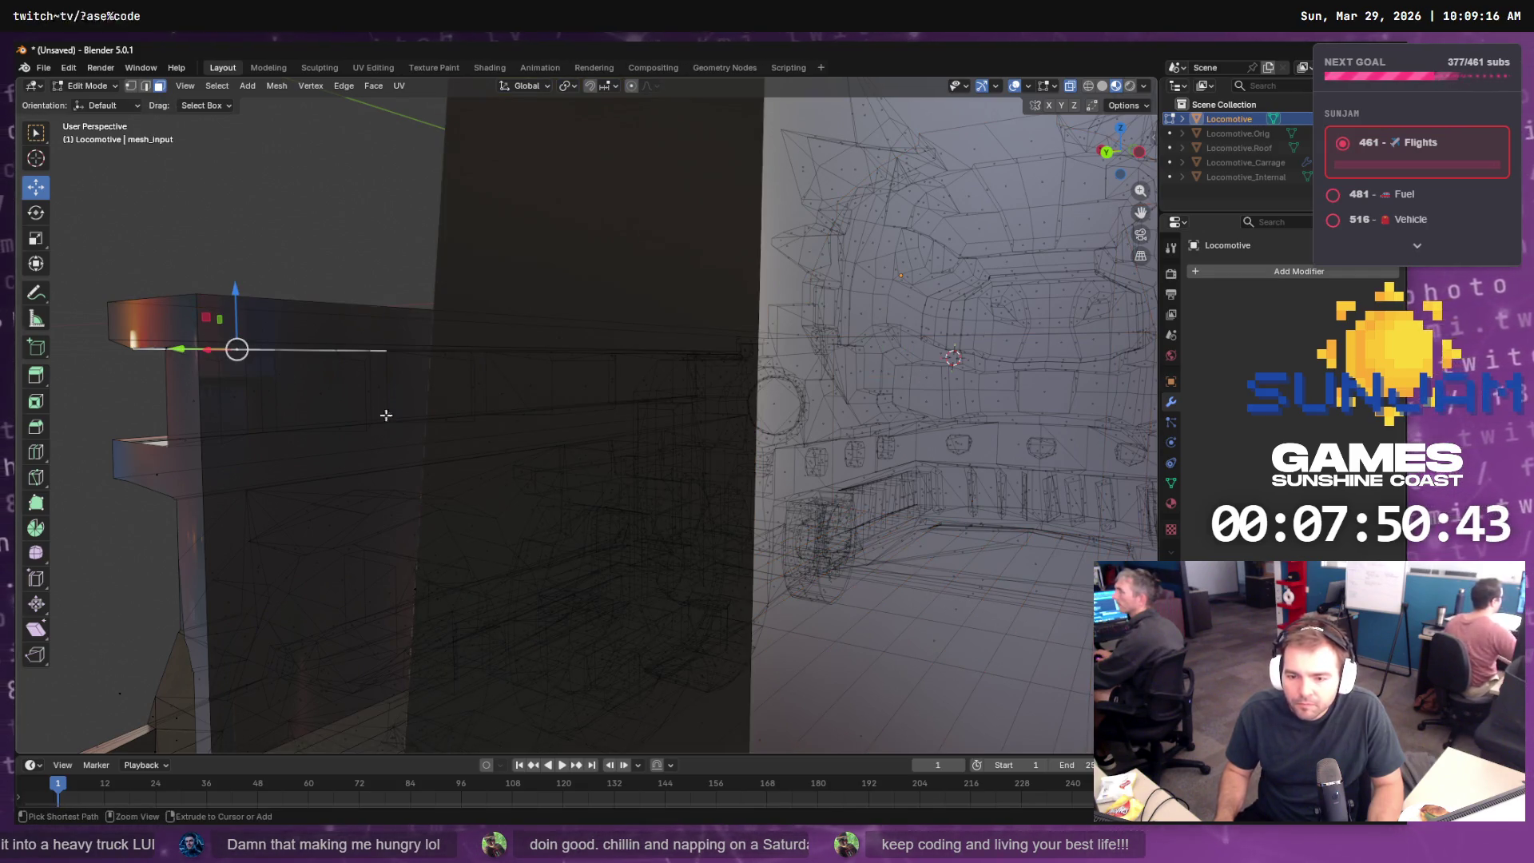
key(ctrl+l)
mouse_move(386, 414)
mouse_down()
mouse_move(480, 493)
mouse_move(275, 475)
mouse_move(336, 471)
mouse_move(217, 426)
mouse_up()
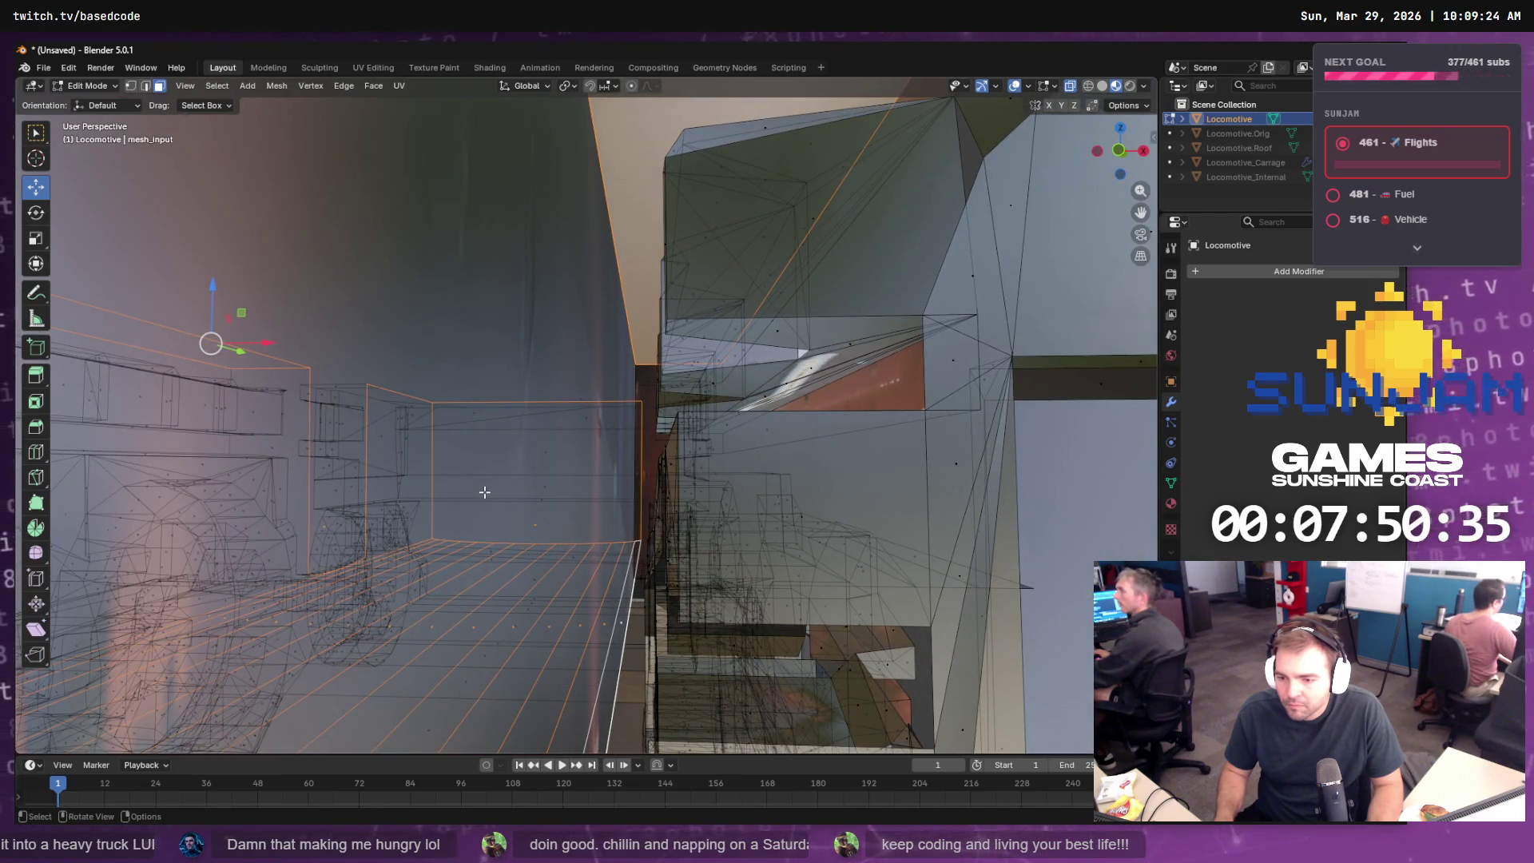
key(alt+a)
key(ctrl+z)
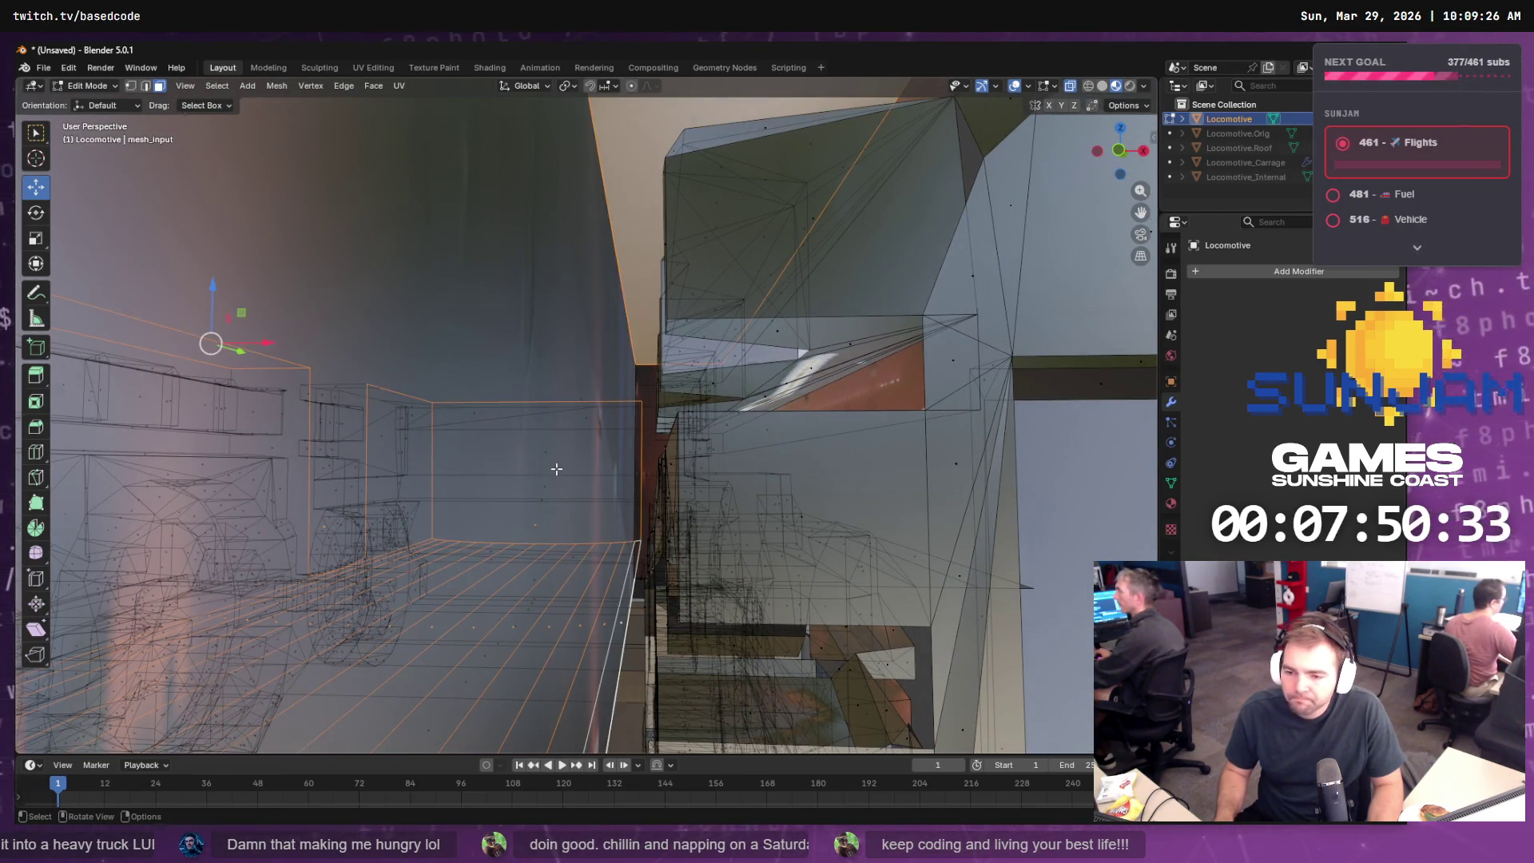
mouse_move(557, 469)
mouse_down()
mouse_move(716, 500)
mouse_move(573, 458)
mouse_move(616, 274)
mouse_move(634, 297)
mouse_up()
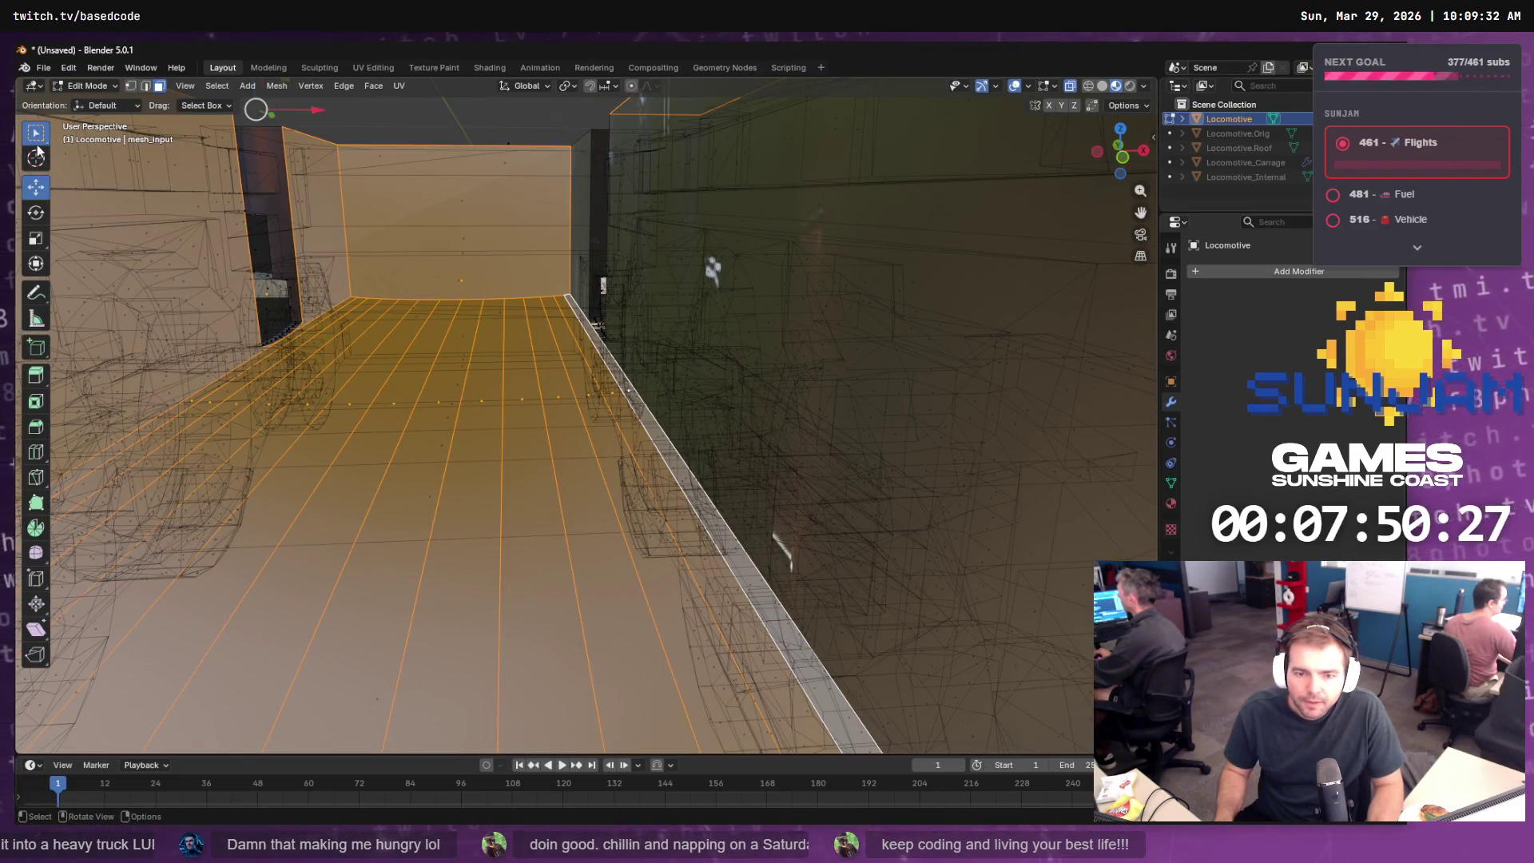
- Paint more carriage faces in with Select Circle, then grow the selection with Ctrl+Numpad+
drag(37, 147, 44, 148)
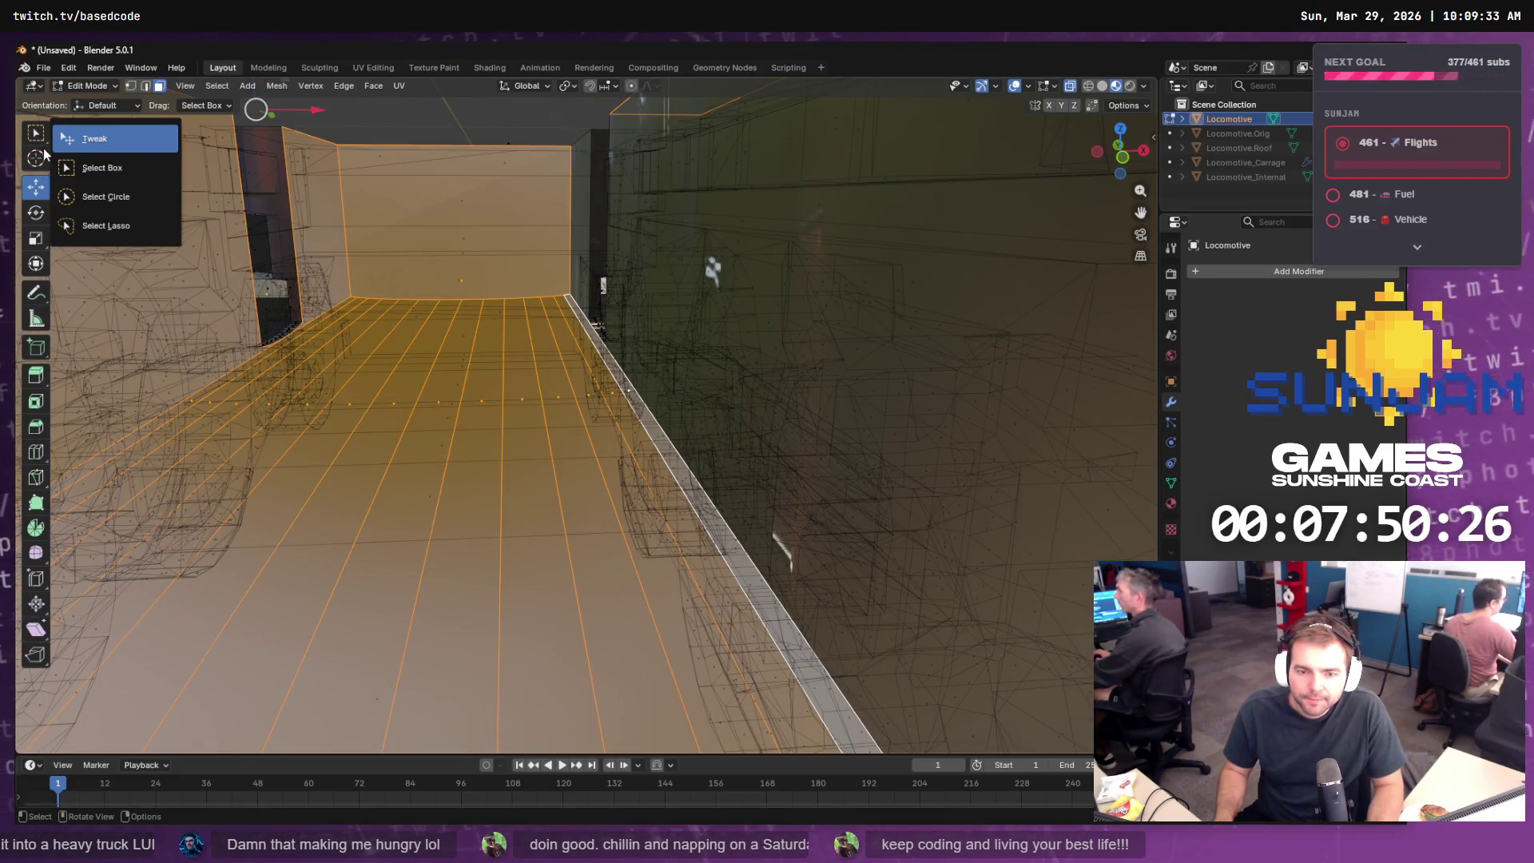
click(141, 199)
mouse_move(740, 335)
mouse_down()
mouse_move(756, 397)
mouse_move(673, 379)
mouse_move(760, 401)
mouse_move(780, 367)
mouse_up()
mouse_move(728, 307)
mouse_down()
mouse_move(818, 370)
mouse_move(839, 353)
mouse_up()
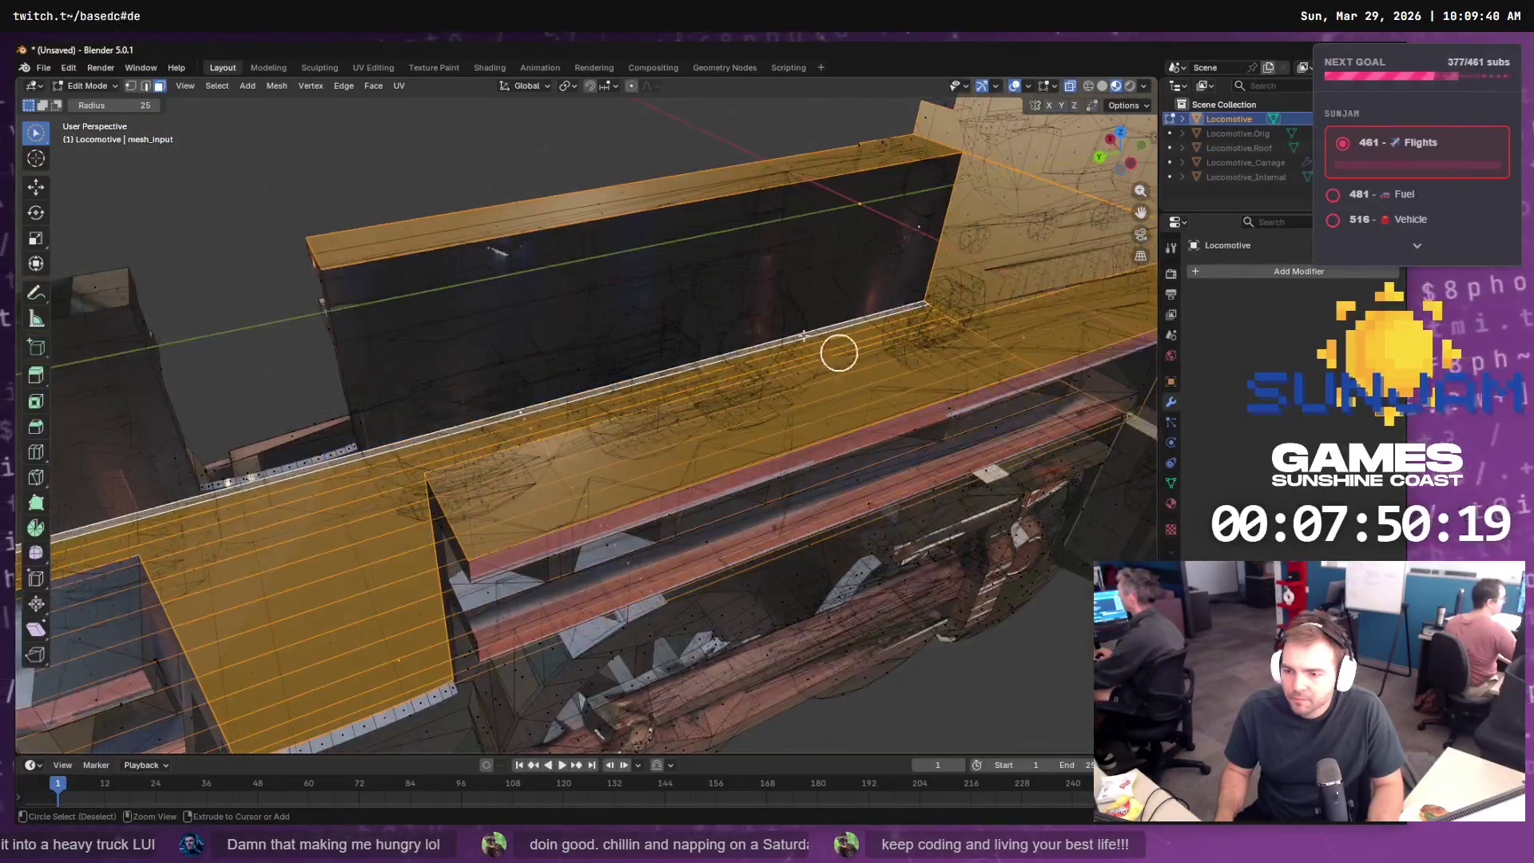
drag(751, 326, 655, 258)
mouse_move(720, 334)
mouse_down()
mouse_move(675, 295)
mouse_move(719, 280)
mouse_move(643, 281)
mouse_up()
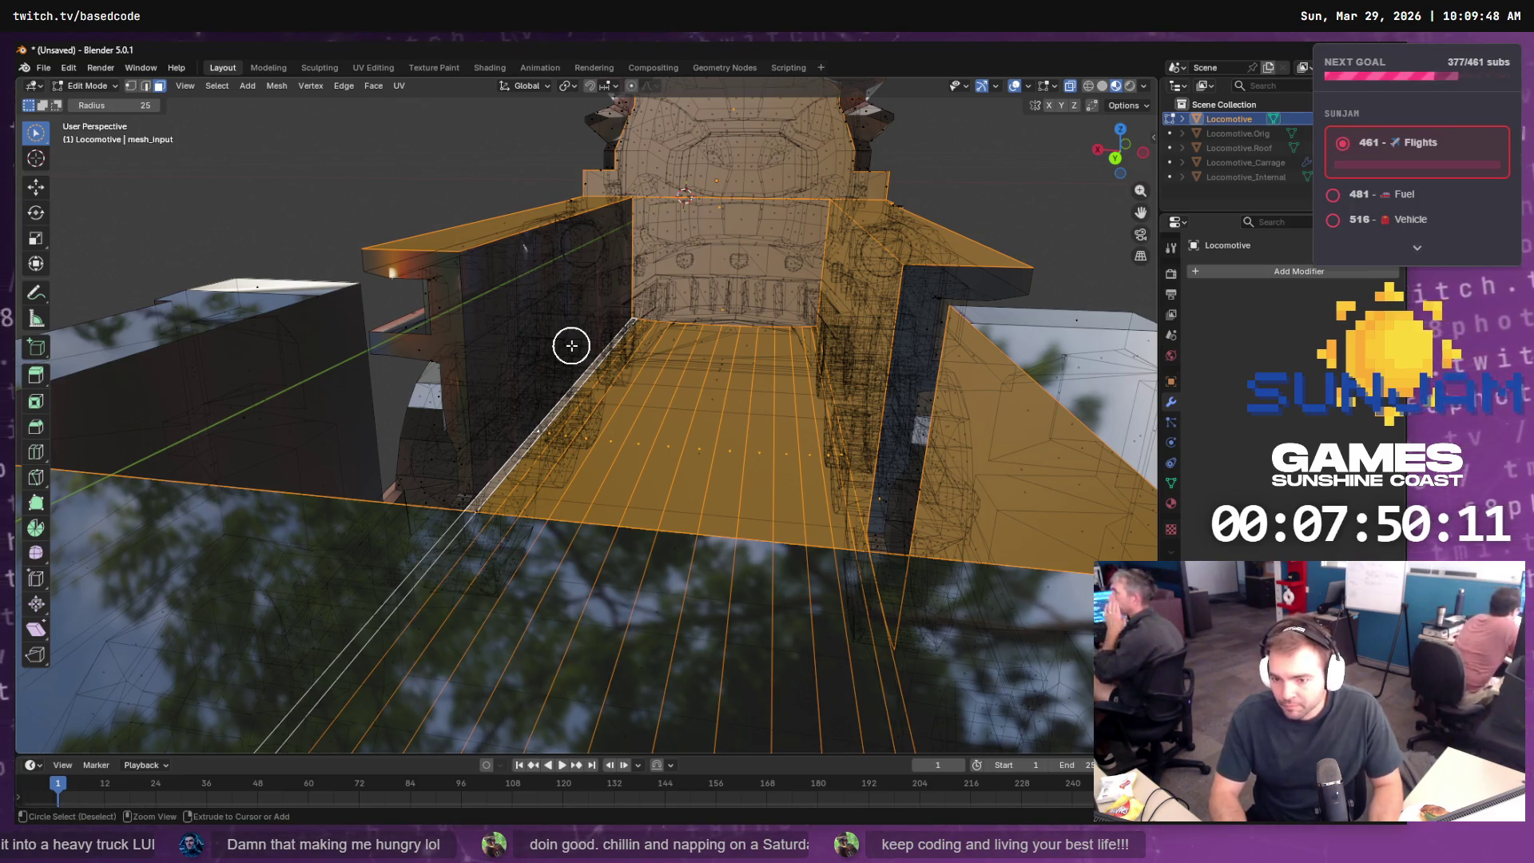
key(ctrl+KP_Add)
- Orbit and zoom around the locomotive to inspect the grown carriage selection from several angles
scroll(571, 345, down, 6)
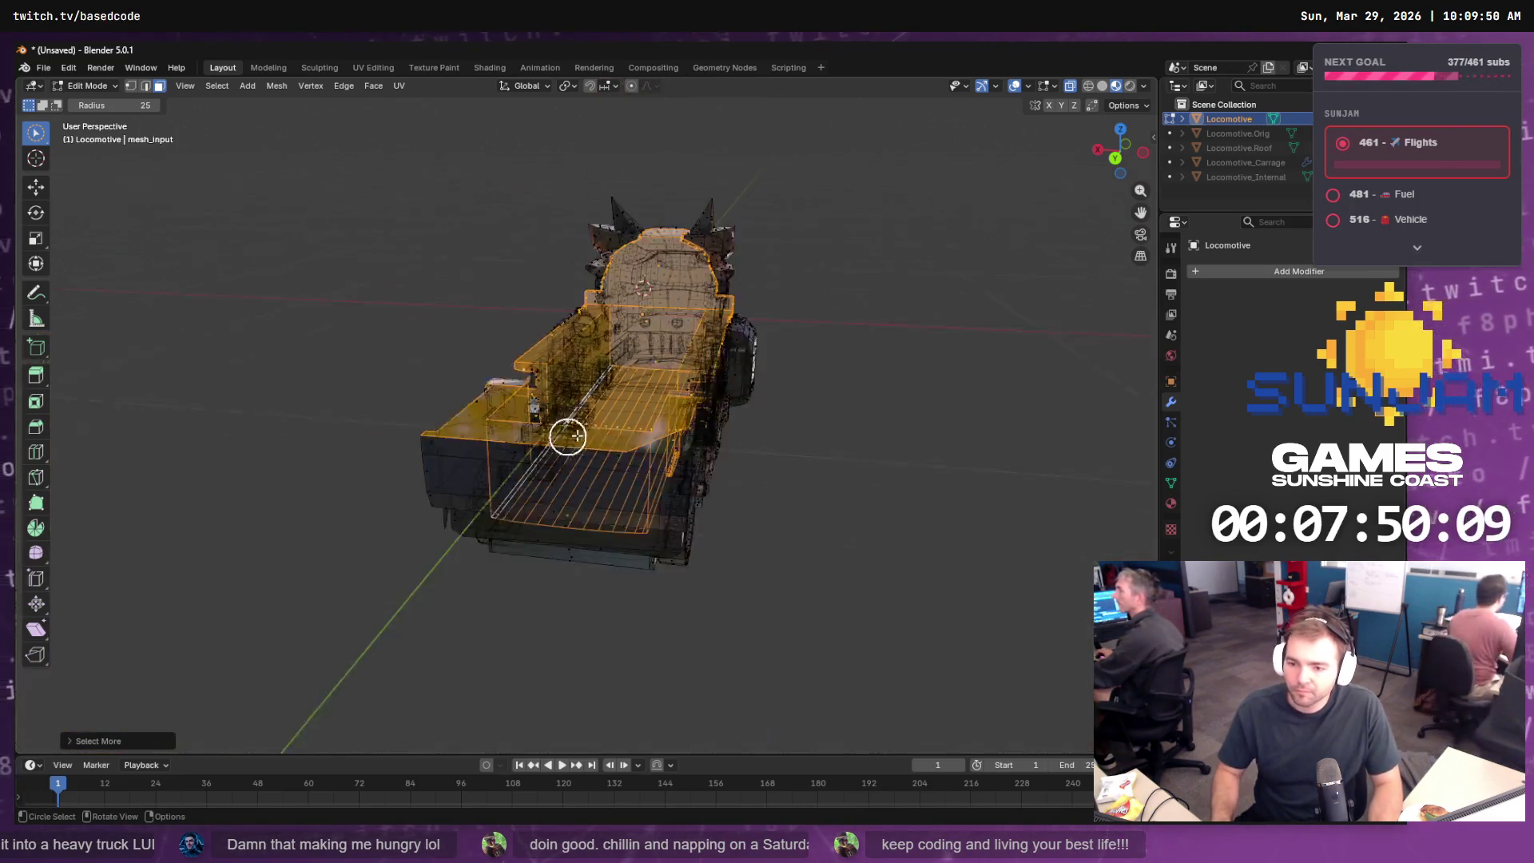
mouse_move(564, 434)
mouse_down()
mouse_move(591, 434)
mouse_move(637, 490)
mouse_move(791, 414)
mouse_move(605, 459)
mouse_move(548, 448)
mouse_move(605, 421)
mouse_up()
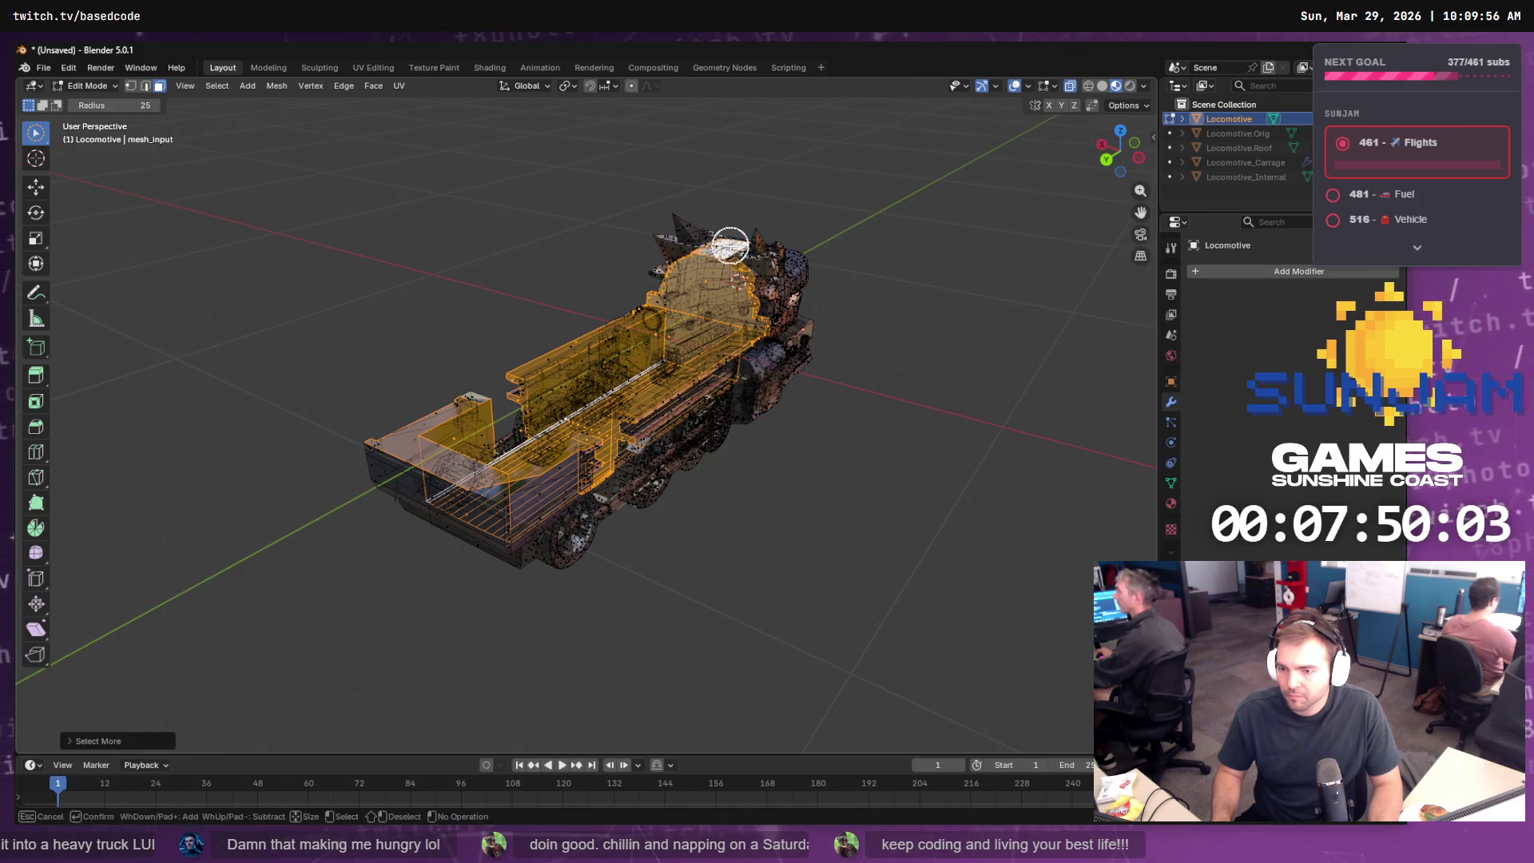
mouse_move(723, 246)
mouse_down()
mouse_move(746, 325)
mouse_move(799, 339)
mouse_up()
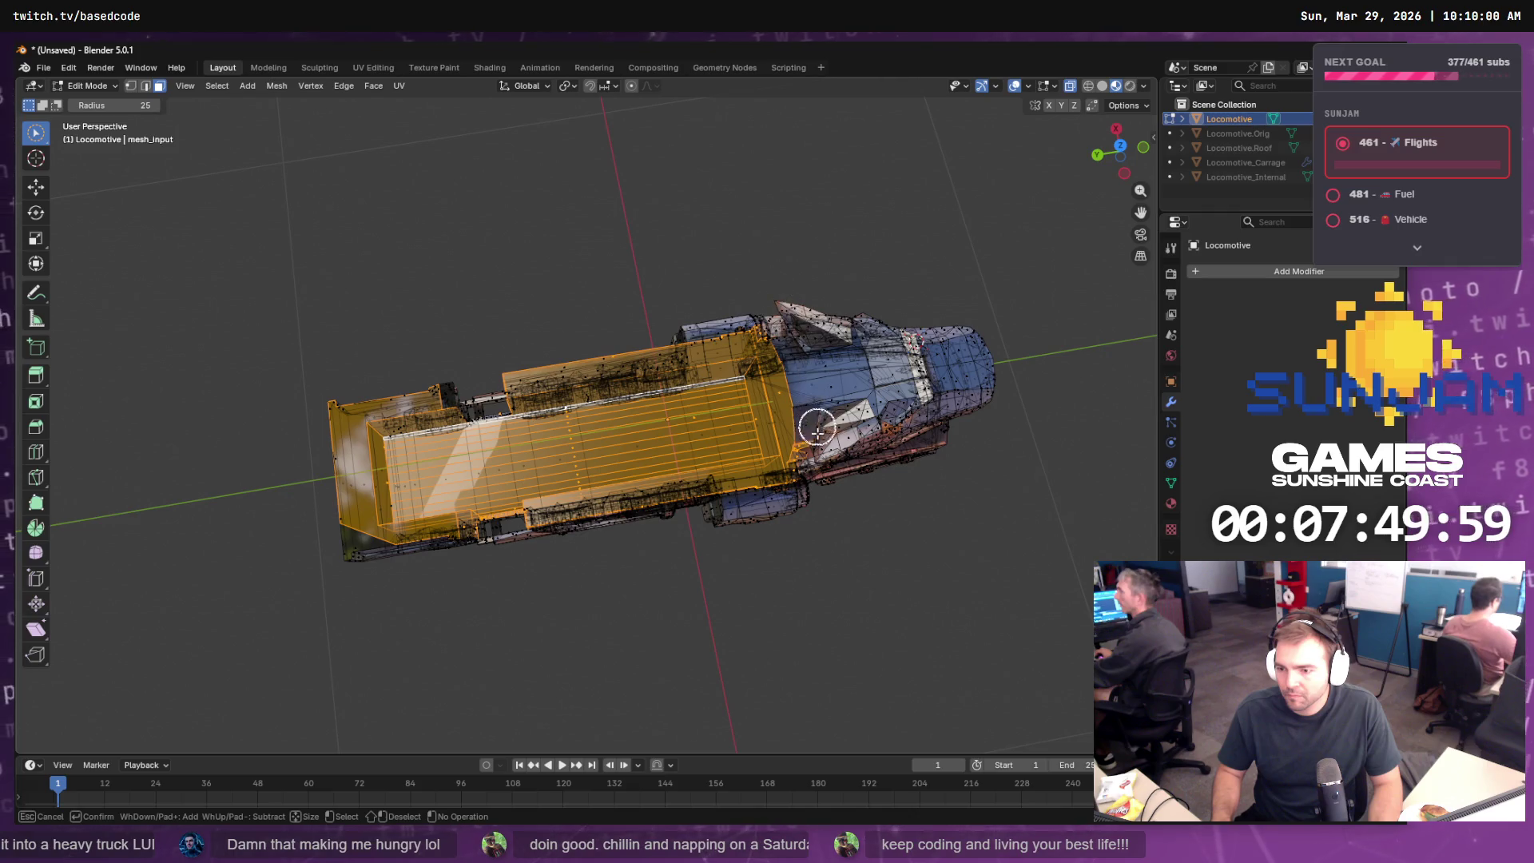
mouse_move(822, 431)
mouse_down()
mouse_move(842, 376)
mouse_move(822, 312)
mouse_up()
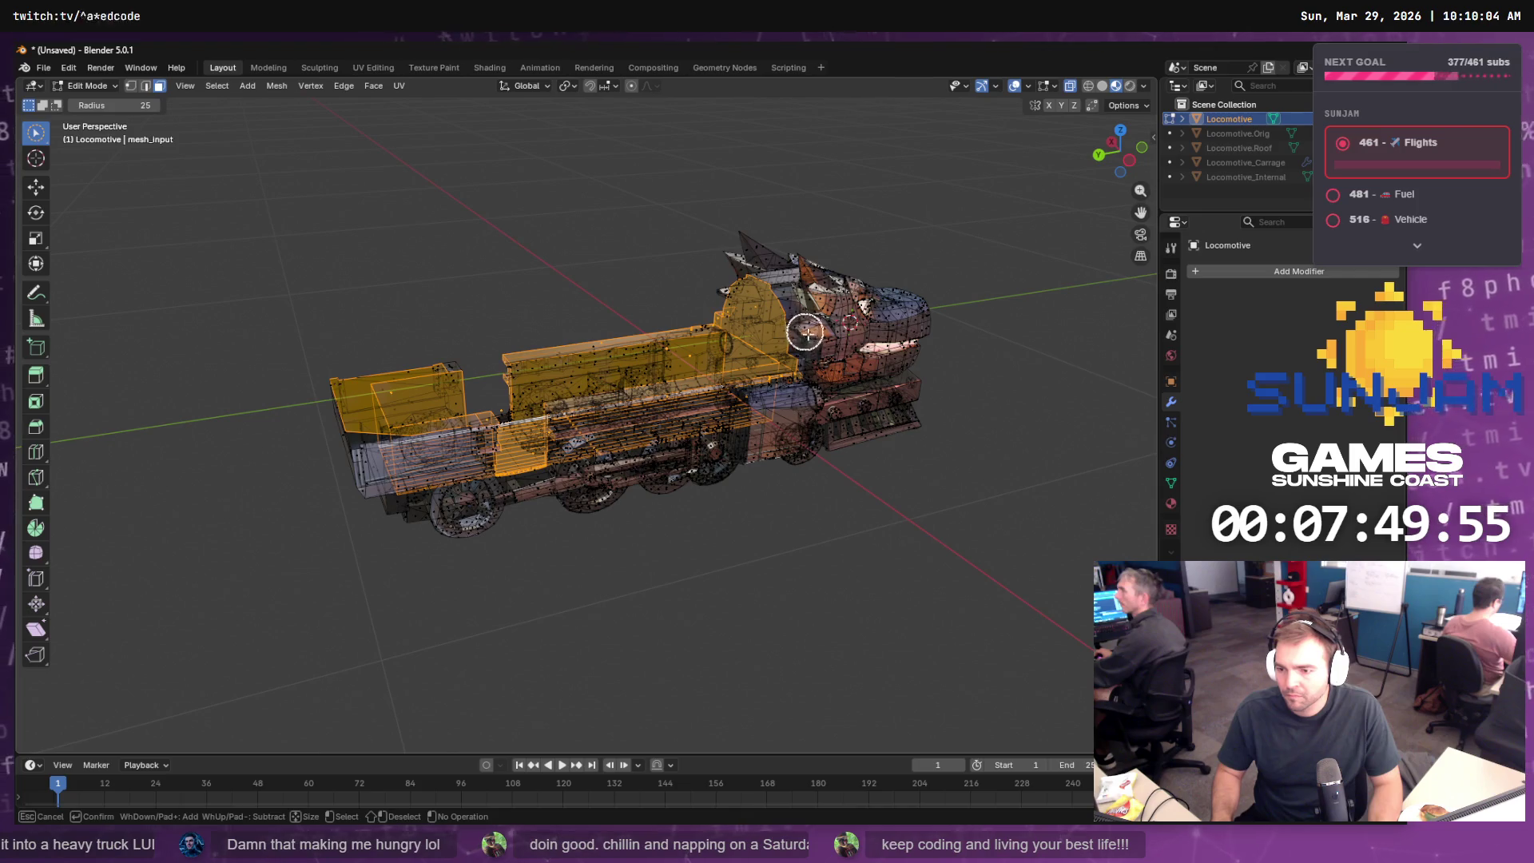
mouse_move(789, 392)
mouse_down()
mouse_move(695, 328)
mouse_move(842, 308)
mouse_move(265, 325)
mouse_move(654, 358)
mouse_move(402, 217)
mouse_up()
scroll(265, 325, up, 3)
scroll(349, 339, up, 4)
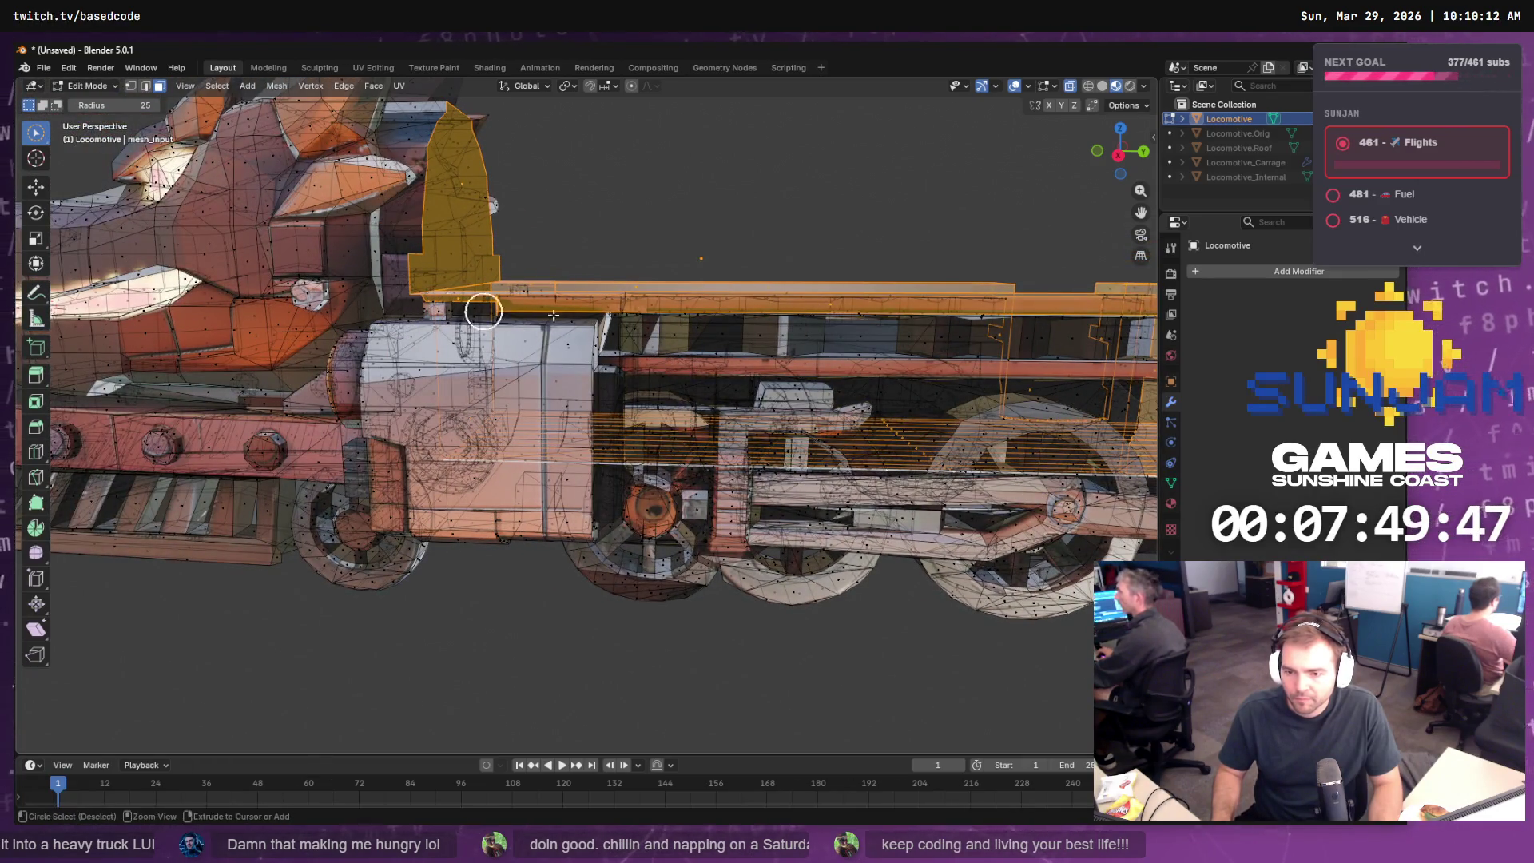
mouse_move(552, 316)
mouse_down()
mouse_move(644, 343)
mouse_move(666, 329)
mouse_up()
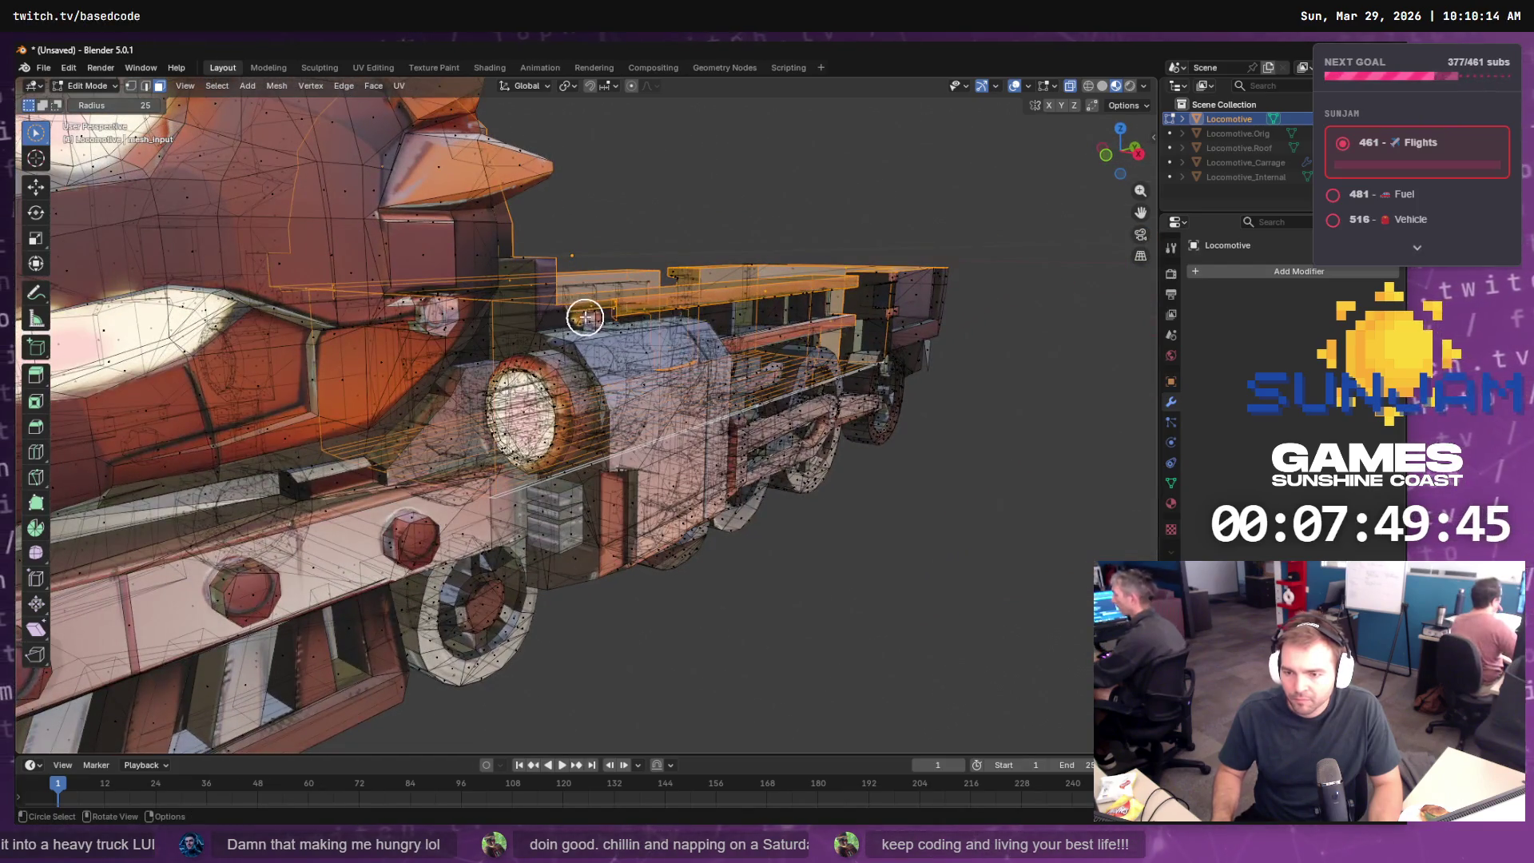
scroll(585, 317, up, 2)
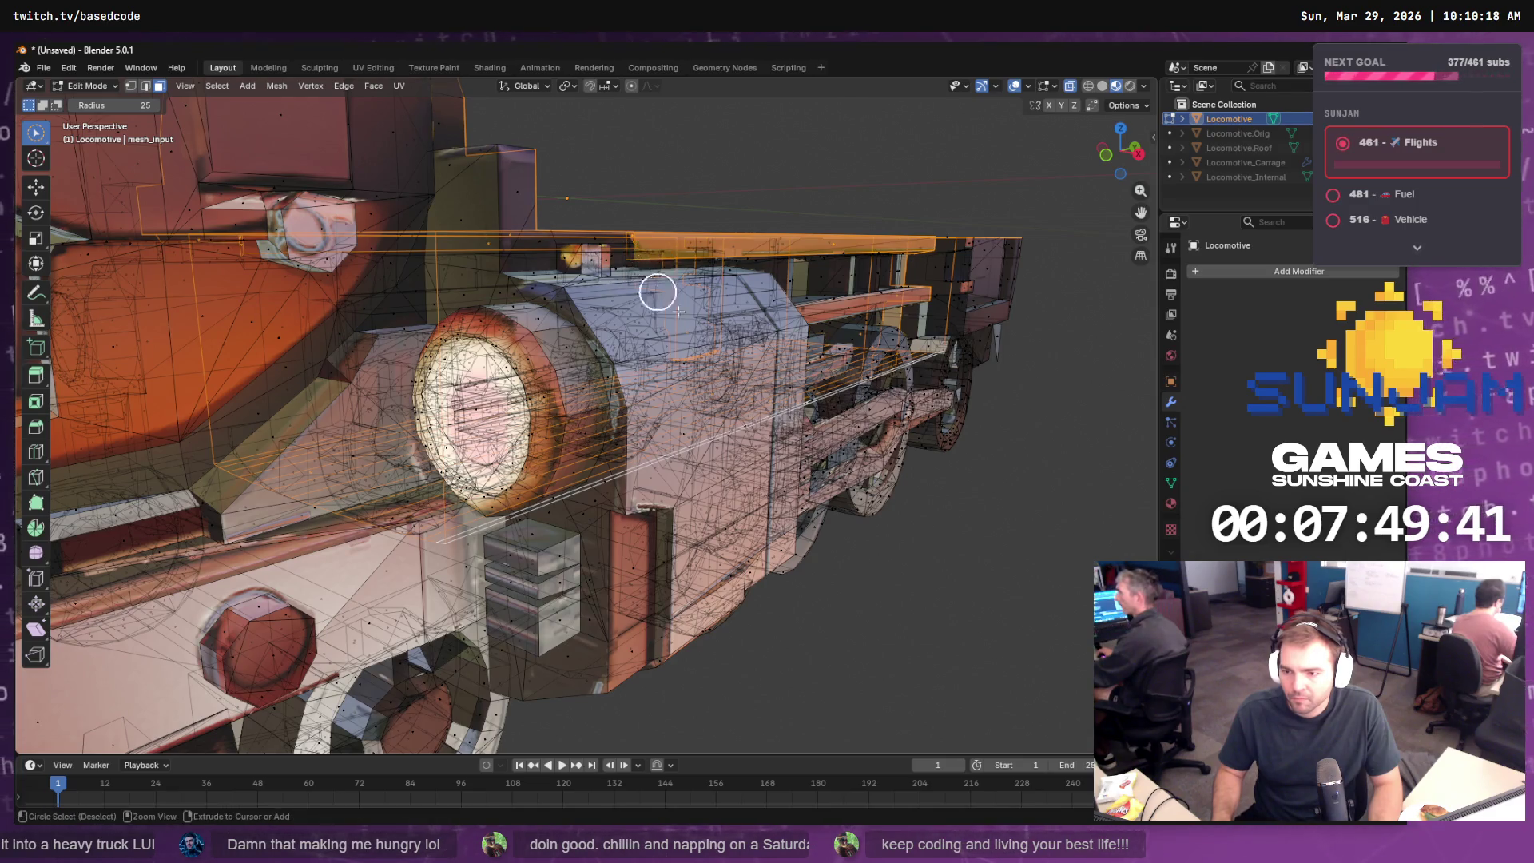
mouse_move(658, 293)
mouse_down()
mouse_move(719, 400)
mouse_move(839, 370)
mouse_move(712, 346)
mouse_move(702, 362)
mouse_move(819, 212)
mouse_move(808, 247)
mouse_move(716, 251)
mouse_move(1017, 229)
mouse_move(439, 328)
mouse_move(637, 328)
mouse_move(524, 339)
mouse_move(579, 328)
mouse_move(802, 383)
mouse_move(921, 453)
mouse_up()
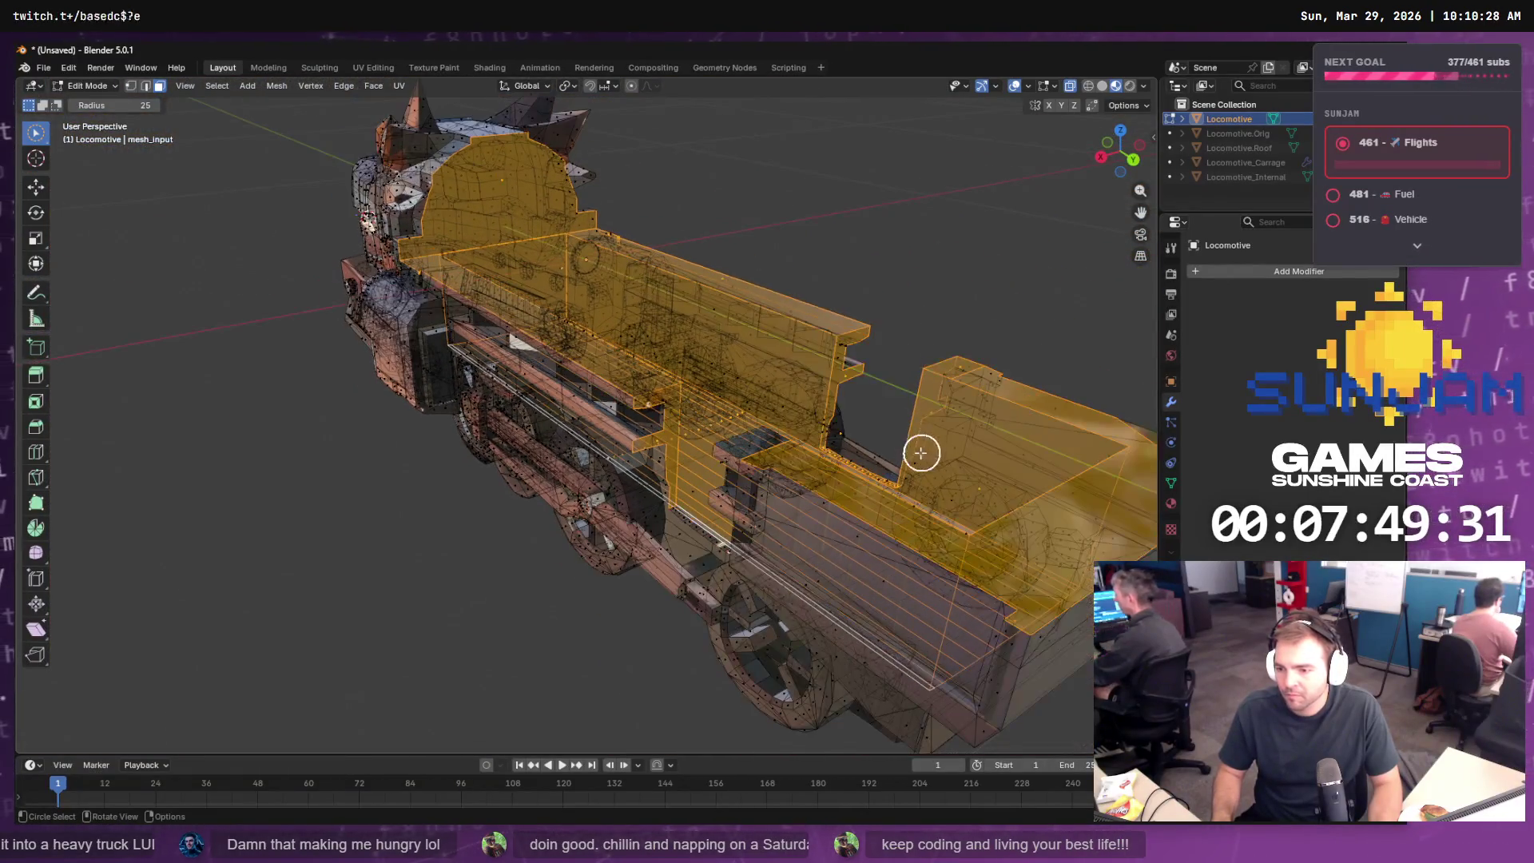
mouse_move(796, 461)
mouse_down()
mouse_move(873, 480)
mouse_move(824, 394)
mouse_move(835, 355)
mouse_move(969, 325)
mouse_move(856, 319)
mouse_move(1051, 432)
mouse_move(852, 385)
mouse_move(756, 380)
mouse_move(506, 434)
mouse_move(391, 435)
mouse_up()
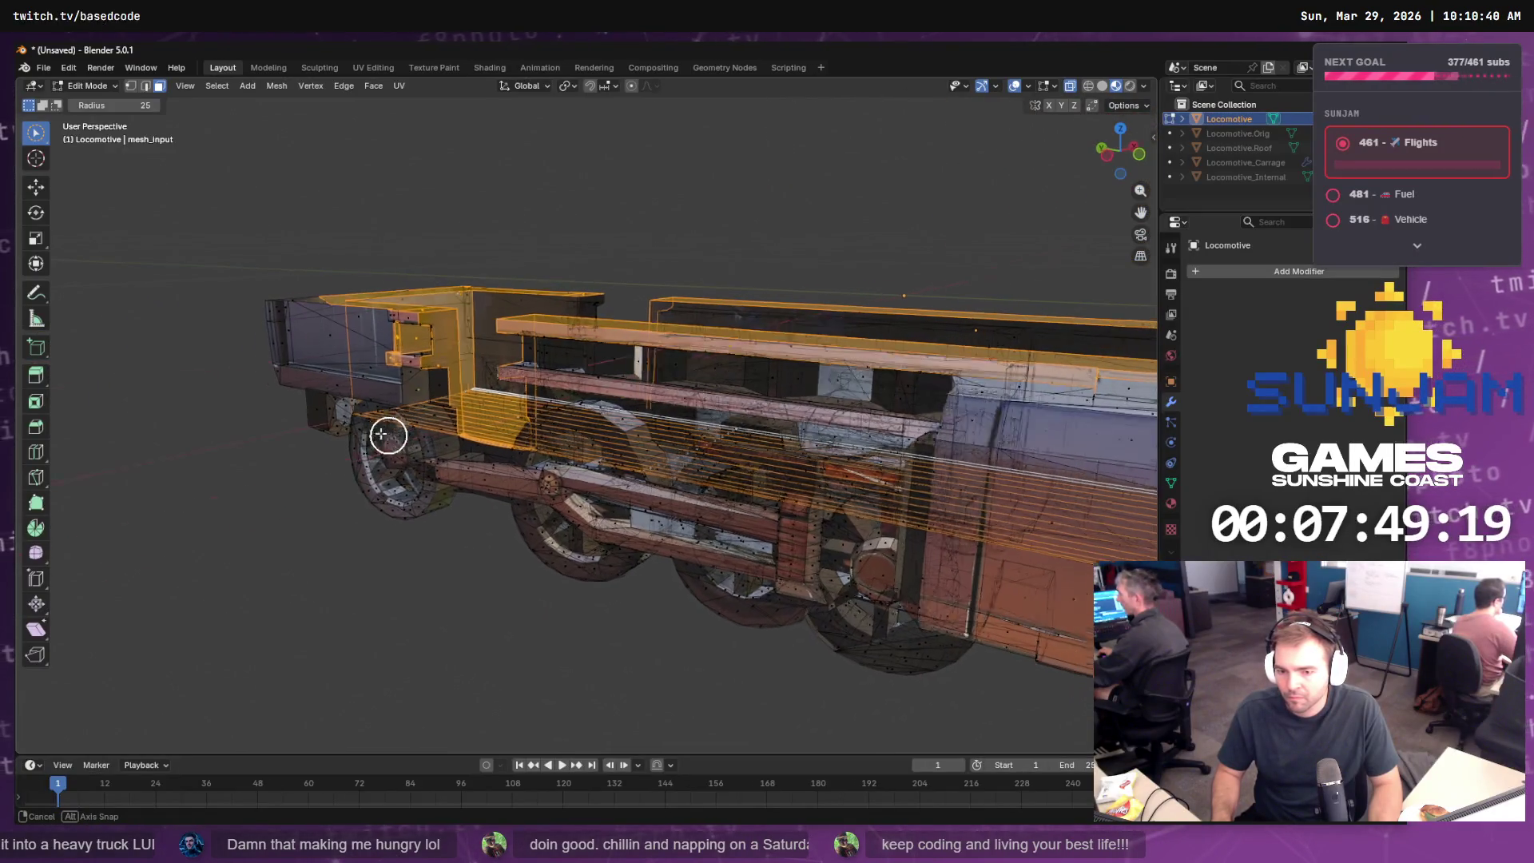
scroll(397, 369, up, 2)
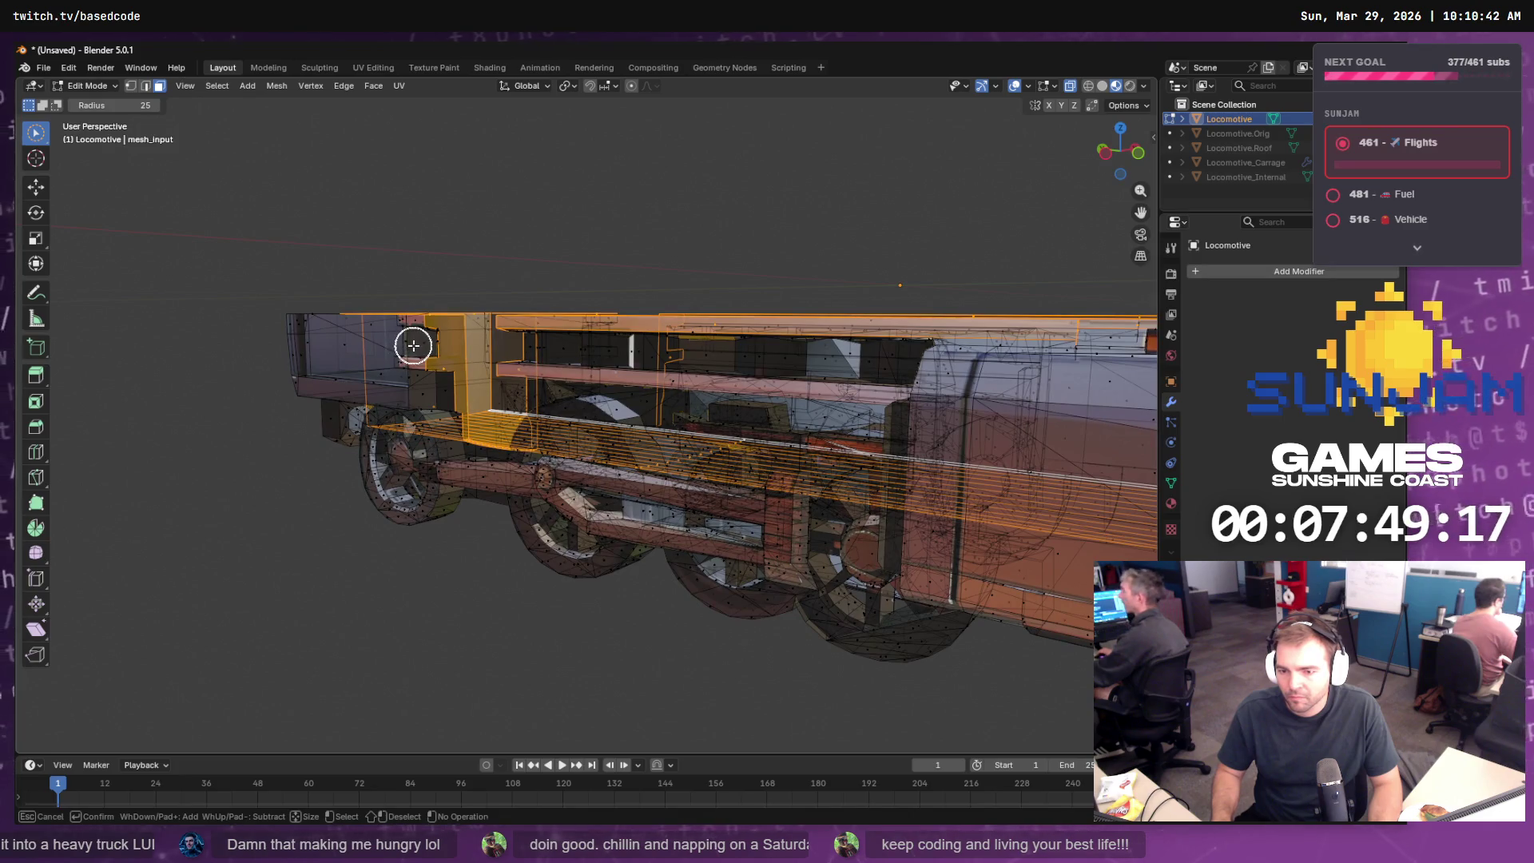
mouse_move(413, 345)
mouse_down()
mouse_move(411, 367)
mouse_move(610, 404)
mouse_move(679, 393)
mouse_move(687, 376)
mouse_move(869, 384)
mouse_move(921, 452)
mouse_move(886, 407)
mouse_up()
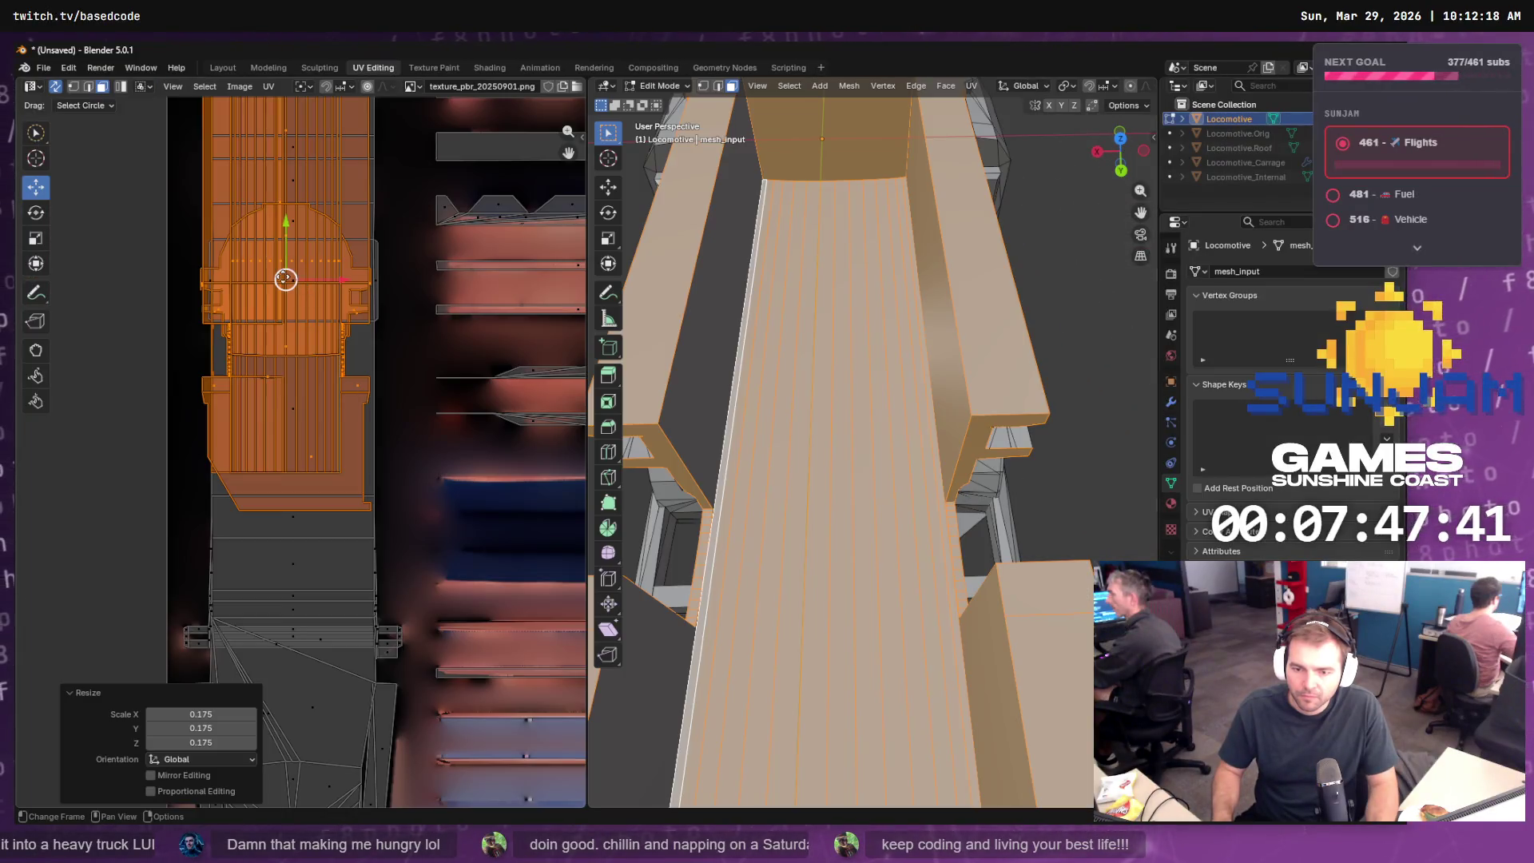
- Nudge the carriage UV islands right, rescale them to 0.849, then to 1.090
drag(286, 279, 295, 281)
key(s)
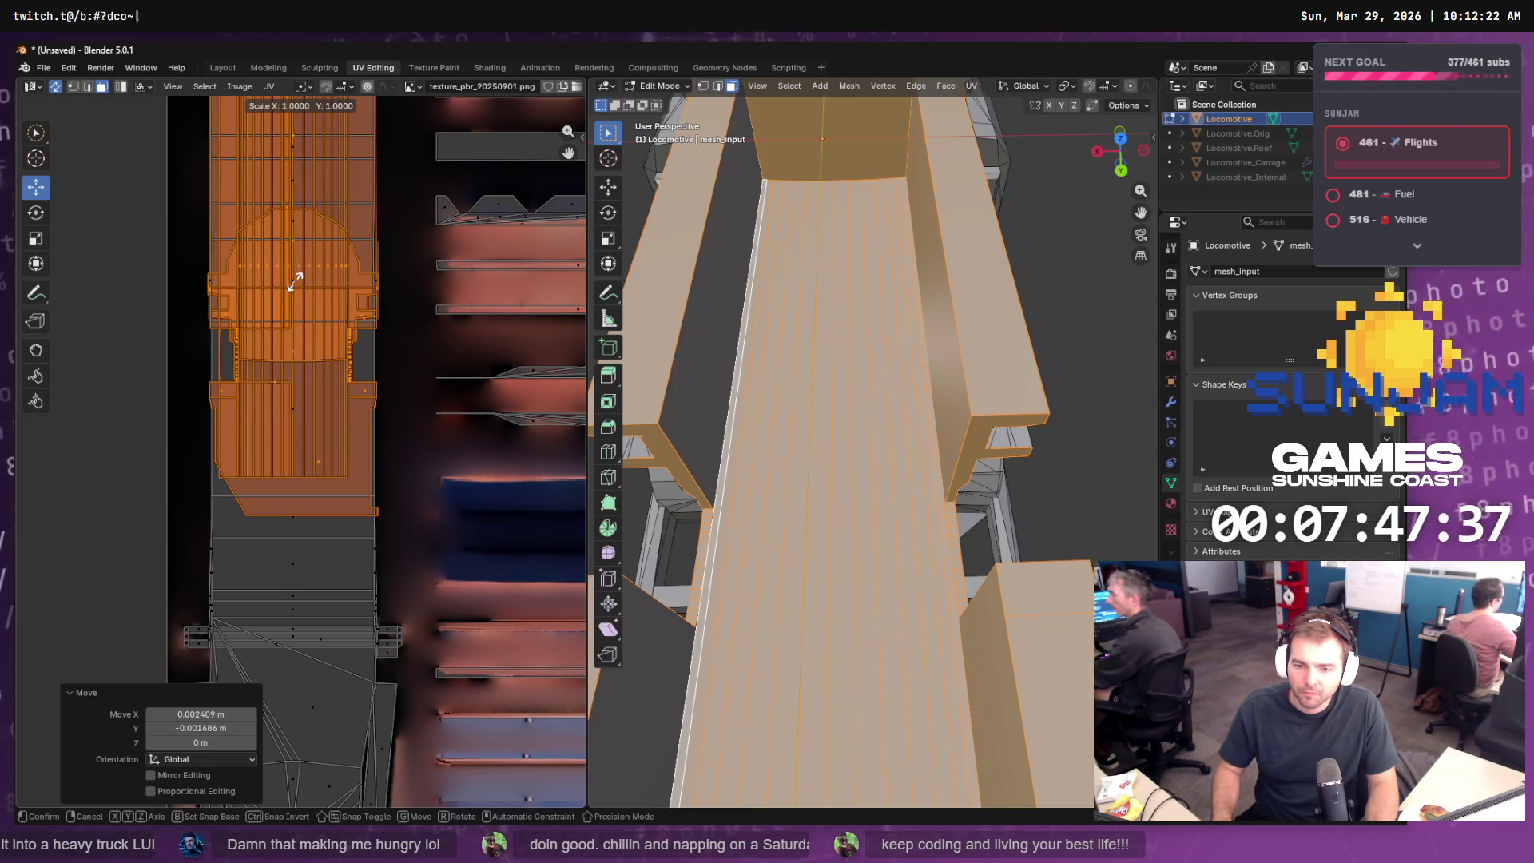
click(291, 282)
scroll(391, 316, up, 3)
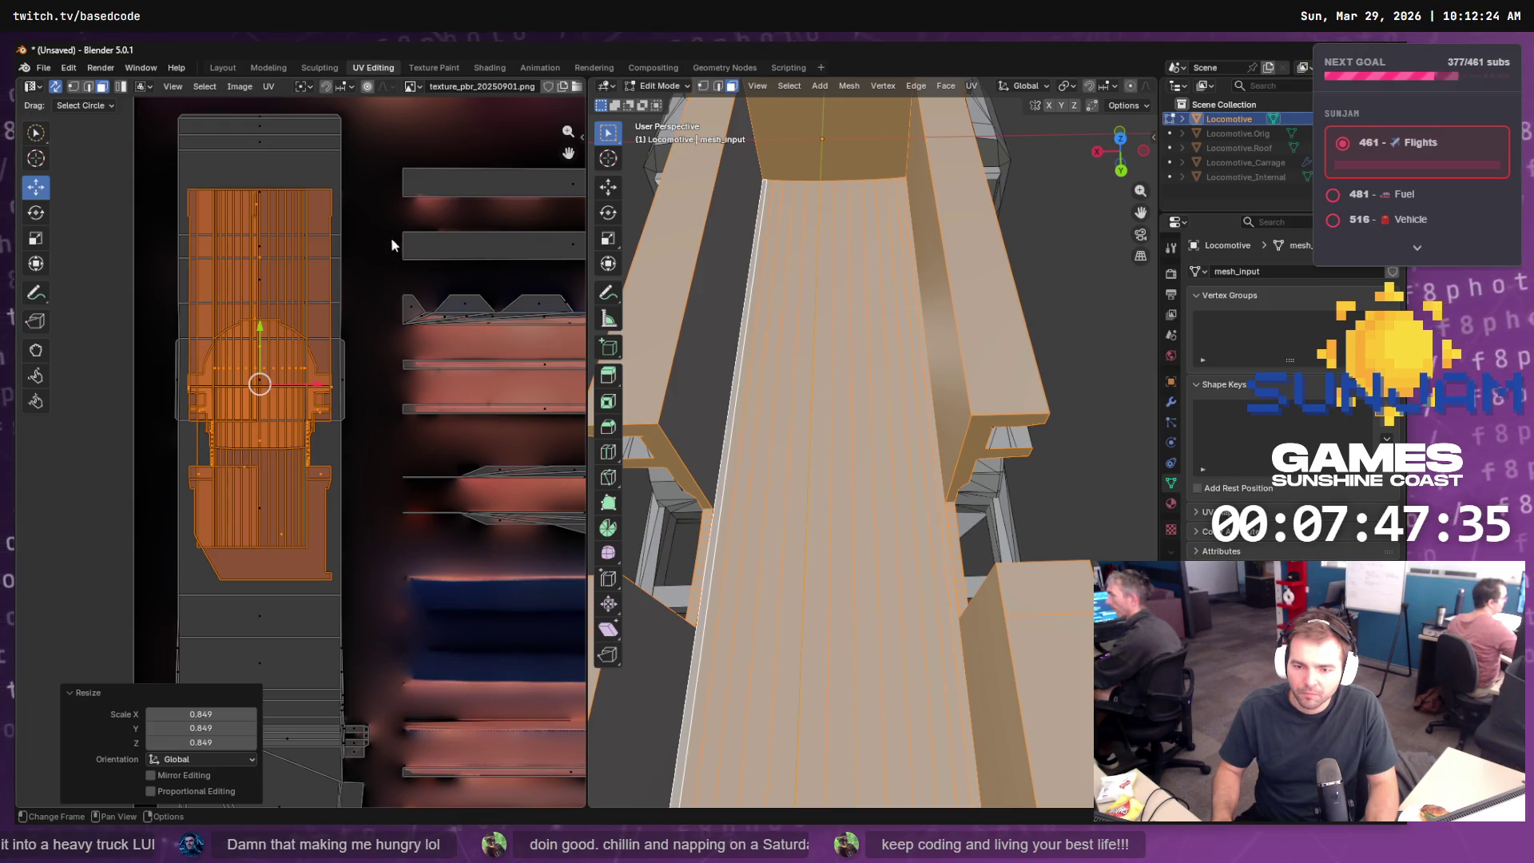
key(s)
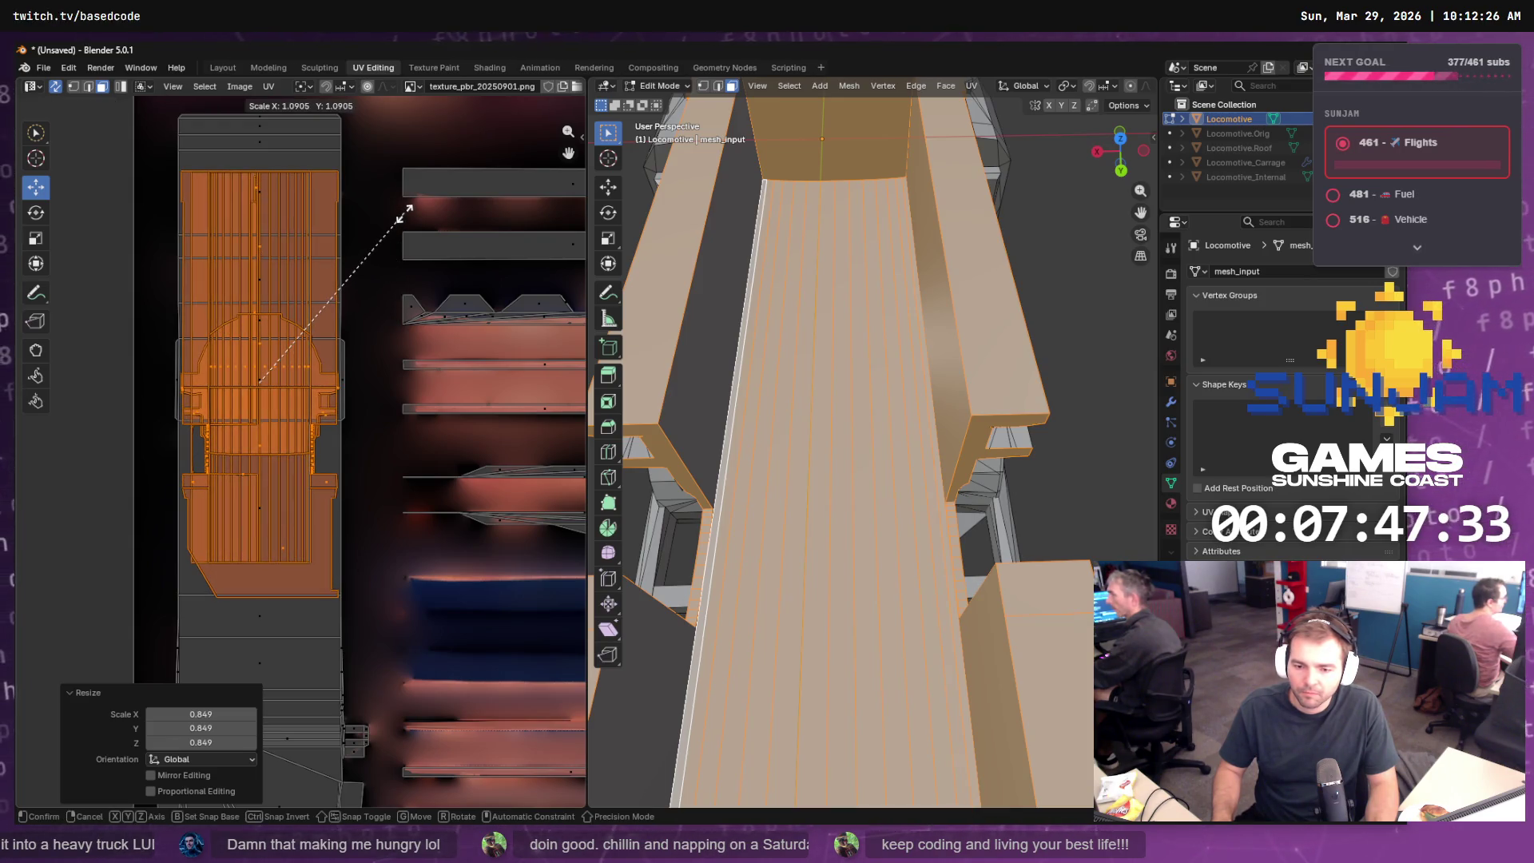
click(405, 210)
scroll(874, 288, down, 2)
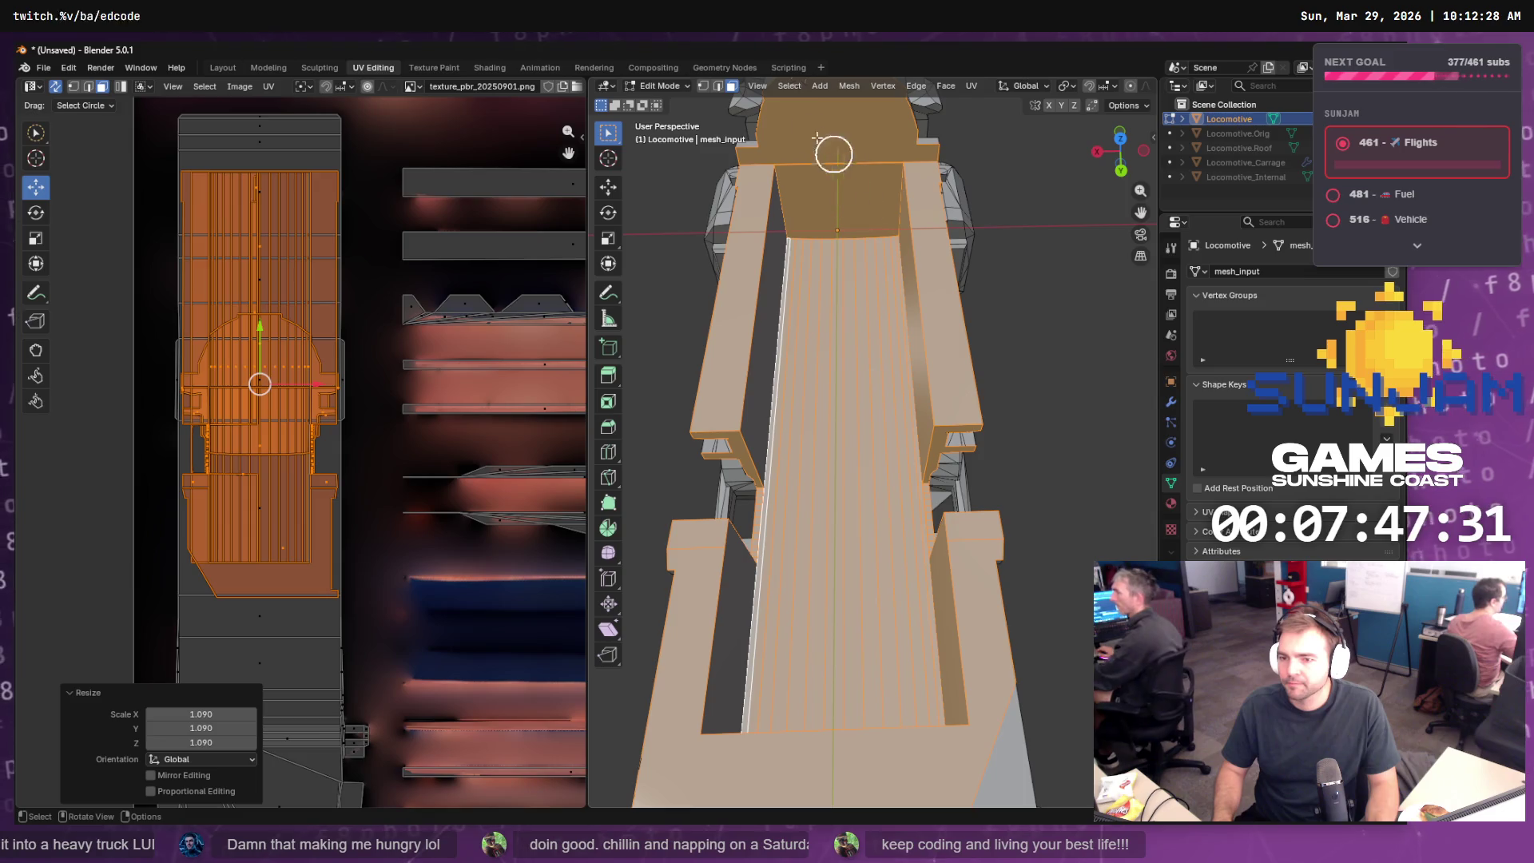
- Return to the Layout workspace and orbit around the whole retextured locomotive
click(222, 68)
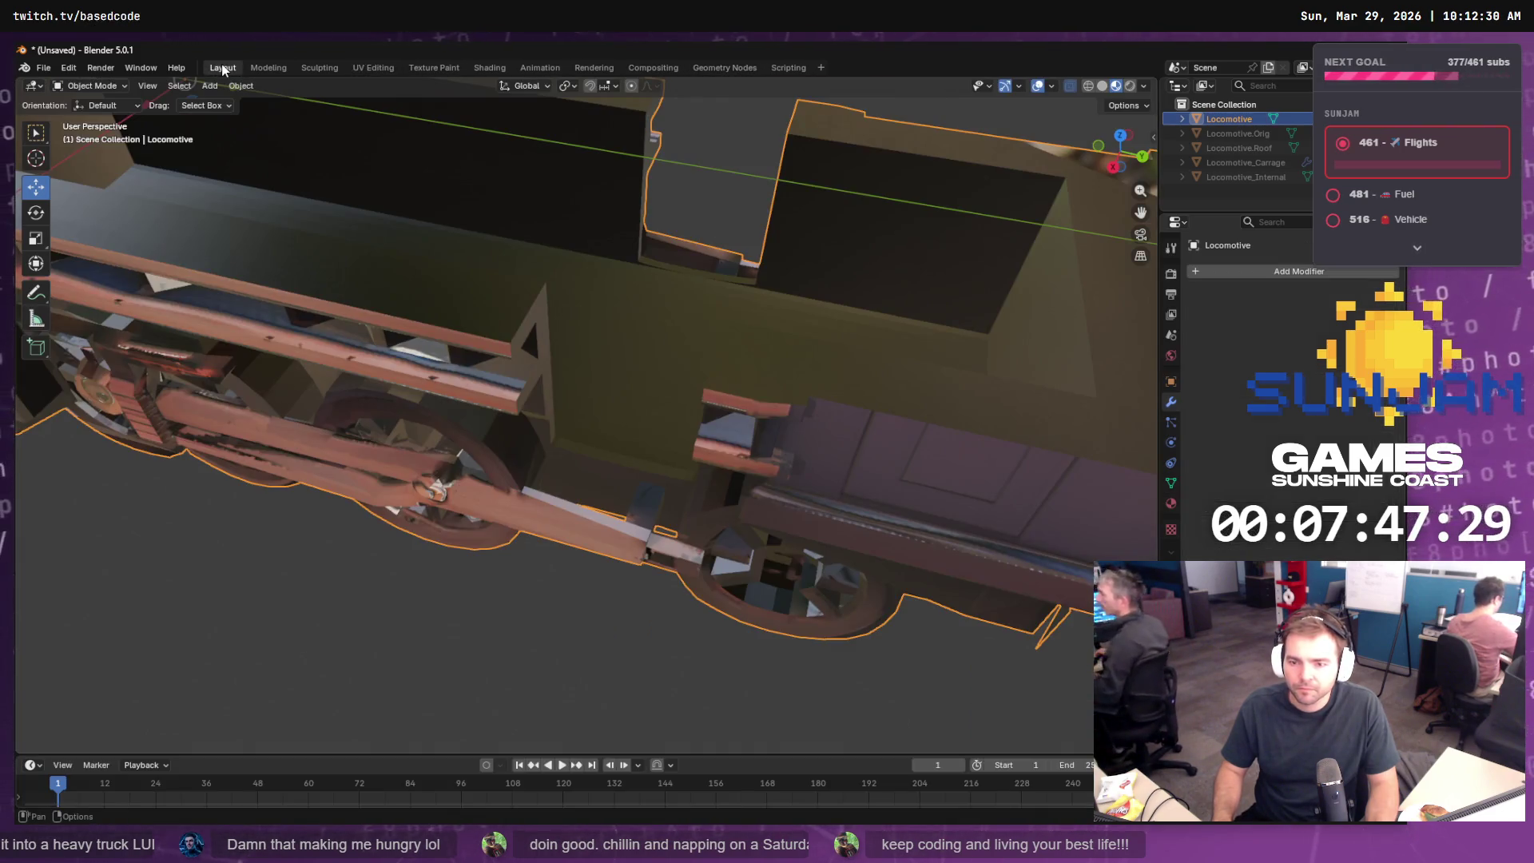
scroll(625, 266, down, 5)
mouse_move(625, 266)
mouse_down()
mouse_move(505, 237)
mouse_move(425, 251)
mouse_move(563, 314)
mouse_move(780, 312)
mouse_move(877, 265)
mouse_move(520, 235)
mouse_up()
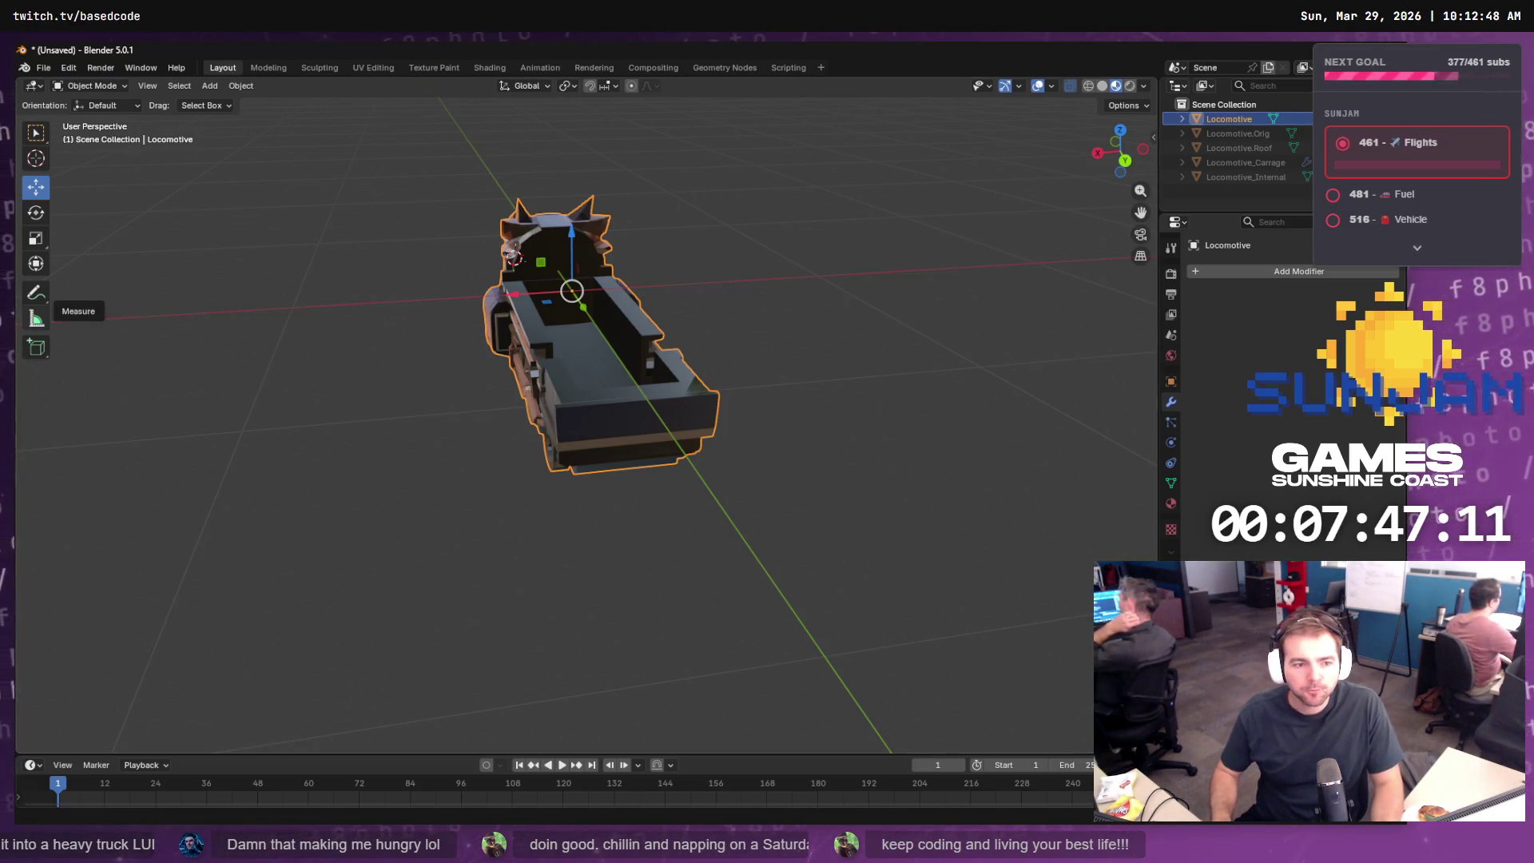
mouse_move(615, 379)
mouse_down()
mouse_move(705, 305)
mouse_move(623, 313)
mouse_move(626, 337)
mouse_move(533, 370)
mouse_move(663, 356)
mouse_move(659, 343)
mouse_up()
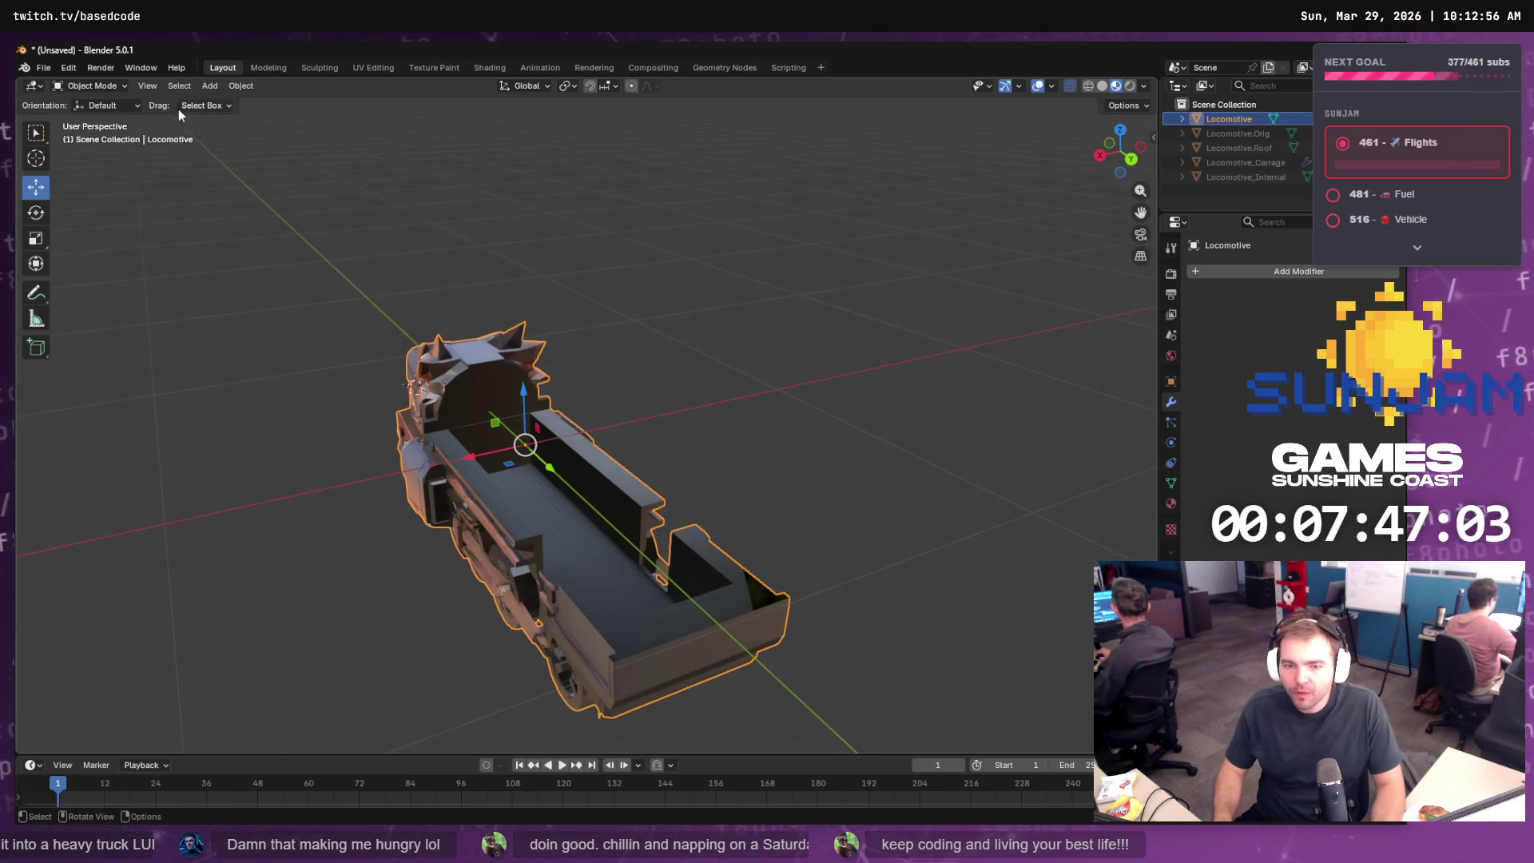
- Export the Locomotive carriage as Wavefront OBJ to SM_Locomotive.obj in the staging folder
click(44, 68)
mouse_move(128, 285)
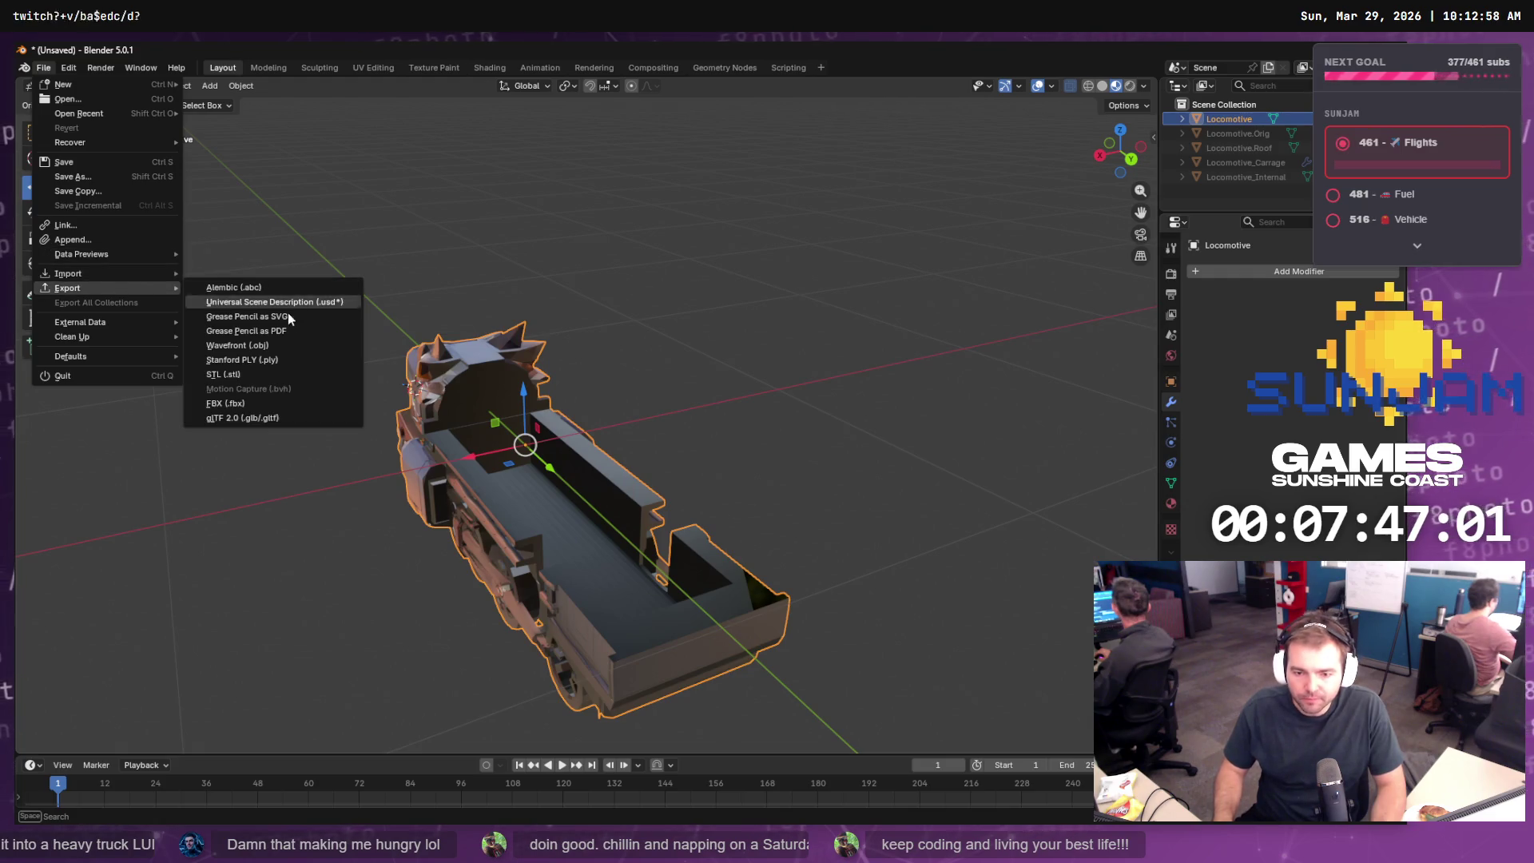
click(271, 345)
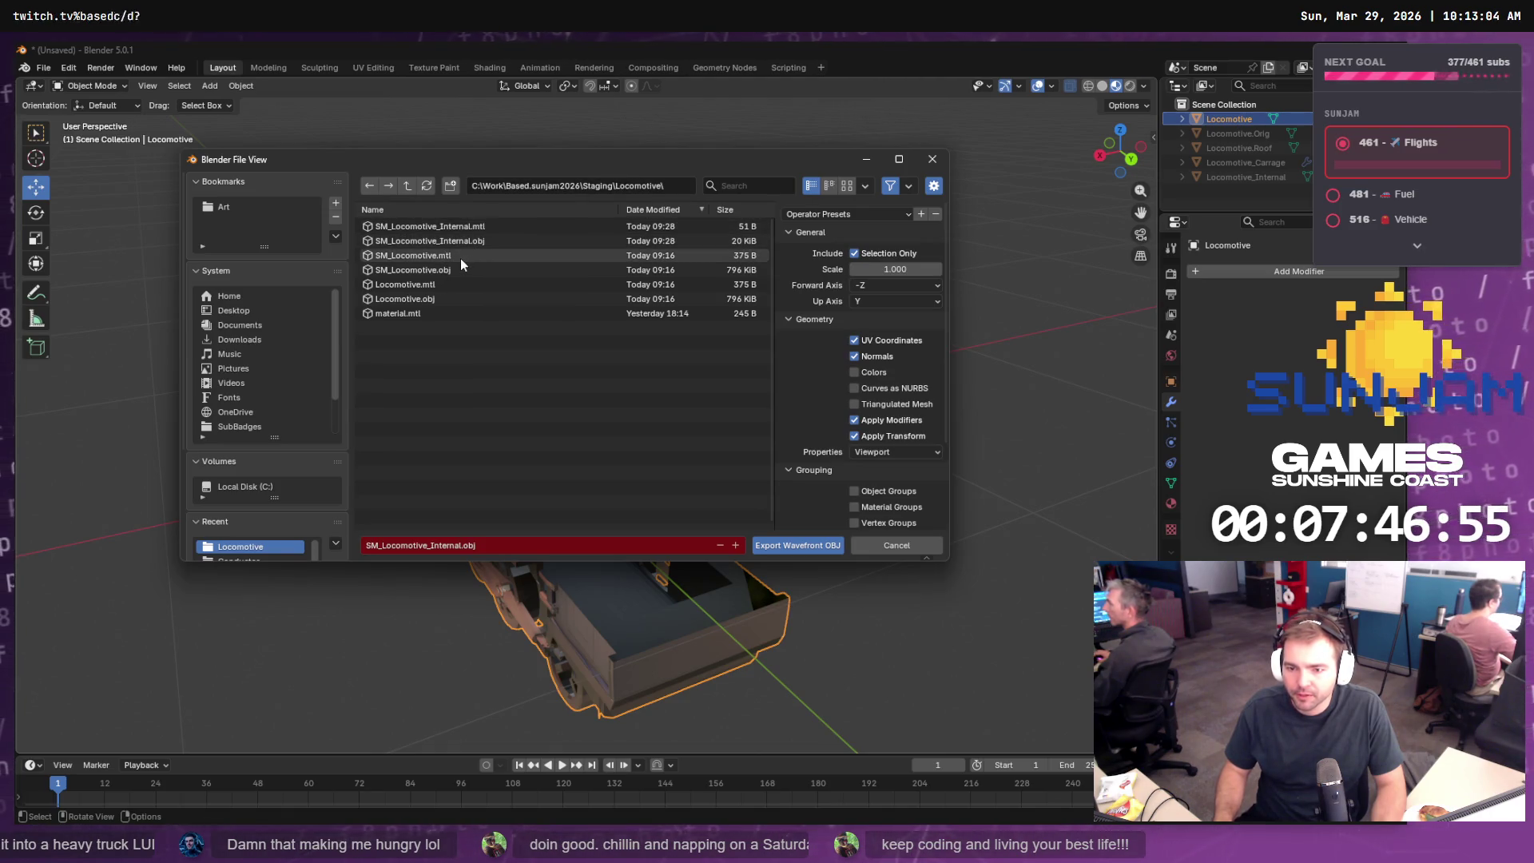
click(415, 272)
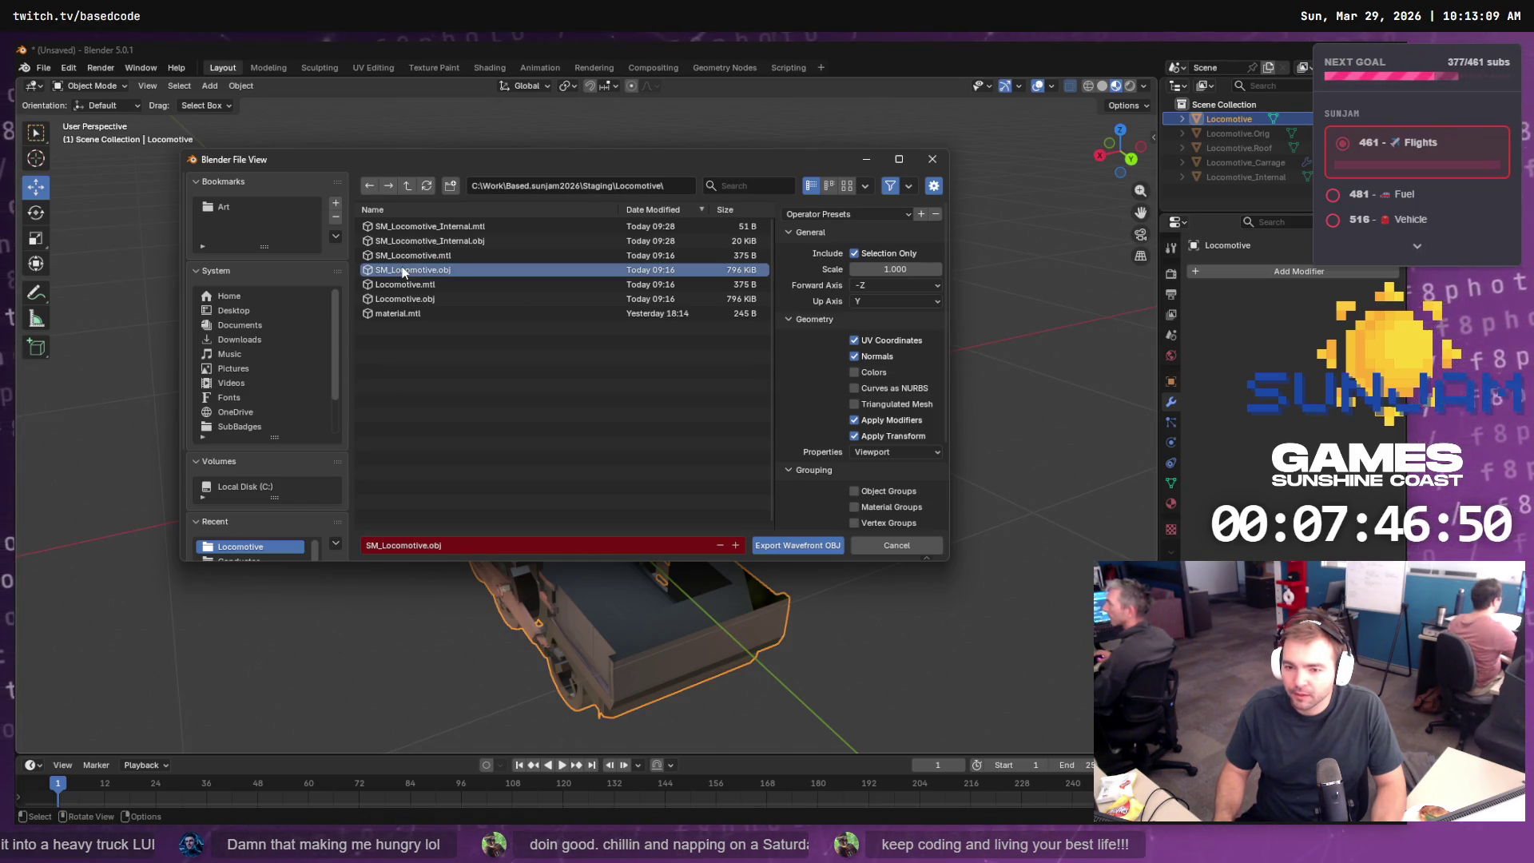
click(780, 544)
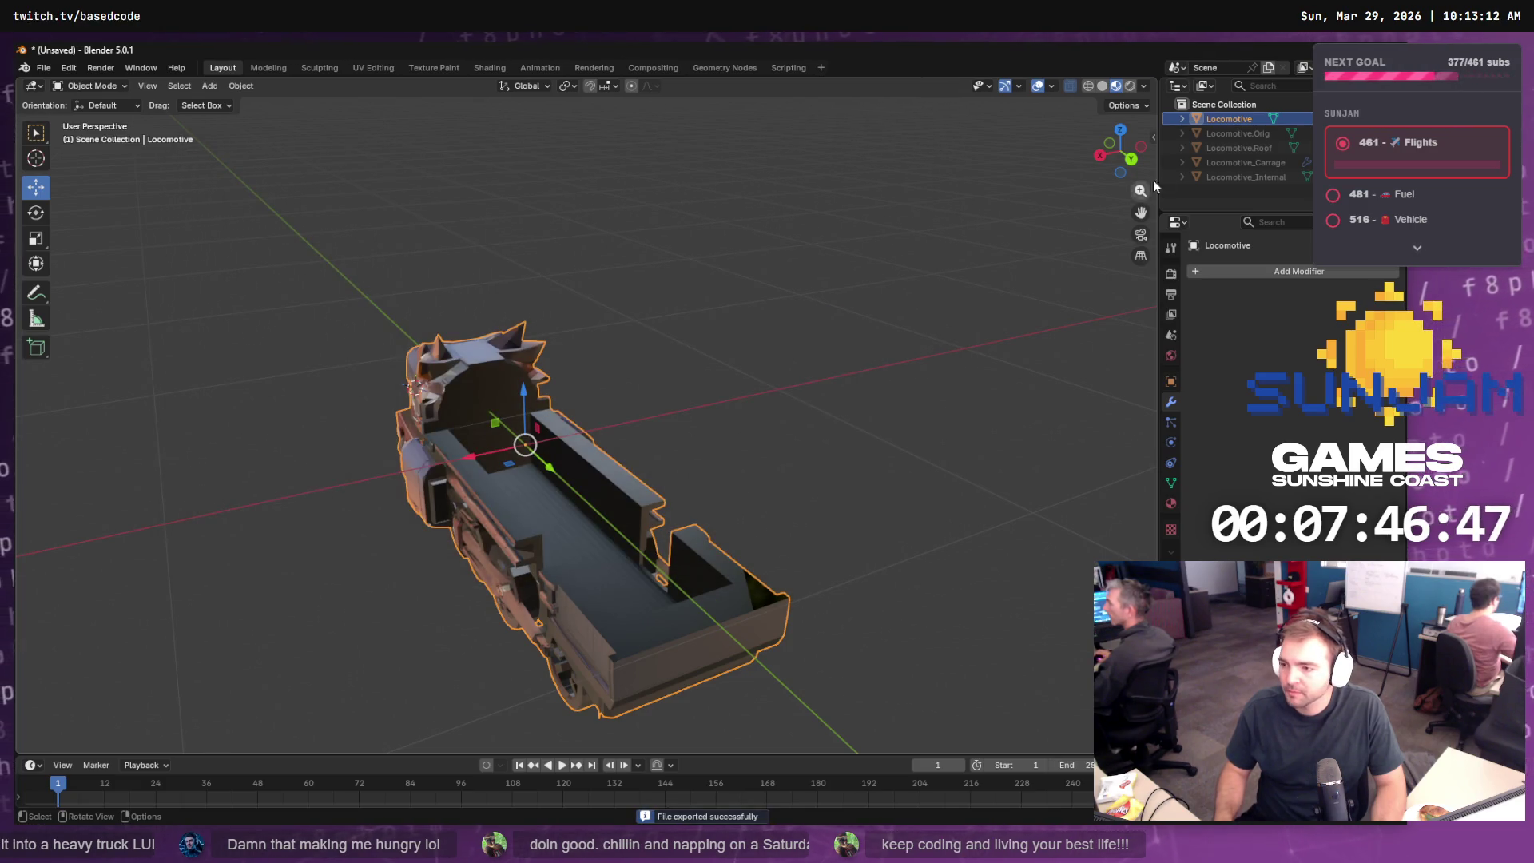
- Start a second Wavefront OBJ export and cancel it without saving
click(45, 70)
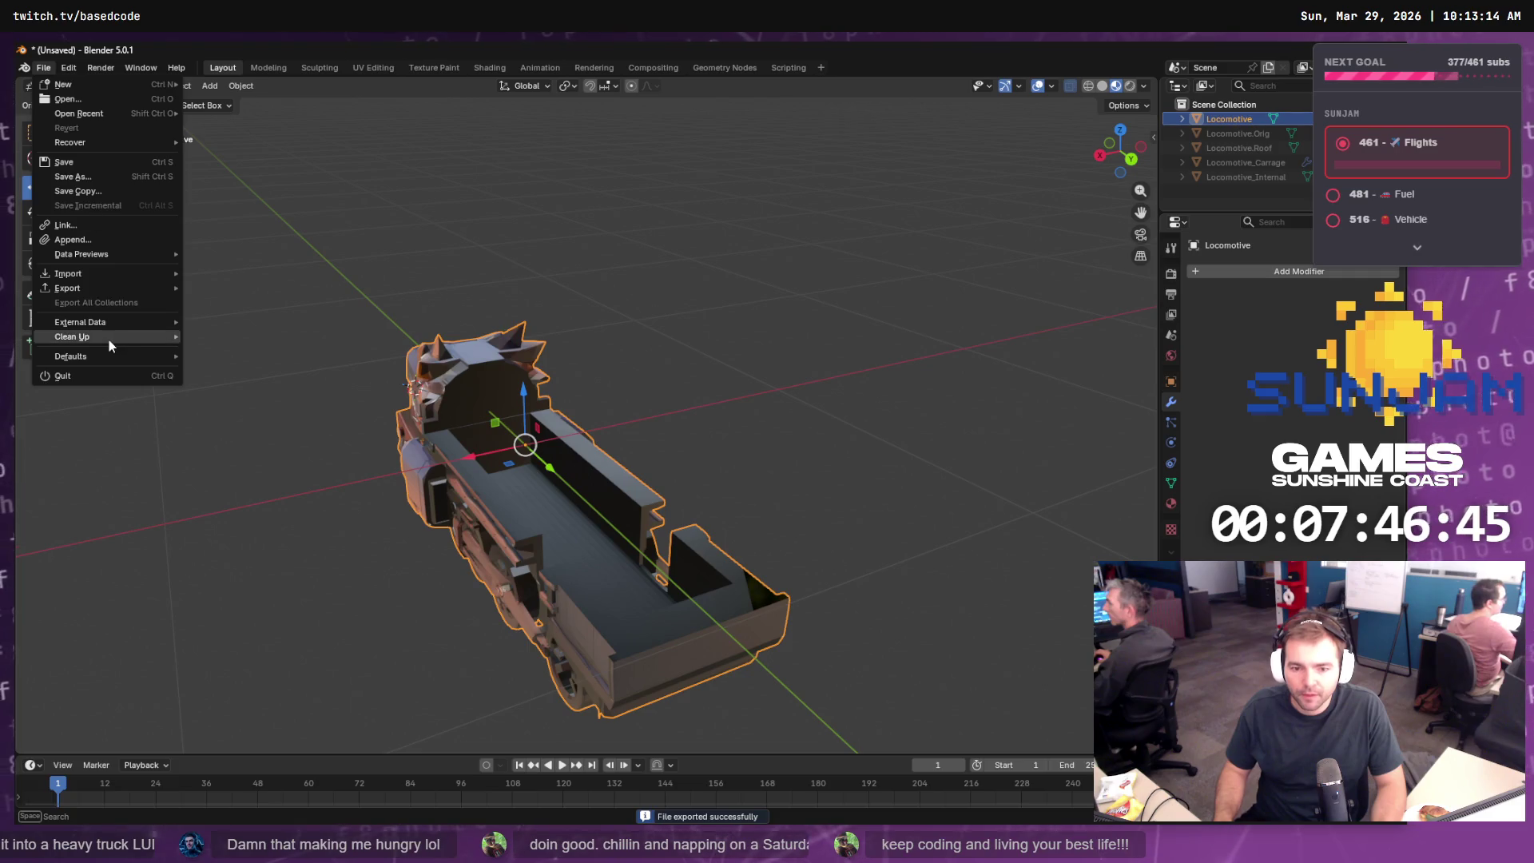
mouse_move(99, 289)
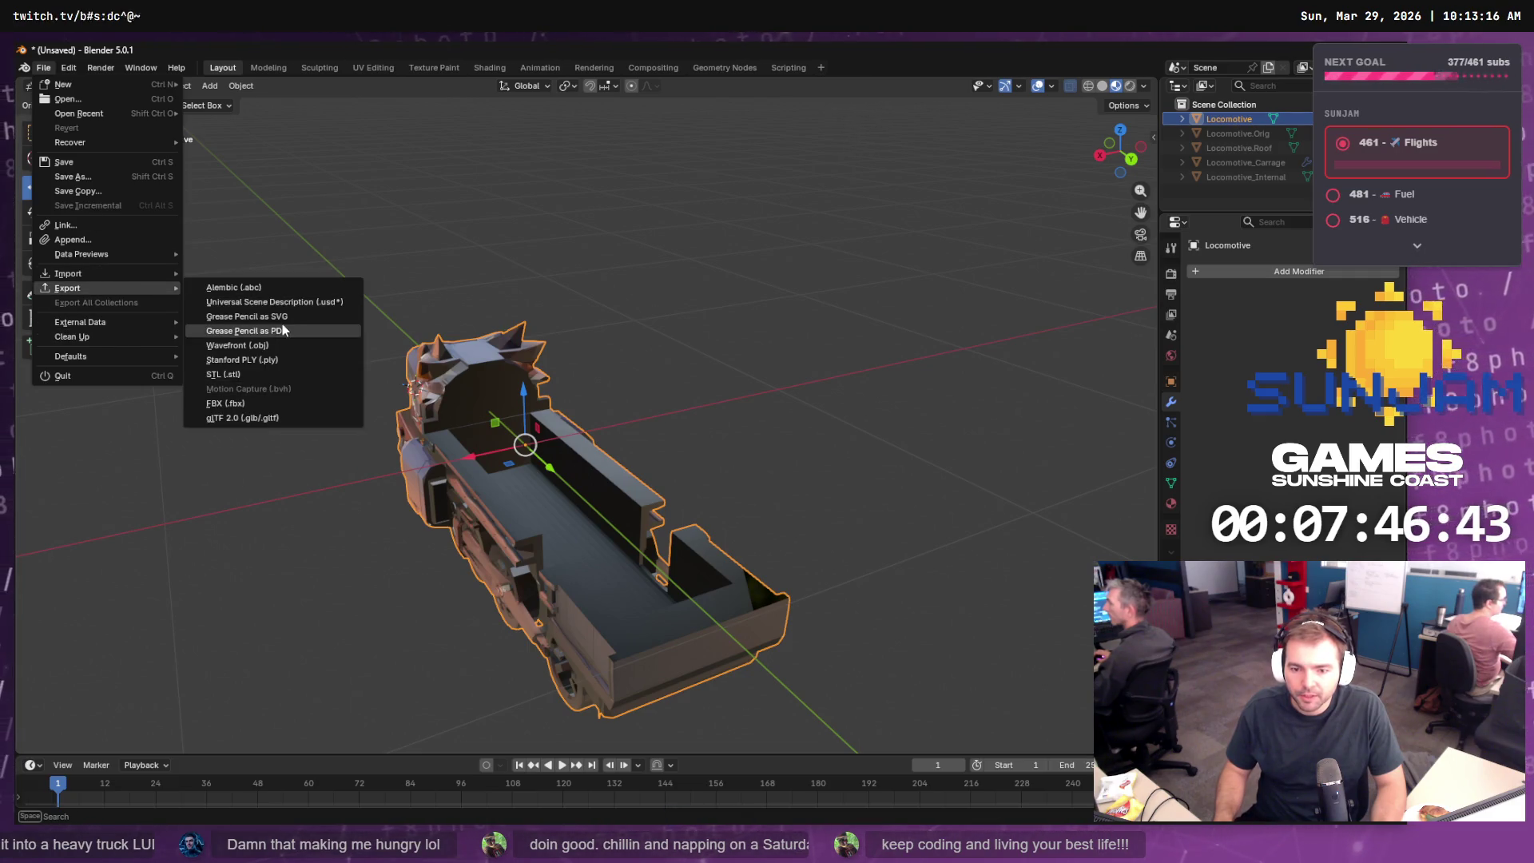
click(289, 347)
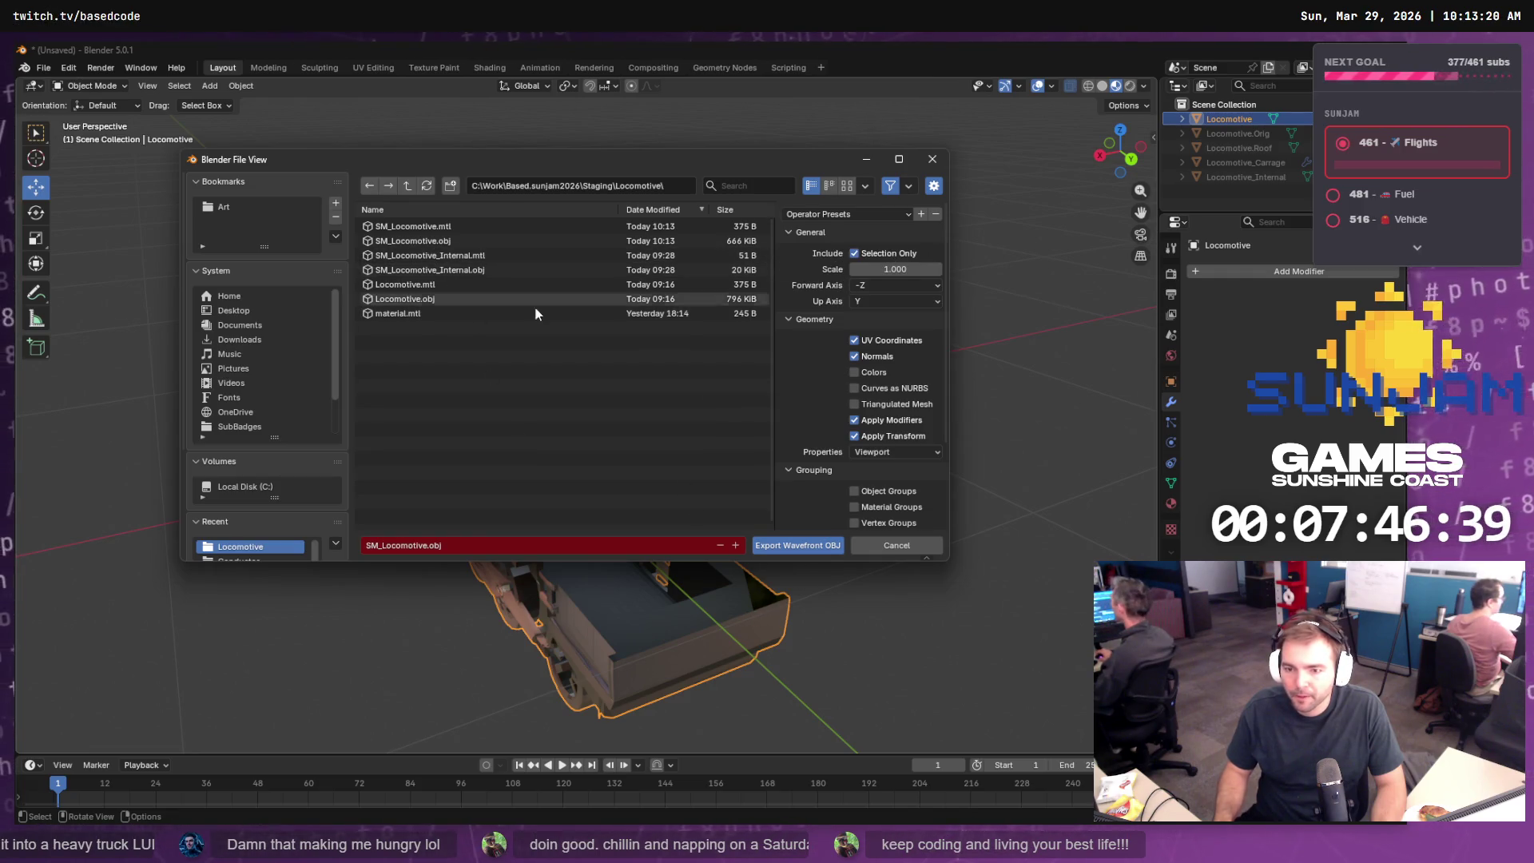
click(875, 542)
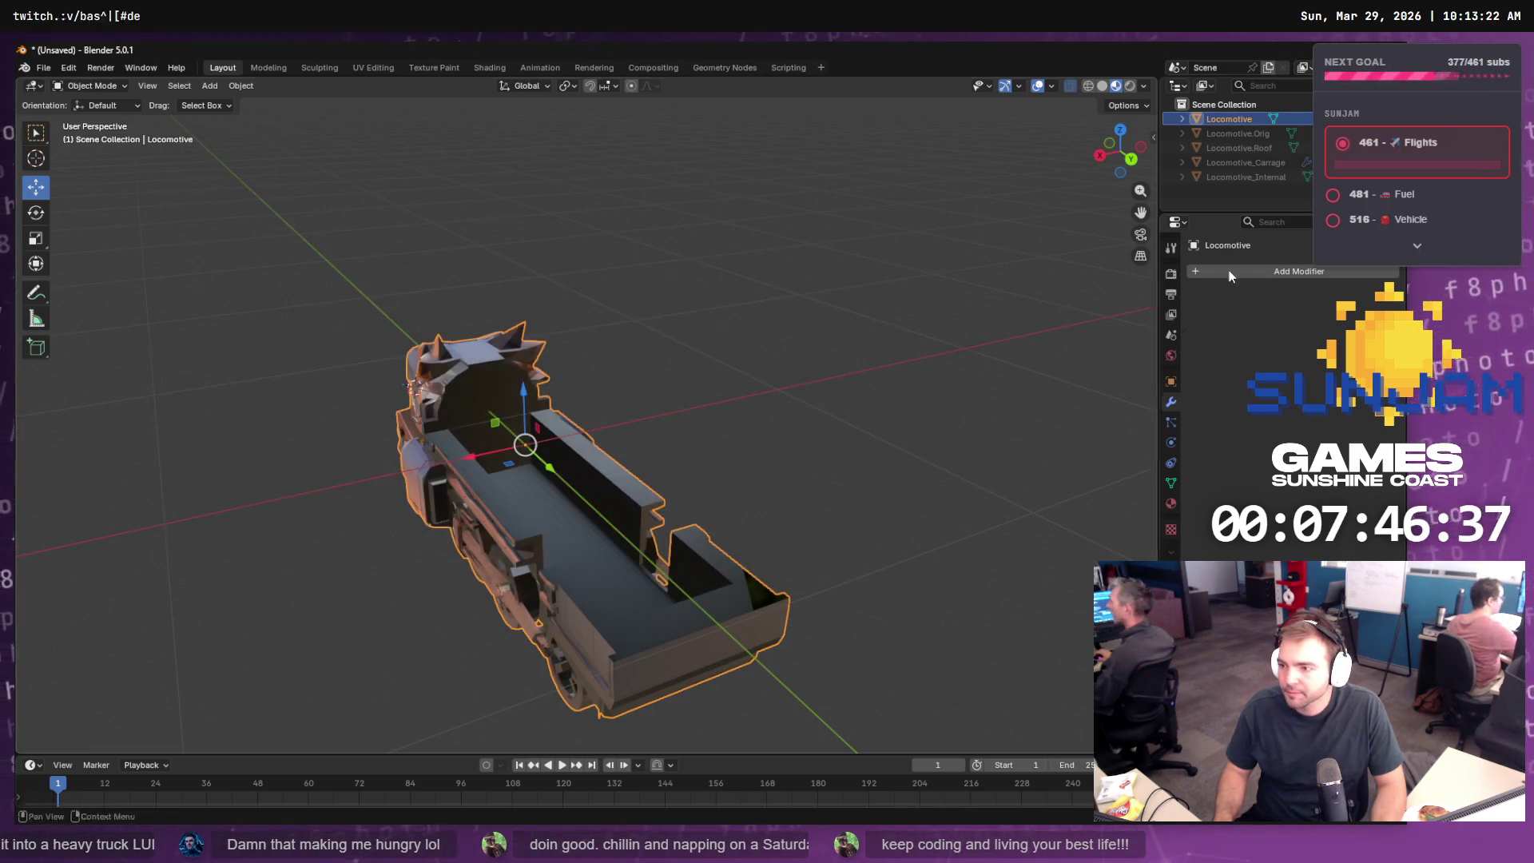
- Hide the carriage, undo the hide, and select the Locomotive.Roof object
key(h)
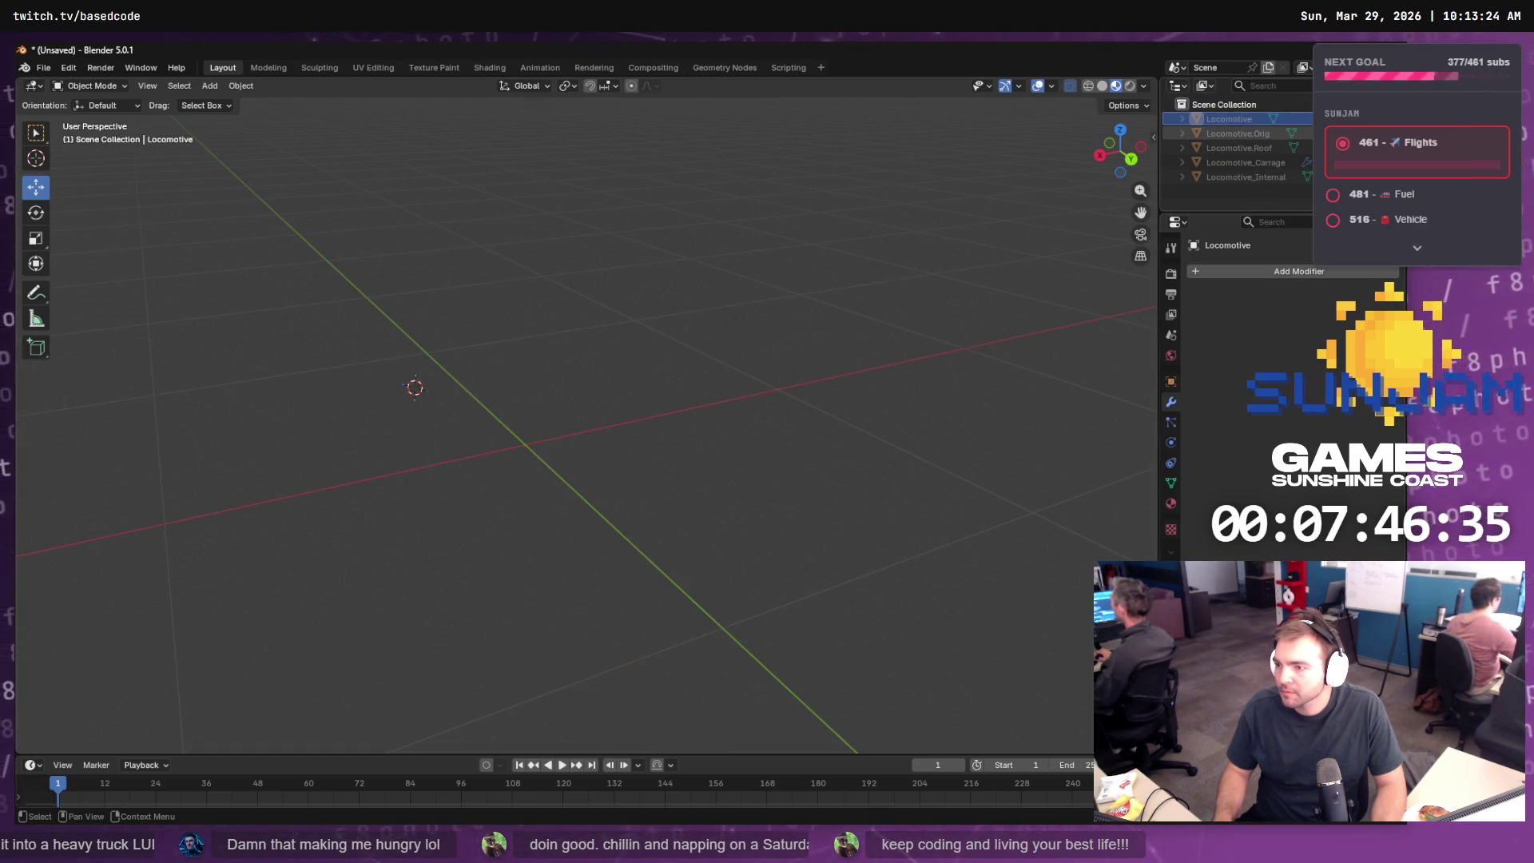
key(ctrl+z)
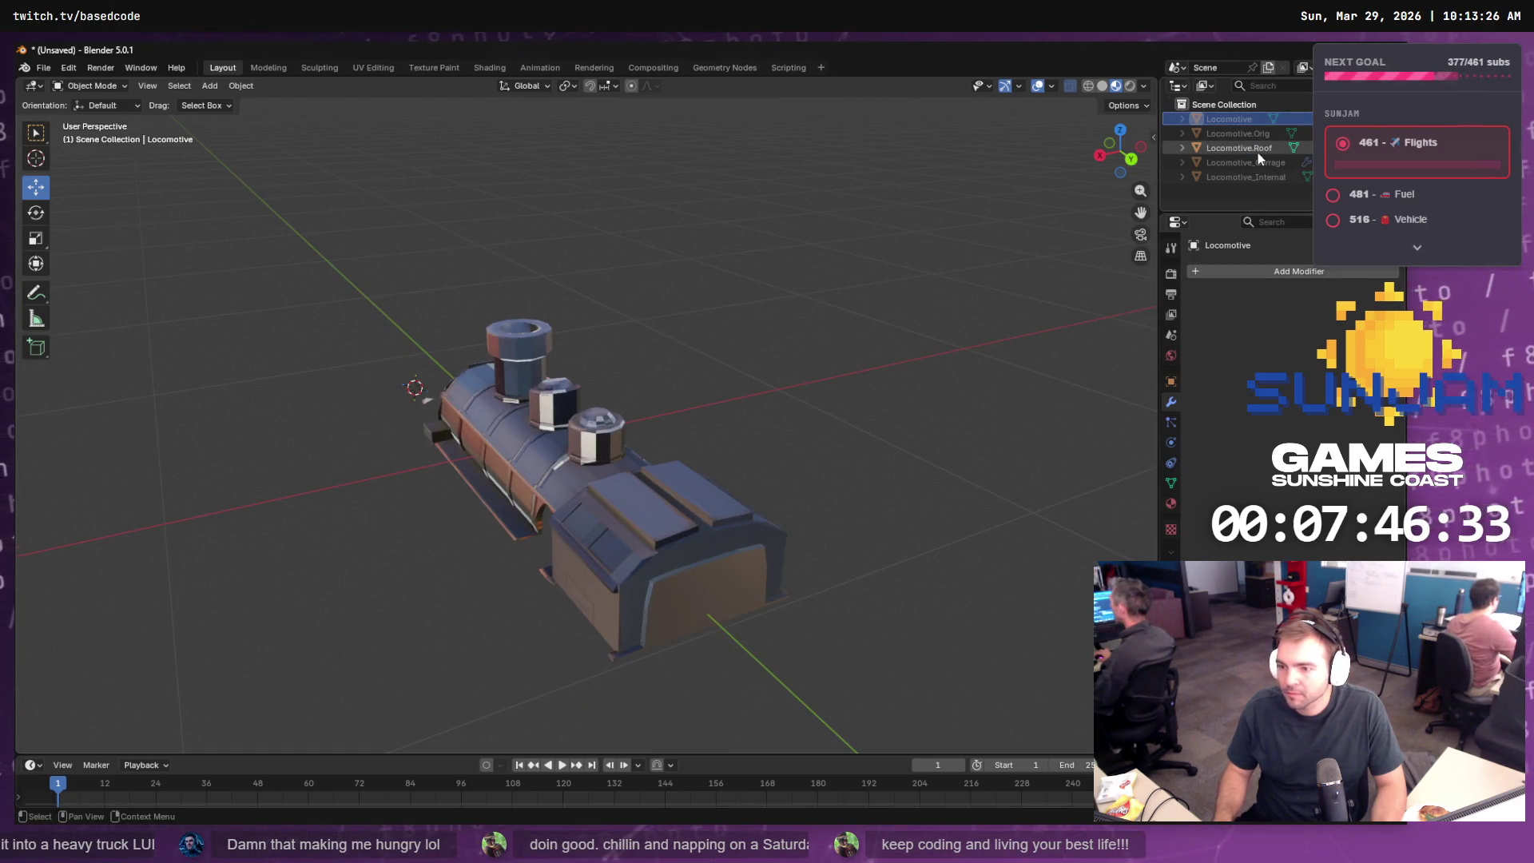
click(1257, 152)
- Export Locomotive.Roof as Wavefront OBJ named SM_Locomotive_Roof.obj
click(44, 69)
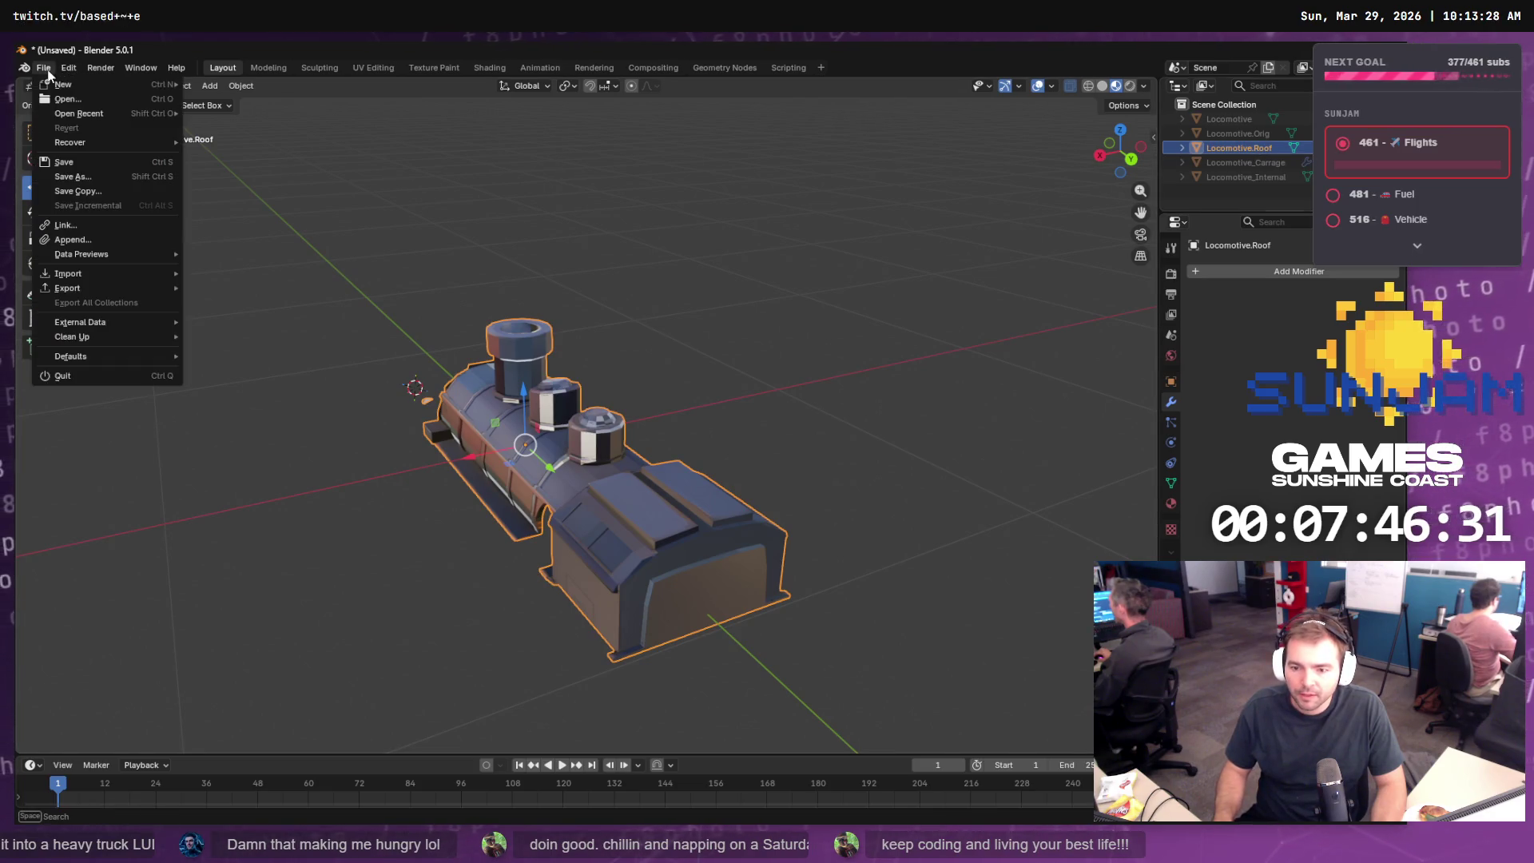
mouse_move(104, 287)
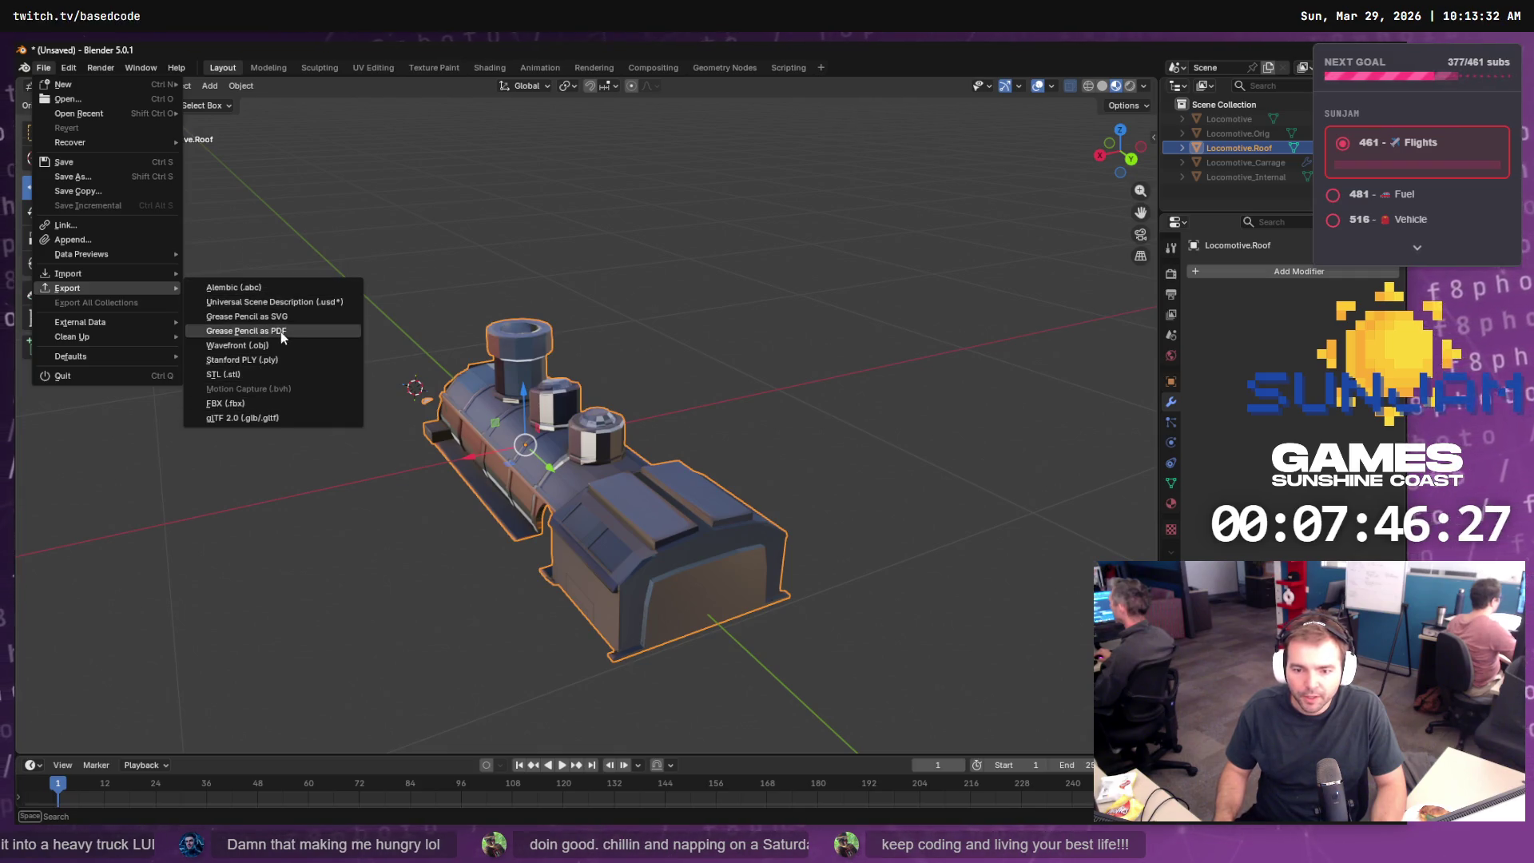
click(278, 352)
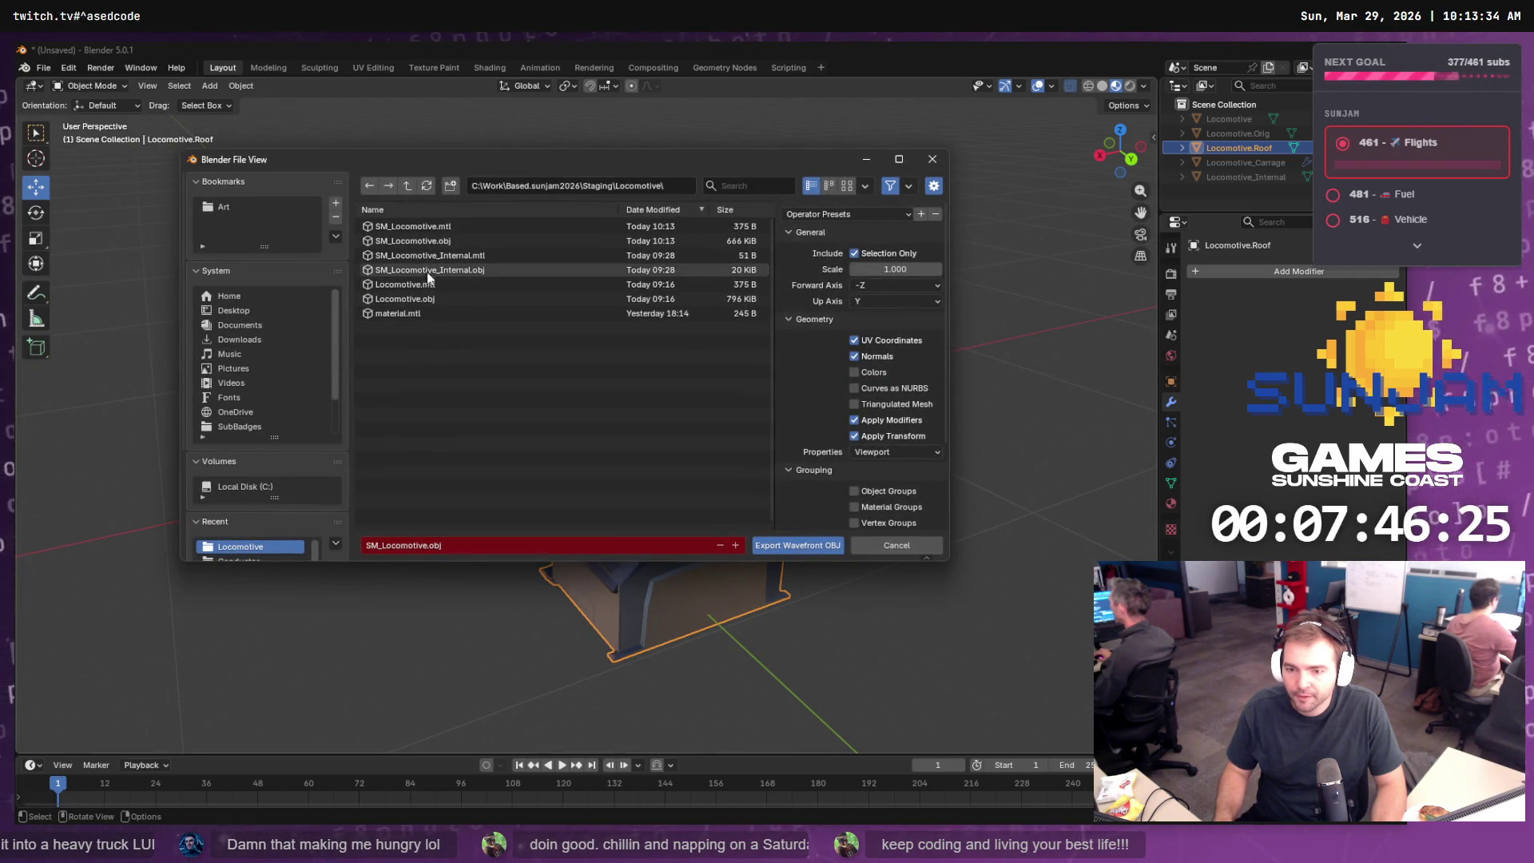
click(424, 242)
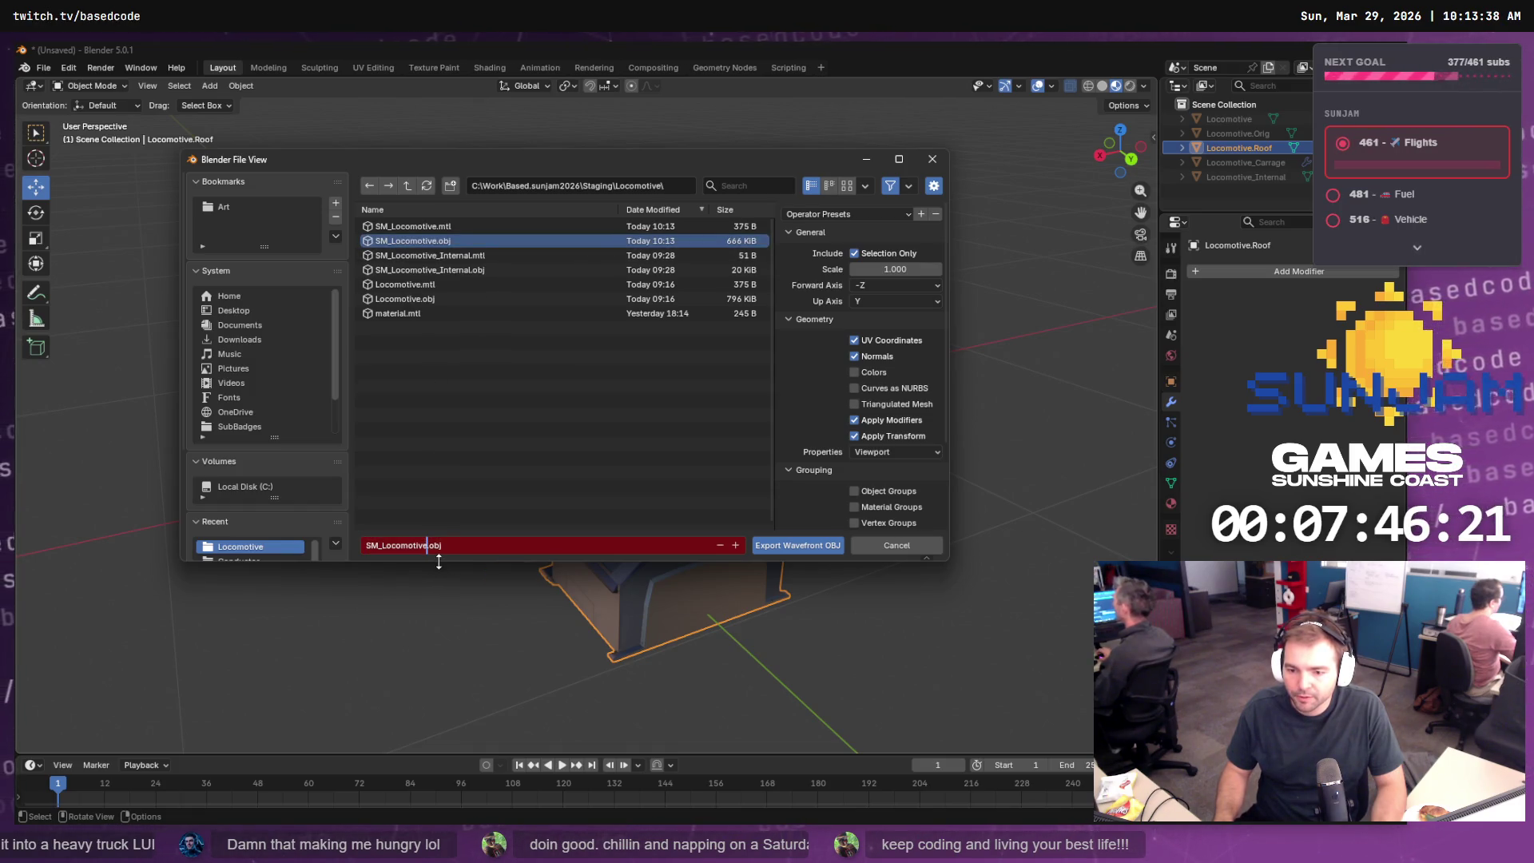
text(_Roof)
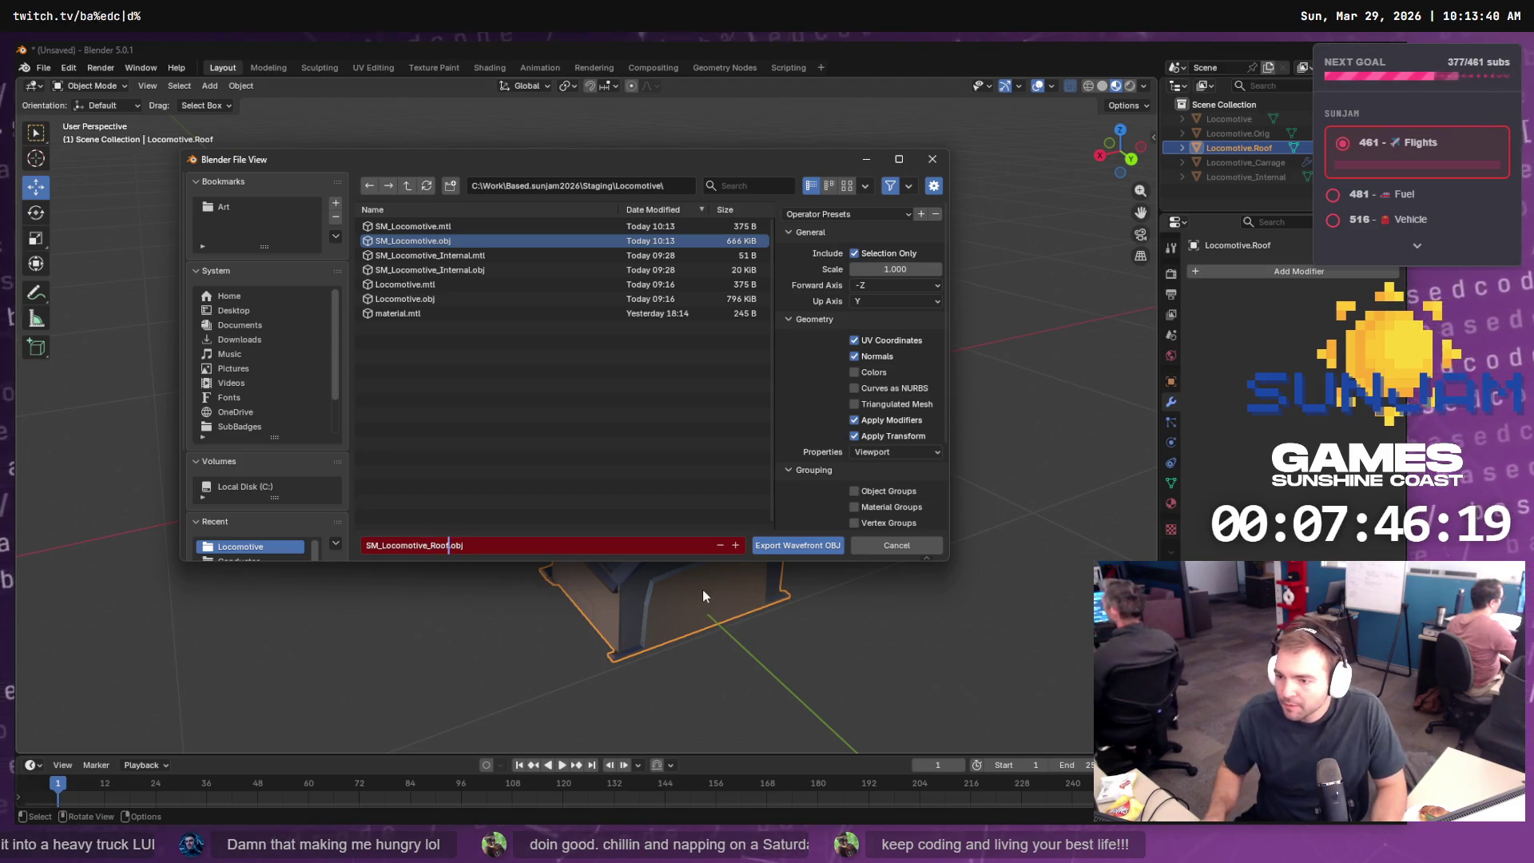
click(794, 551)
click(795, 551)
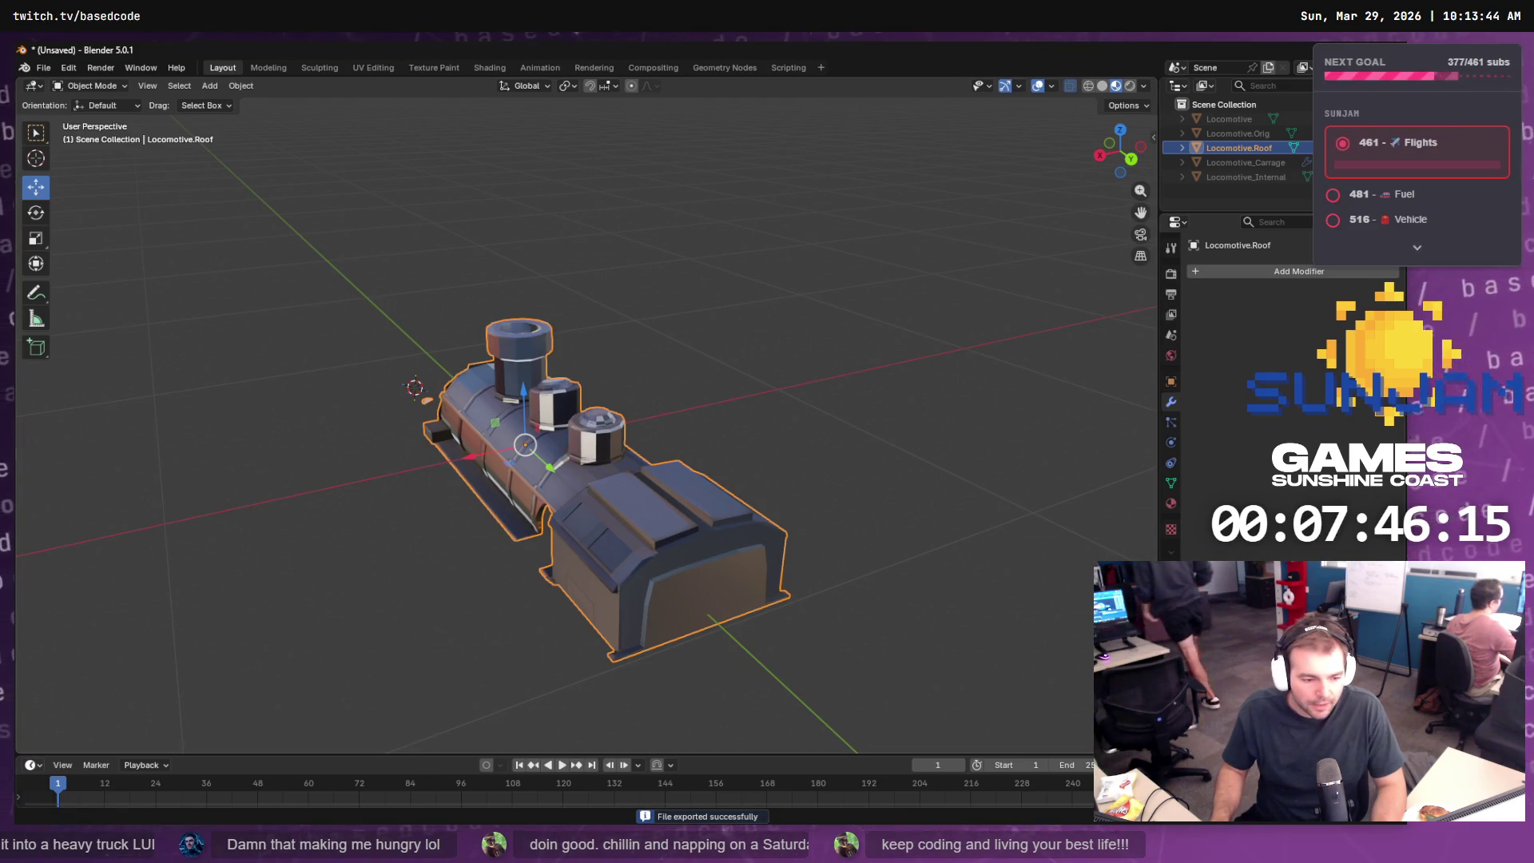
- Switch to Unreal's BP_Train editor, open the Content Drawer, and bring up the staging folder
key(alt+Tab)
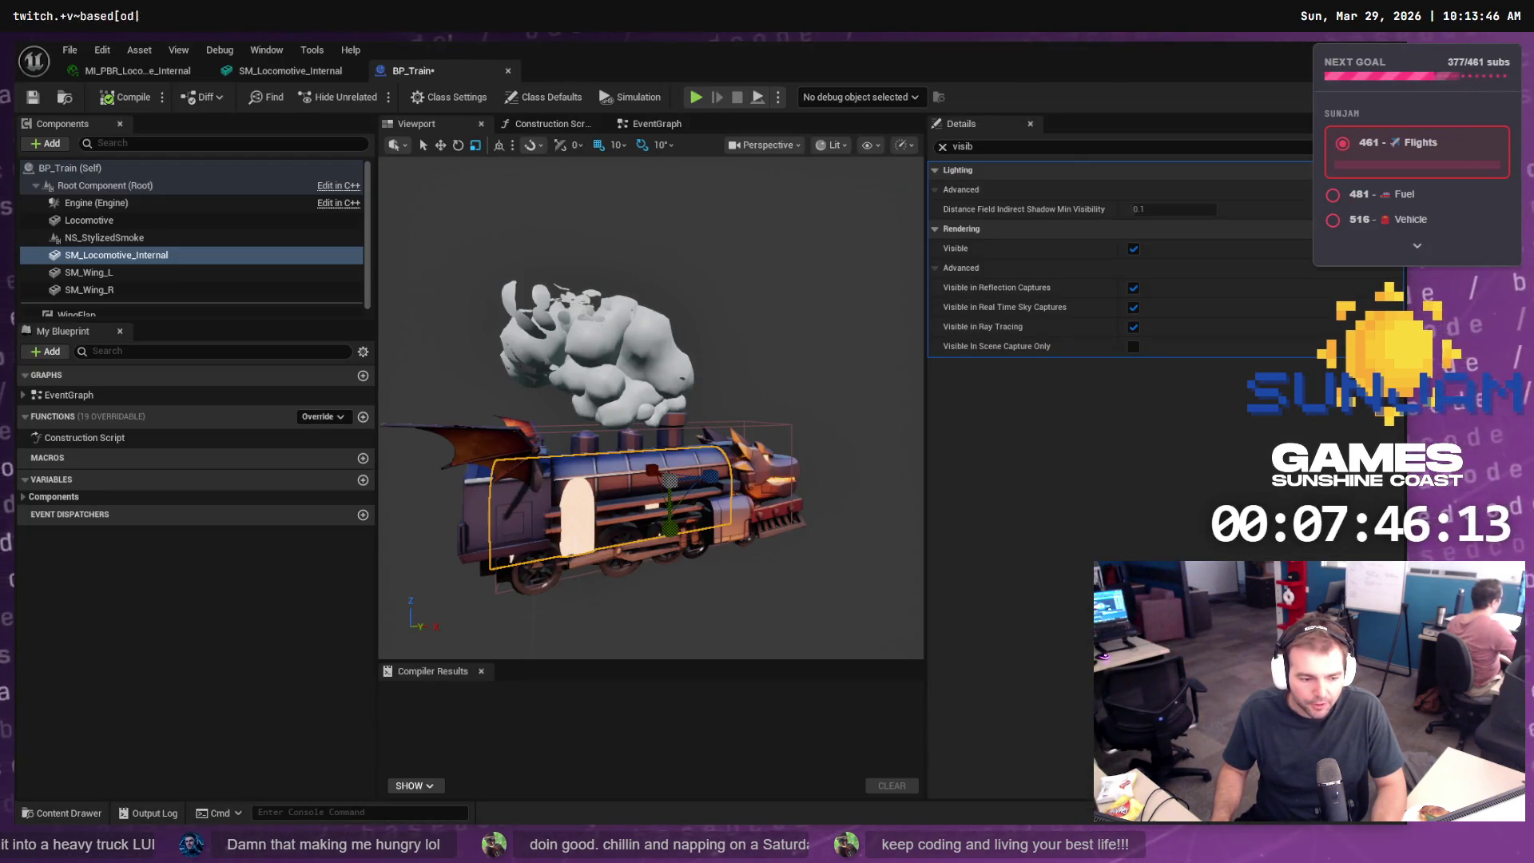
key(alt+Tab)
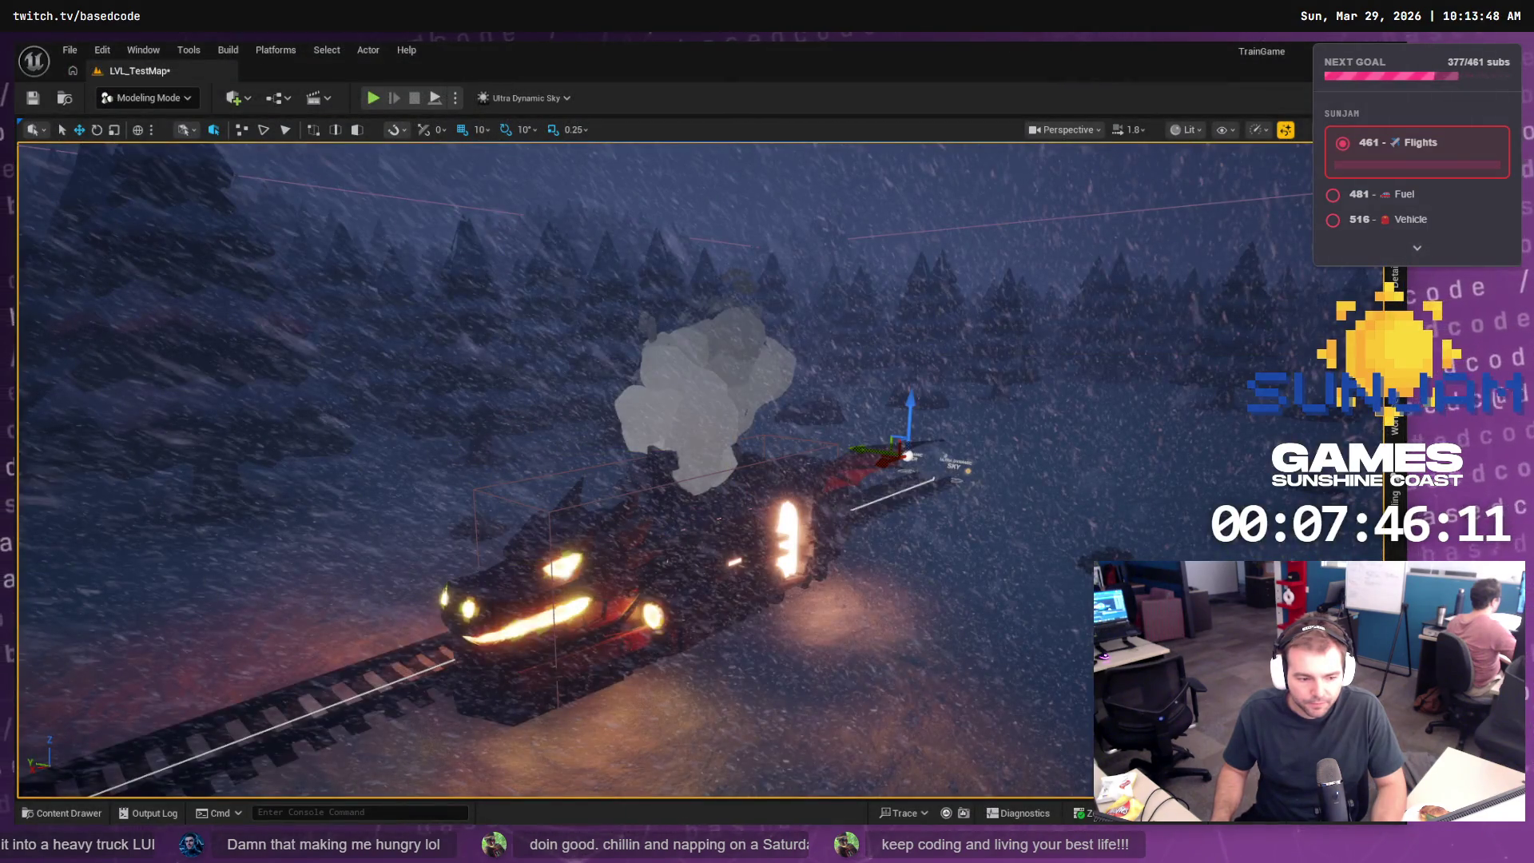
key(alt+Tab)
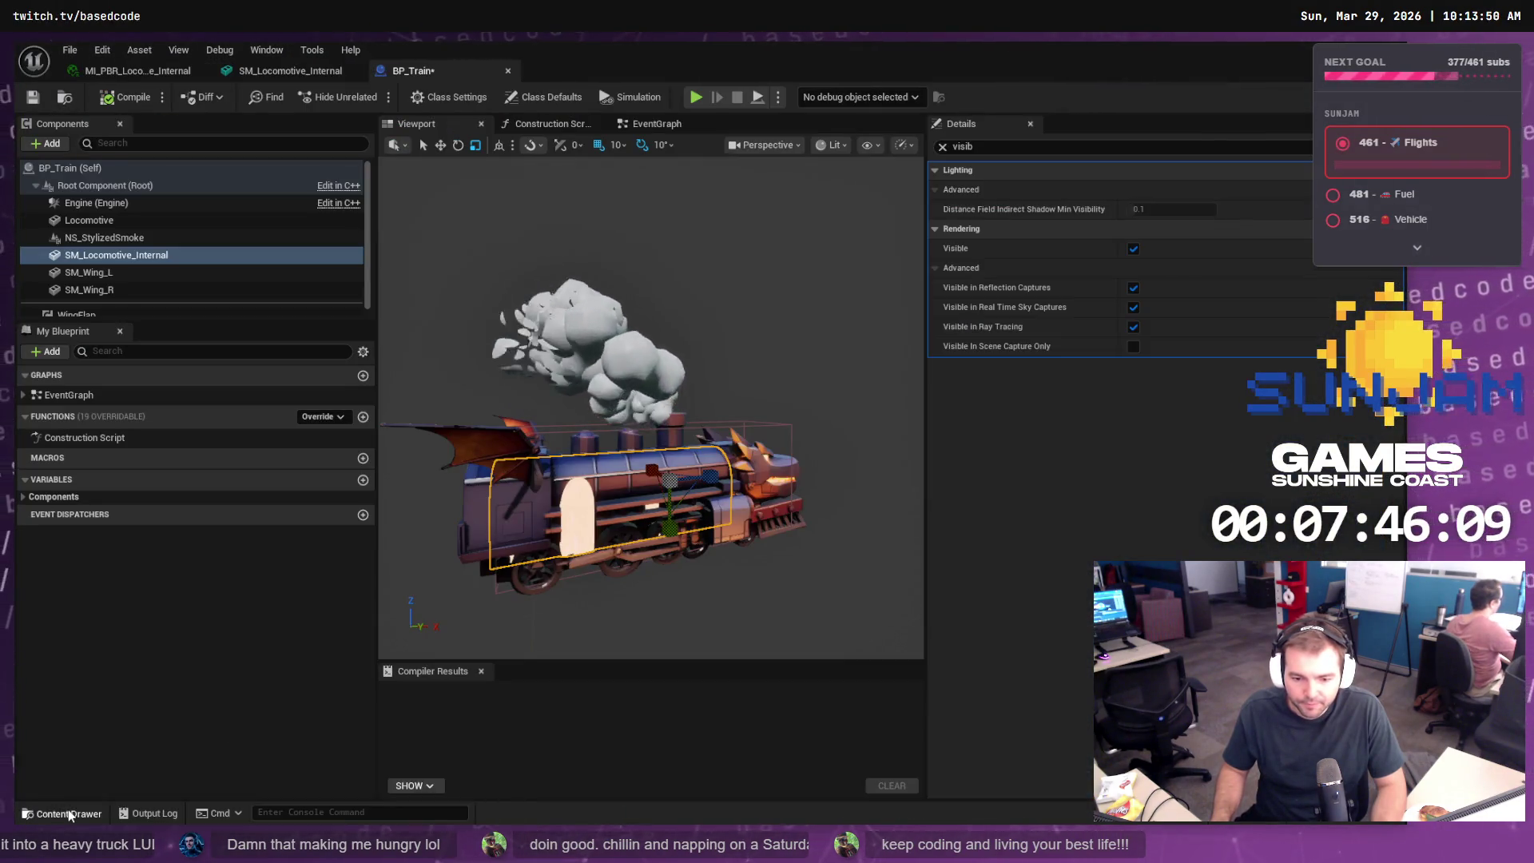
click(68, 812)
key(alt+Tab)
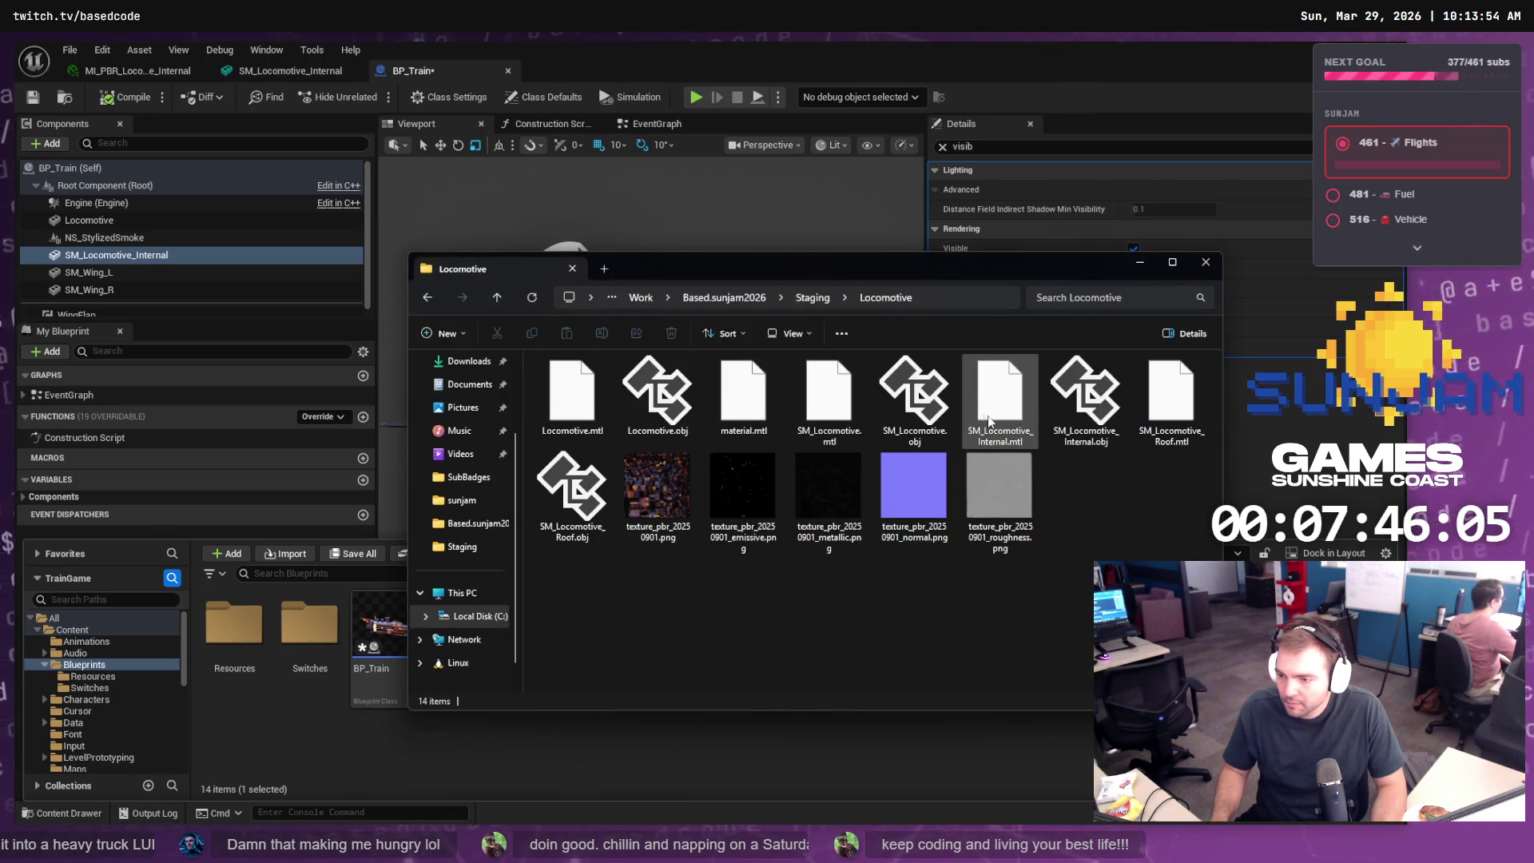
- Drag SM_Locomotive.obj from the staging folder into the Locomotive content folder
mouse_move(929, 407)
mouse_down()
mouse_move(678, 650)
mouse_move(128, 739)
mouse_move(104, 723)
mouse_move(104, 747)
mouse_move(97, 693)
mouse_move(117, 657)
mouse_up()
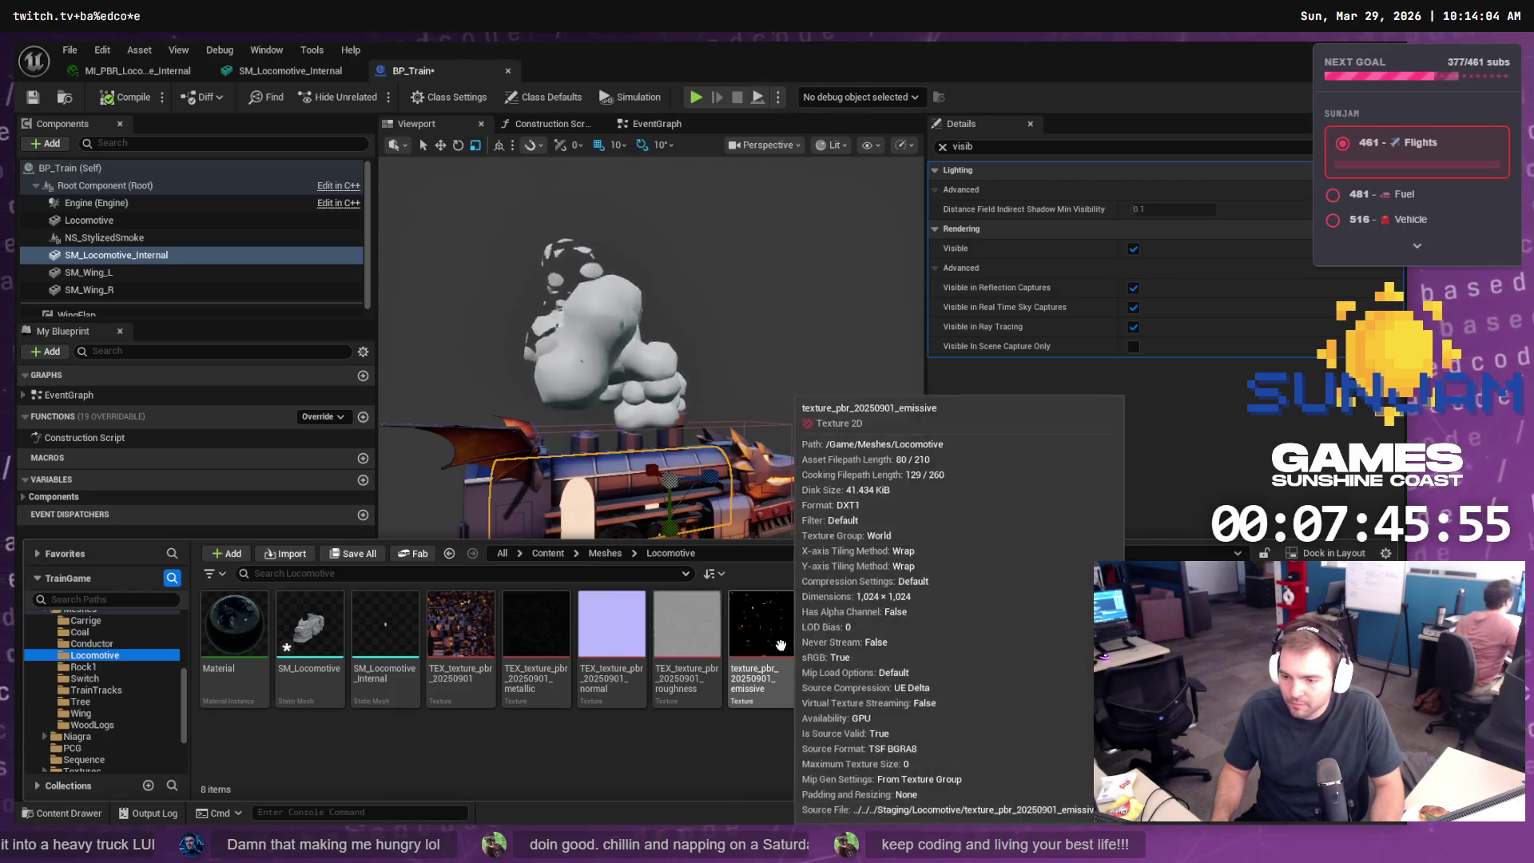
mouse_move(915, 395)
mouse_down()
mouse_move(607, 661)
mouse_move(357, 758)
mouse_up()
click(354, 751)
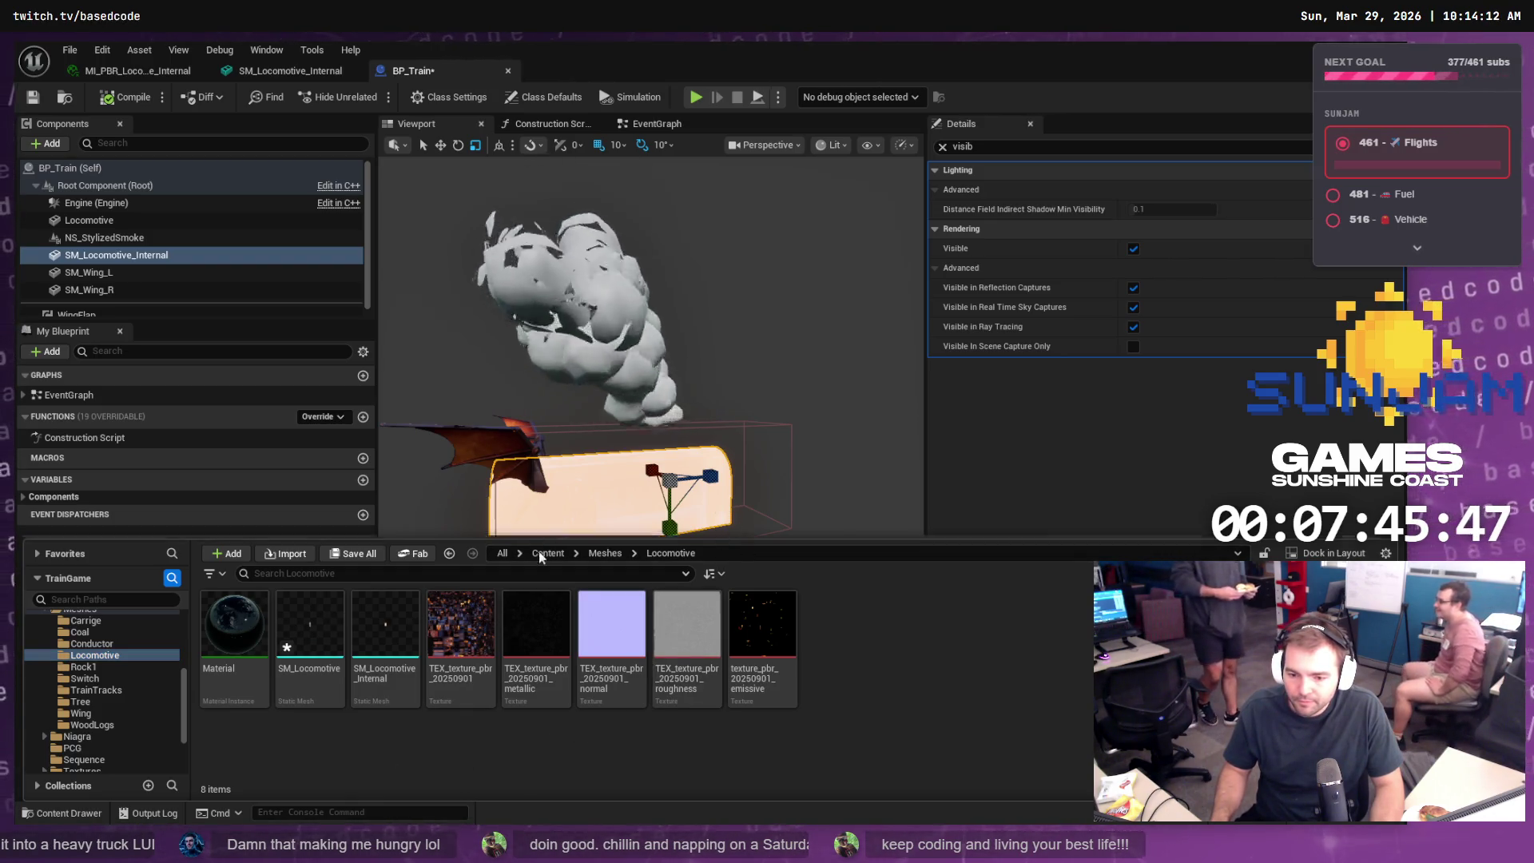
key(alt+Tab)
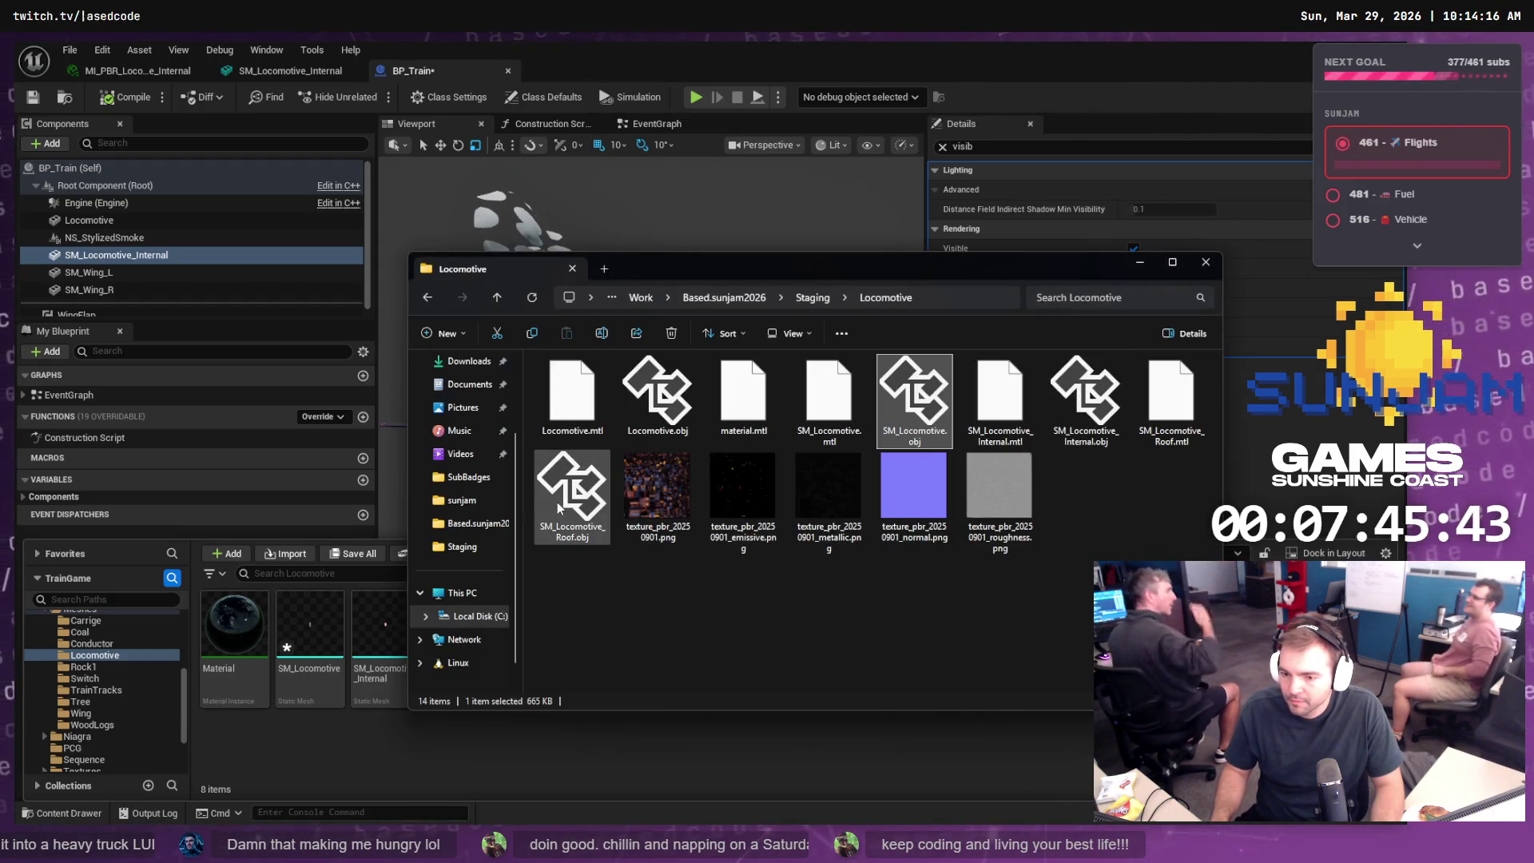
- Import SM_Locomotive_Roof.obj into the Locomotive folder, allowing the TEX_texture_pbr_20250901 texture overwrites
click(589, 493)
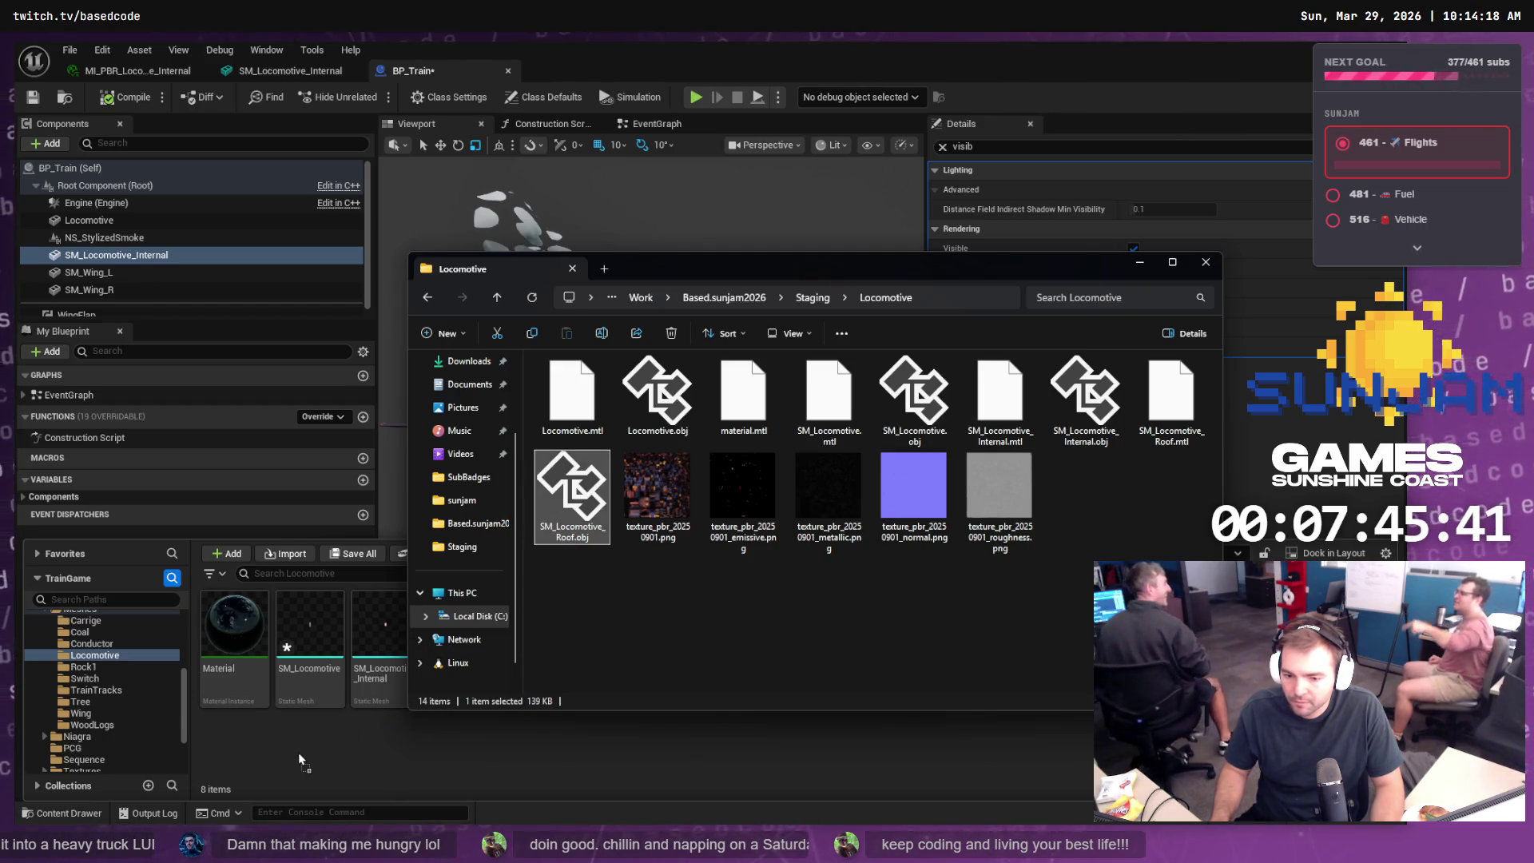
drag(299, 751, 299, 751)
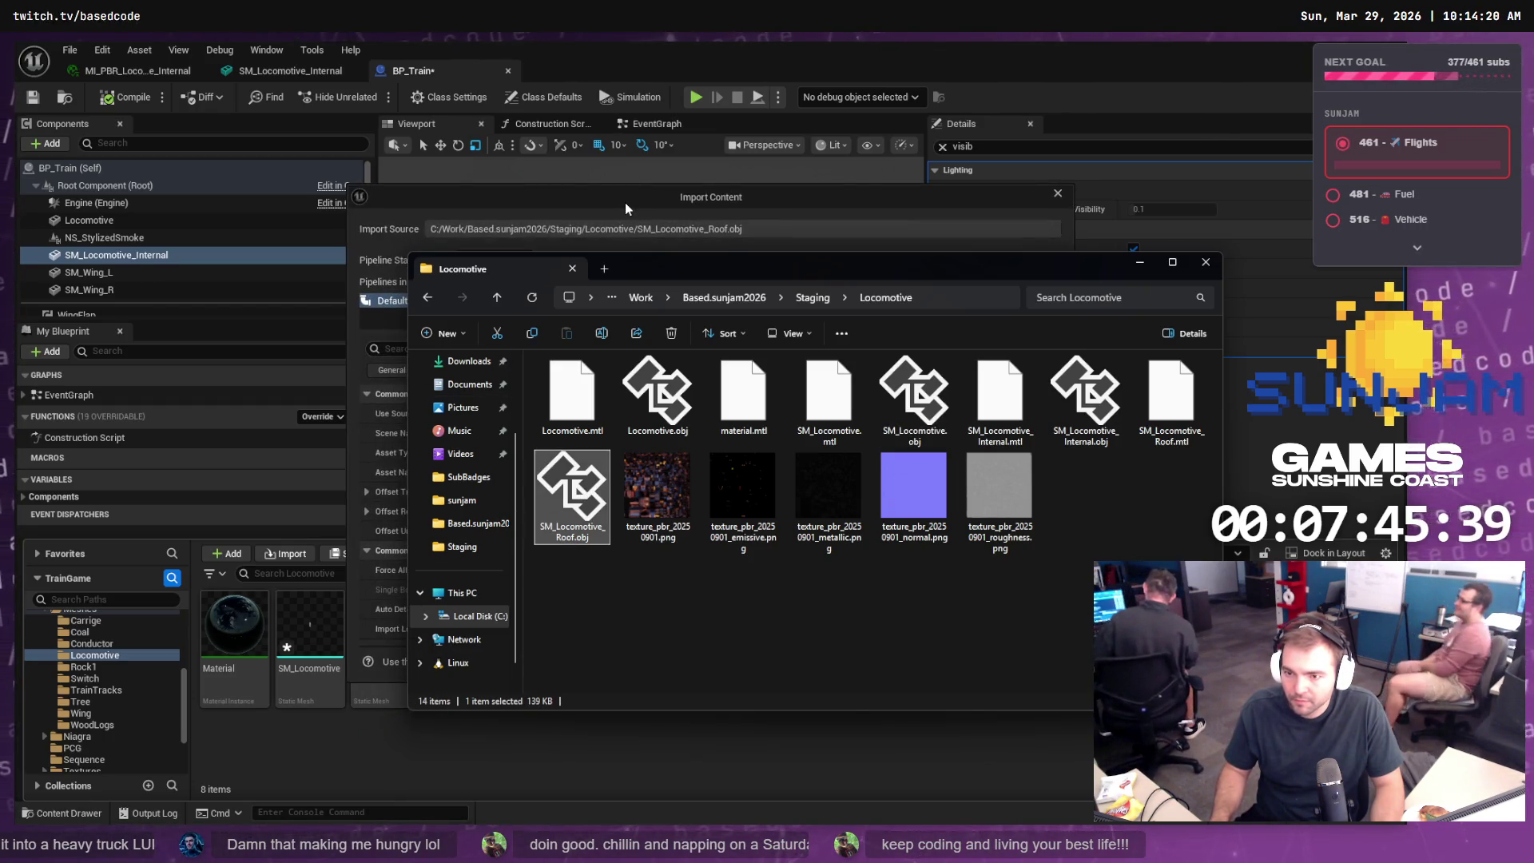
click(886, 661)
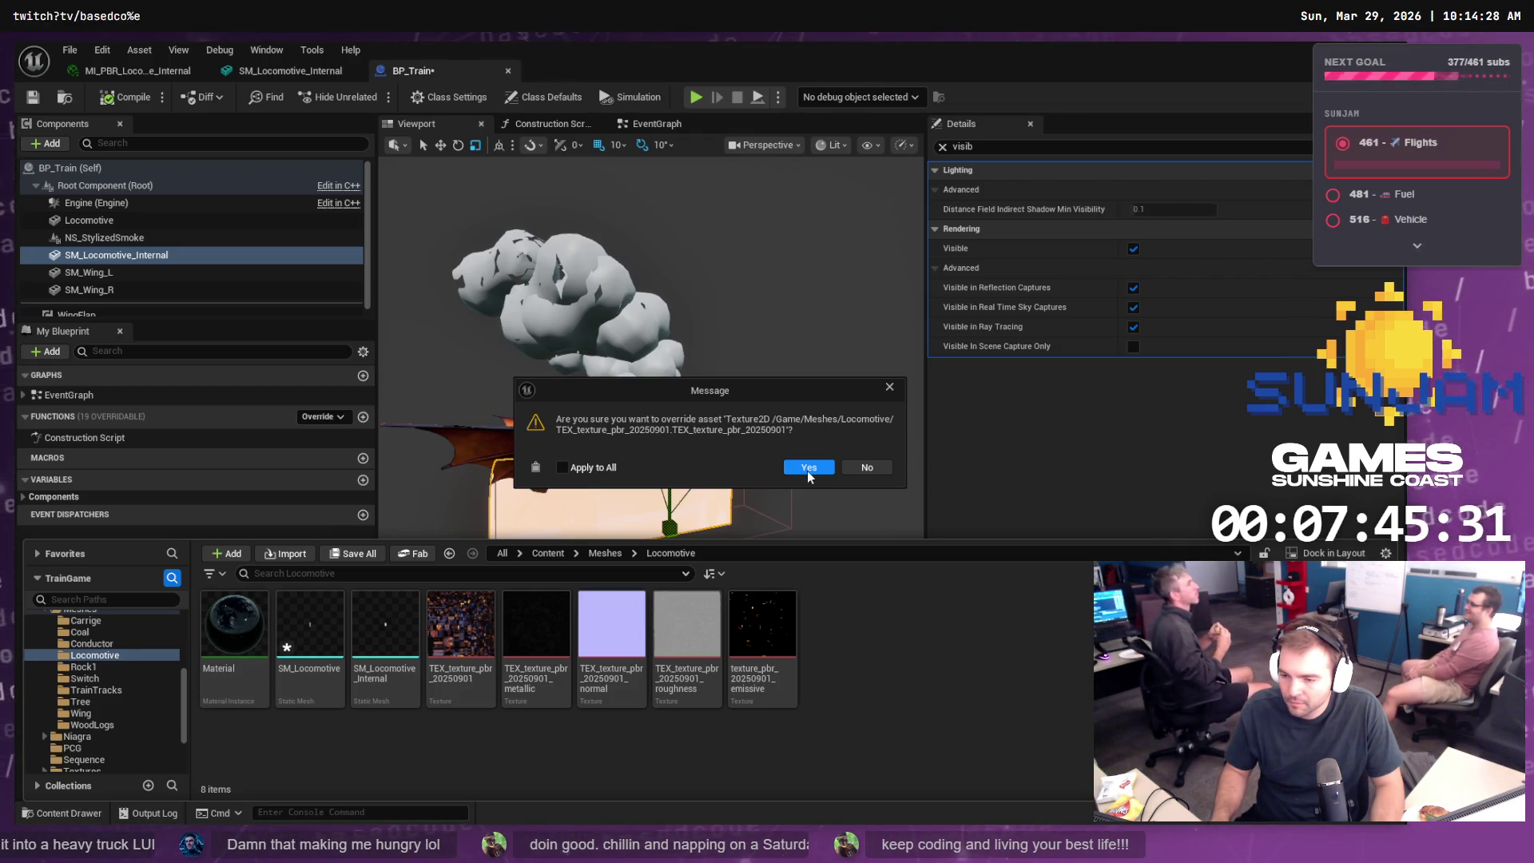
click(863, 470)
click(859, 471)
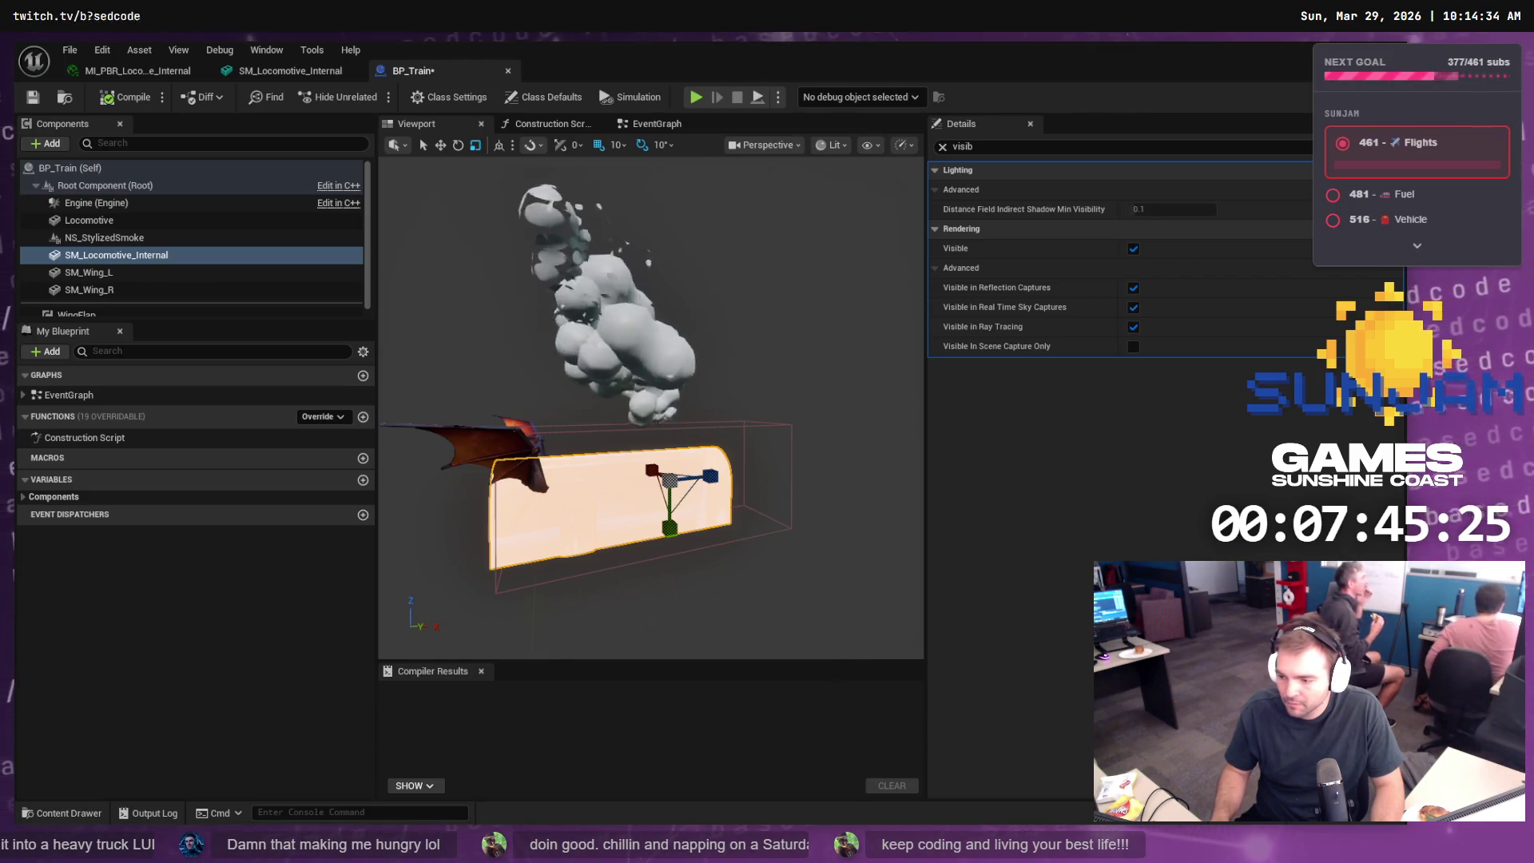
click(89, 817)
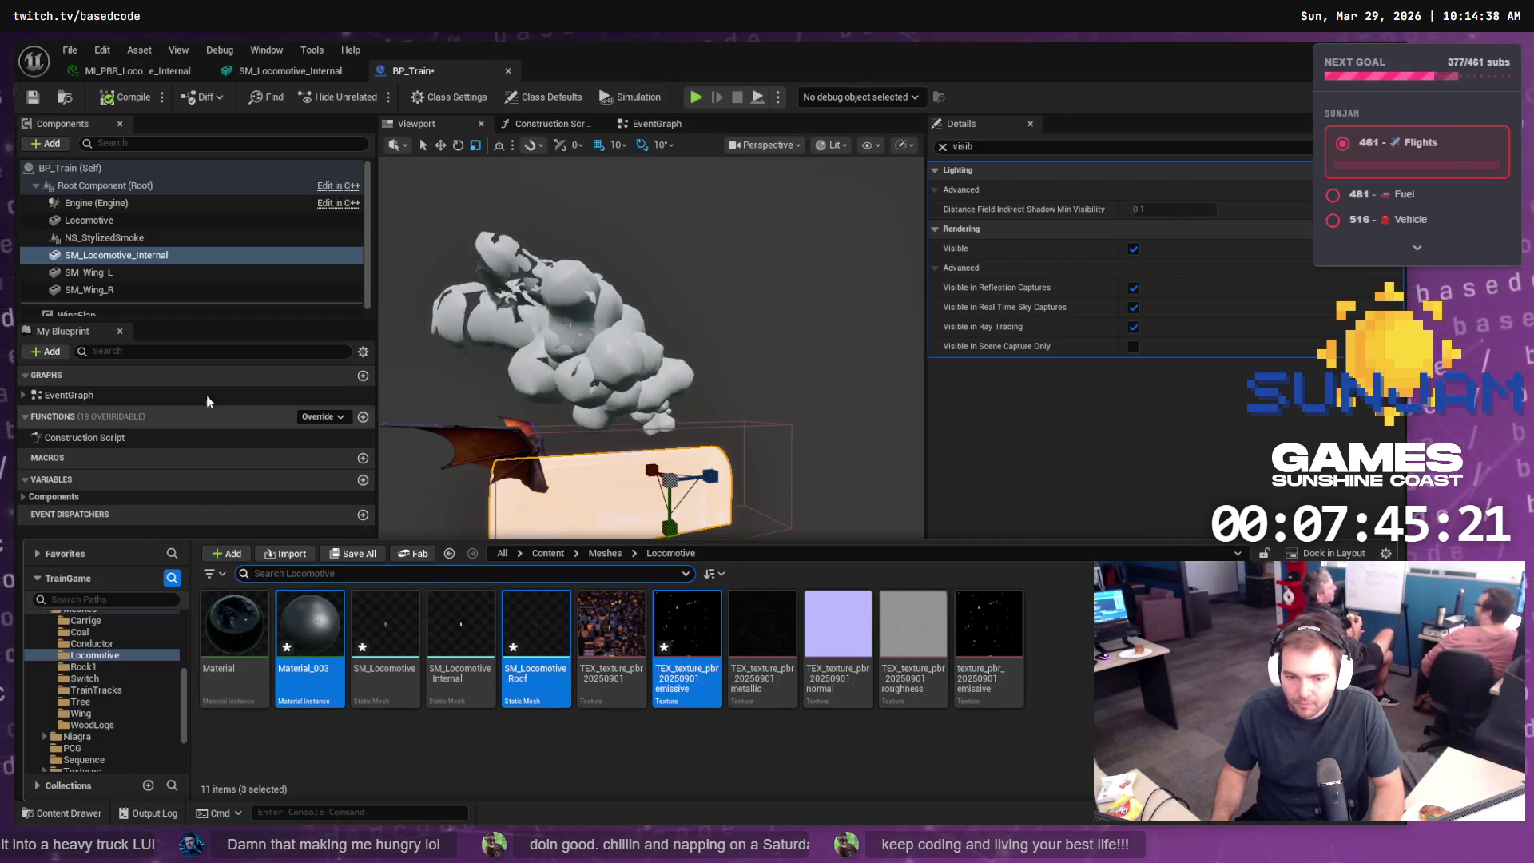
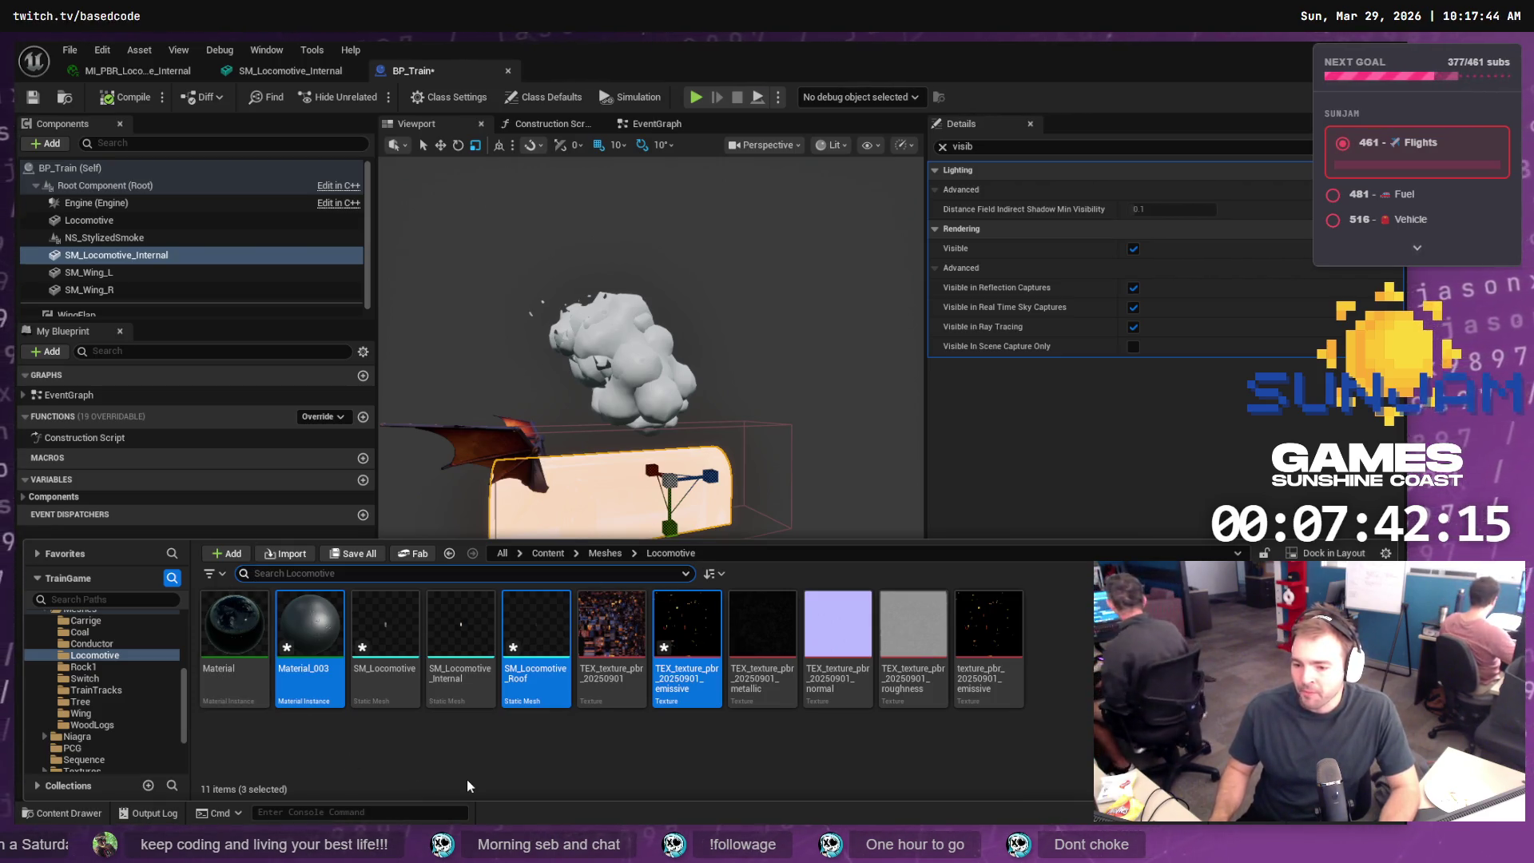
- Clear the selection of the three assets in Unreal's Content Browser
mouse_move(539, 644)
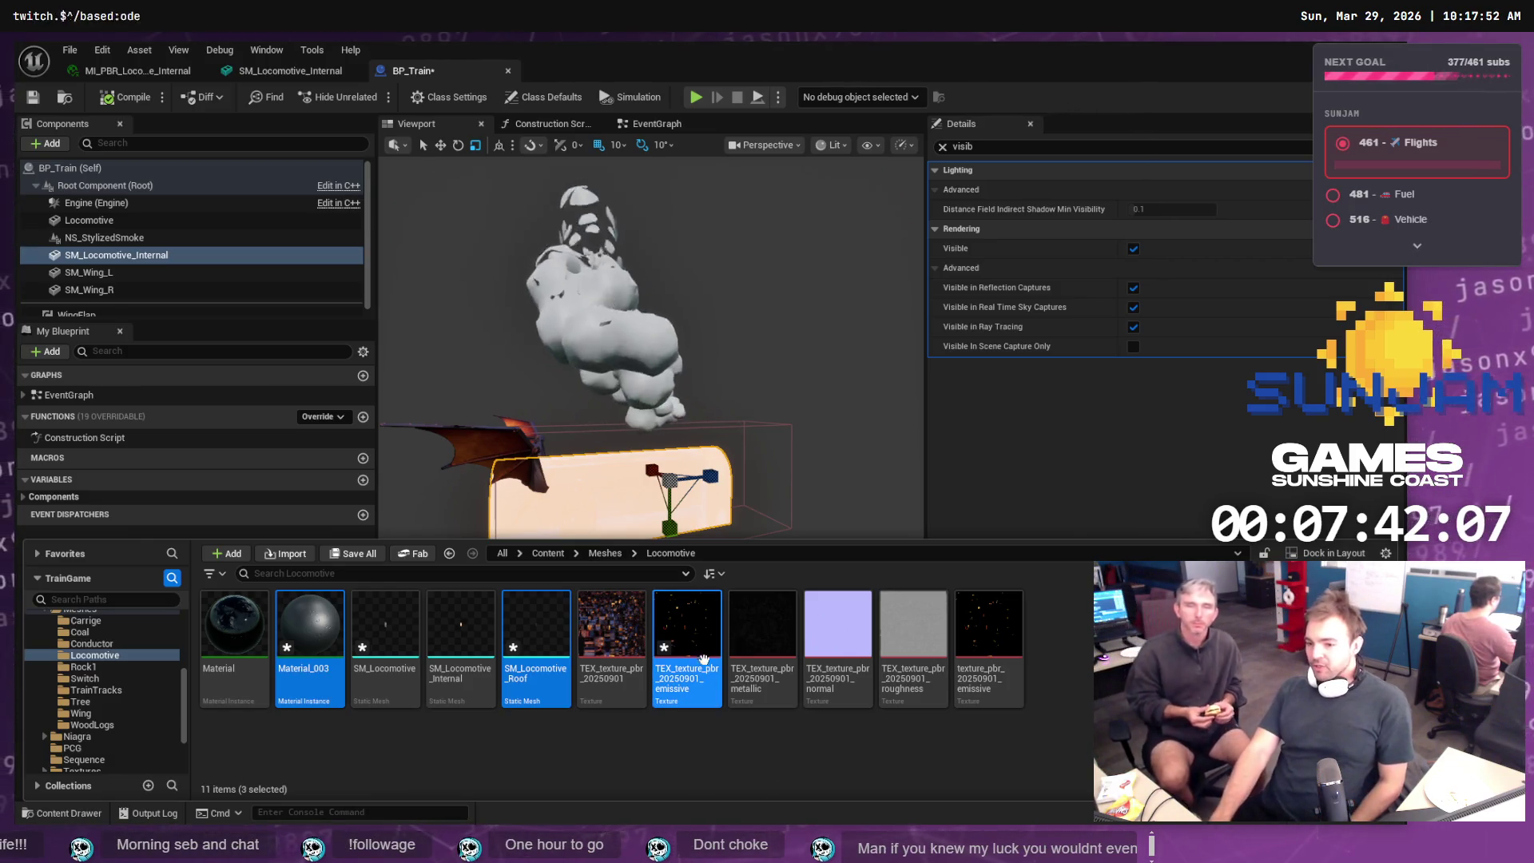
mouse_move(700, 653)
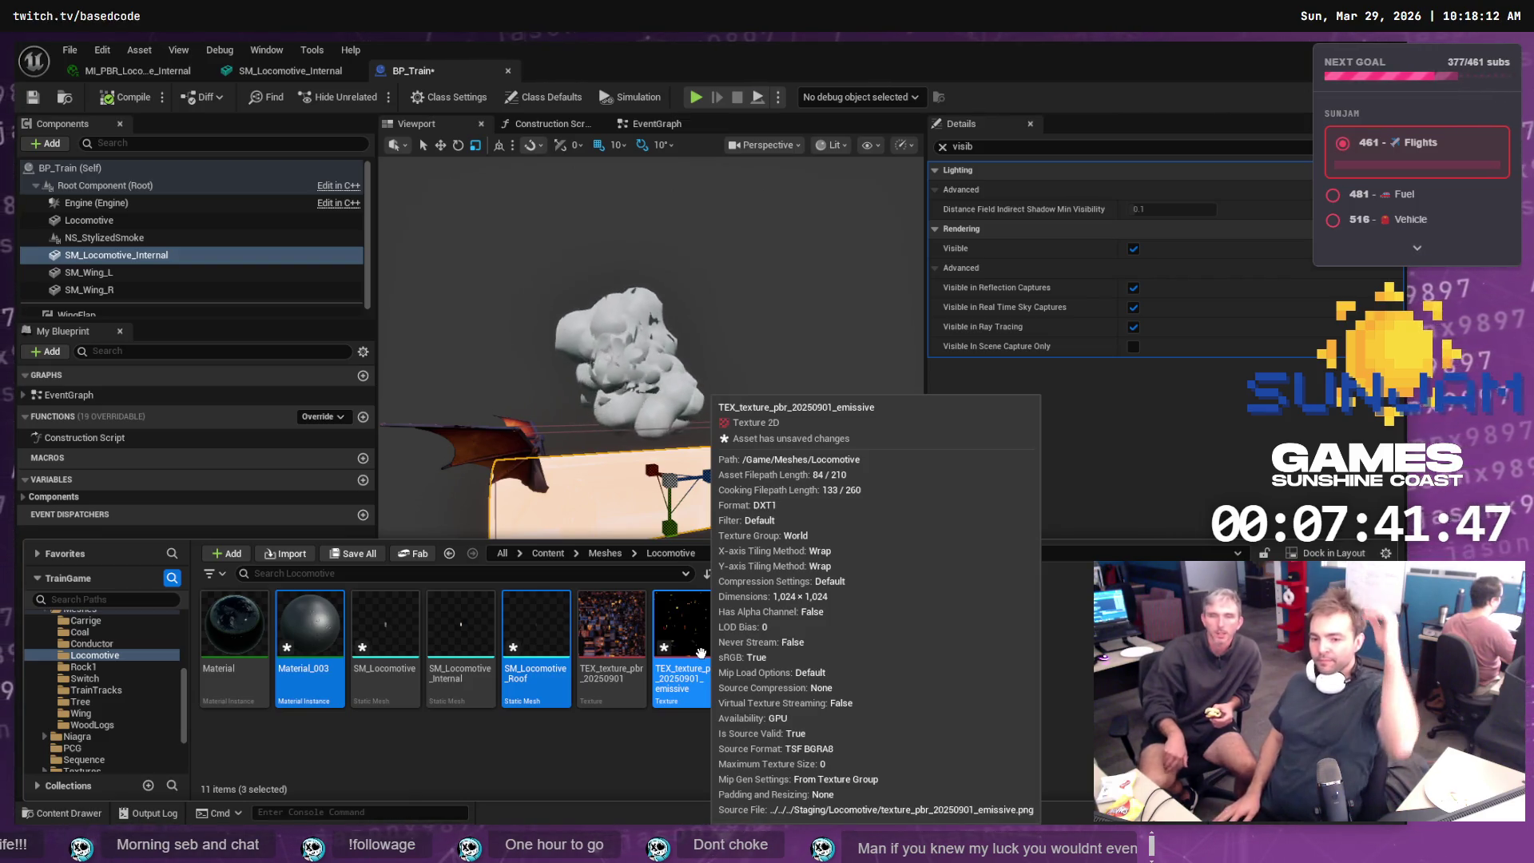
click(616, 750)
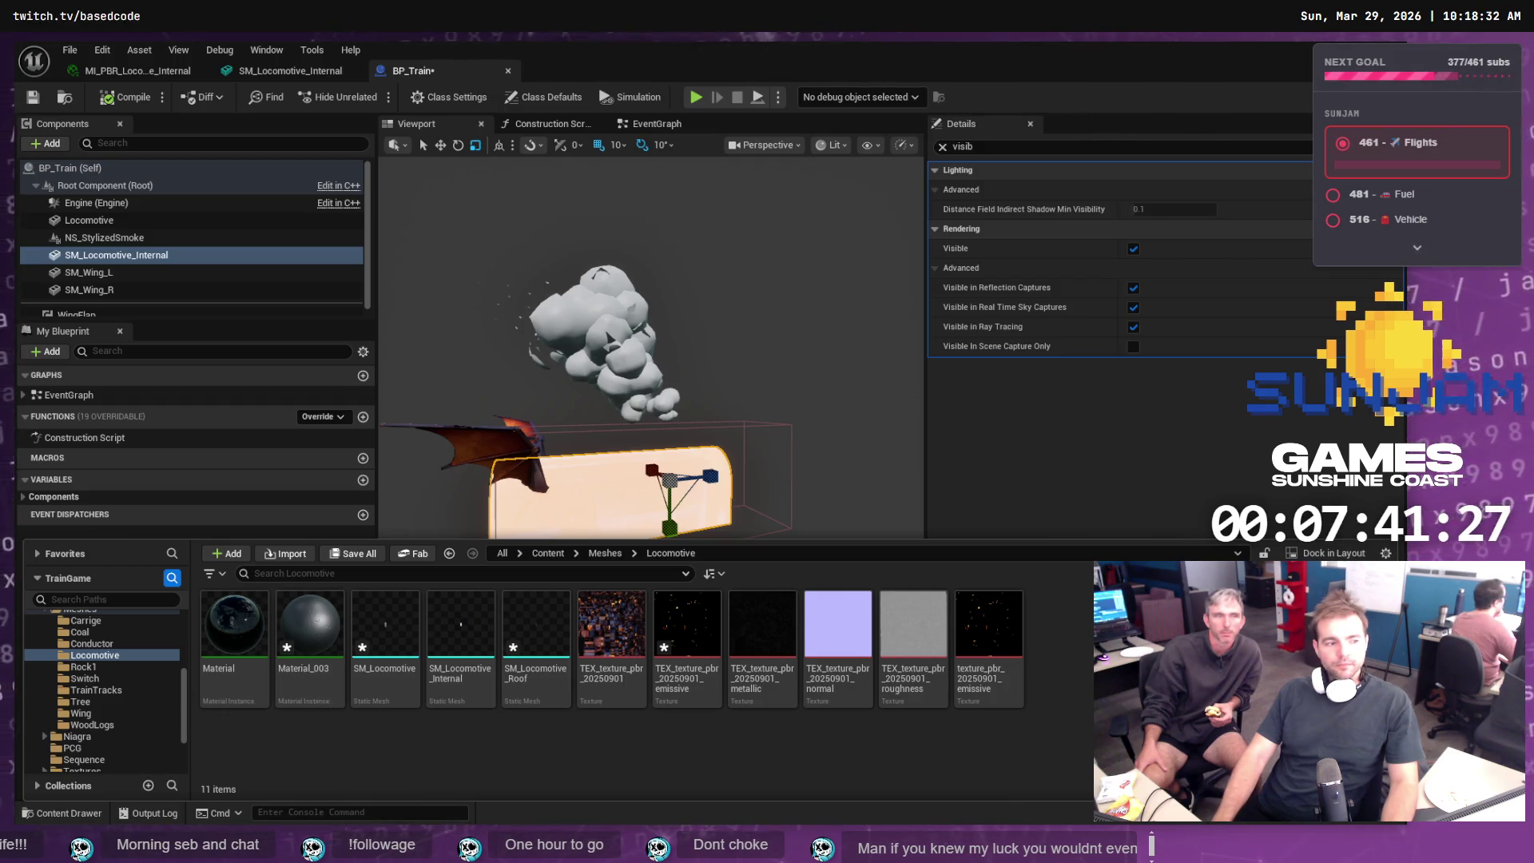
- In Blender, start a Wavefront OBJ export of the roof at scale 200, then cancel it
key(alt+Tab)
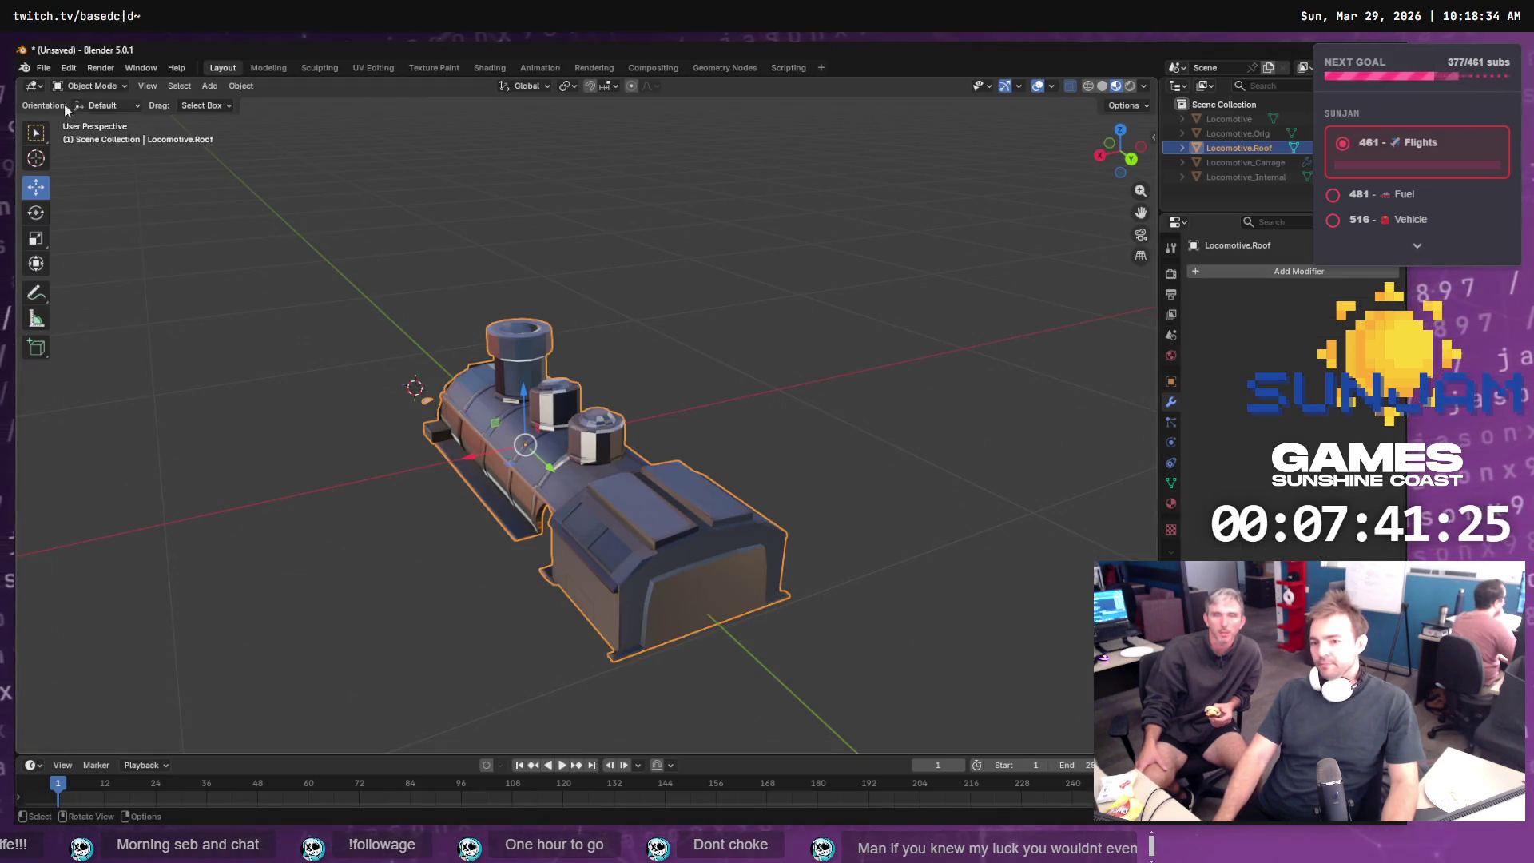
click(43, 67)
mouse_move(115, 336)
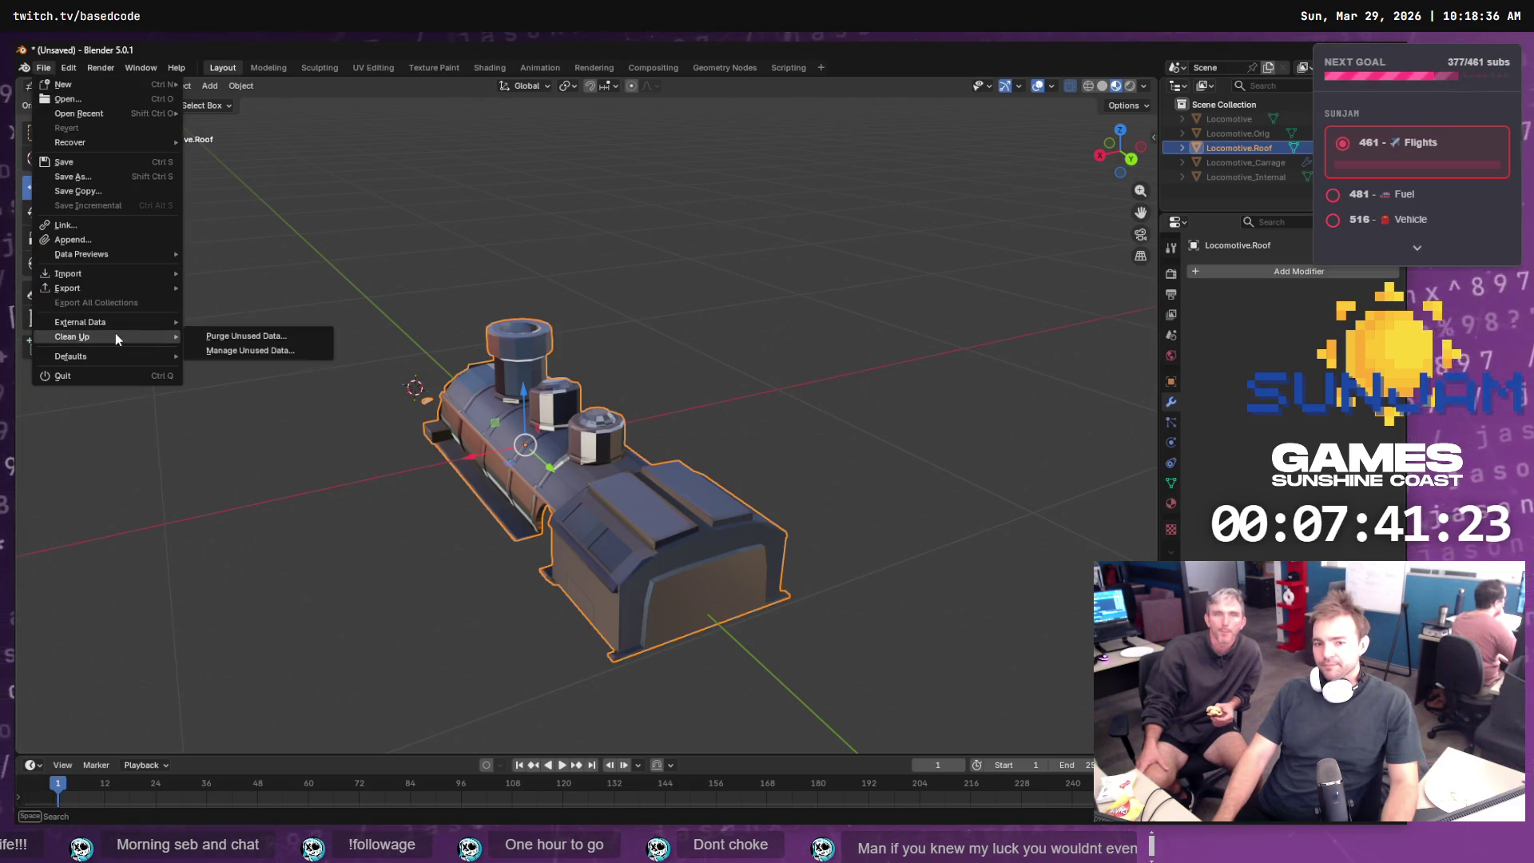
mouse_move(113, 288)
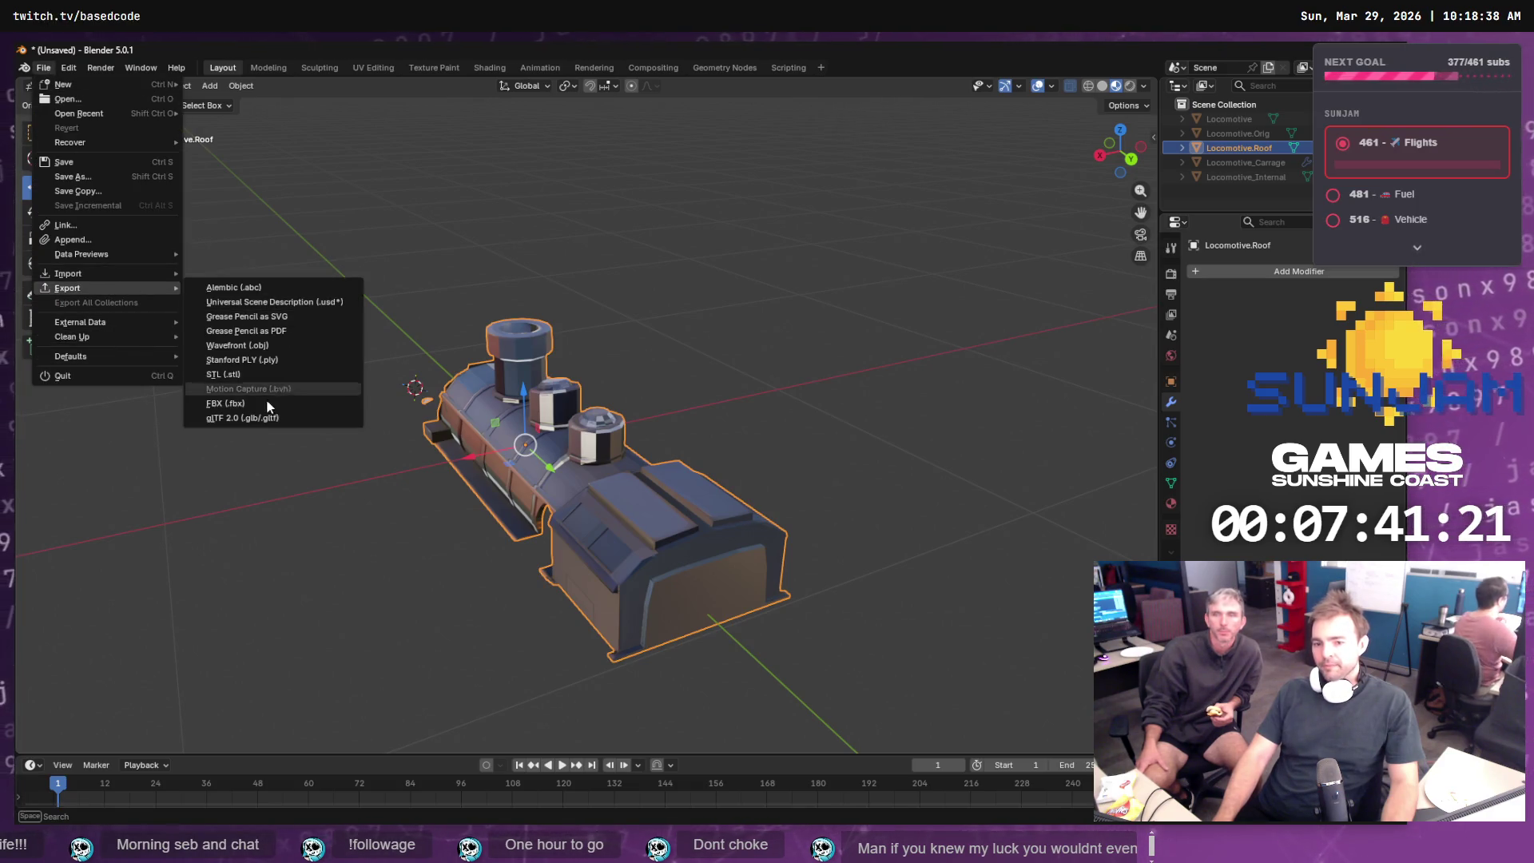
click(275, 344)
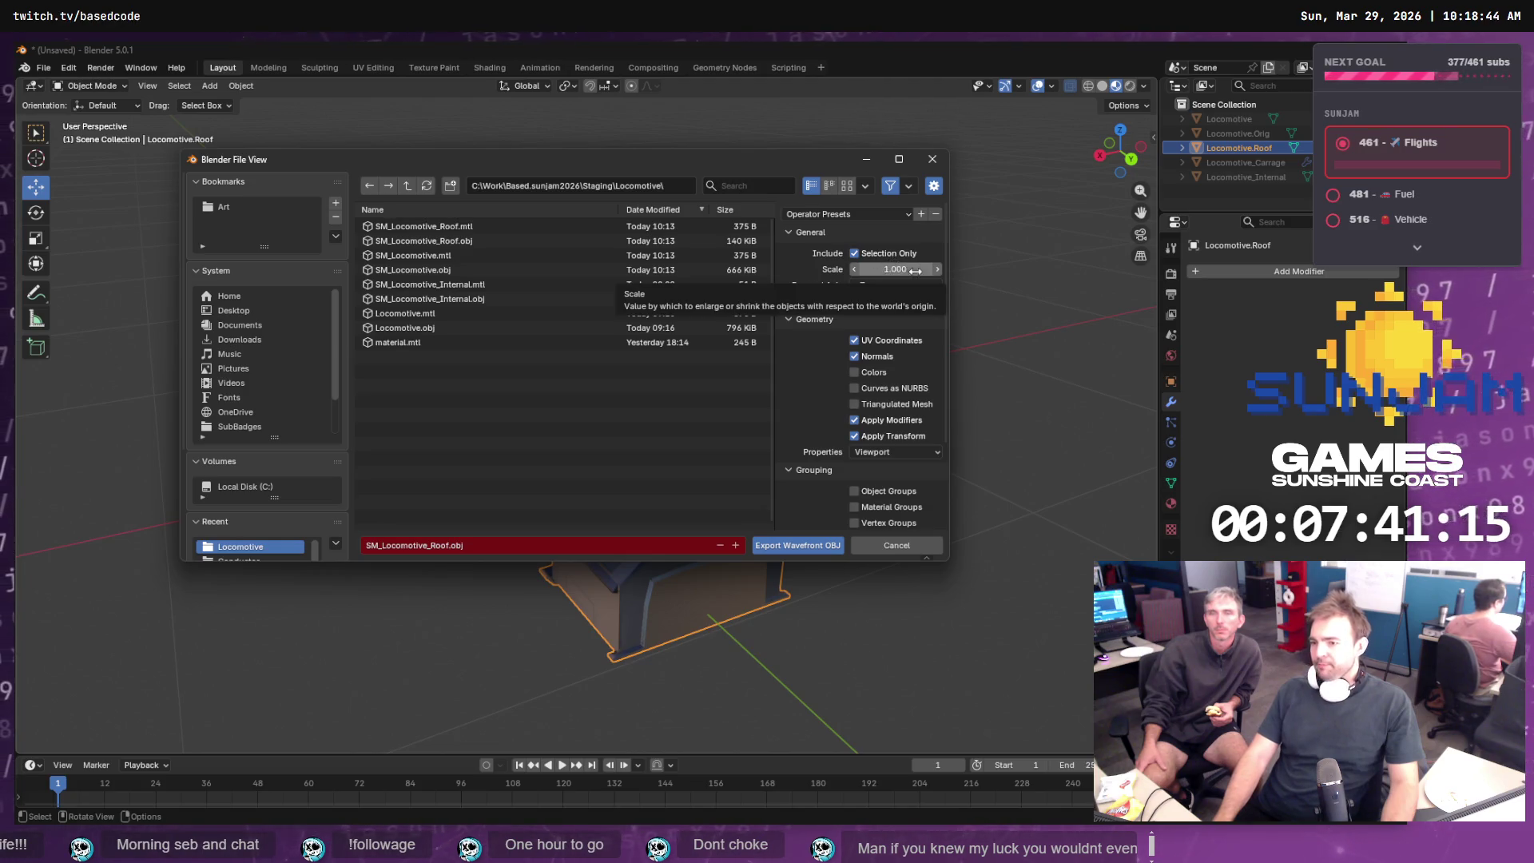
click(881, 269)
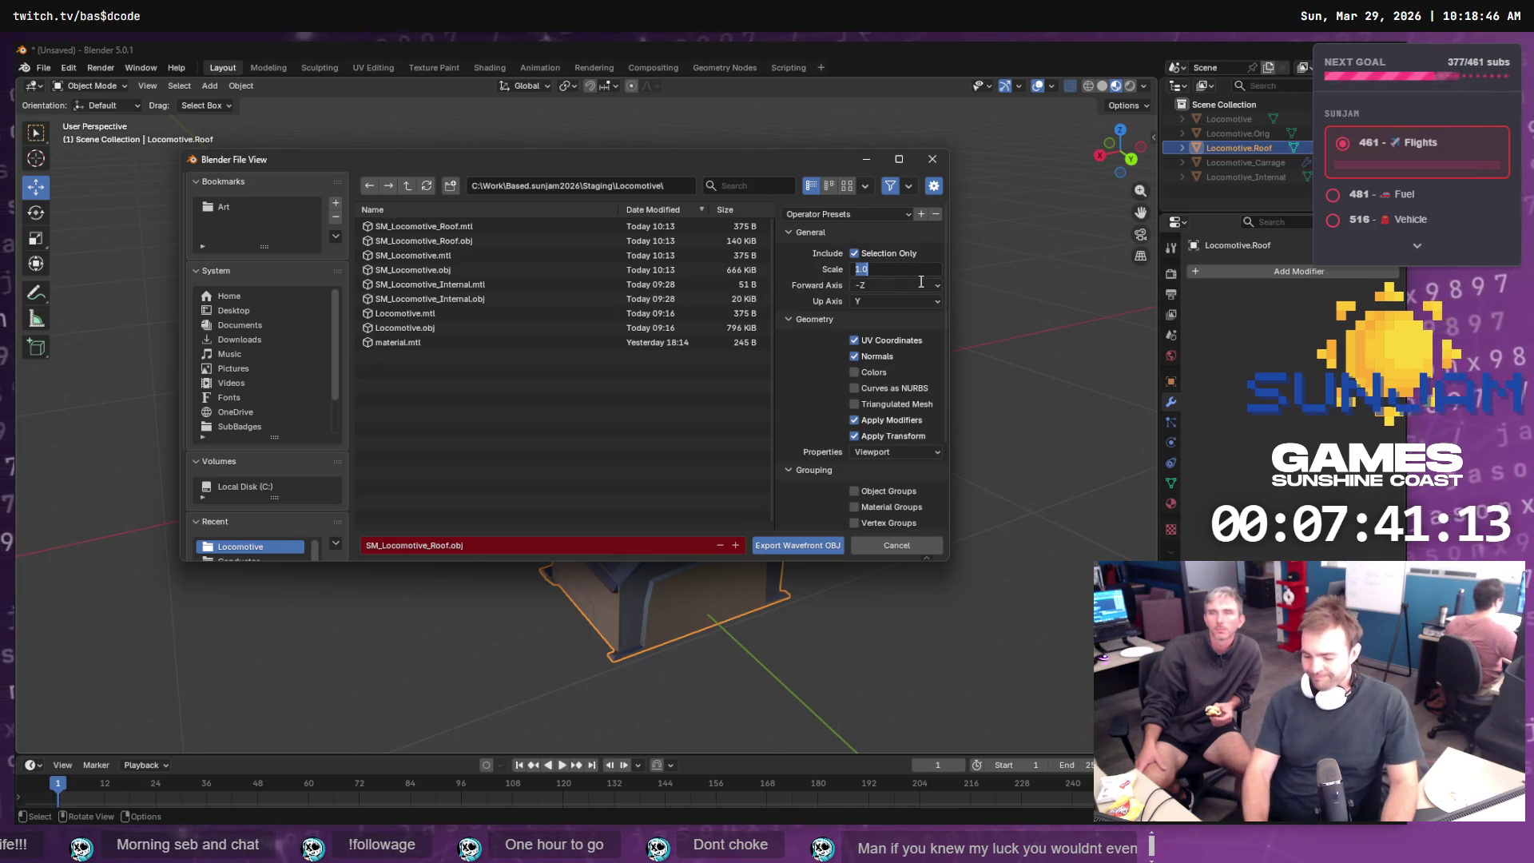
text(200)
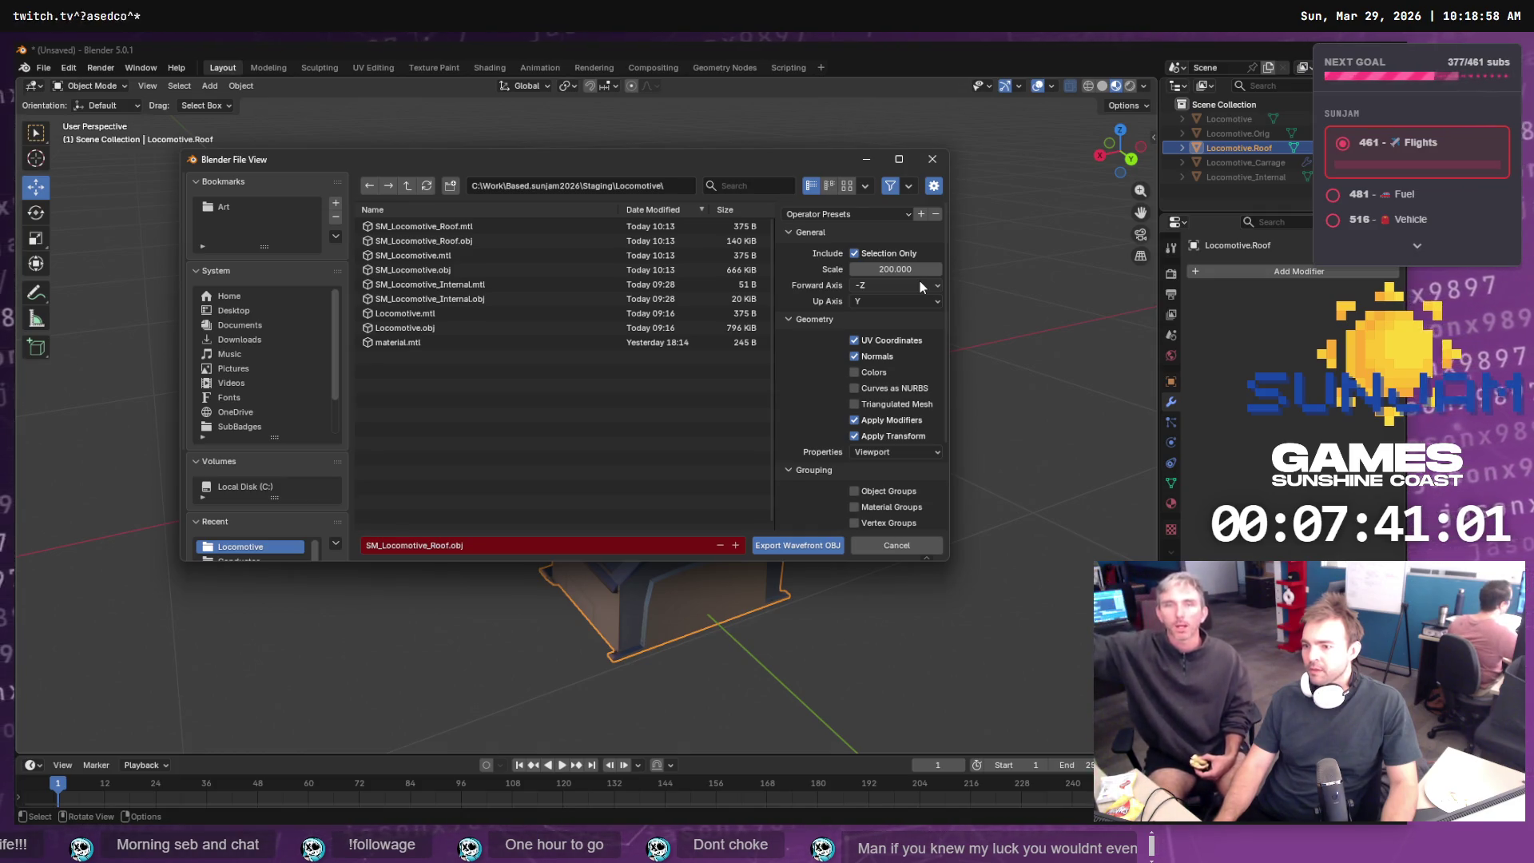
click(931, 158)
- Show Locomotive.Roof's transform properties (0 m location, 90° X rotation) and browse the File and Edit menus
click(1175, 246)
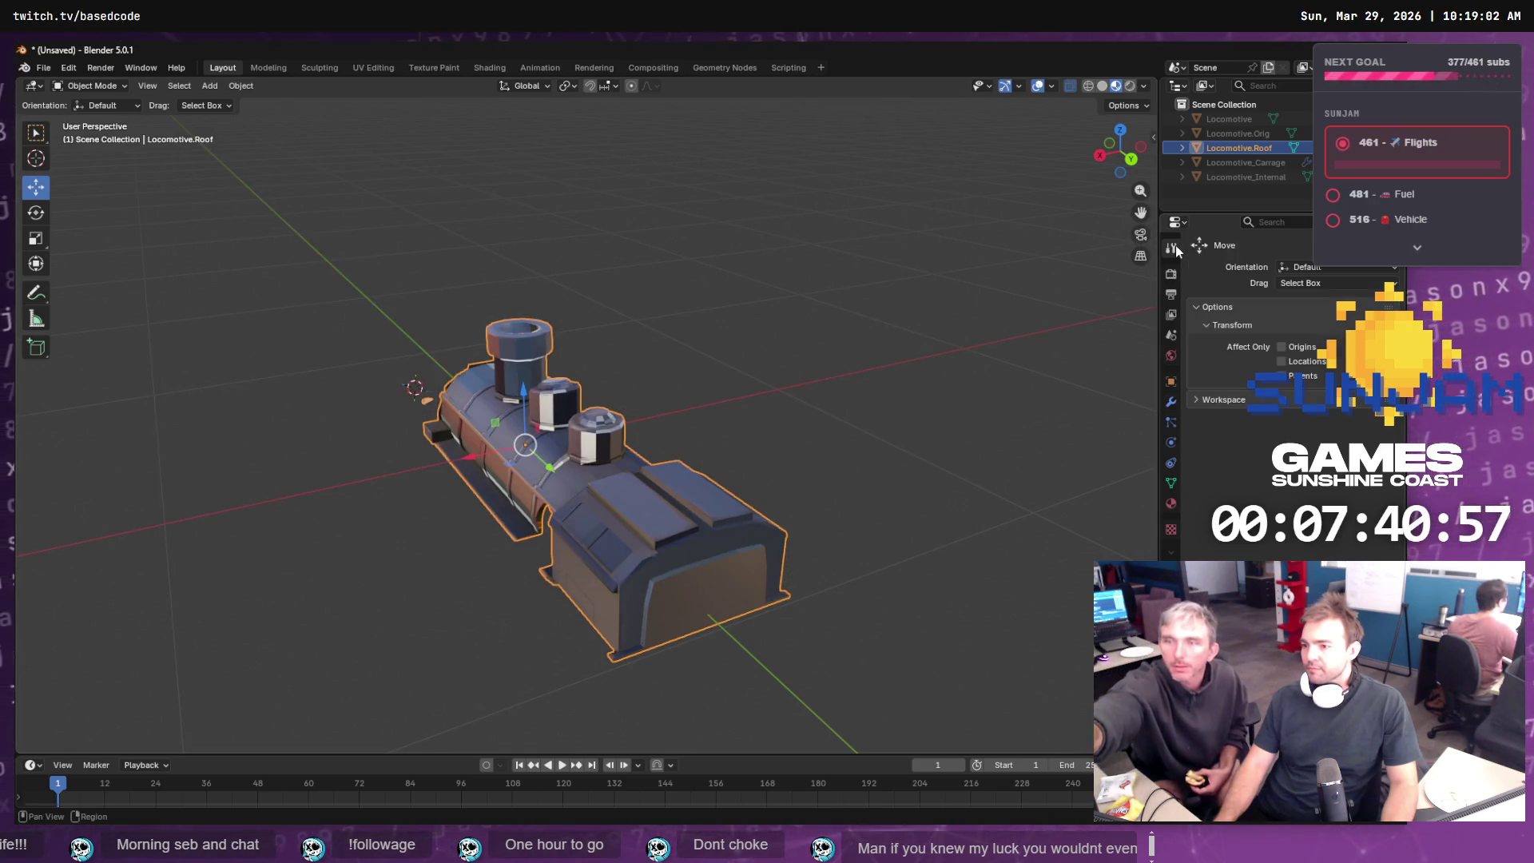
click(1172, 383)
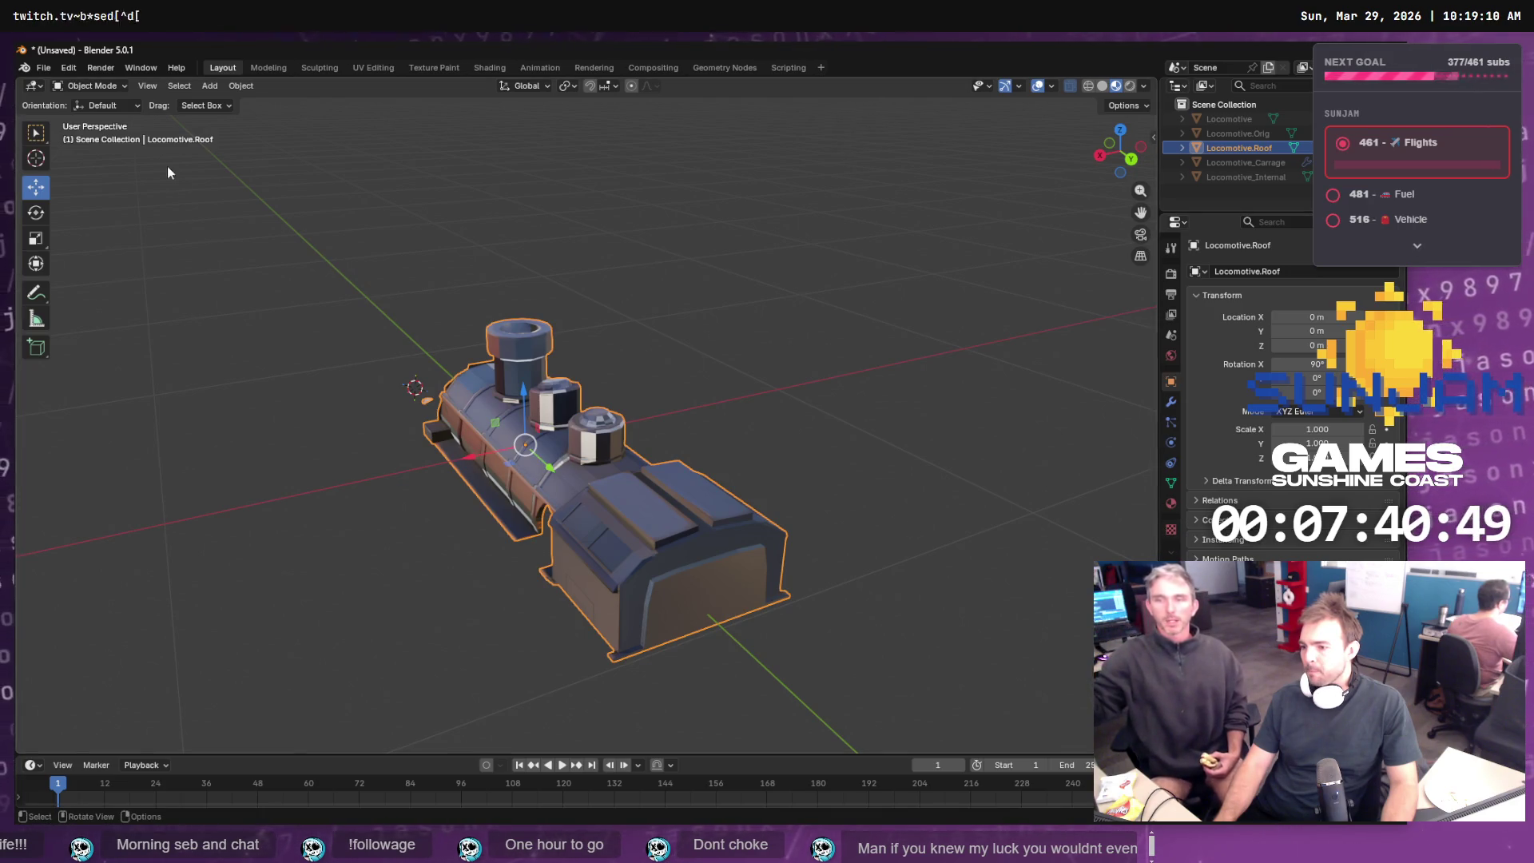
click(43, 67)
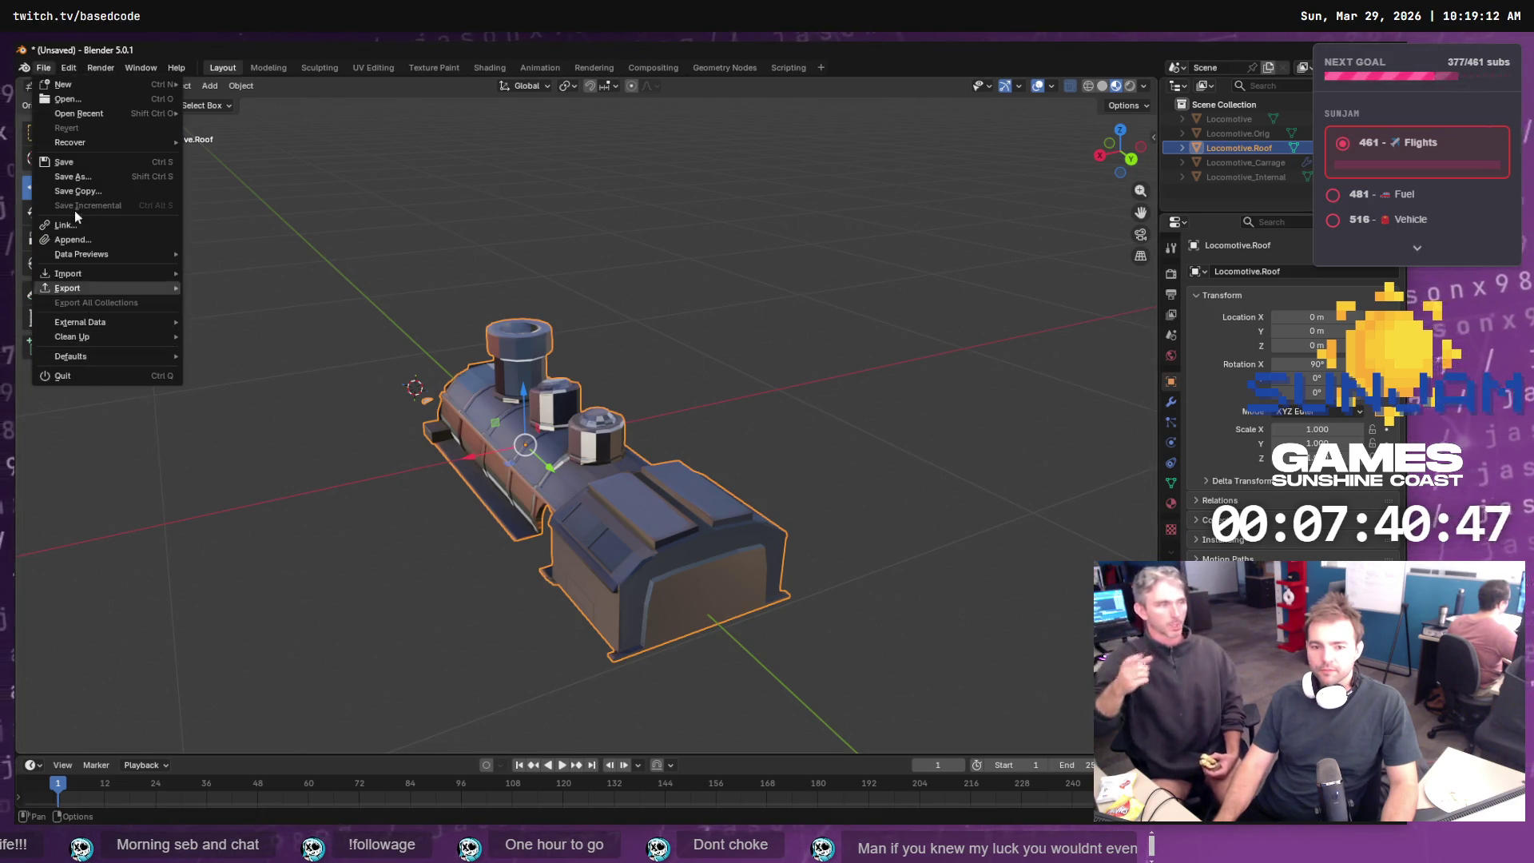
click(71, 68)
click(70, 68)
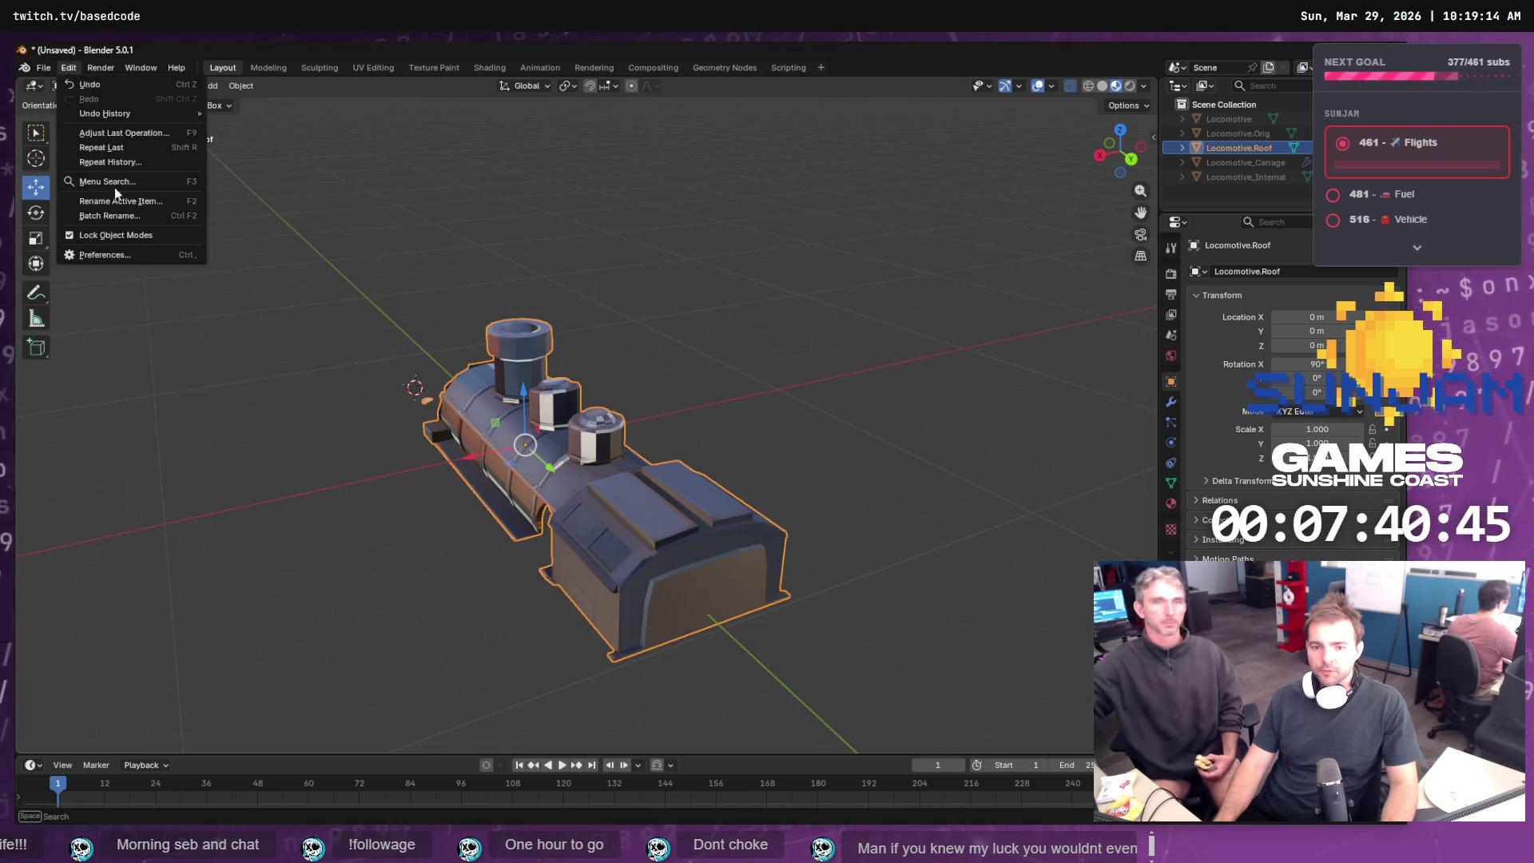
- Open Blender Preferences, move the window to mid-screen, then close it
click(132, 251)
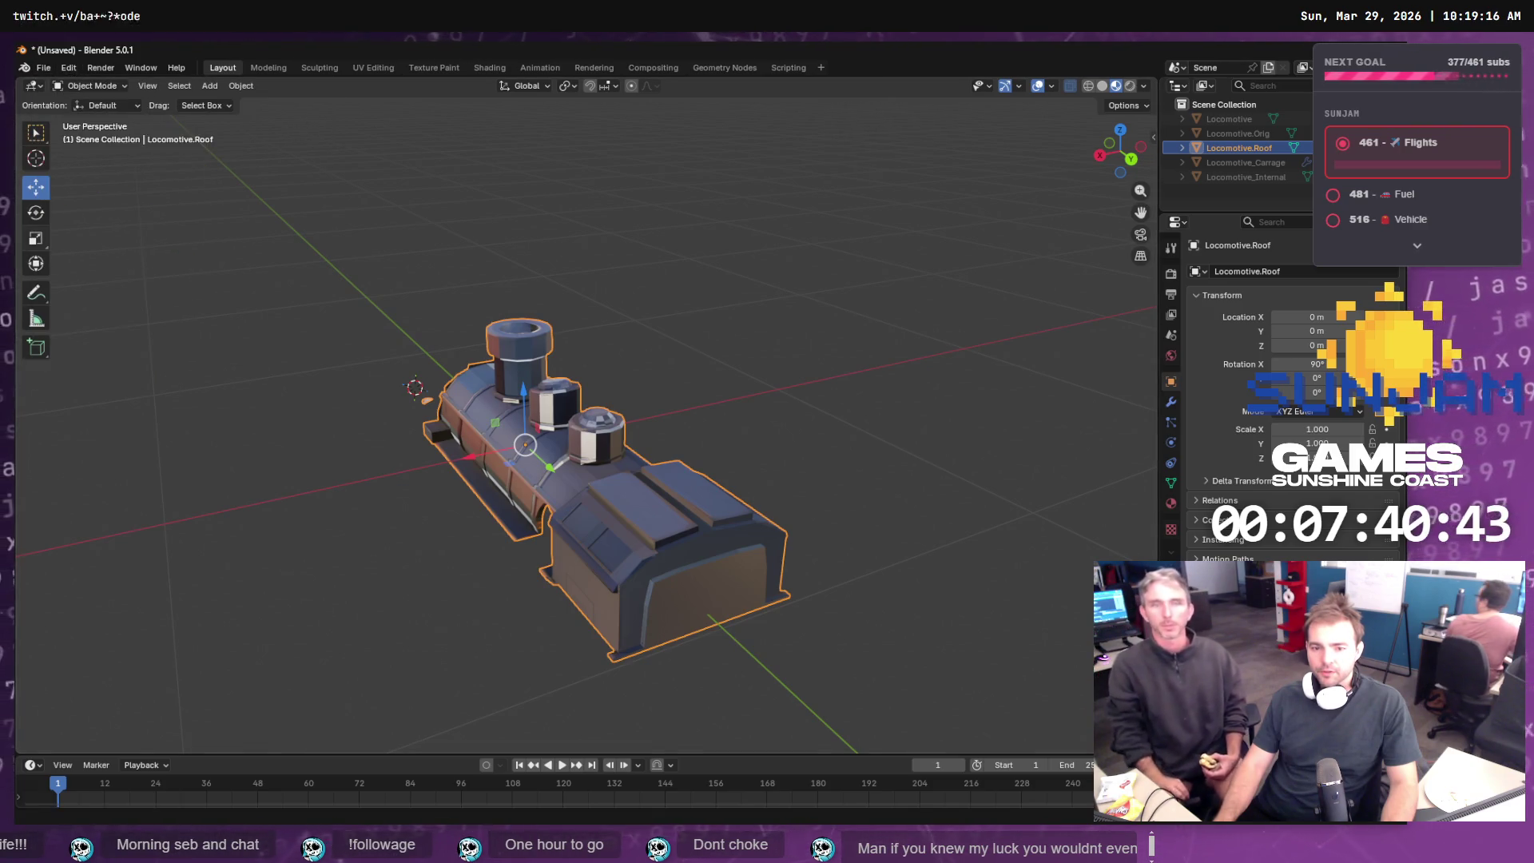
drag(352, 254, 672, 251)
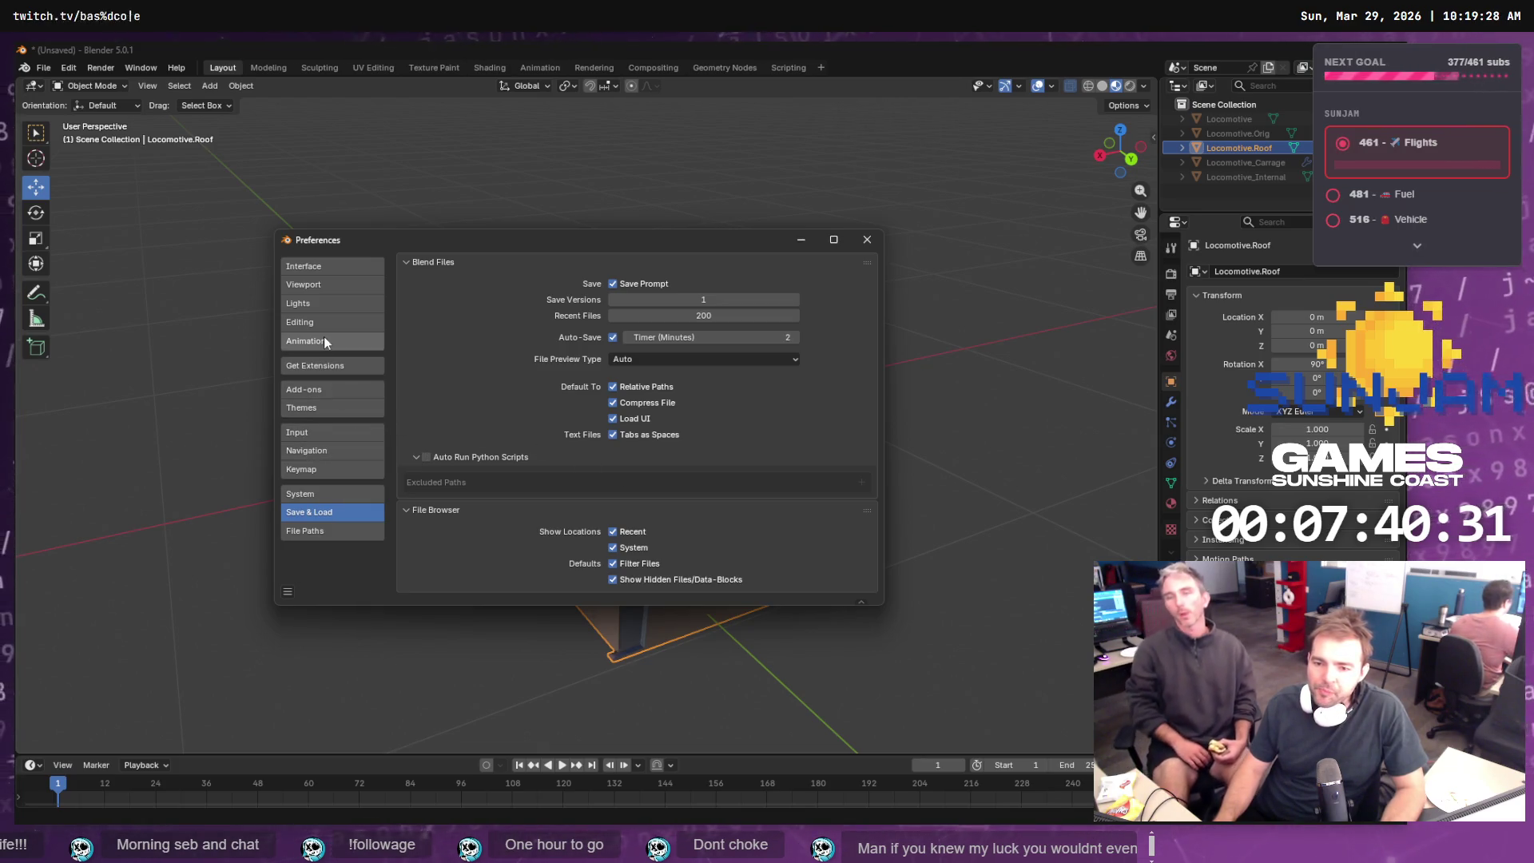
click(864, 239)
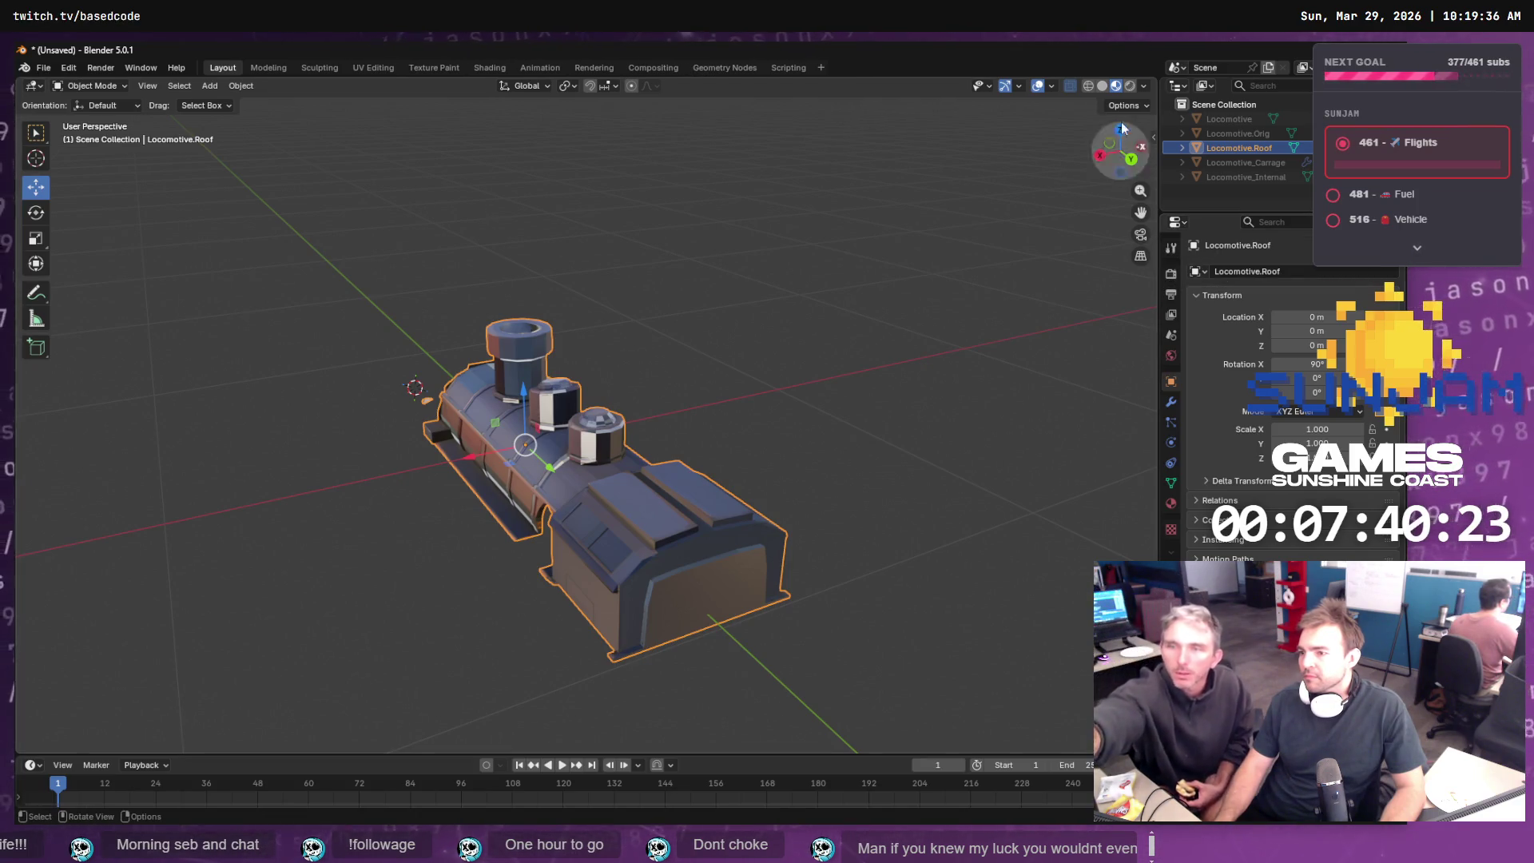
- Open the viewport sidebar and cycle Outliner selections back to Locomotive.Roof, sized 0.459 × 0.406 × 1.25 m
click(1151, 143)
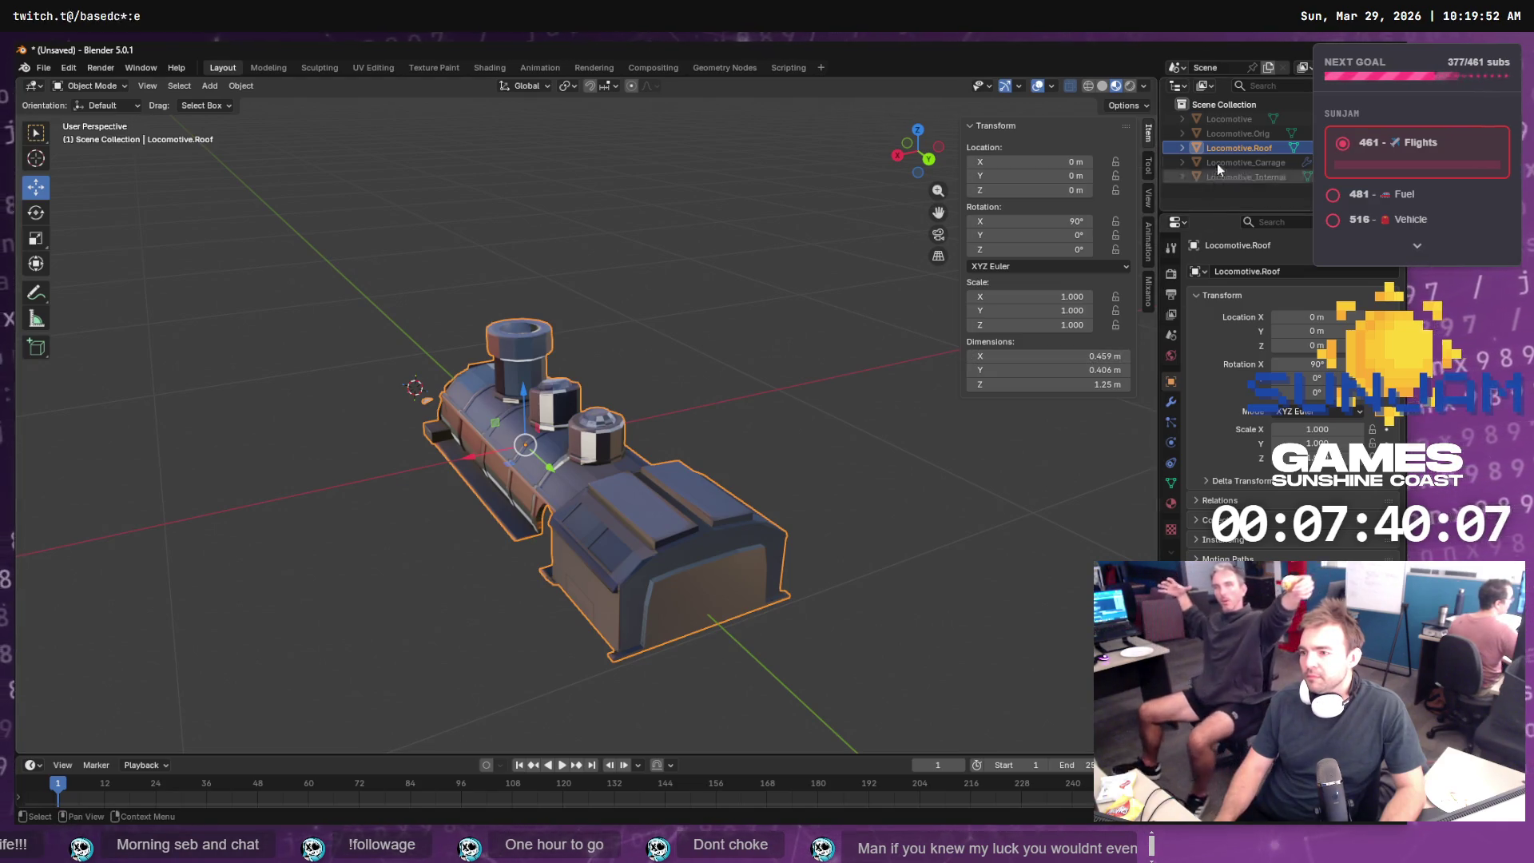
click(1230, 120)
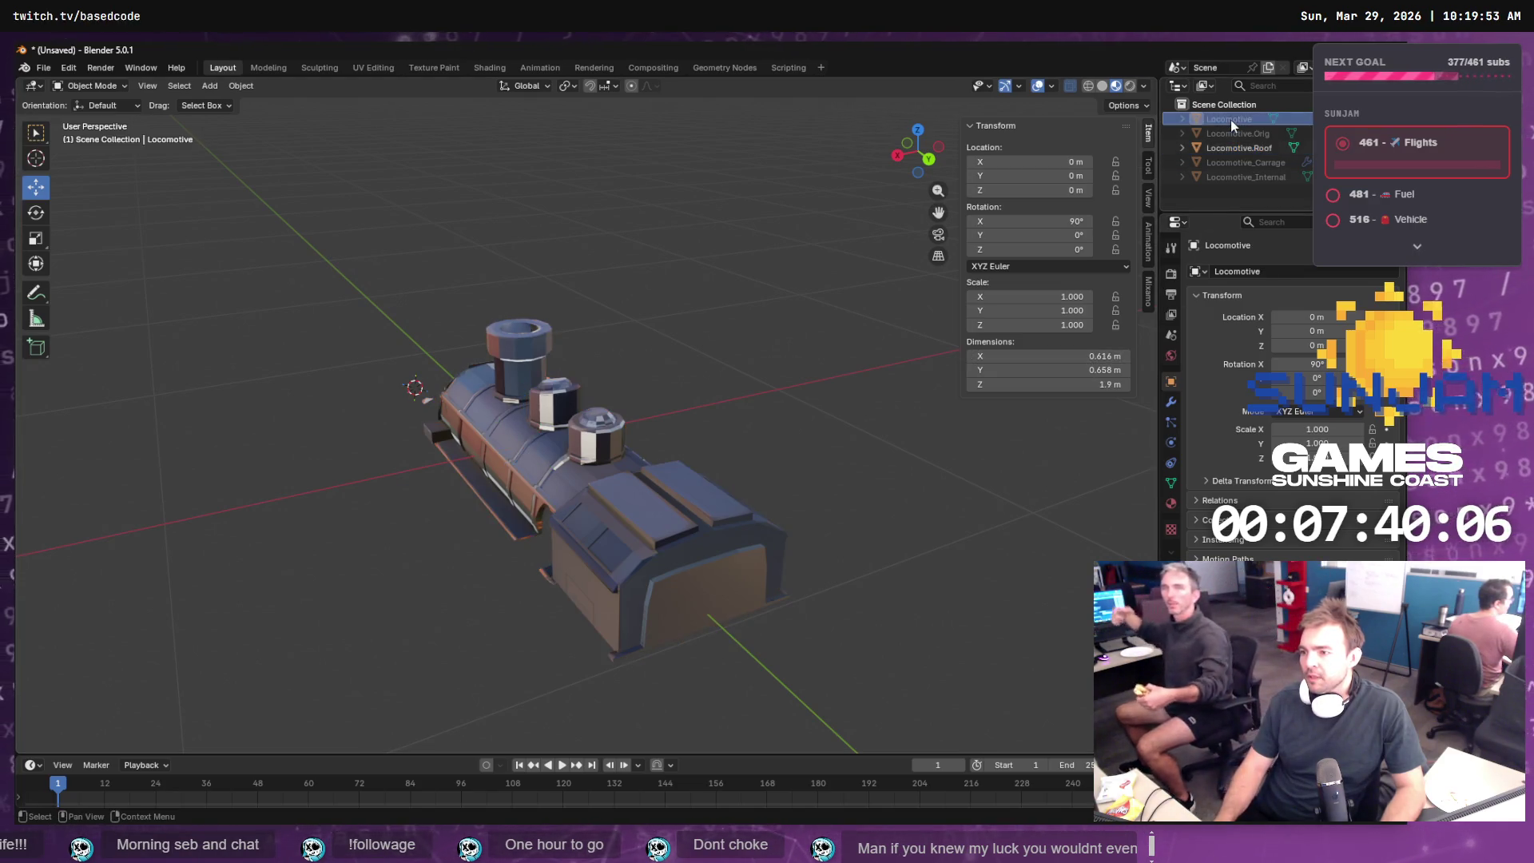
shift+click(1238, 175)
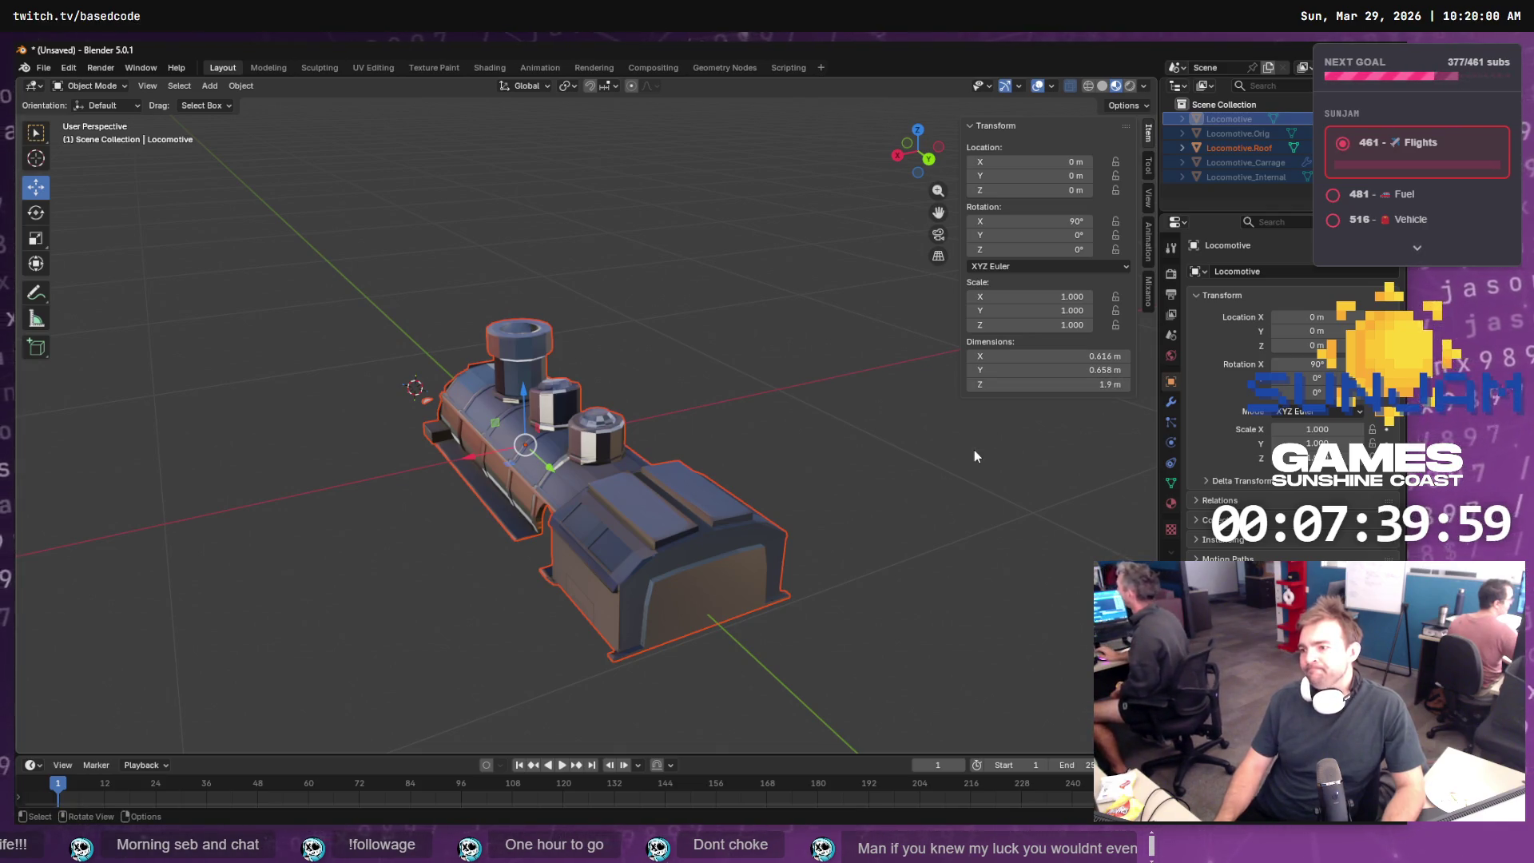
click(1234, 120)
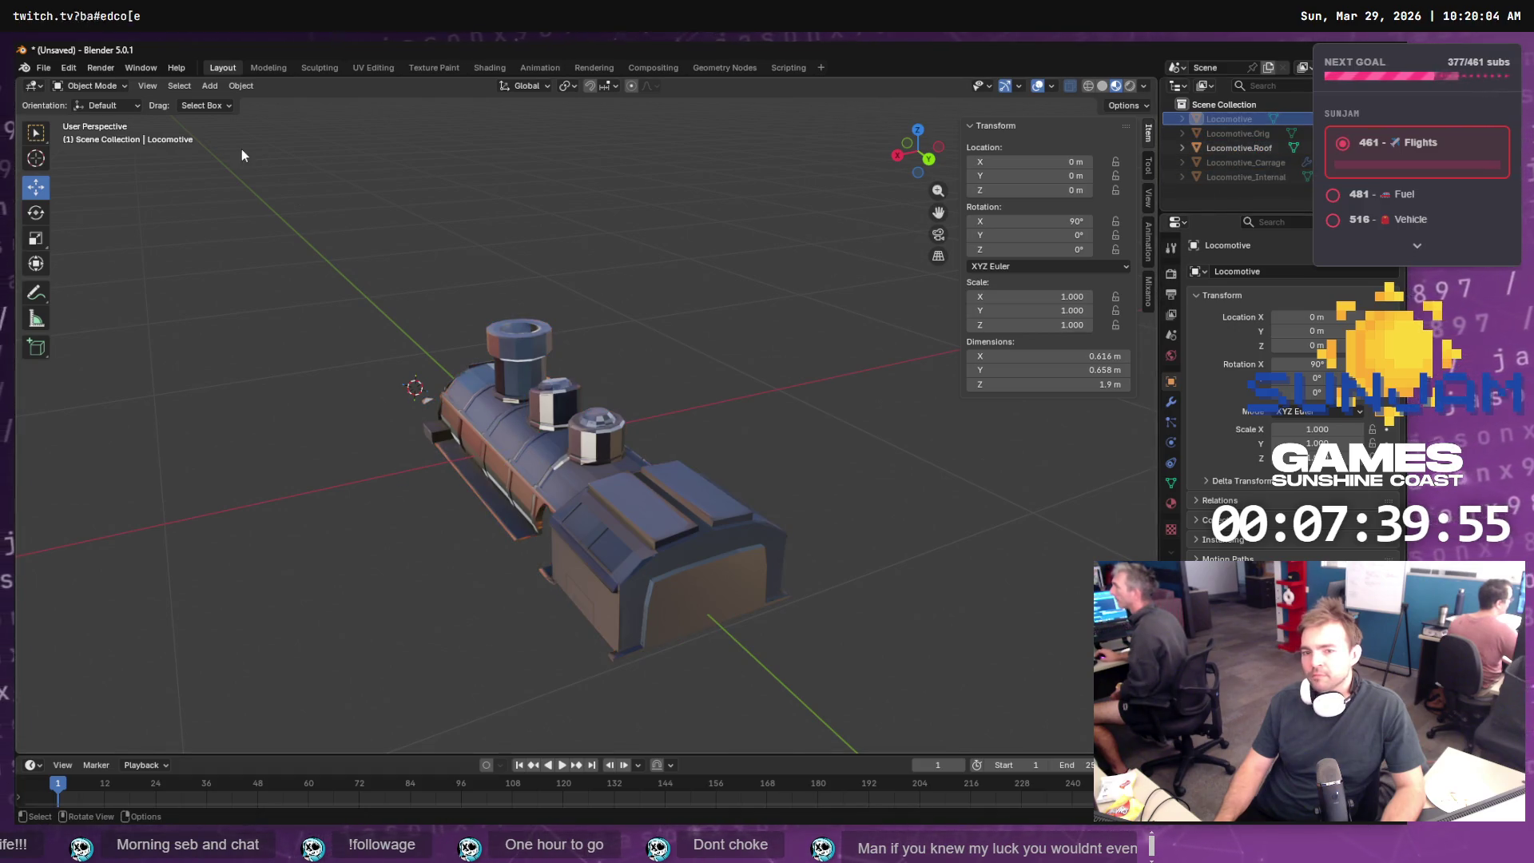
click(1246, 148)
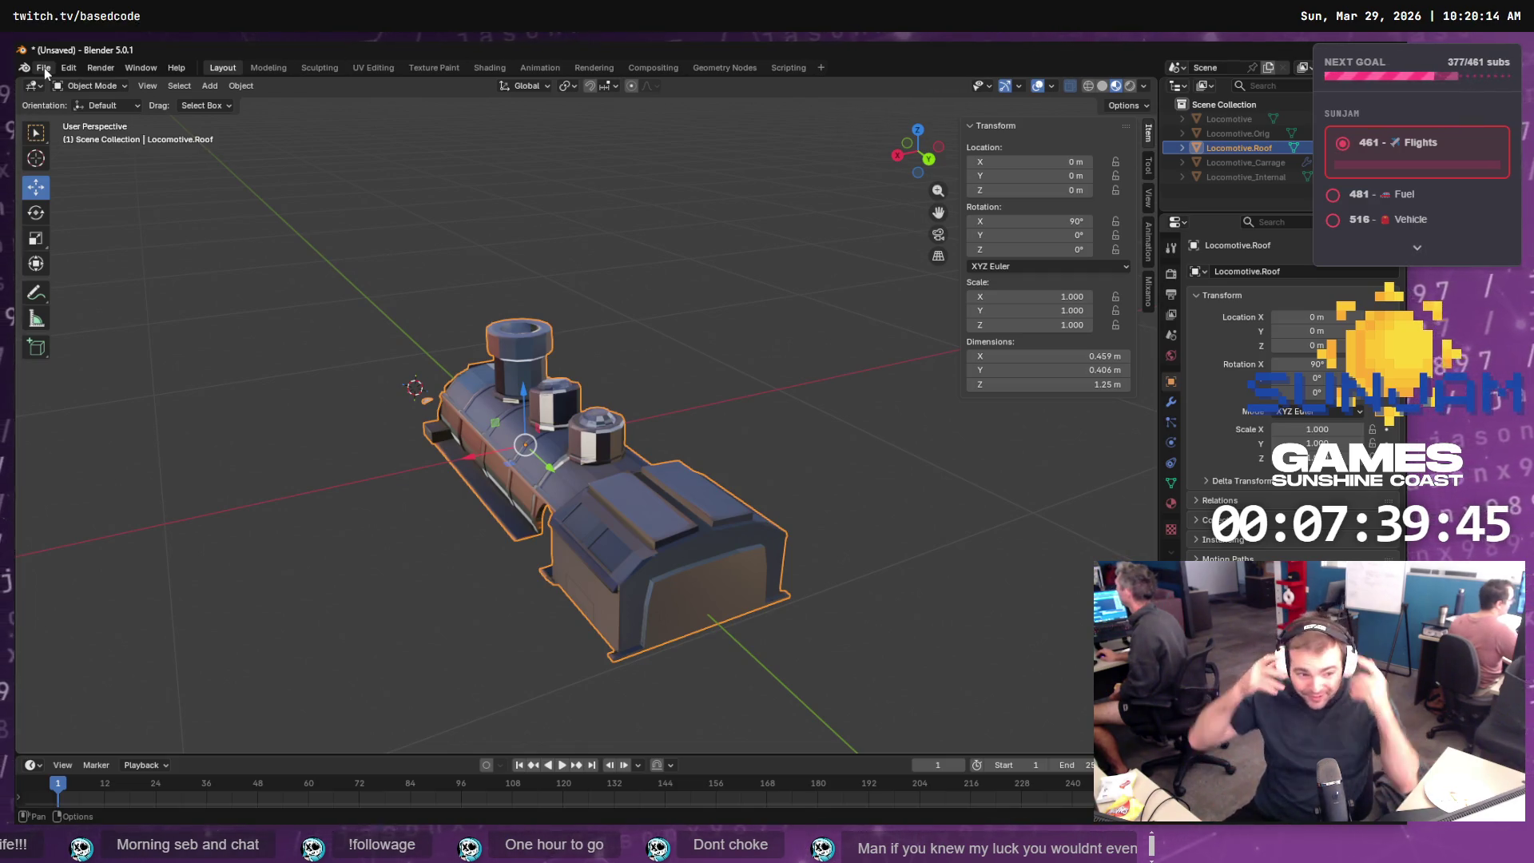
- Export the roof to SM_Locomotive_Roof.obj with scale 300, forward axis -Y and Z up
click(44, 70)
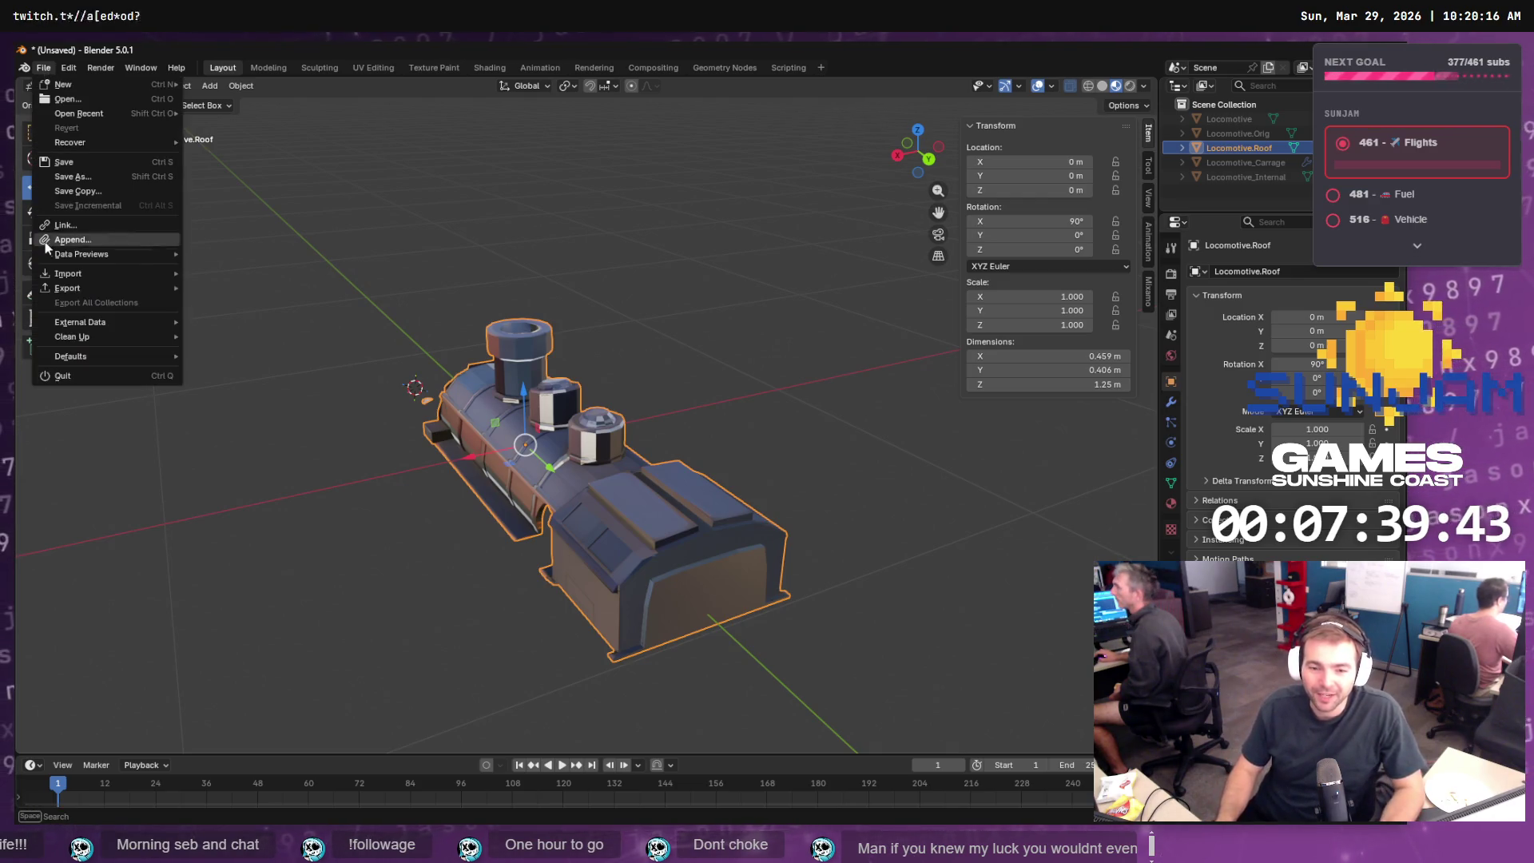
mouse_move(105, 288)
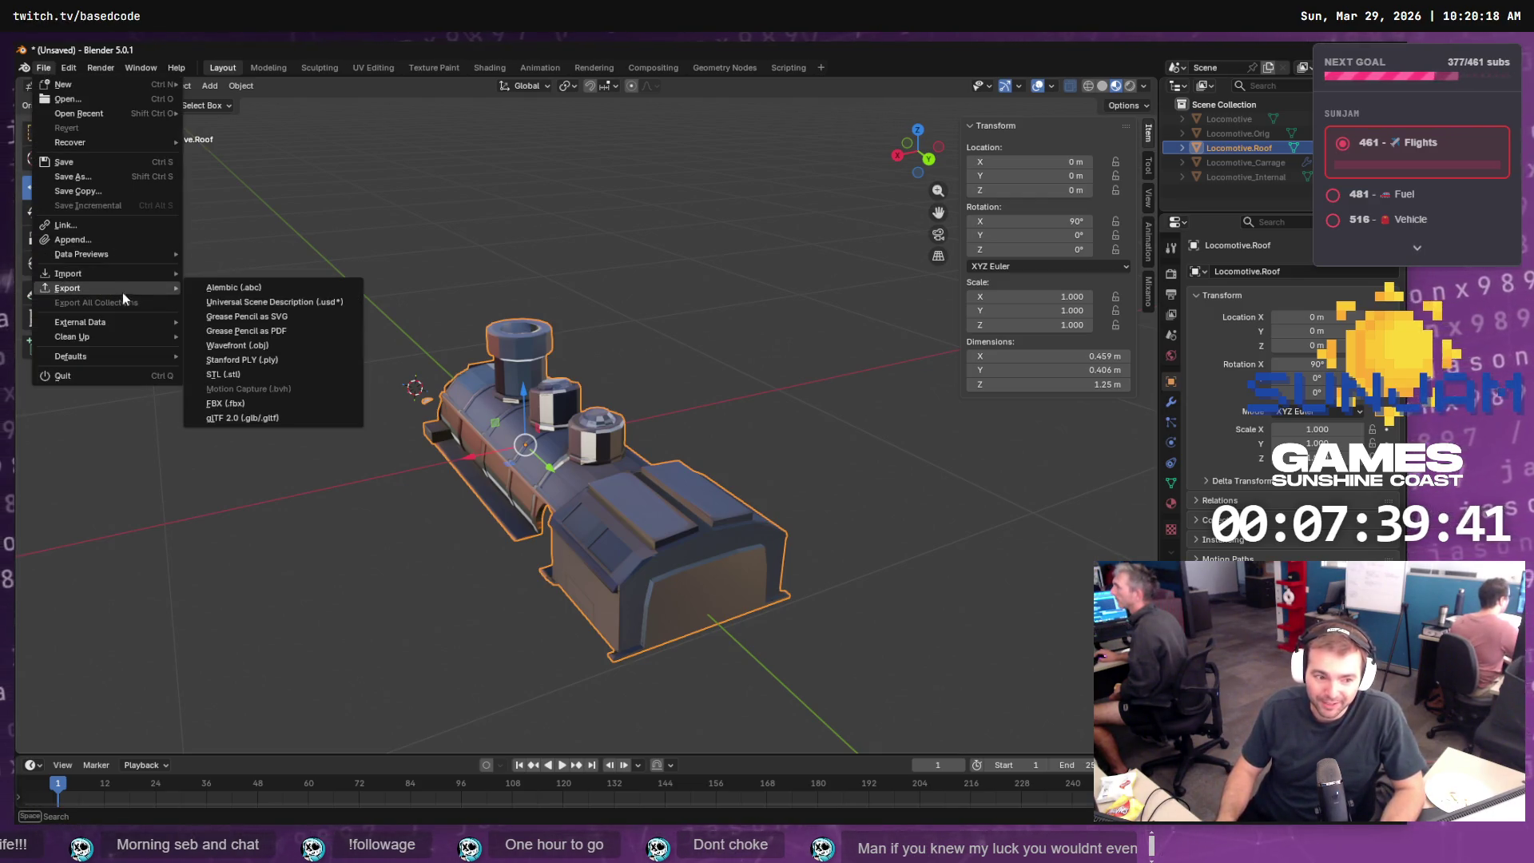
click(278, 343)
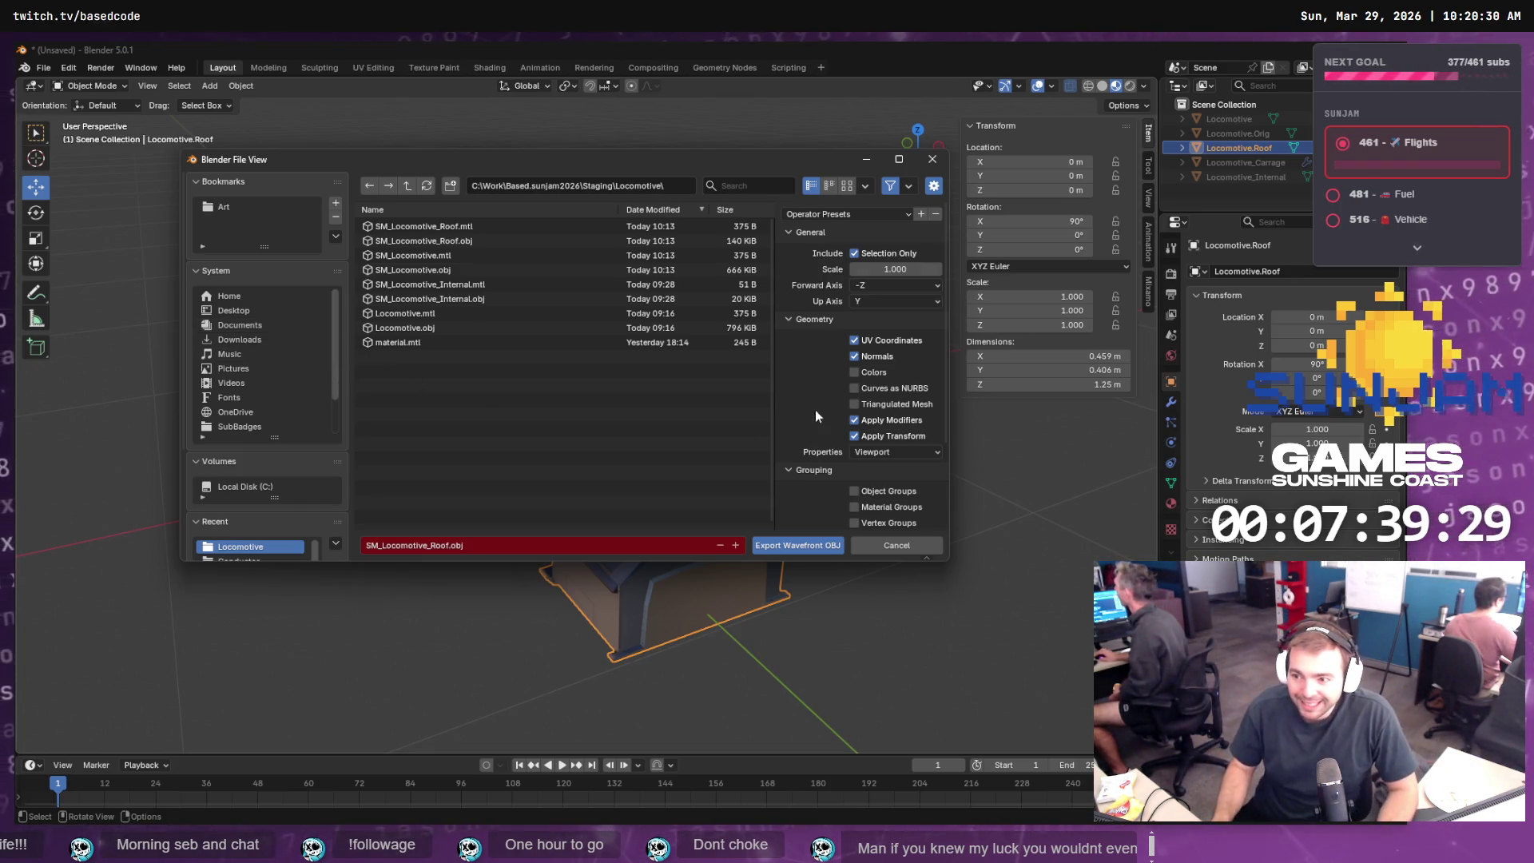
click(887, 270)
text(300)
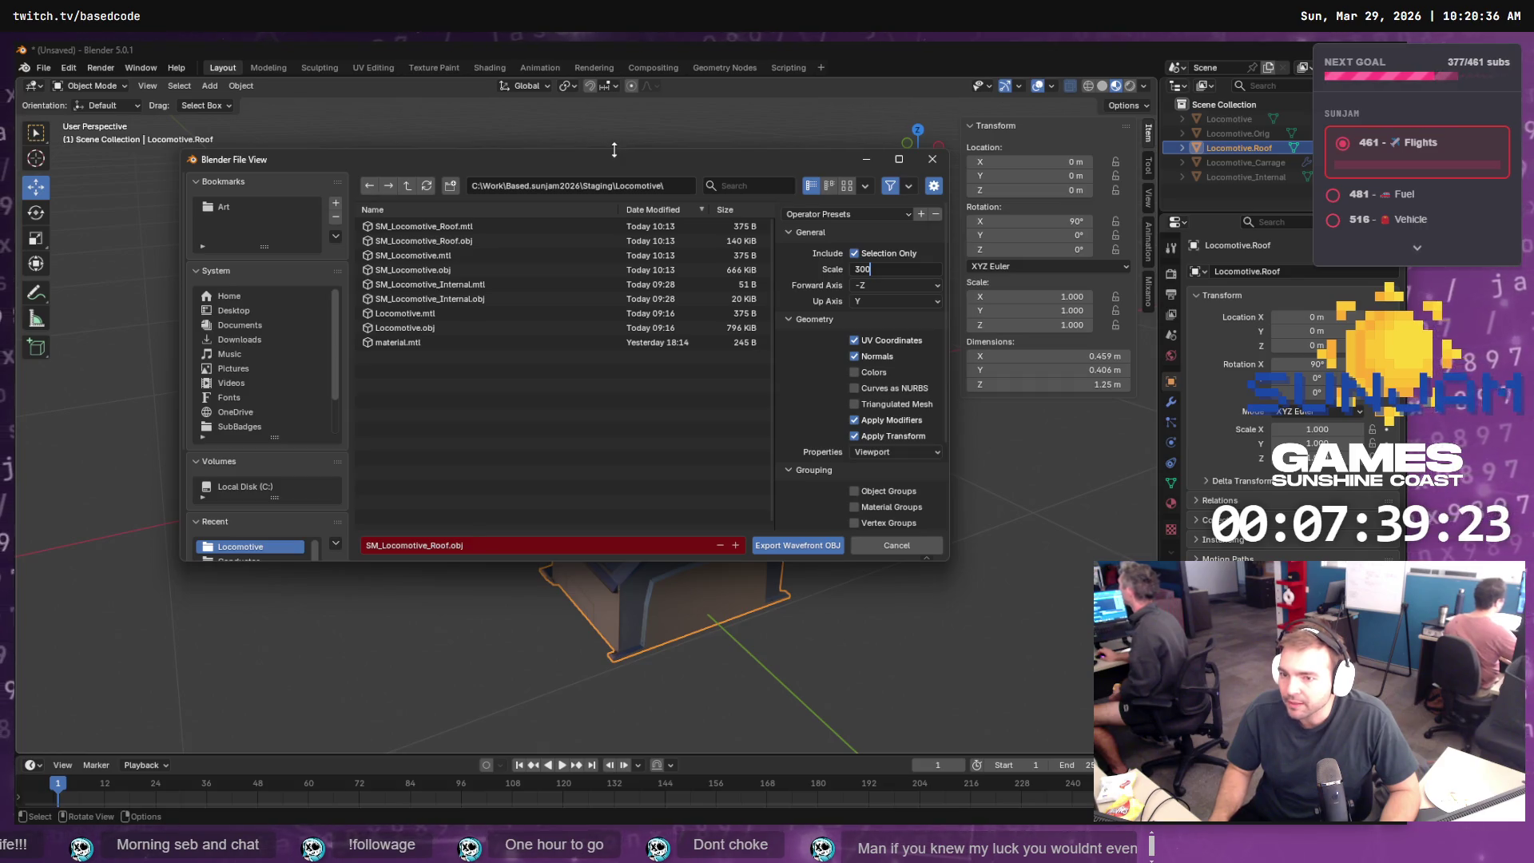
mouse_move(610, 158)
mouse_down()
mouse_move(520, 208)
mouse_move(671, 412)
mouse_move(730, 607)
mouse_move(689, 201)
mouse_up()
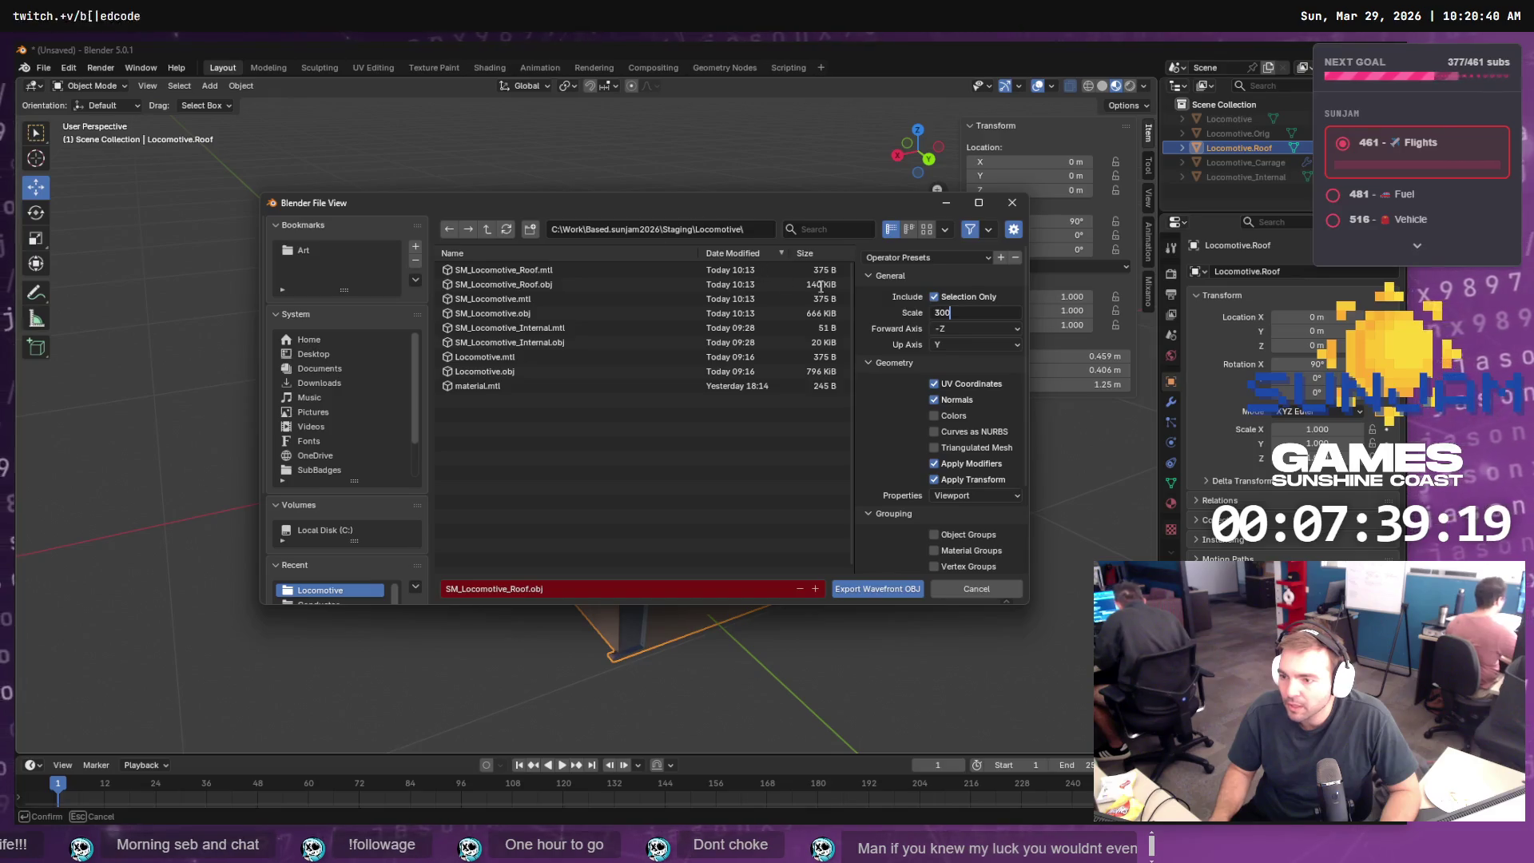
key(Return)
click(1008, 330)
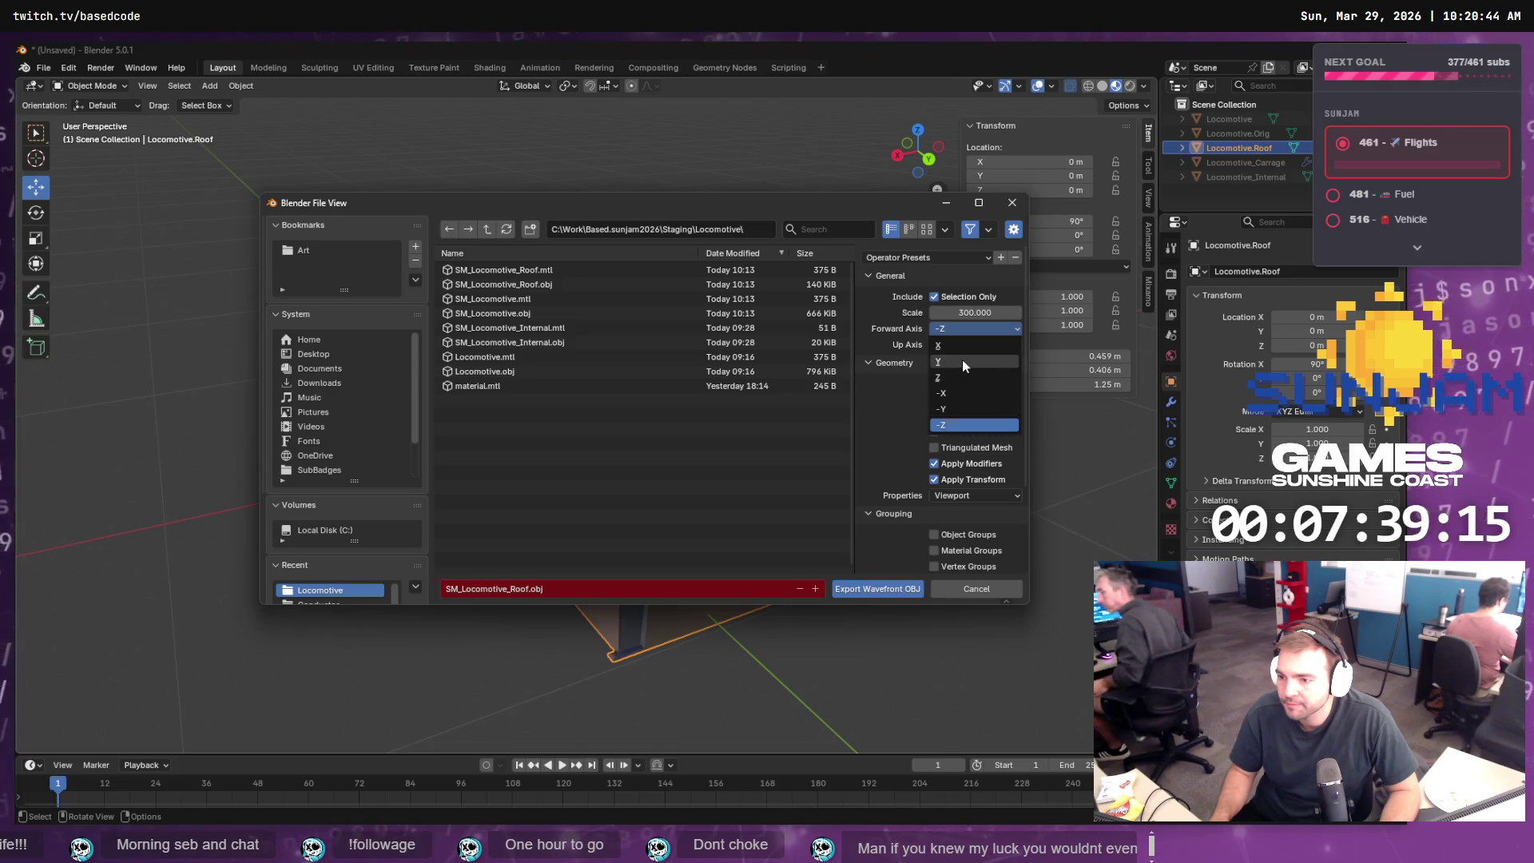
click(943, 409)
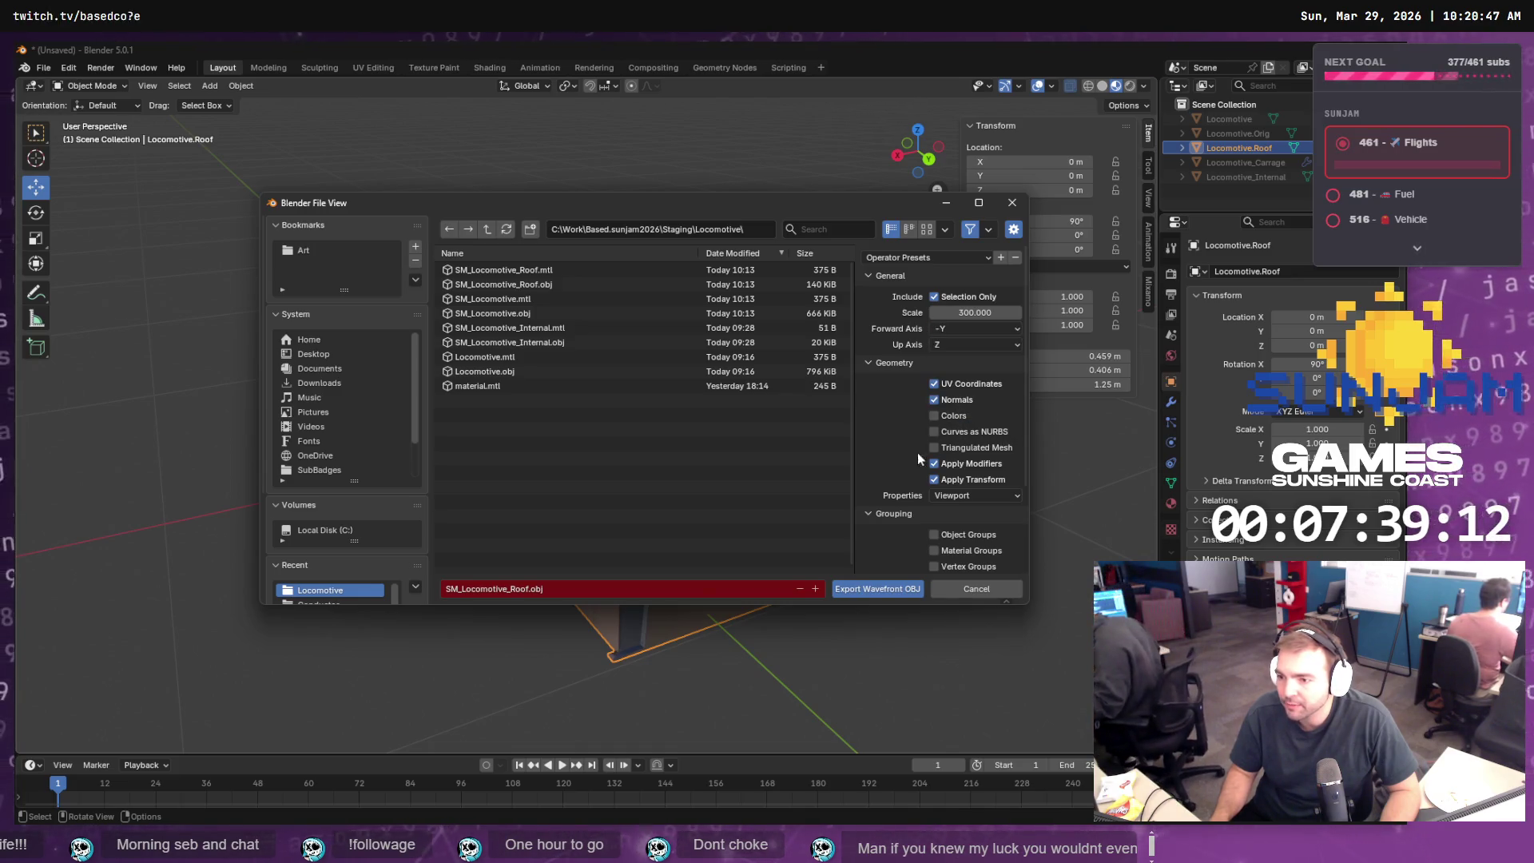
click(884, 588)
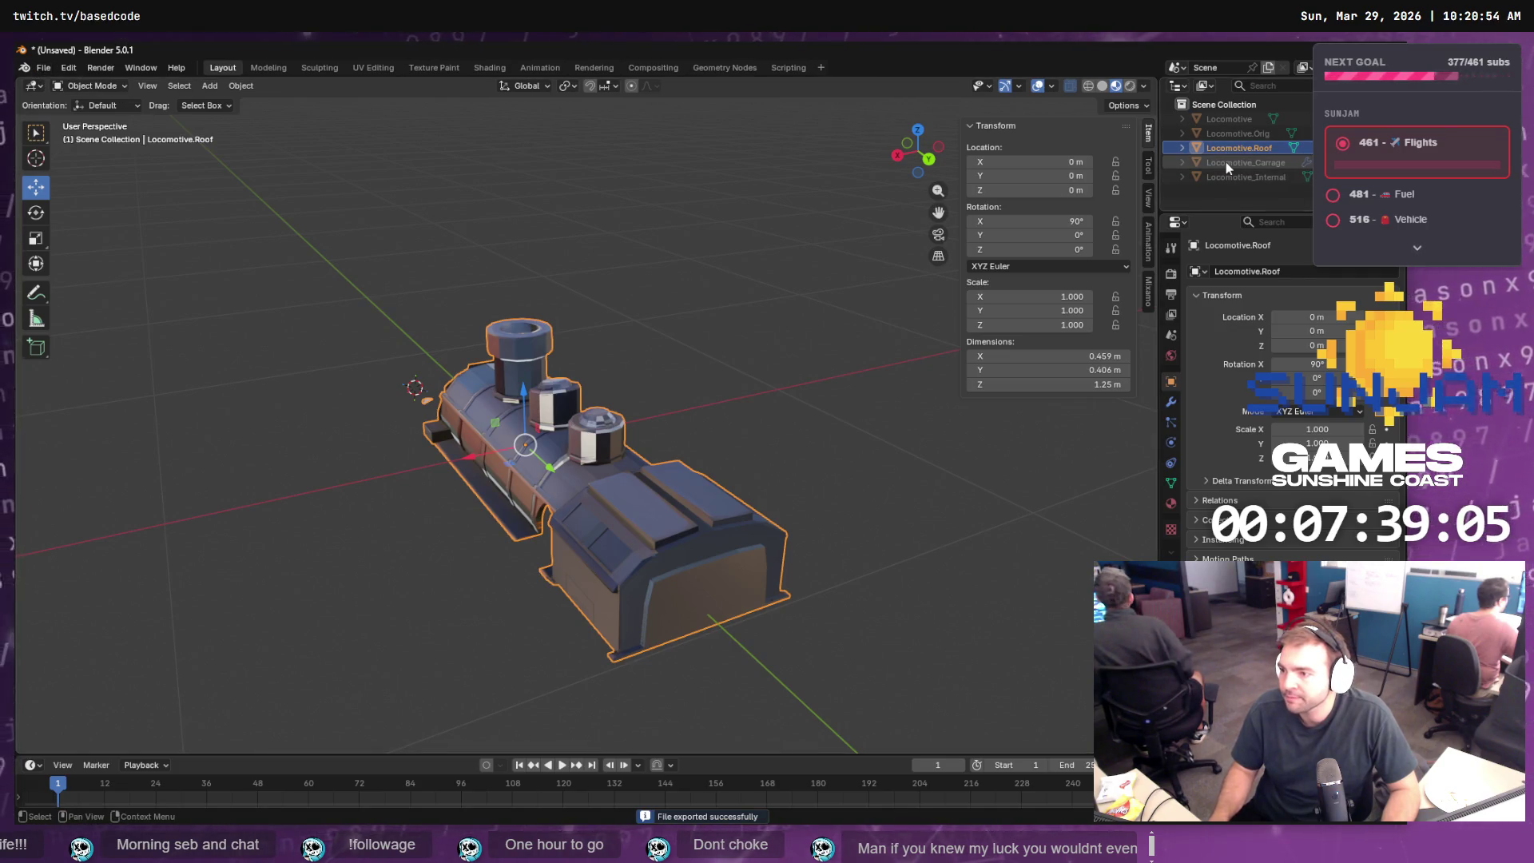
- Select the Locomotive body, re-export to SM_Locomotive_Roof.obj, then switch back to Unreal Editor
click(1237, 120)
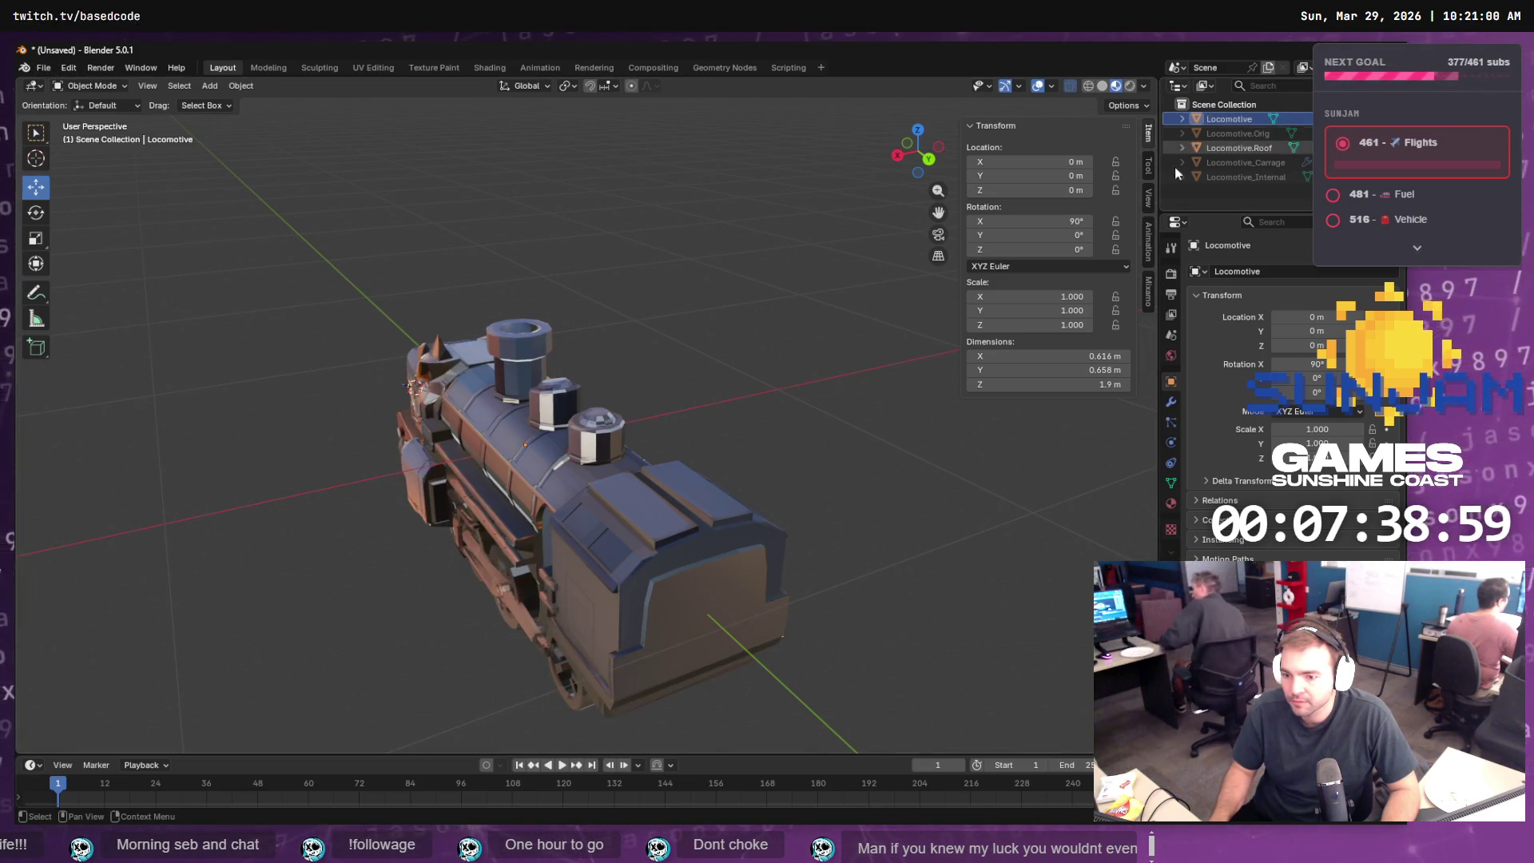
click(43, 67)
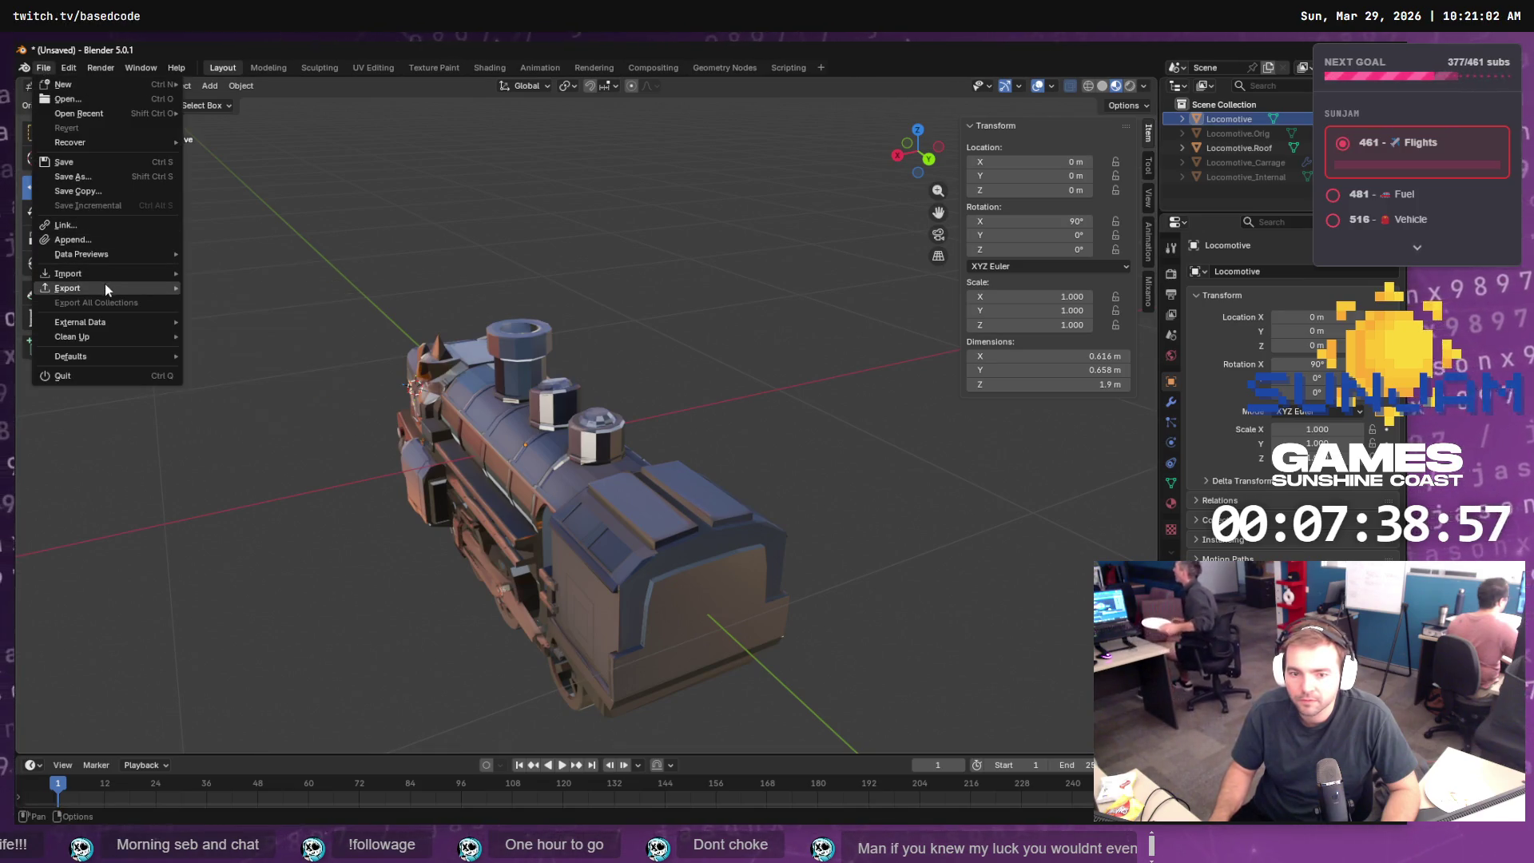
mouse_move(104, 287)
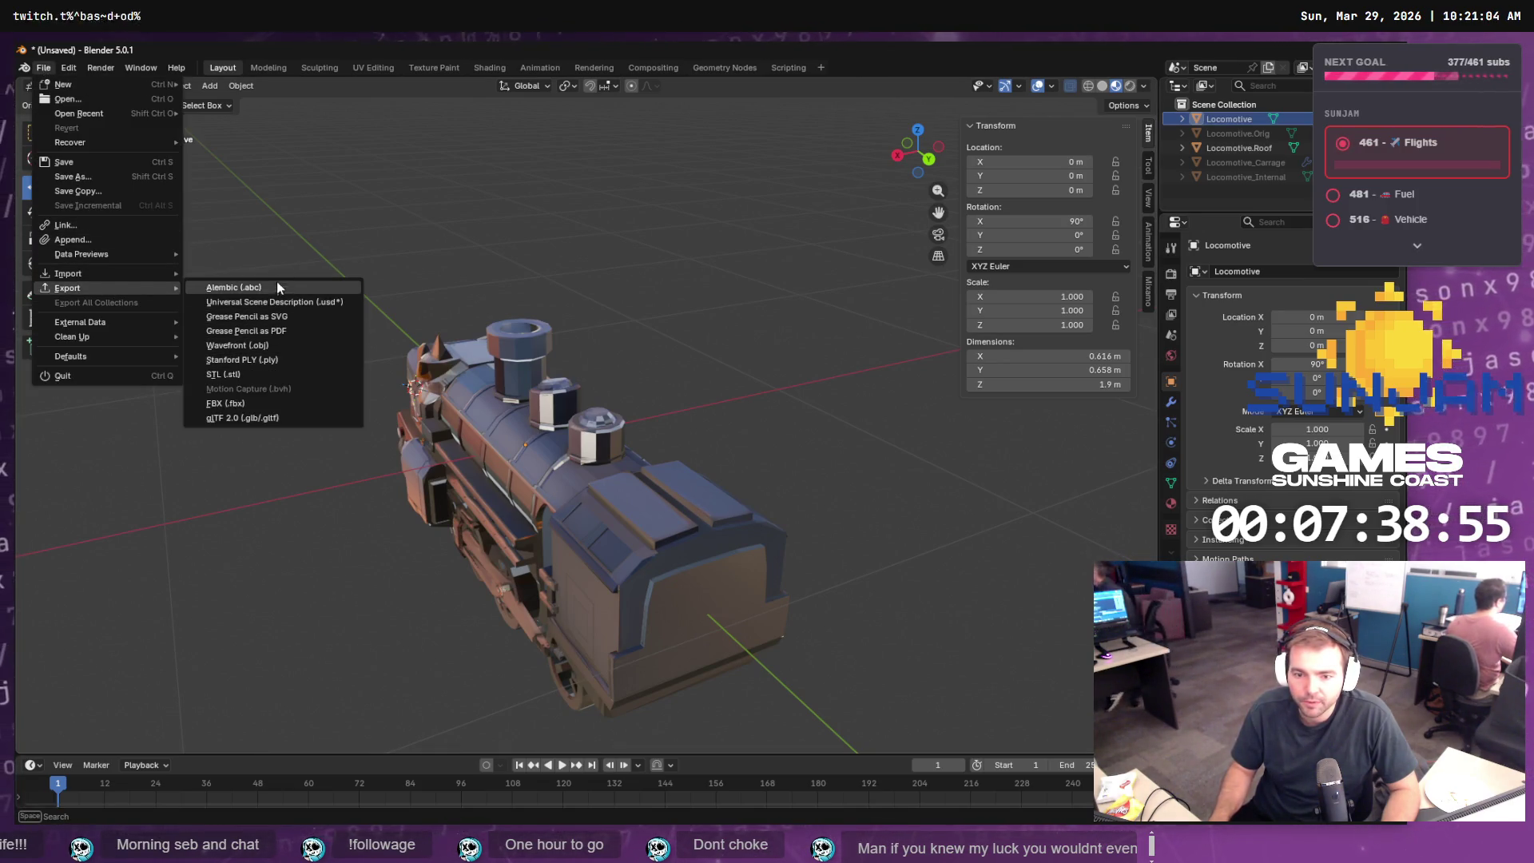
click(271, 345)
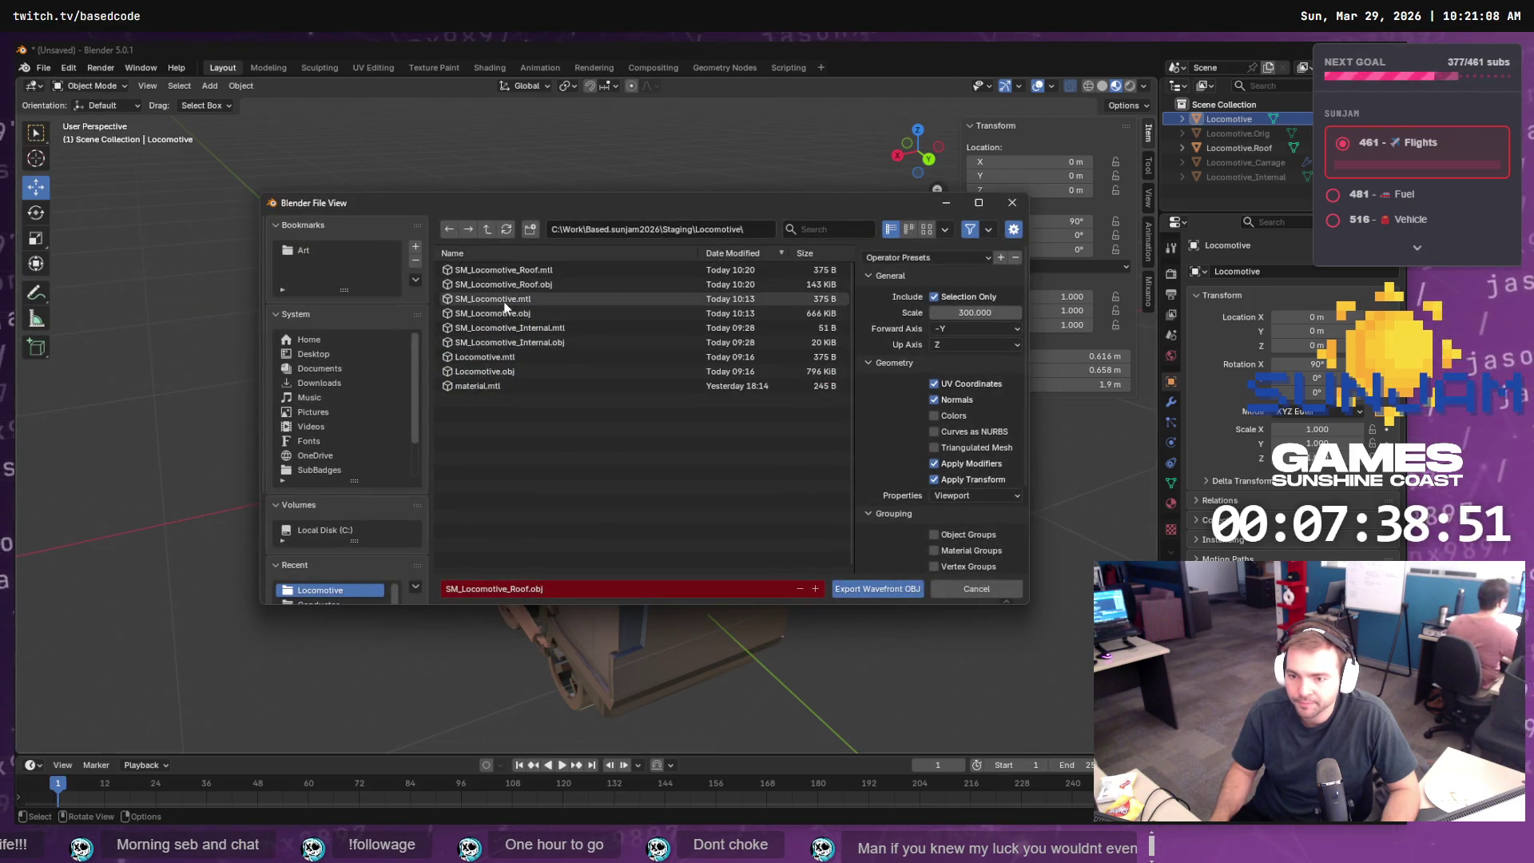
key(Return)
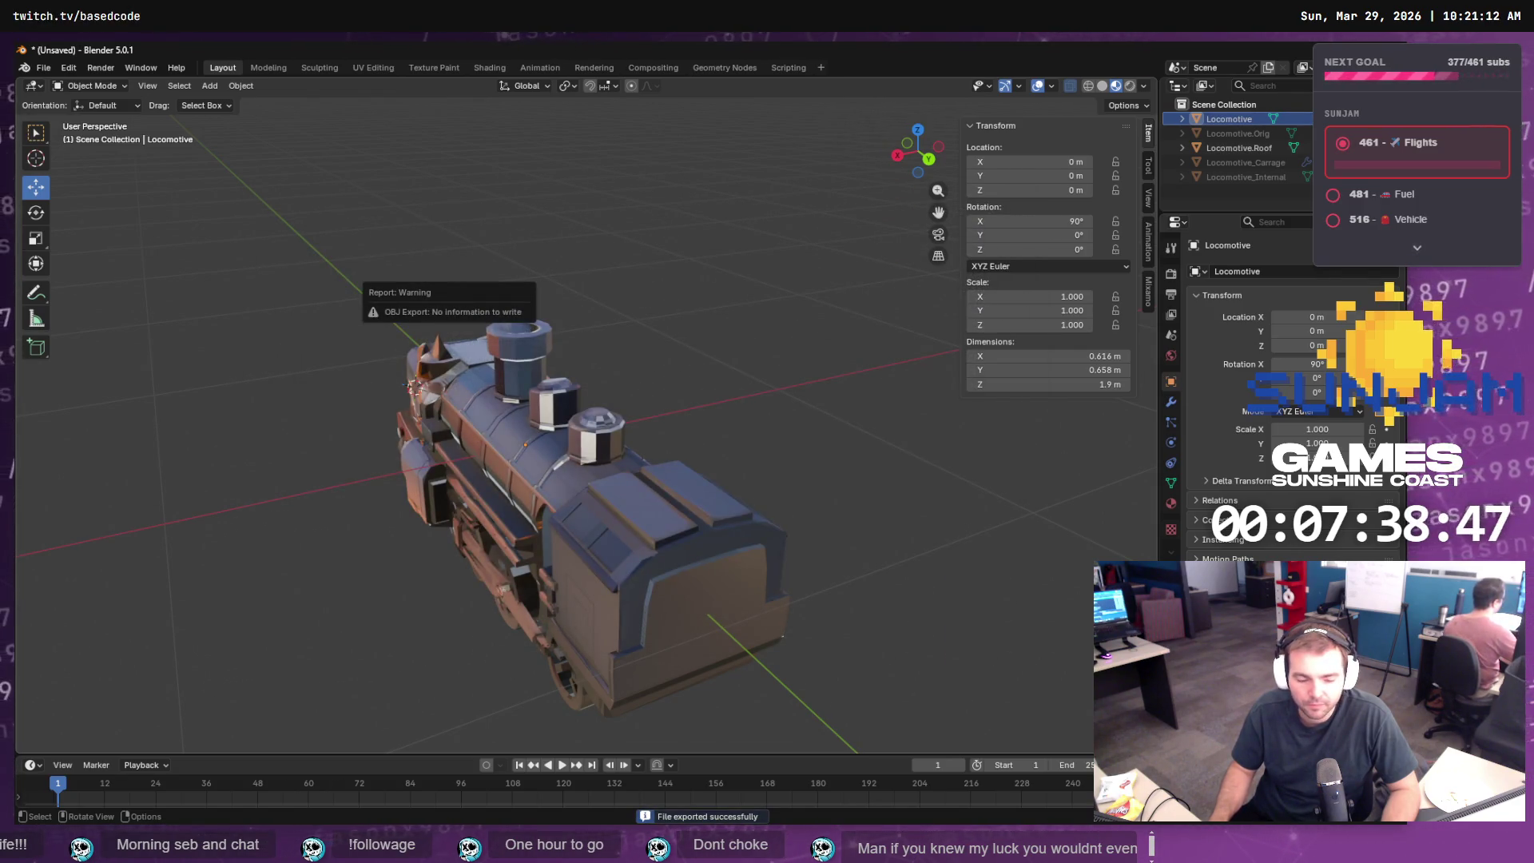
key(alt+Tab)
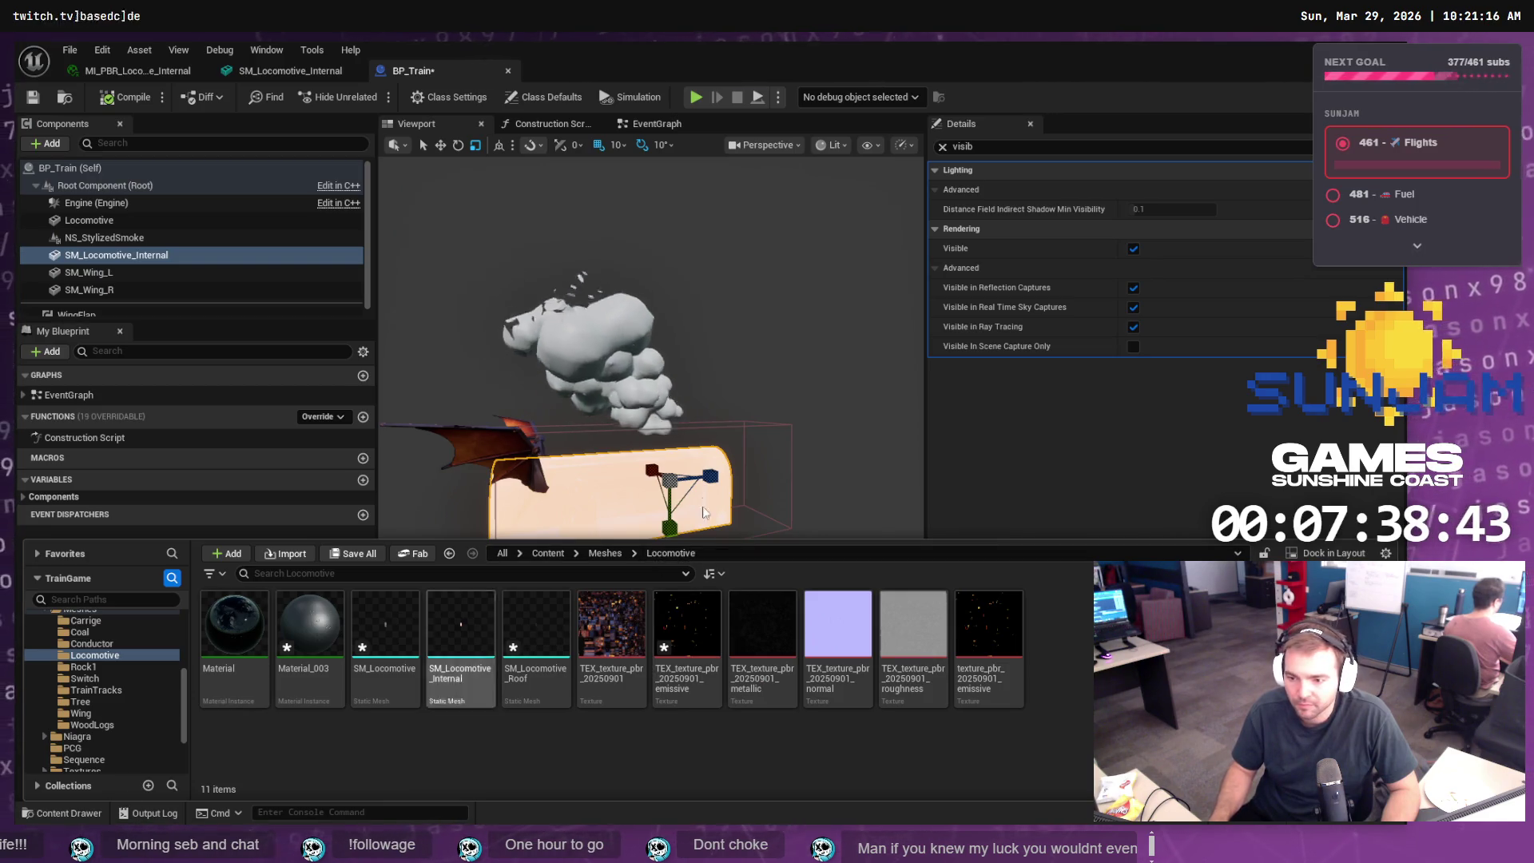
- Drag SM_Locomotive_Roof.obj and SM_Locomotive_Internal.obj from Staging\Locomotive into Unreal's Locomotive folder
key(alt+Tab)
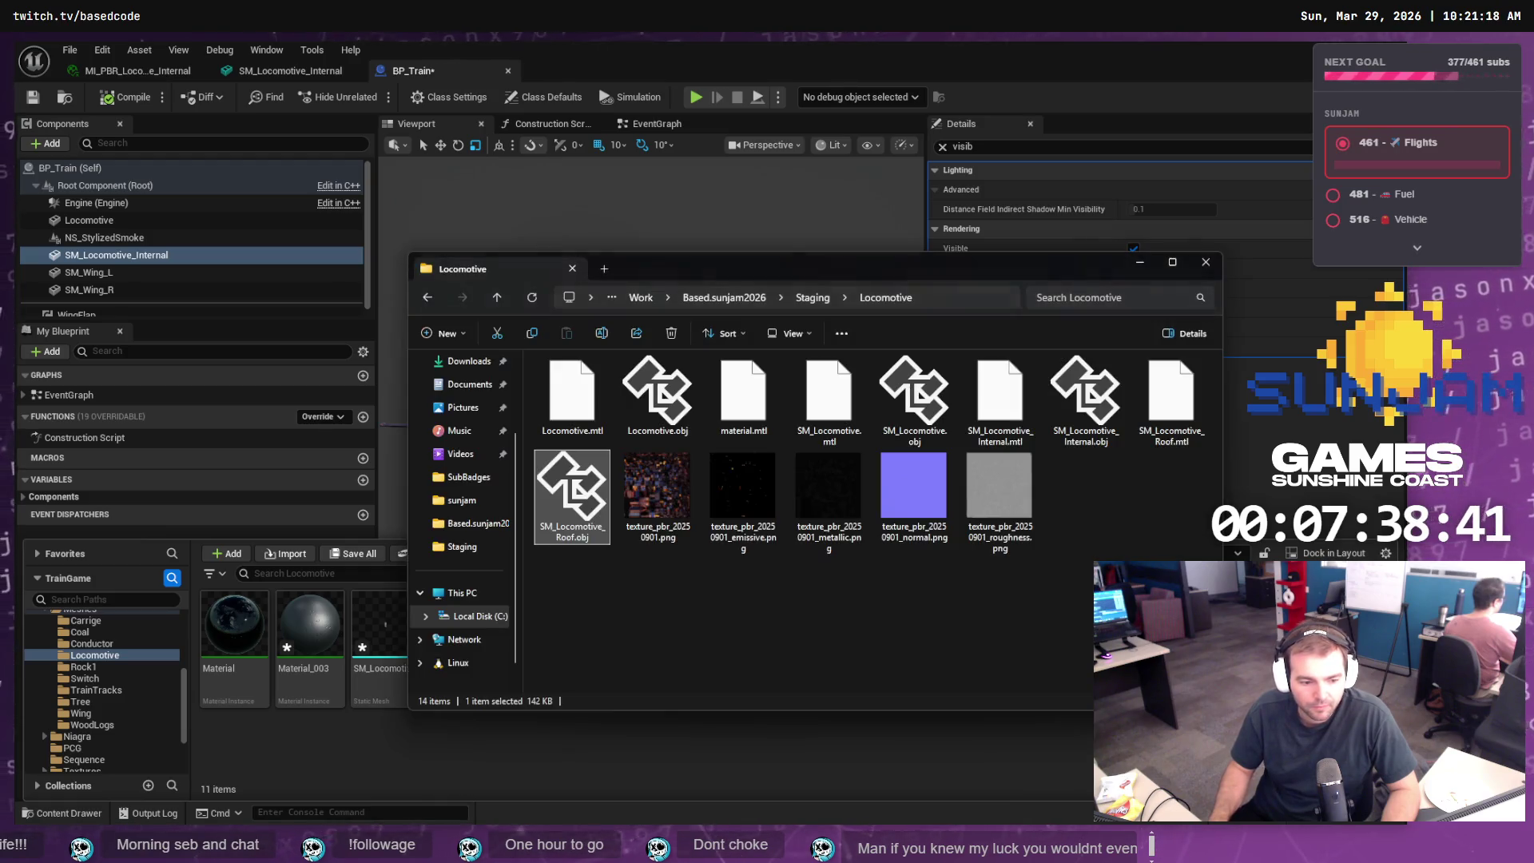
mouse_move(572, 491)
mouse_down()
mouse_move(574, 660)
mouse_move(451, 746)
mouse_up()
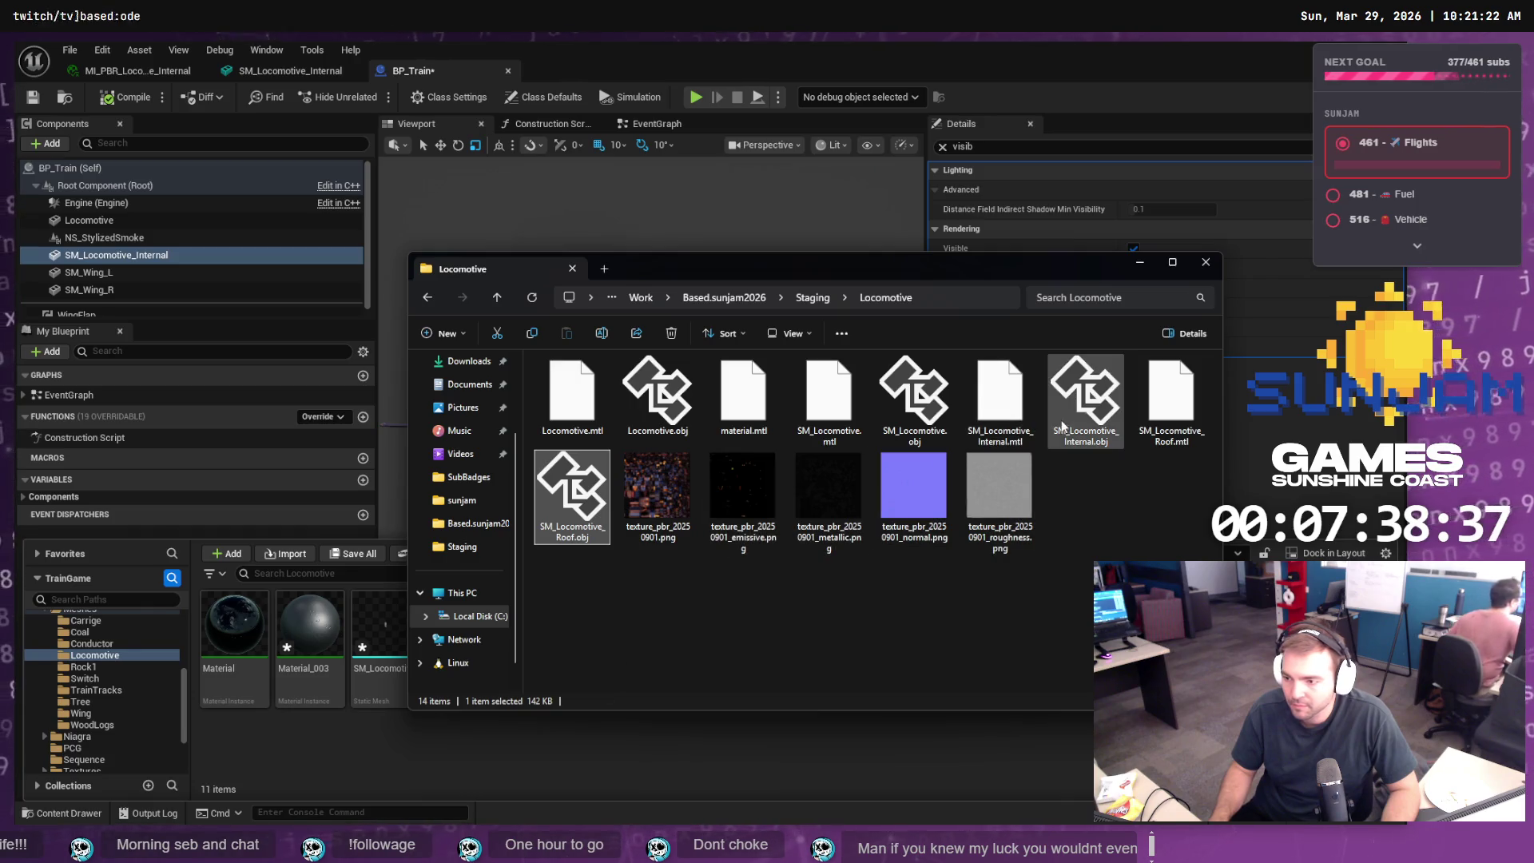
click(1082, 391)
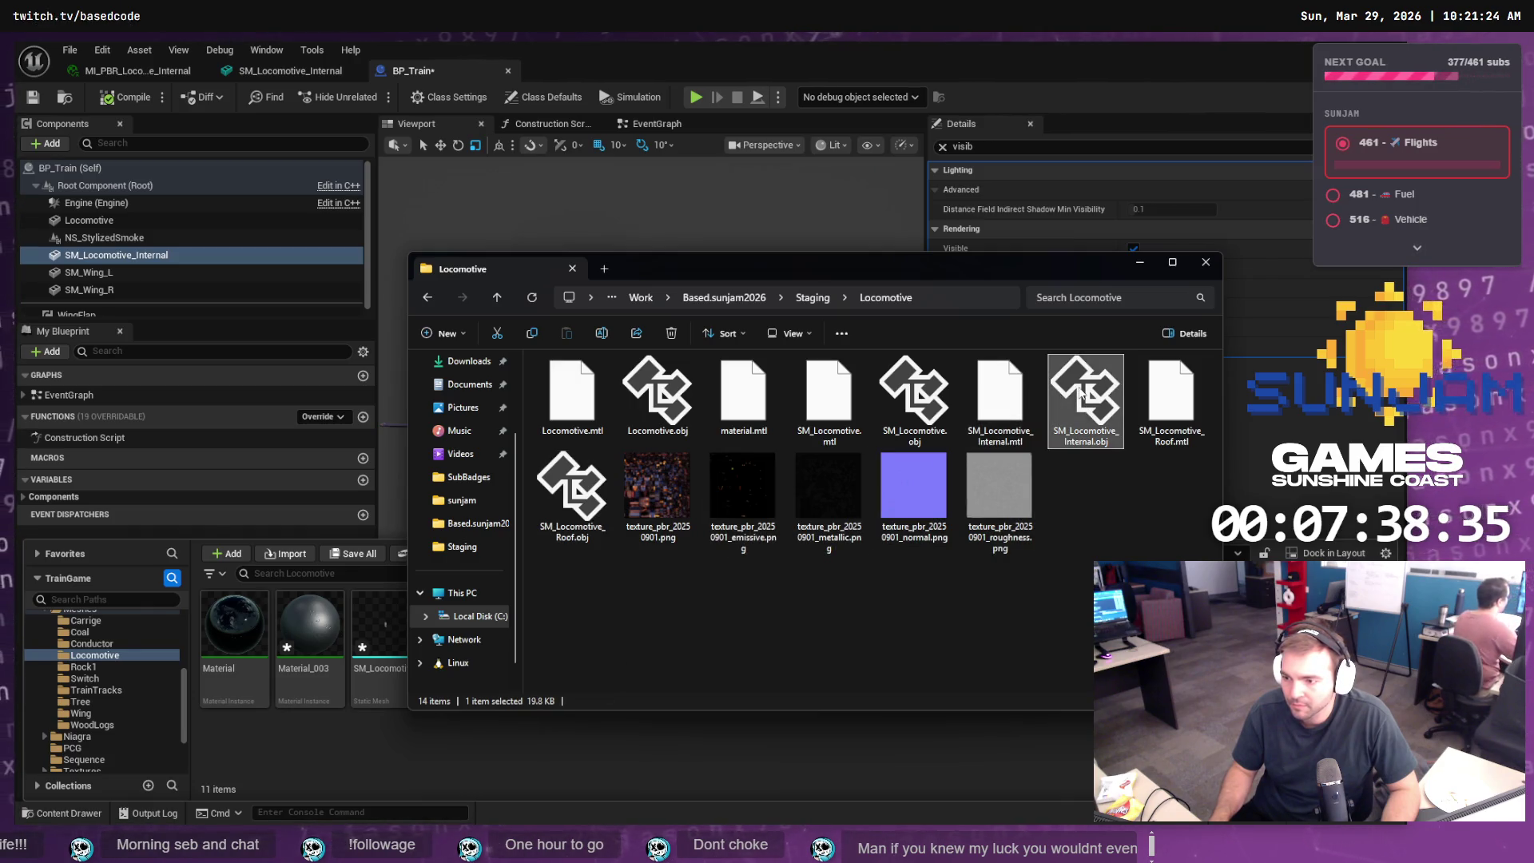
drag(451, 764, 451, 764)
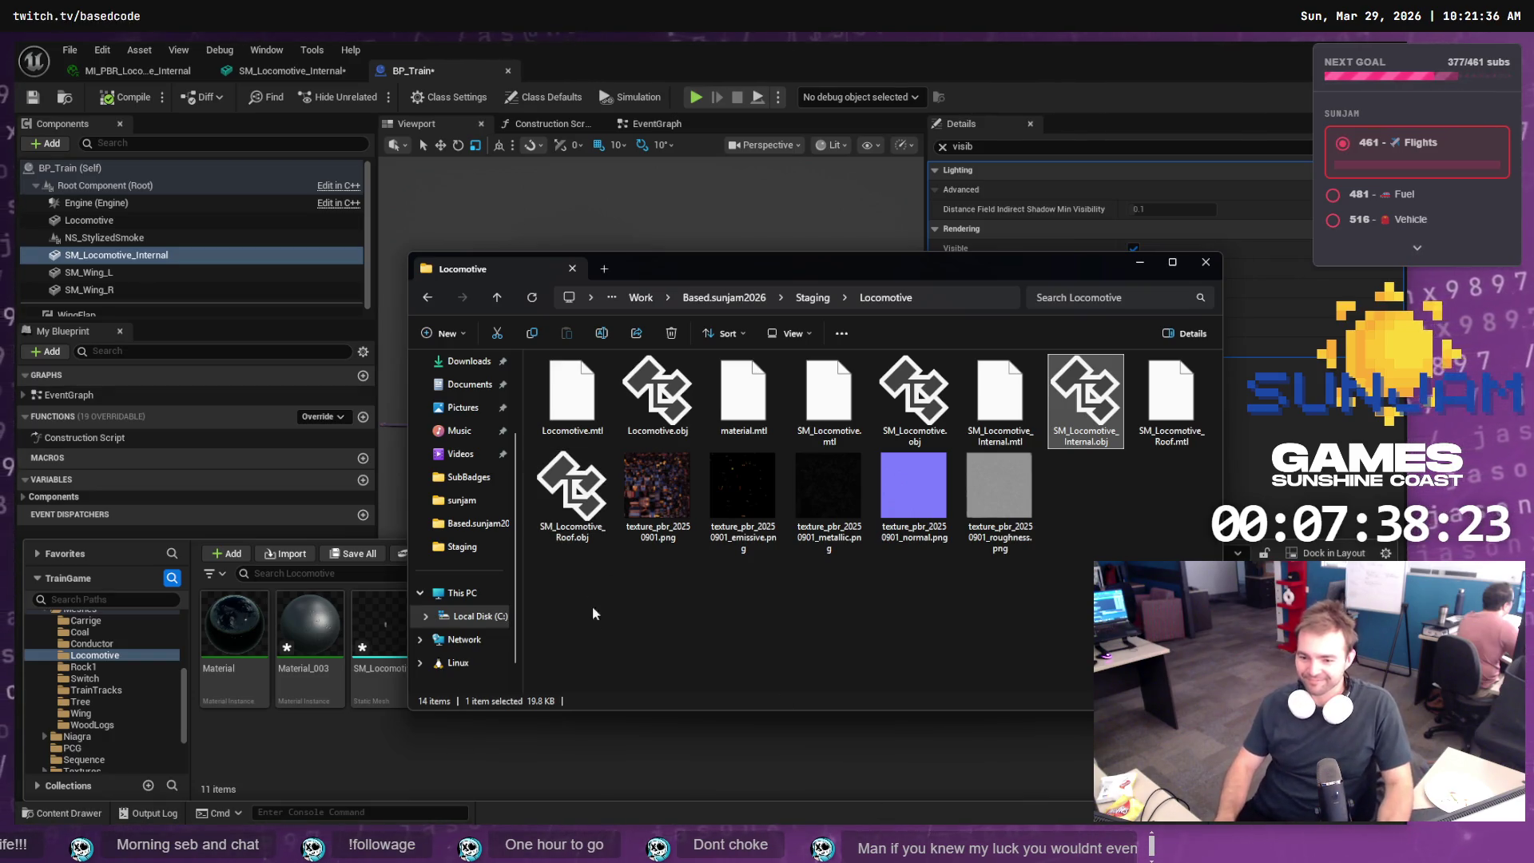
click(553, 771)
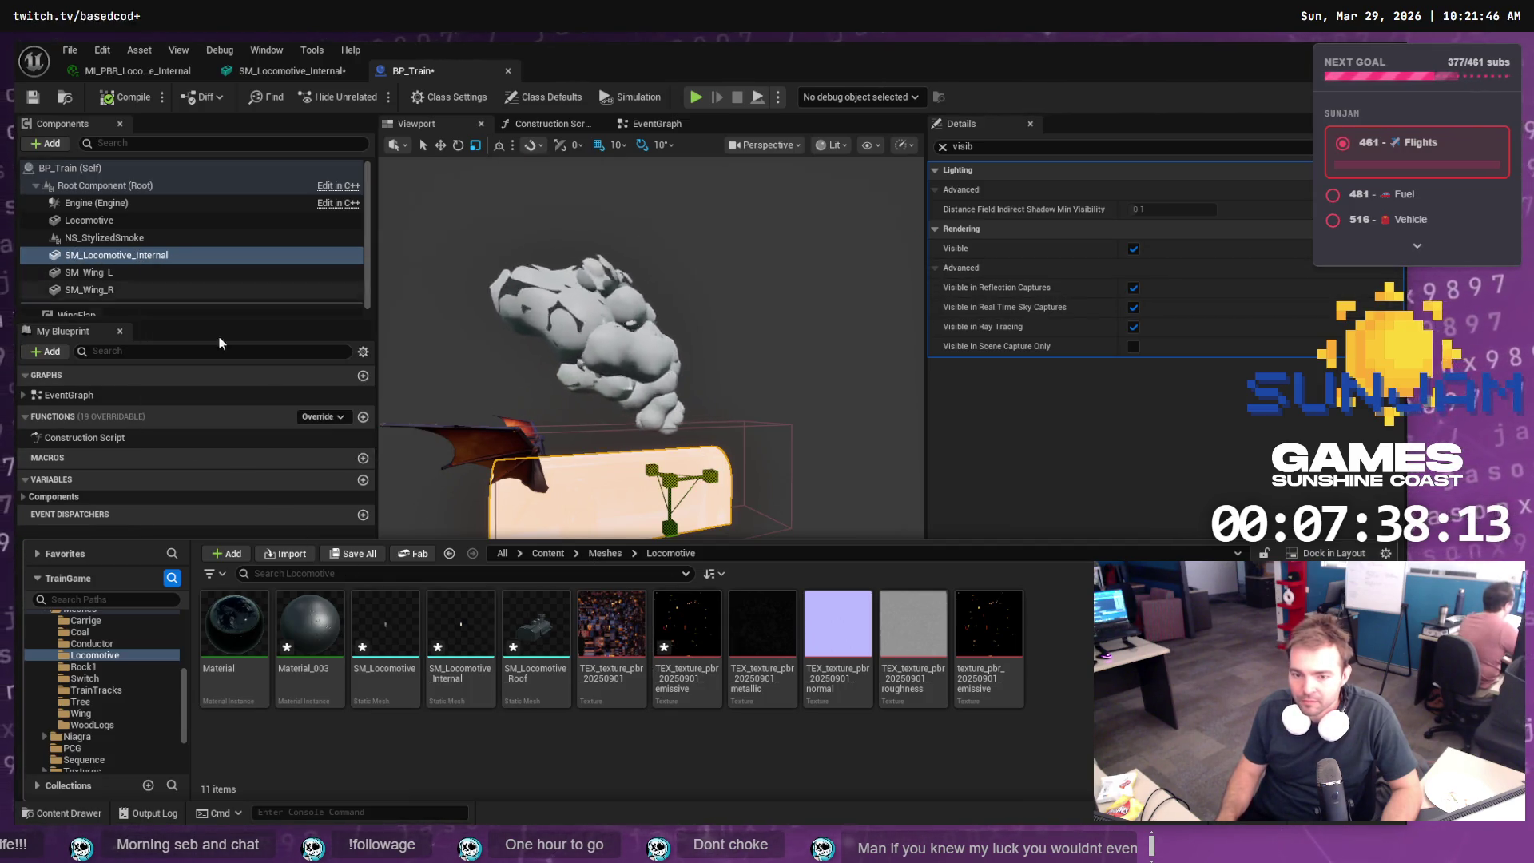
- Reimport SM_Locomotive, SM_Locomotive_Internal and SM_Locomotive_Roof from their source files
right_click(381, 632)
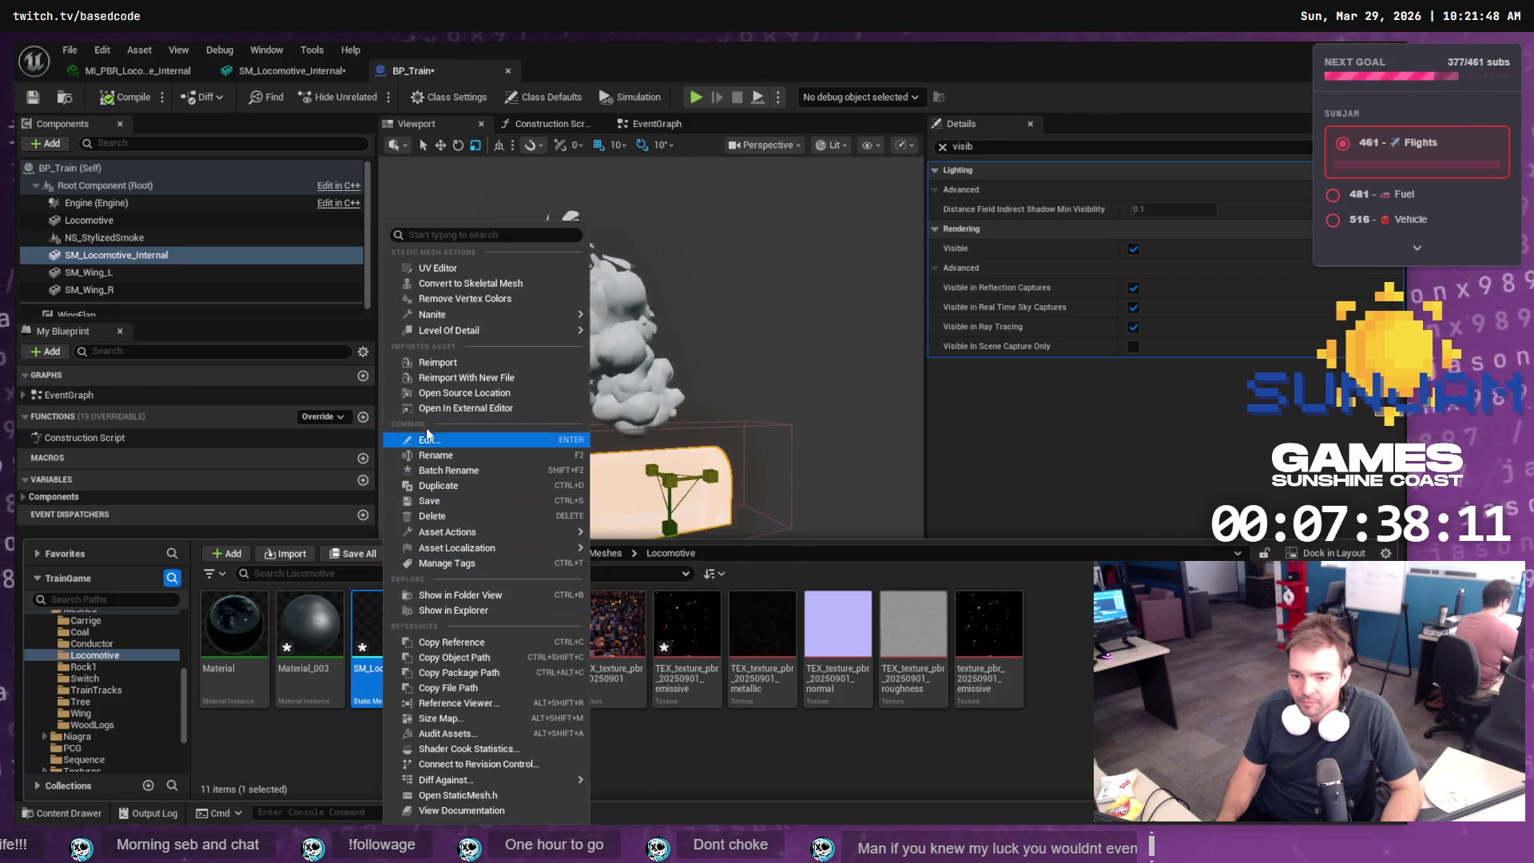
click(452, 363)
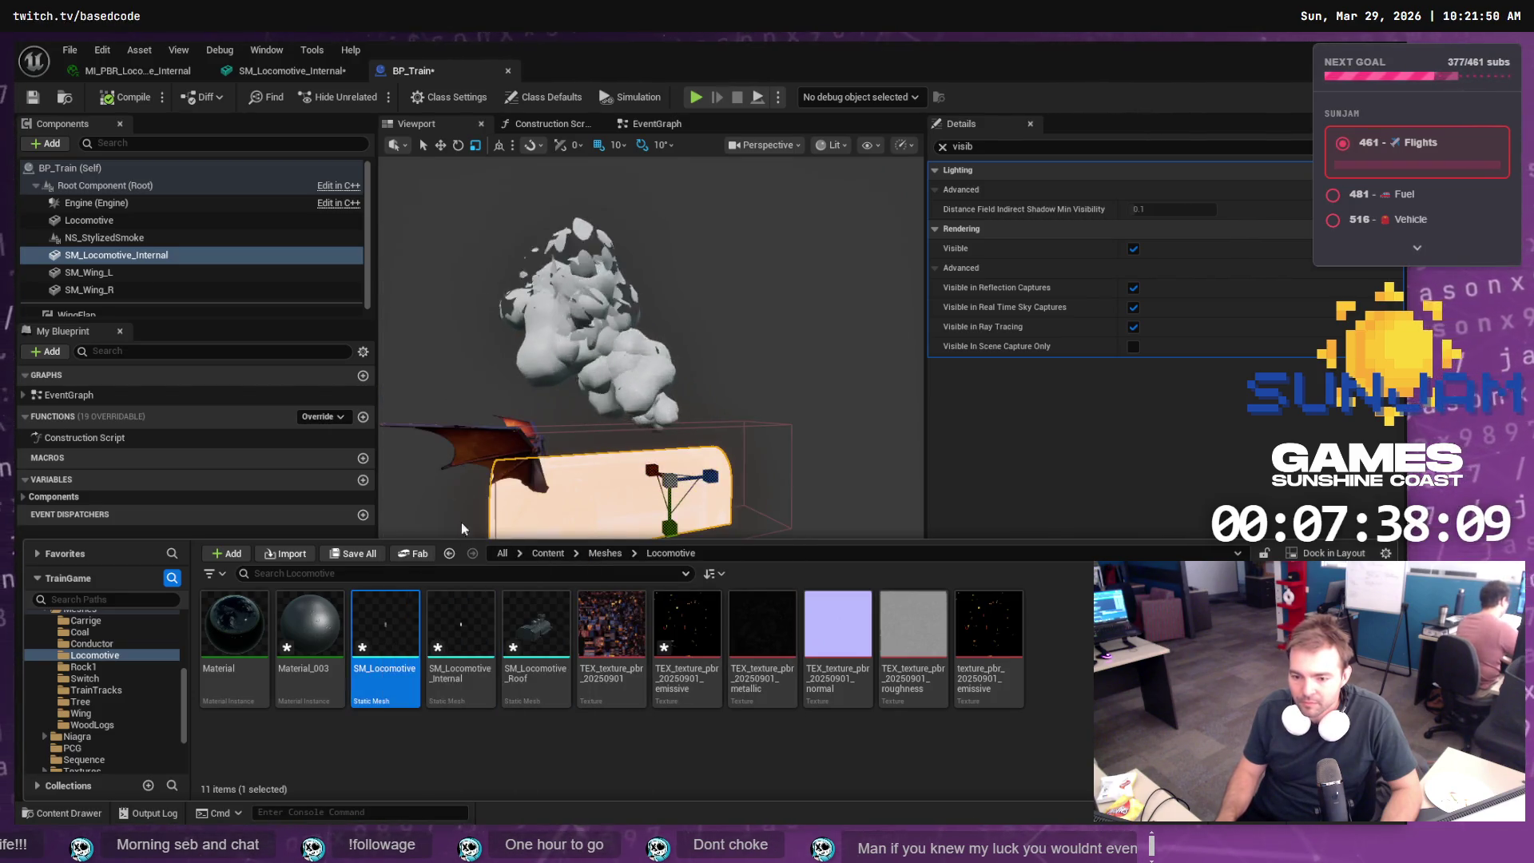
right_click(457, 621)
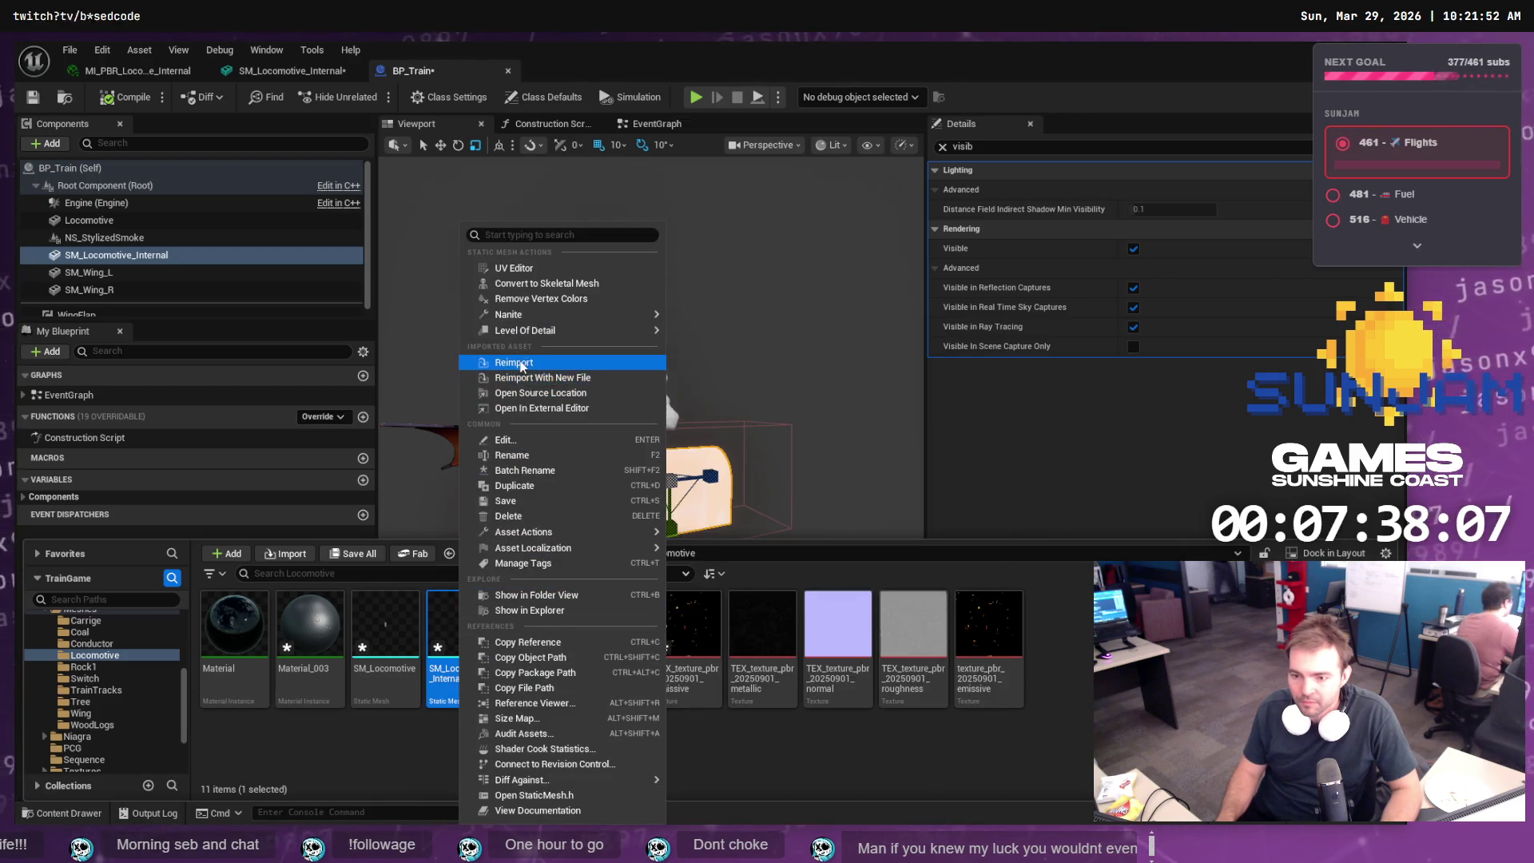
click(480, 354)
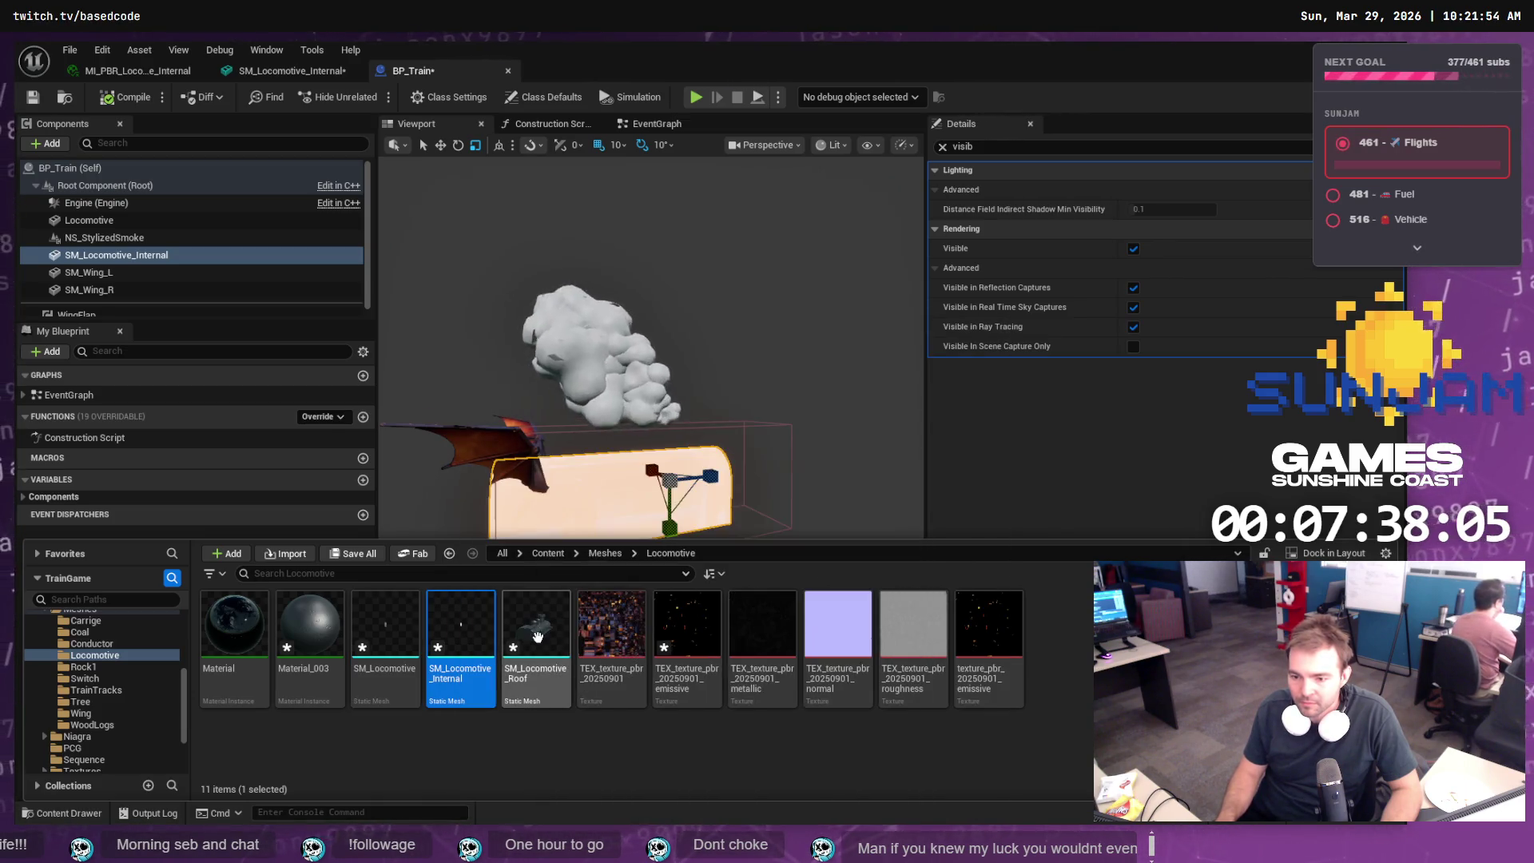
right_click(542, 649)
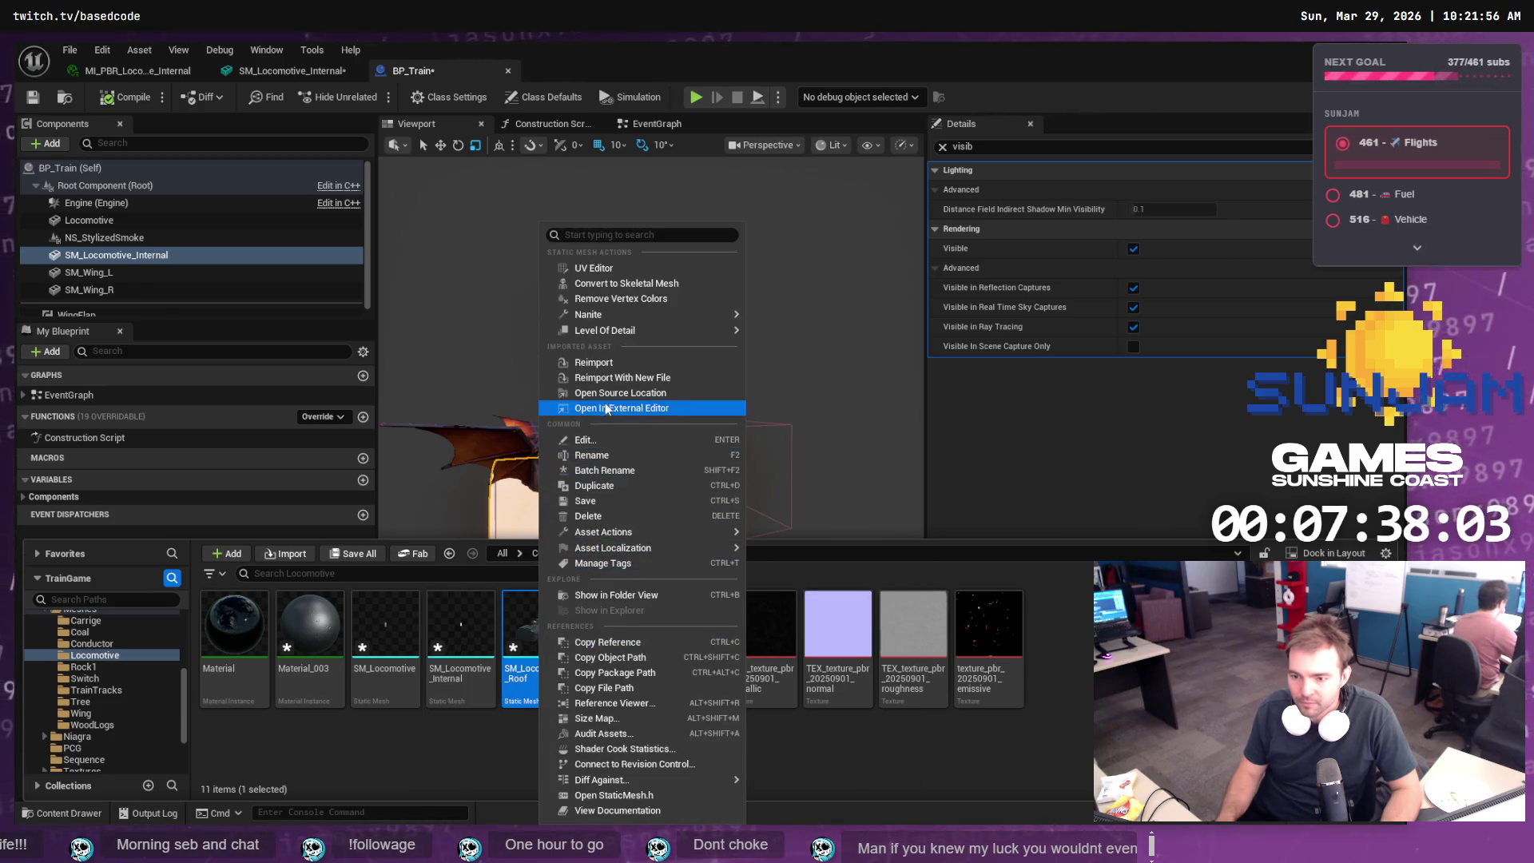
click(619, 363)
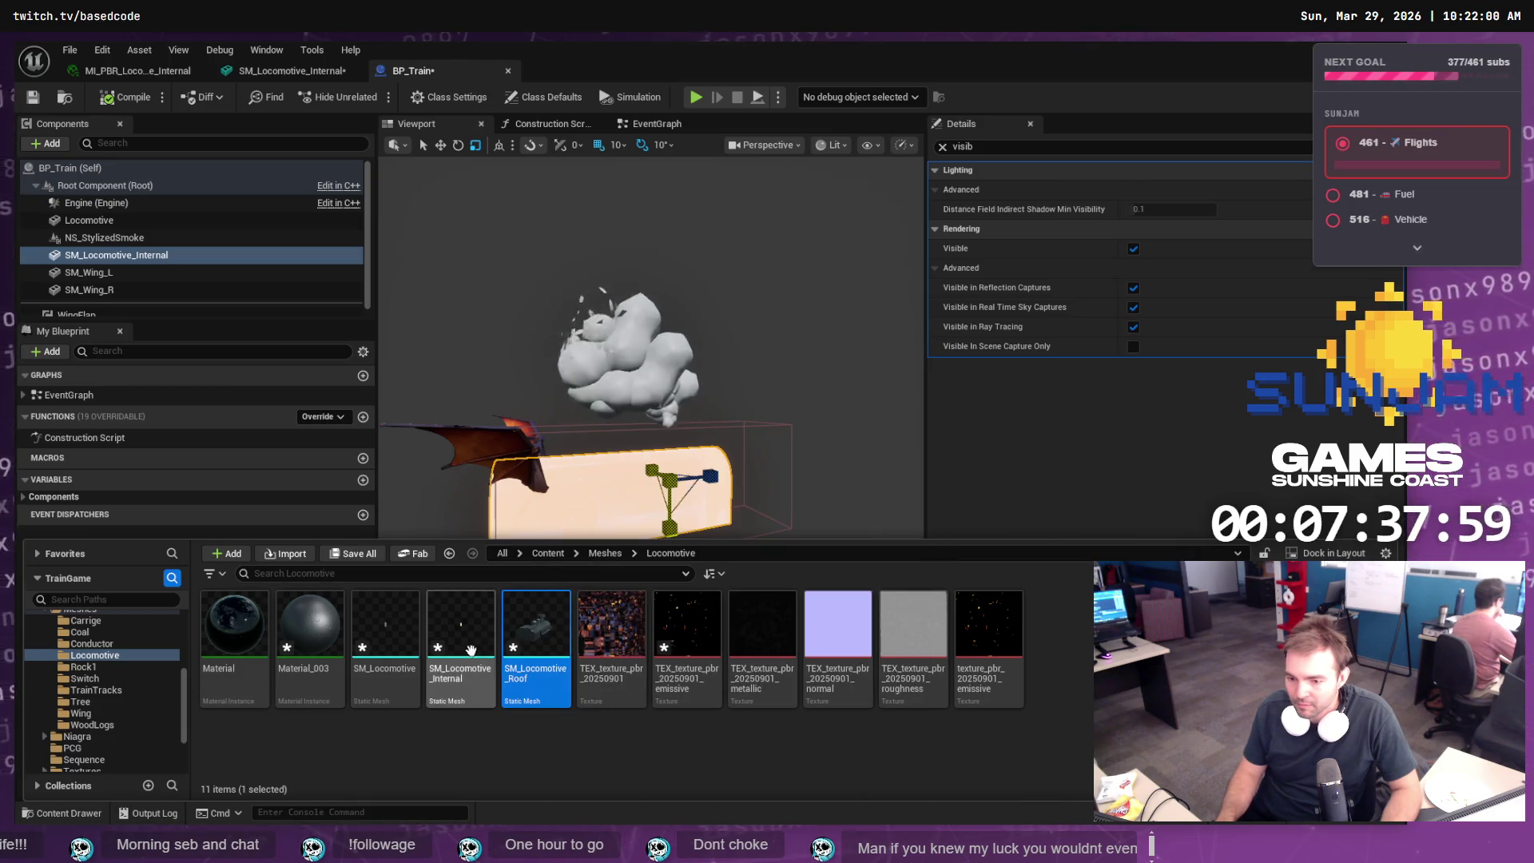
click(400, 622)
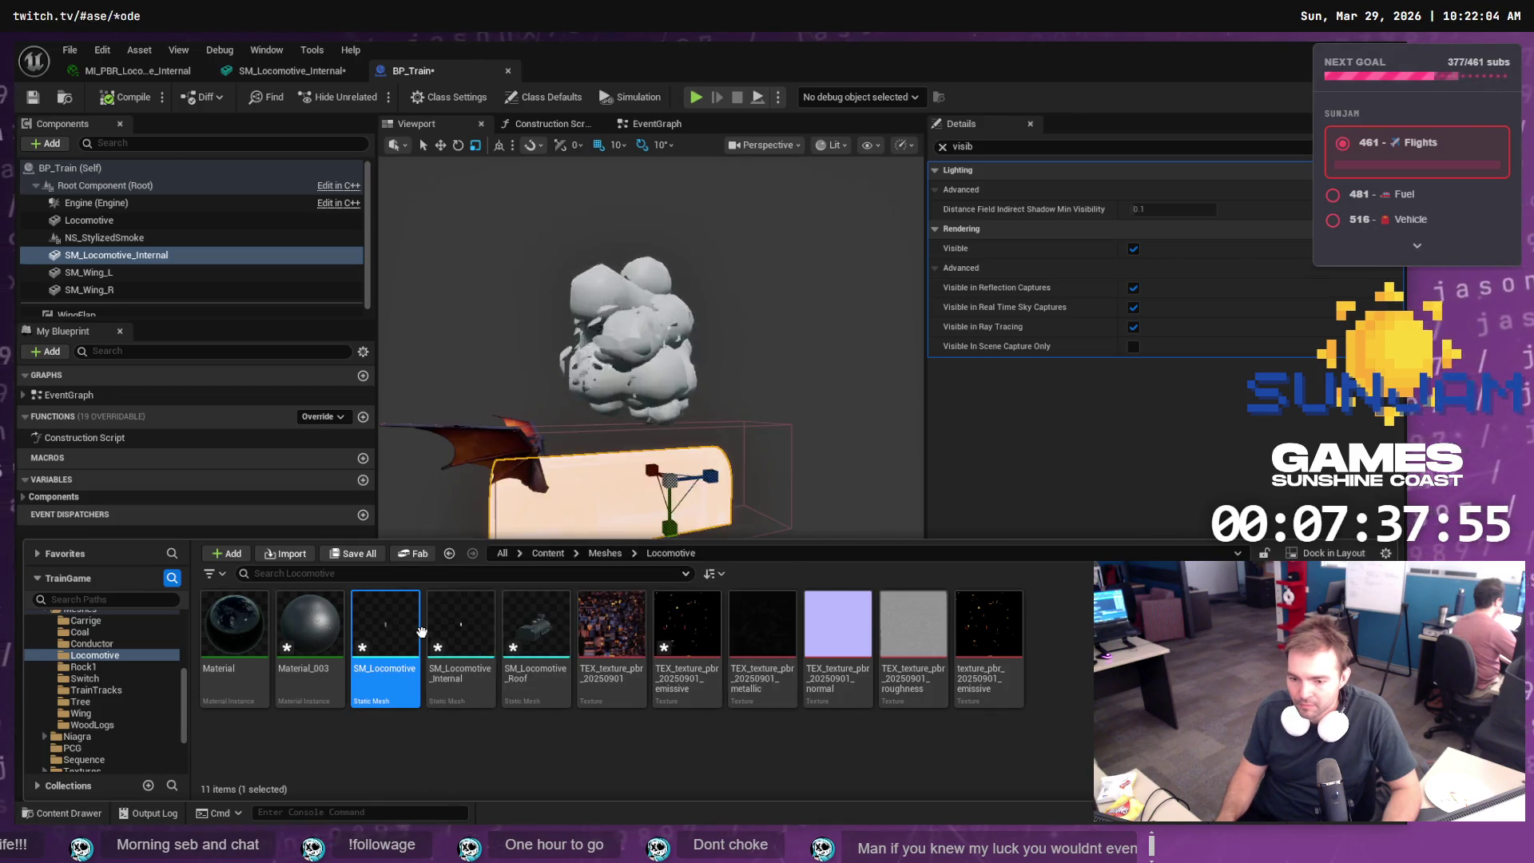
- Back in Blender, start a Wavefront OBJ export targeting SM_Locomotive.obj in Staging\Locomotive
key(alt+Tab)
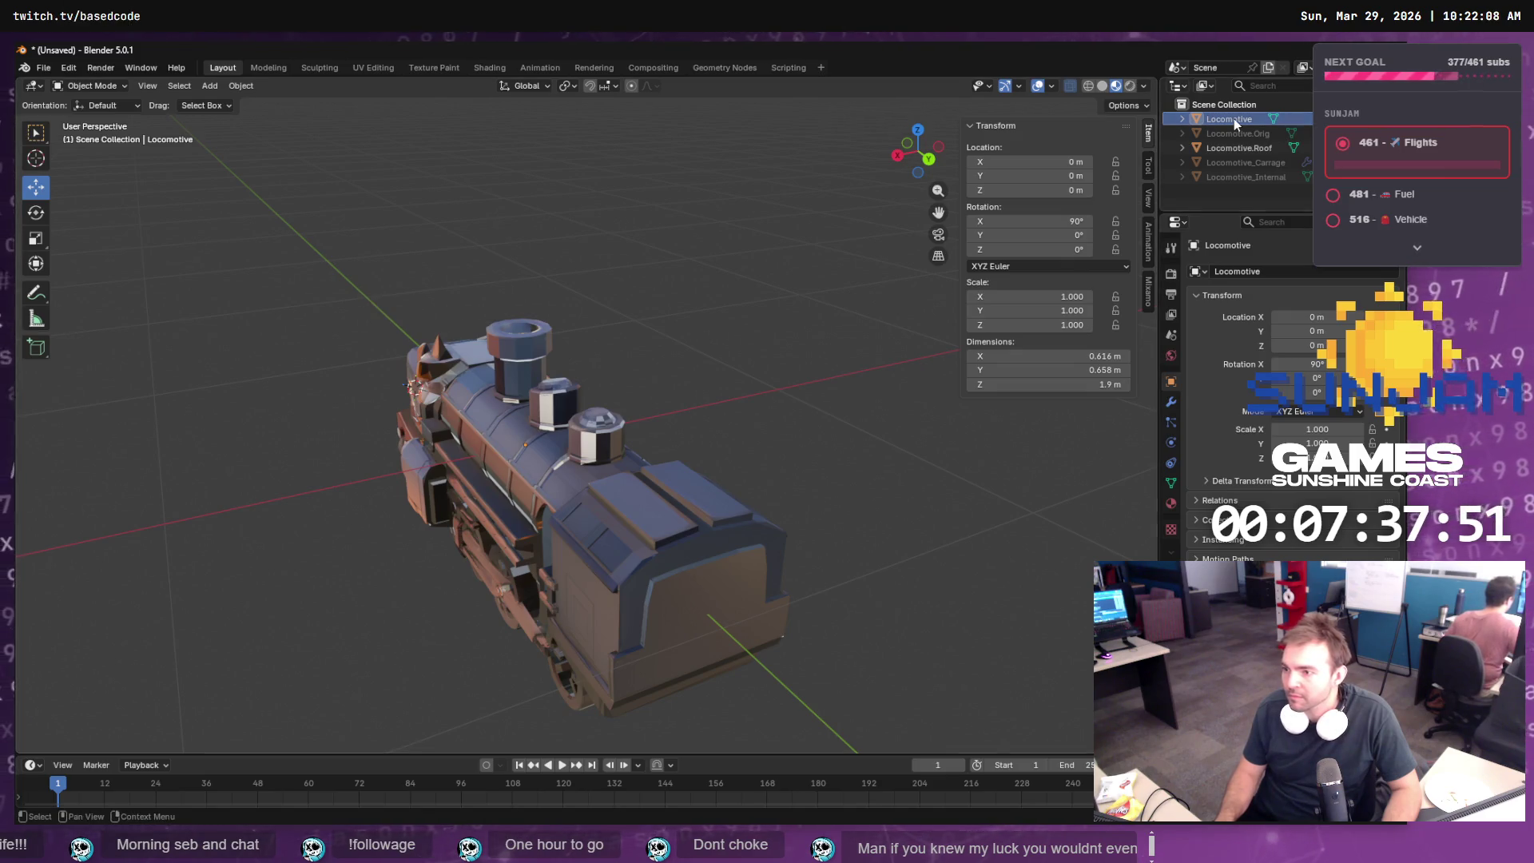
click(43, 67)
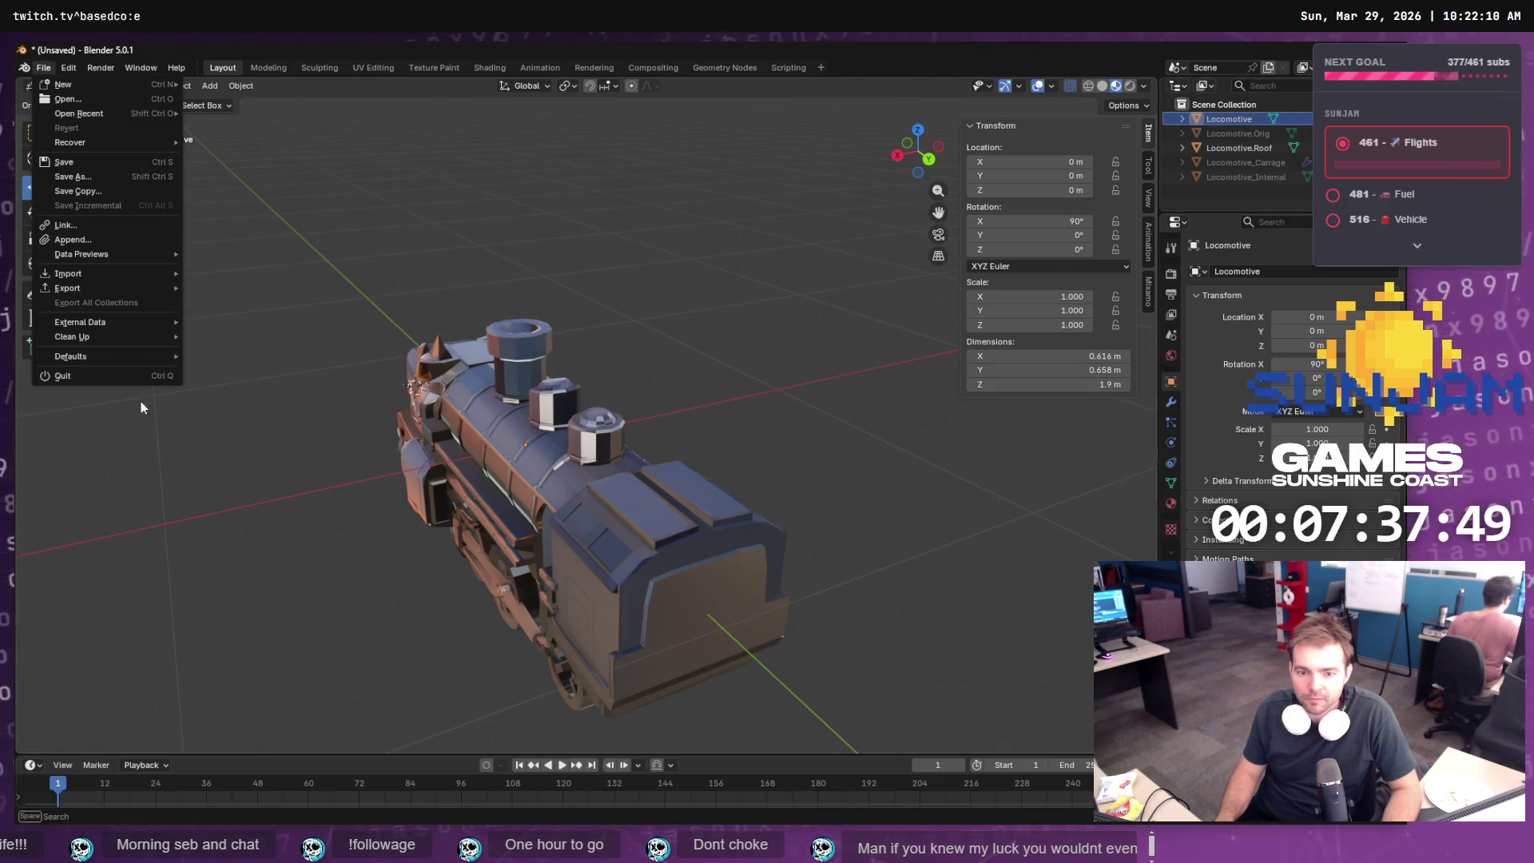
mouse_move(103, 285)
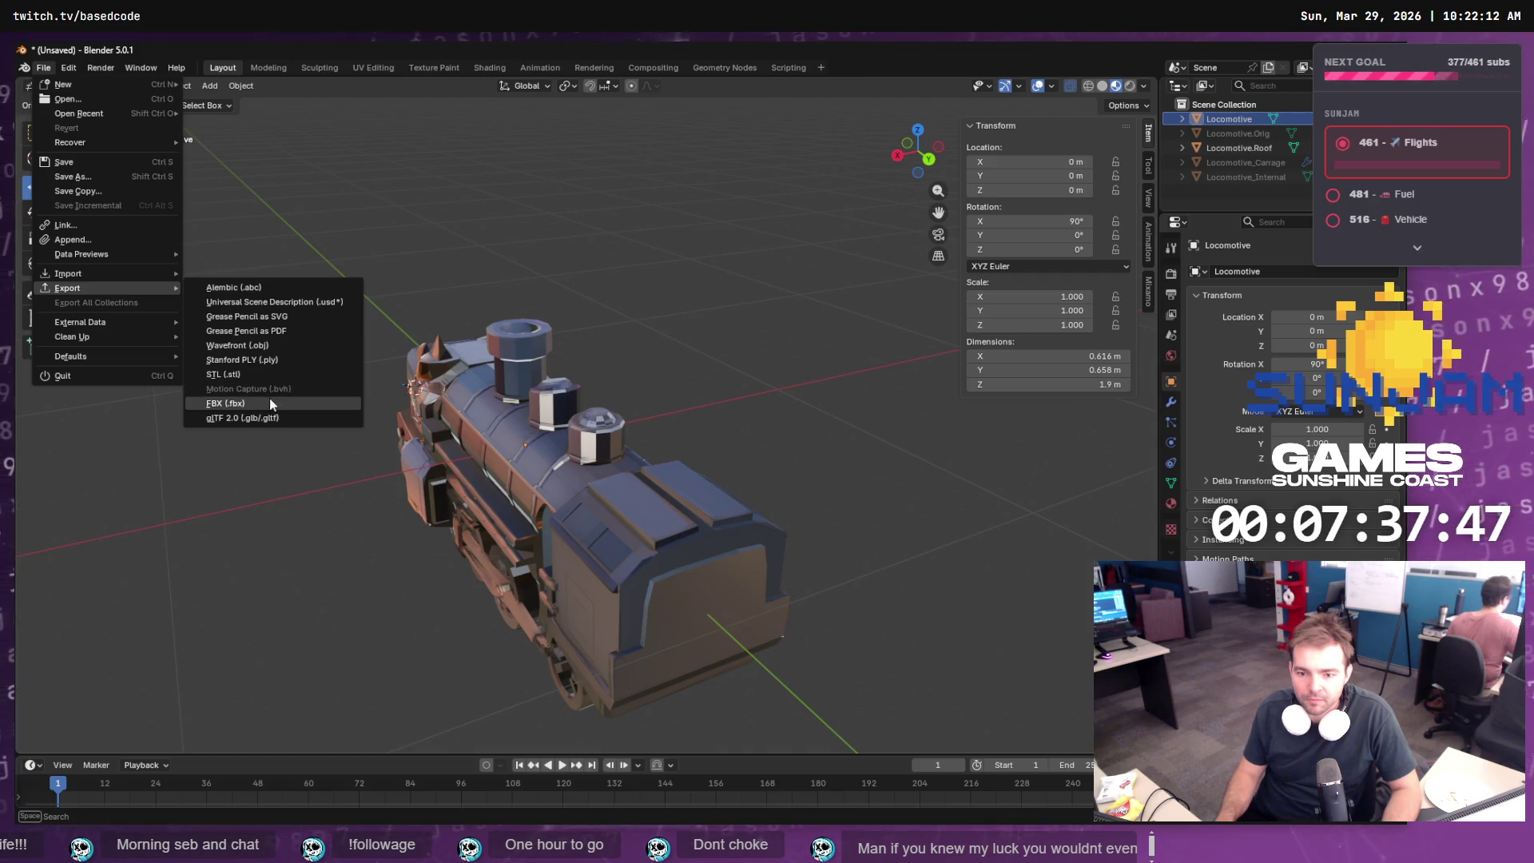
click(237, 345)
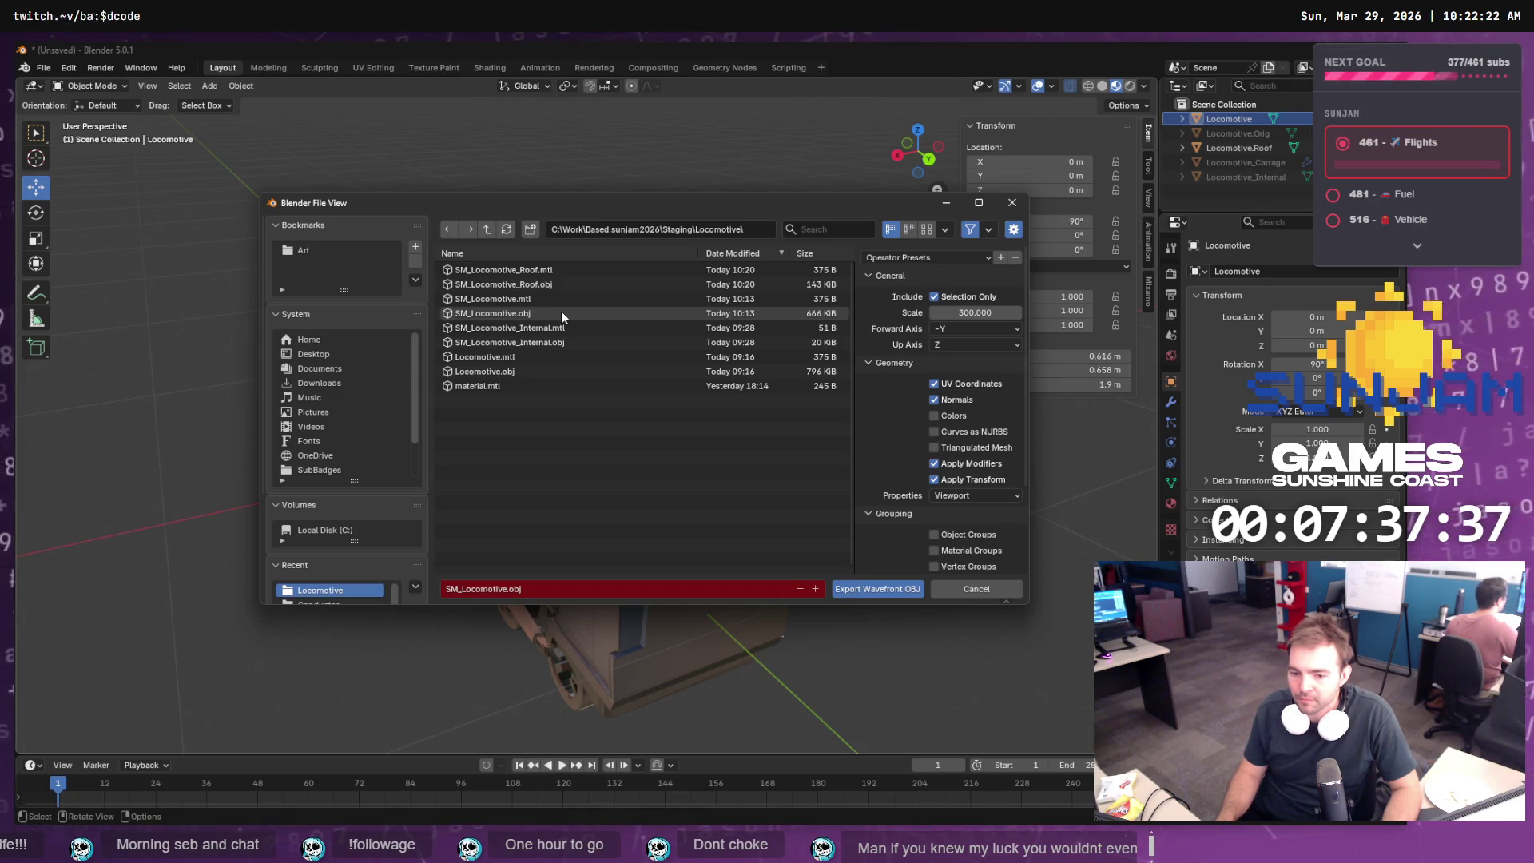
click(562, 314)
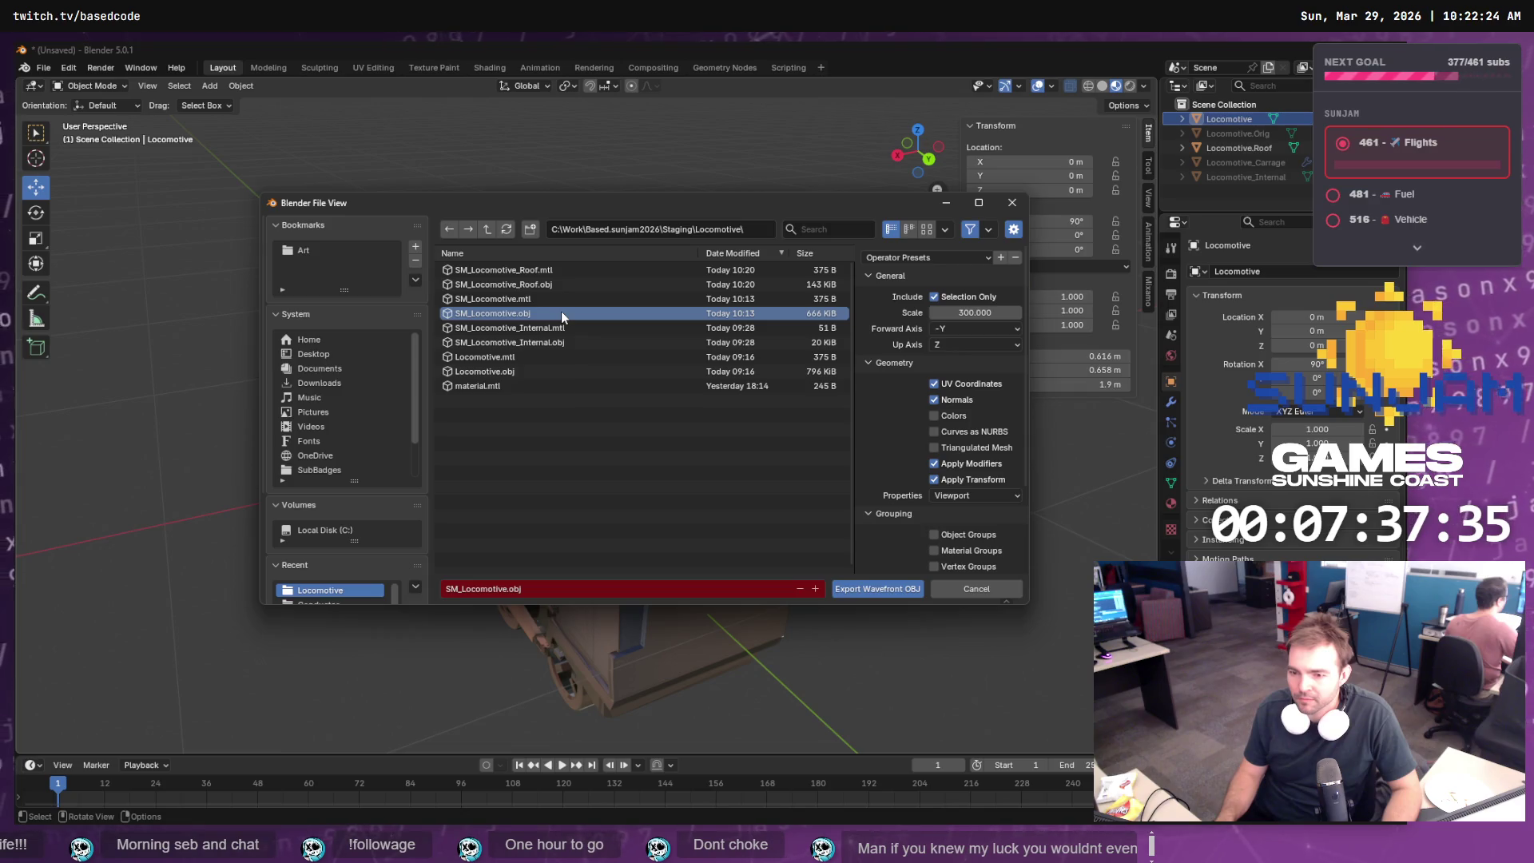
- Finish the SM_Locomotive.obj export, reimport SM_Locomotive, and select BP_Train's Locomotive component
click(859, 590)
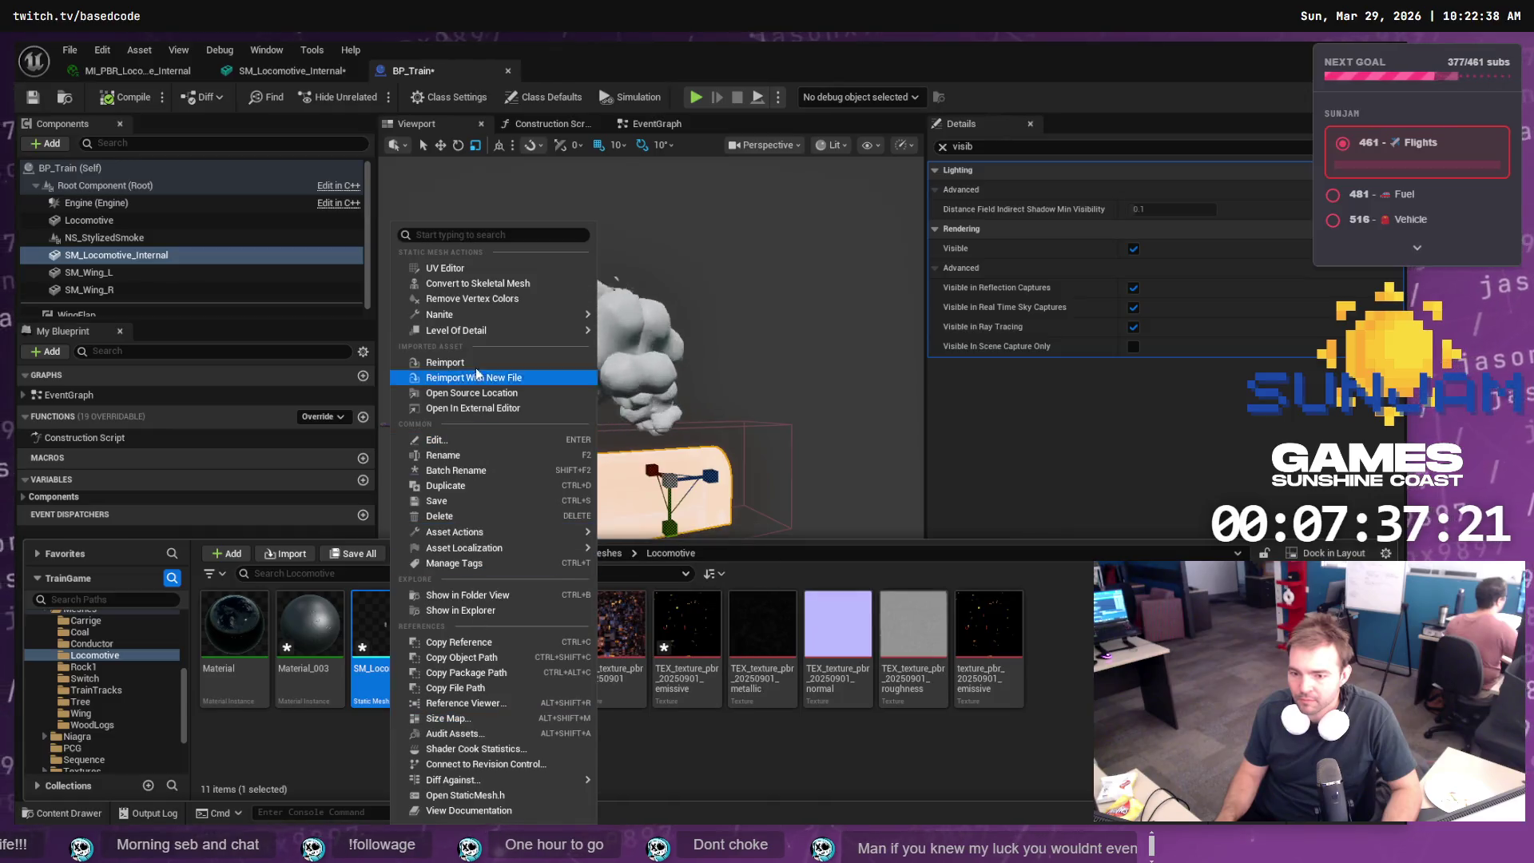
click(473, 381)
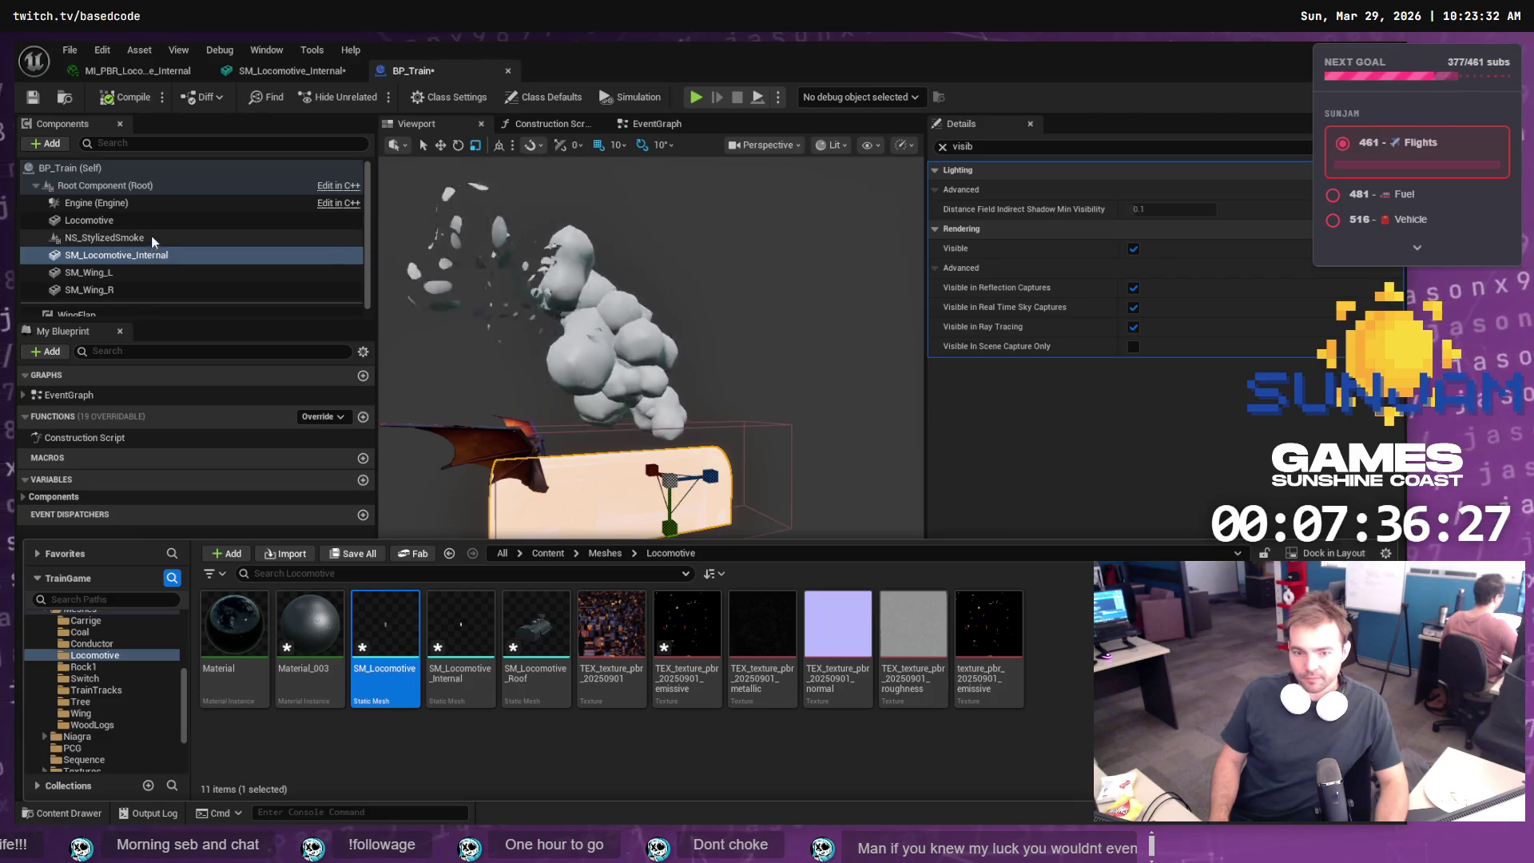
click(132, 220)
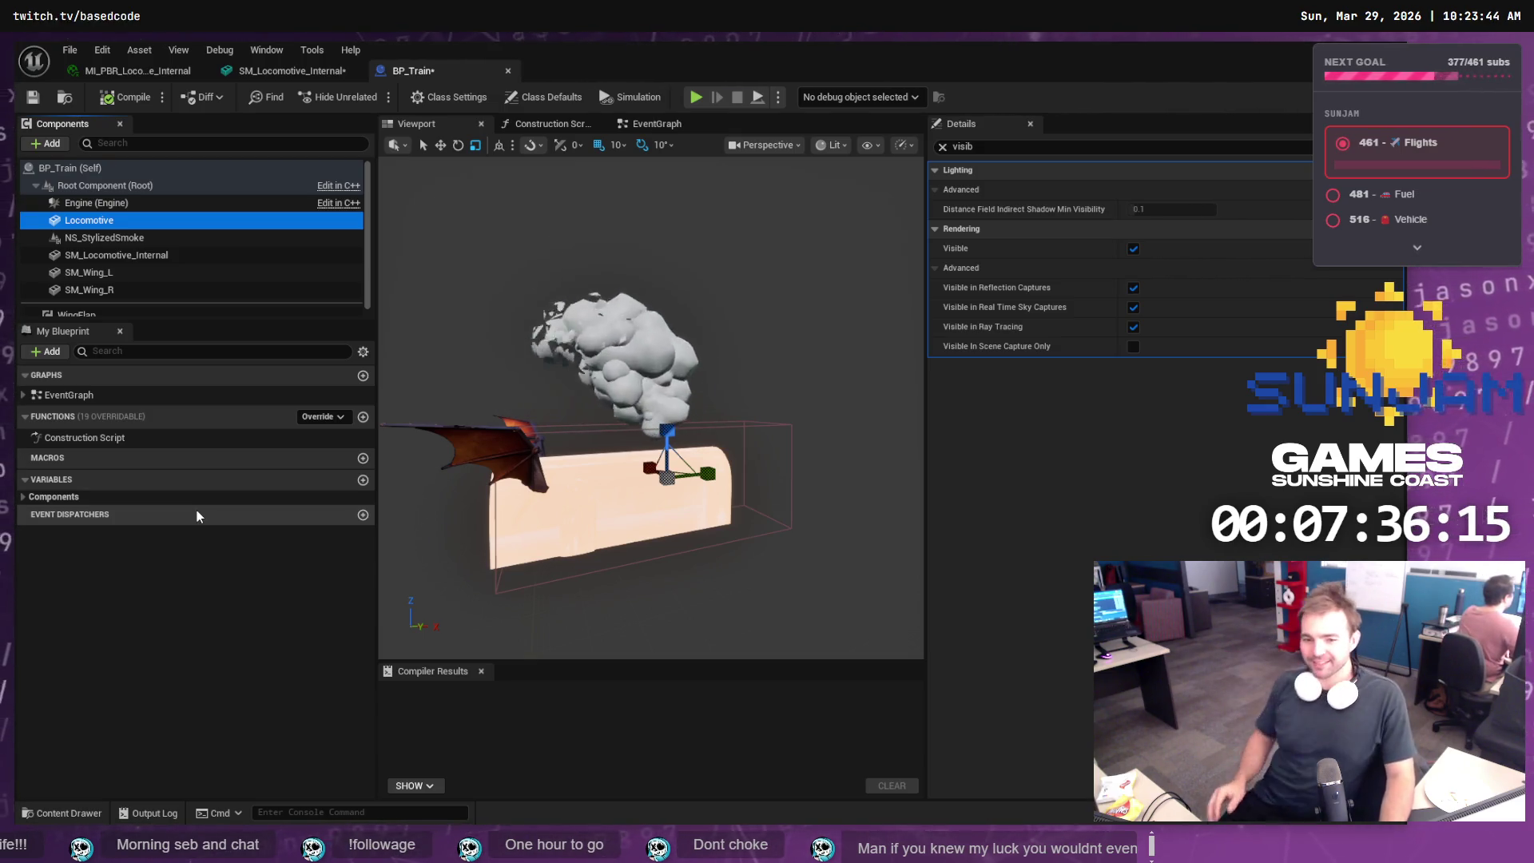
click(142, 254)
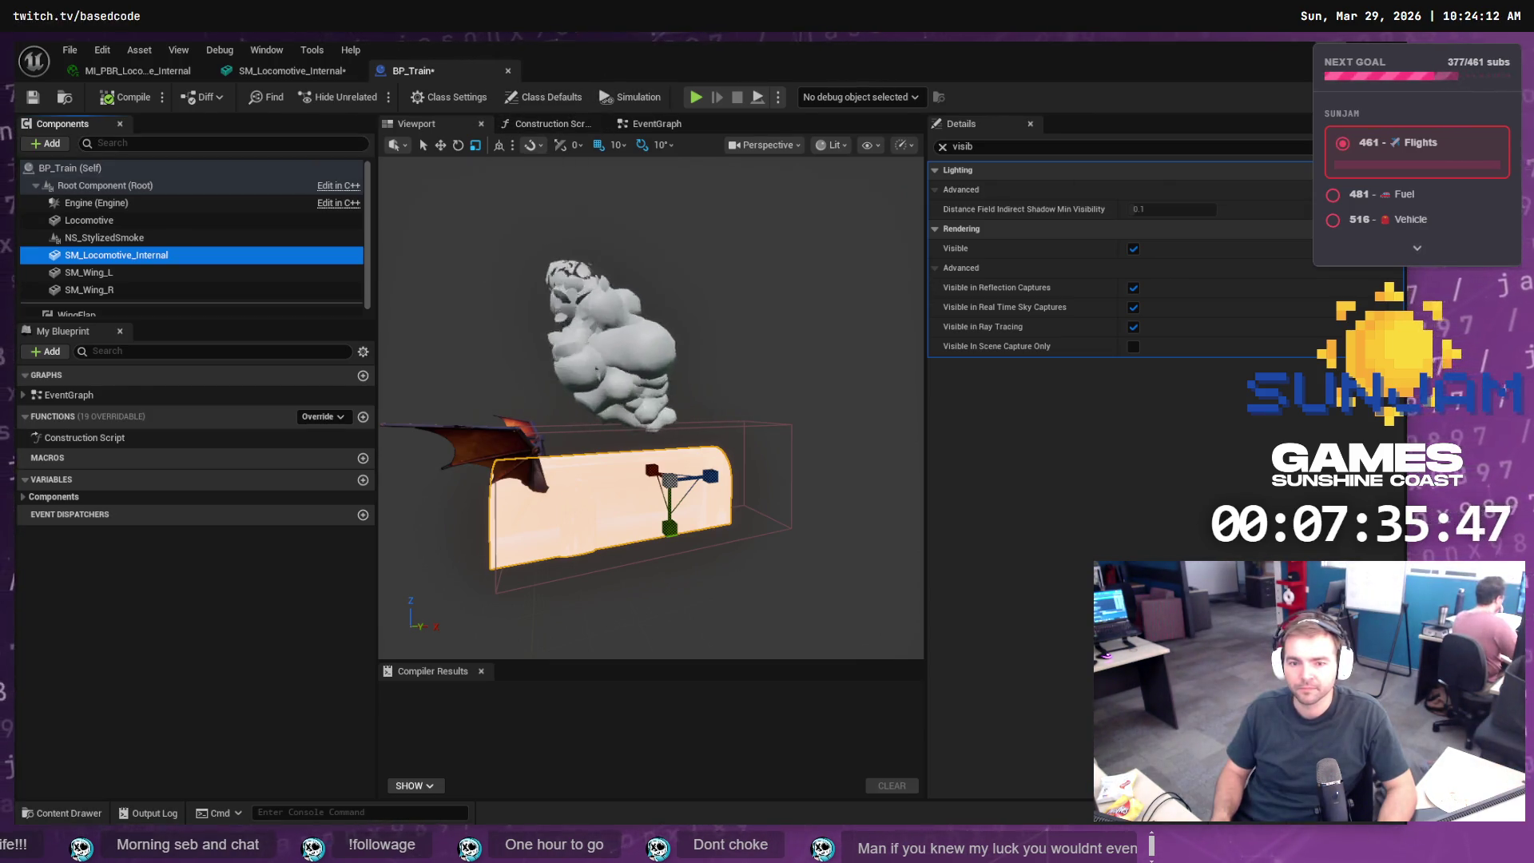
- In LVL_TestMap, drag SM_Locomotive from the Content Drawer beside the train, then return to BP_Train
key(alt+Tab)
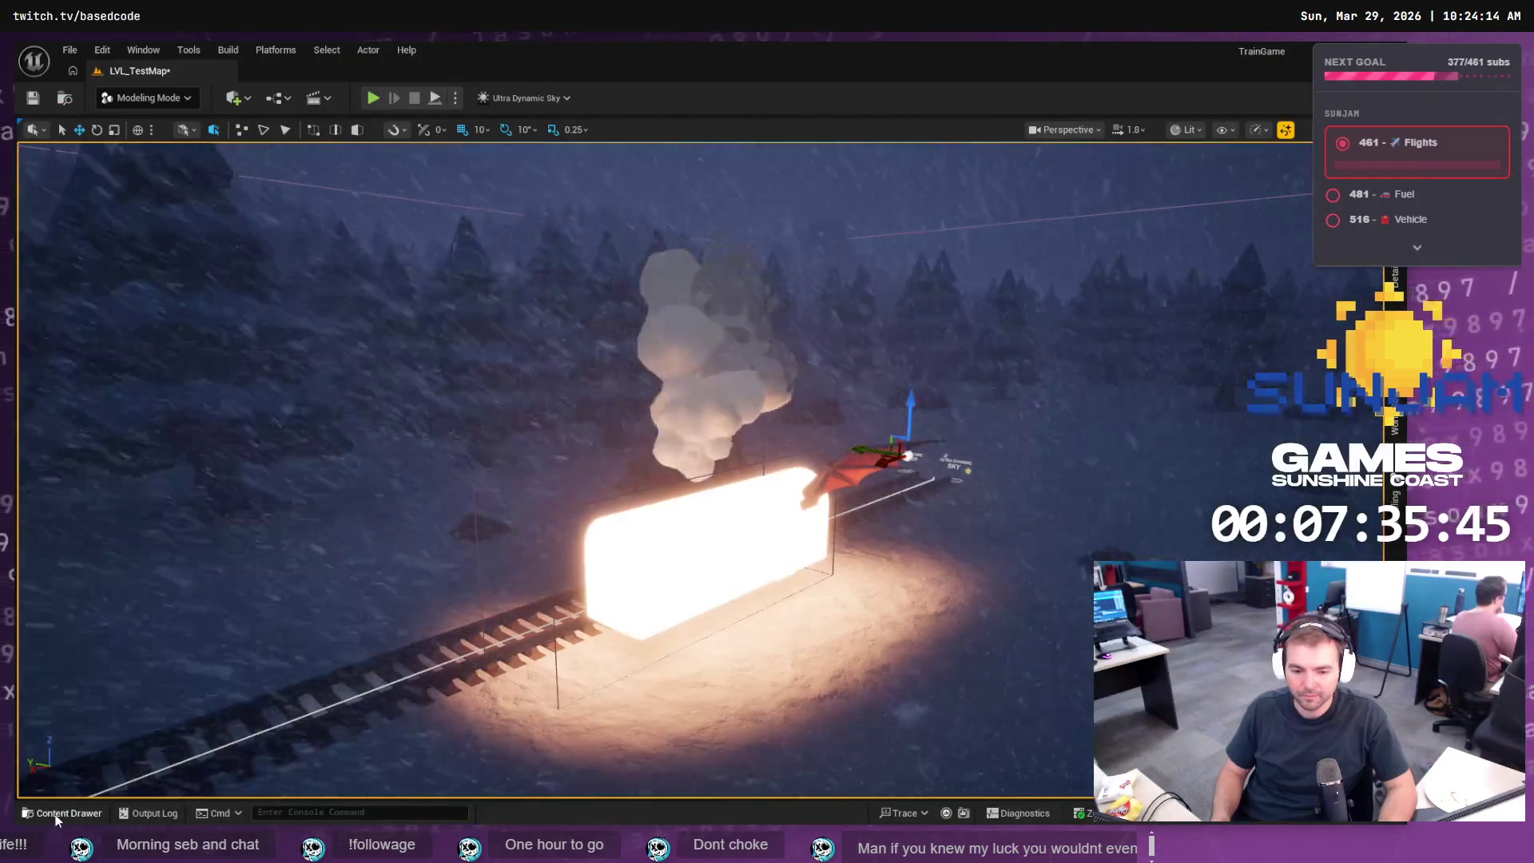
click(74, 814)
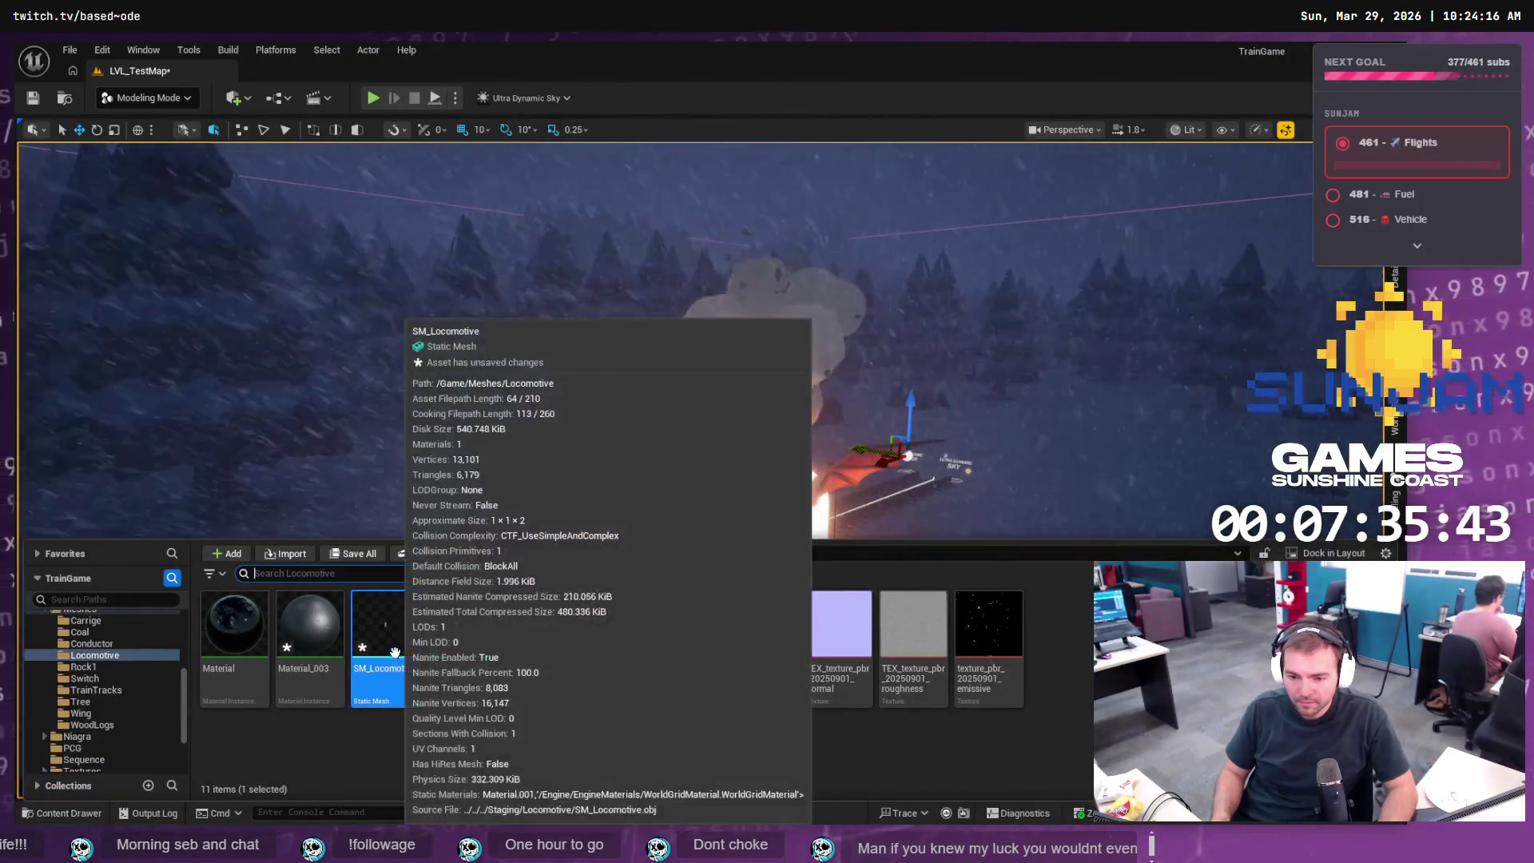
drag(394, 660, 858, 607)
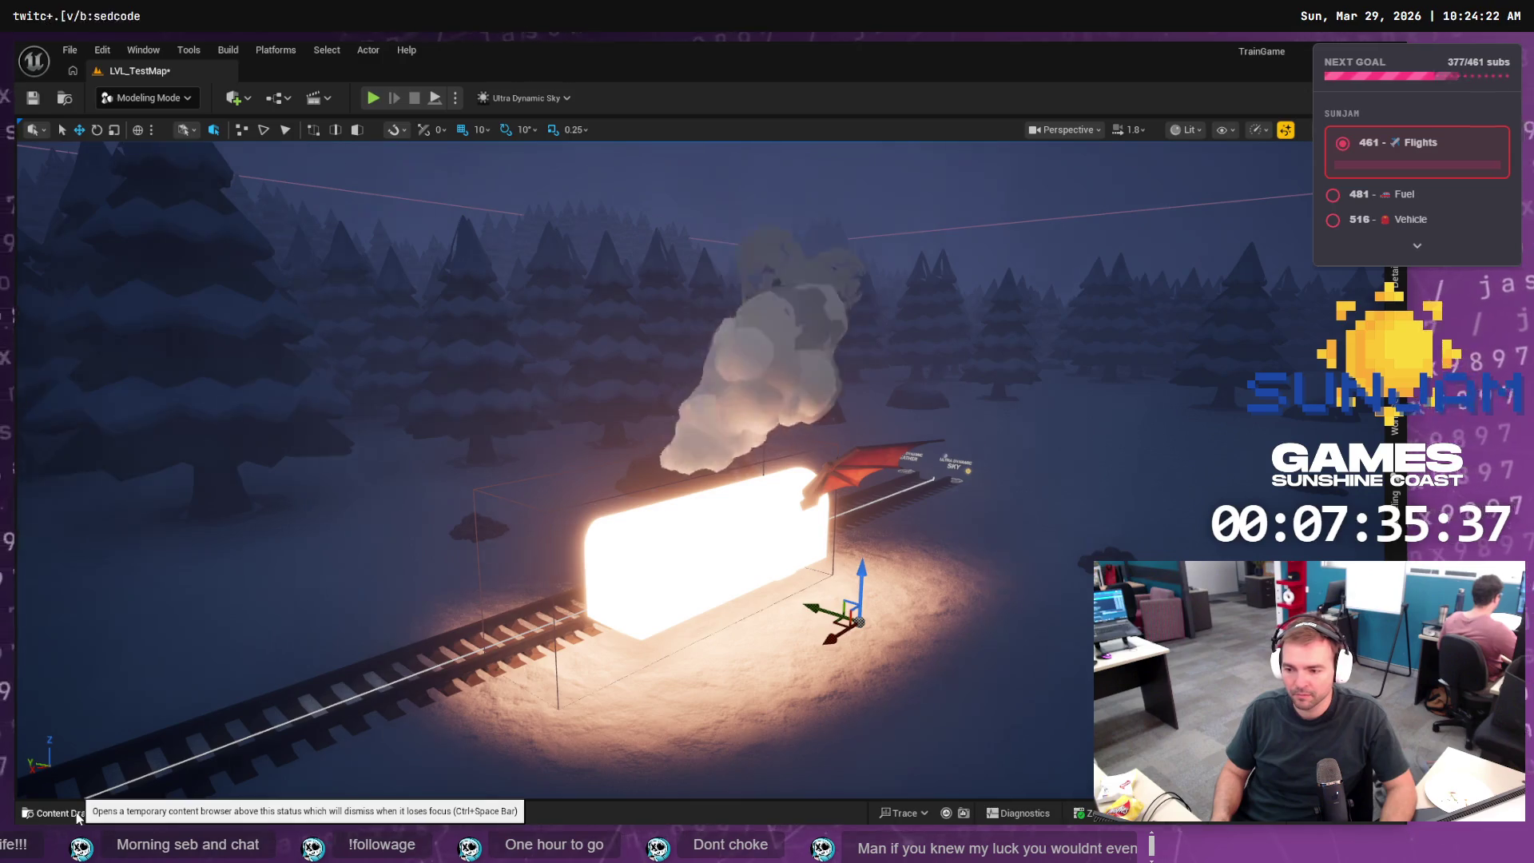
key(alt+Tab)
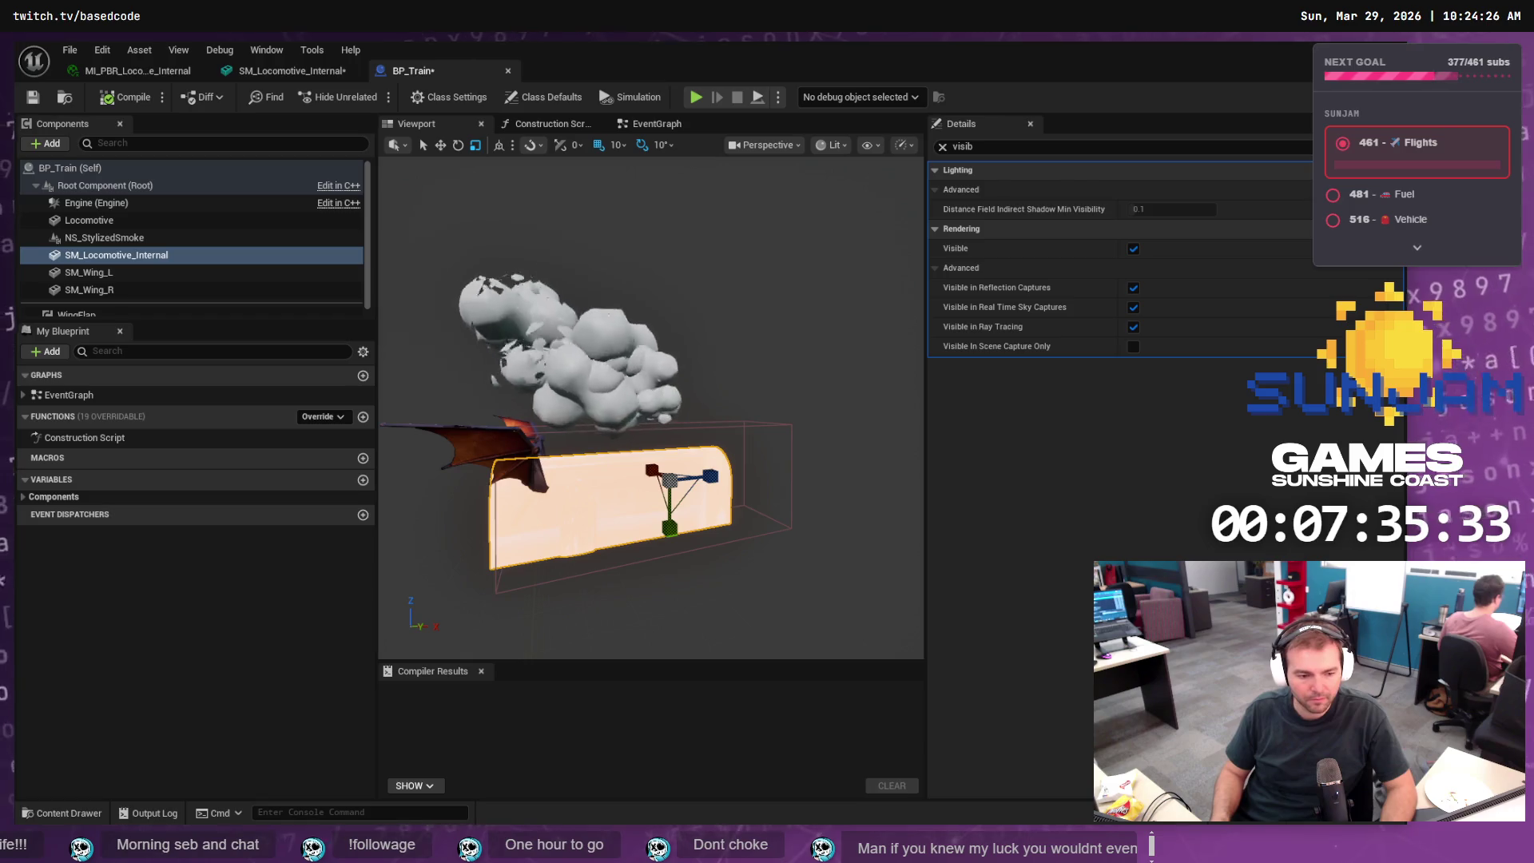
- In Blender, select the whole Locomotive object instead of Locomotive.Roof
key(alt+Tab)
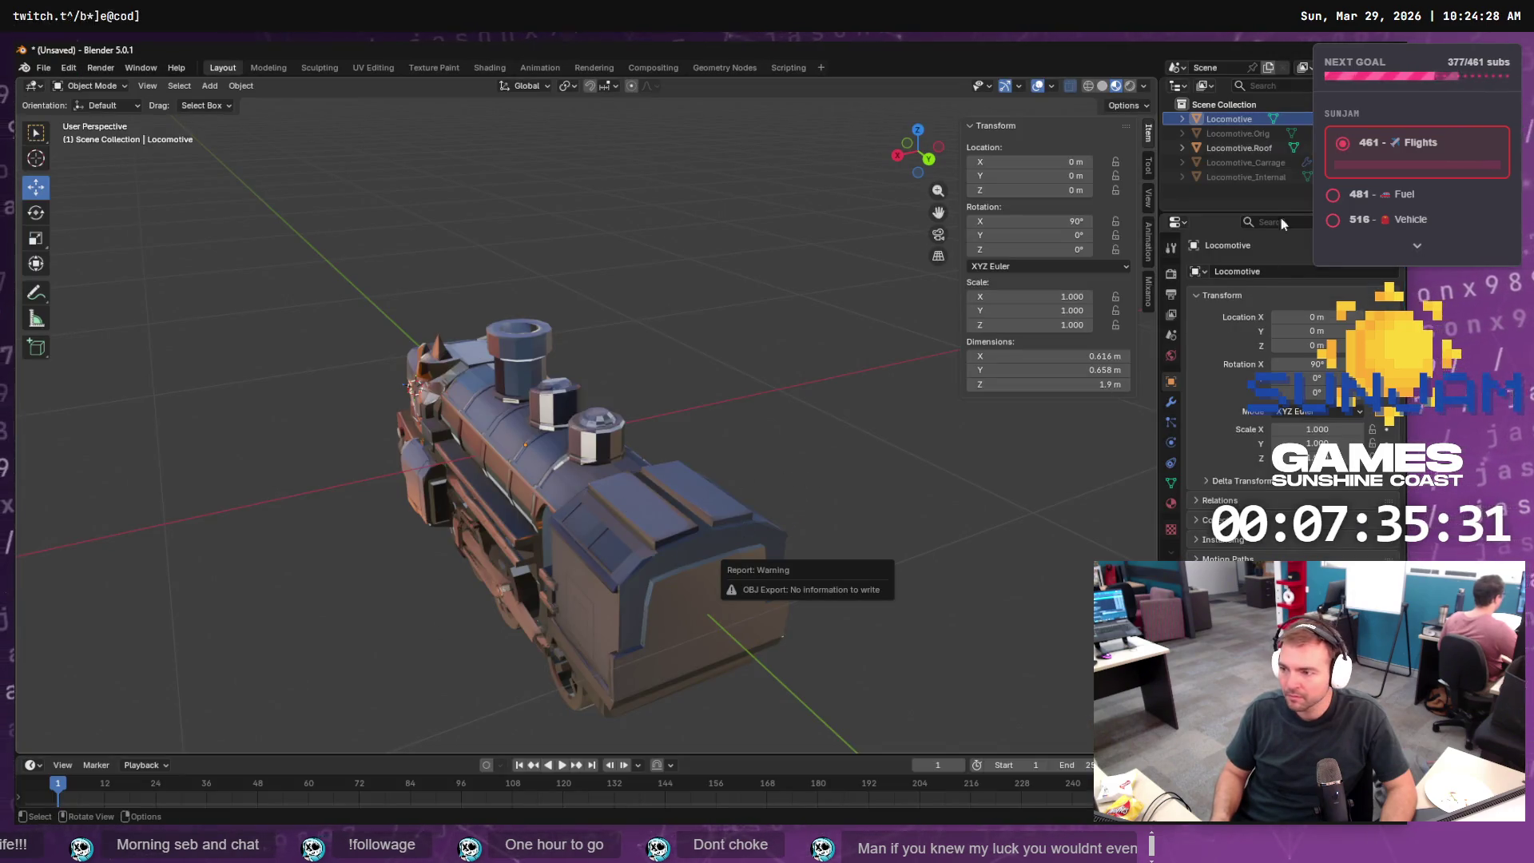
click(1231, 147)
click(1229, 118)
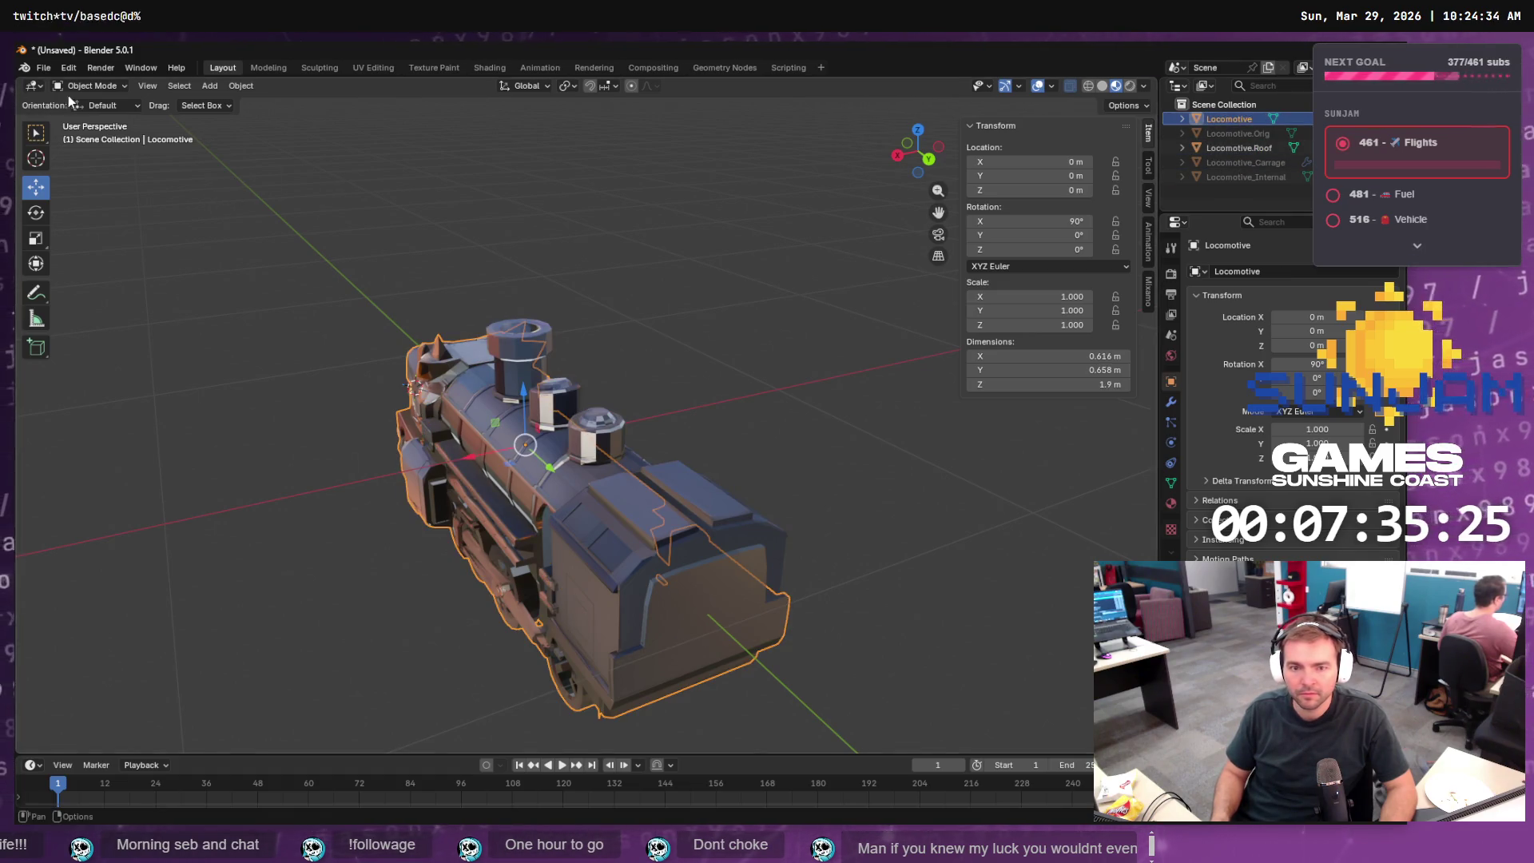
- Export the locomotive as Wavefront OBJ to SM_Locomotive.obj at scale 1000
click(51, 69)
mouse_move(118, 289)
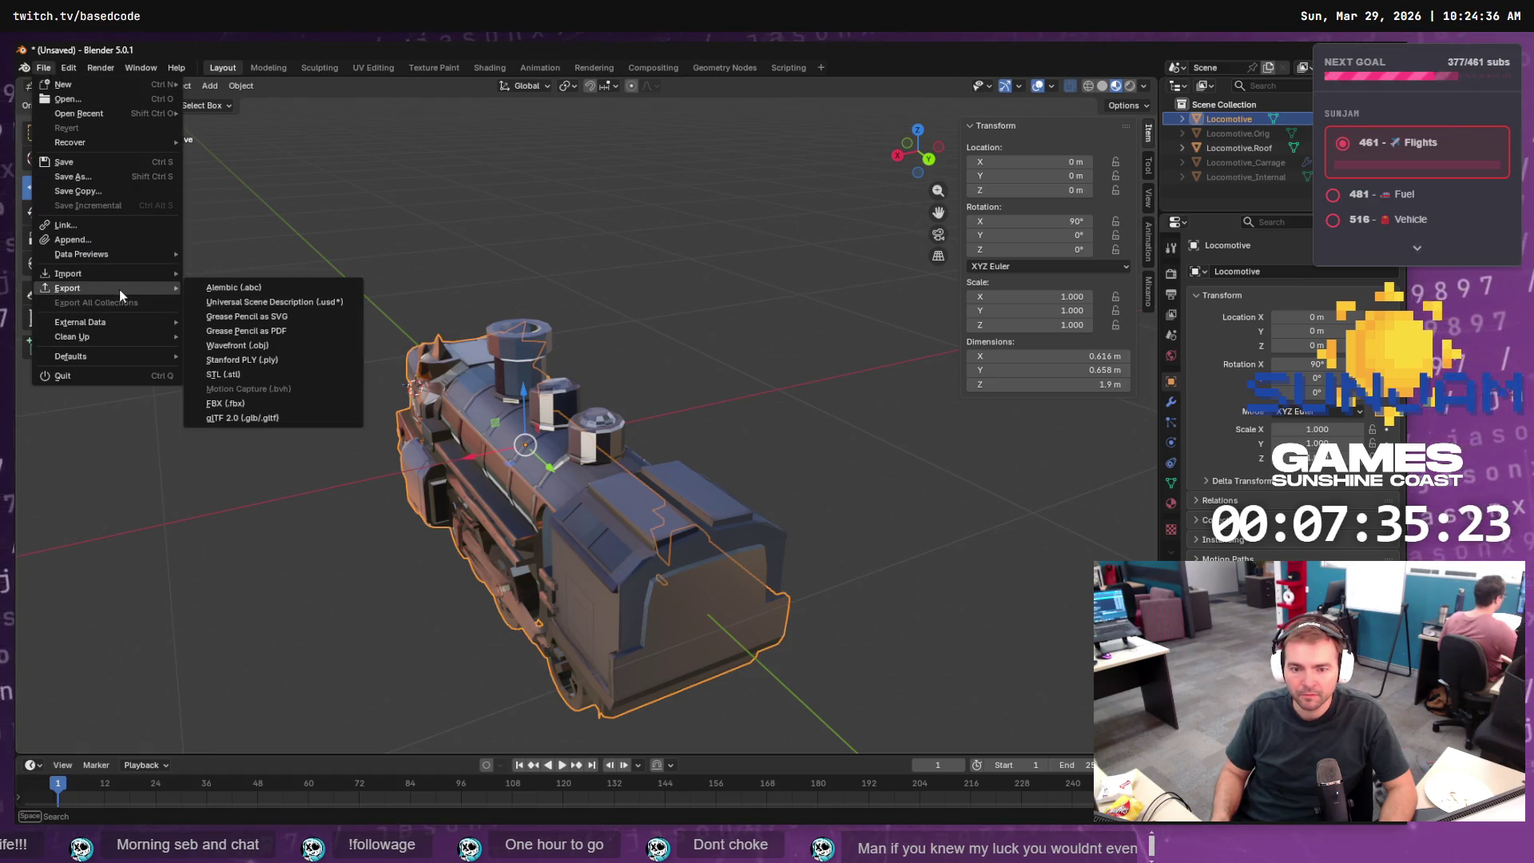
click(271, 346)
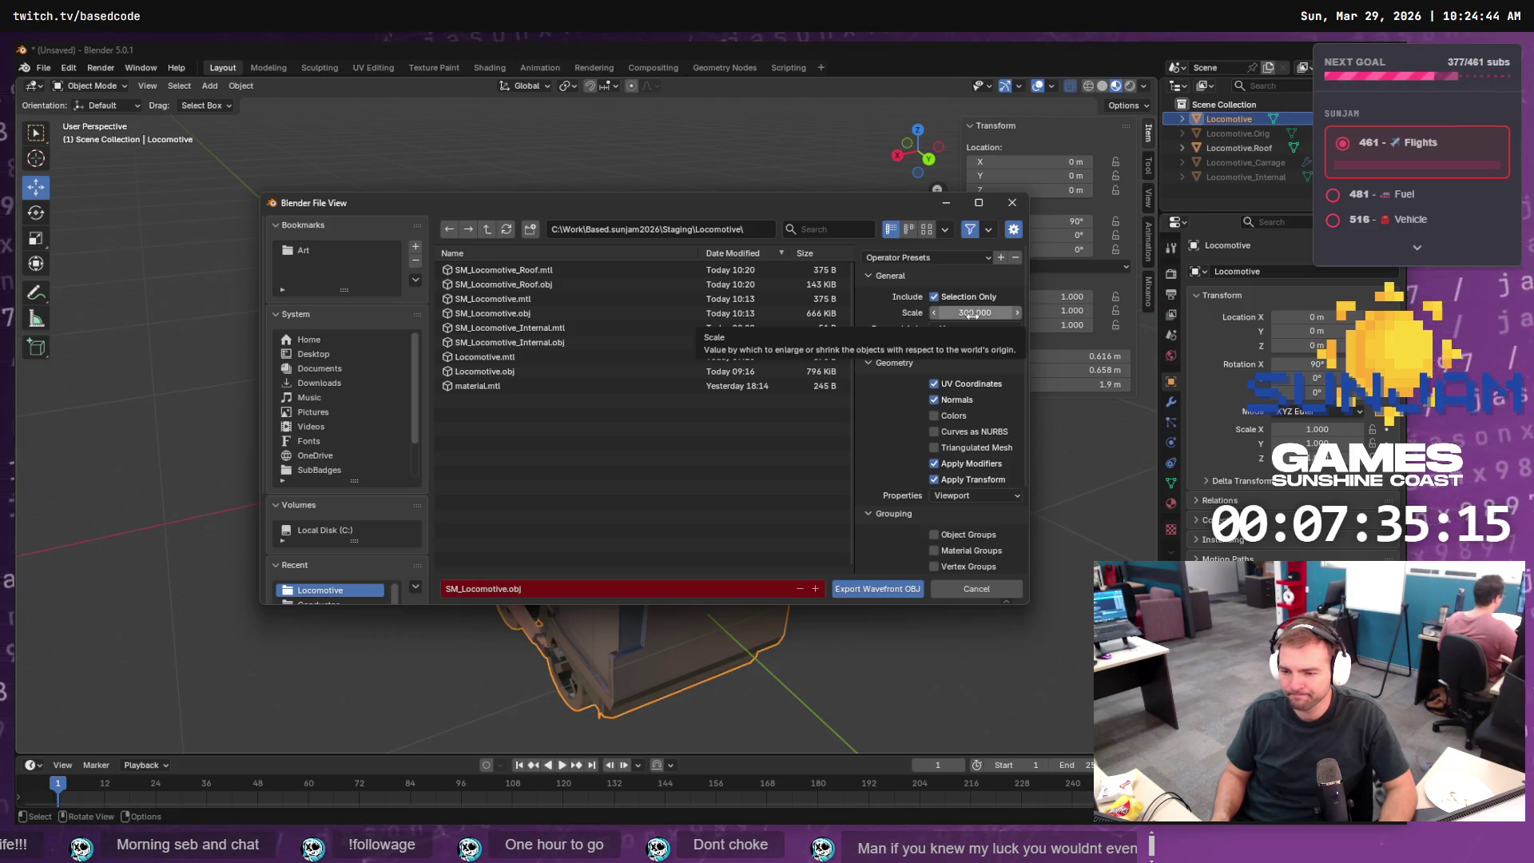
click(973, 312)
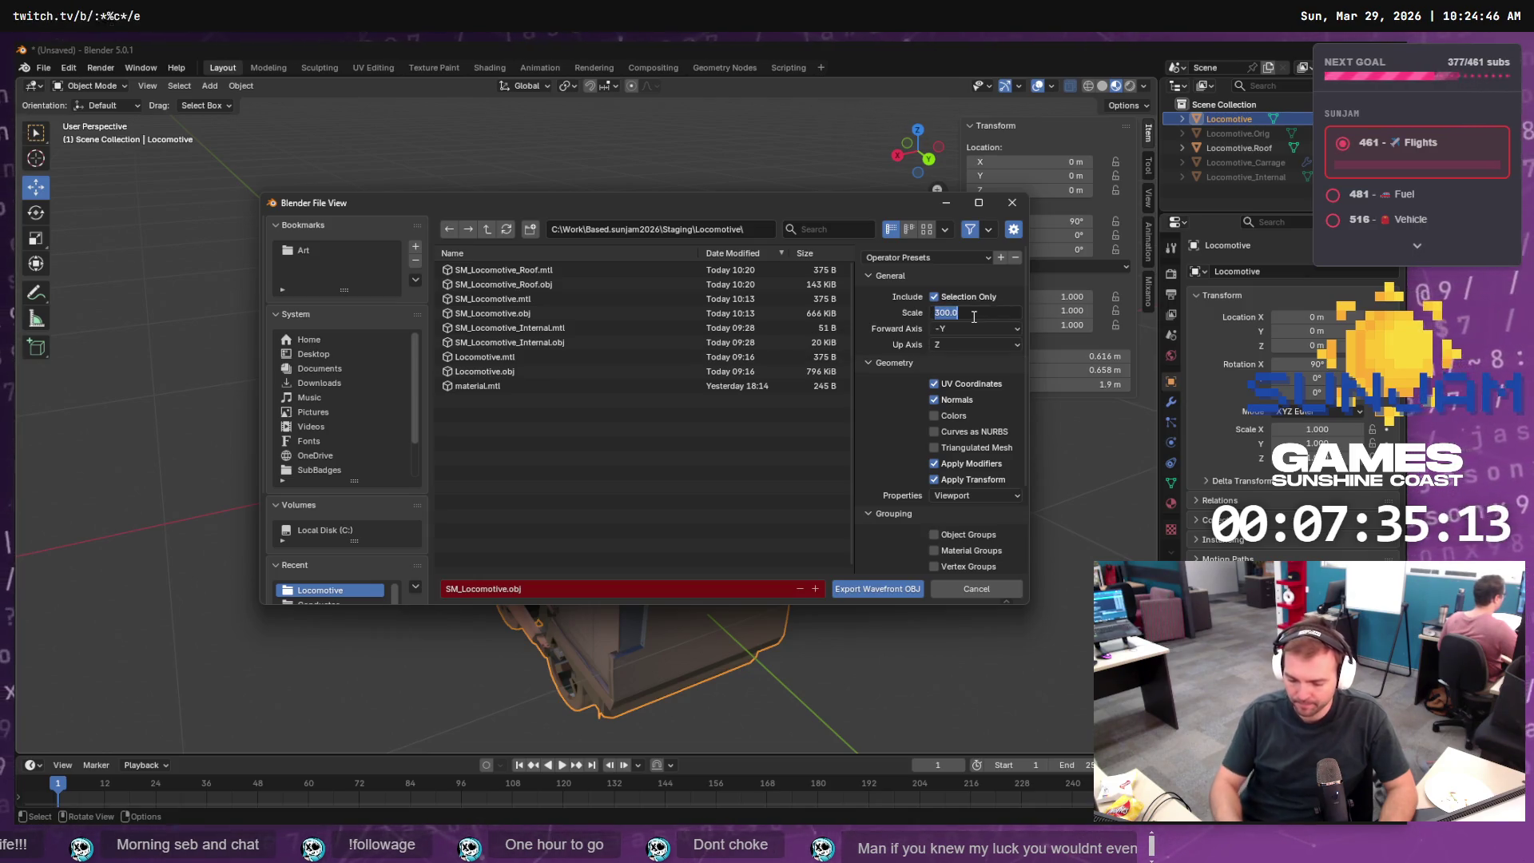
text(1000)
key(Return)
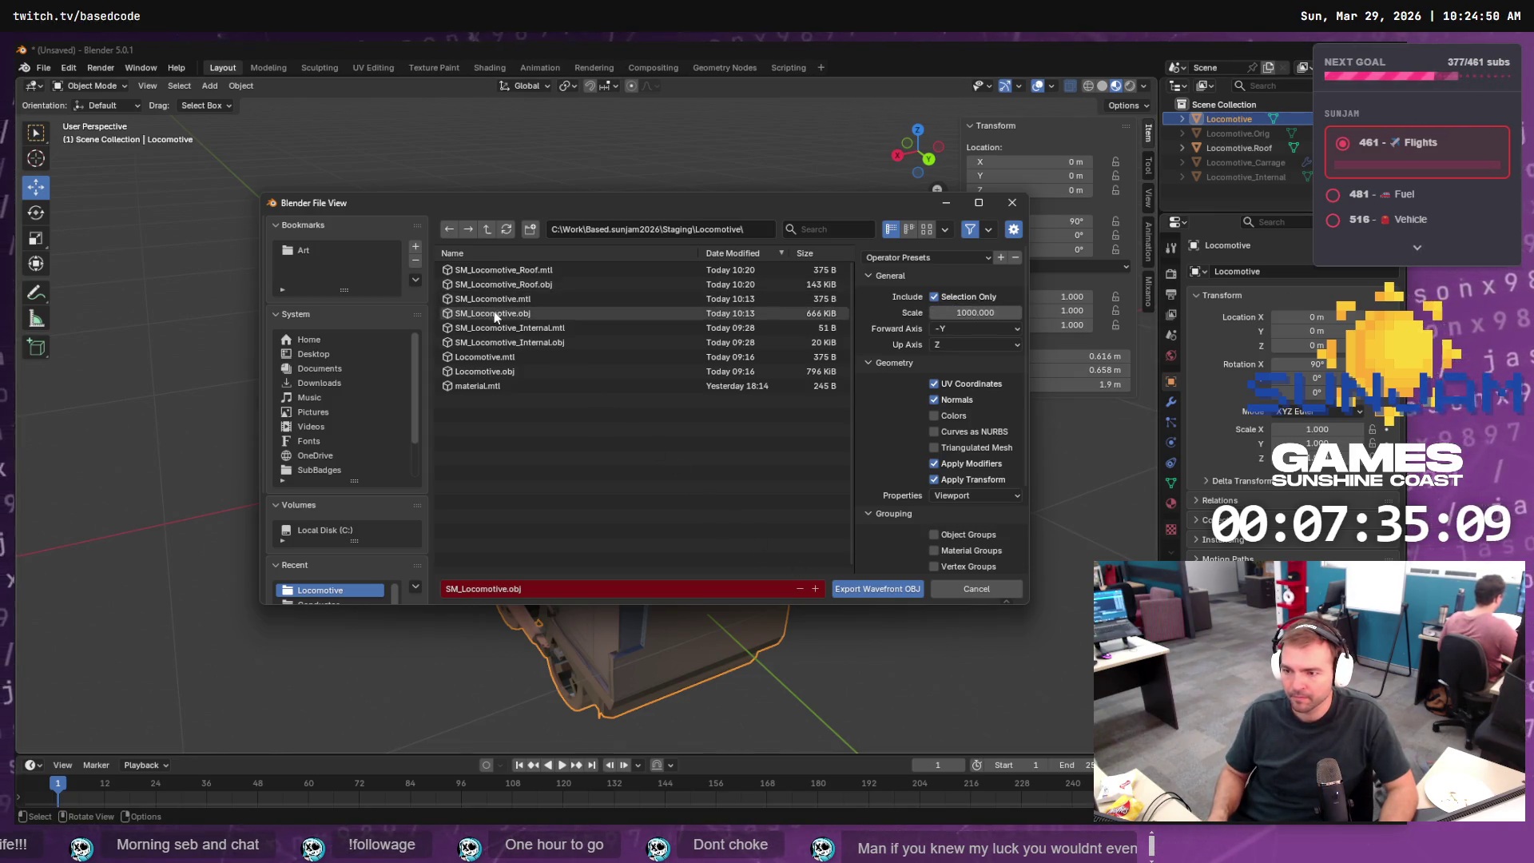
click(864, 587)
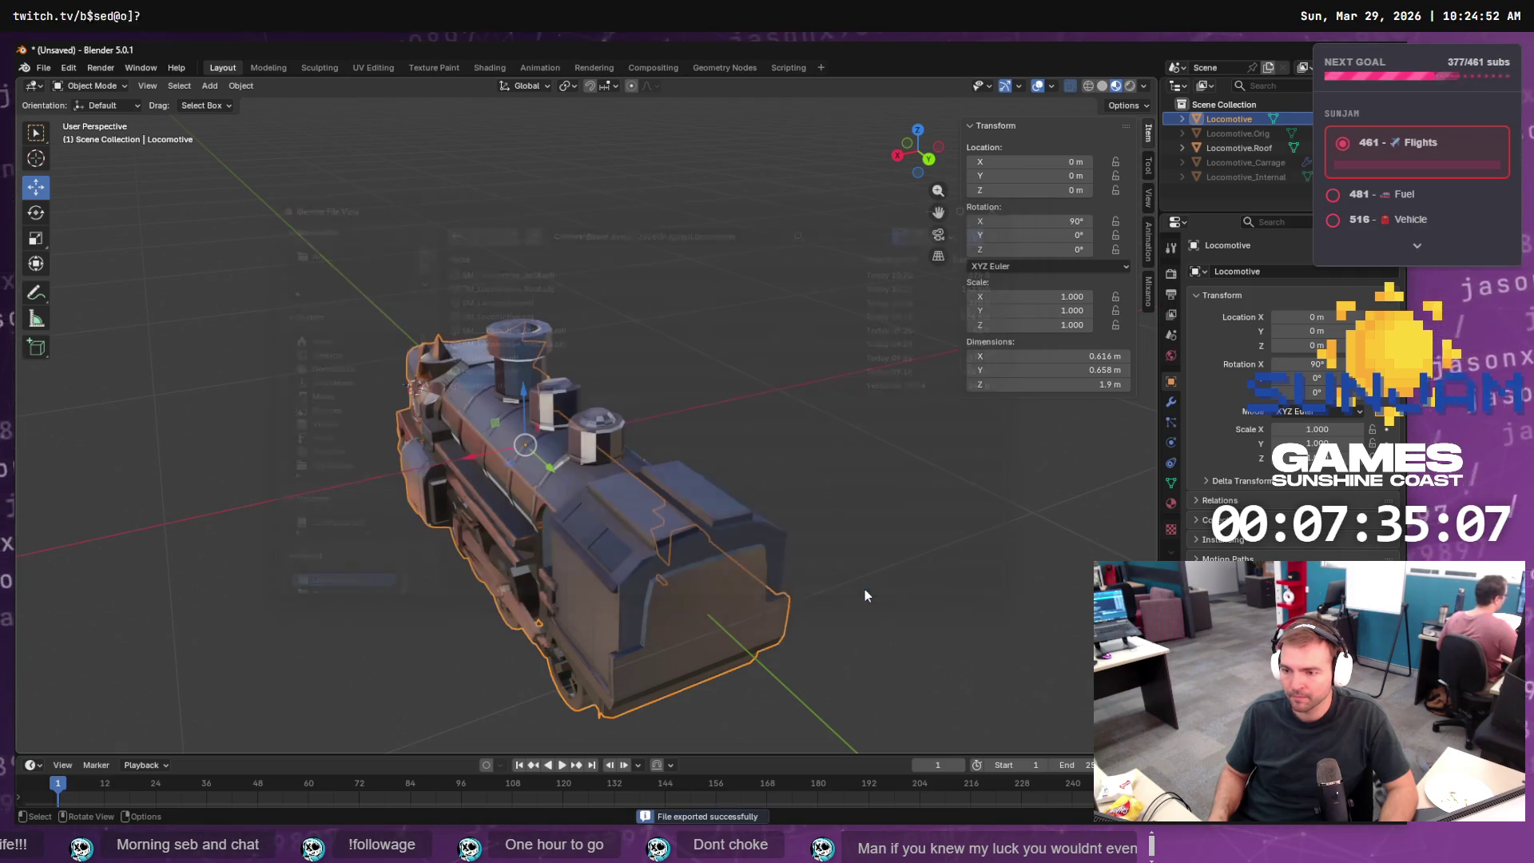
key(alt+Tab)
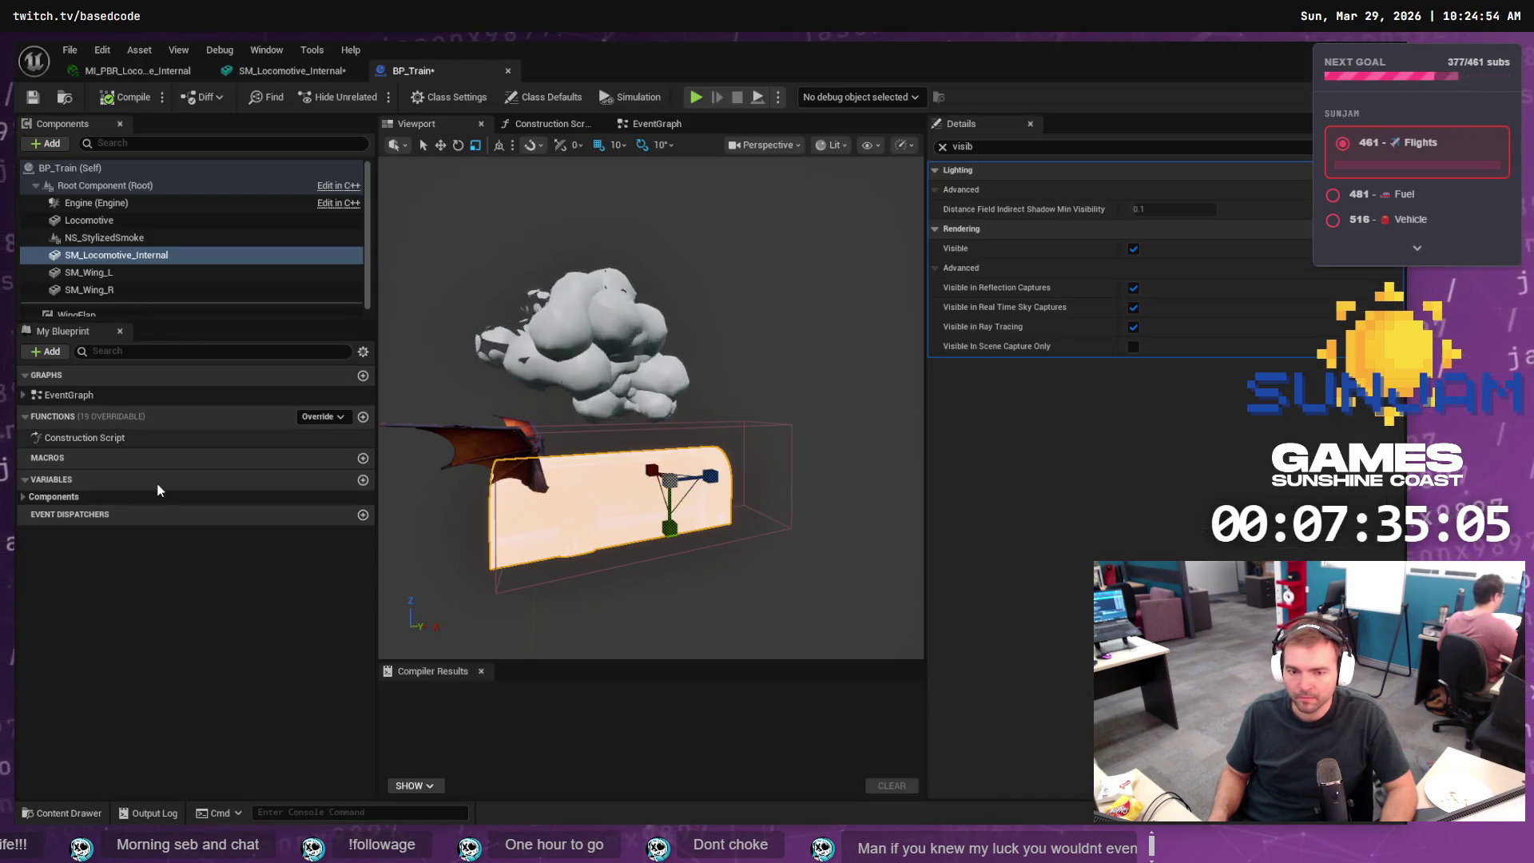
- Reimport SM_Locomotive from the Content Drawer and bring the viewport closer to the train
click(62, 812)
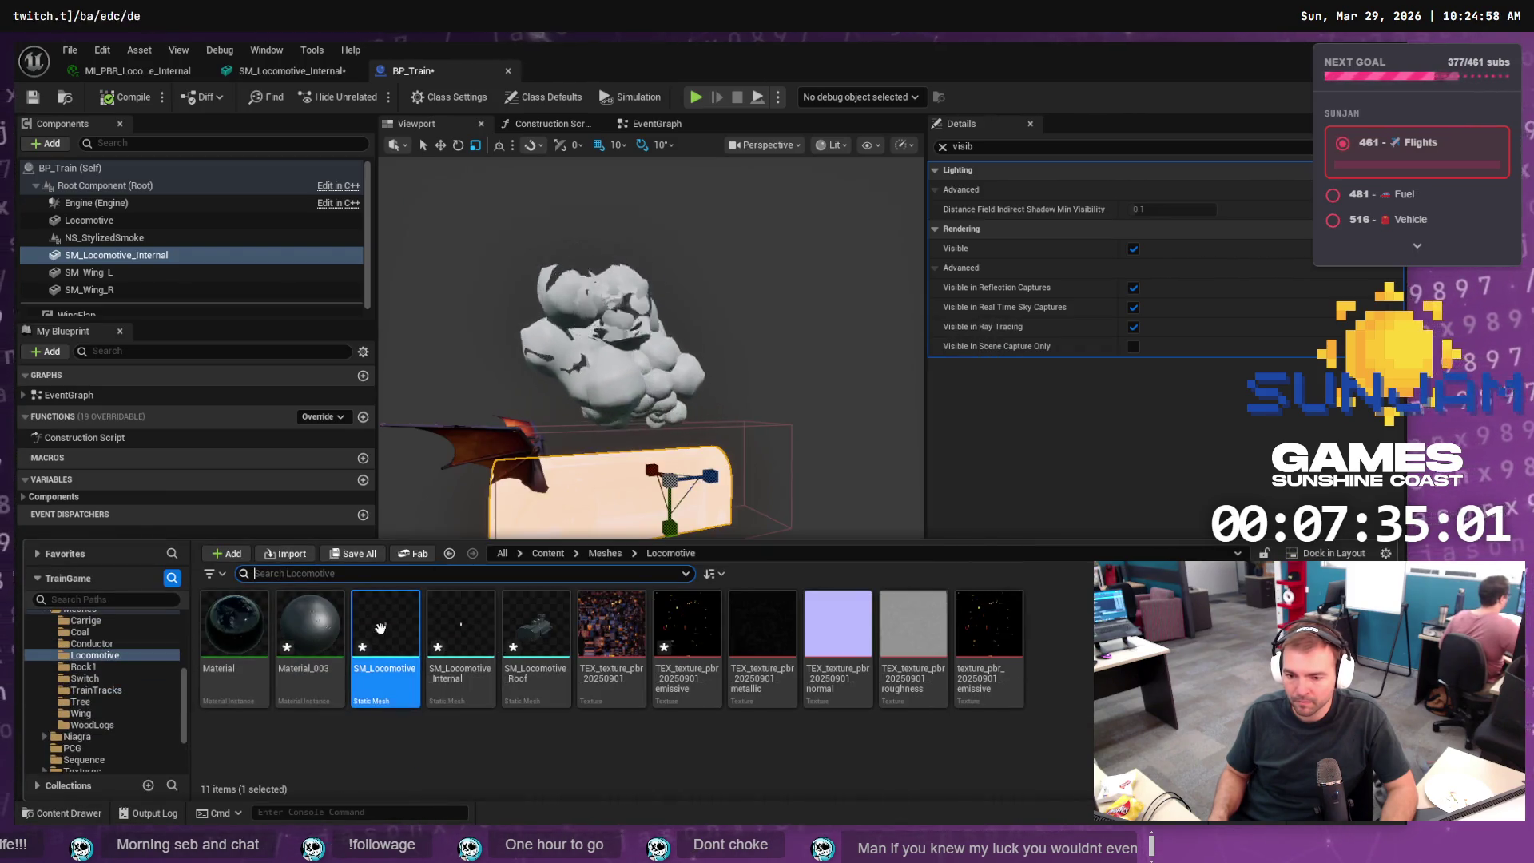
right_click(385, 631)
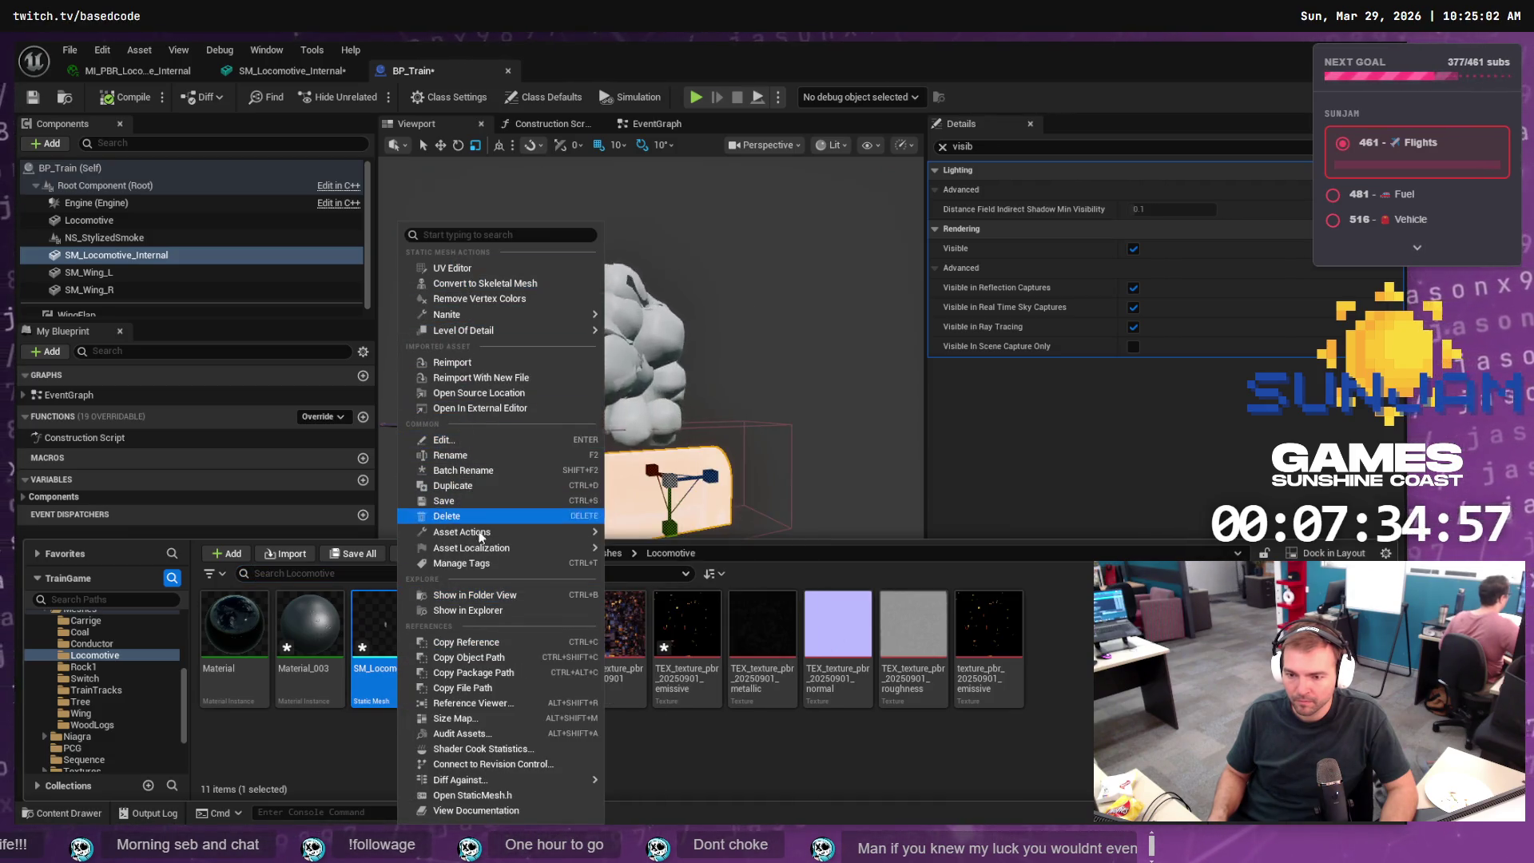
click(453, 362)
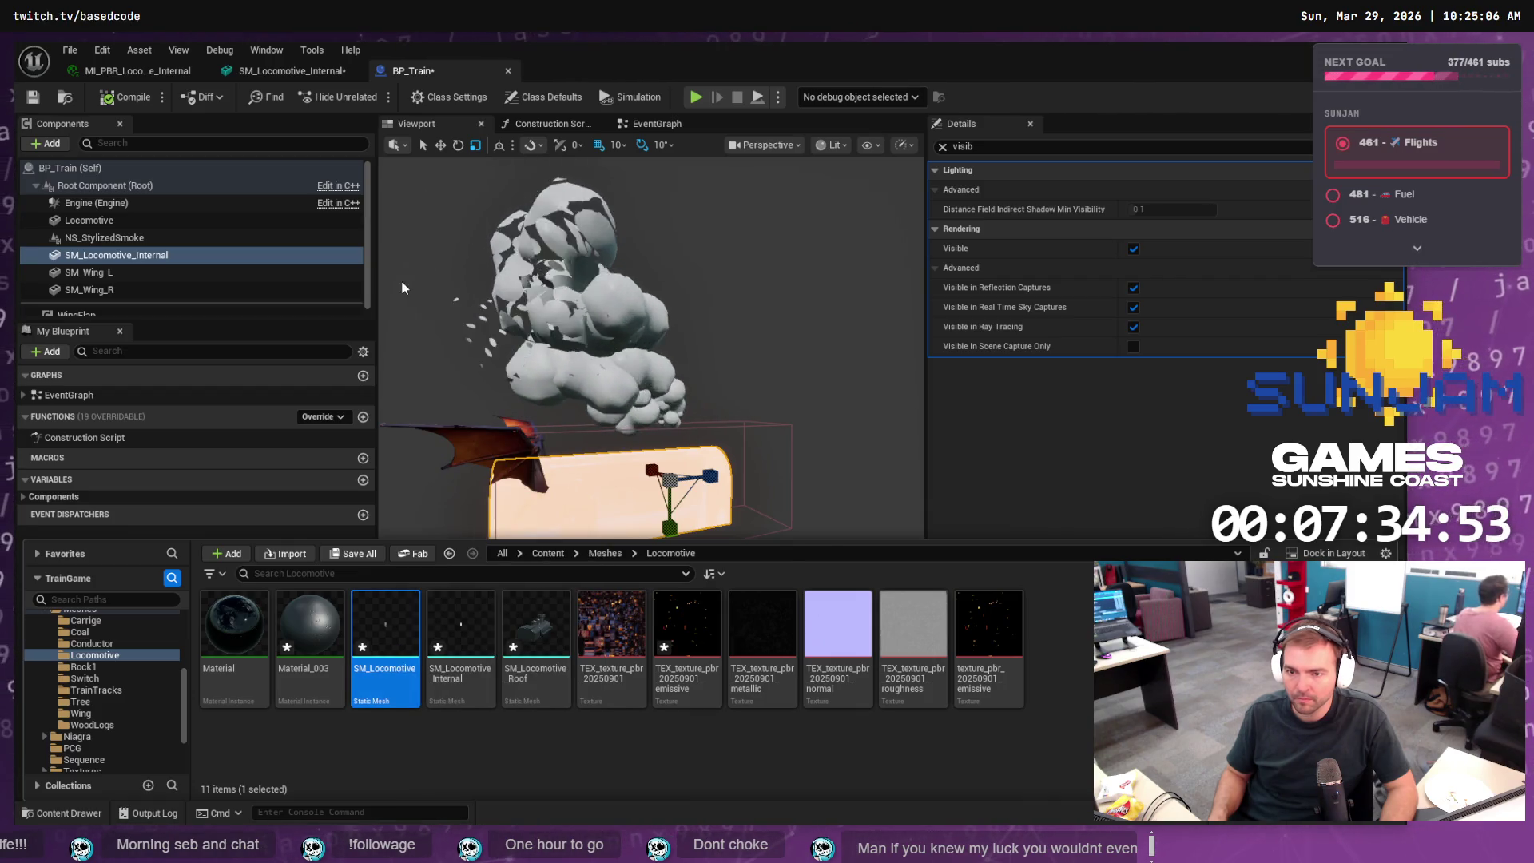
mouse_move(655, 360)
mouse_down()
mouse_move(703, 303)
mouse_move(671, 408)
mouse_up()
key(alt+Tab)
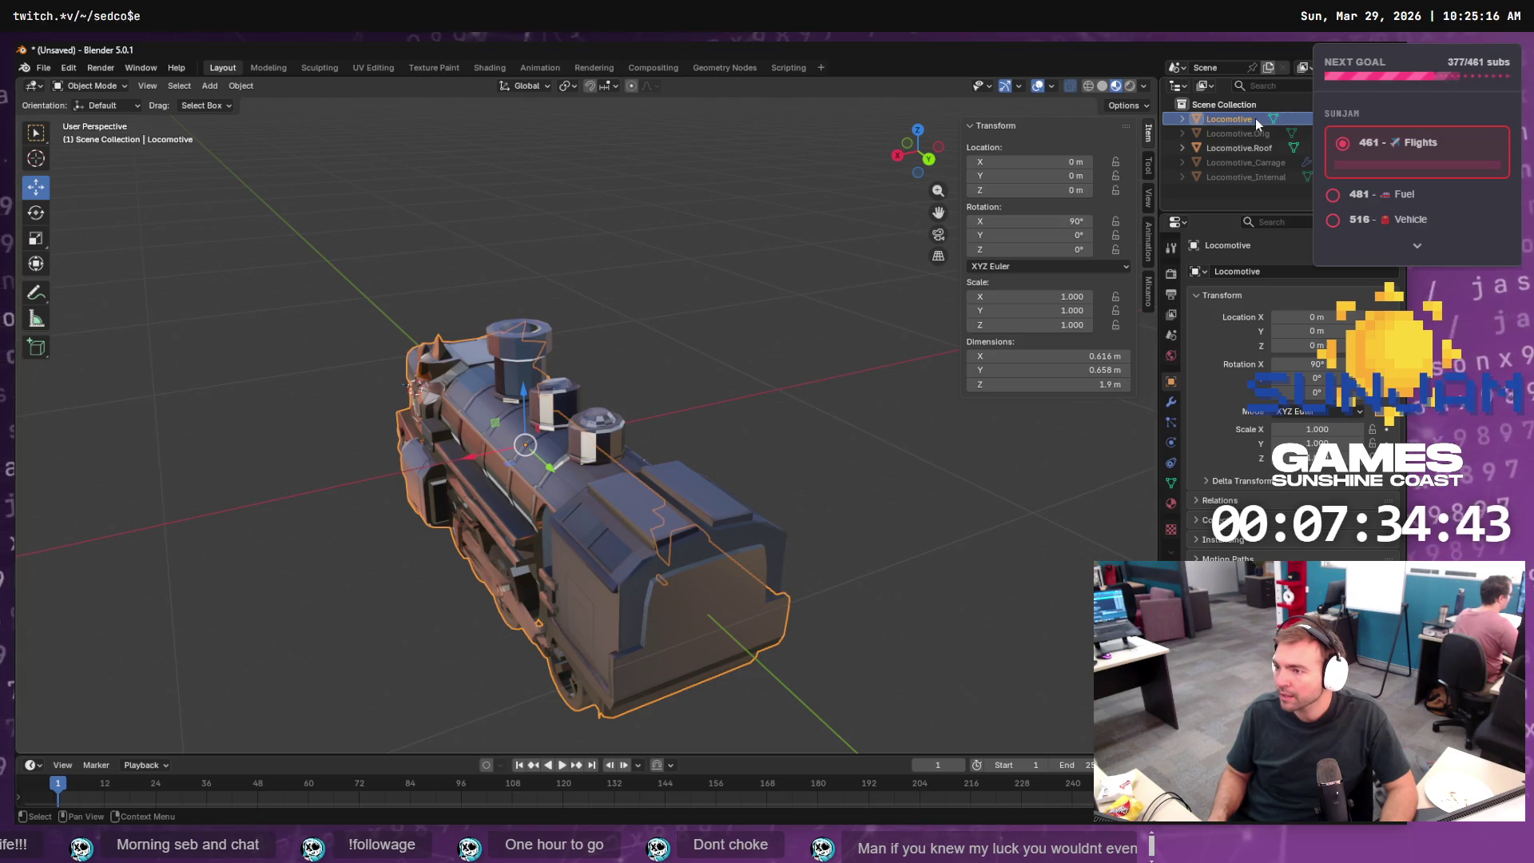
- Export the locomotive over SM_Locomotive.obj as Wavefront OBJ with scale 500
click(44, 67)
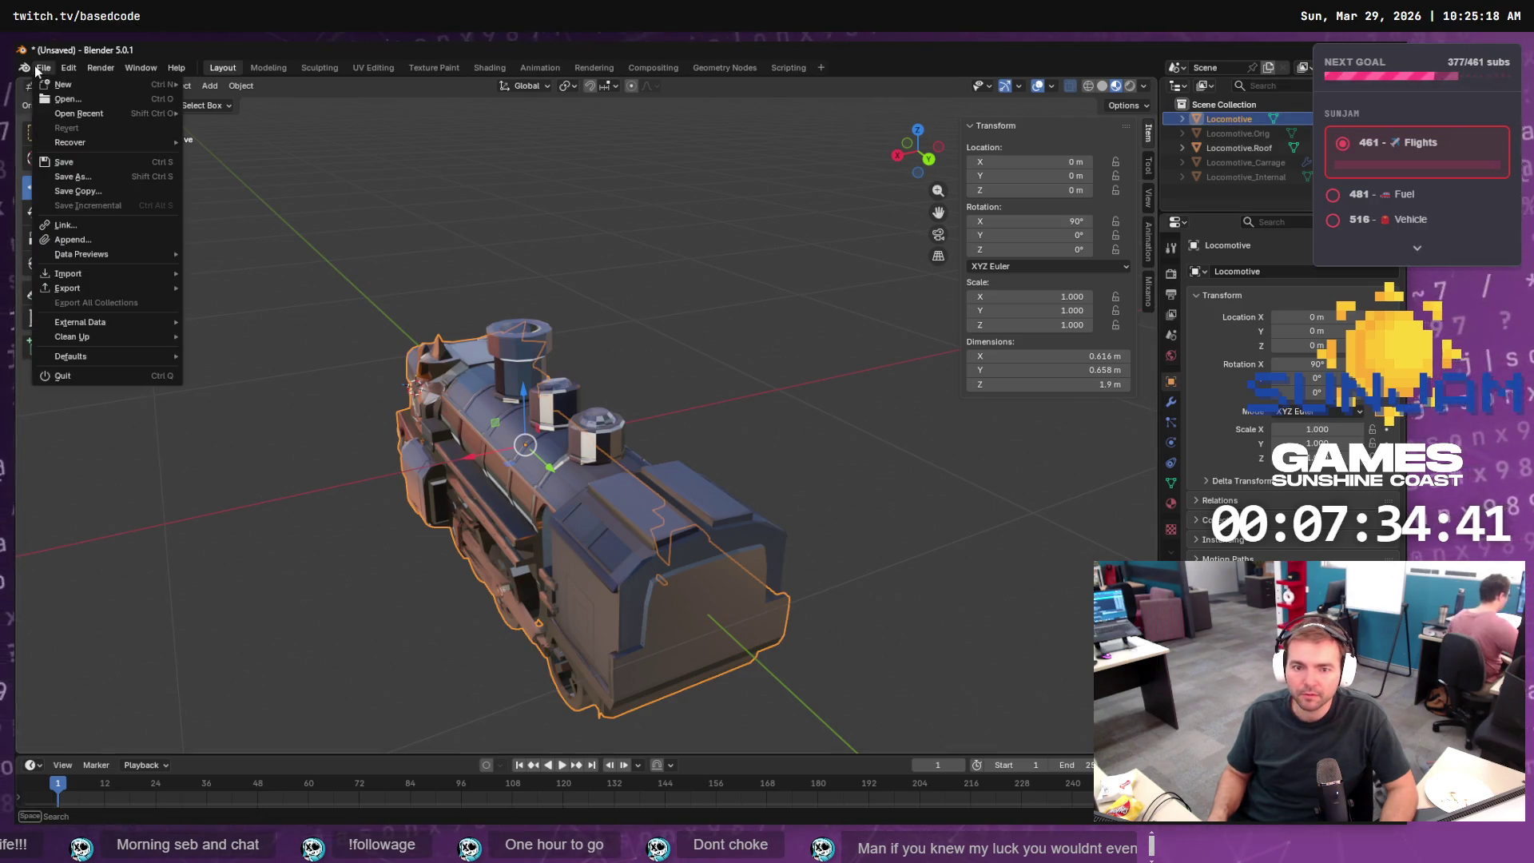
mouse_move(93, 287)
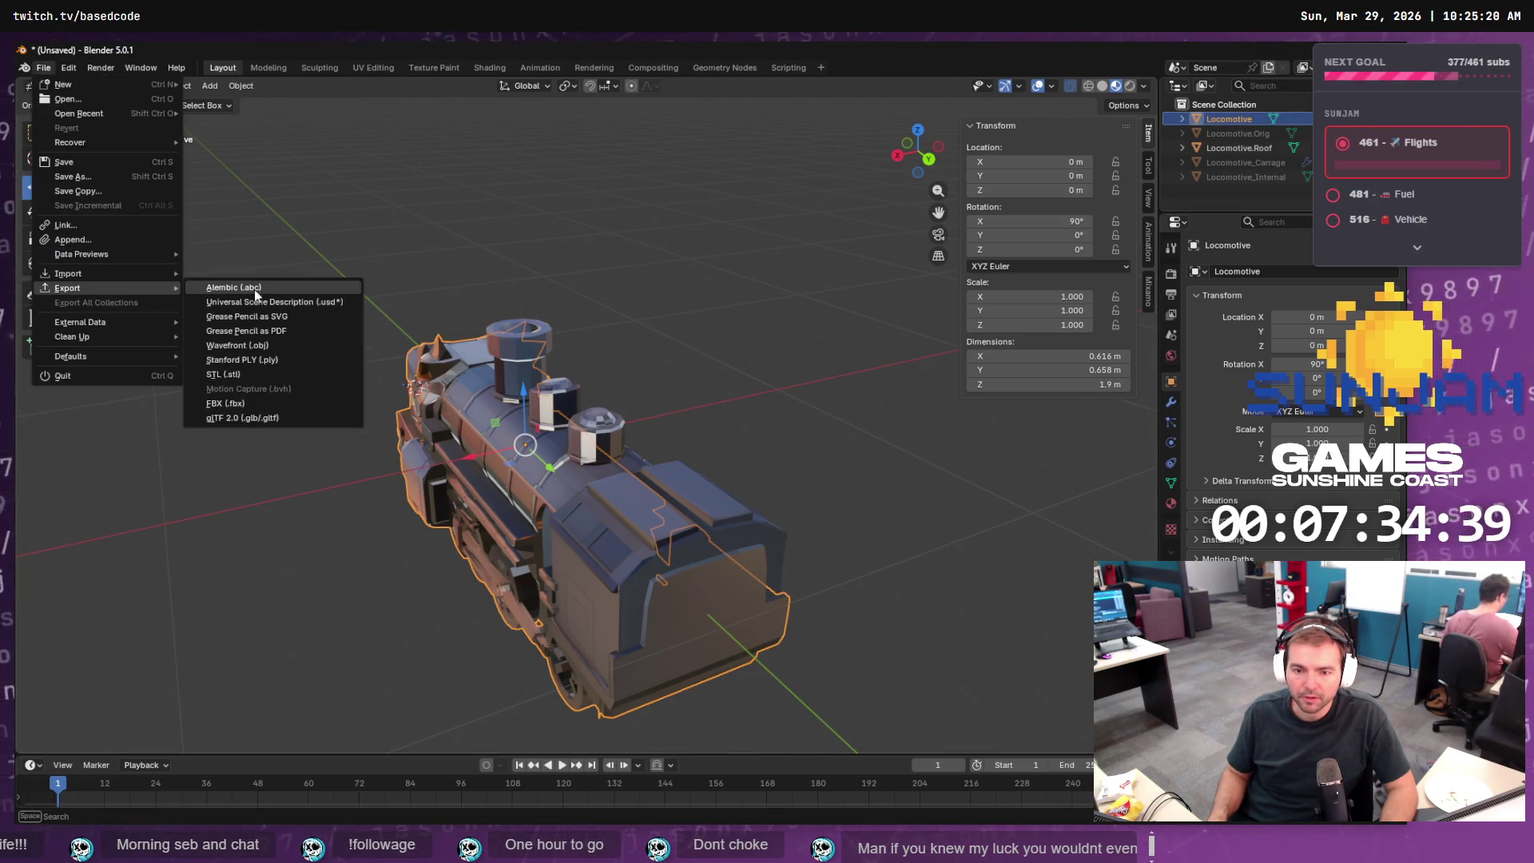
click(255, 345)
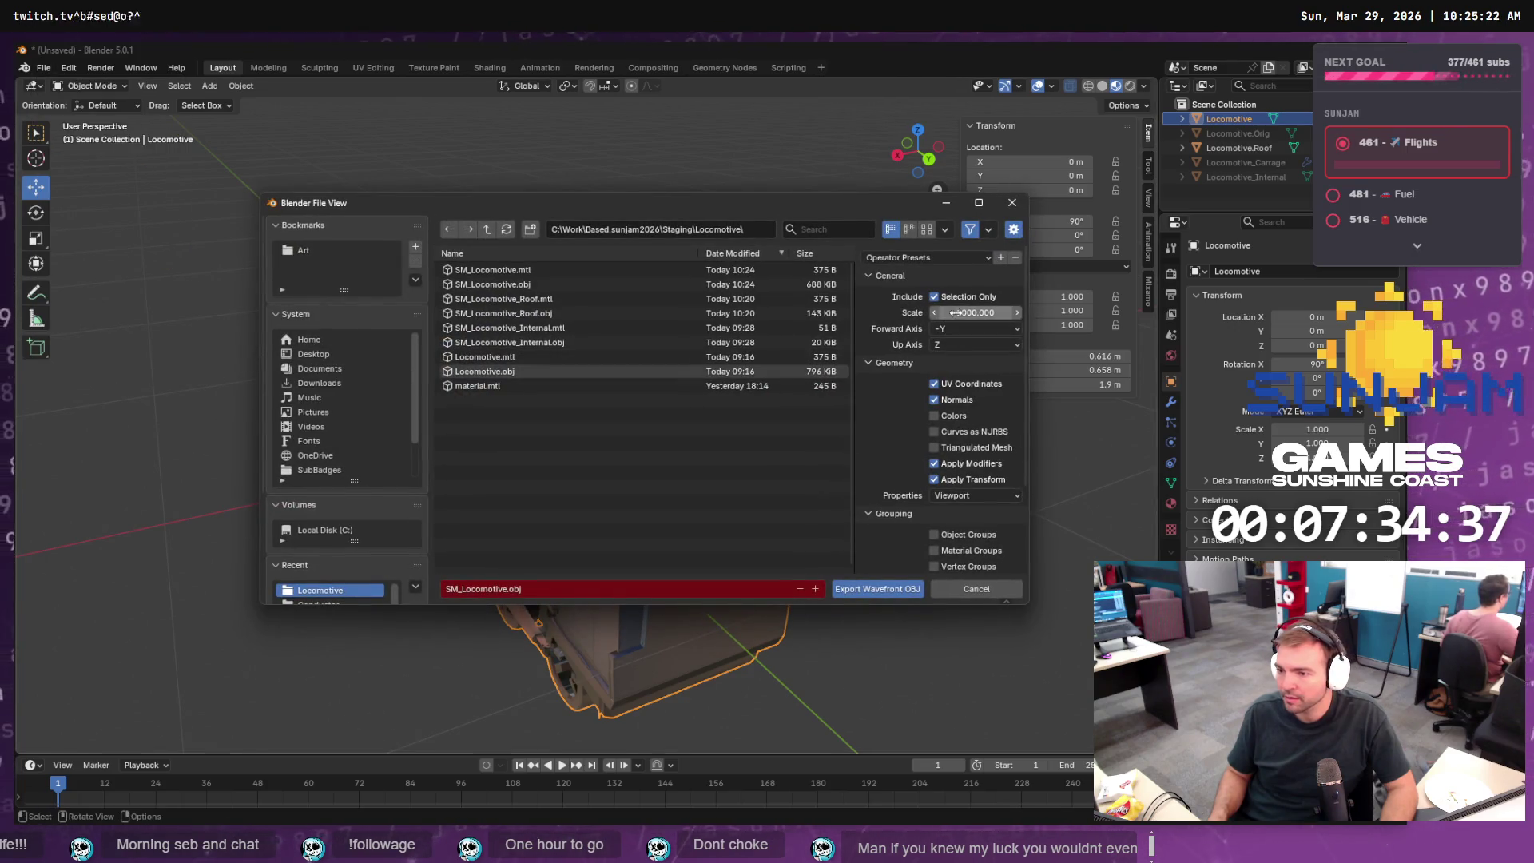
click(971, 313)
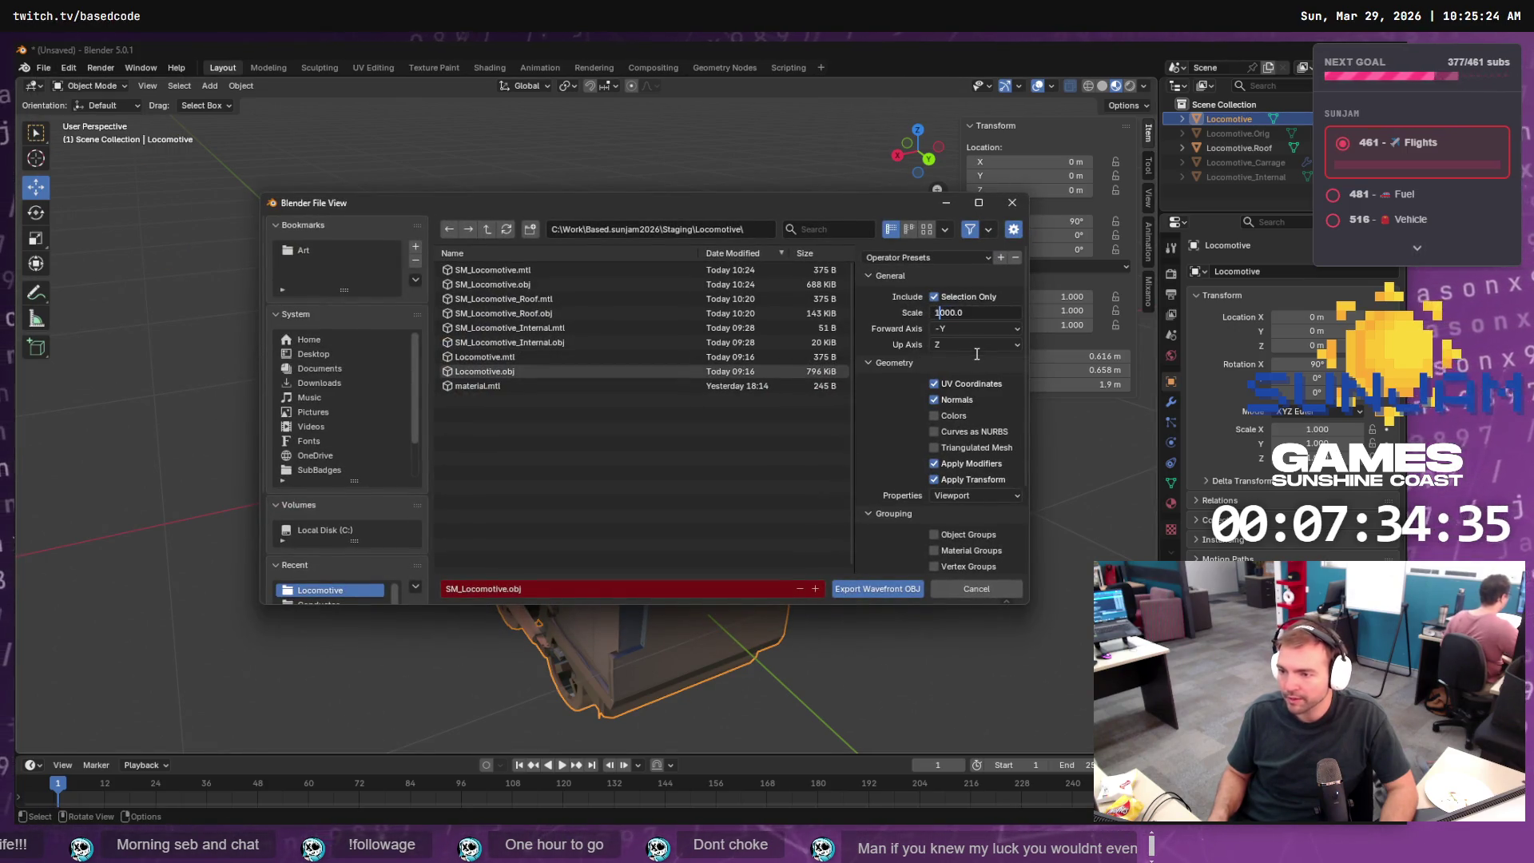
text(200.0)
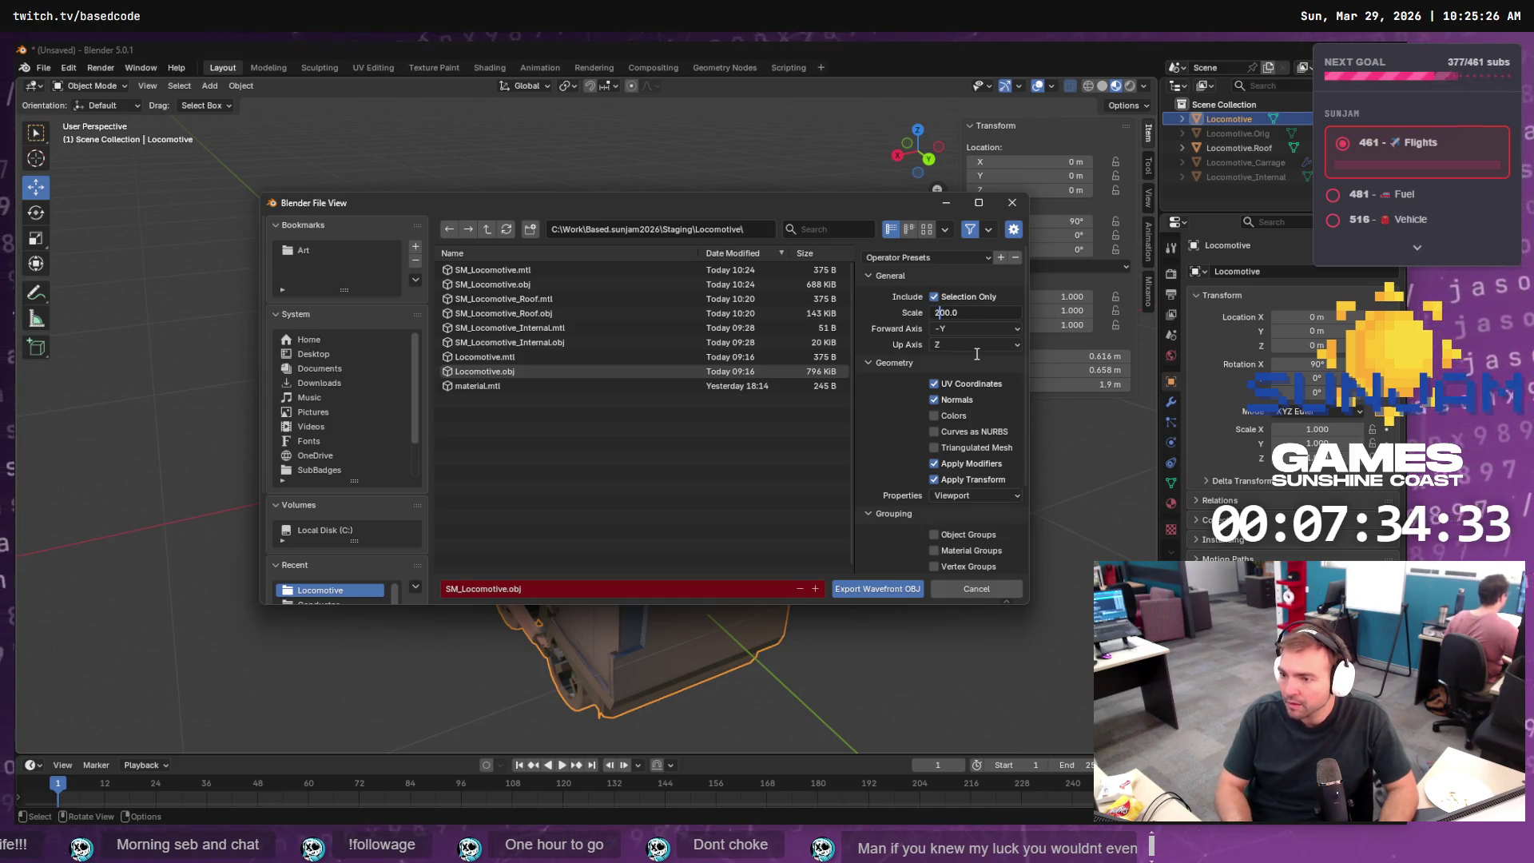
key(BackSpace)
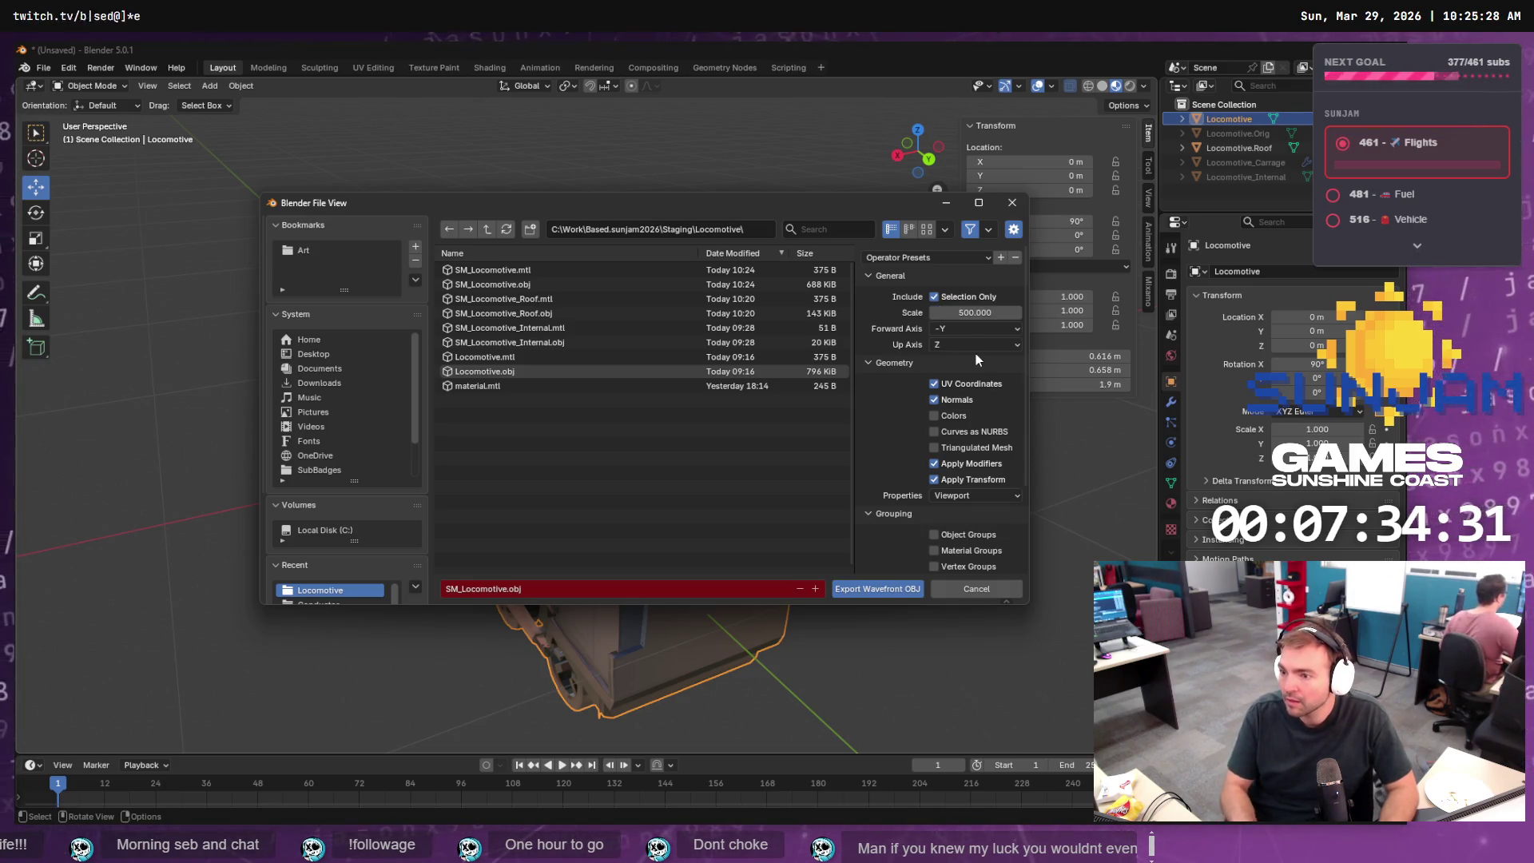
key(Return)
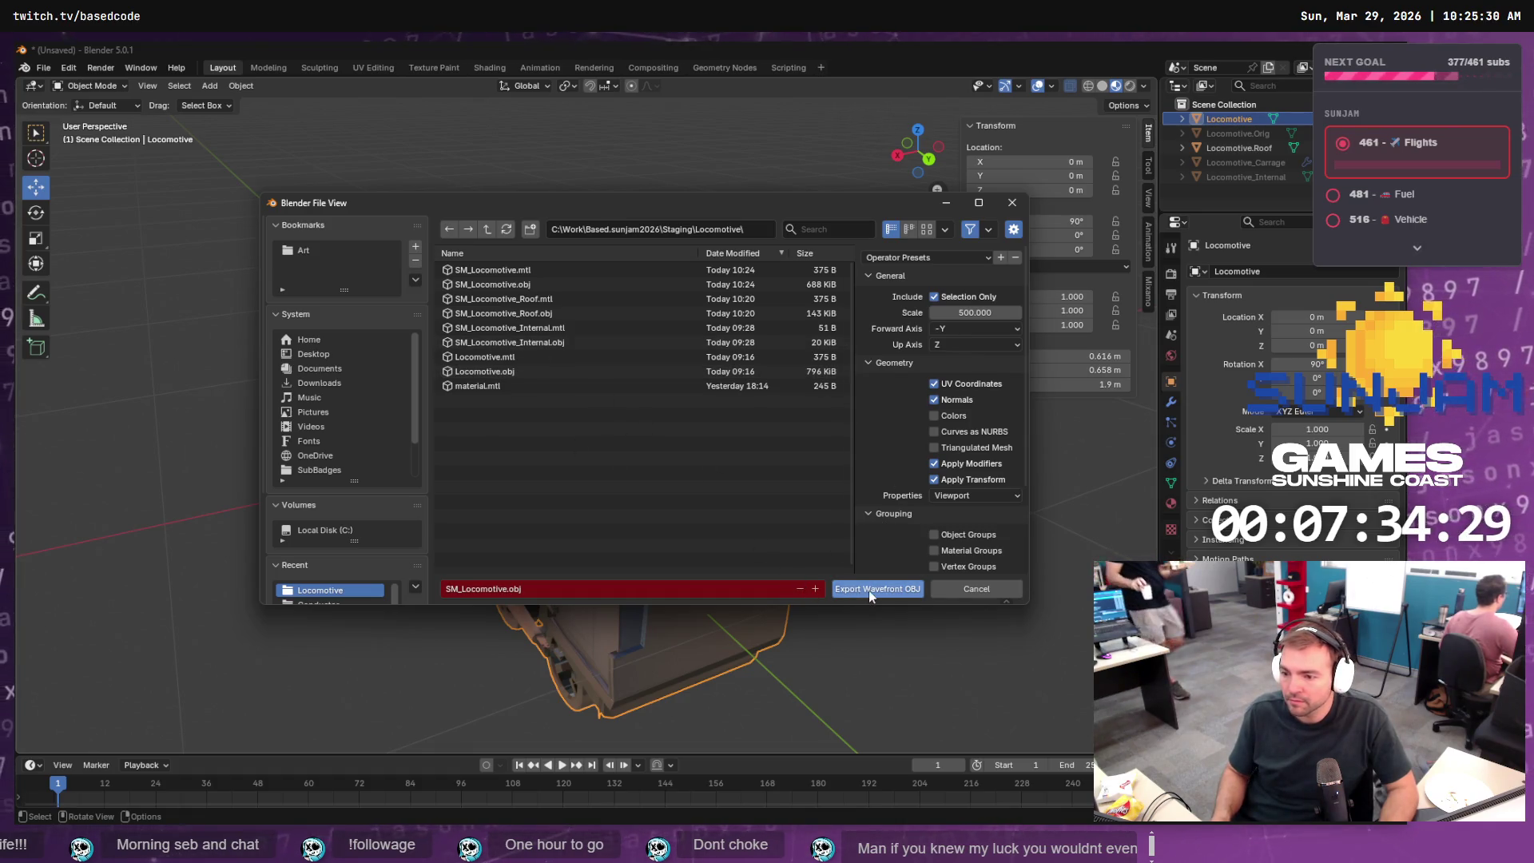
click(869, 590)
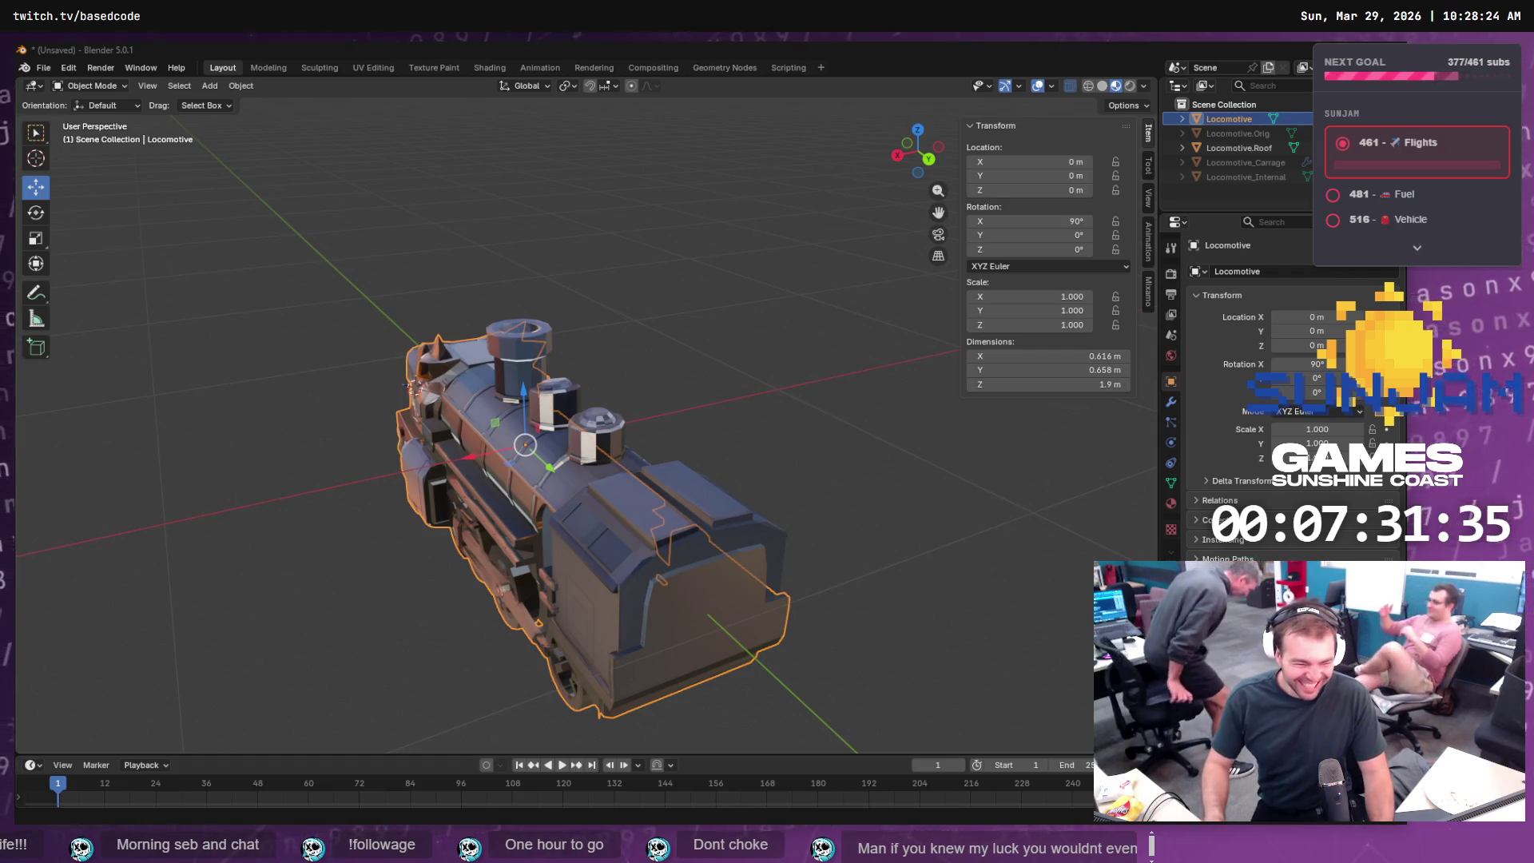
- Return to the Unreal Editor's BP_Train blueprint showing the dragon-headed locomotive
key(alt+Tab)
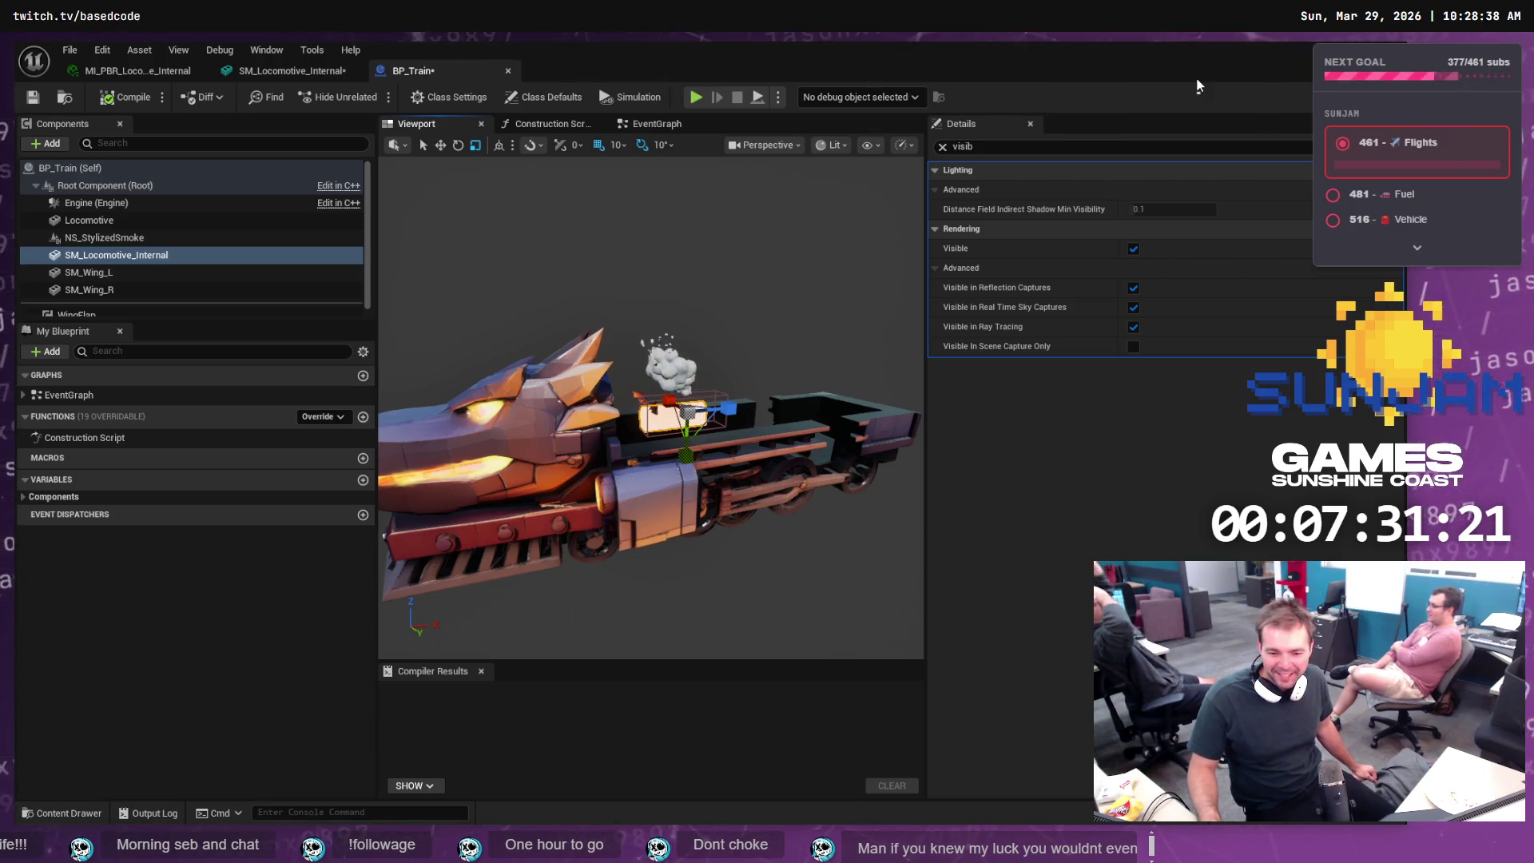
- Reimport SM_Locomotive with the scale-500 export and zoom the viewport in
key(ctrl+space)
right_click(390, 635)
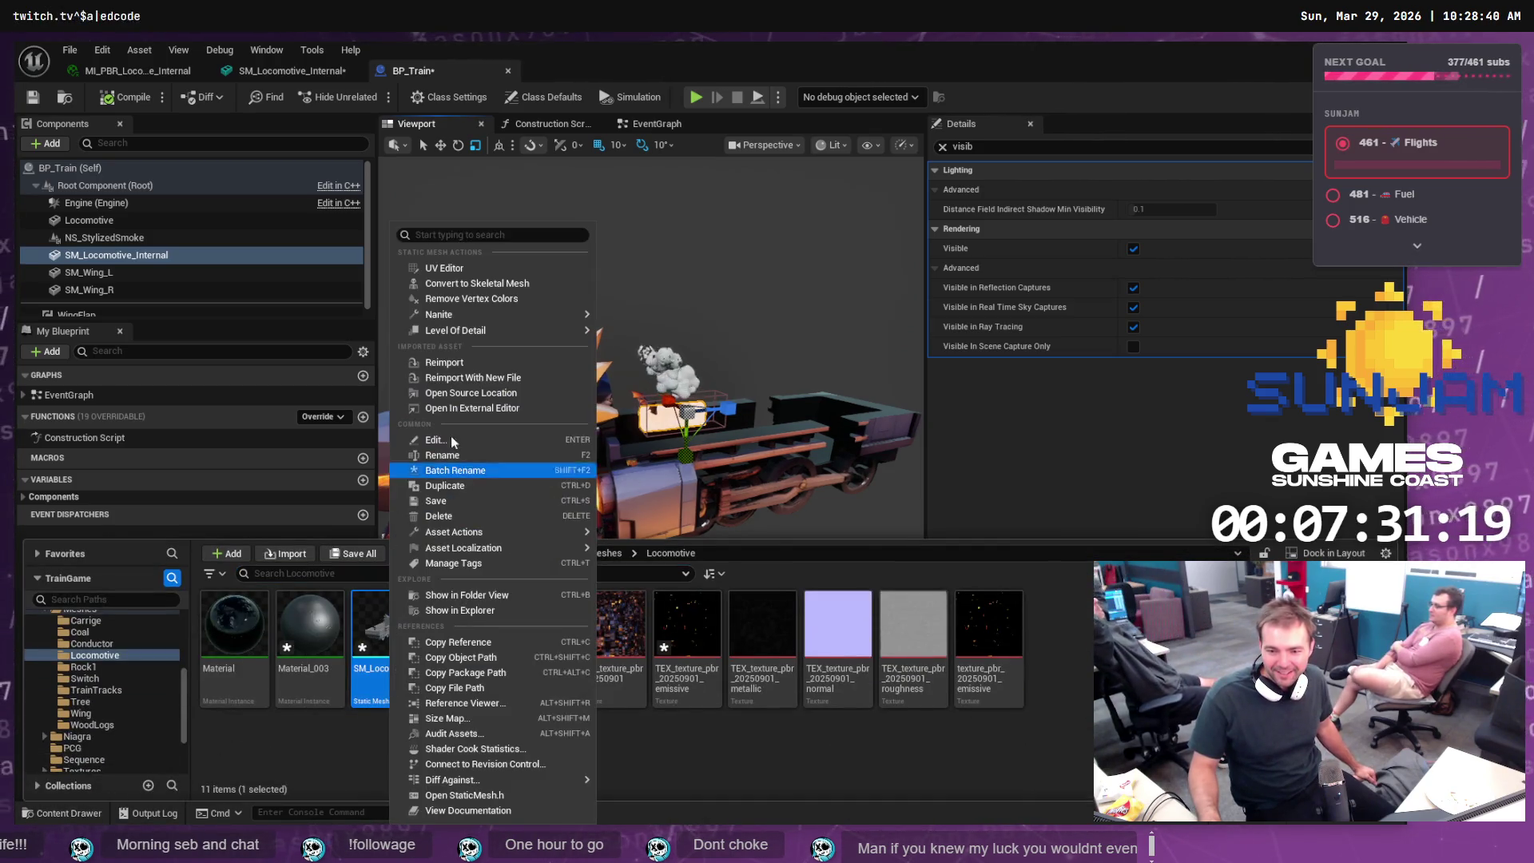
click(448, 363)
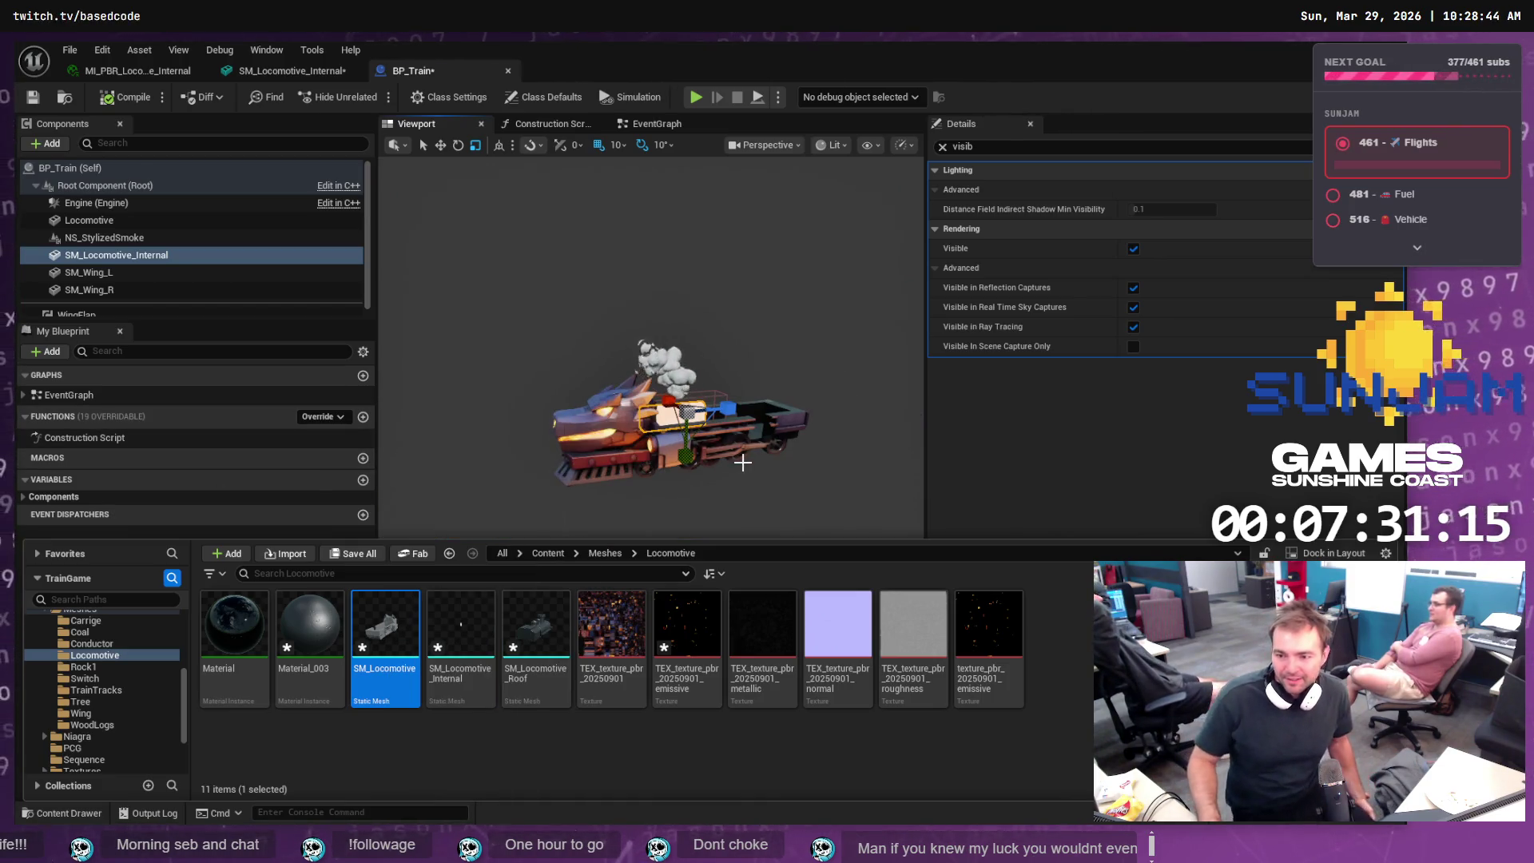
scroll(729, 429, up, 2)
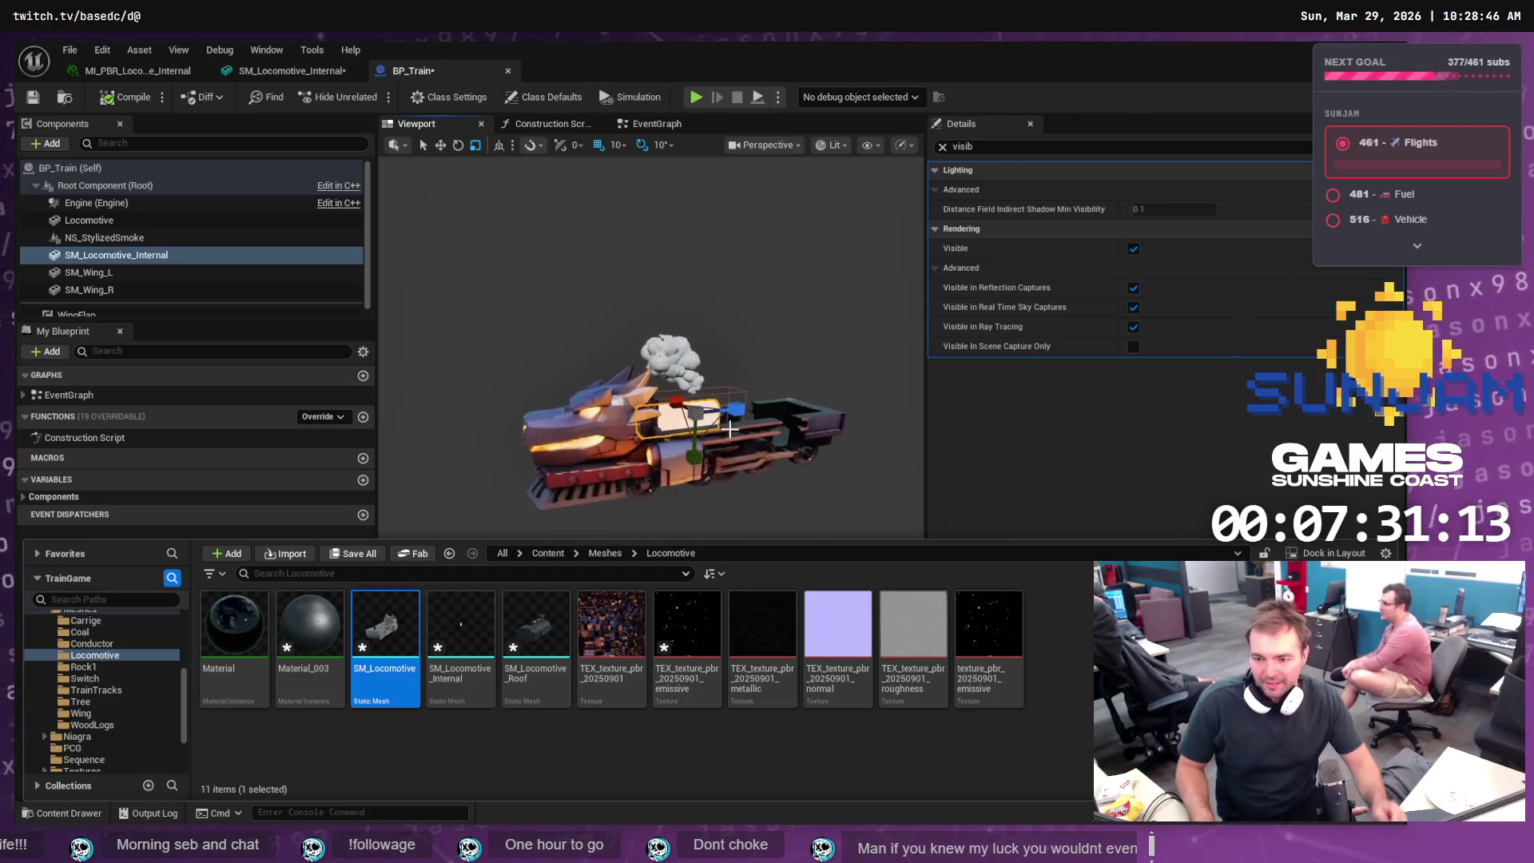
scroll(729, 429, up, 3)
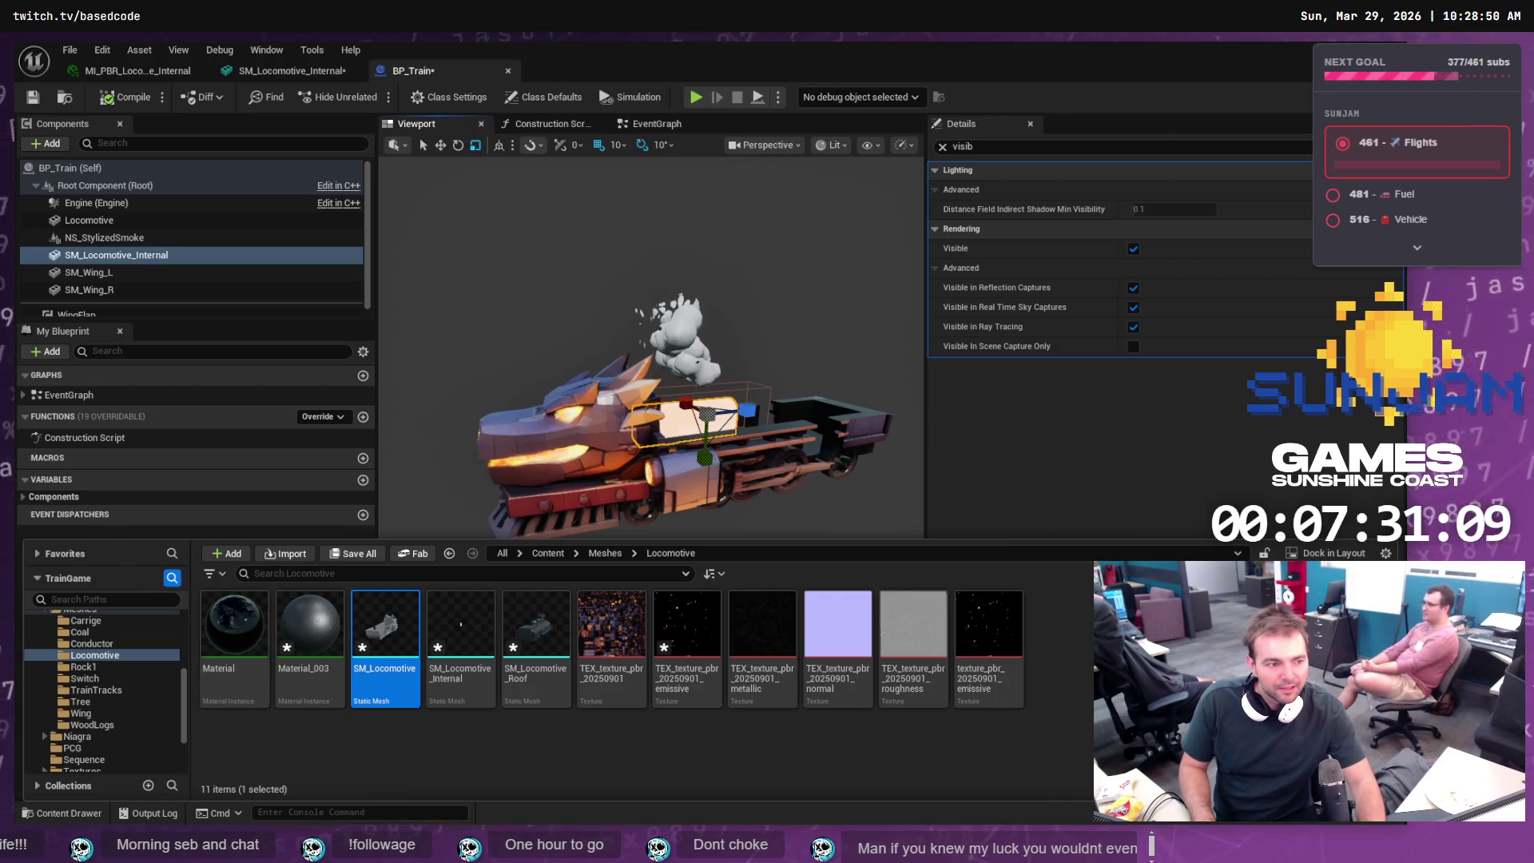
key(alt+Tab)
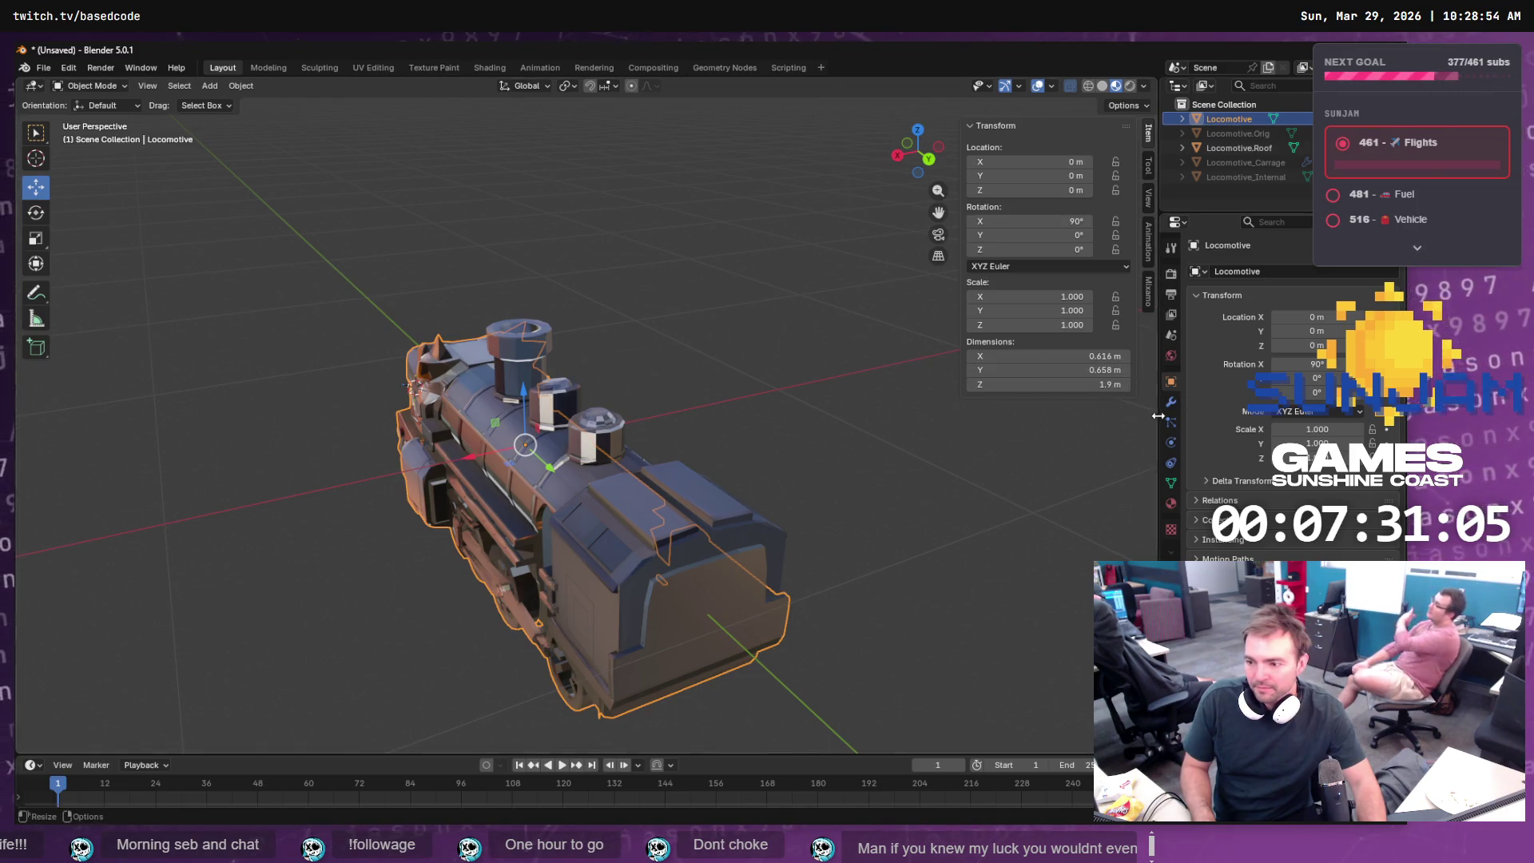
- Export the locomotive over SM_Locomotive.obj as Wavefront OBJ with scale 300
click(43, 69)
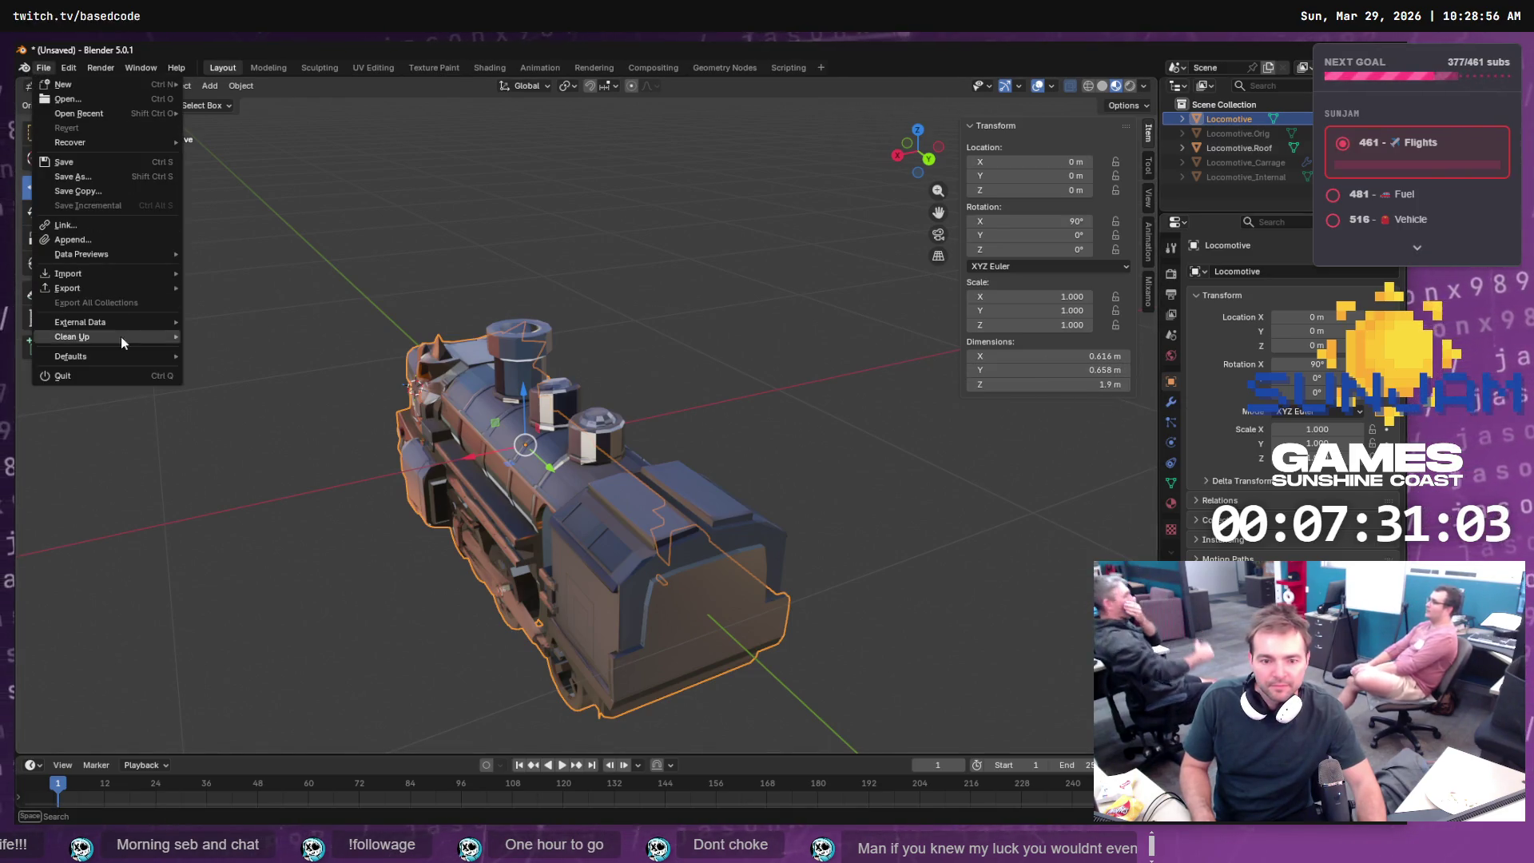
mouse_move(111, 285)
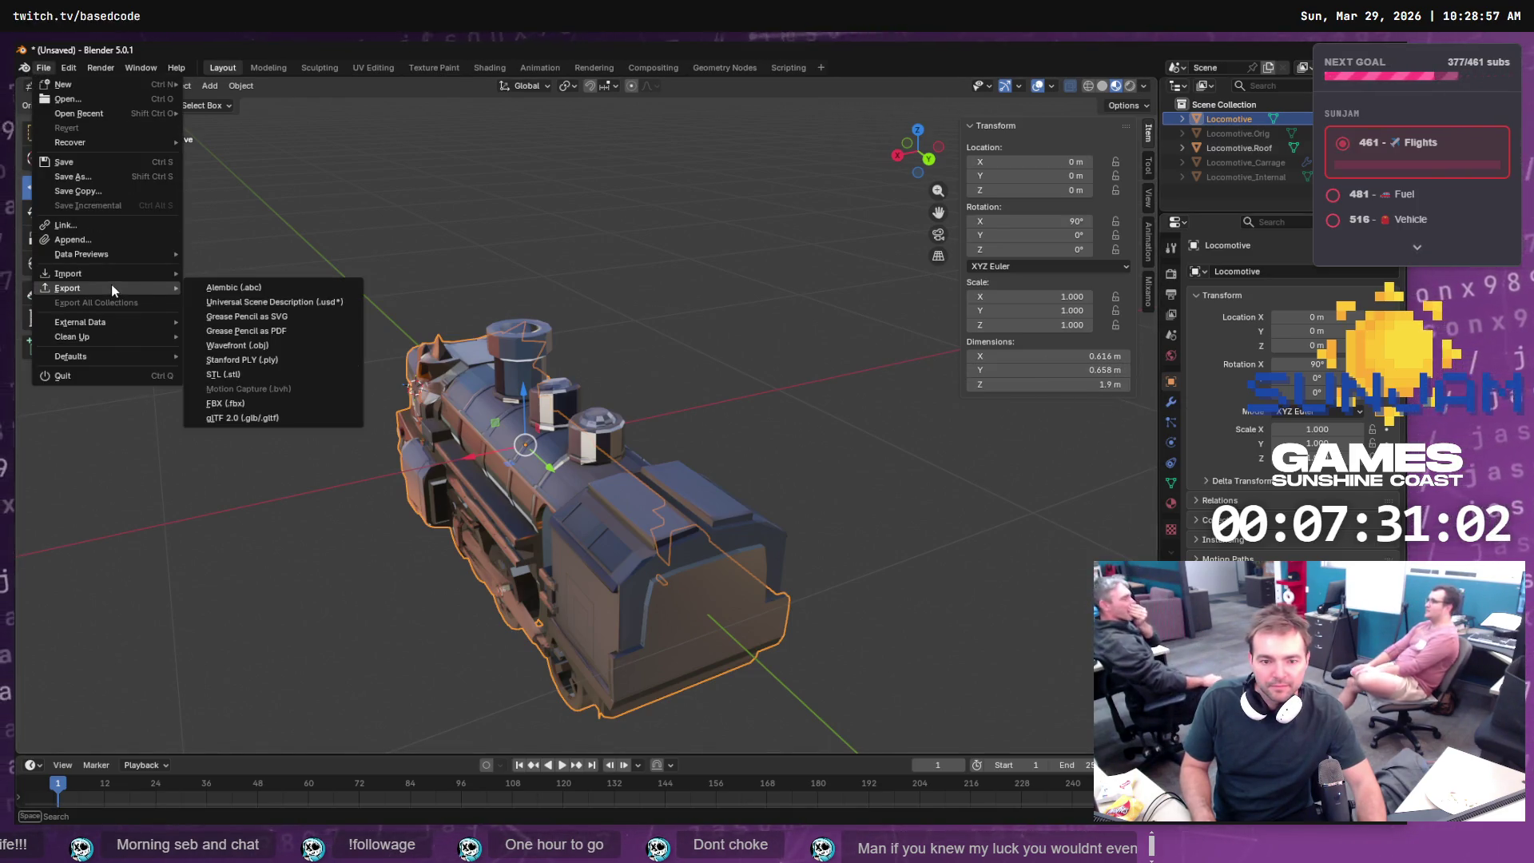
click(271, 344)
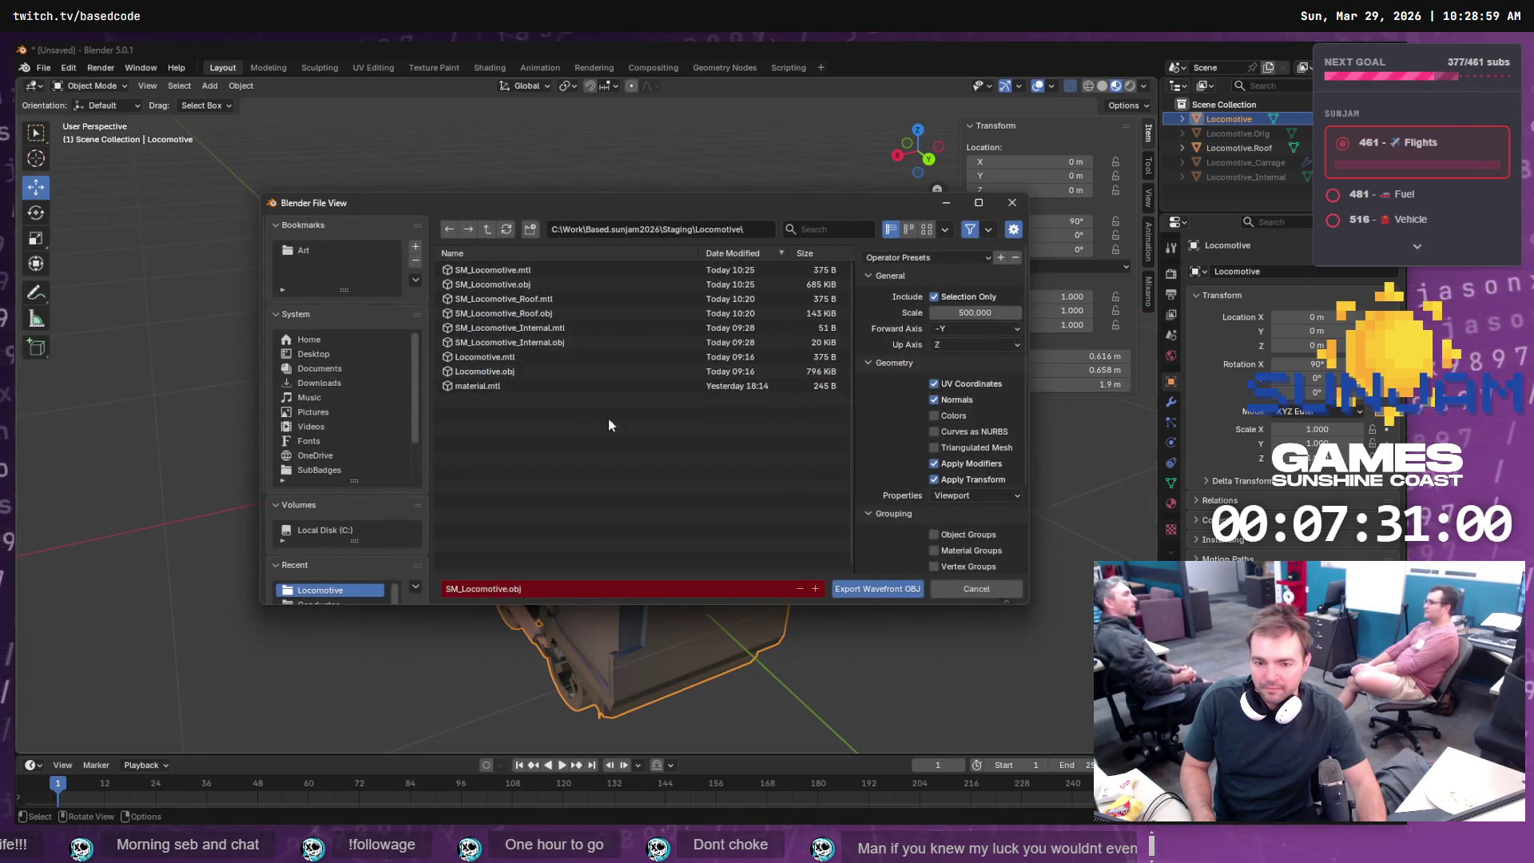
click(964, 312)
text(500.0)
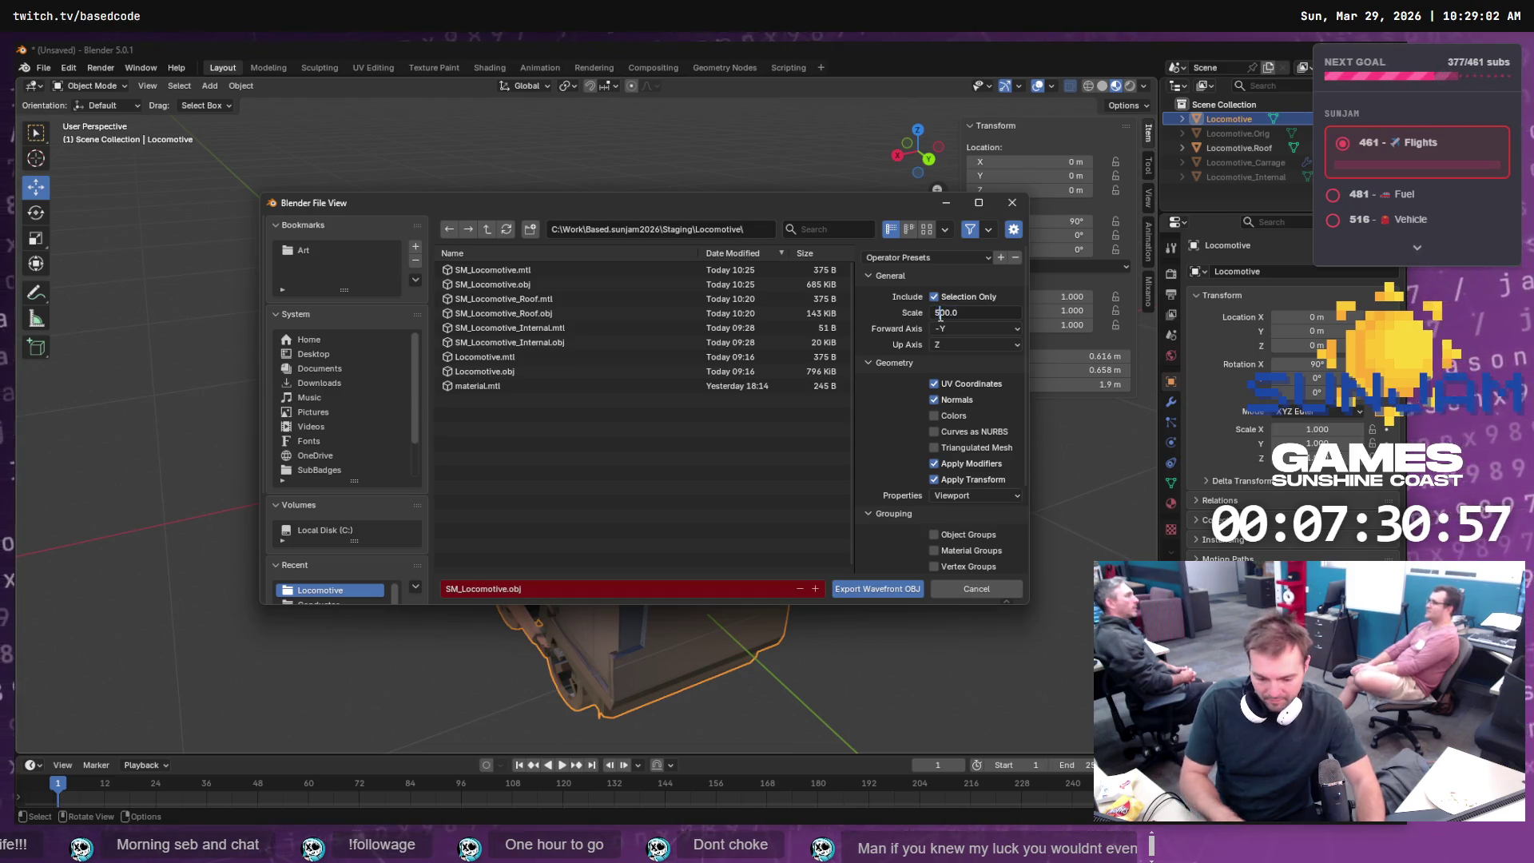
key(ctrl+a)
text(300)
key(Return)
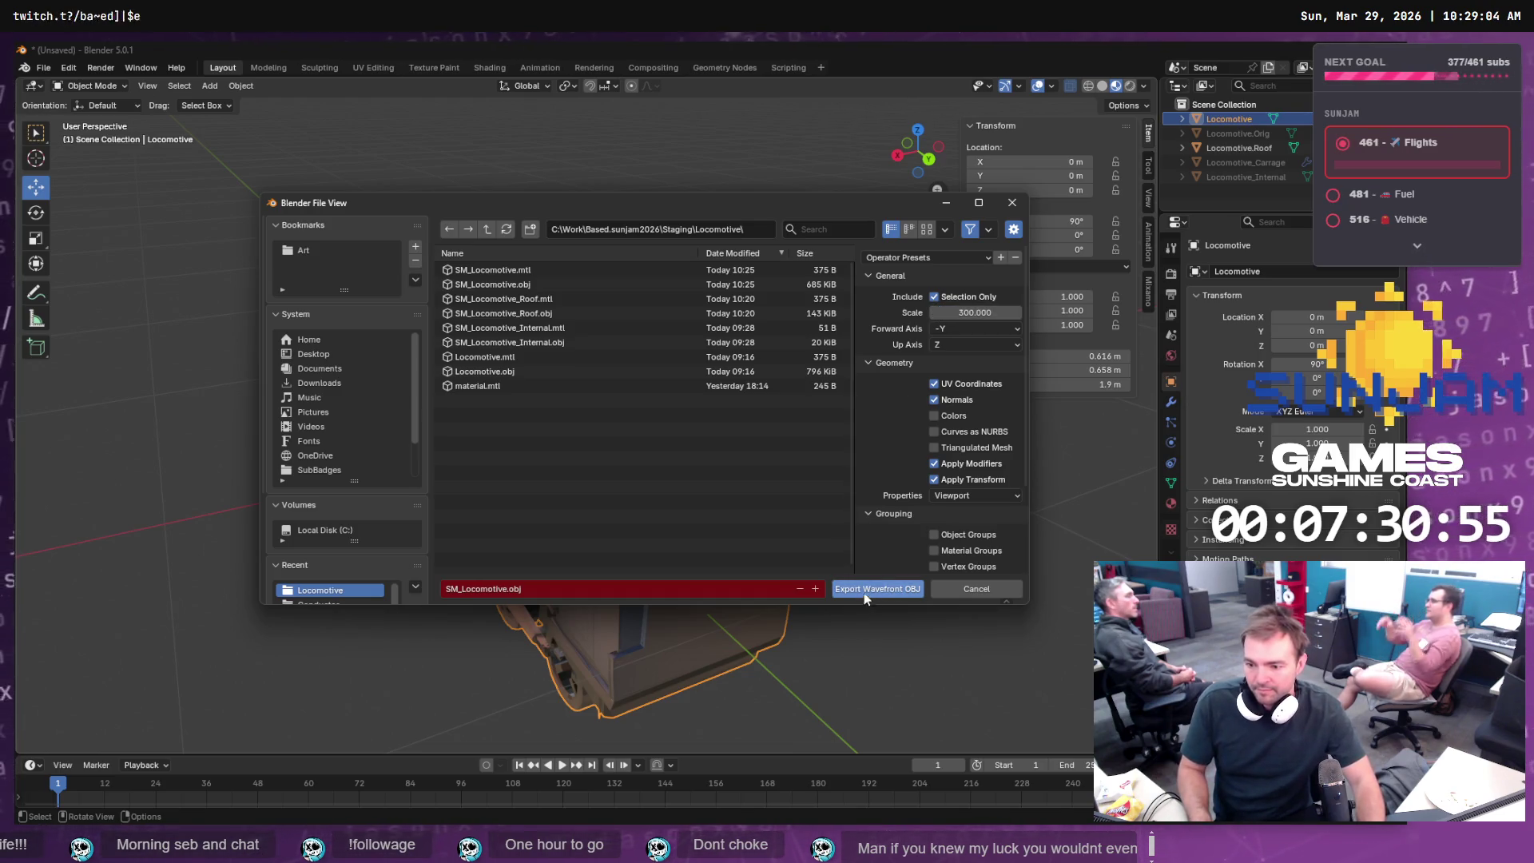
click(867, 587)
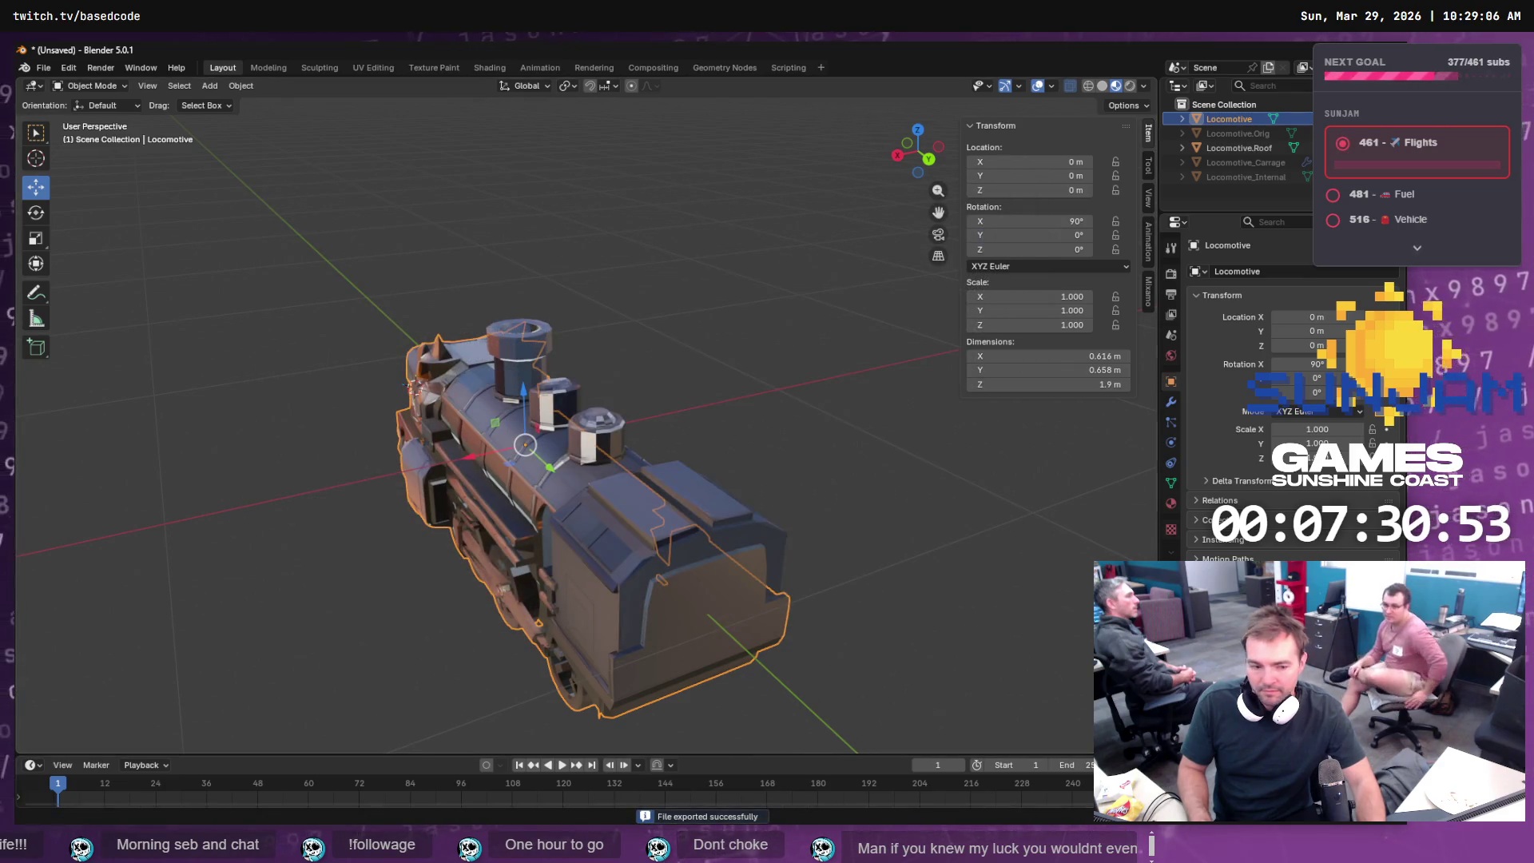
- Reimport SM_Locomotive with the 300-scale export, then zoom and orbit to view the train side-on
key(alt+Tab)
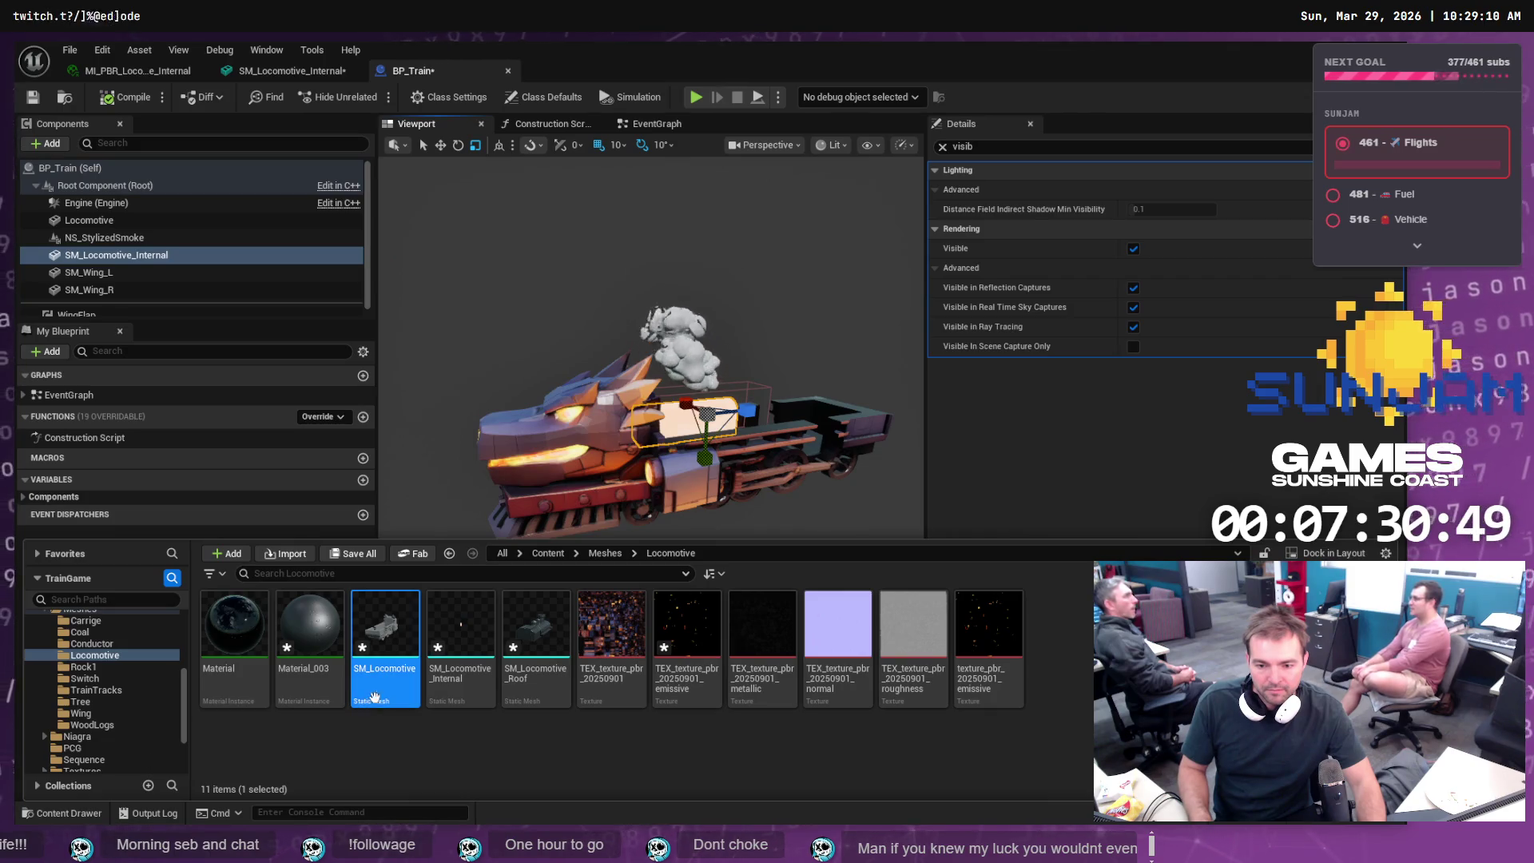
right_click(386, 637)
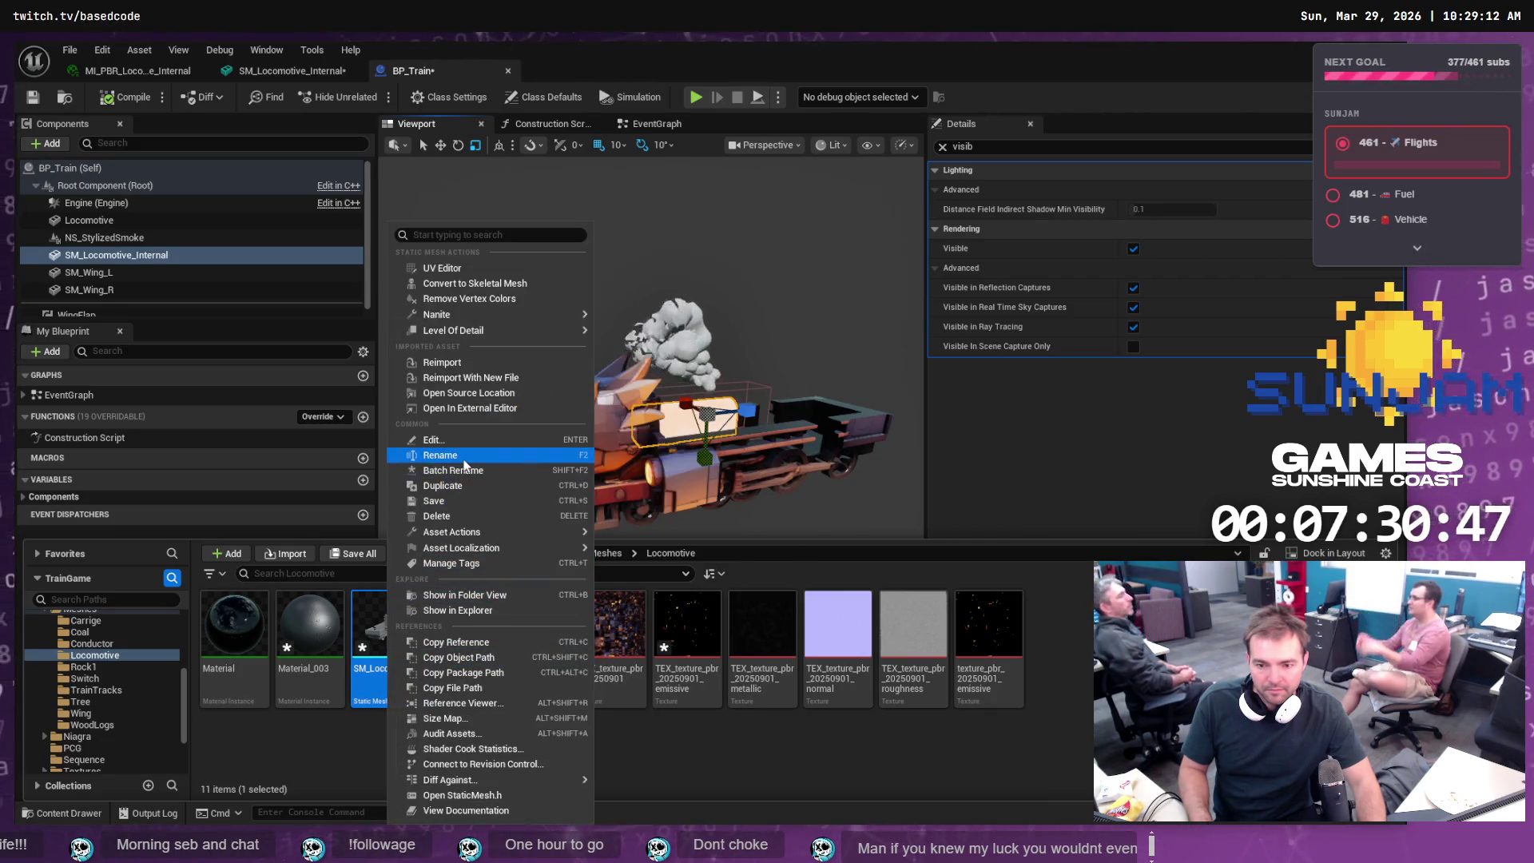
click(469, 364)
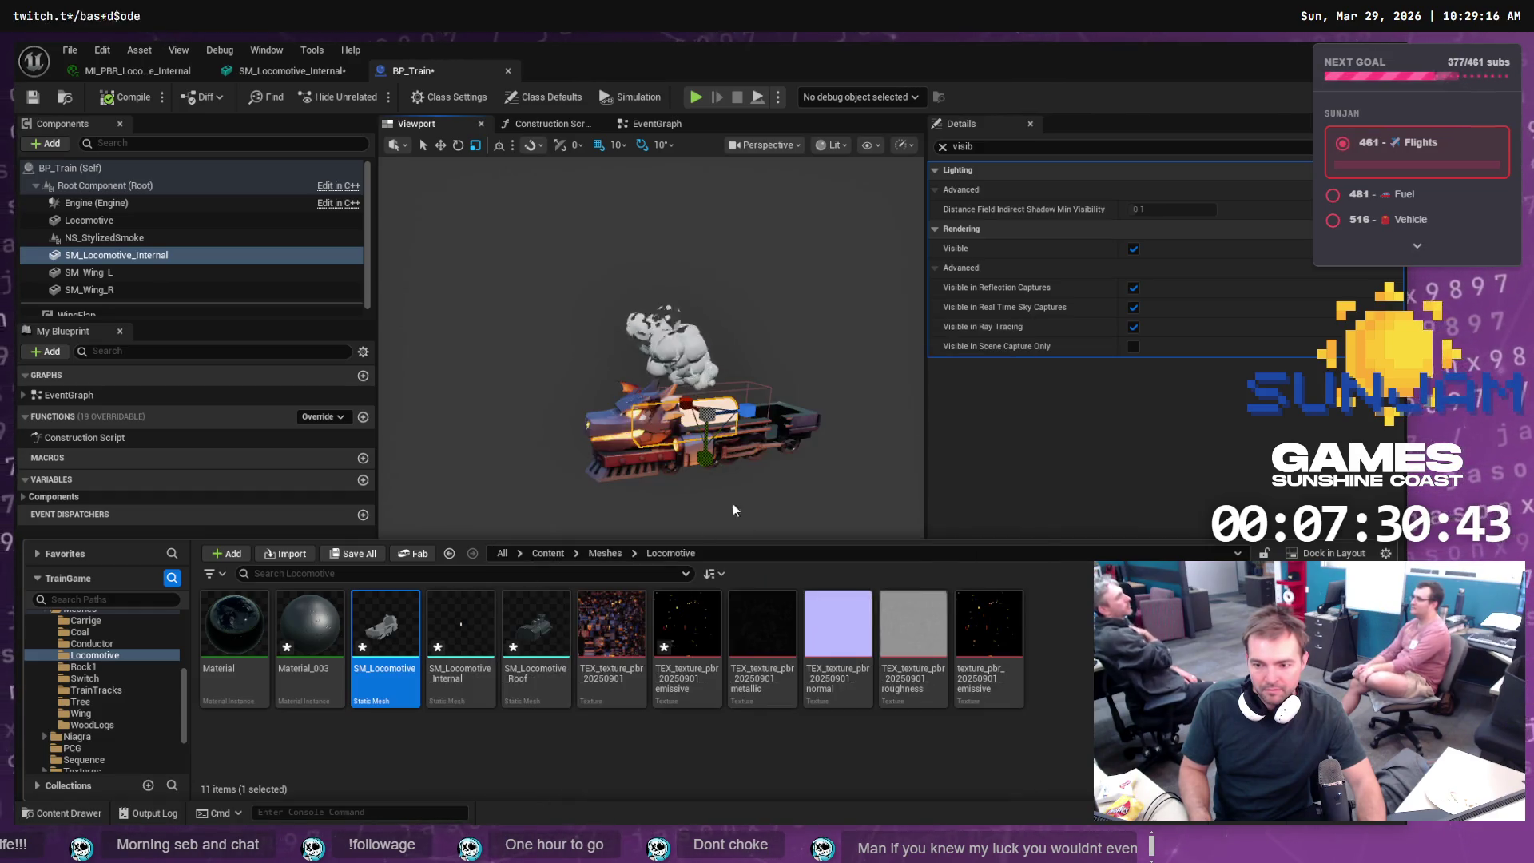
scroll(764, 431, up, 5)
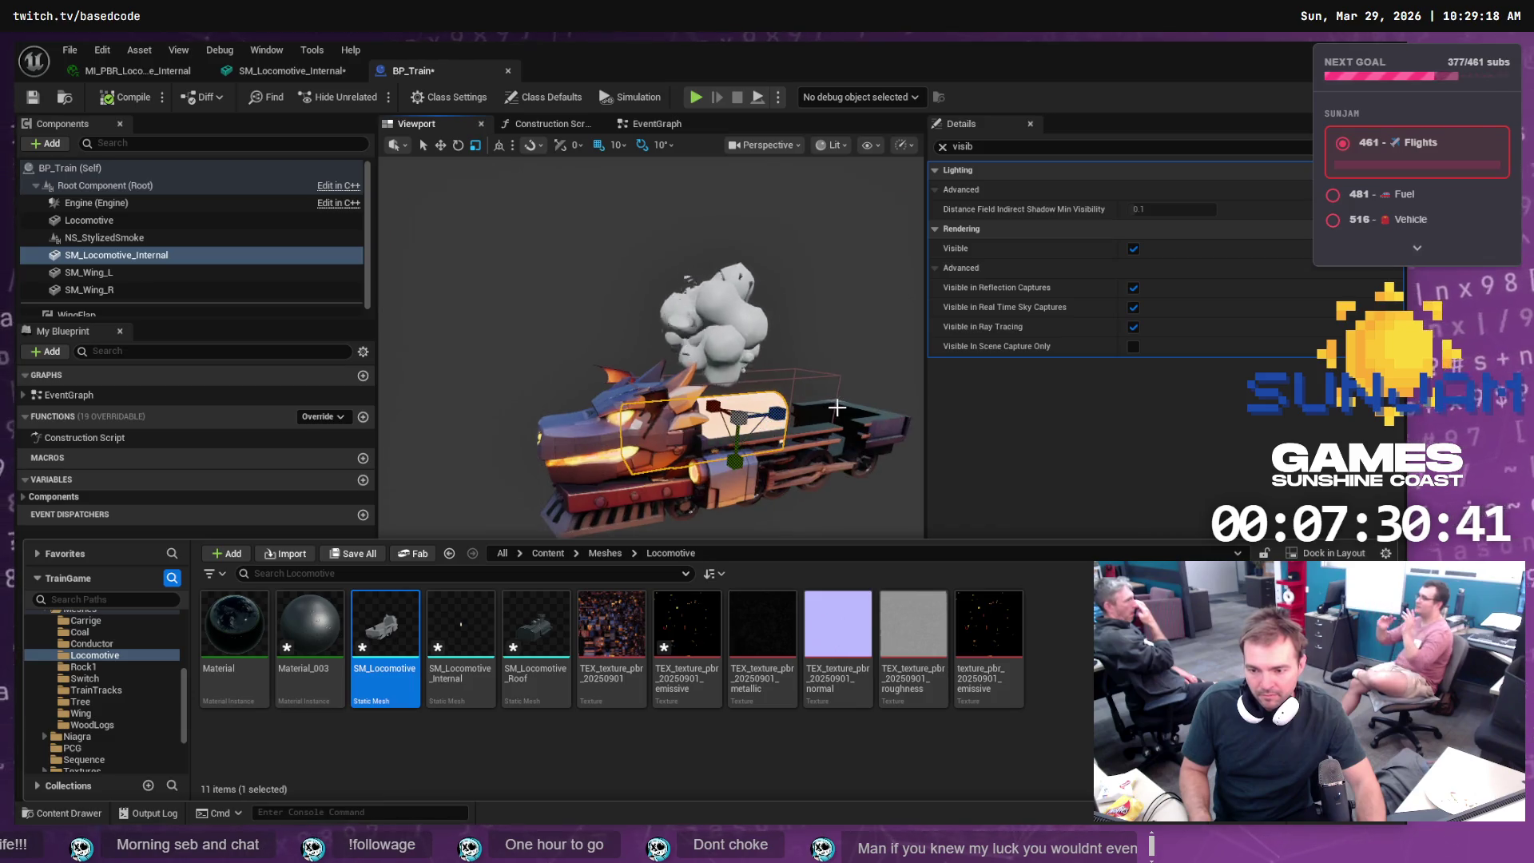
scroll(651, 407, up, 5)
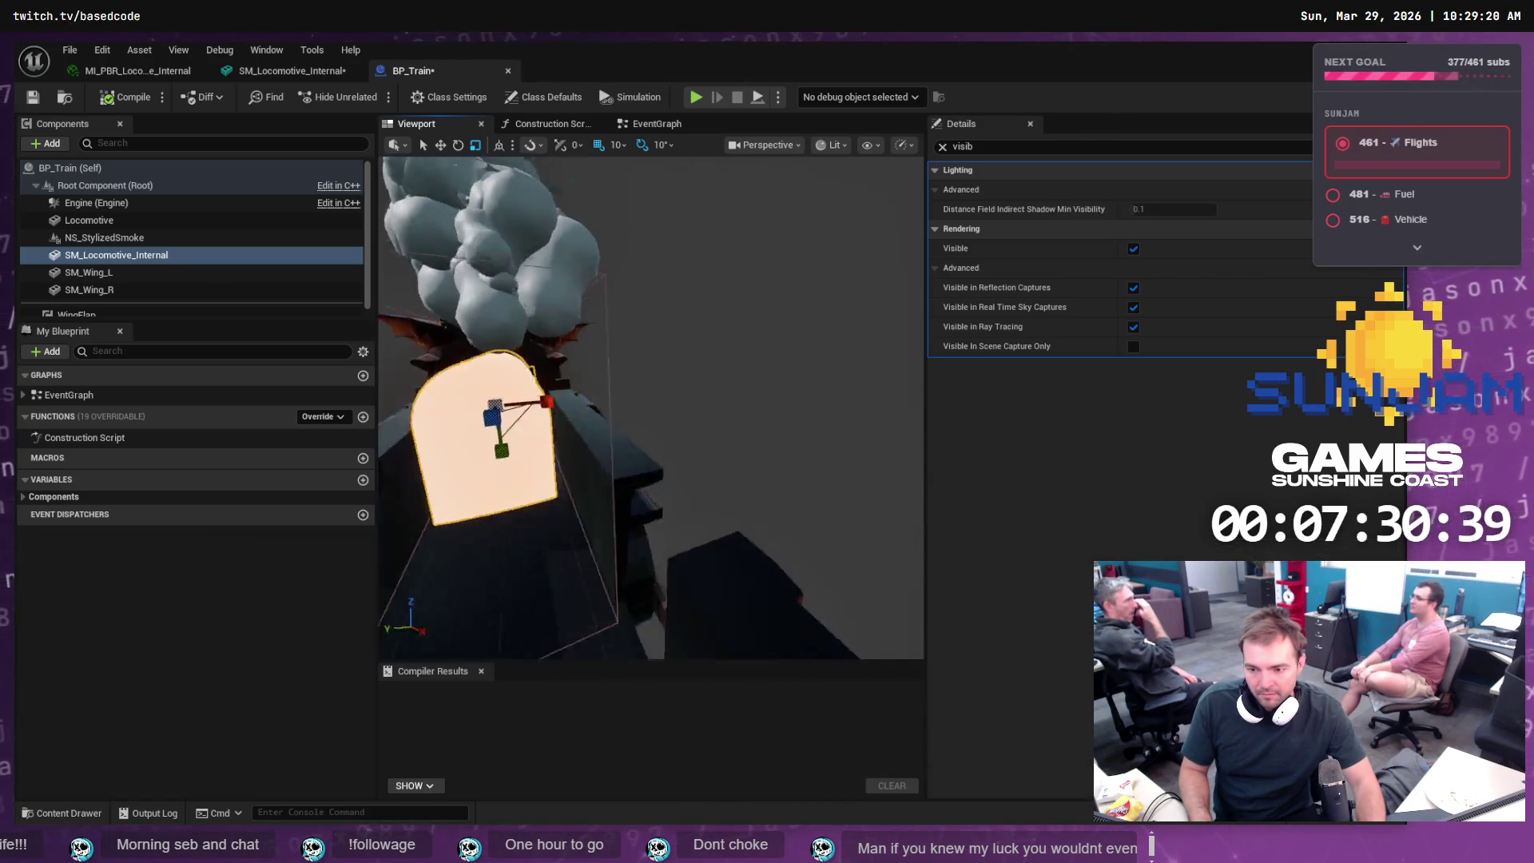
mouse_move(541, 631)
mouse_down()
mouse_move(607, 630)
mouse_move(540, 630)
mouse_up()
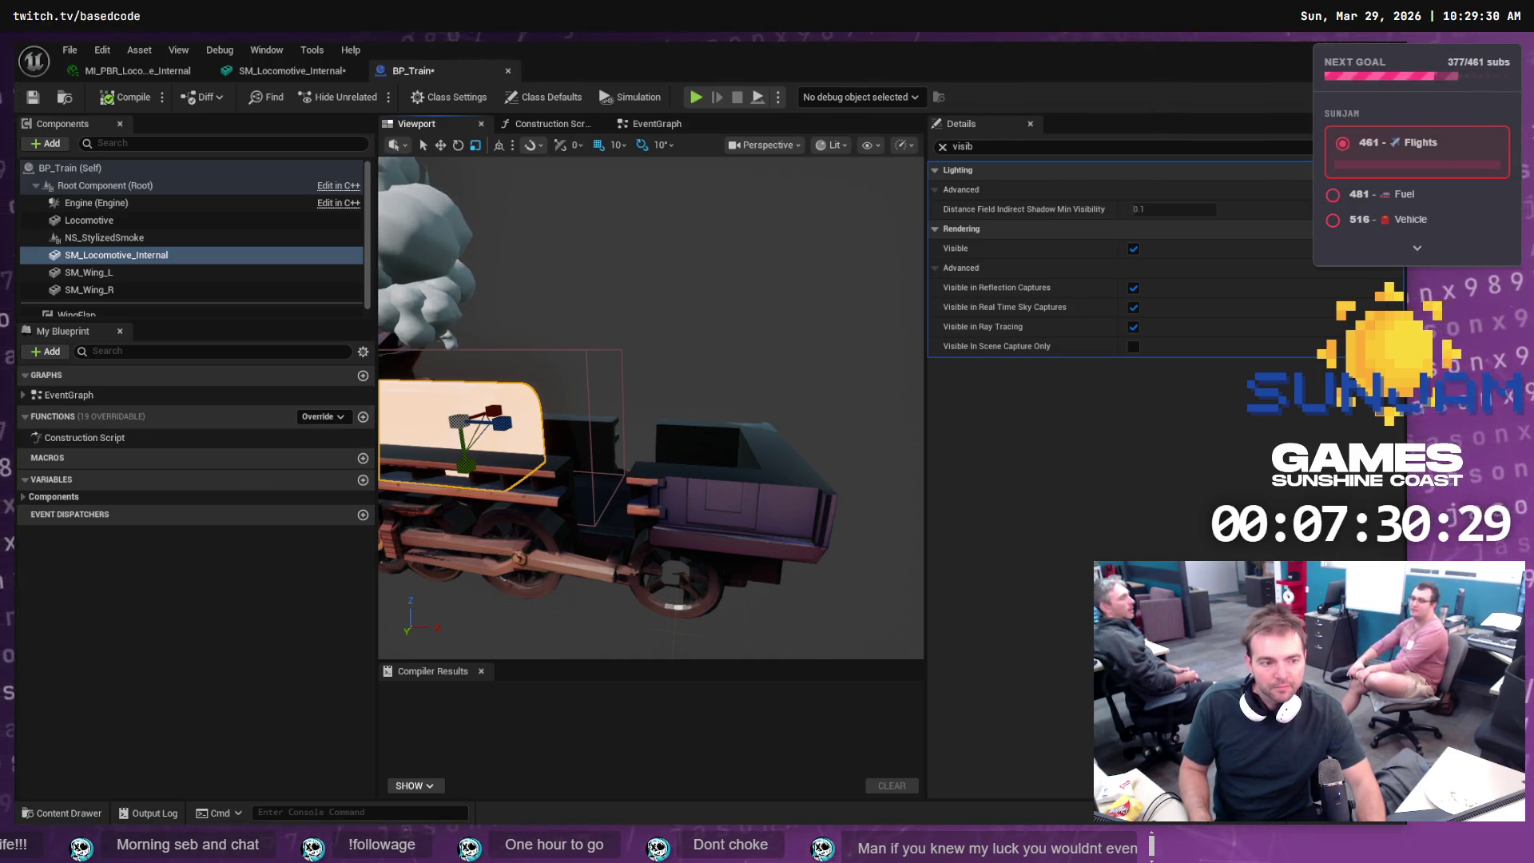
- Export the locomotive over SM_Locomotive.obj as Wavefront OBJ with scale 200
key(alt+Tab)
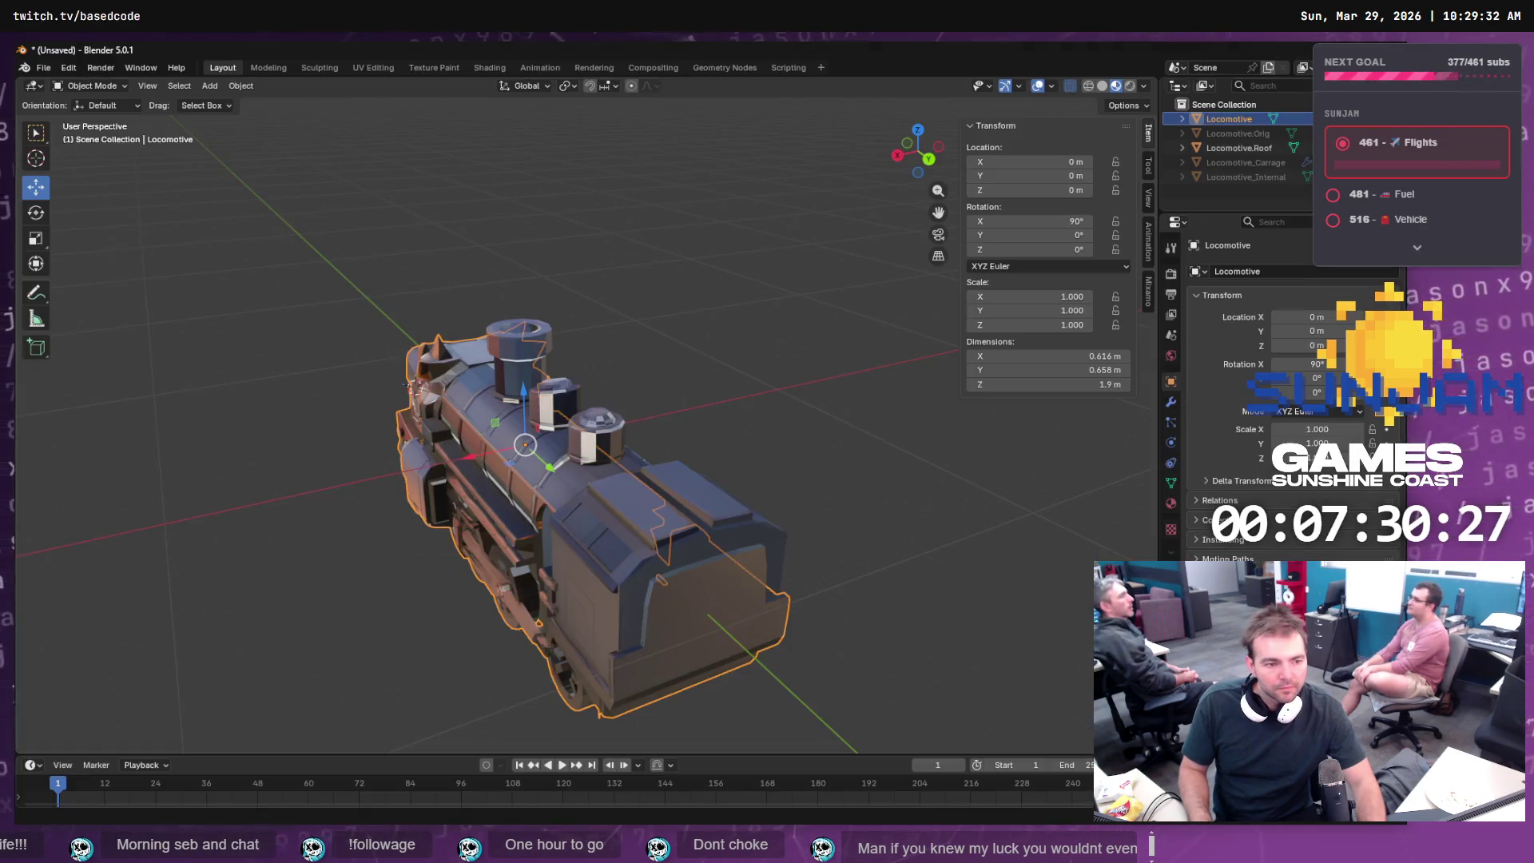
click(43, 67)
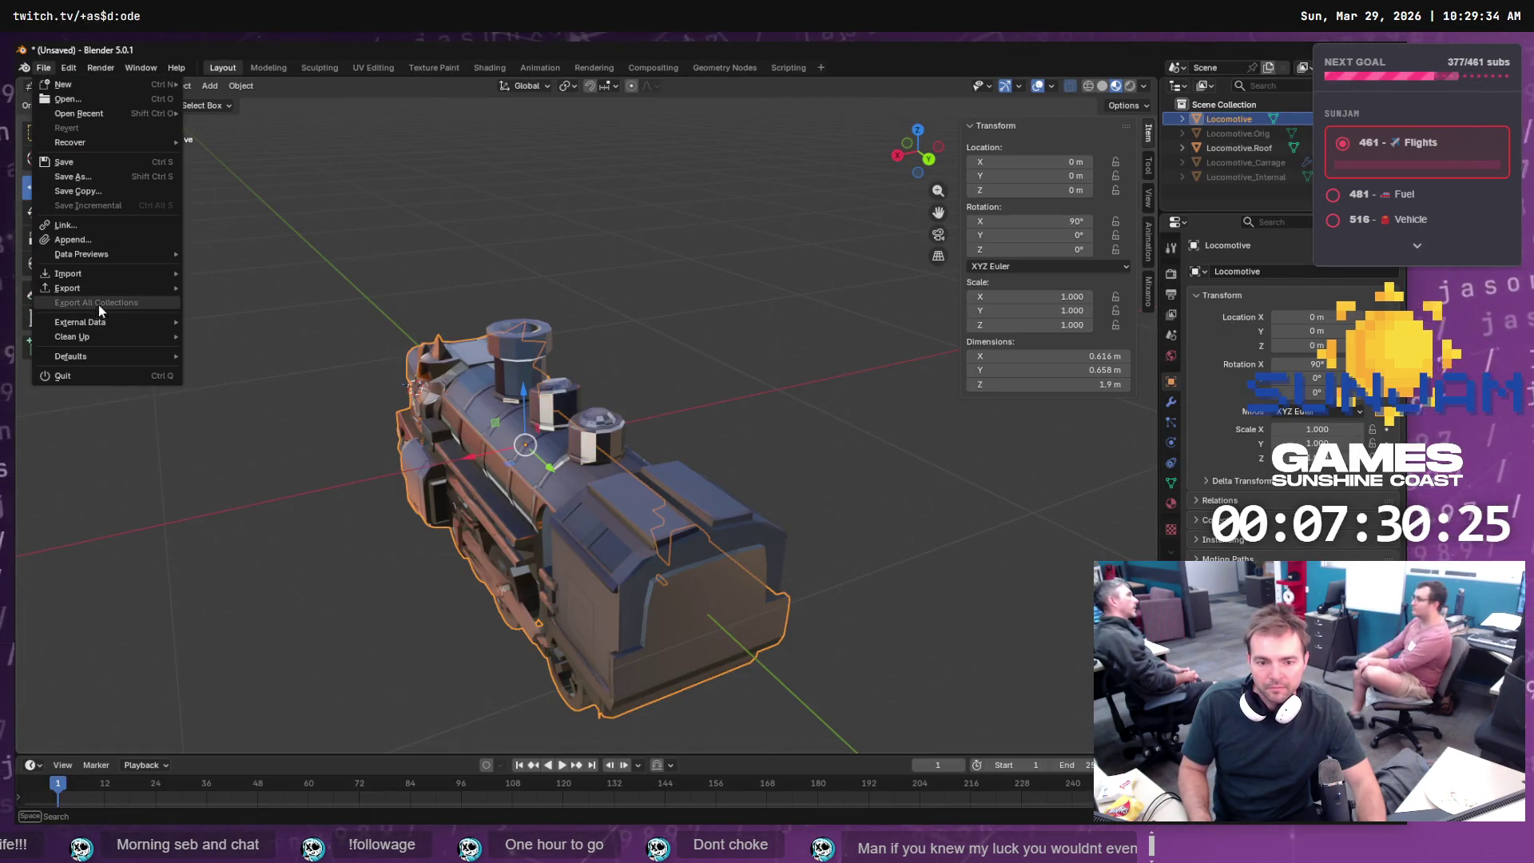
mouse_move(112, 292)
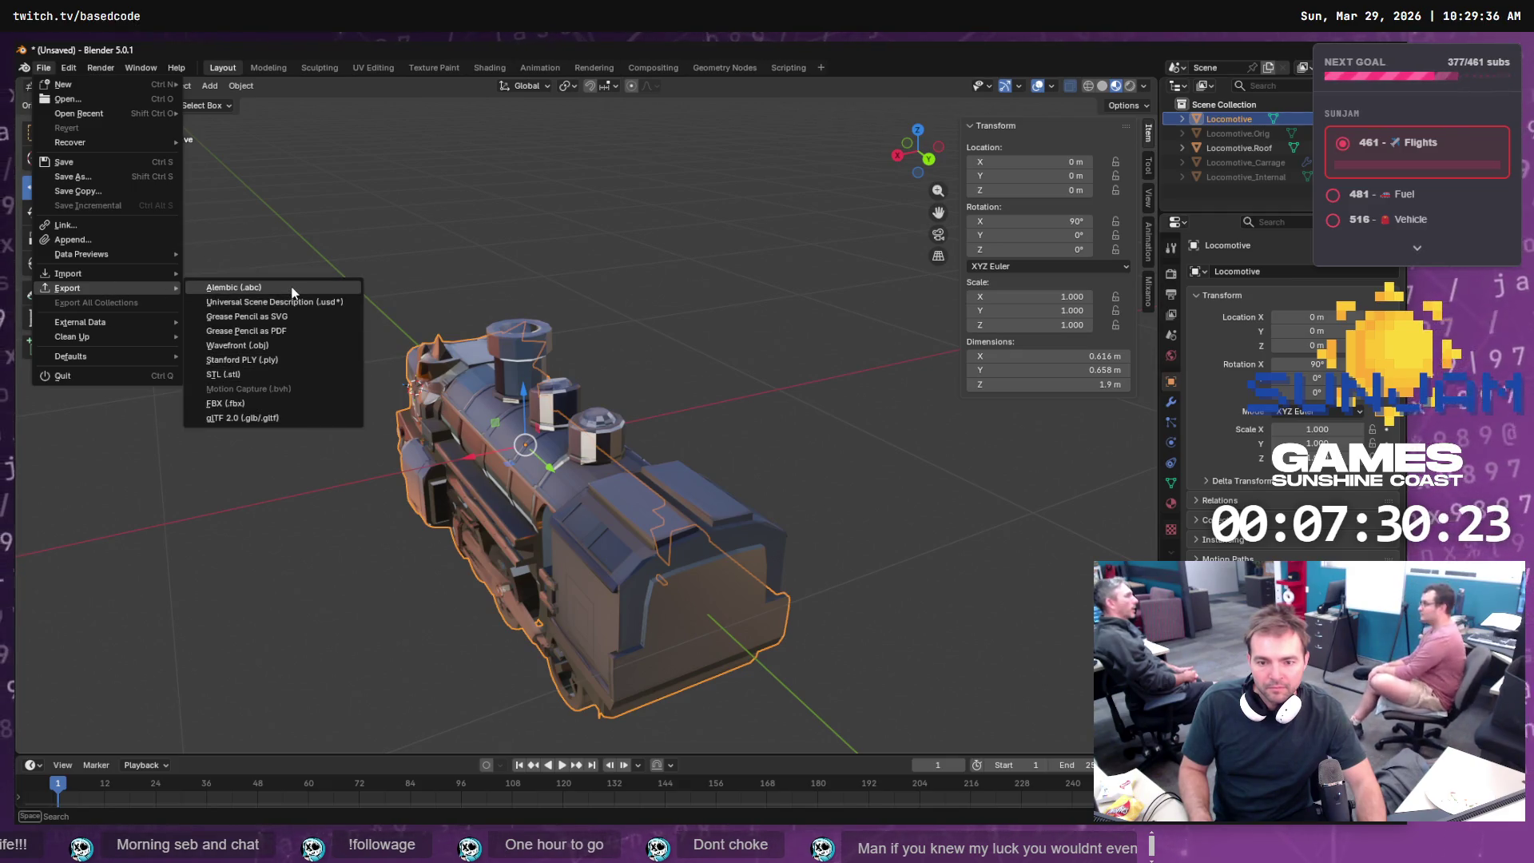
click(285, 345)
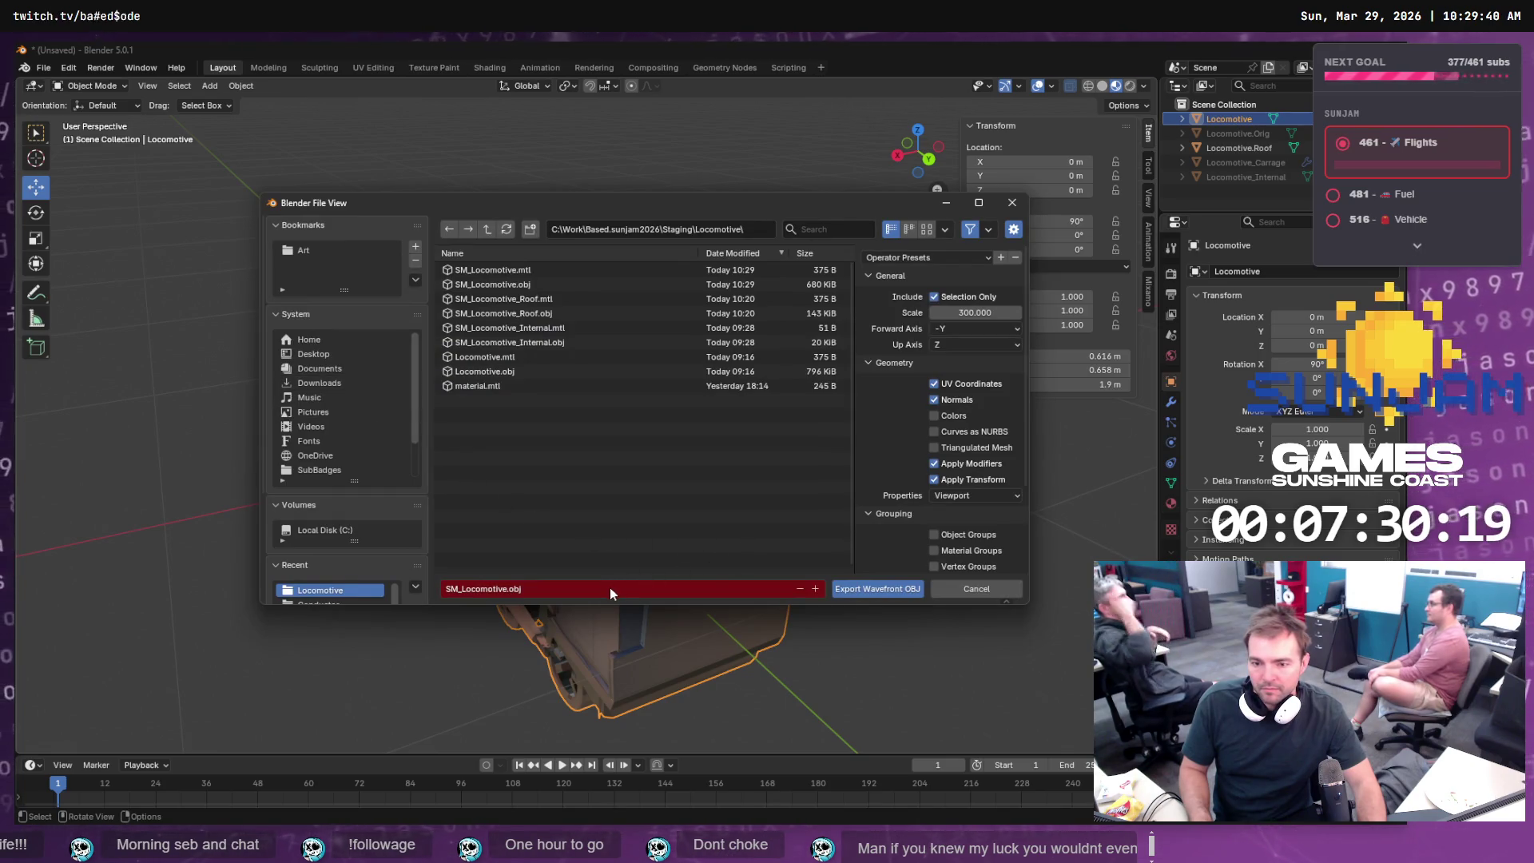
click(953, 312)
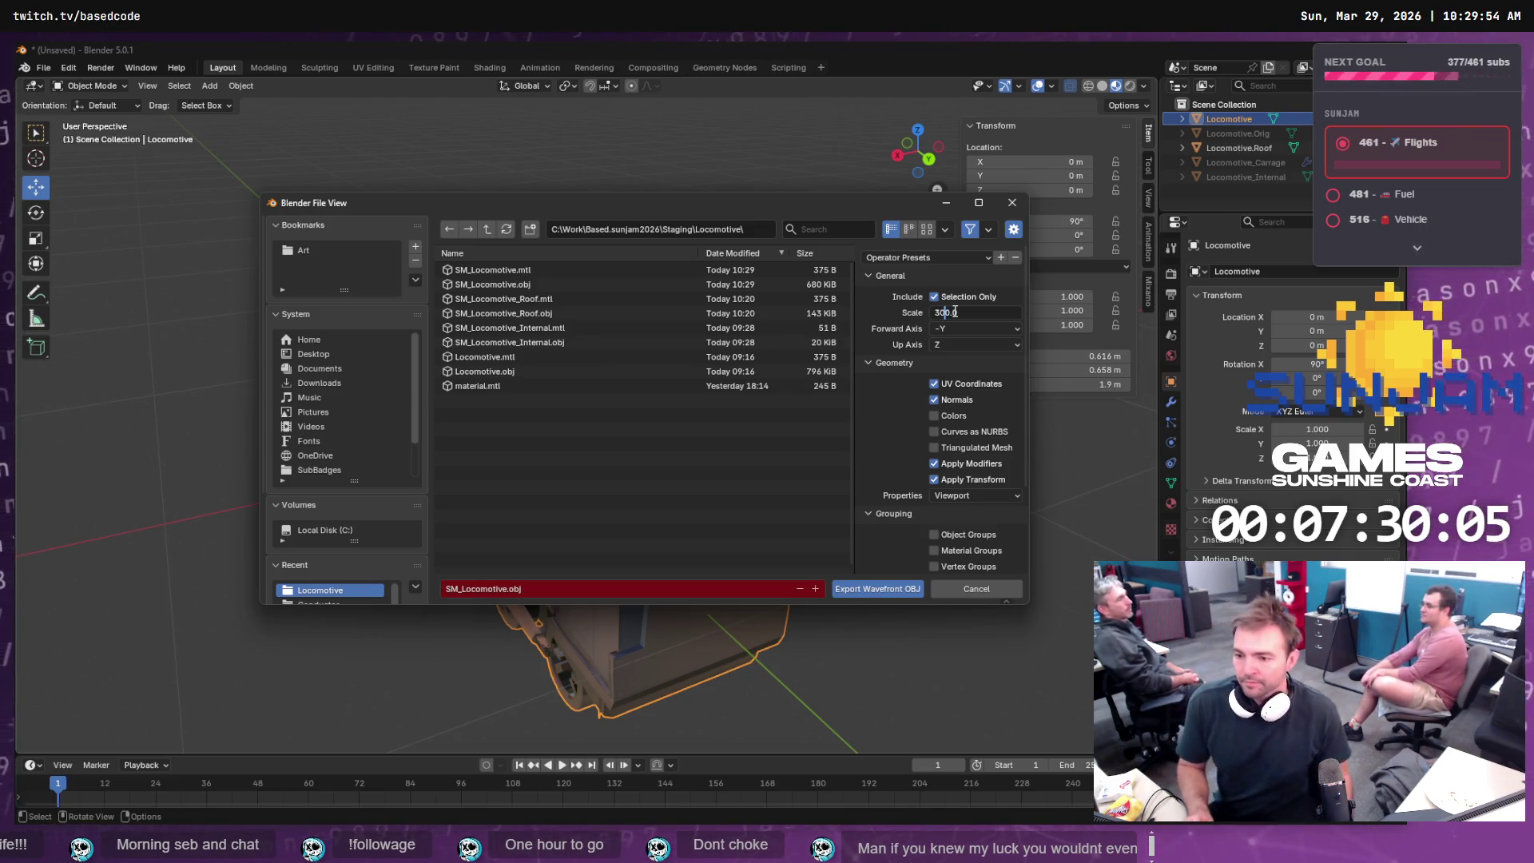
text(2)
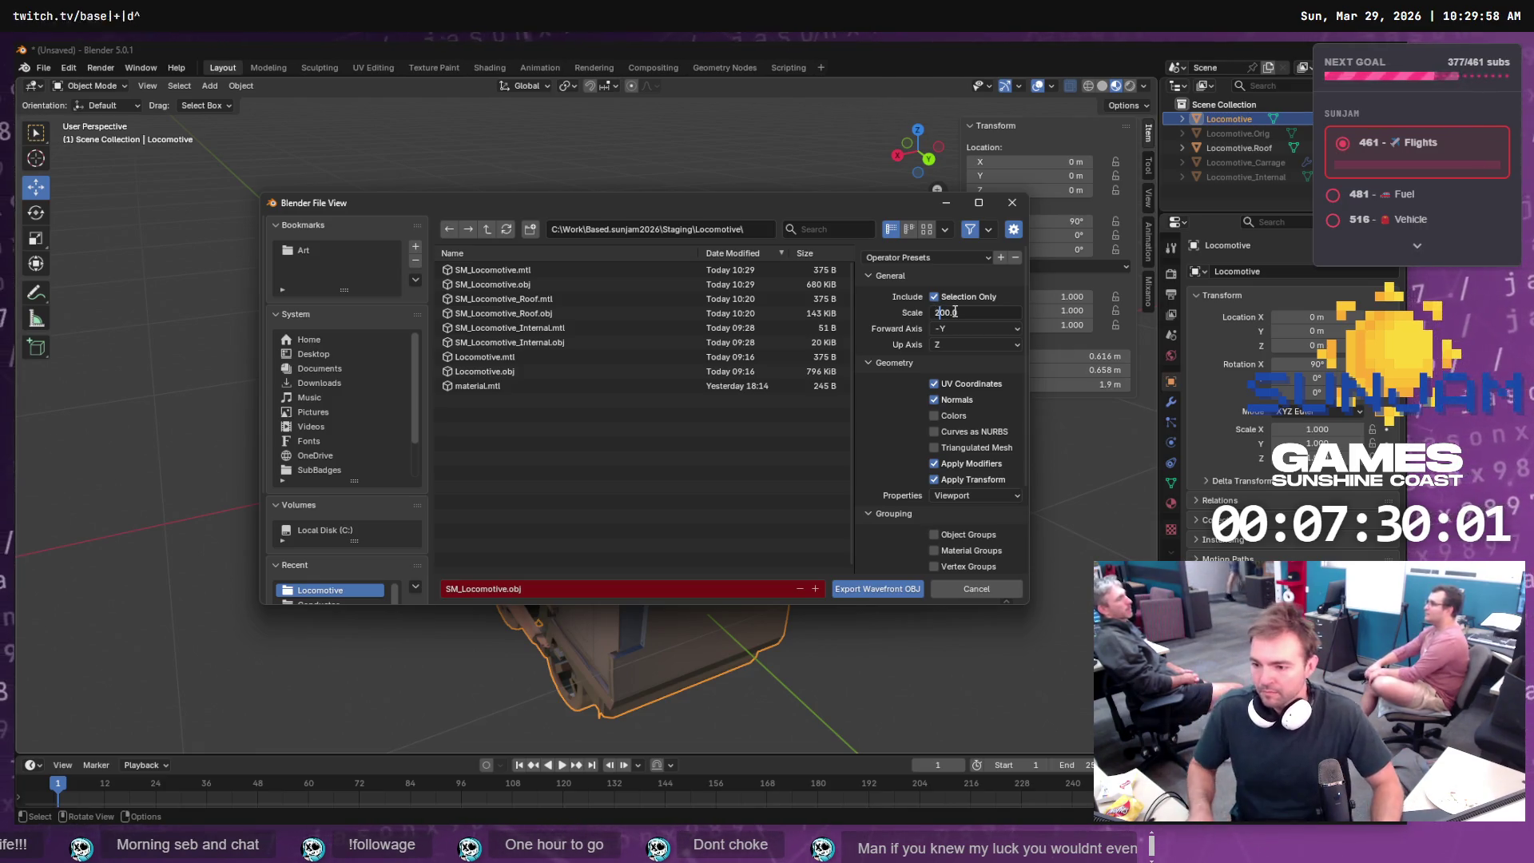
click(858, 589)
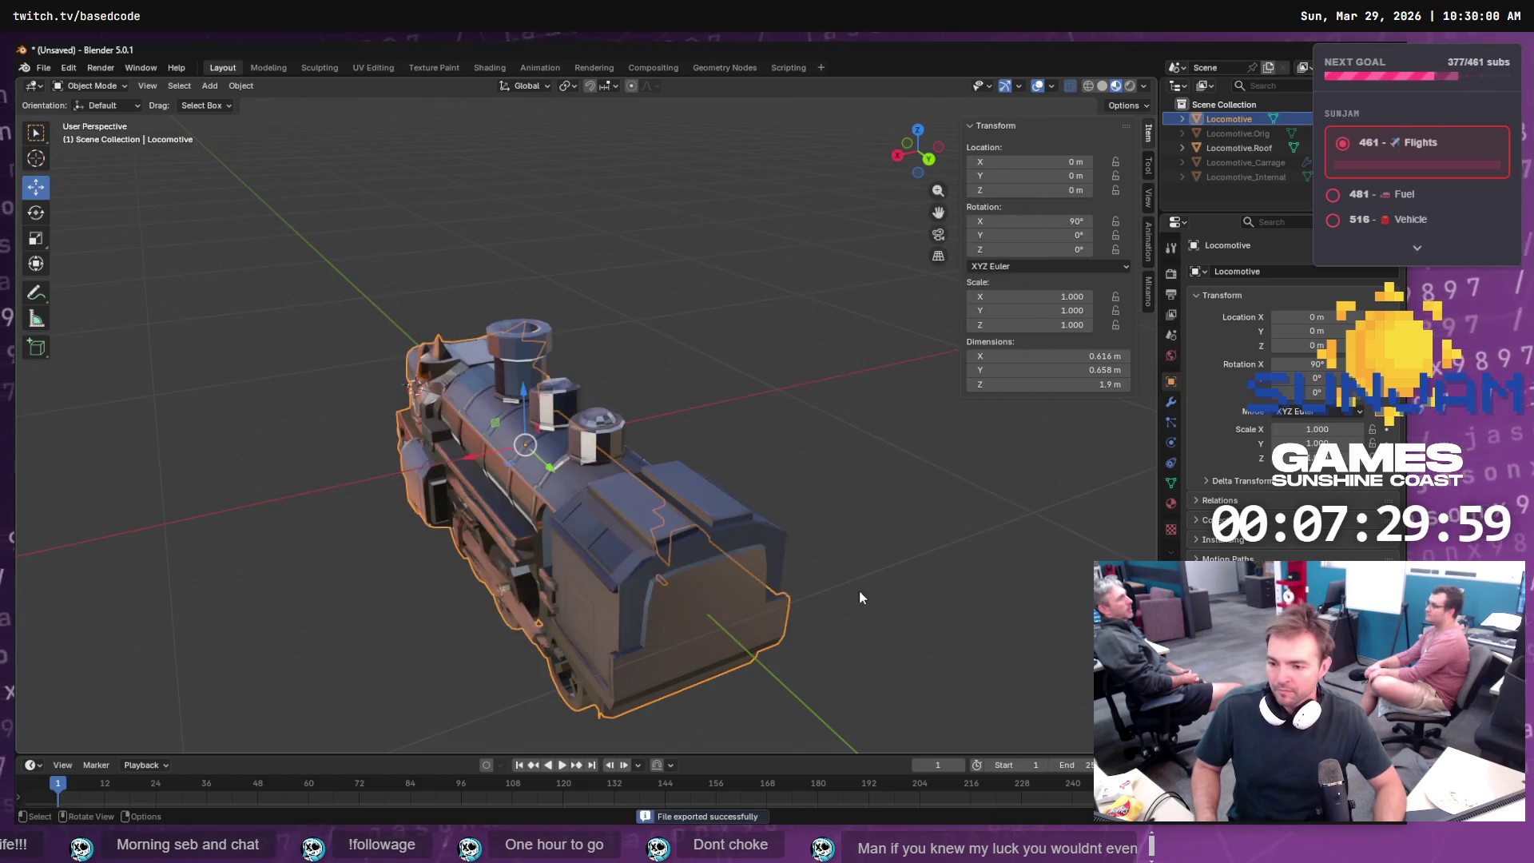
key(alt+Tab)
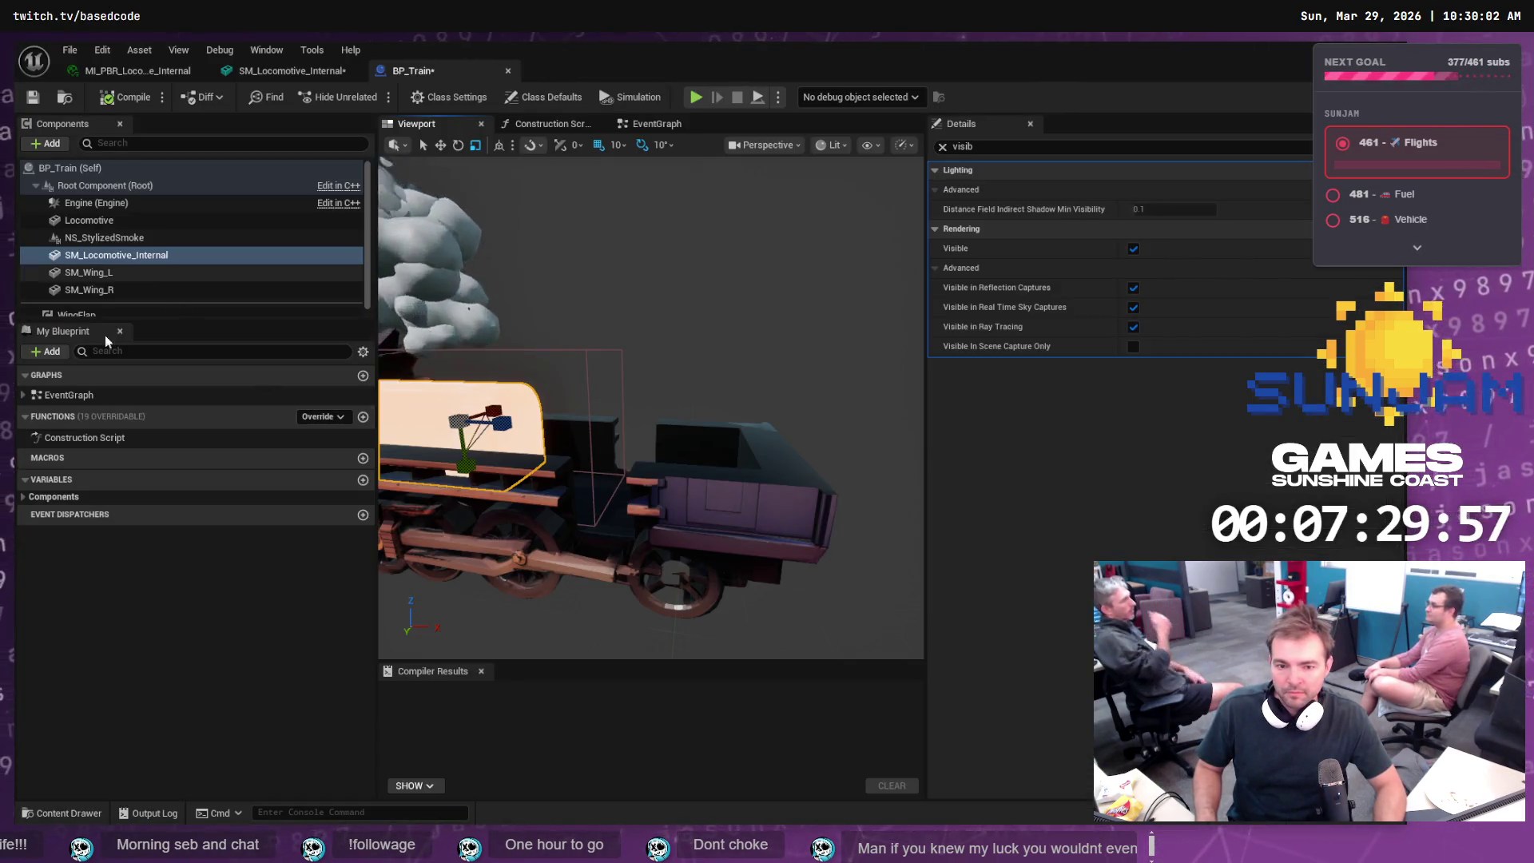
- Reimport SM_Locomotive from the Locomotive folder and frame the mesh in the viewport
click(64, 813)
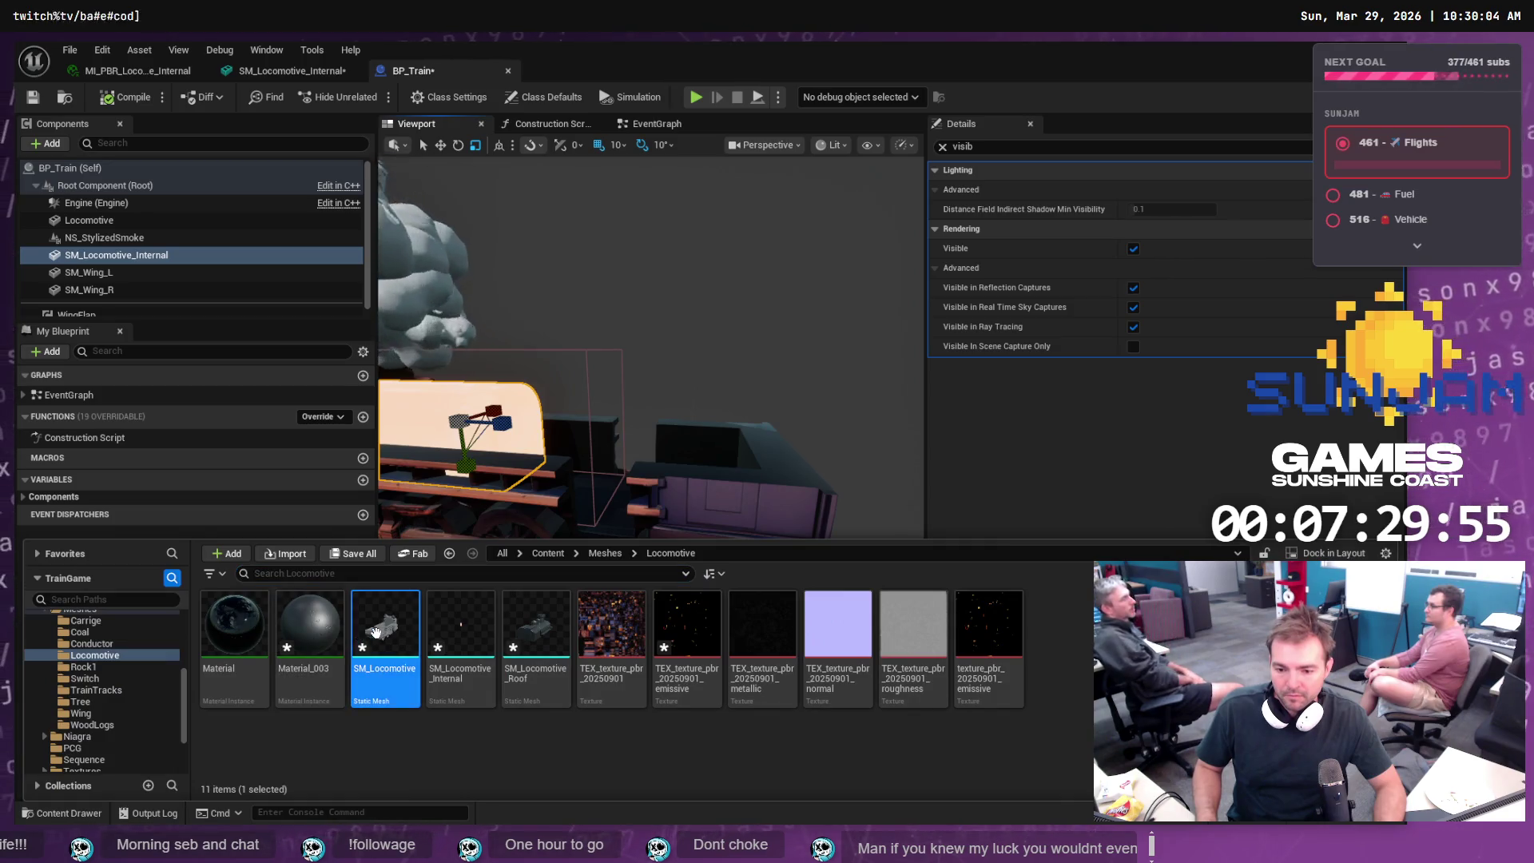
right_click(381, 640)
click(453, 363)
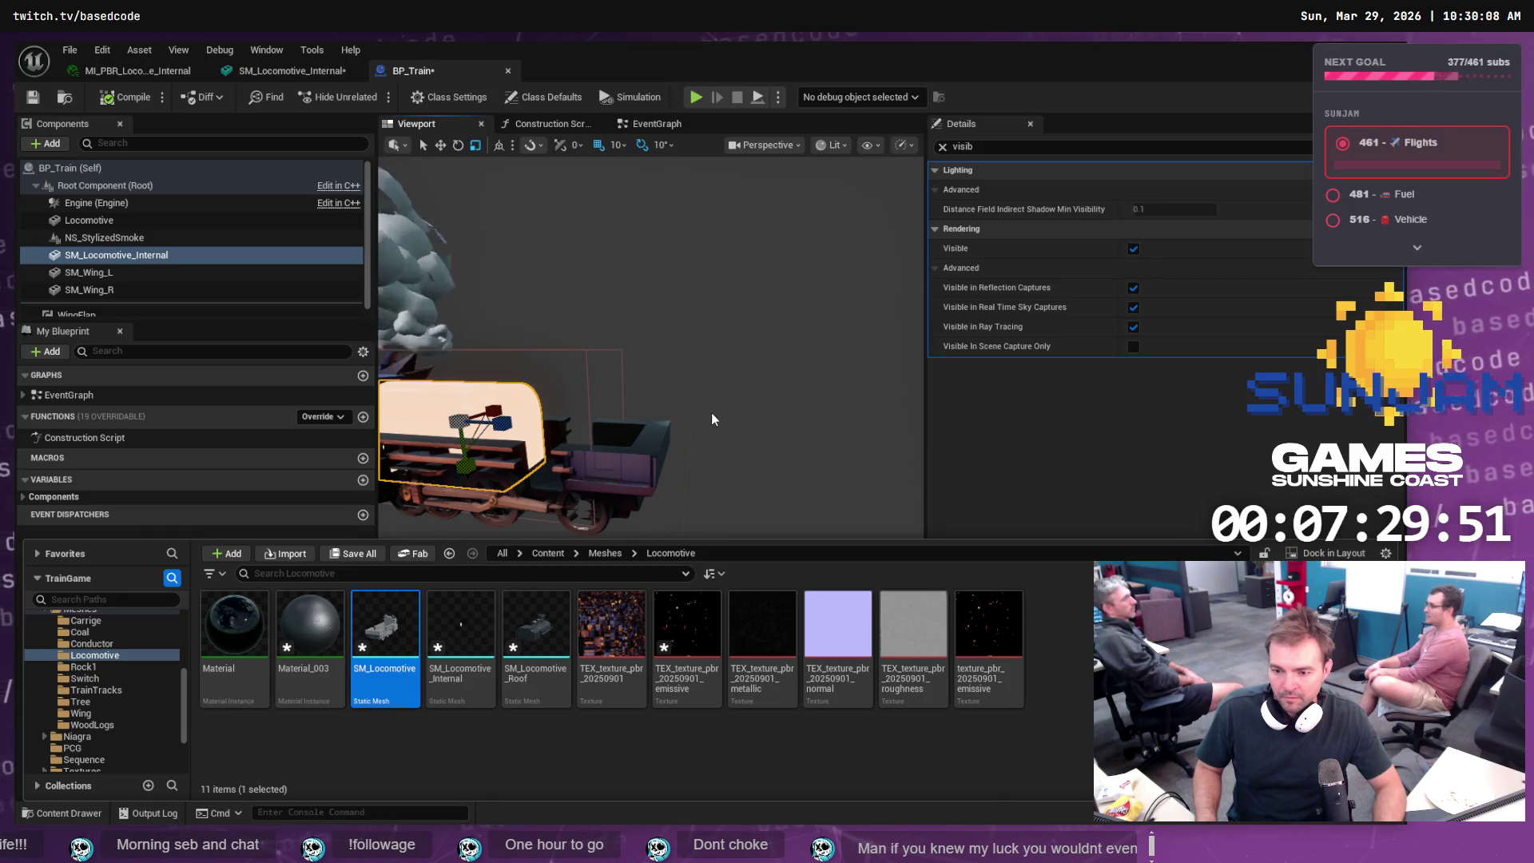
key(f)
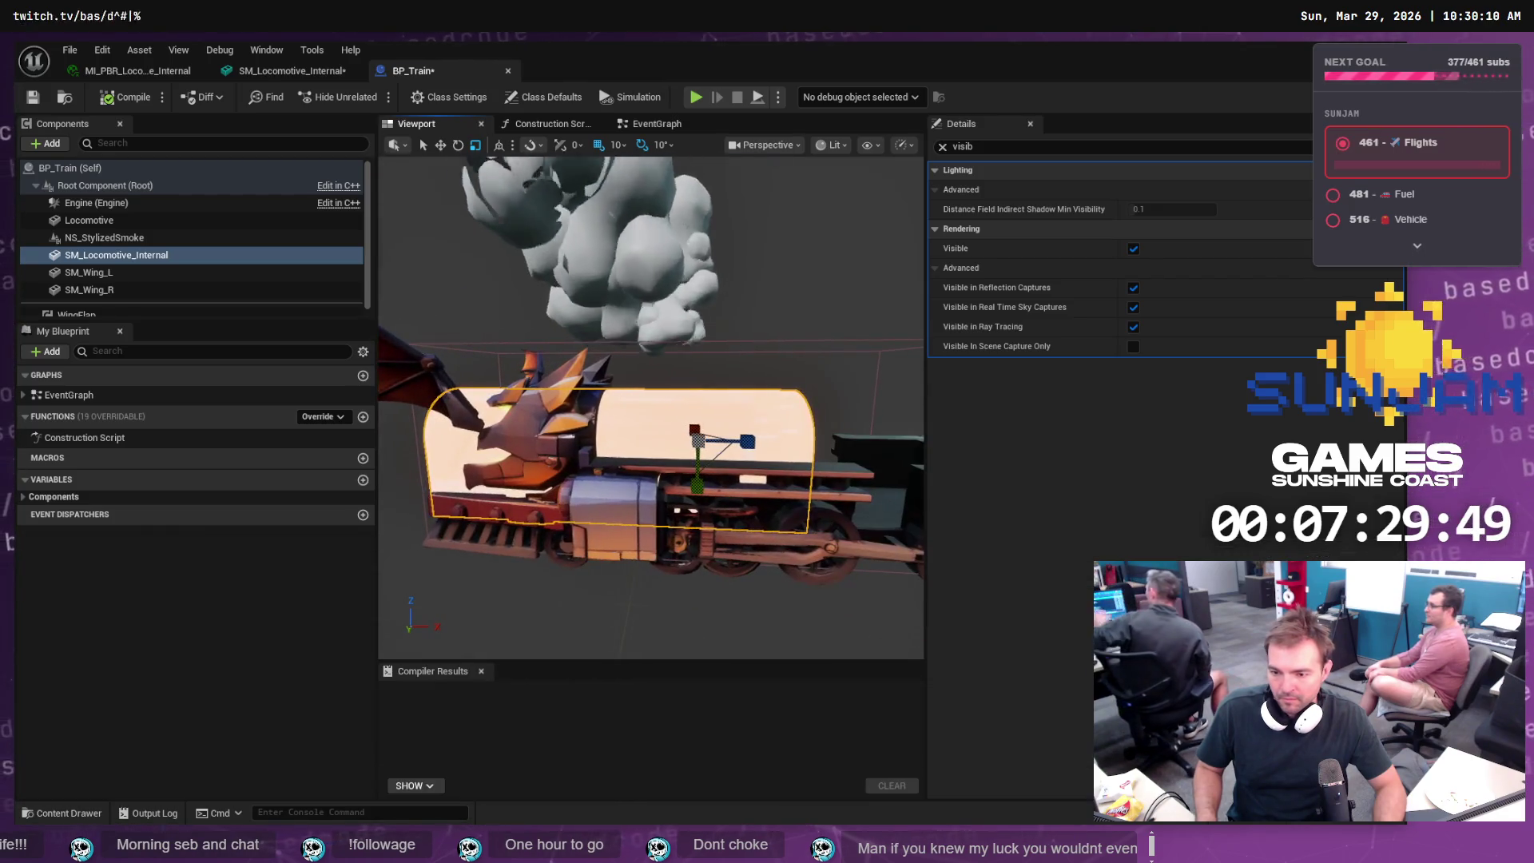
scroll(661, 391, down, 5)
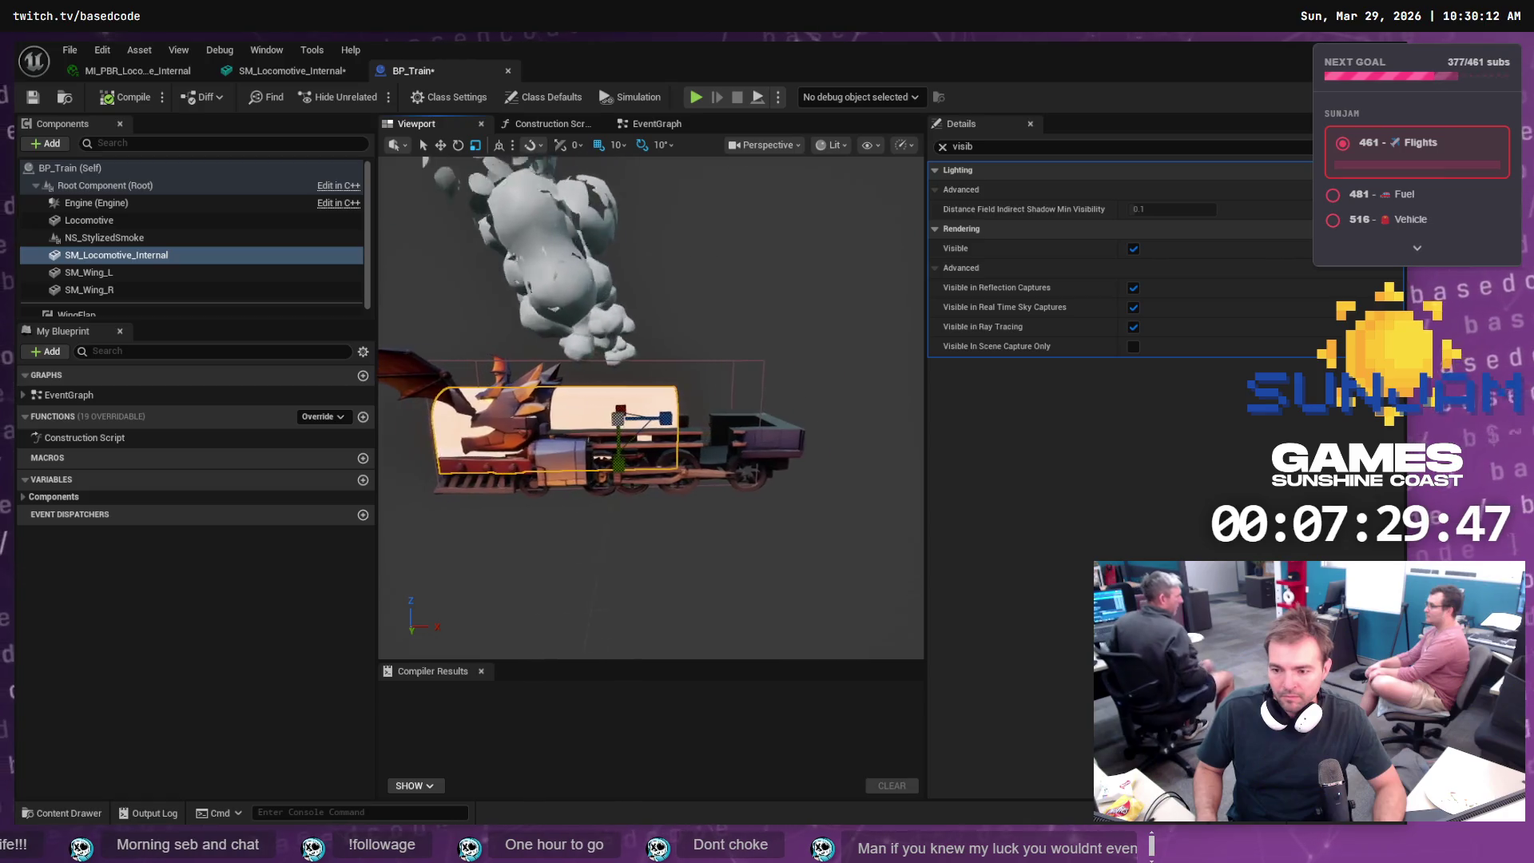
- Select the smoke, internal and Locomotive components, then test-move the Locomotive along X and undo
click(171, 238)
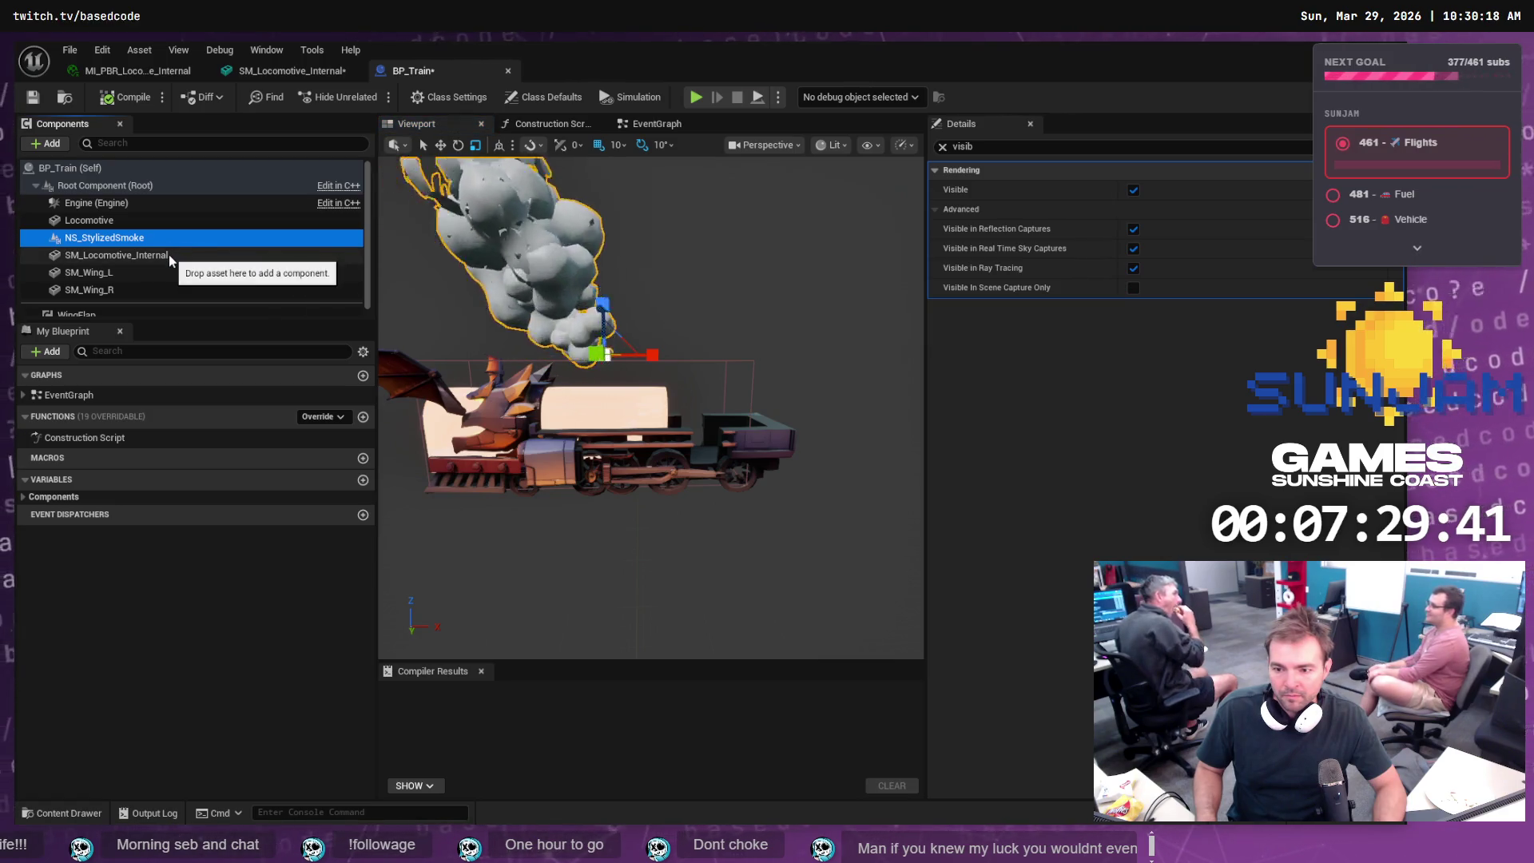
click(170, 254)
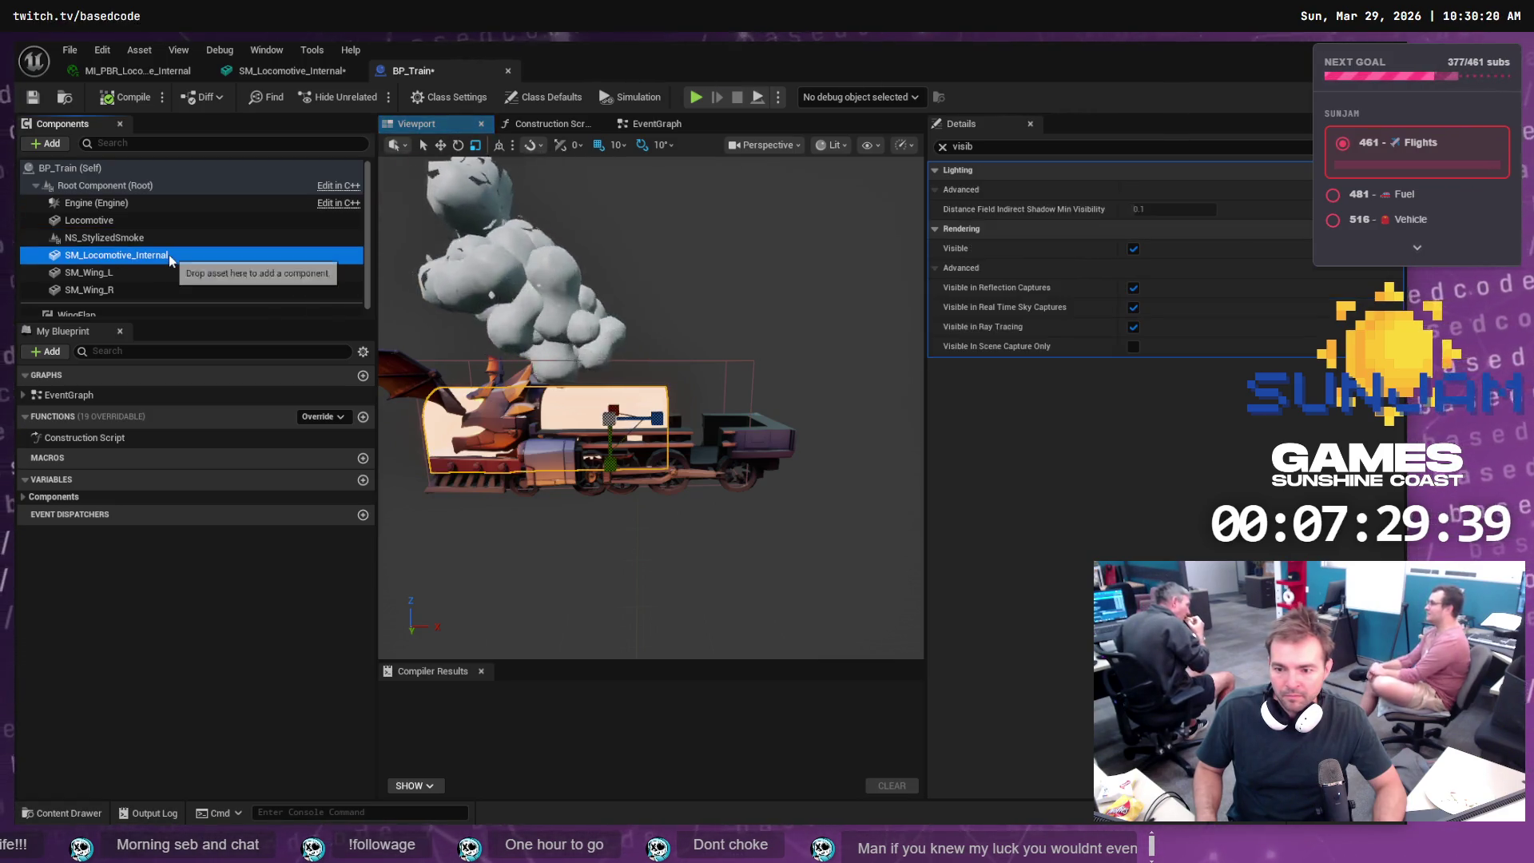
click(151, 226)
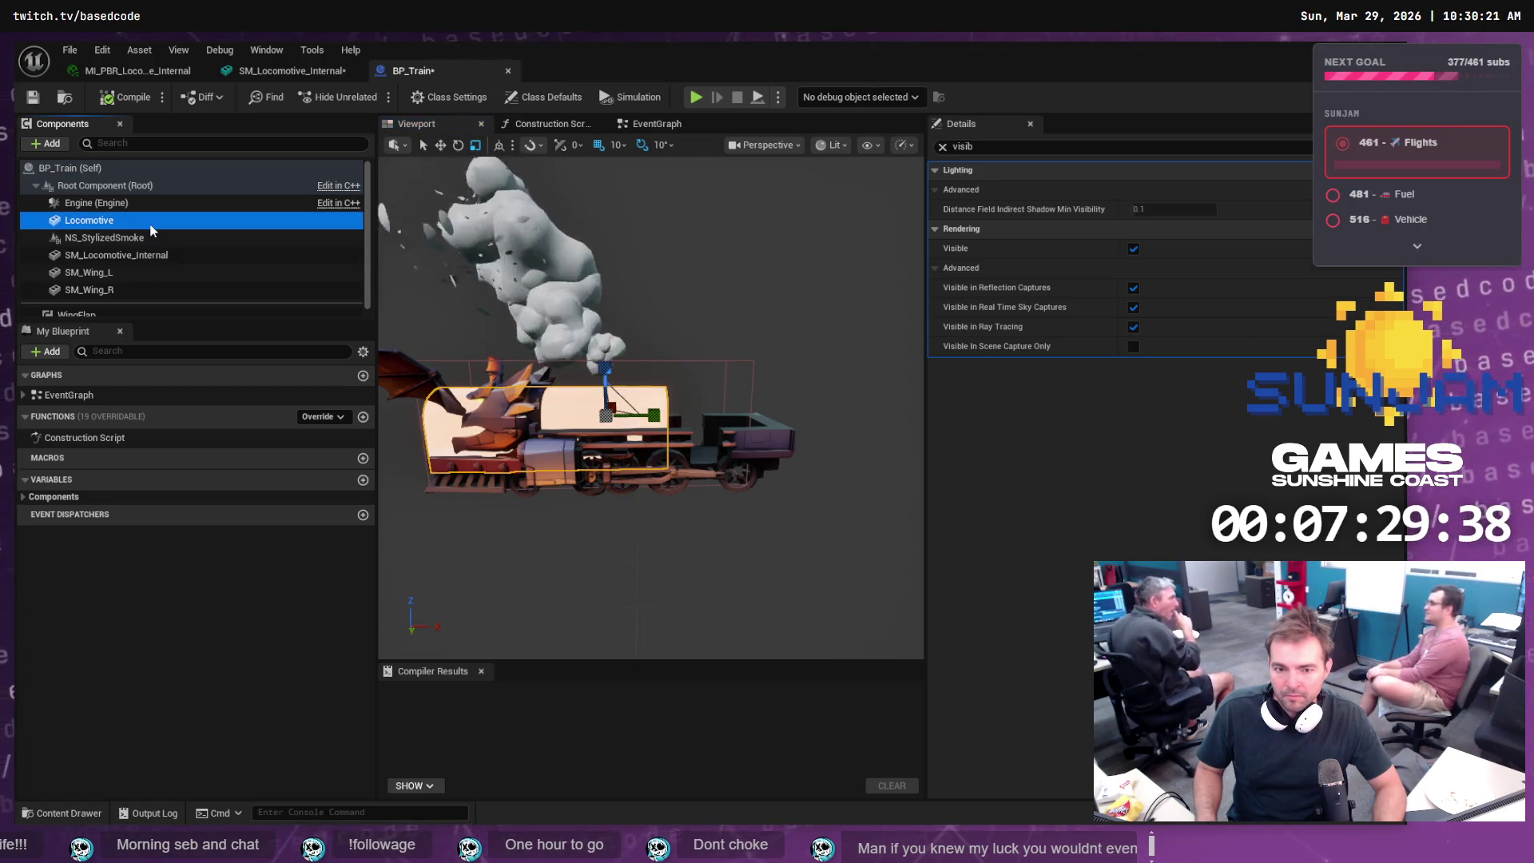
click(656, 424)
click(655, 420)
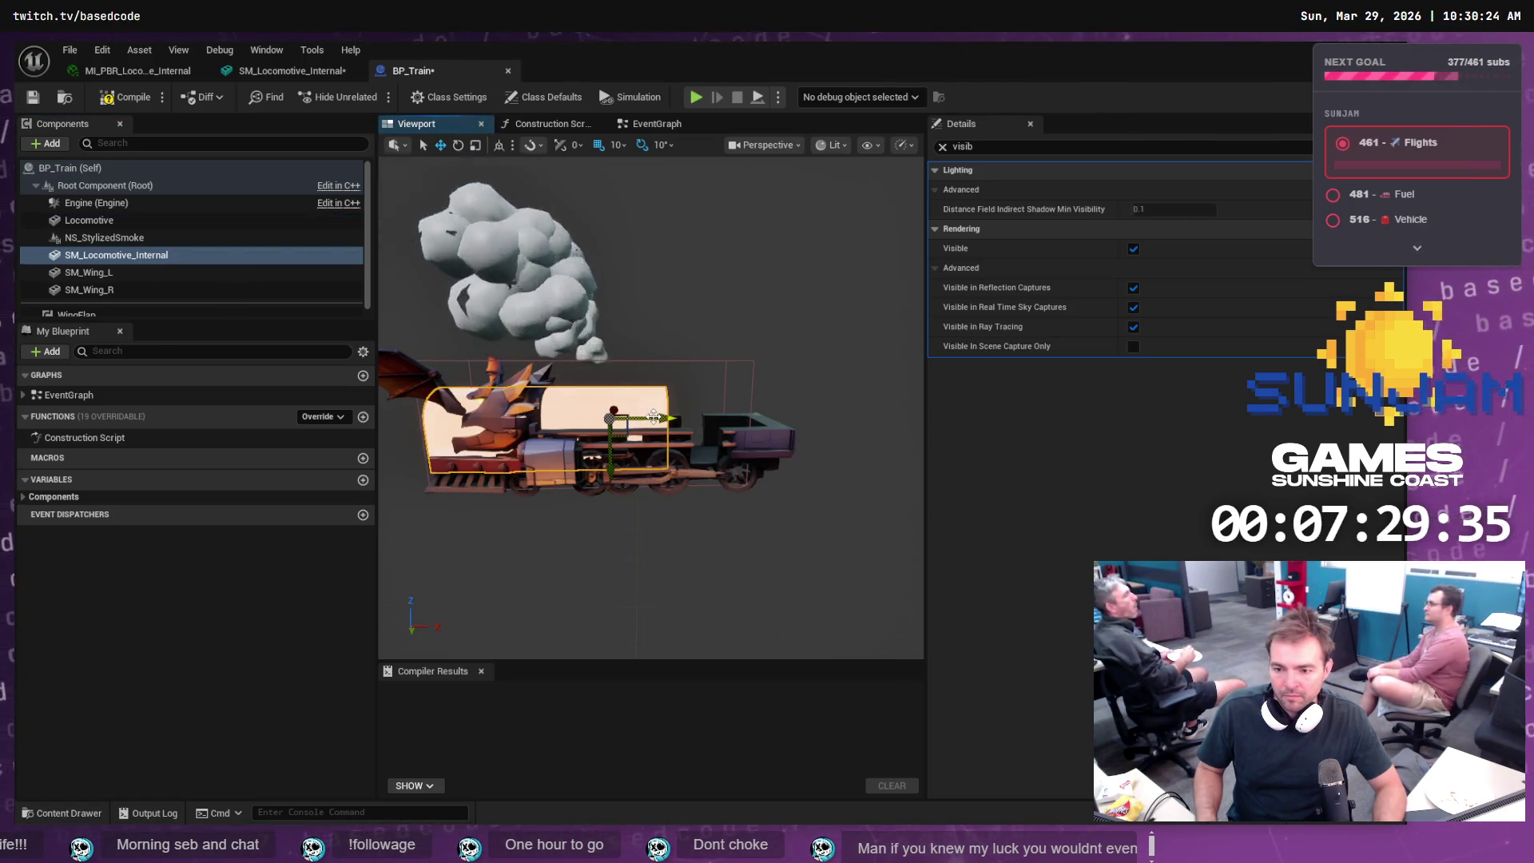
click(120, 221)
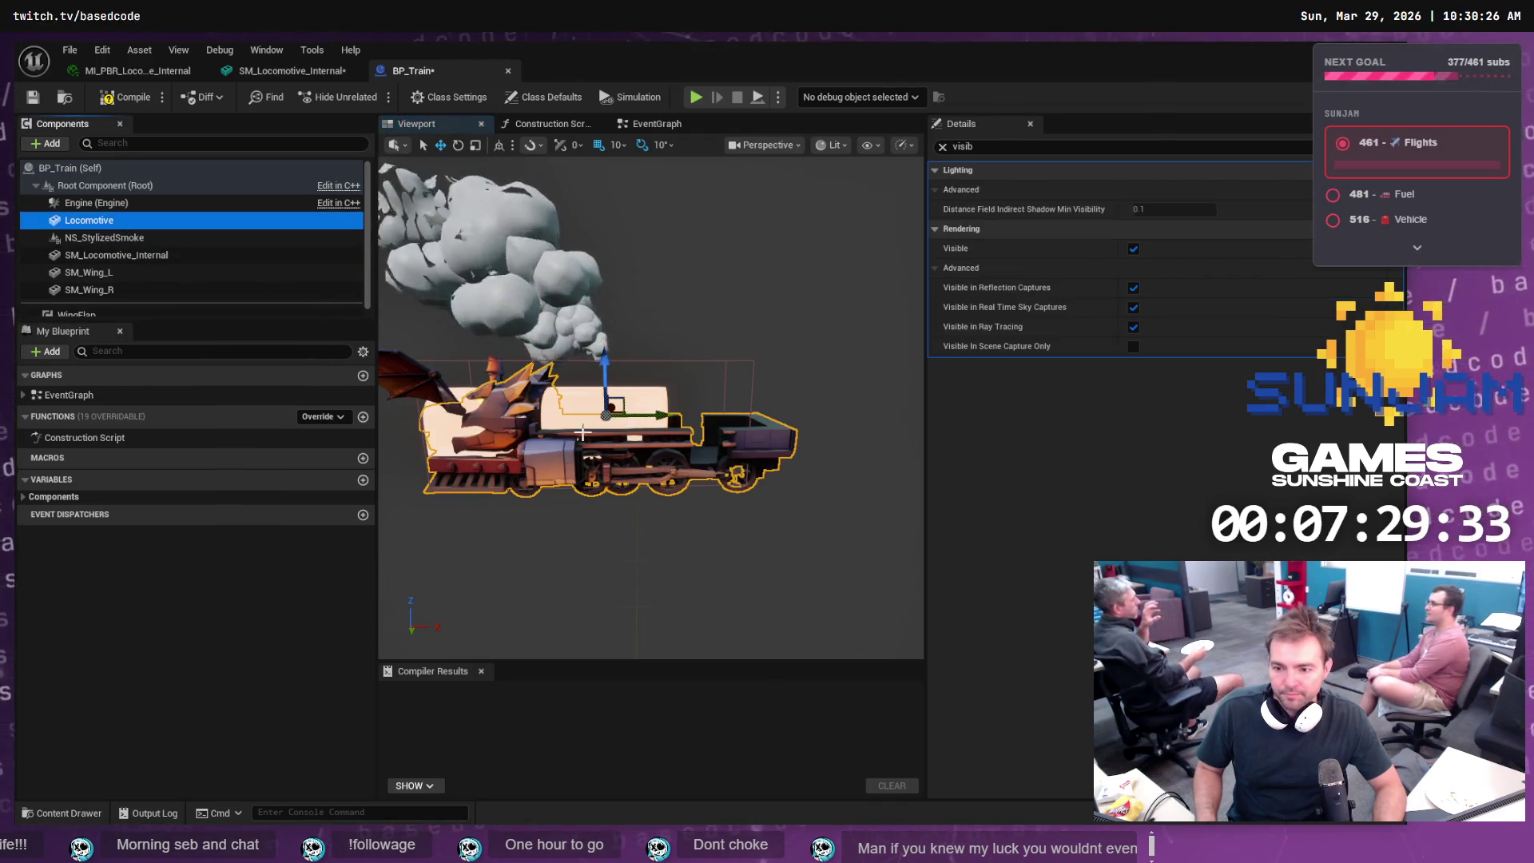
mouse_move(639, 416)
mouse_down()
mouse_move(499, 430)
mouse_move(729, 417)
mouse_move(733, 438)
mouse_up()
key(ctrl+z)
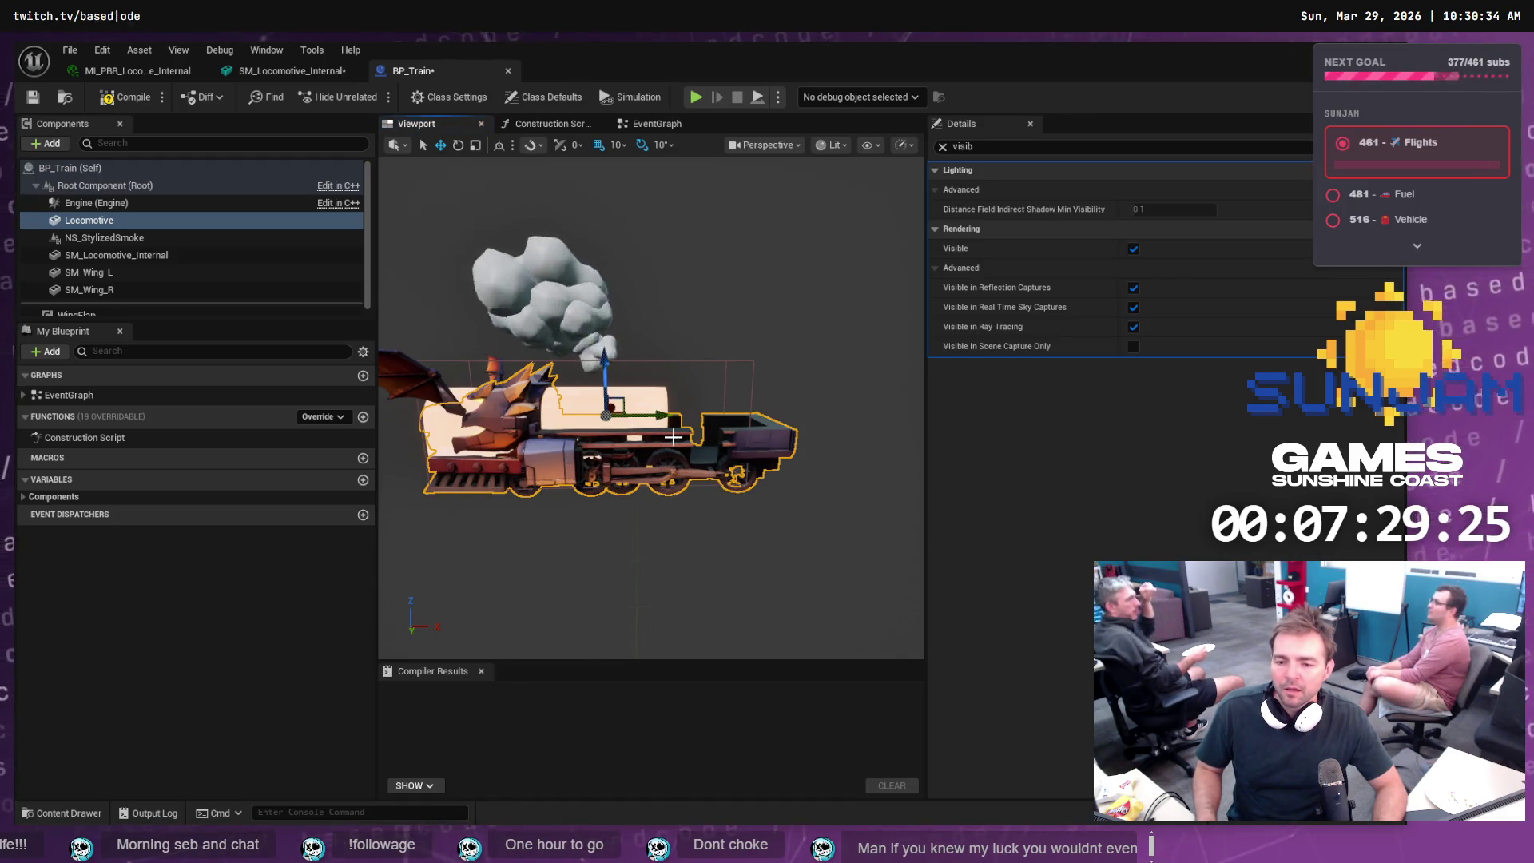
- Export SM_Locomotive.obj again with a different Forward Axis option selected
key(alt+Tab)
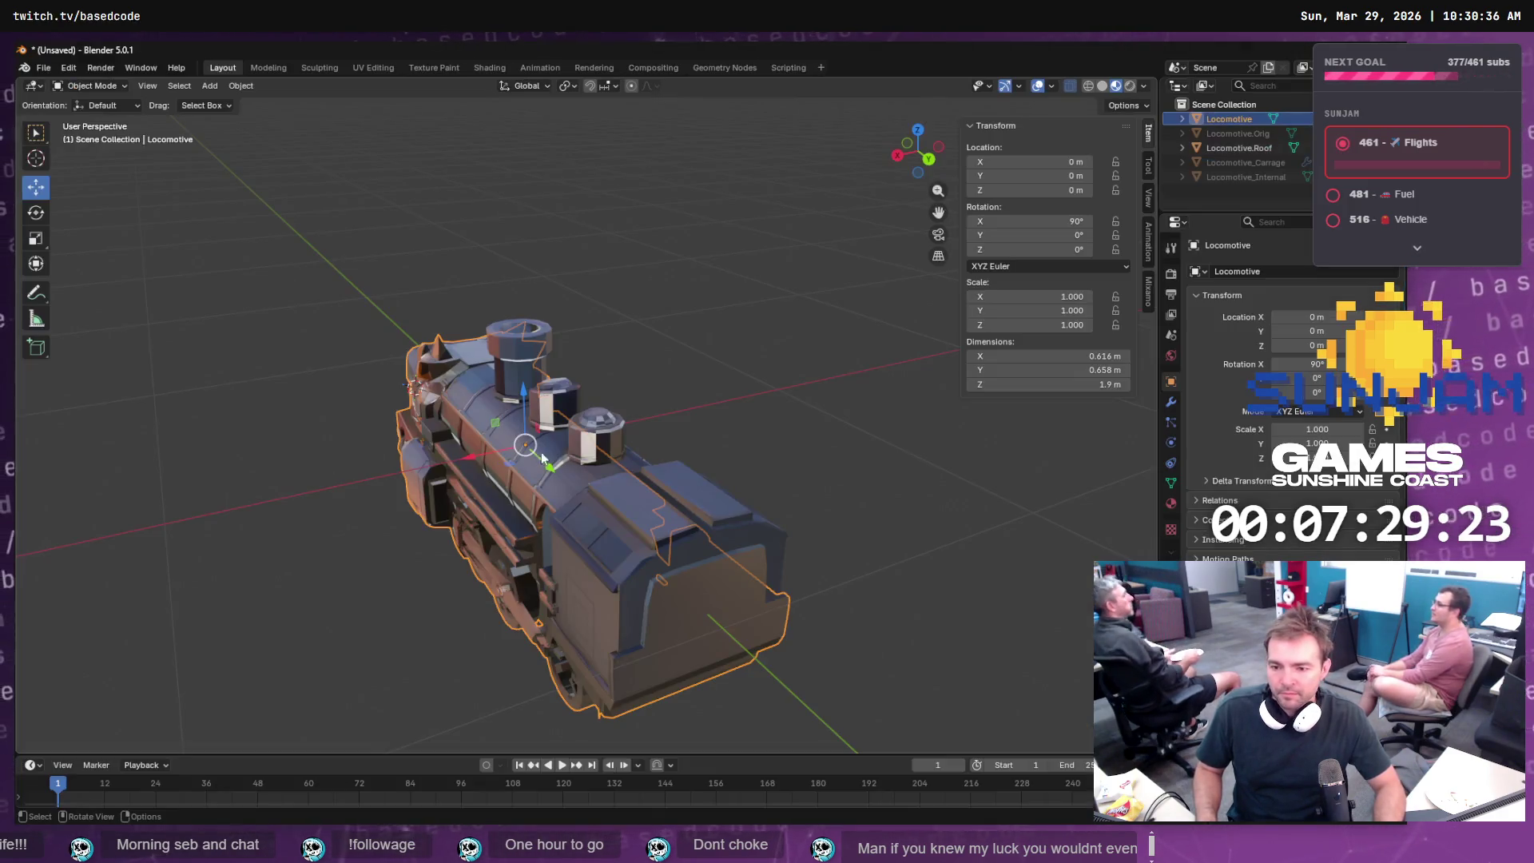
click(43, 67)
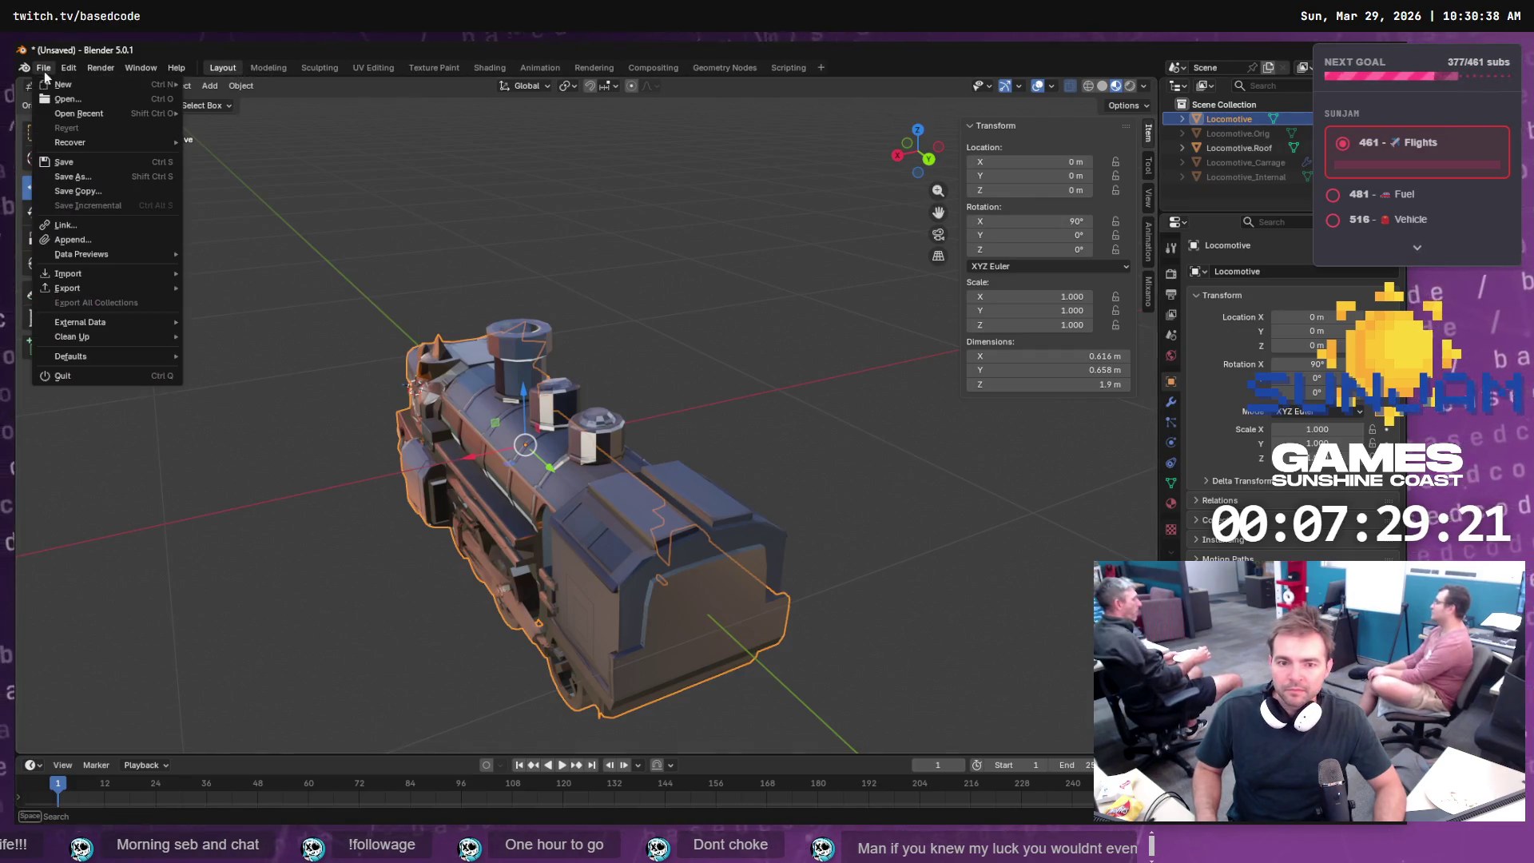
mouse_move(98, 286)
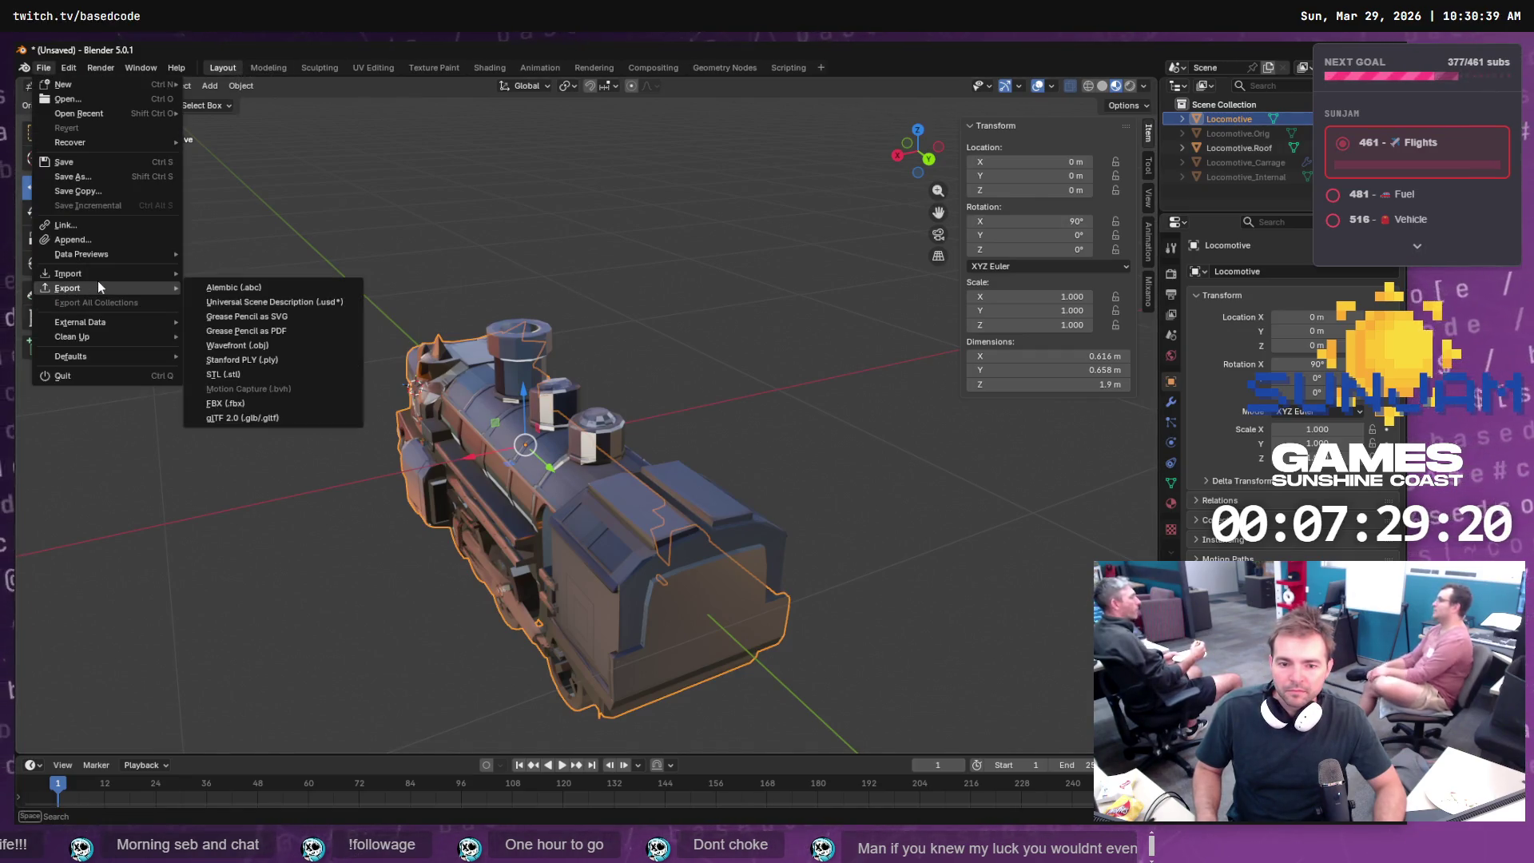
click(280, 344)
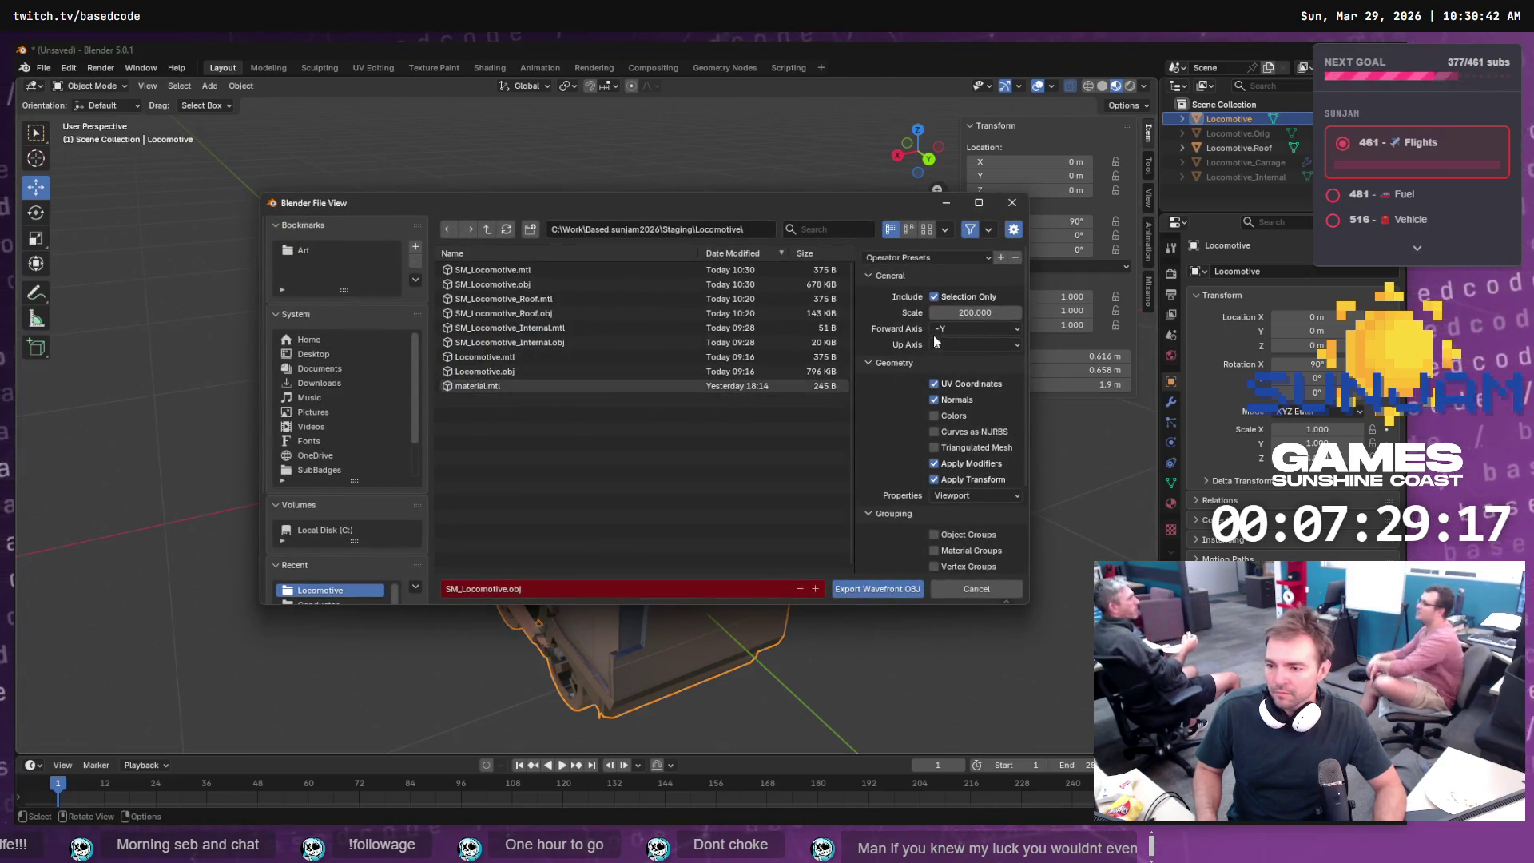
click(975, 329)
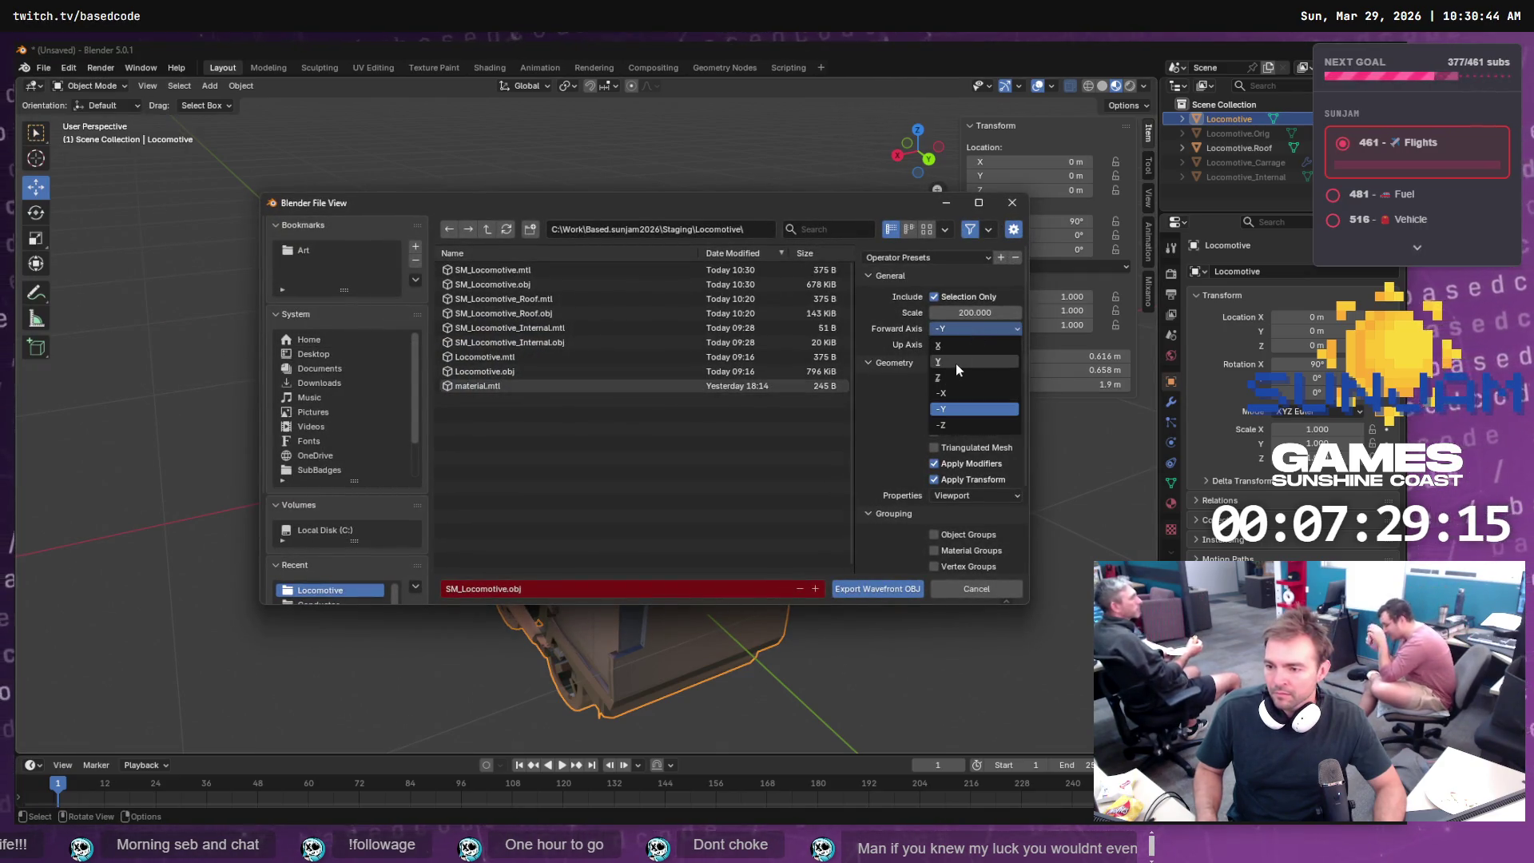
click(955, 362)
click(876, 589)
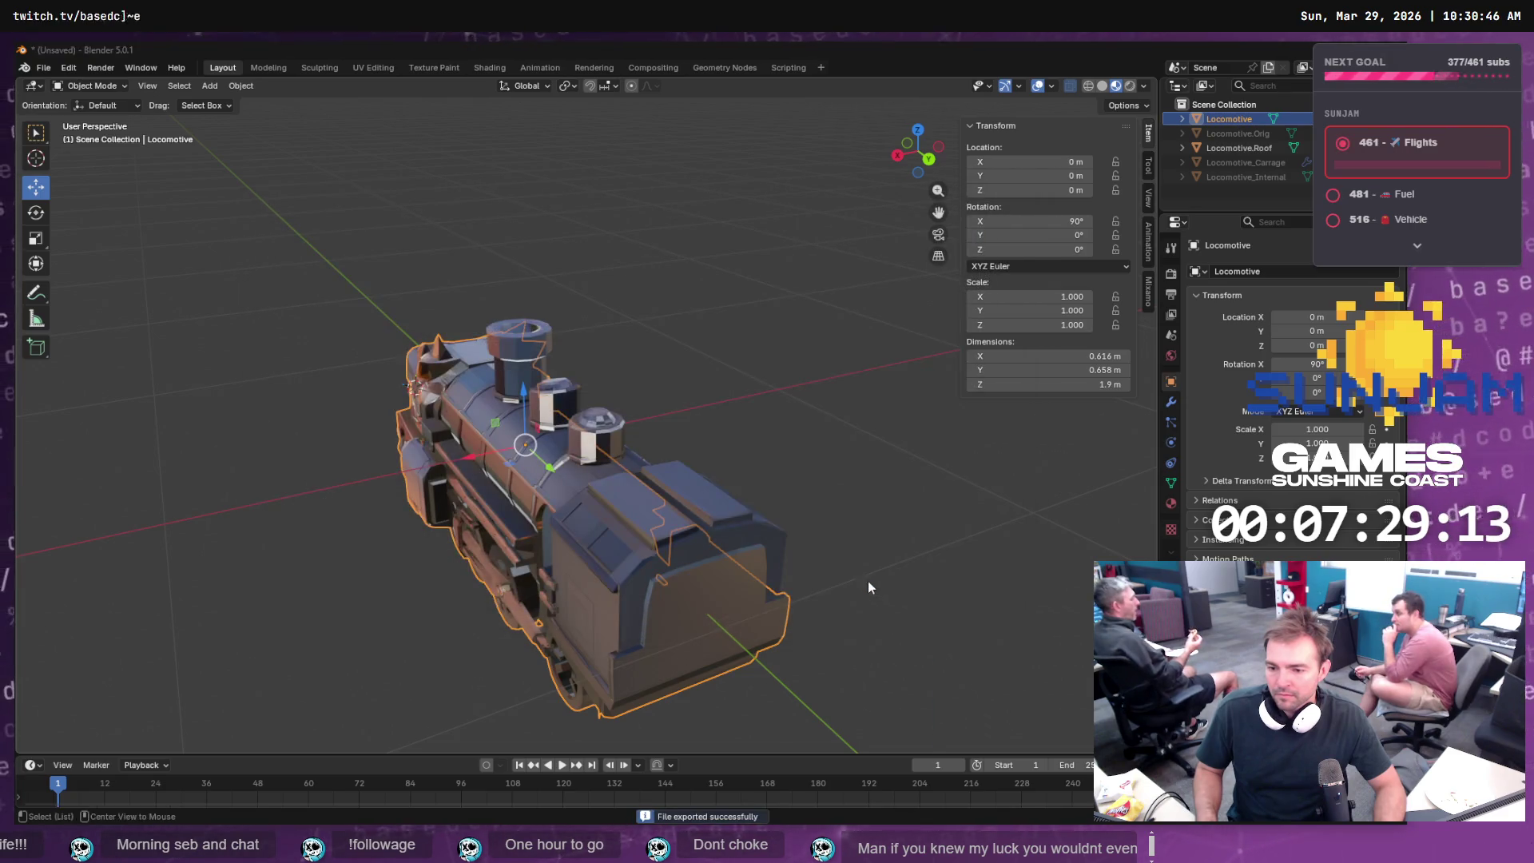
key(alt+Tab)
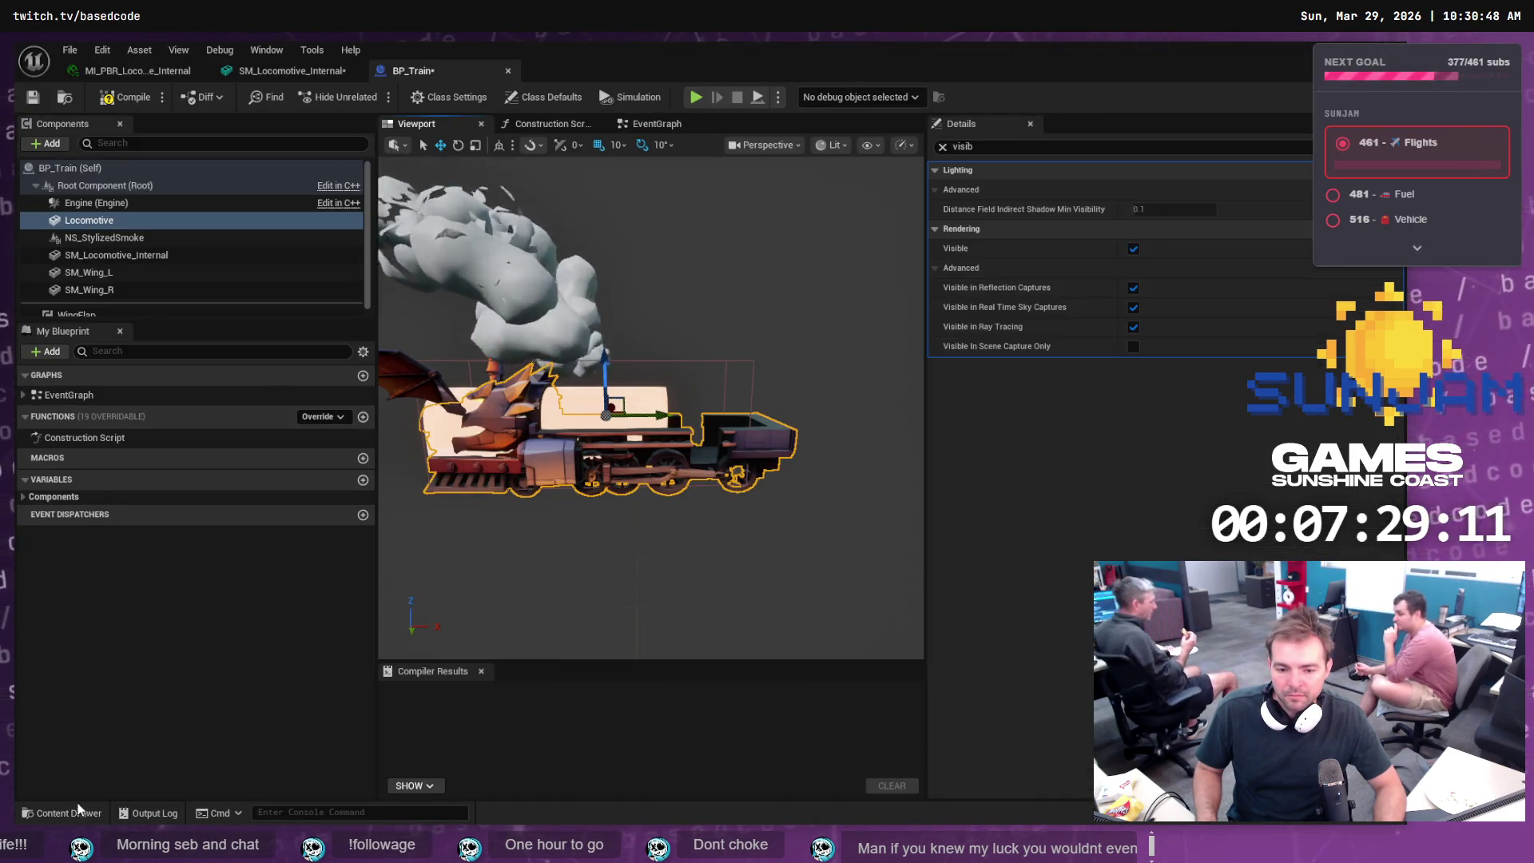
- Reimport the SM_Locomotive mesh from the Content Drawer
key(ctrl+space)
right_click(380, 627)
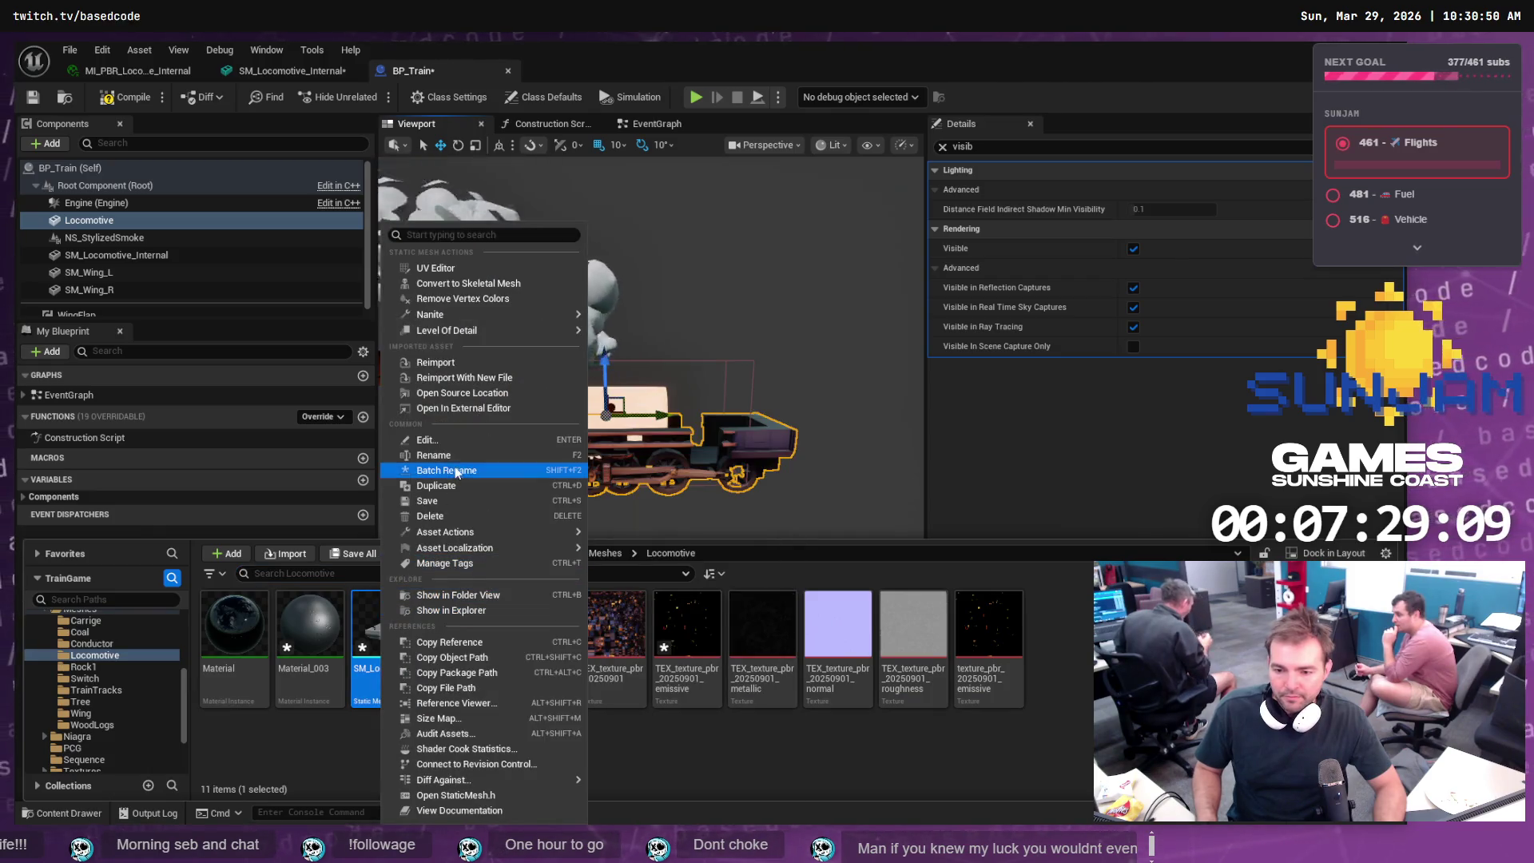
click(468, 357)
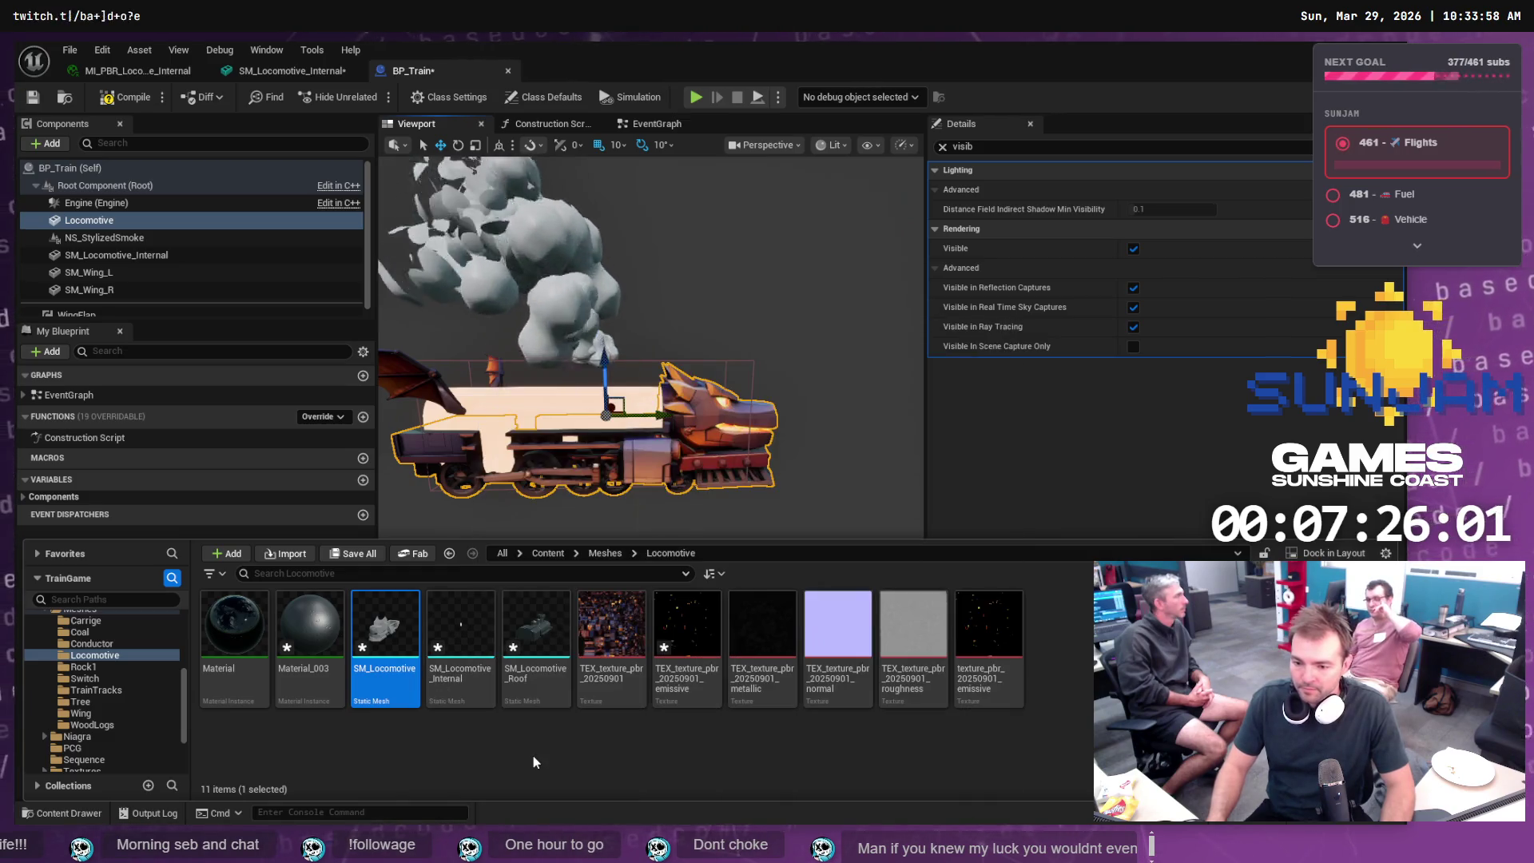
- Reimport the SM_Locomotive_Roof mesh from its source file
right_click(538, 640)
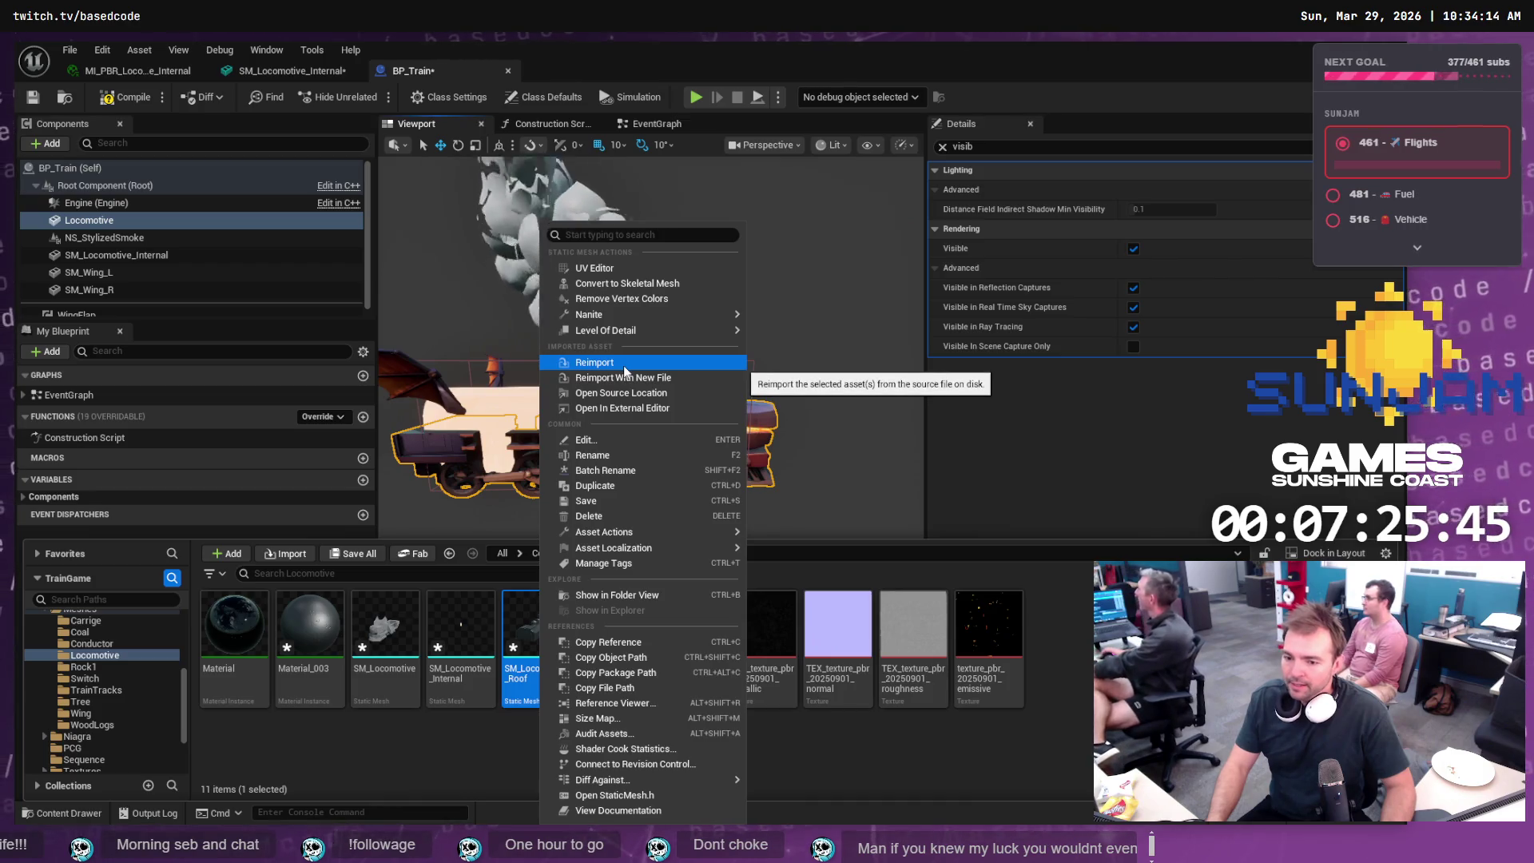
click(624, 366)
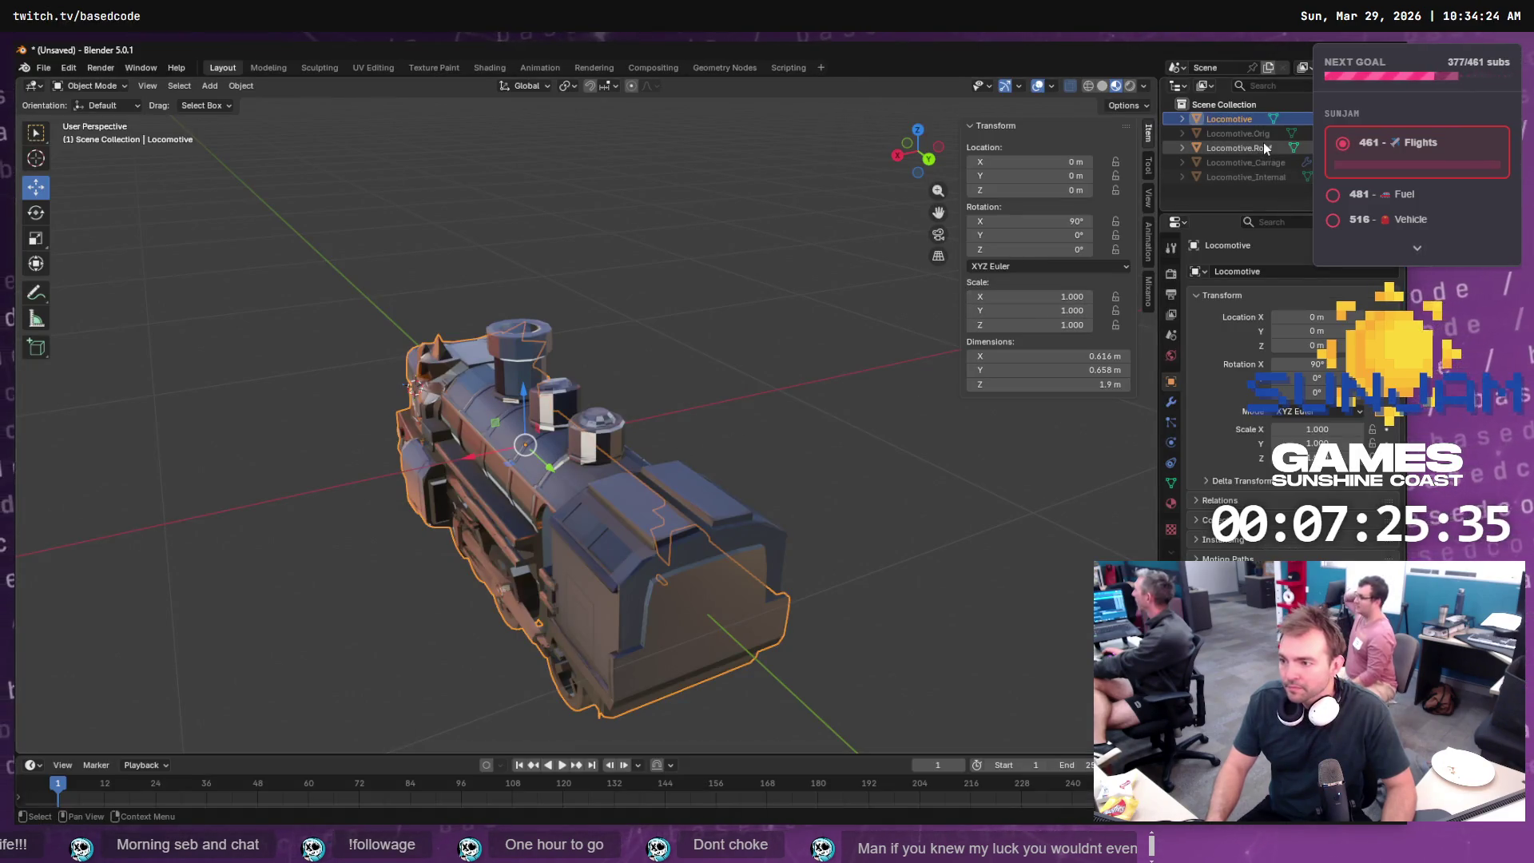
- Export Locomotive.Roof as Wavefront OBJ, overwriting SM_Locomotive_Roof.obj, then return to Unreal
click(1257, 147)
click(44, 69)
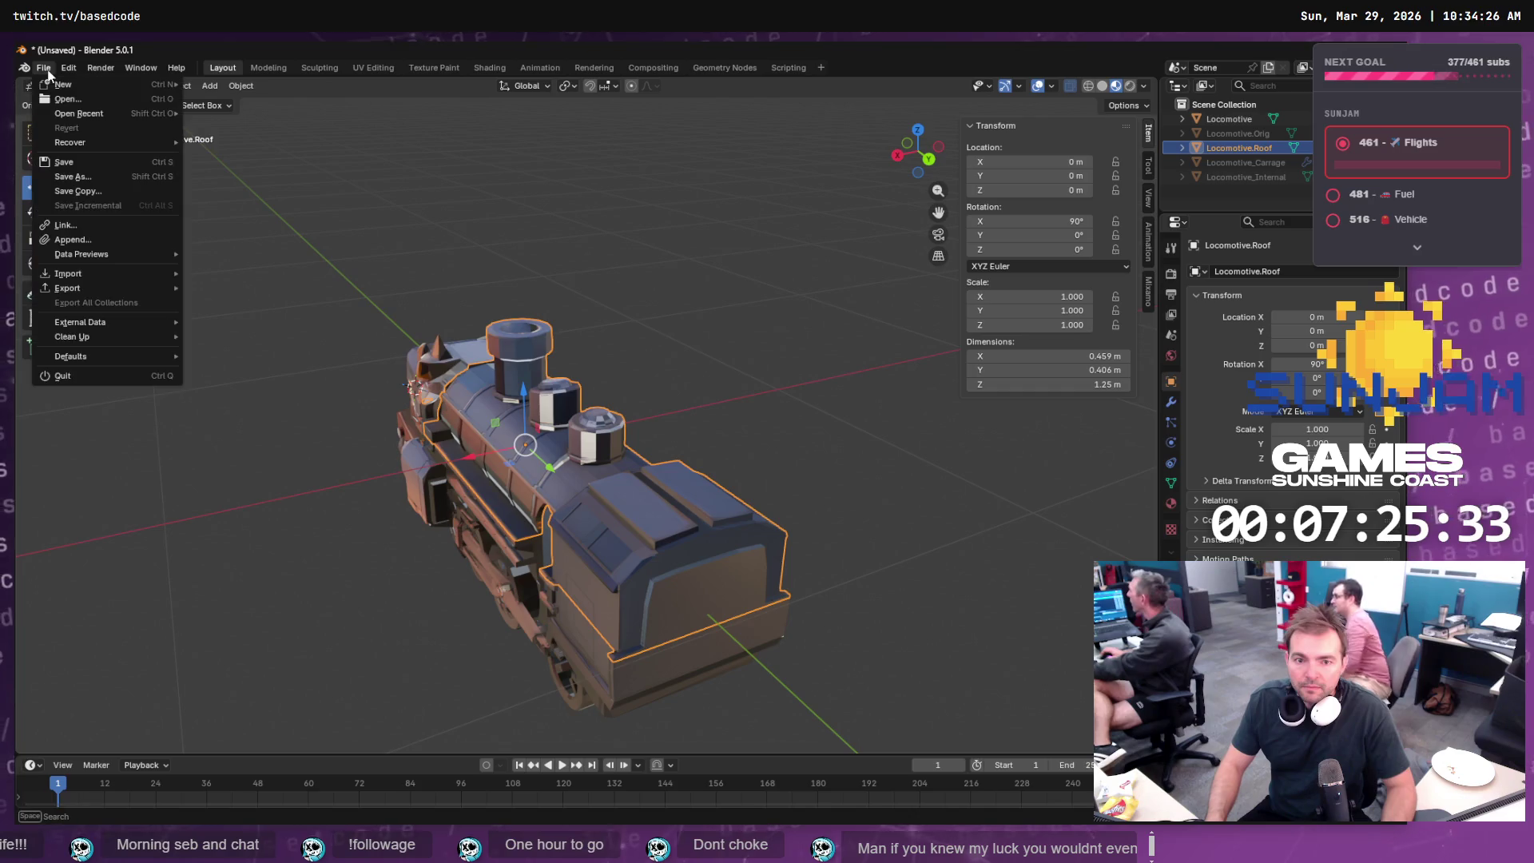
mouse_move(130, 289)
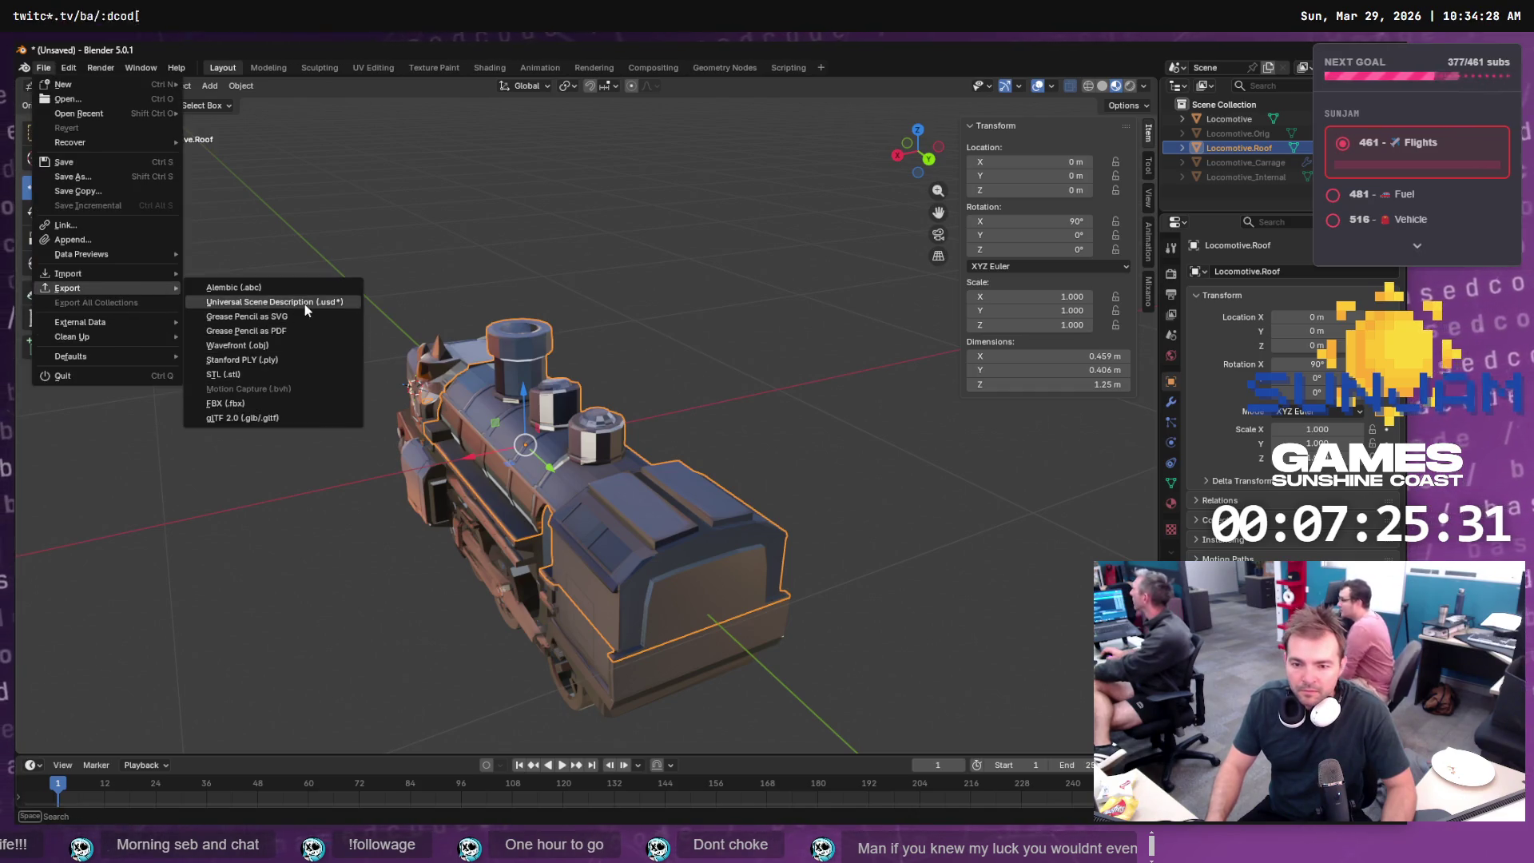
click(270, 345)
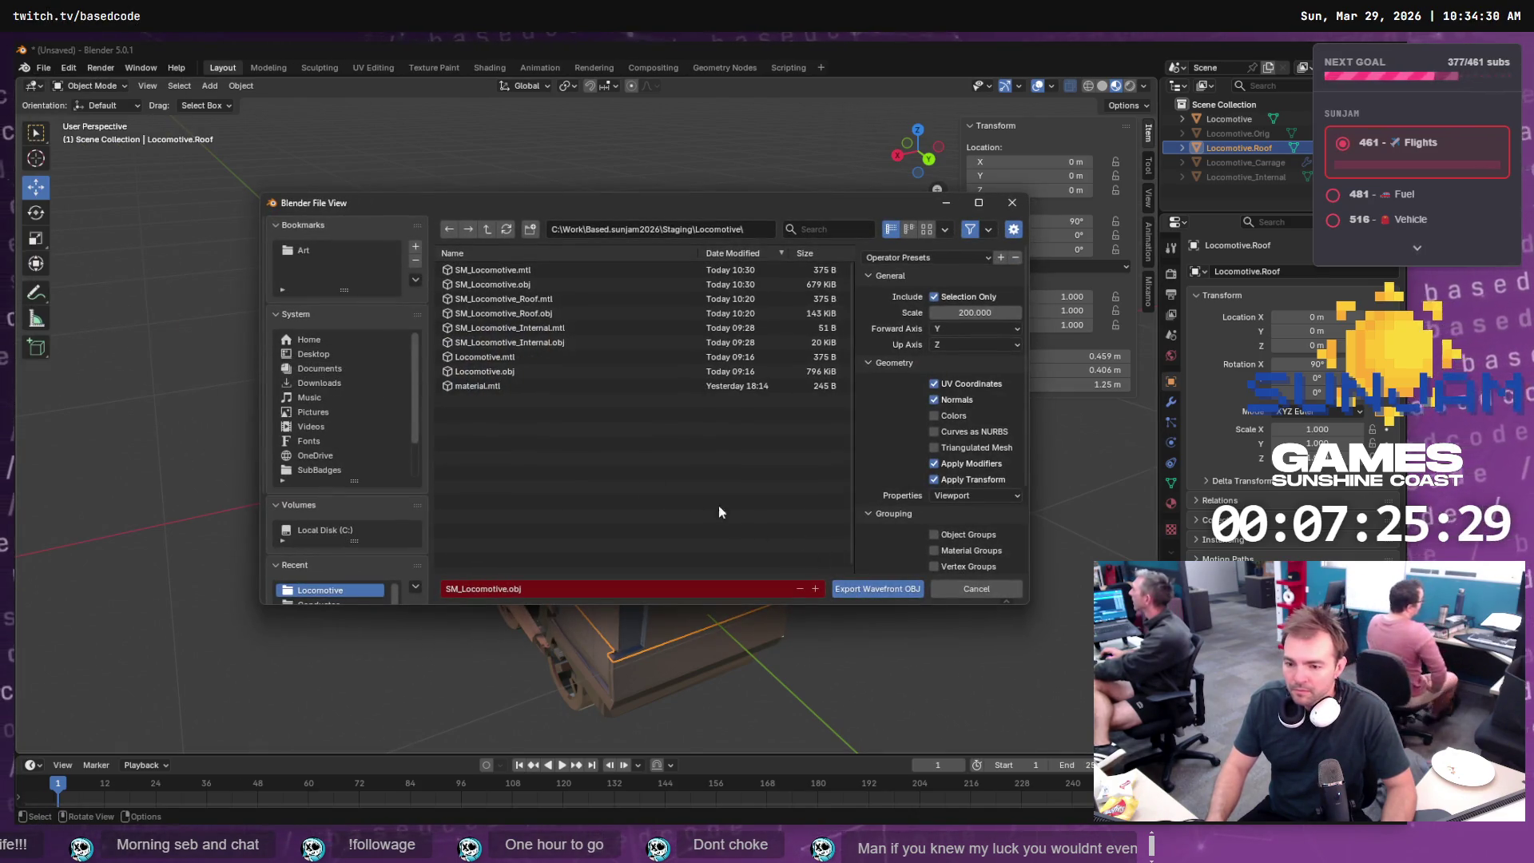
double_click(519, 313)
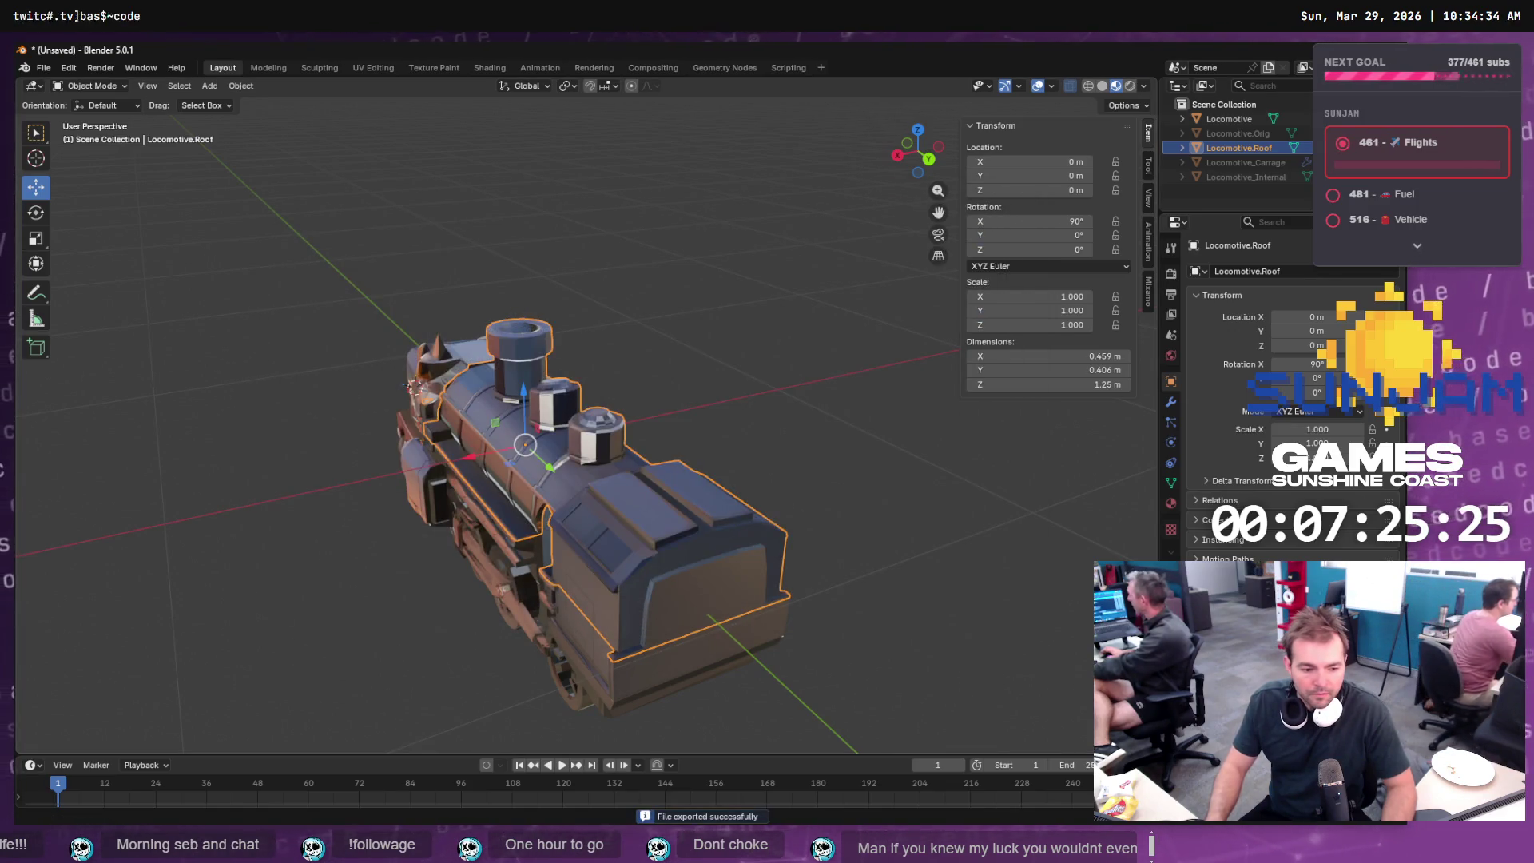
key(alt+Tab)
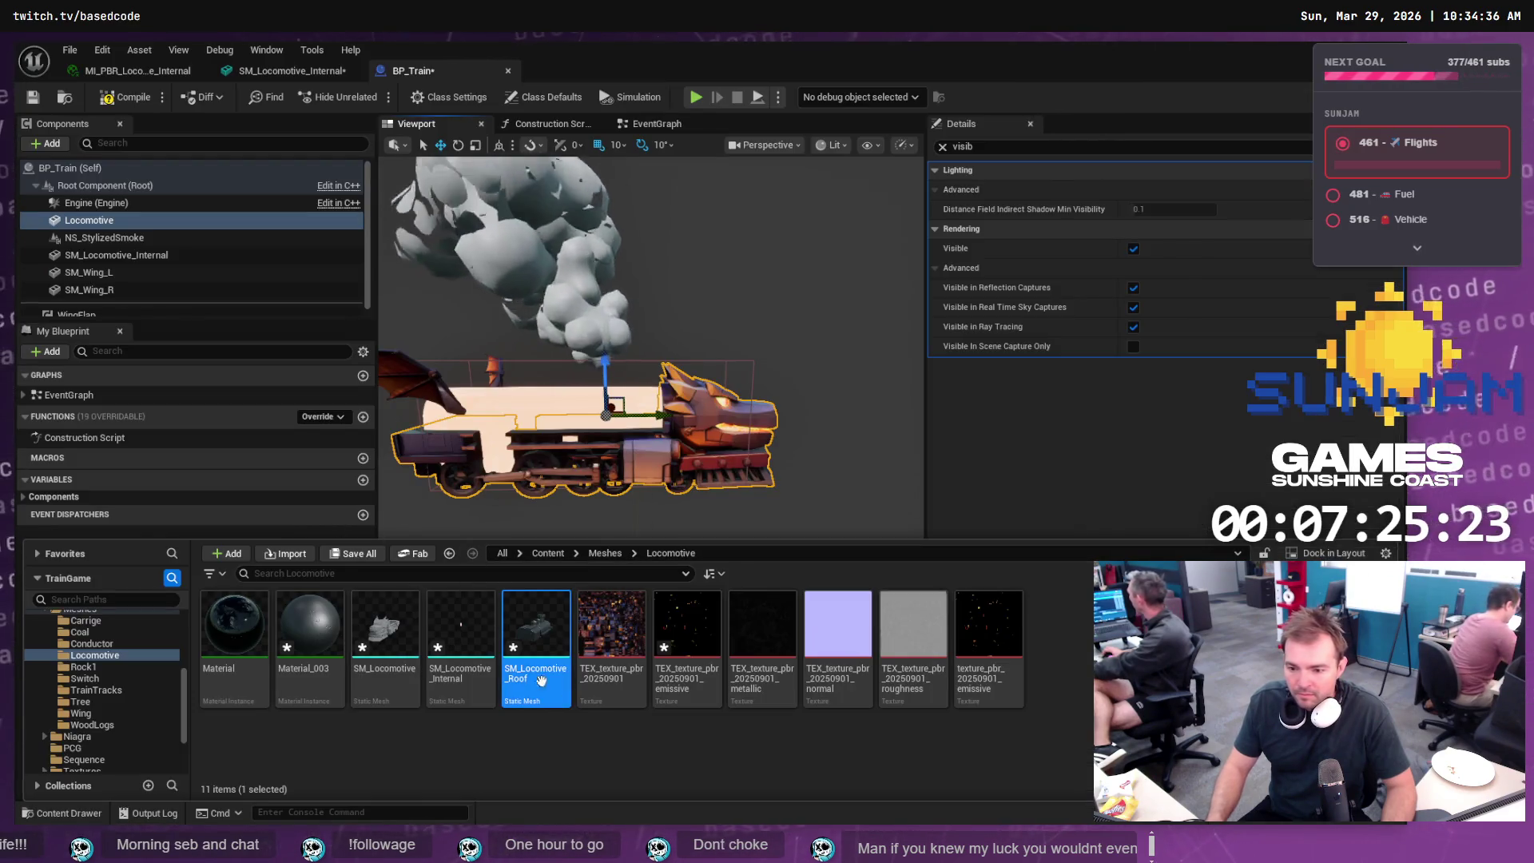
- Reimport SM_Locomotive_Roof and add it to BP_Train as a component under Engine
right_click(543, 679)
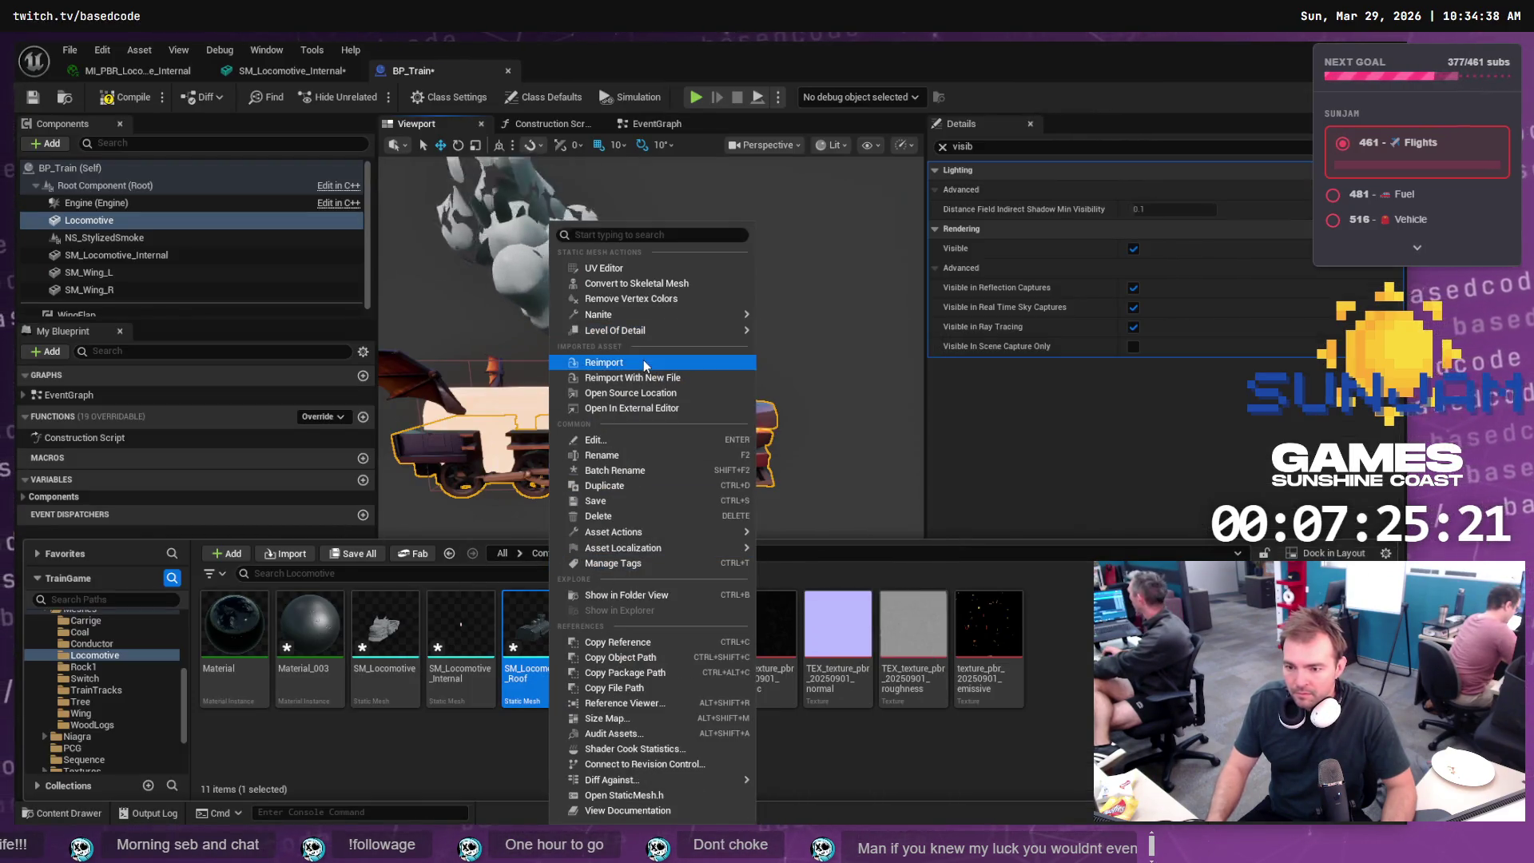
click(644, 363)
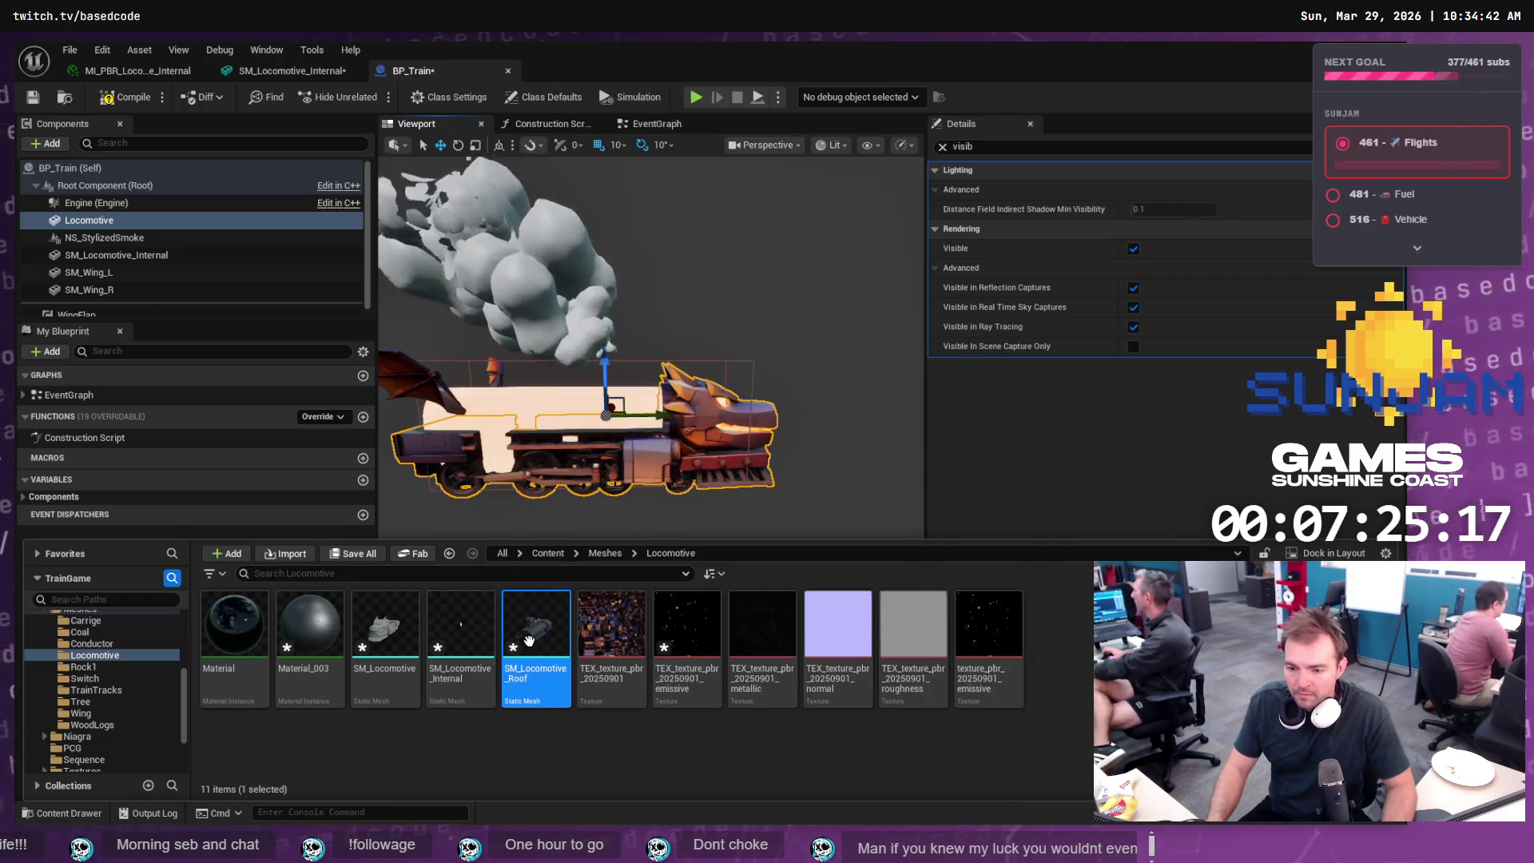
mouse_move(529, 641)
mouse_down()
mouse_move(192, 213)
mouse_move(134, 202)
mouse_move(127, 221)
mouse_up()
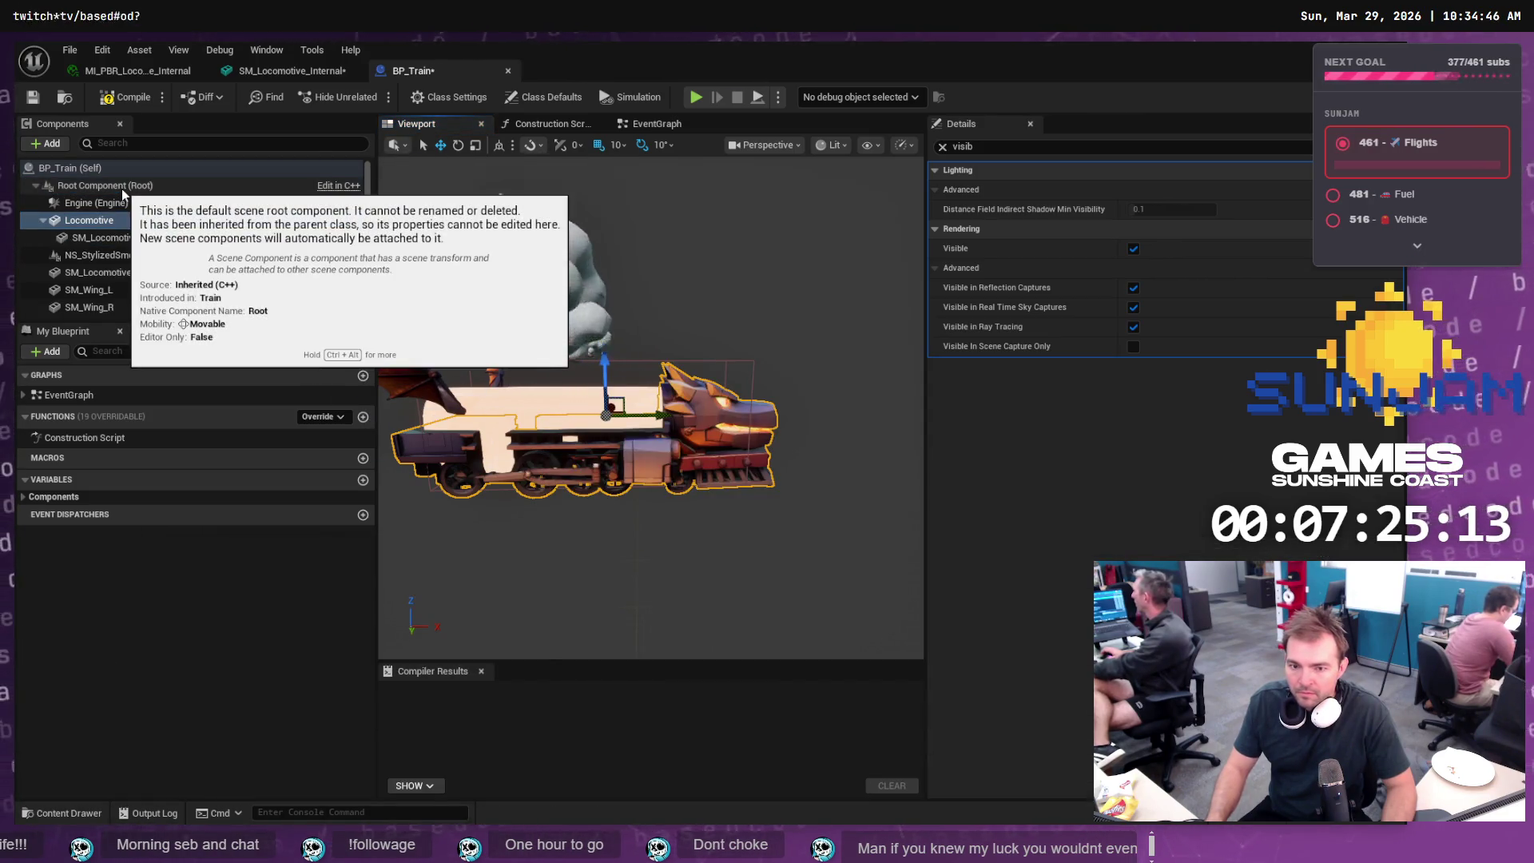
click(140, 237)
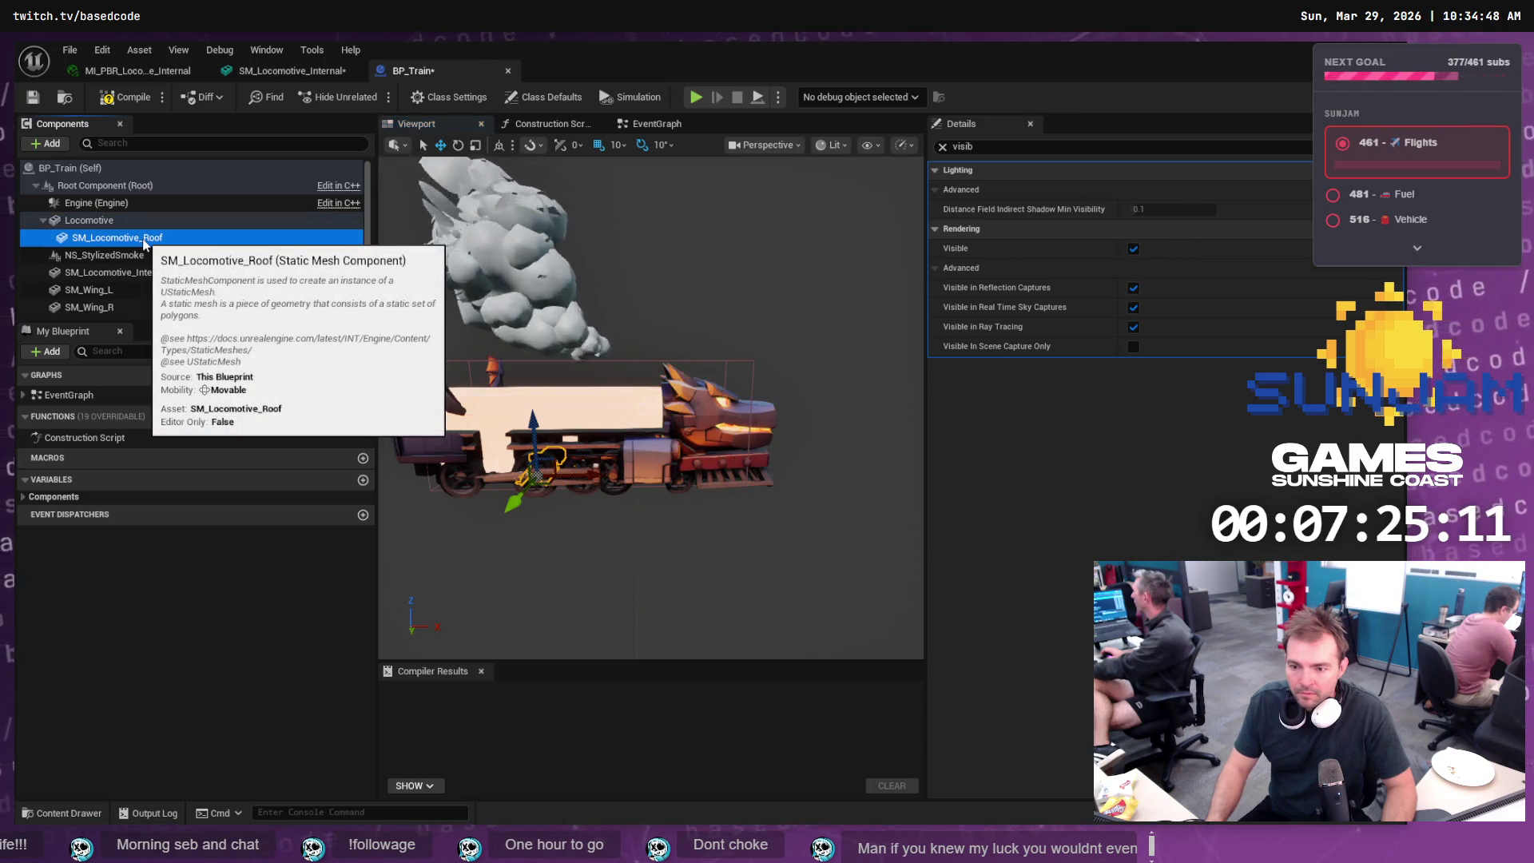
mouse_move(145, 242)
mouse_down()
mouse_move(84, 214)
mouse_move(75, 185)
mouse_up()
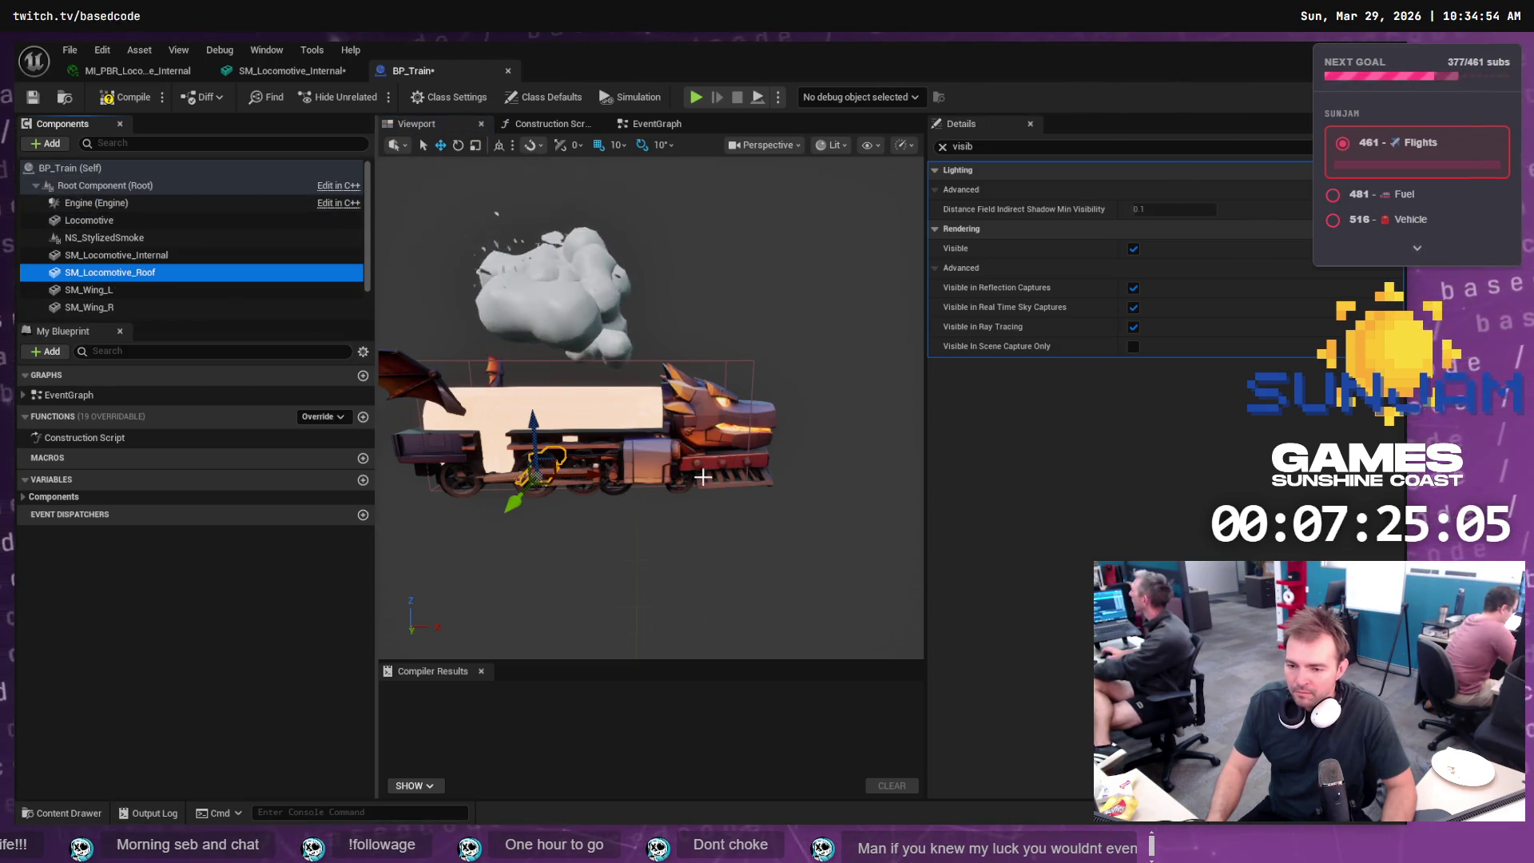
- Close the Details panel and compare the roof with SM_Locomotive_Internal in the viewport
click(153, 256)
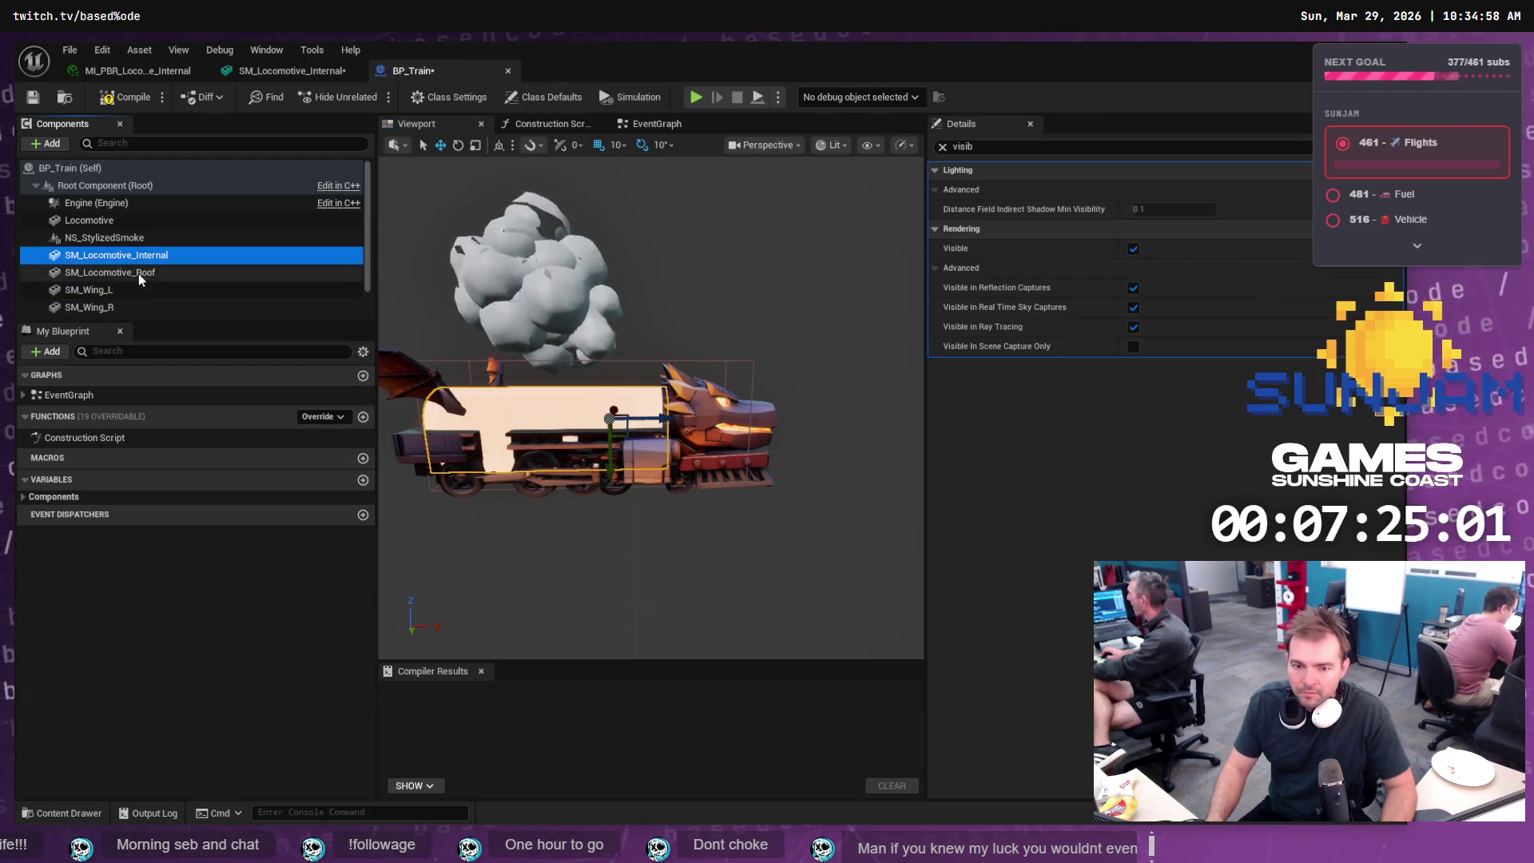
click(139, 273)
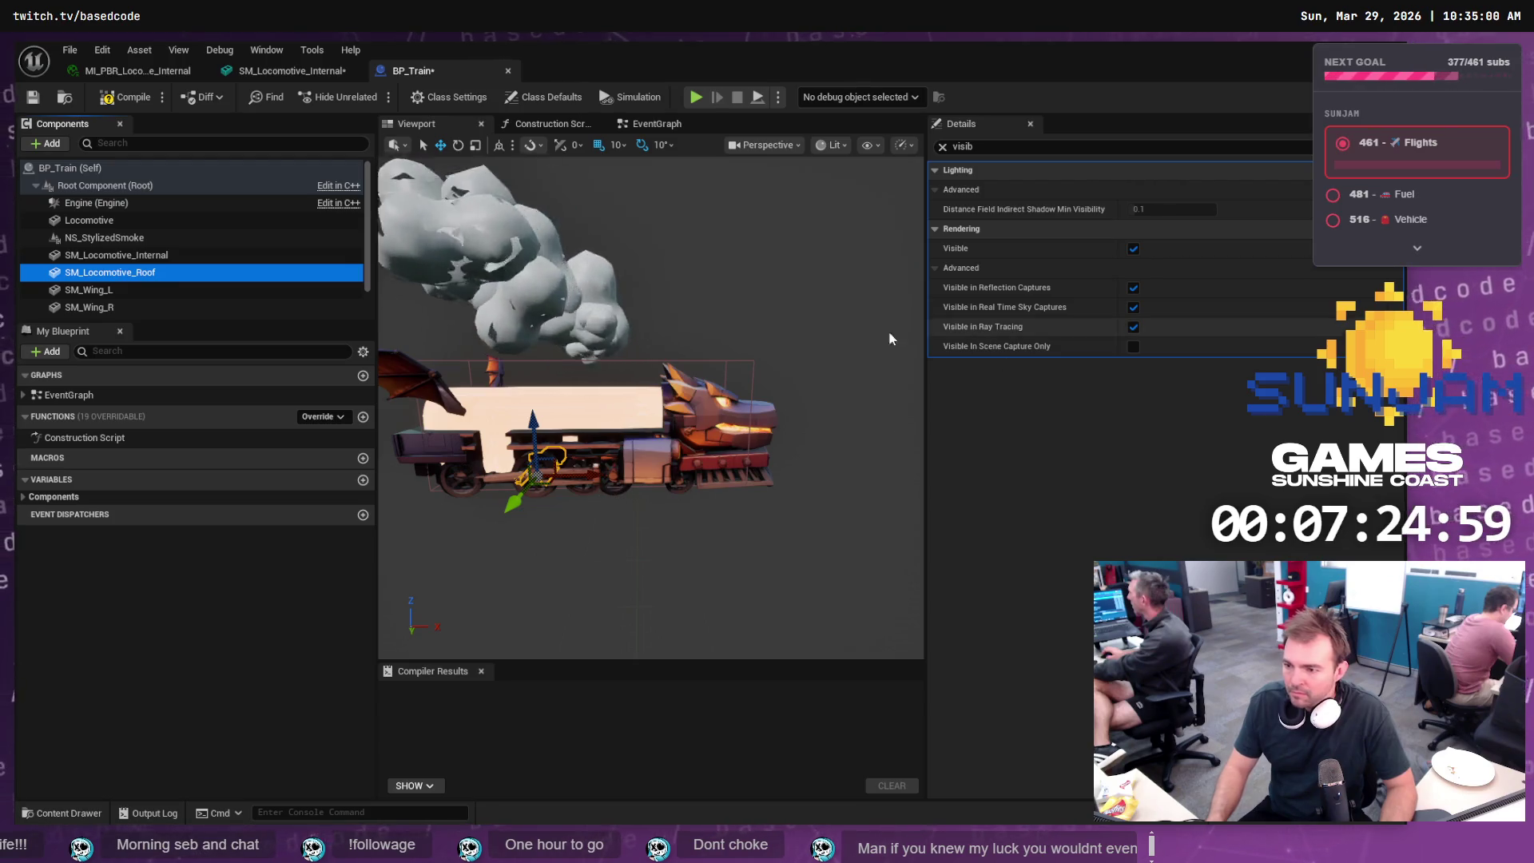
click(128, 256)
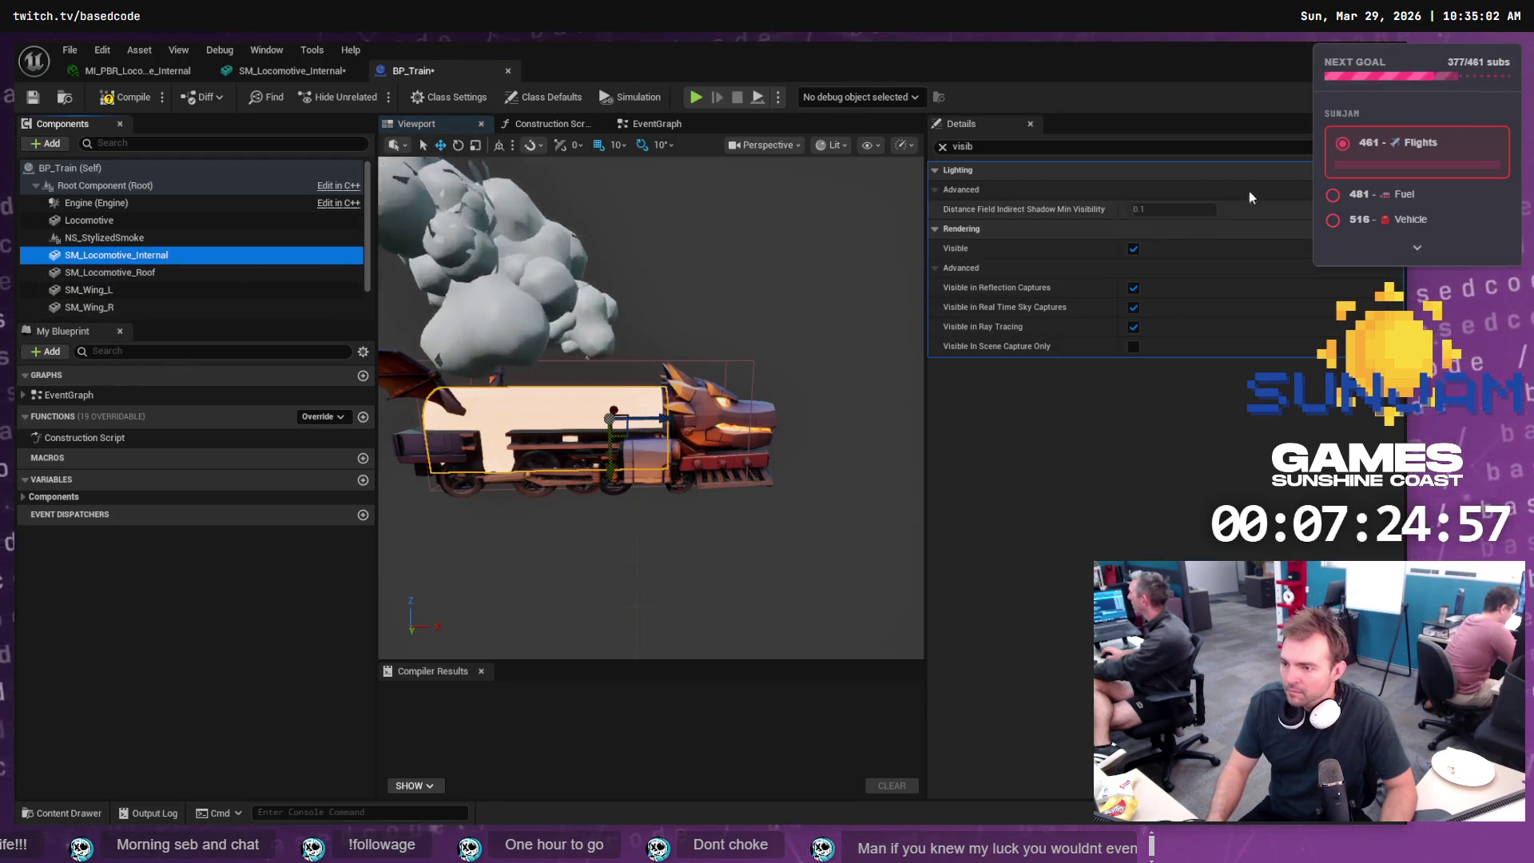
click(1030, 125)
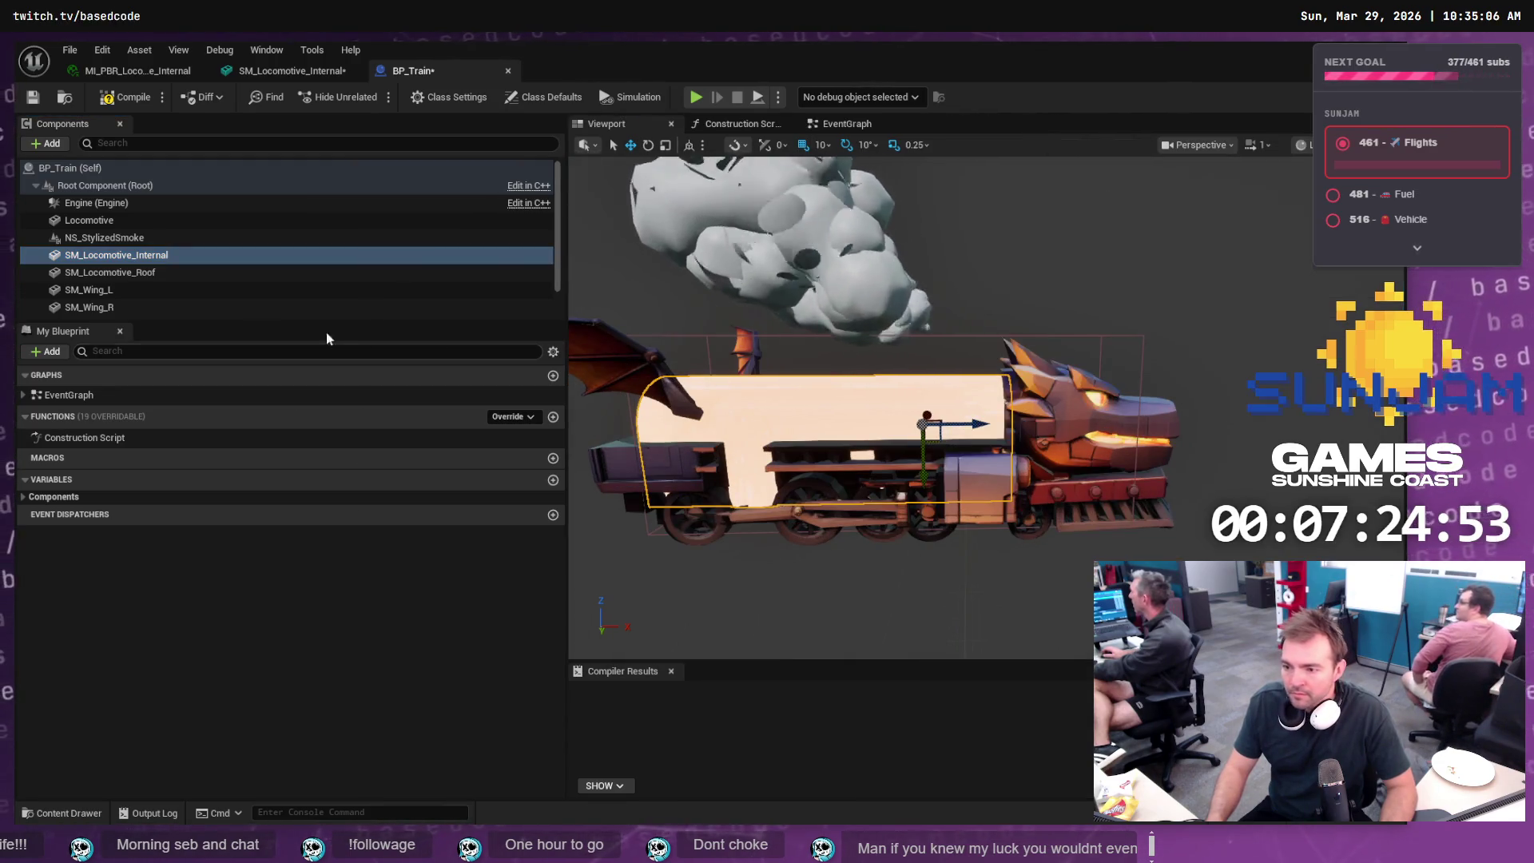
click(161, 260)
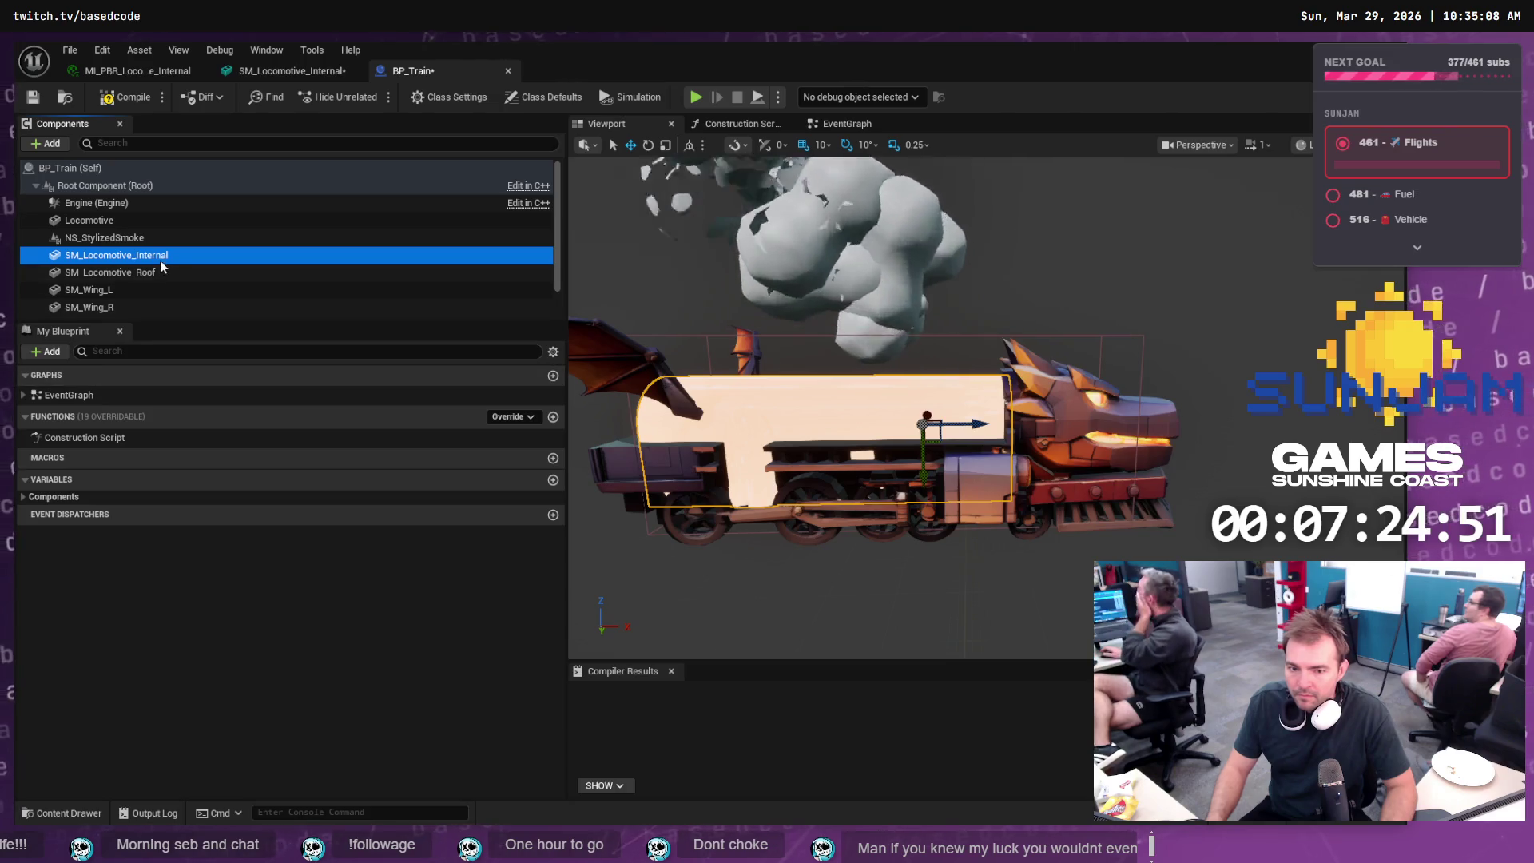
key(Up)
key(Down)
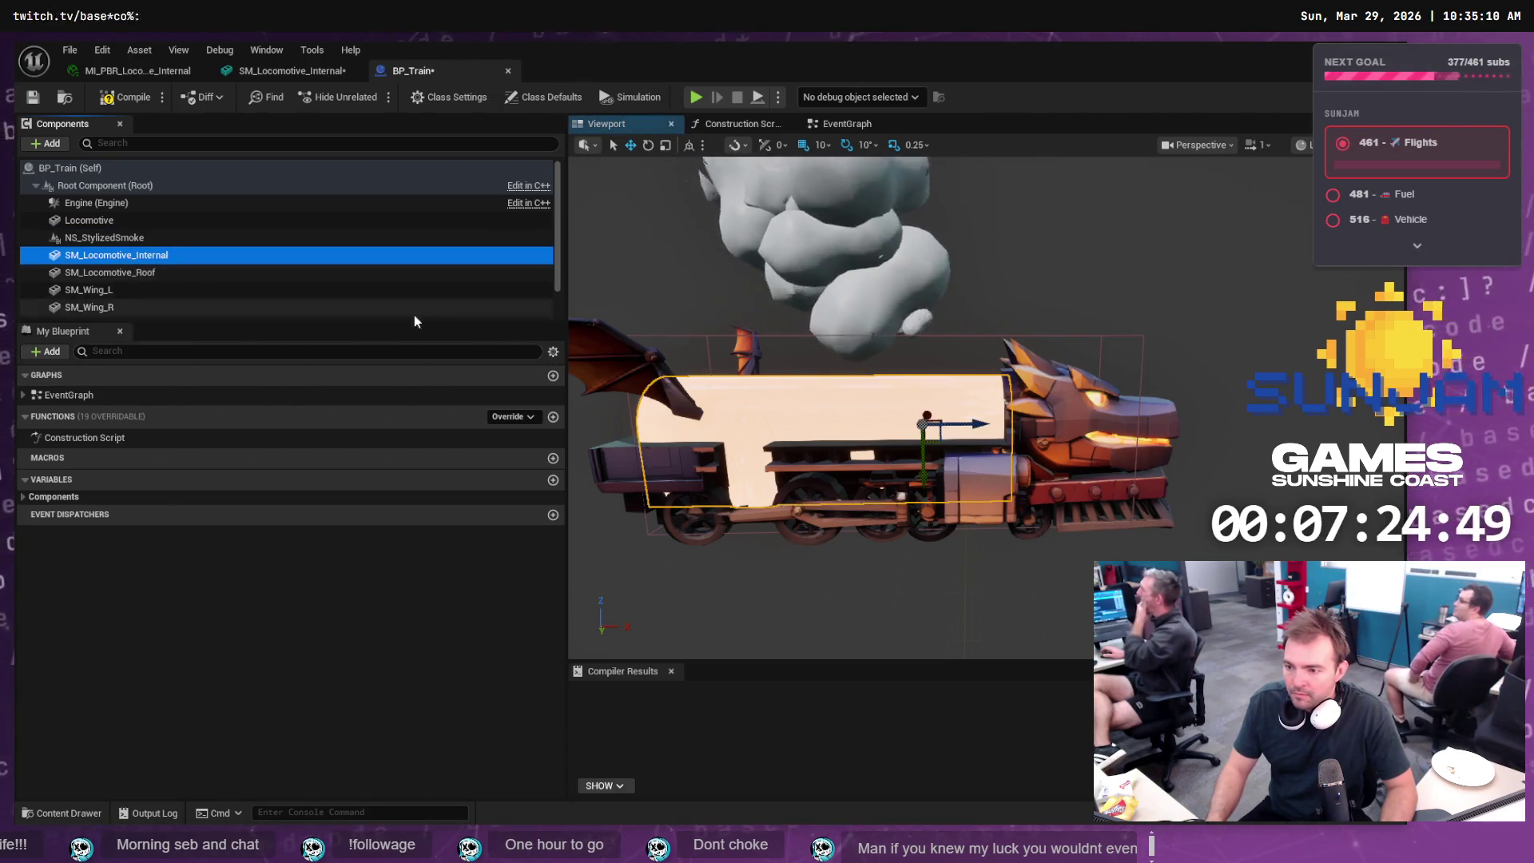
click(138, 272)
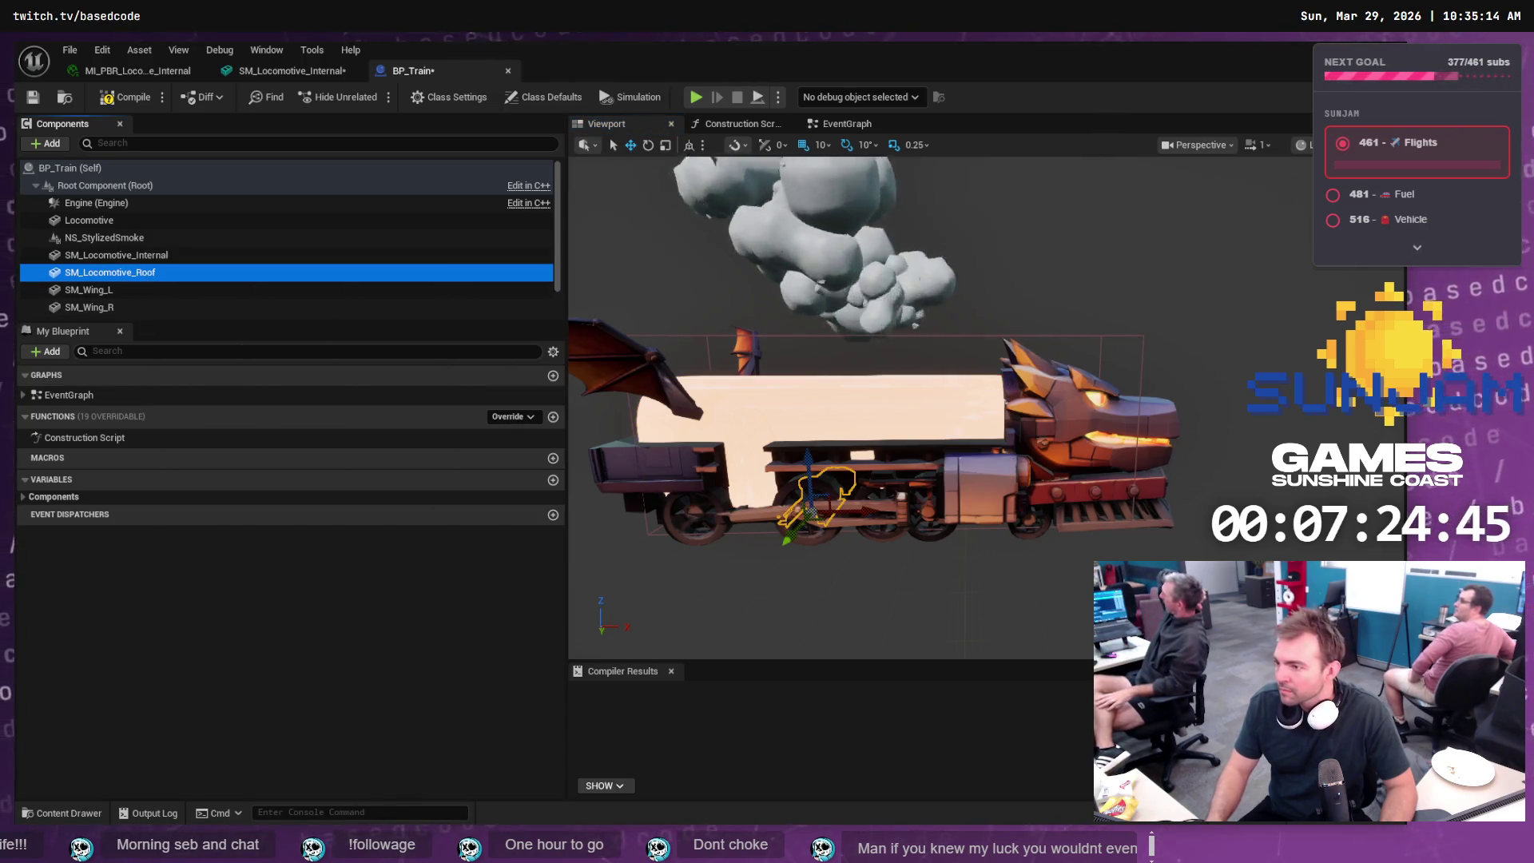
- Compile BP_Train after checking its Event Graph, Construction Script and Viewport tabs
click(824, 123)
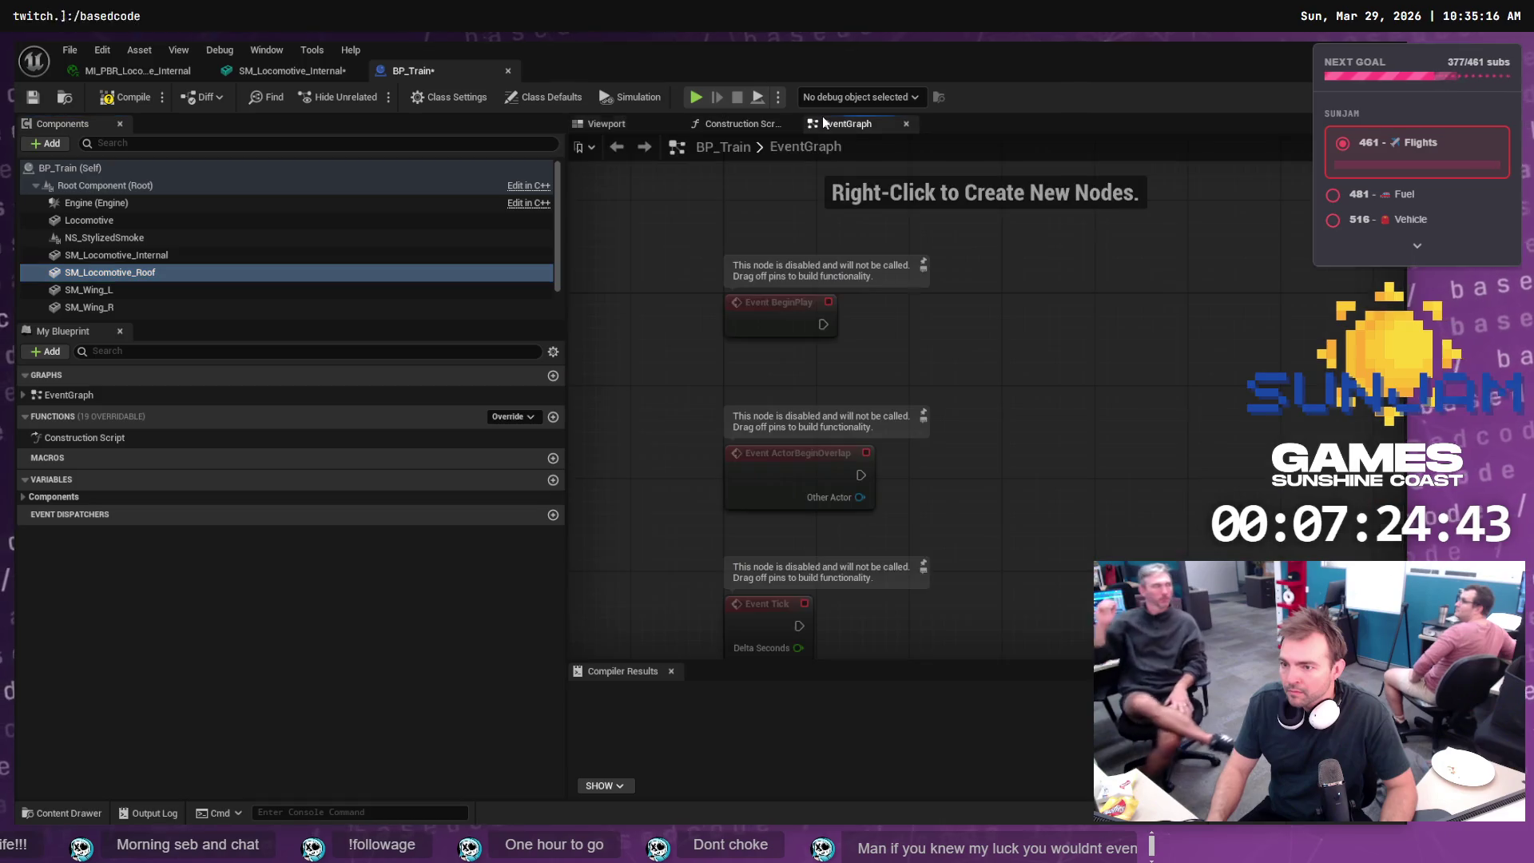
click(733, 124)
click(608, 126)
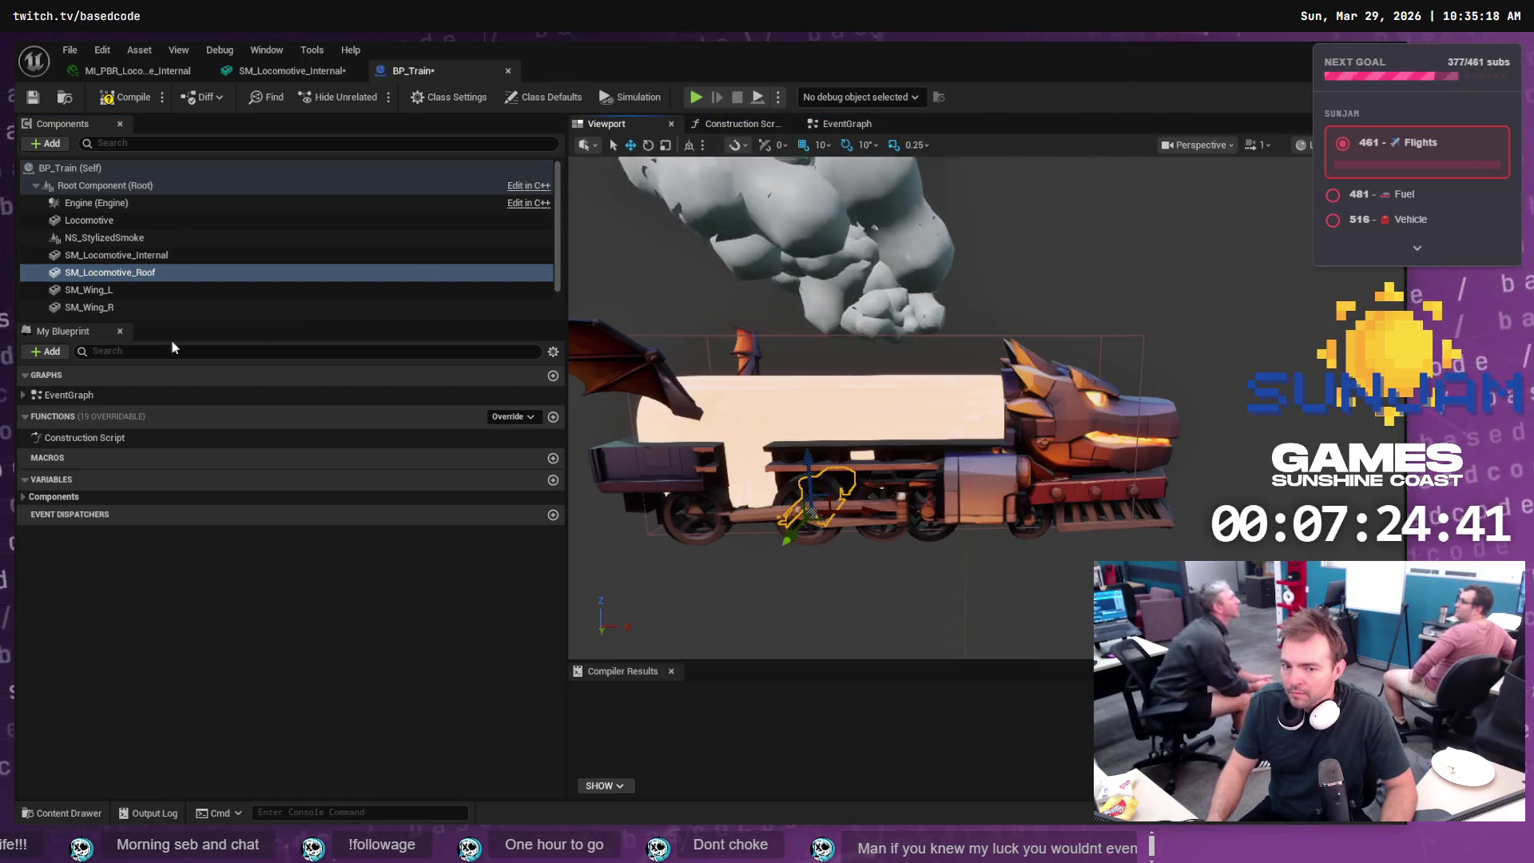
click(110, 273)
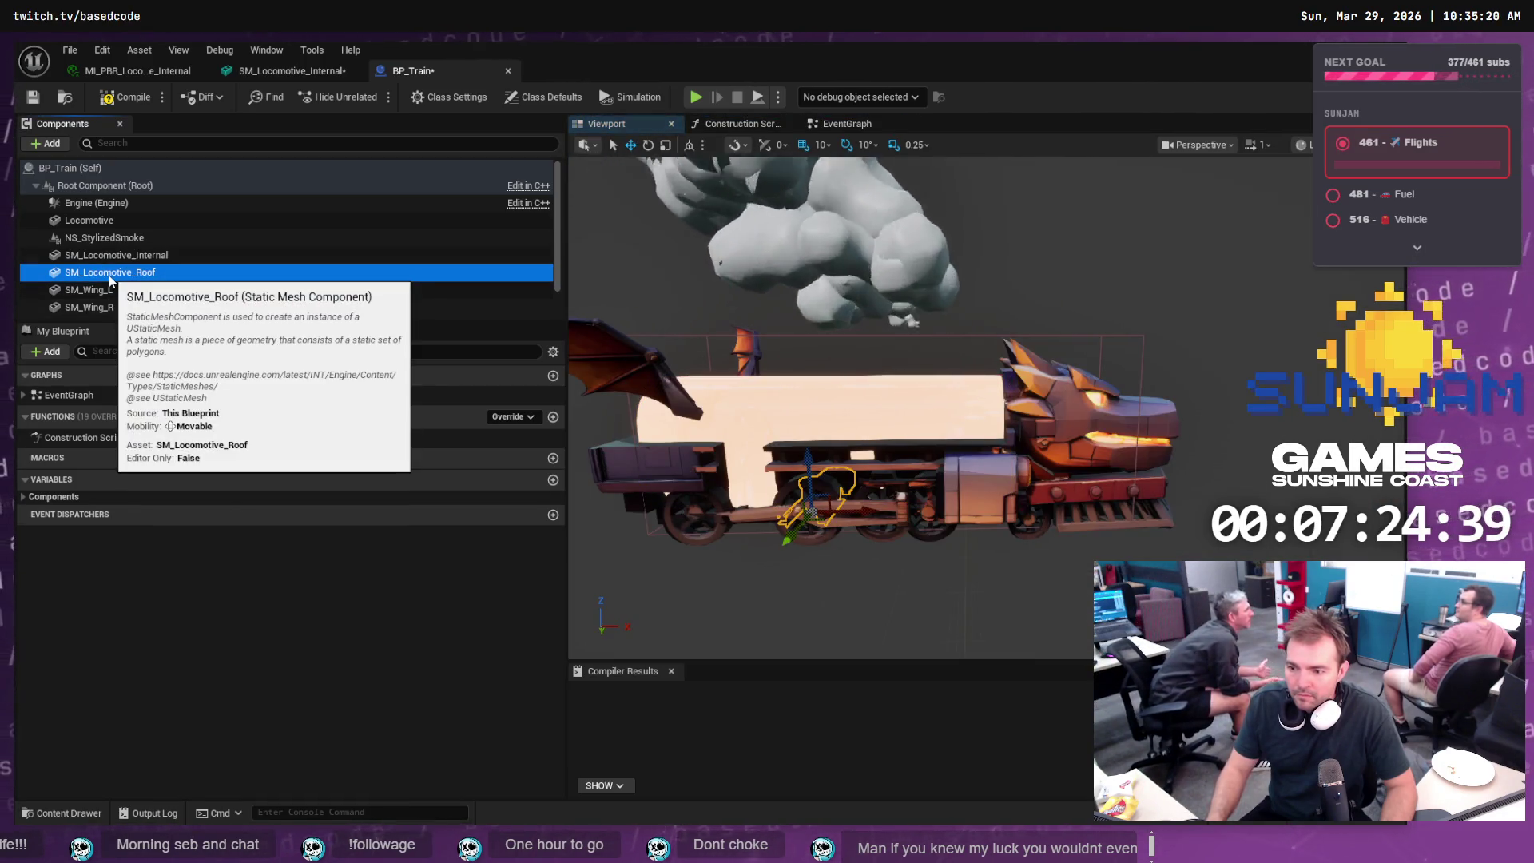
click(138, 256)
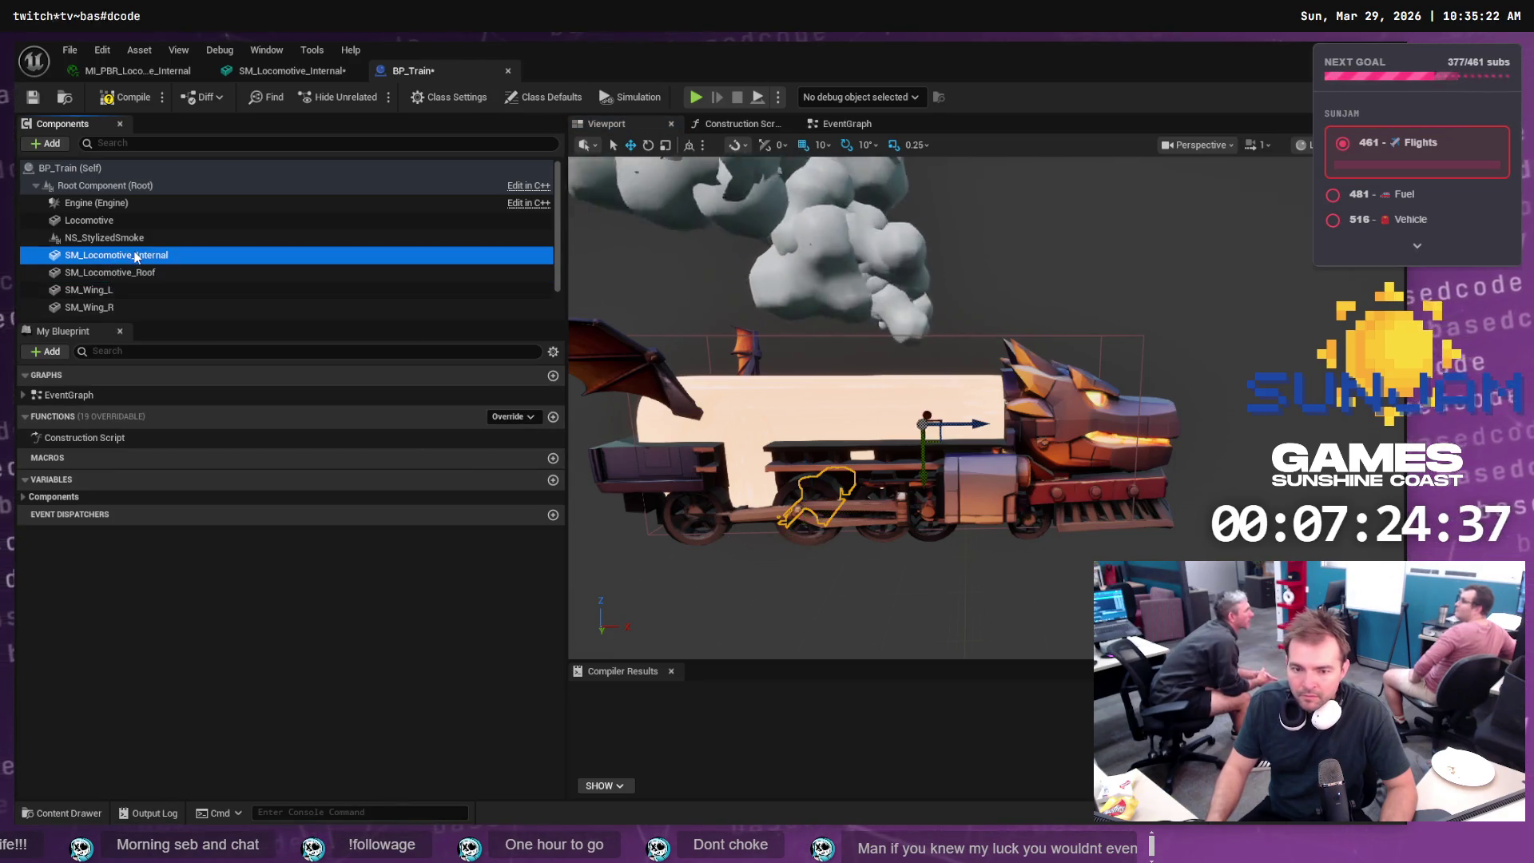
click(720, 127)
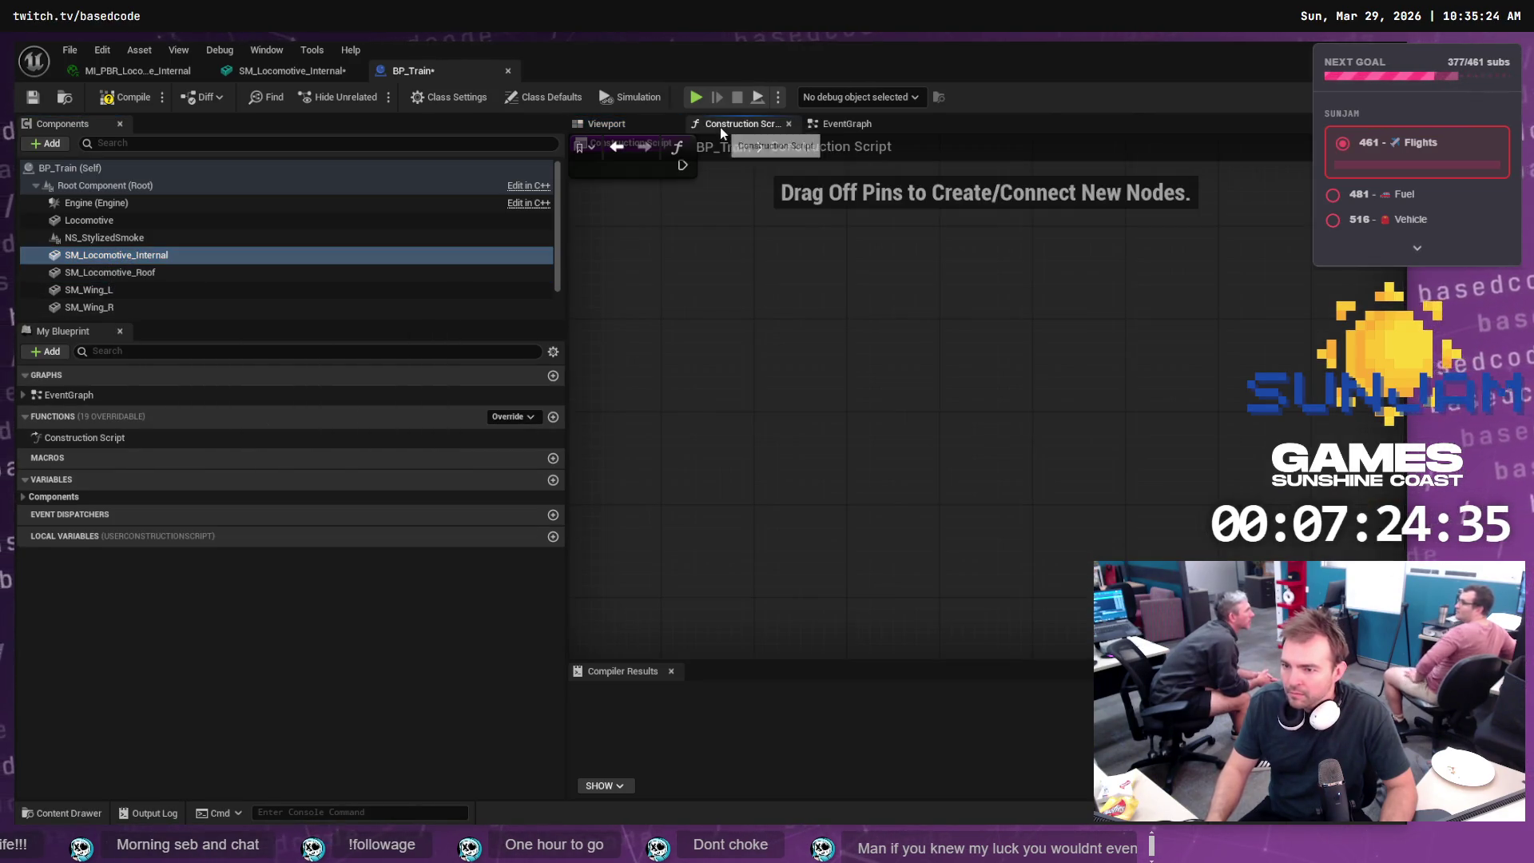
click(606, 124)
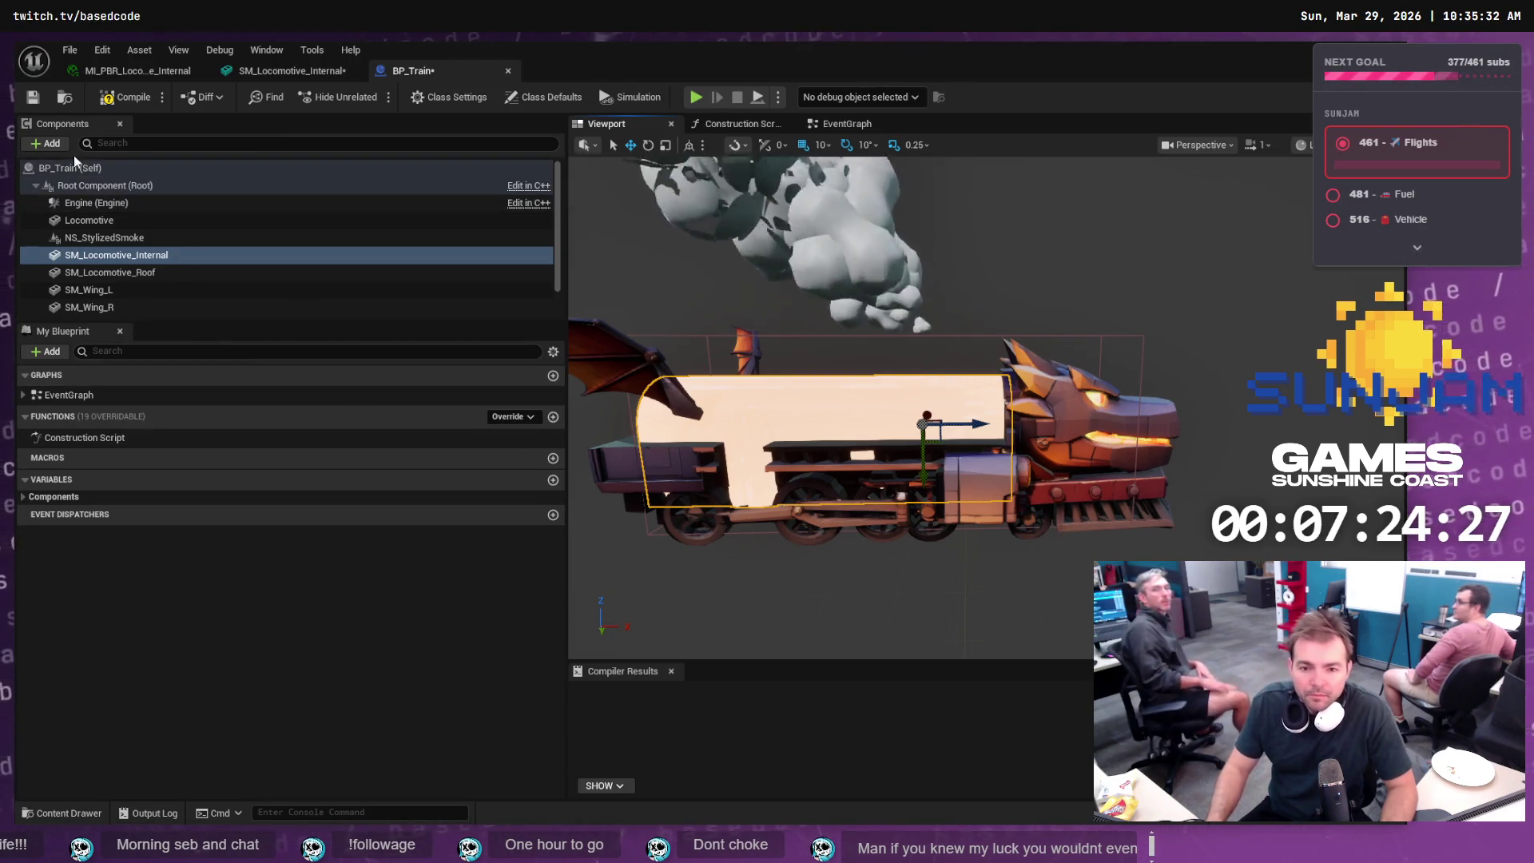
click(128, 97)
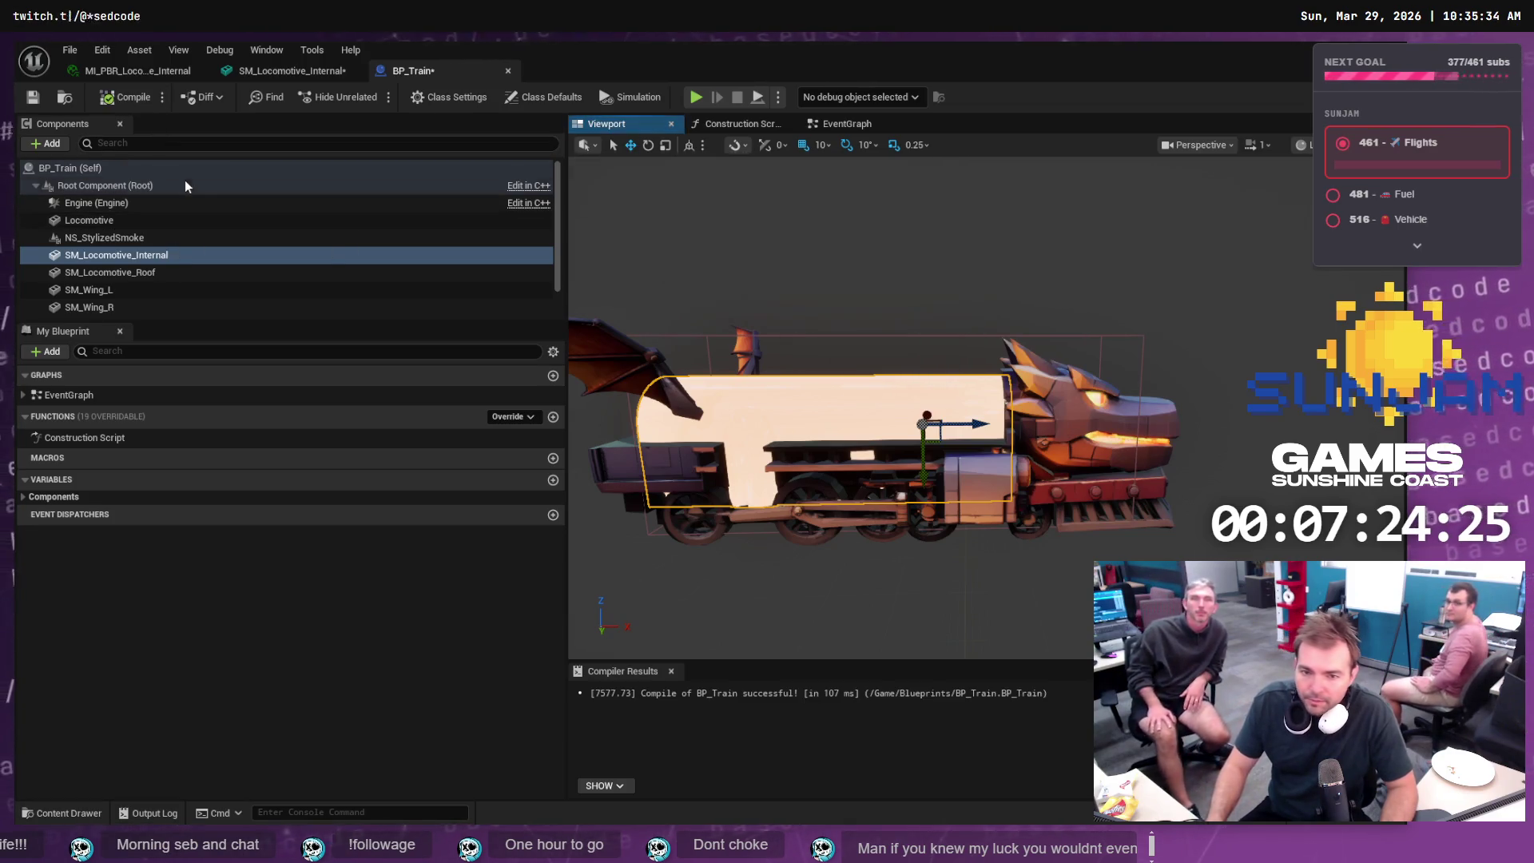
- Review the smoke, internal, wing and roof components in the compiled viewport
click(125, 276)
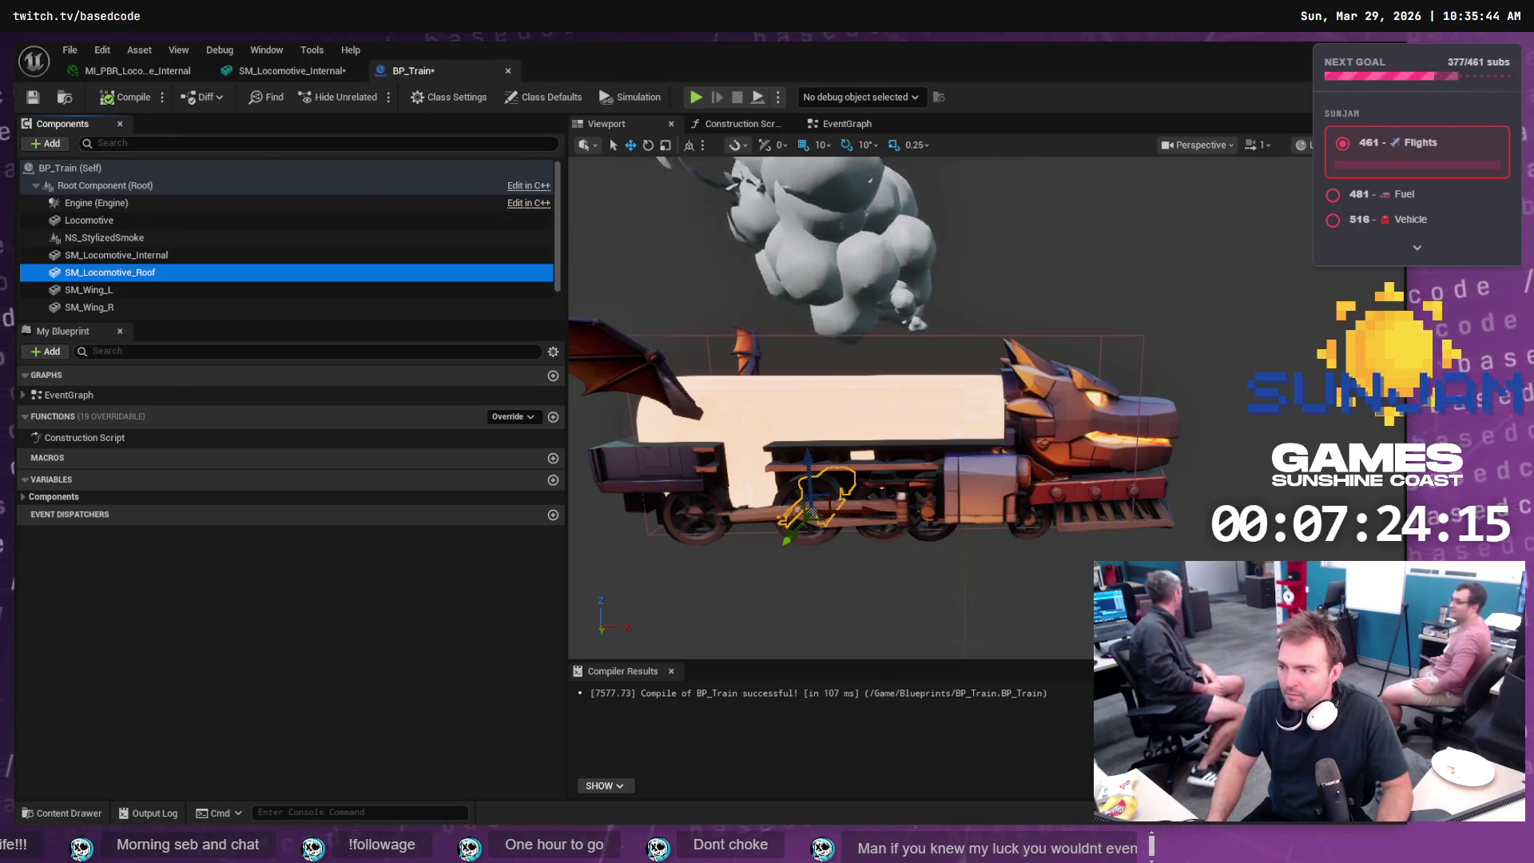
click(846, 124)
click(741, 123)
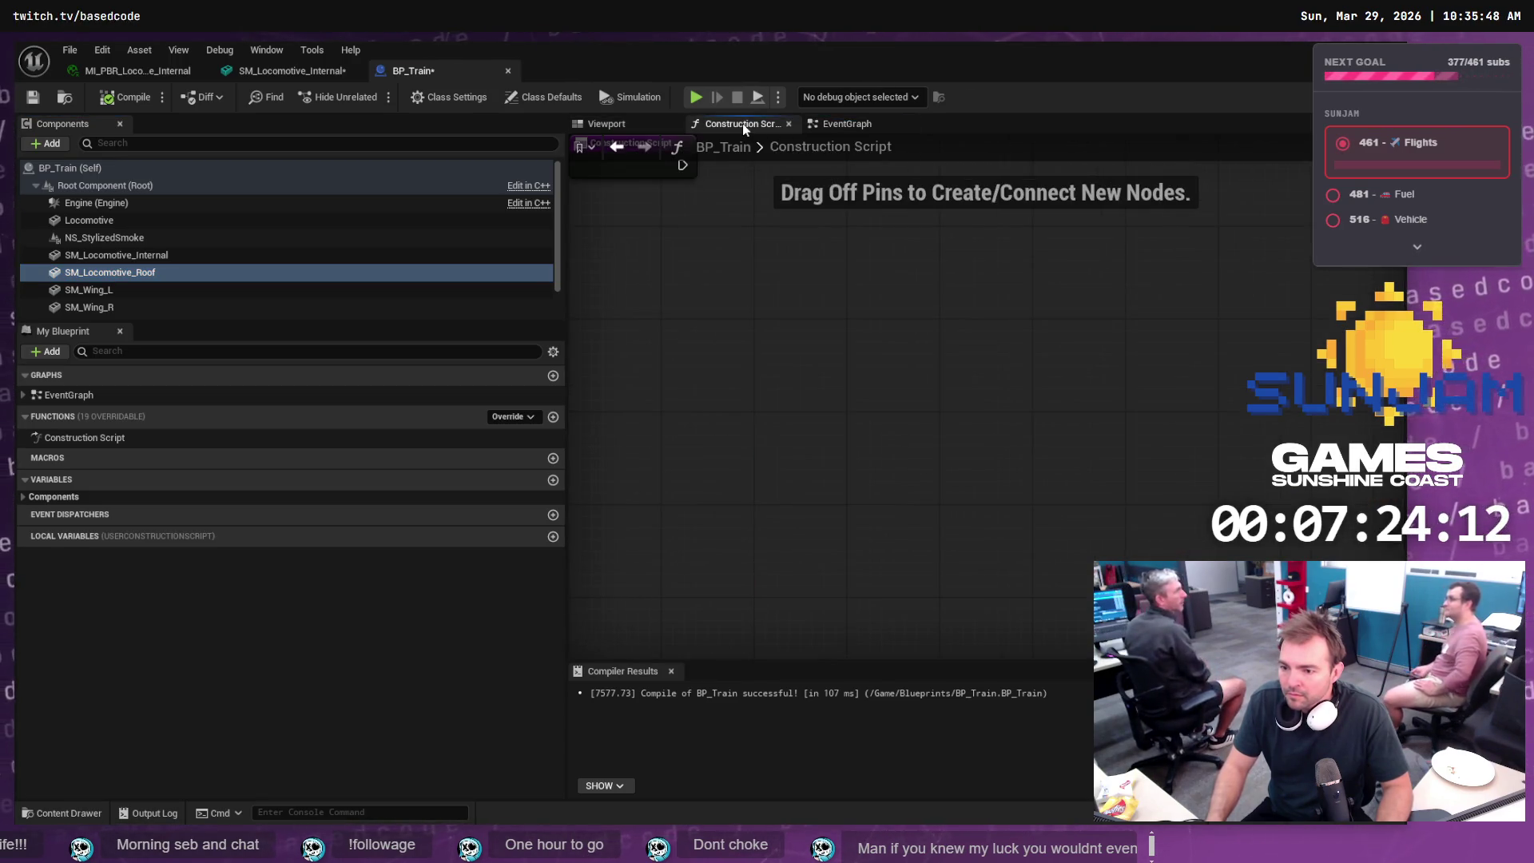
click(607, 124)
click(104, 237)
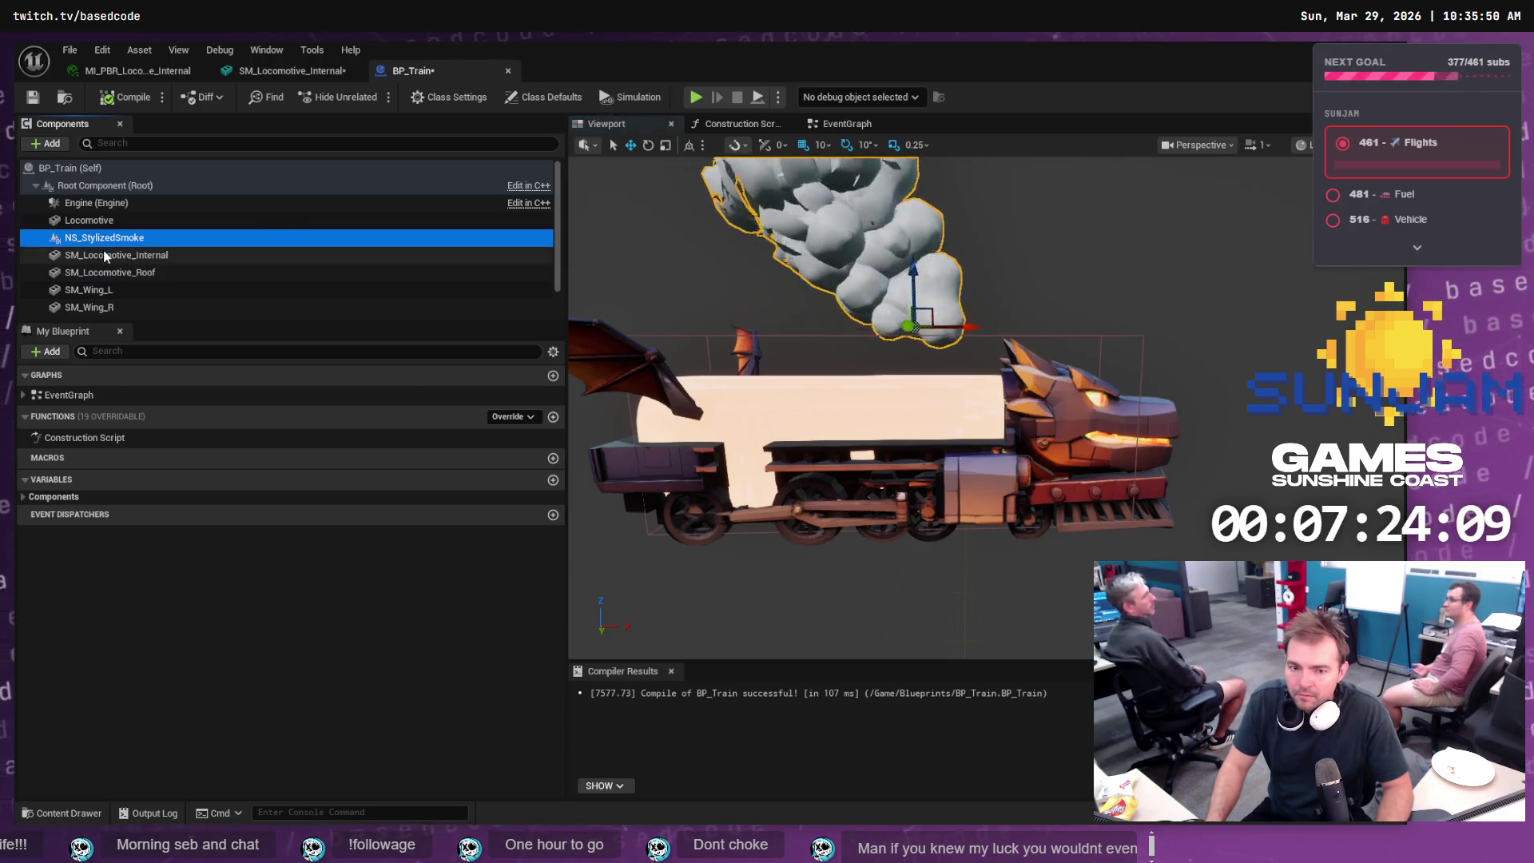
click(116, 255)
click(102, 290)
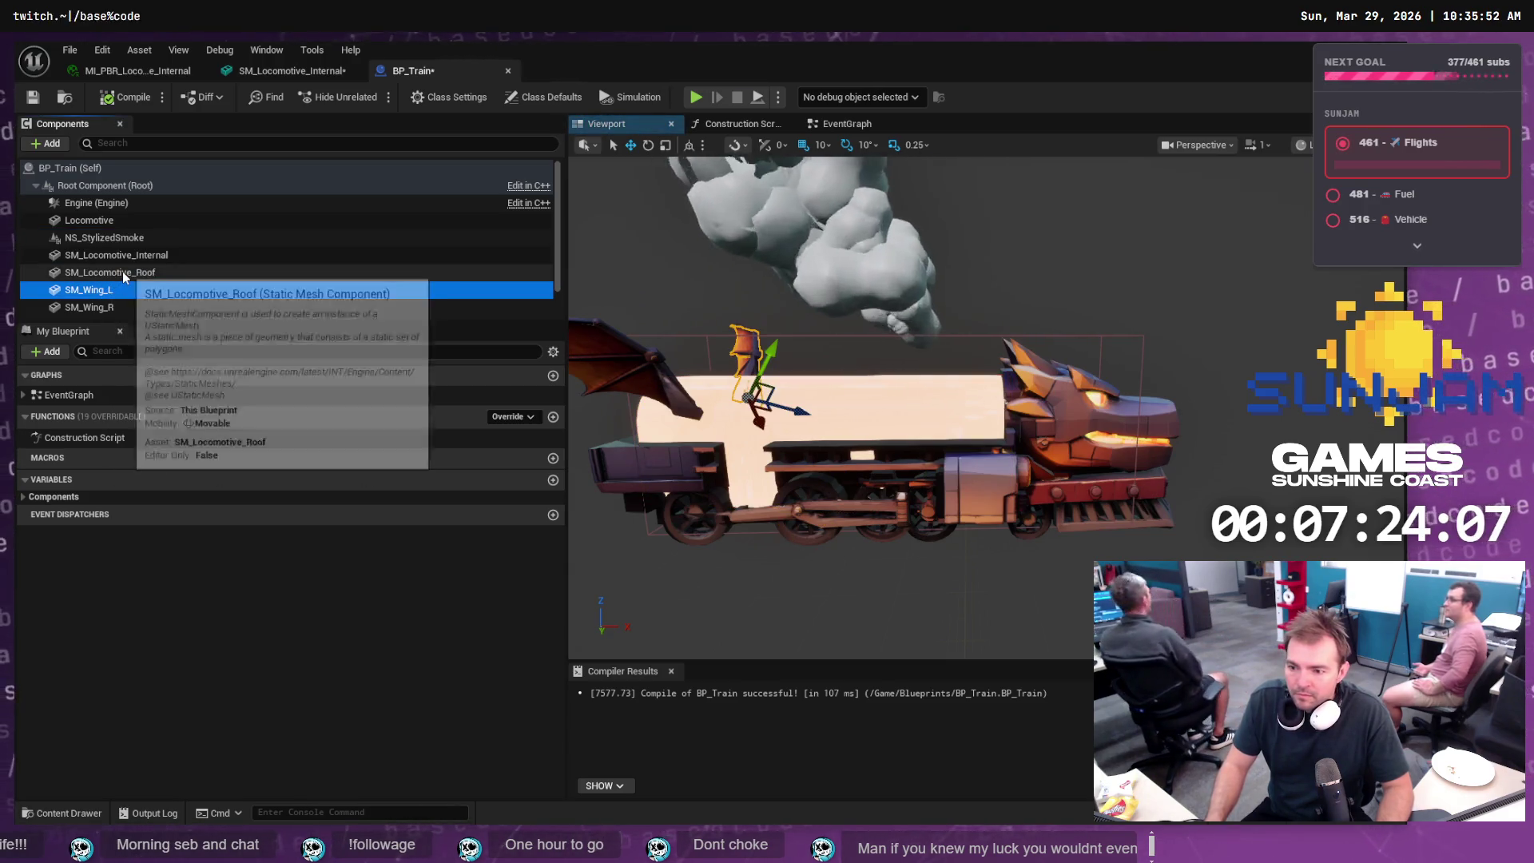
click(124, 274)
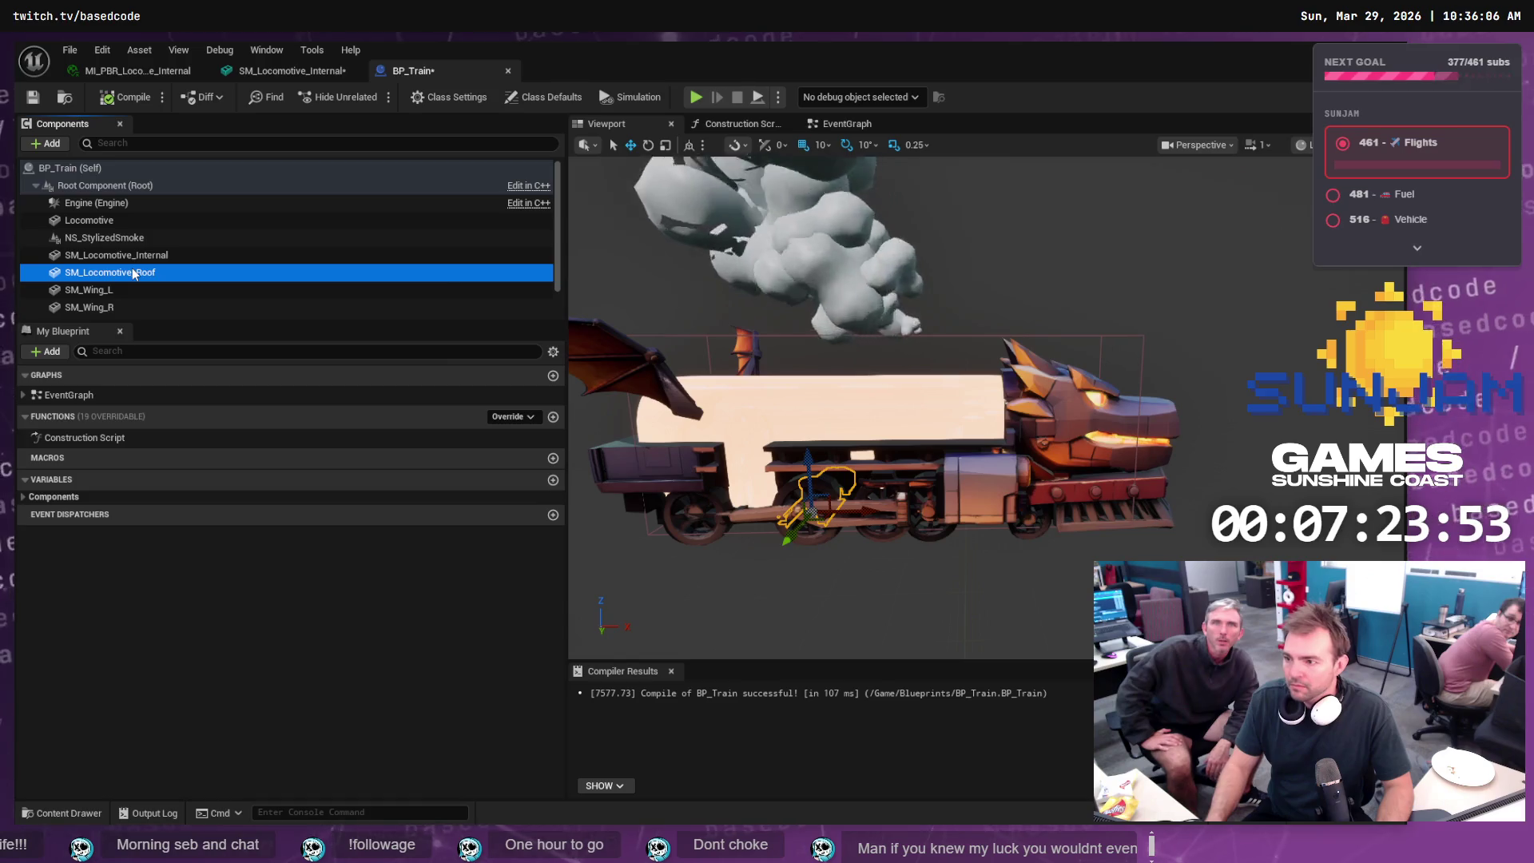
click(267, 50)
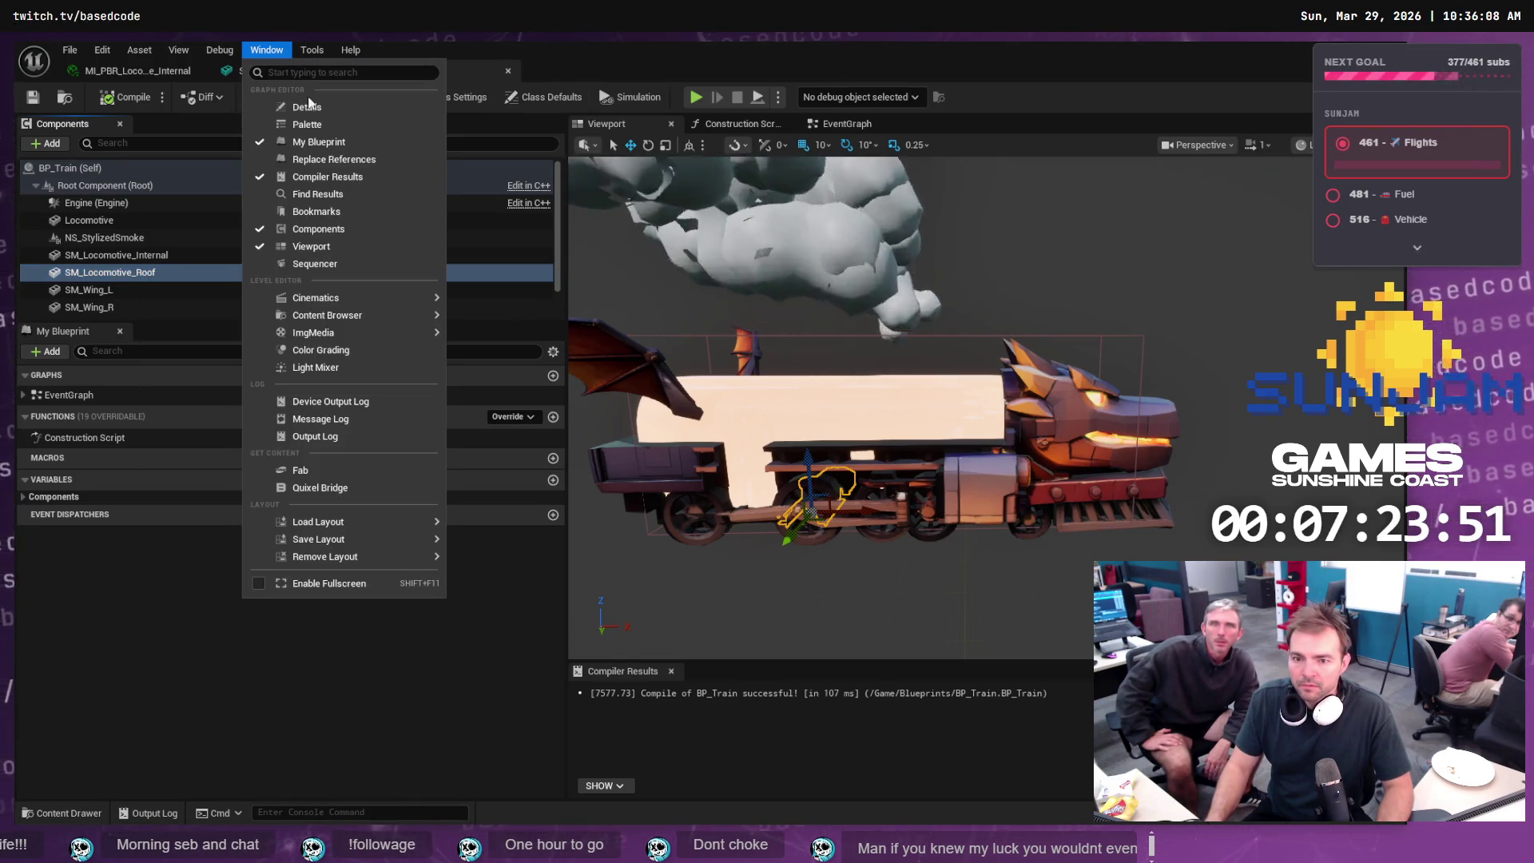
- Reopen the Details panel and browse the Window menu before returning to Blender
click(342, 108)
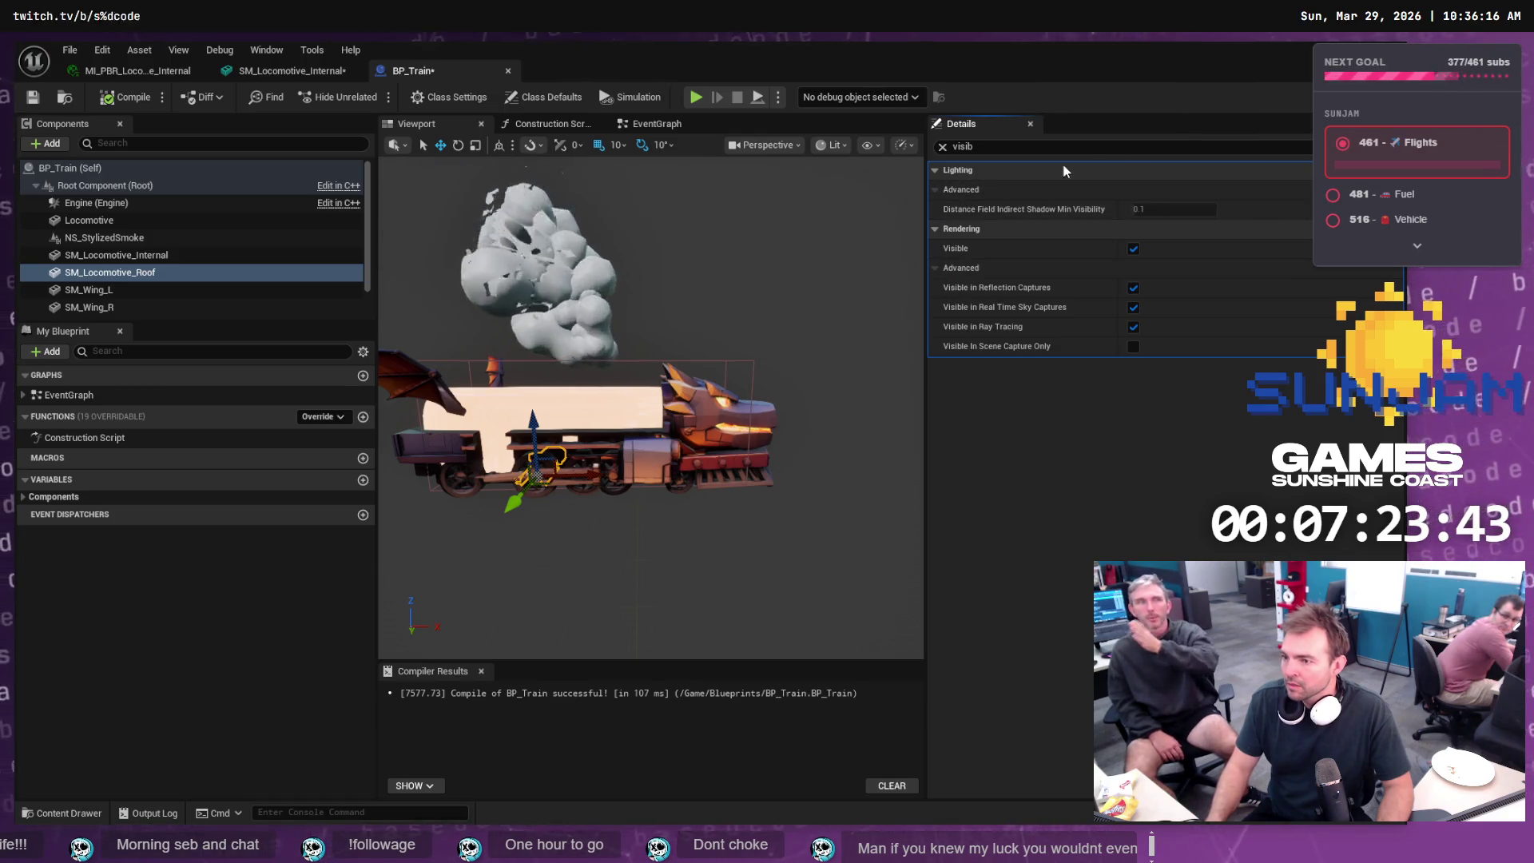
click(1010, 148)
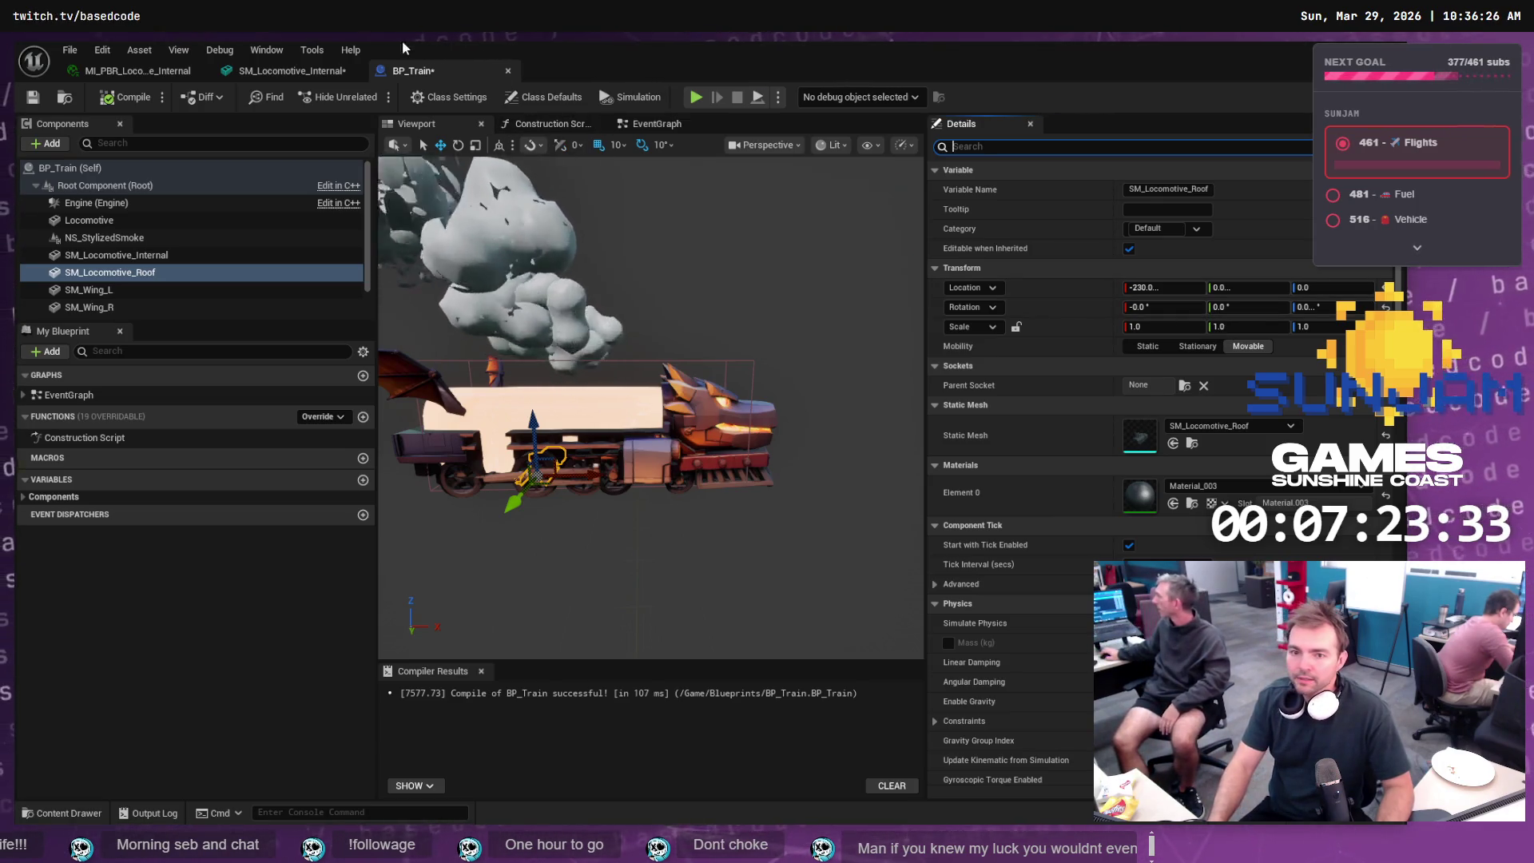
click(264, 50)
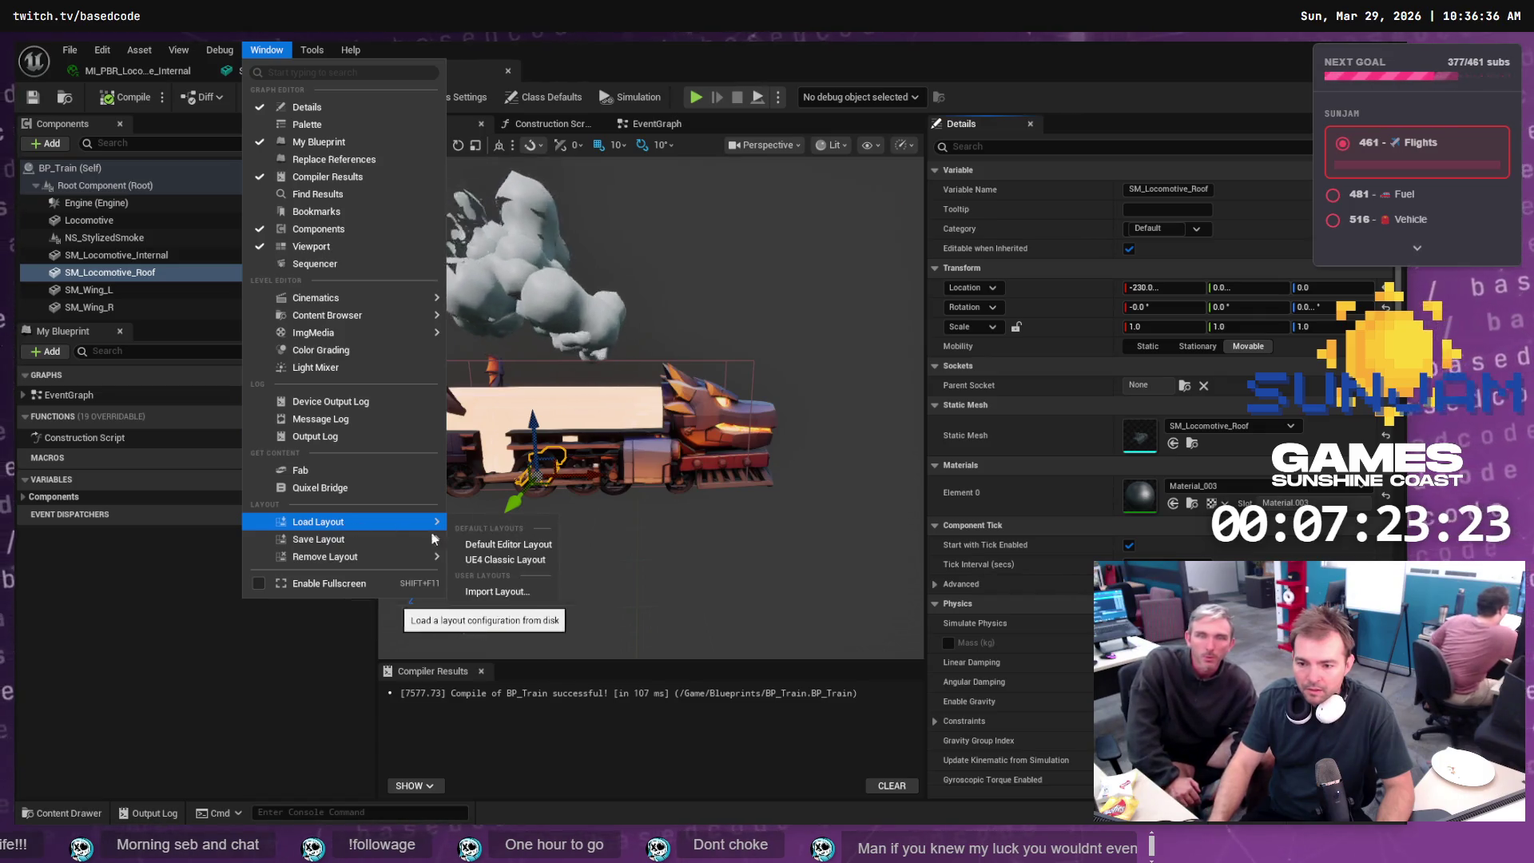
key(alt+Tab)
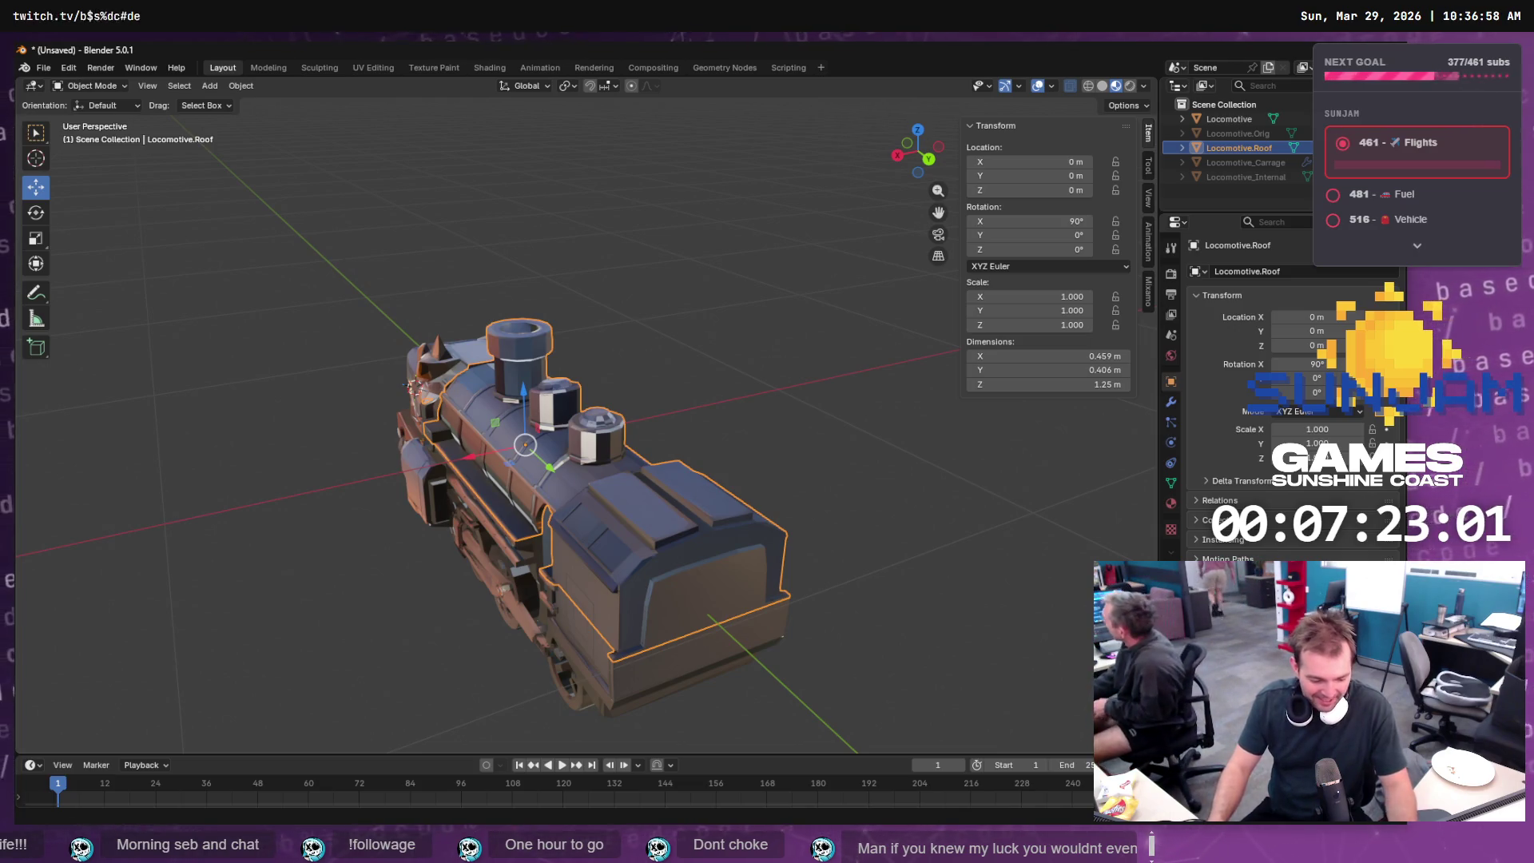
- Open File Explorer to relaunch TrainGame.uproject
key(super+e)
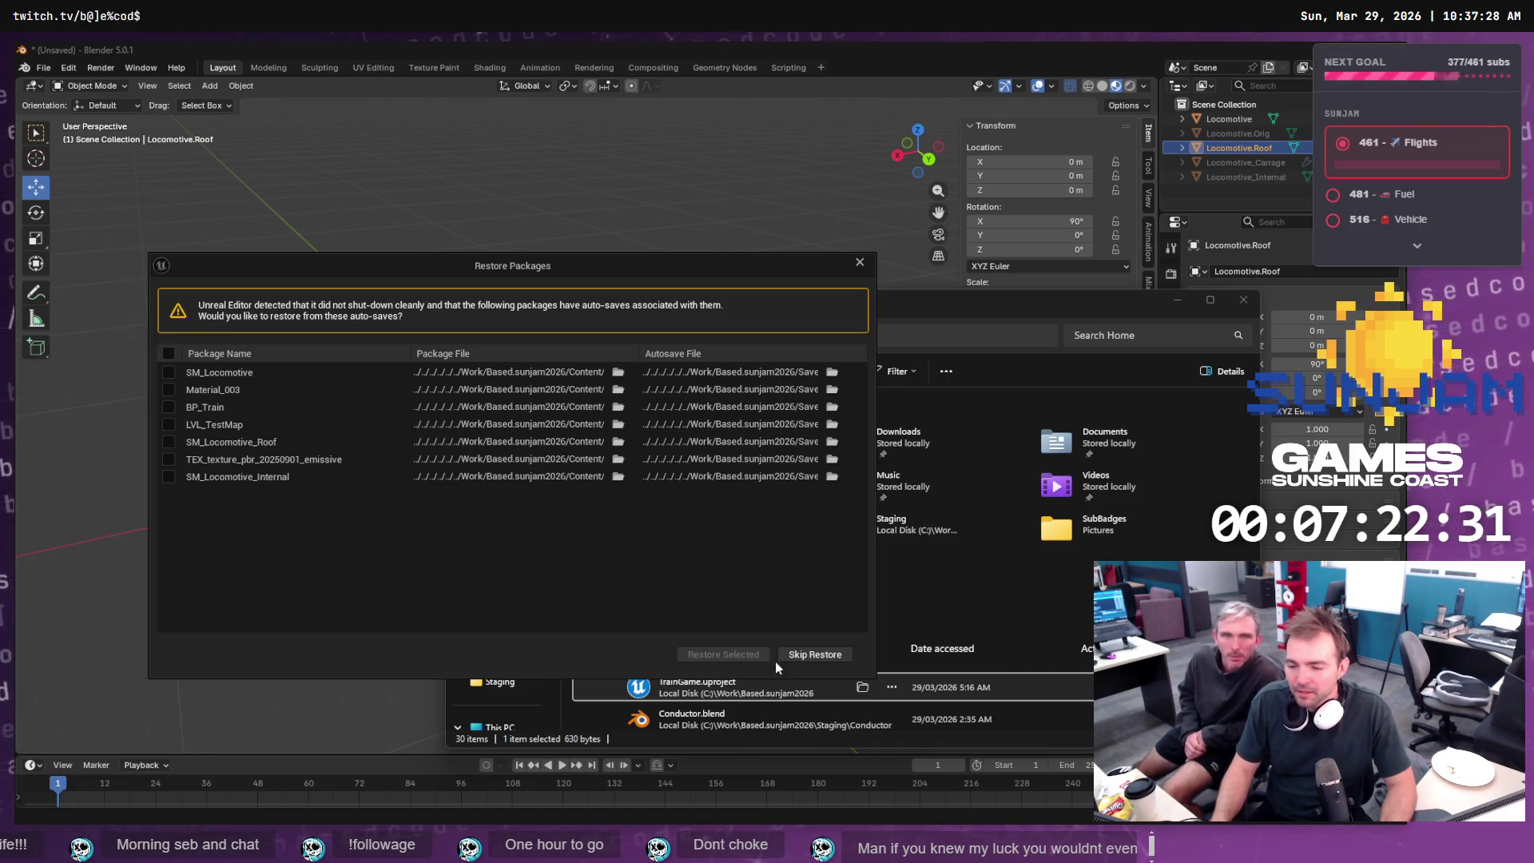
- Tick all auto-saved packages in Restore Packages, confirm, and close File Explorer
click(168, 353)
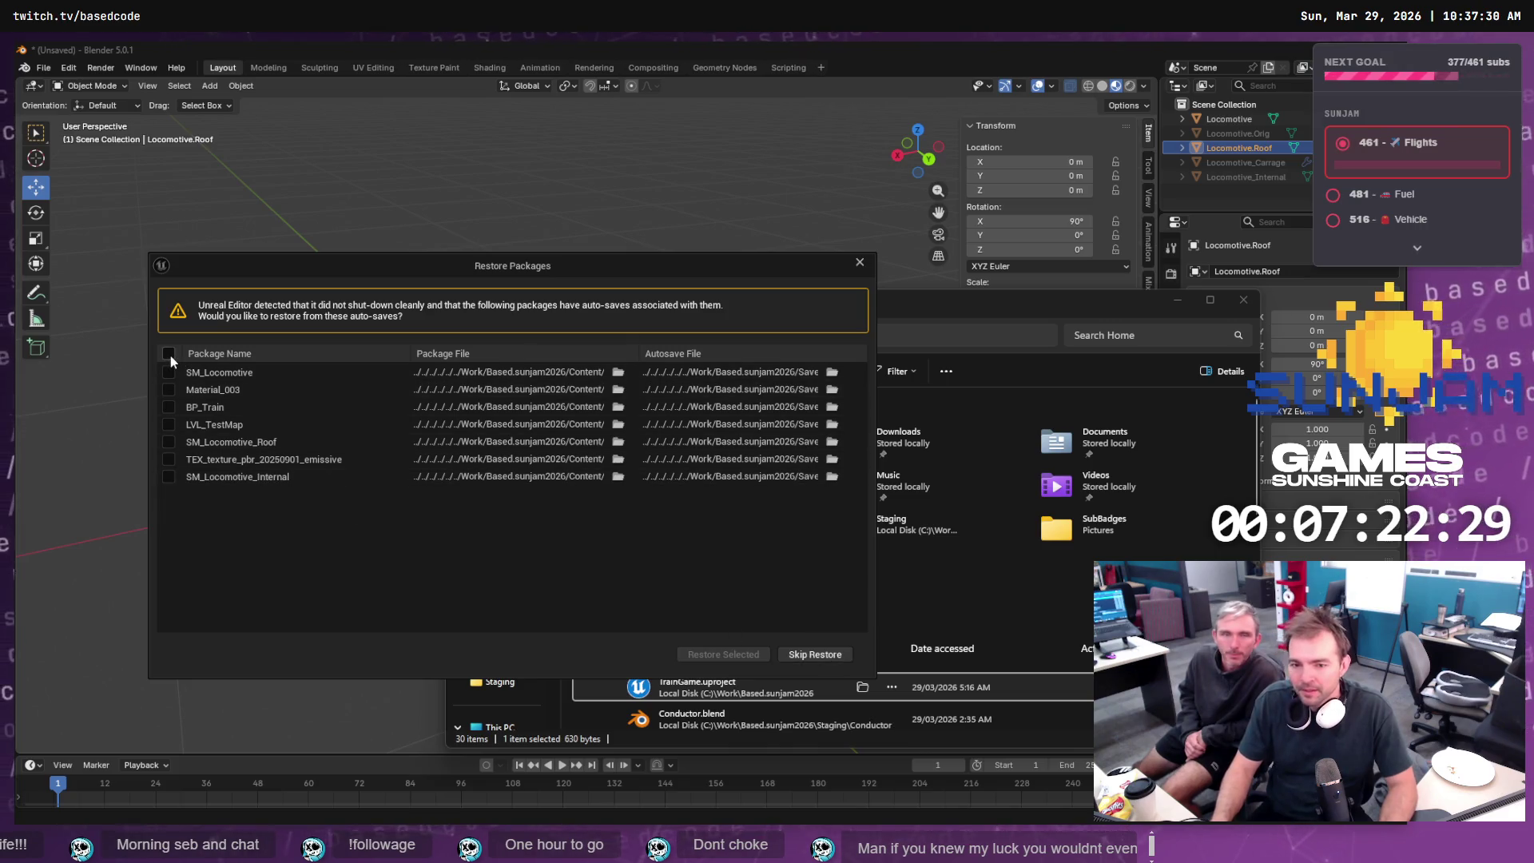
click(713, 654)
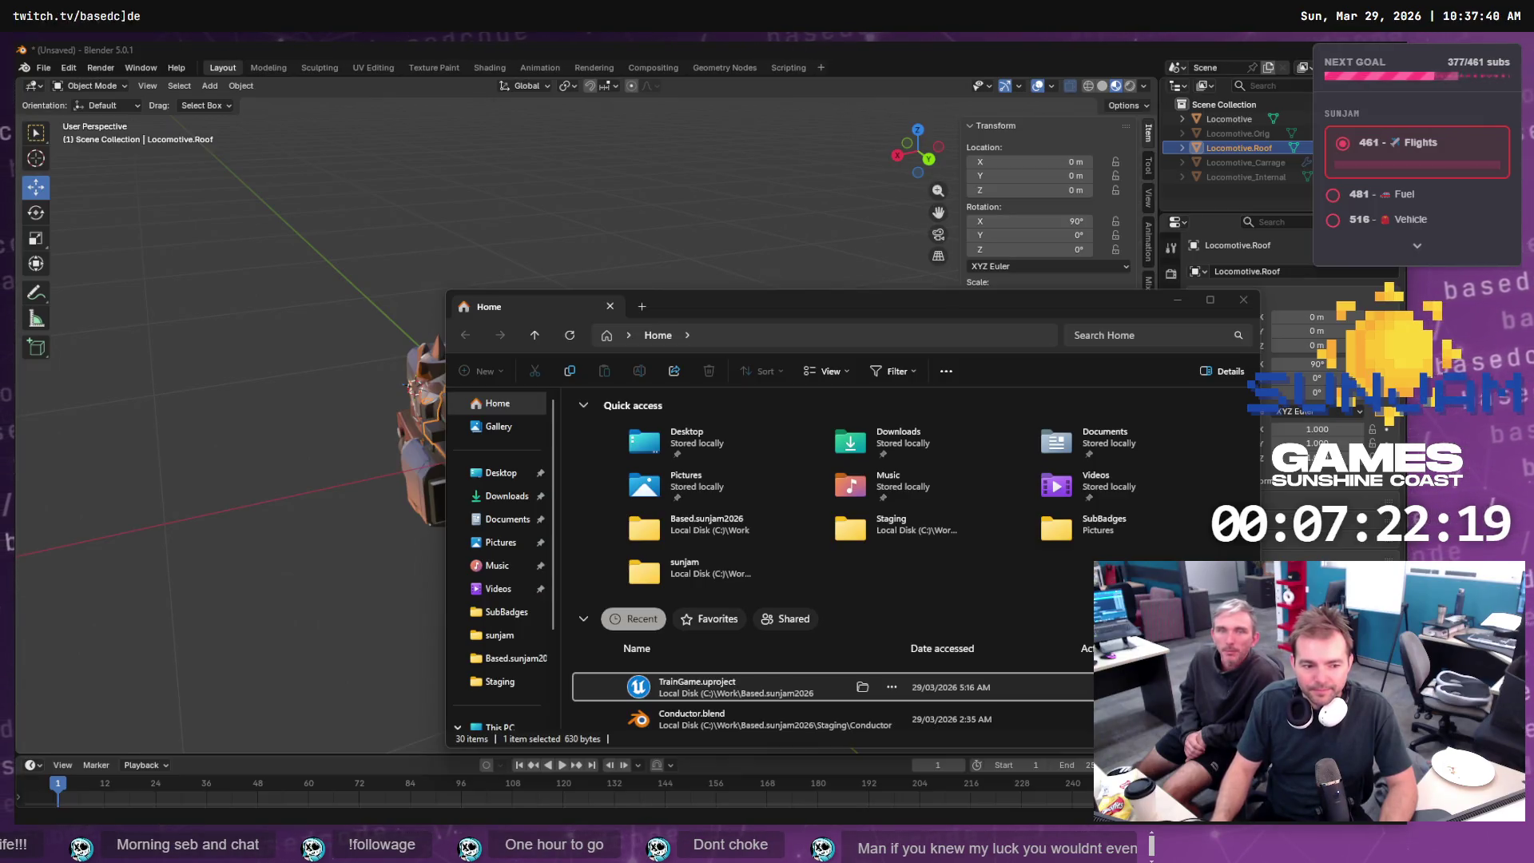
click(1233, 299)
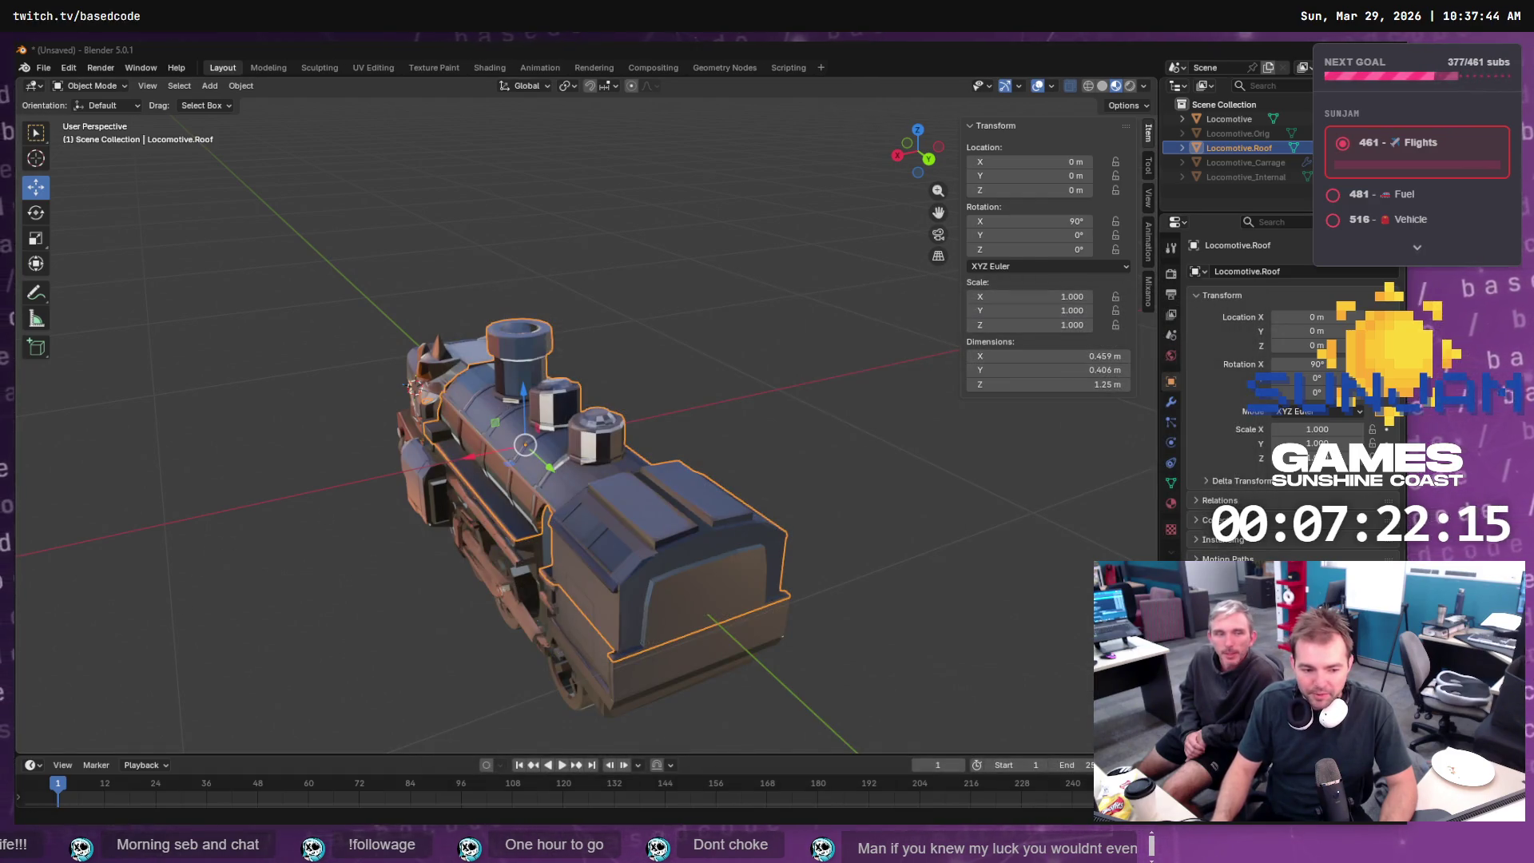
key(alt+Tab)
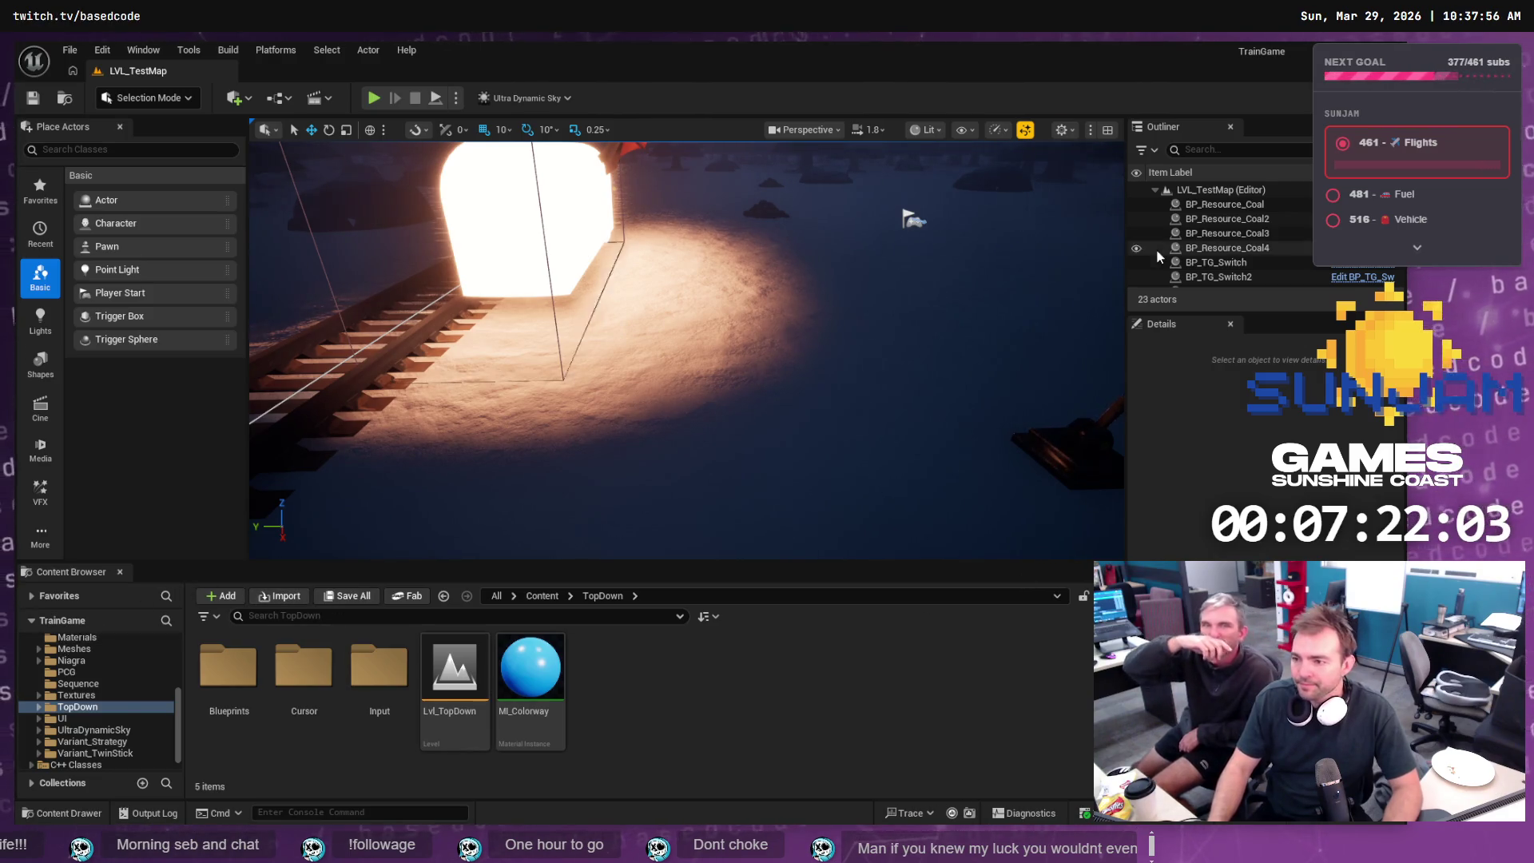
- Open BP_Train from Blueprints maximized, in its Viewport tab with Locomotive selected
scroll(87, 699, up, 4)
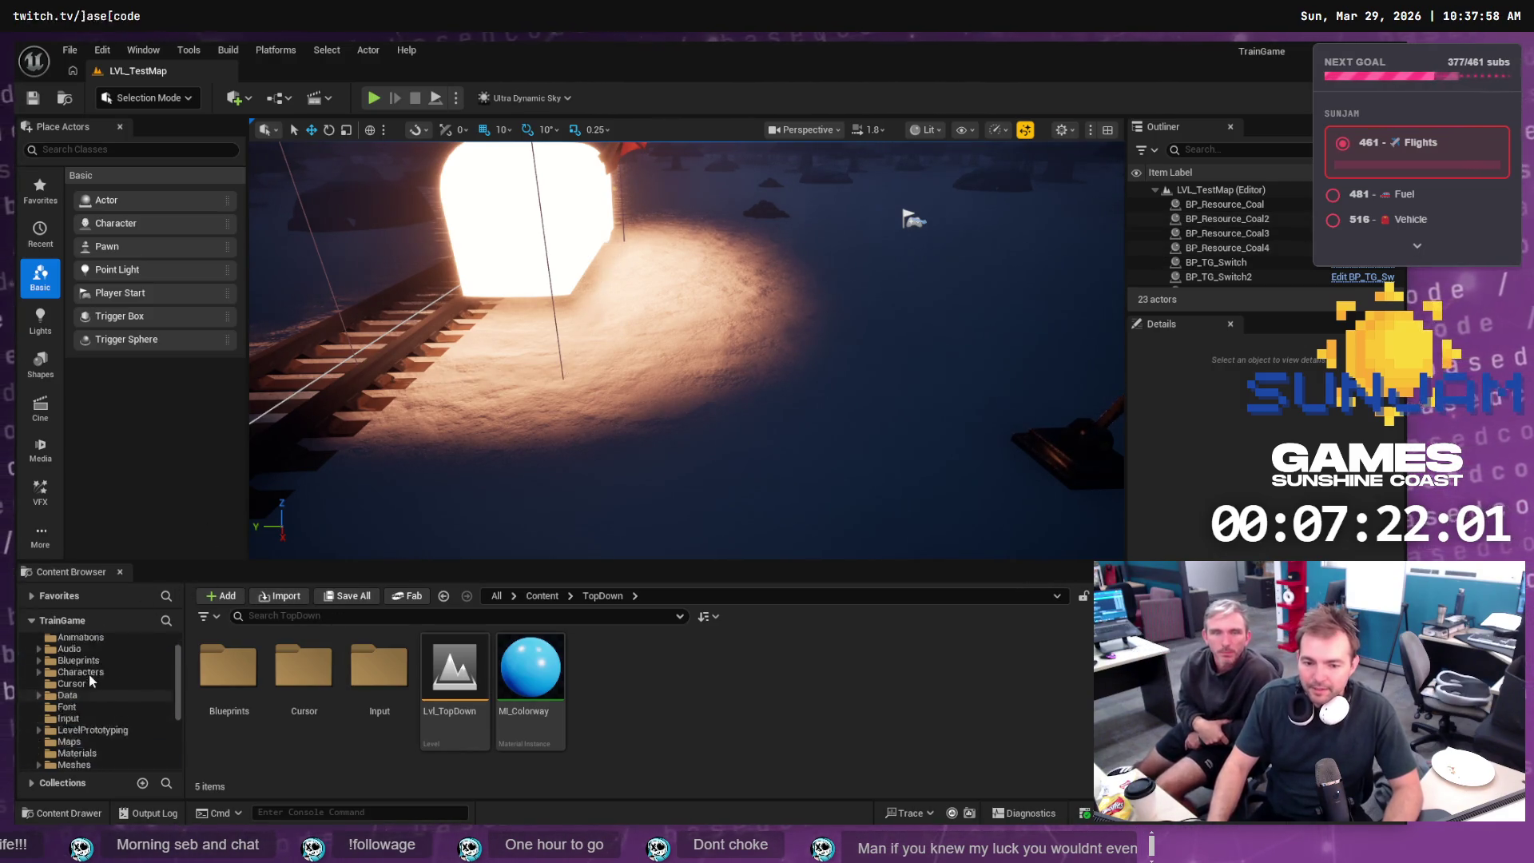
click(108, 684)
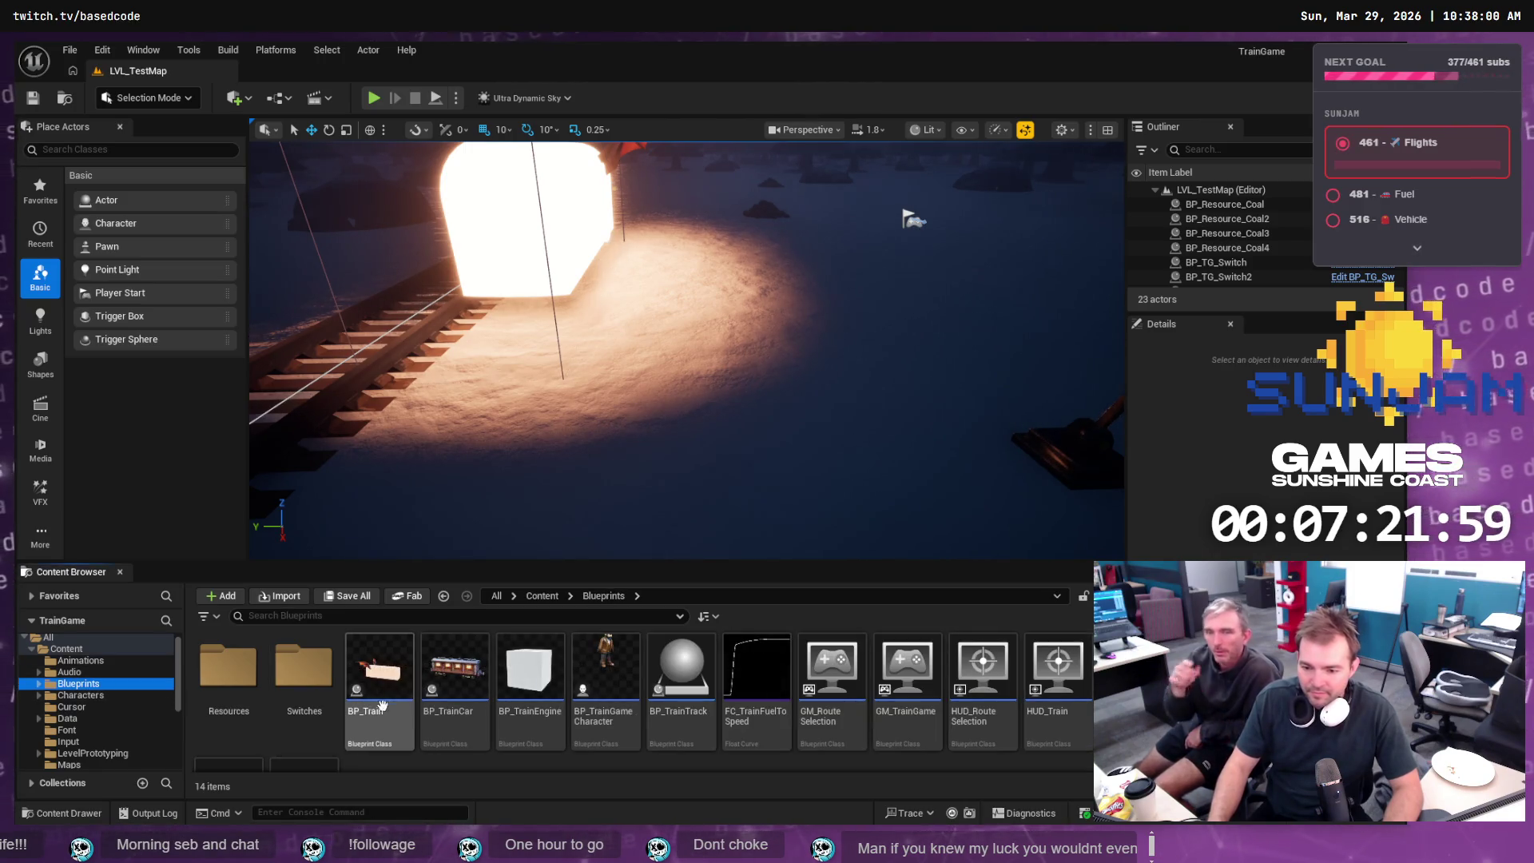
double_click(394, 672)
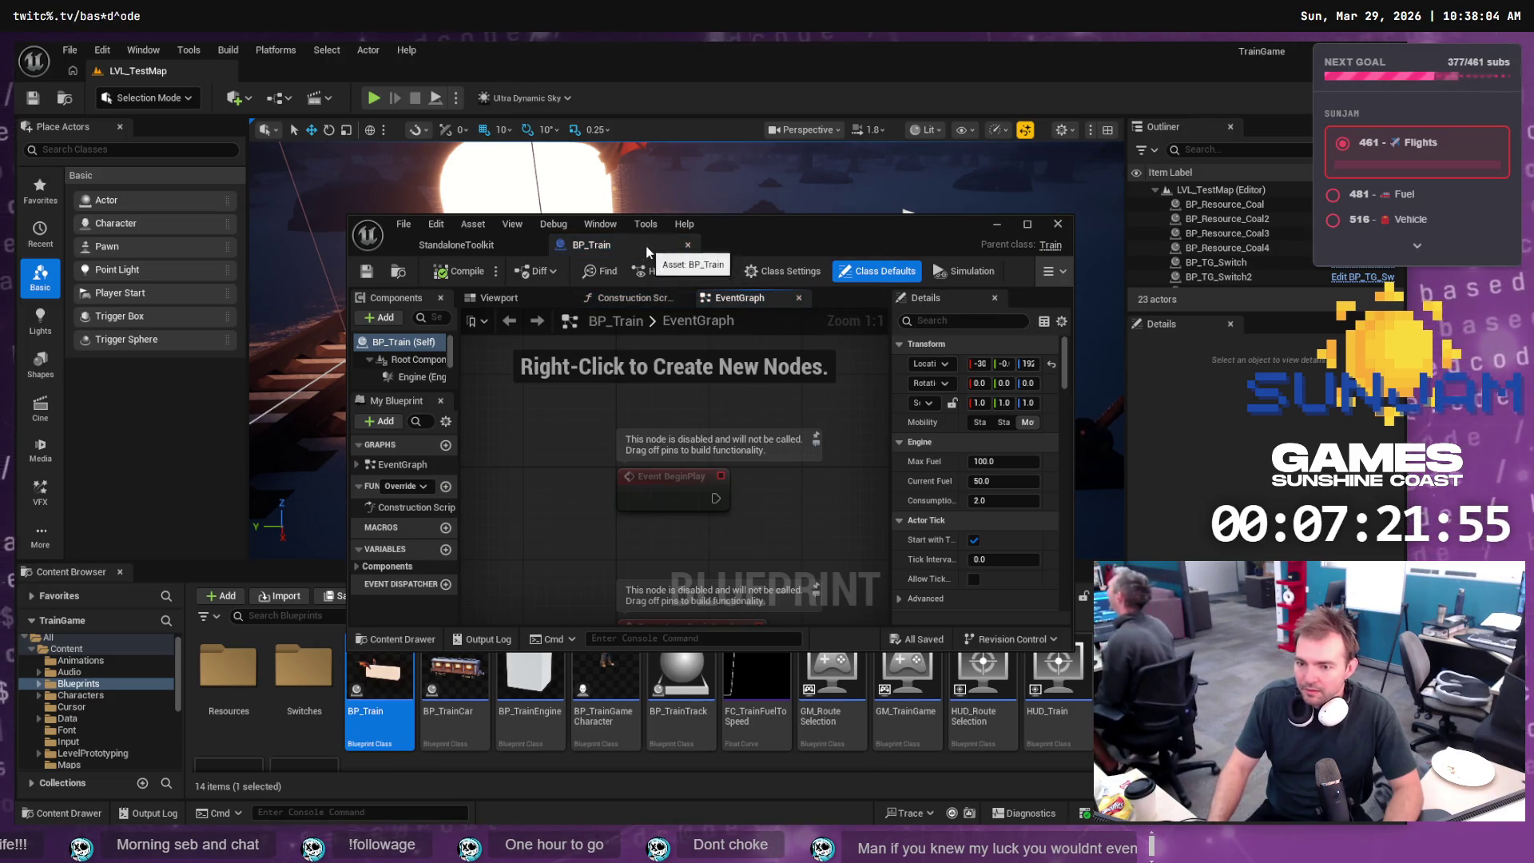
click(1027, 225)
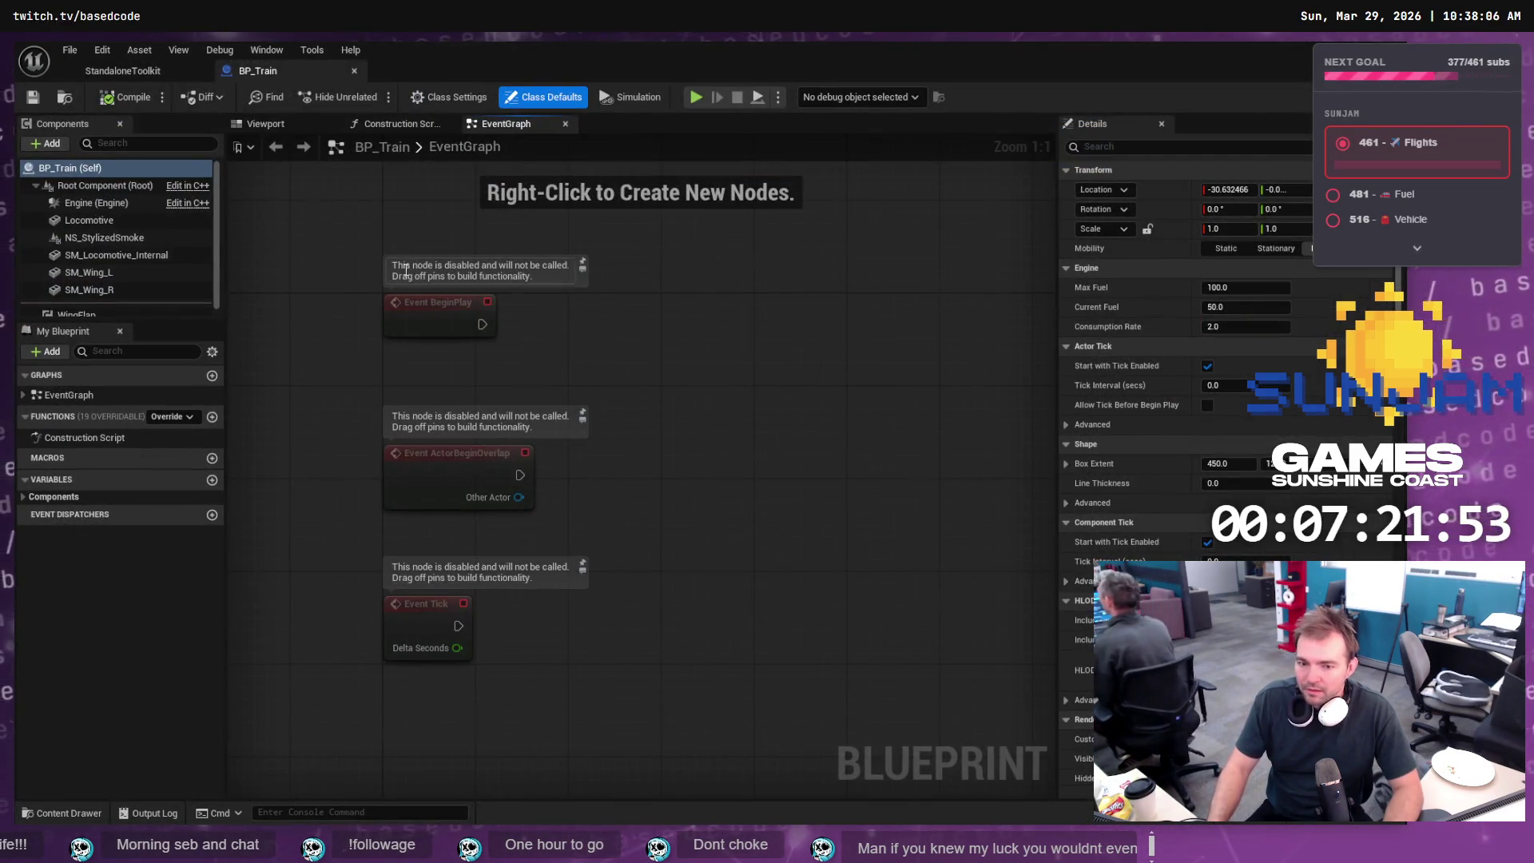
click(271, 125)
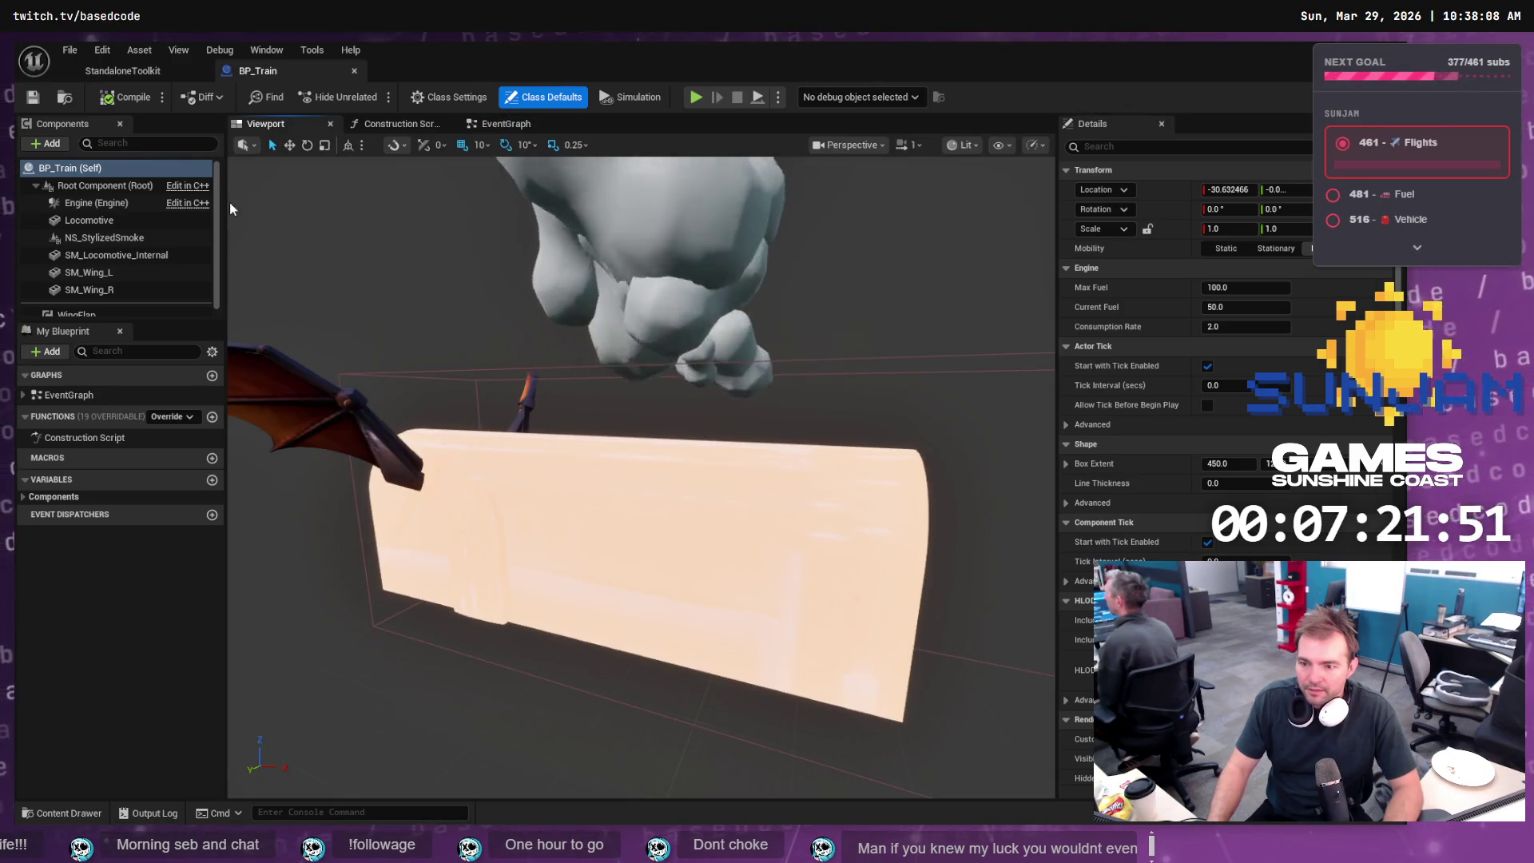
click(94, 222)
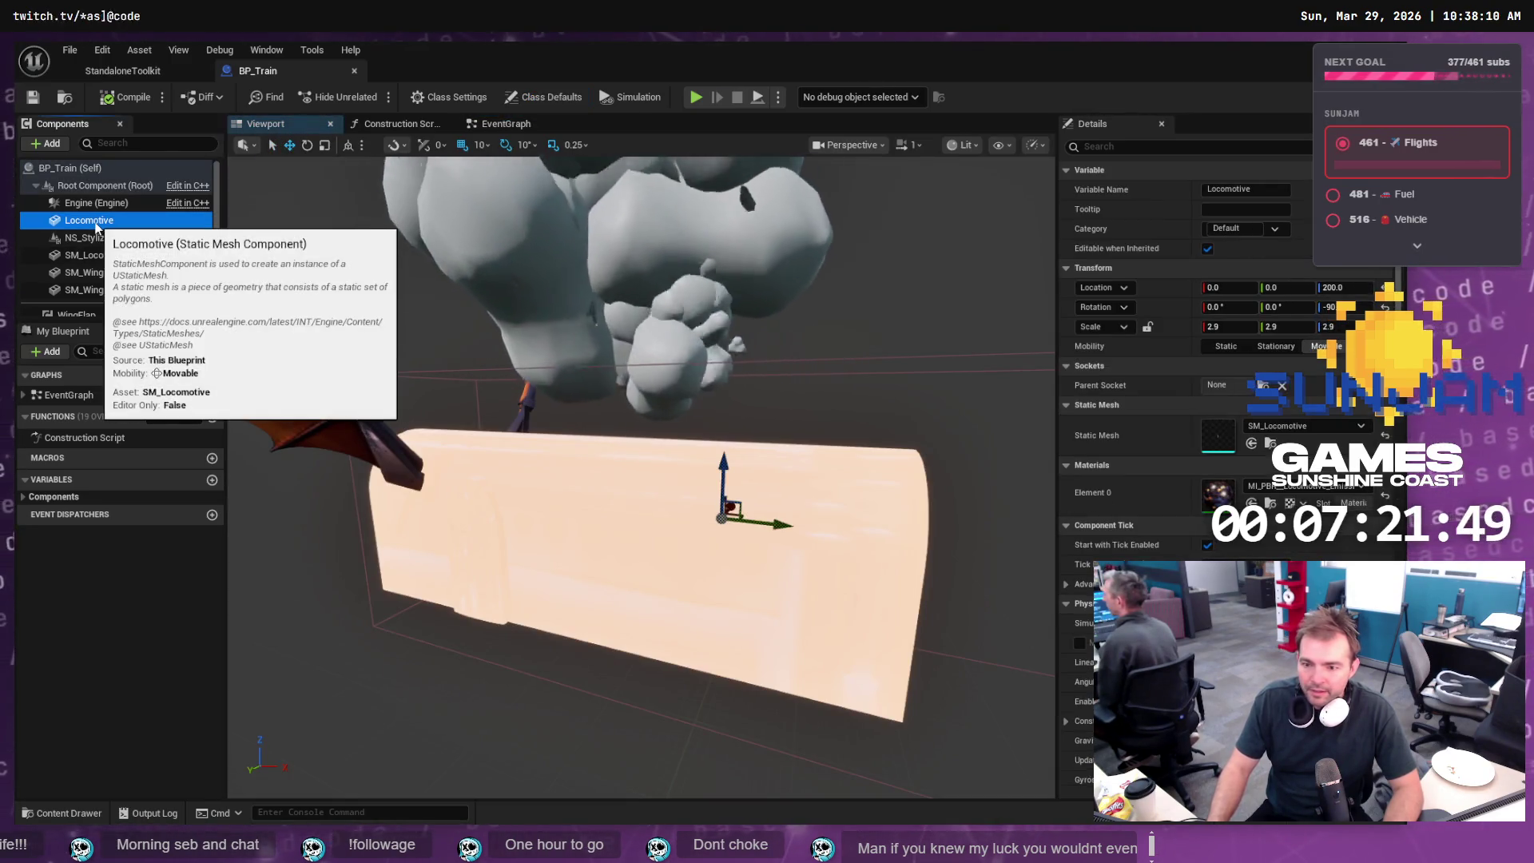
- Reimport SM_Locomotive and SM_Locomotive_Roof, then orbit to a low side view of the train
click(78, 816)
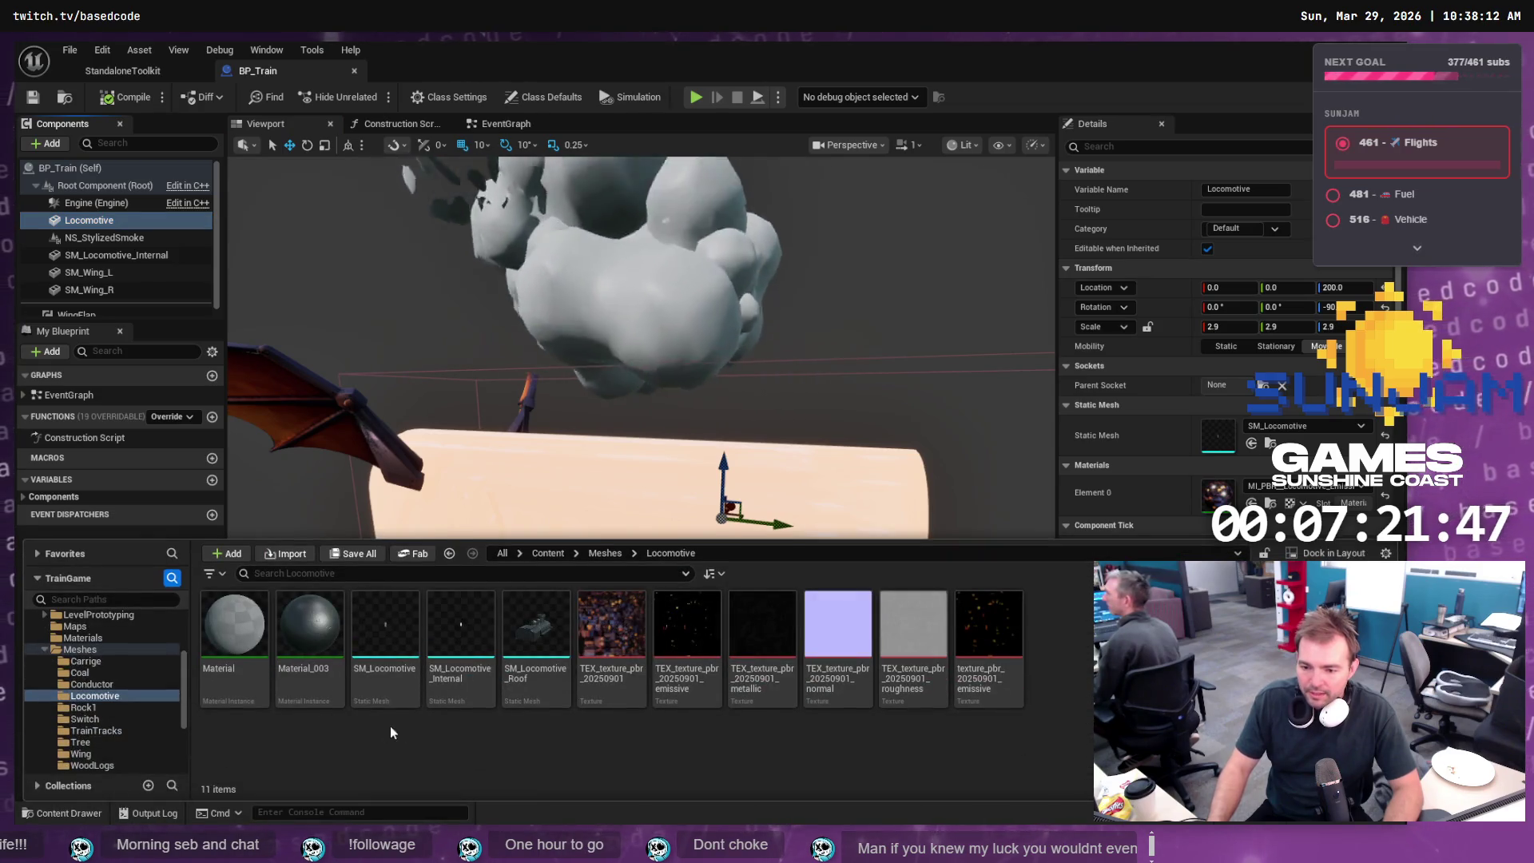
click(403, 625)
right_click(395, 625)
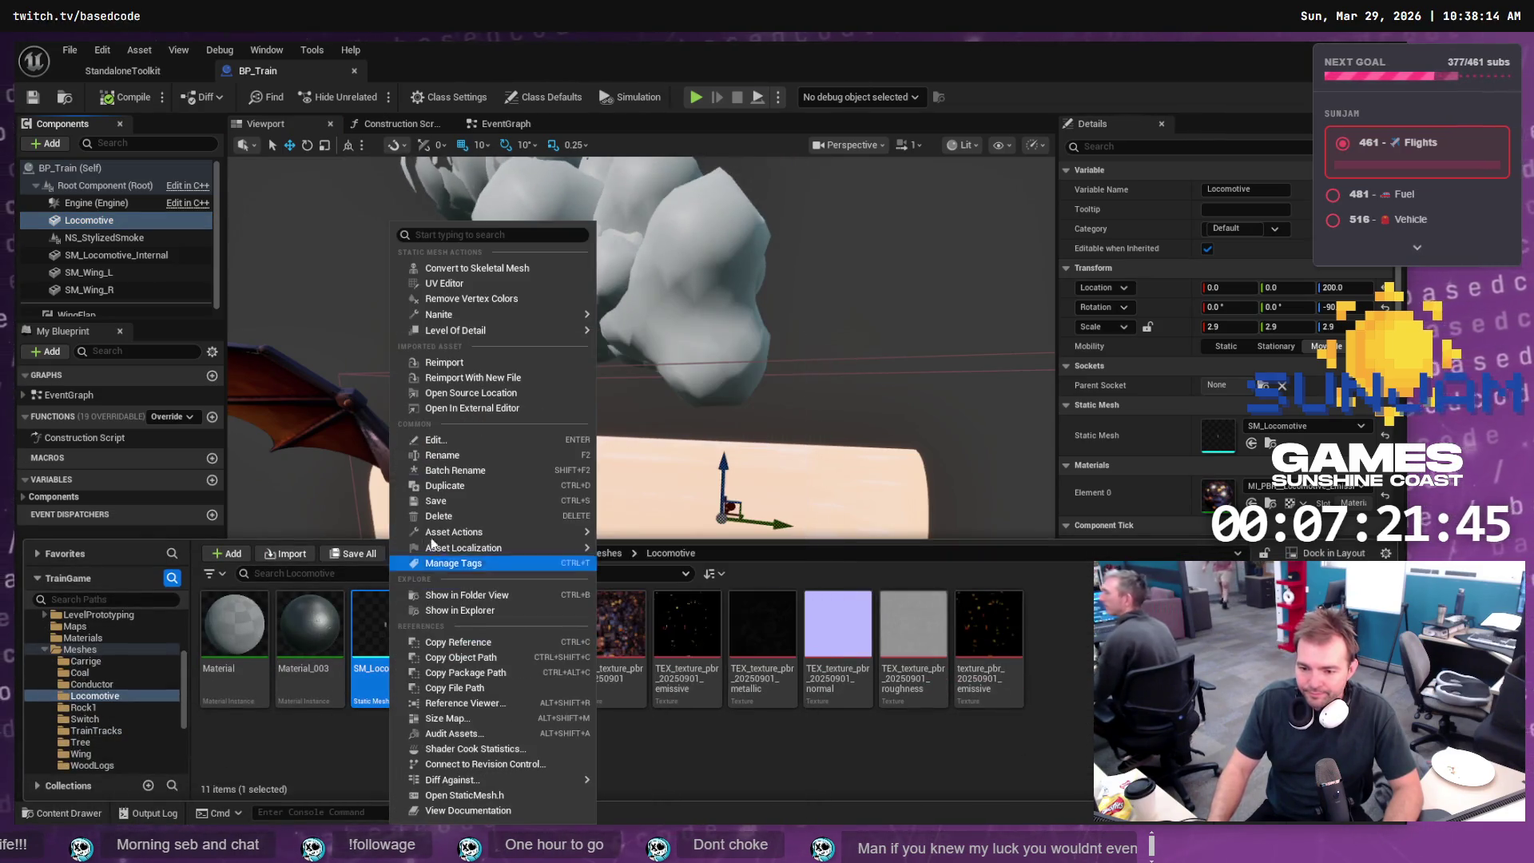
click(467, 364)
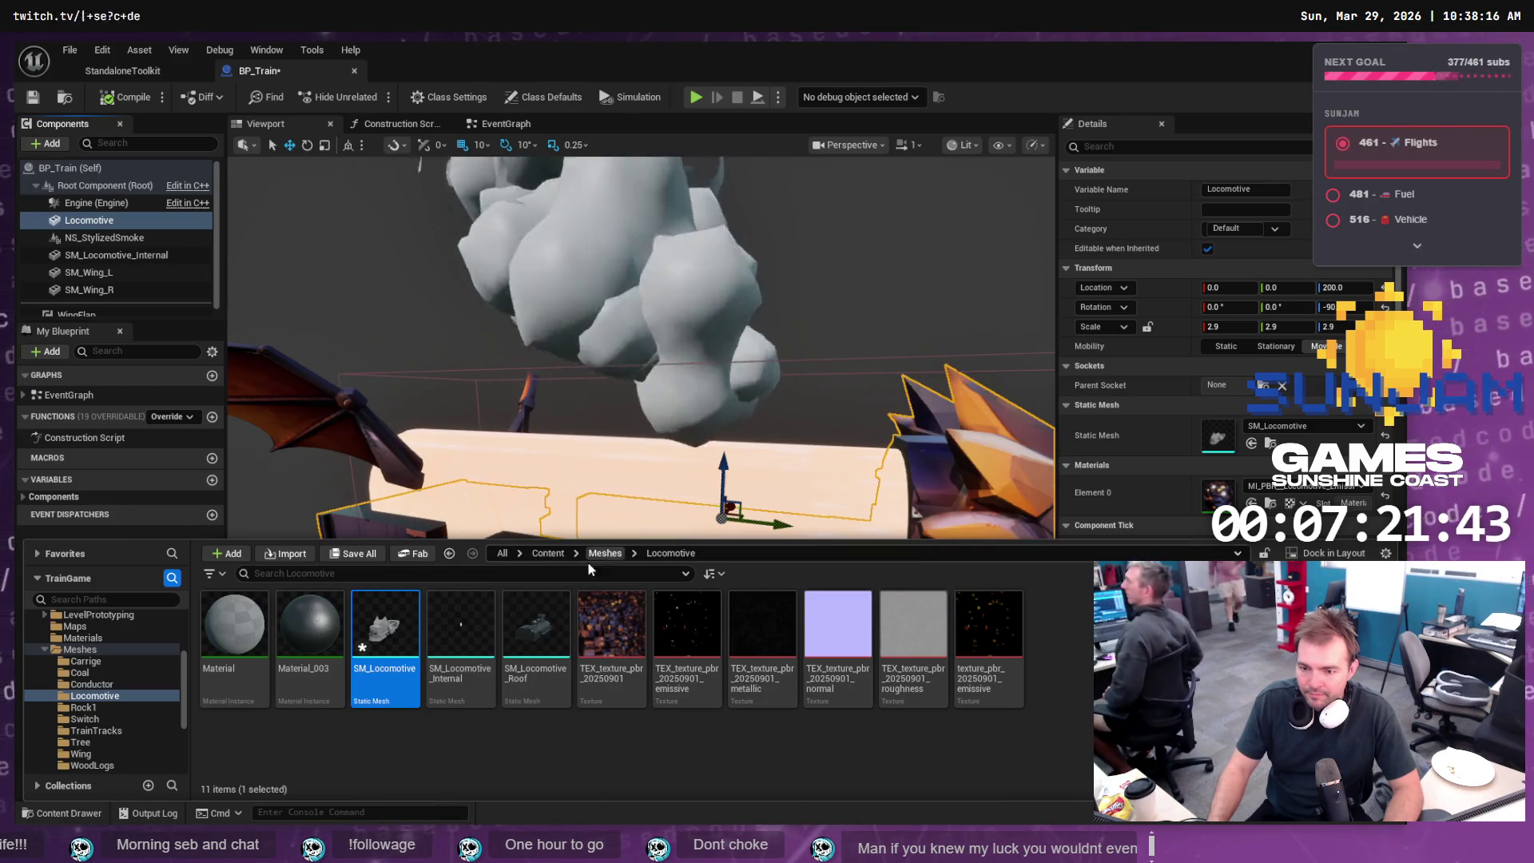
click(477, 622)
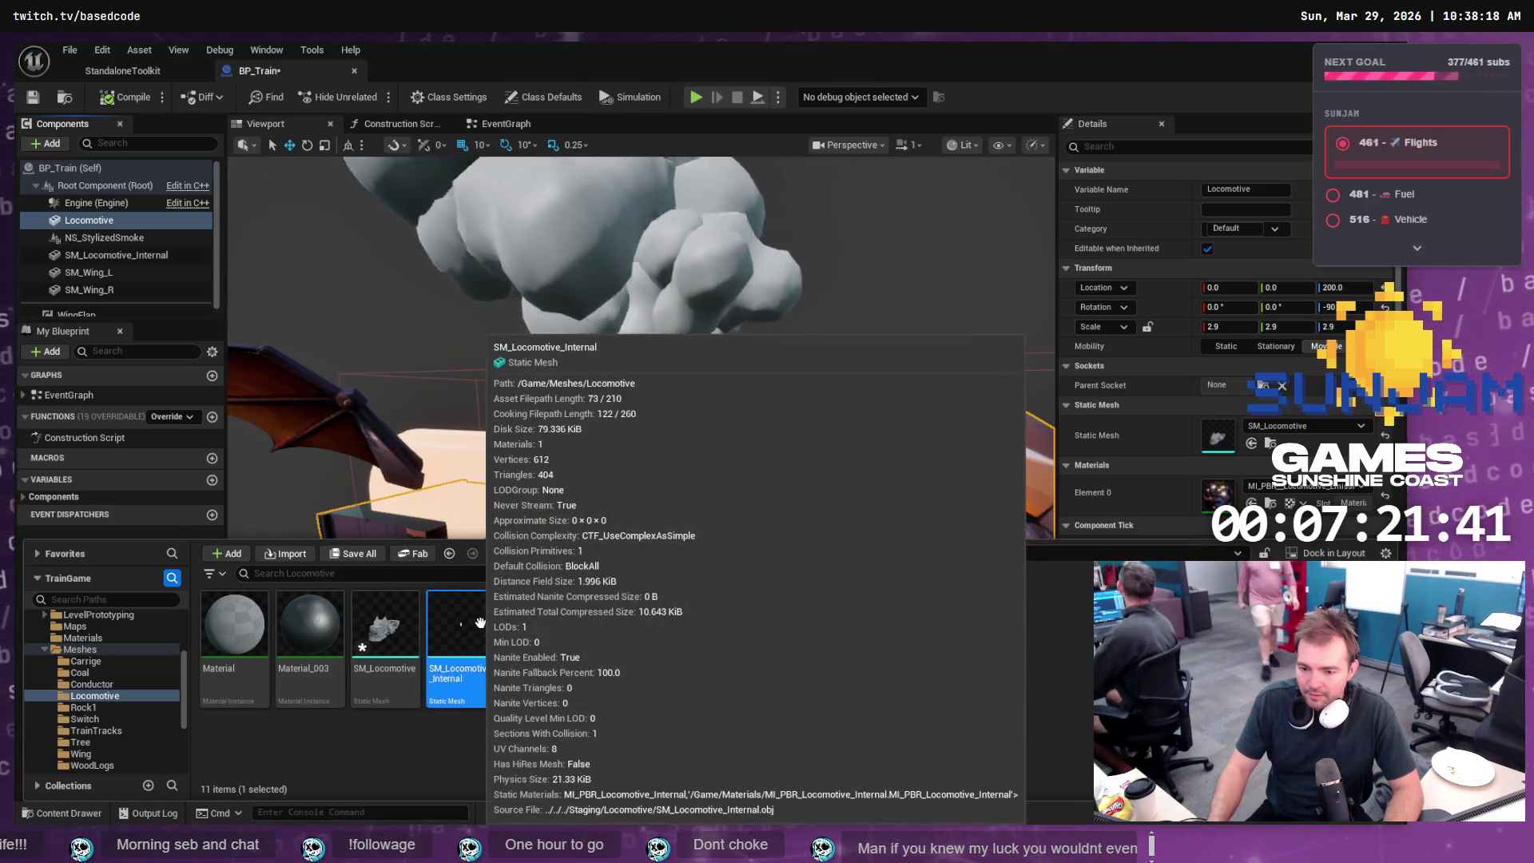
right_click(534, 619)
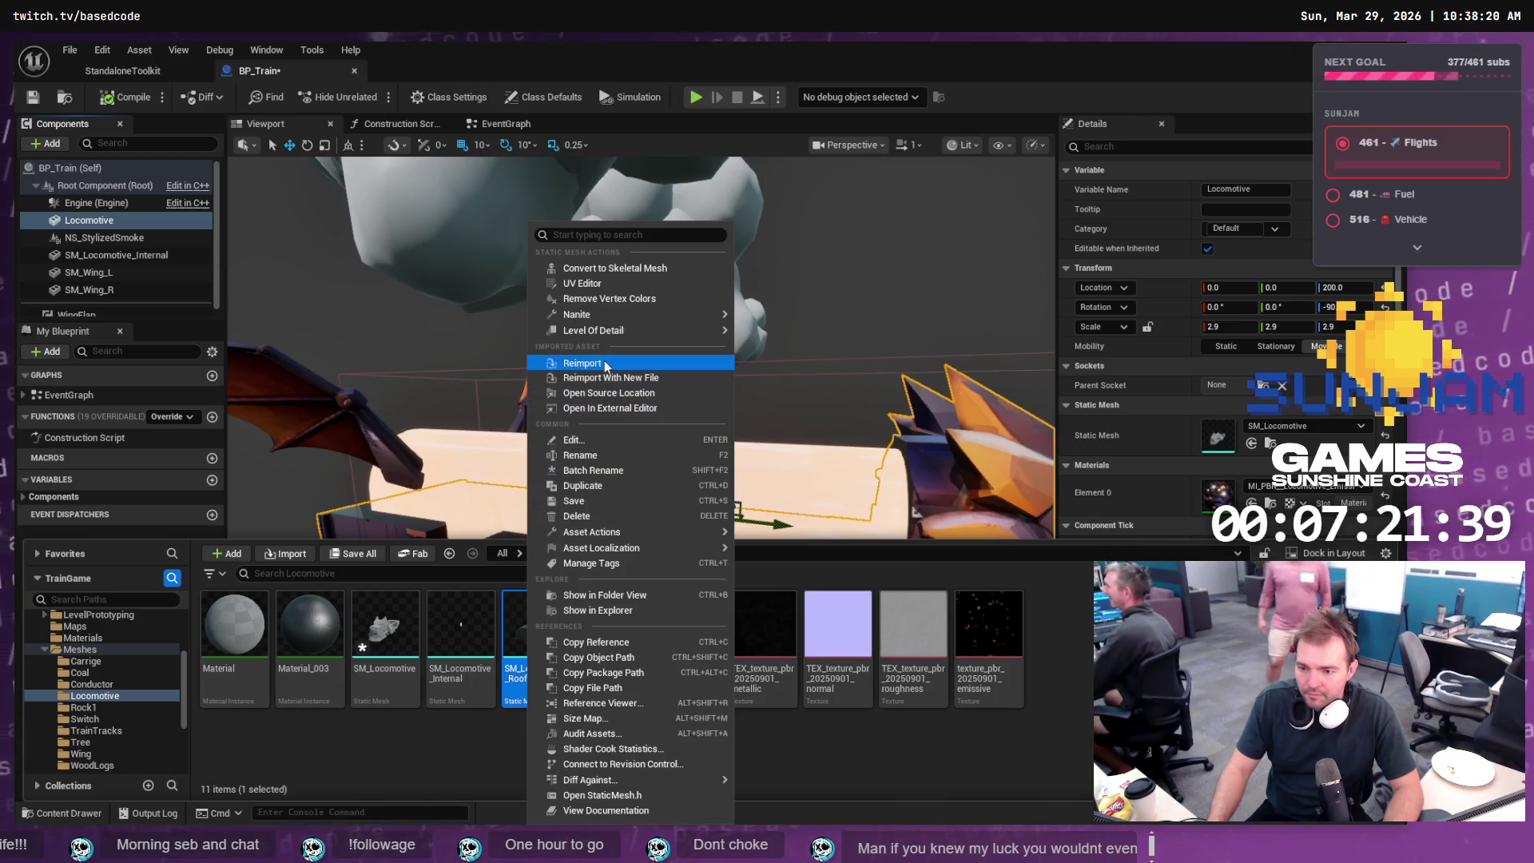
click(575, 362)
scroll(639, 343, down, 5)
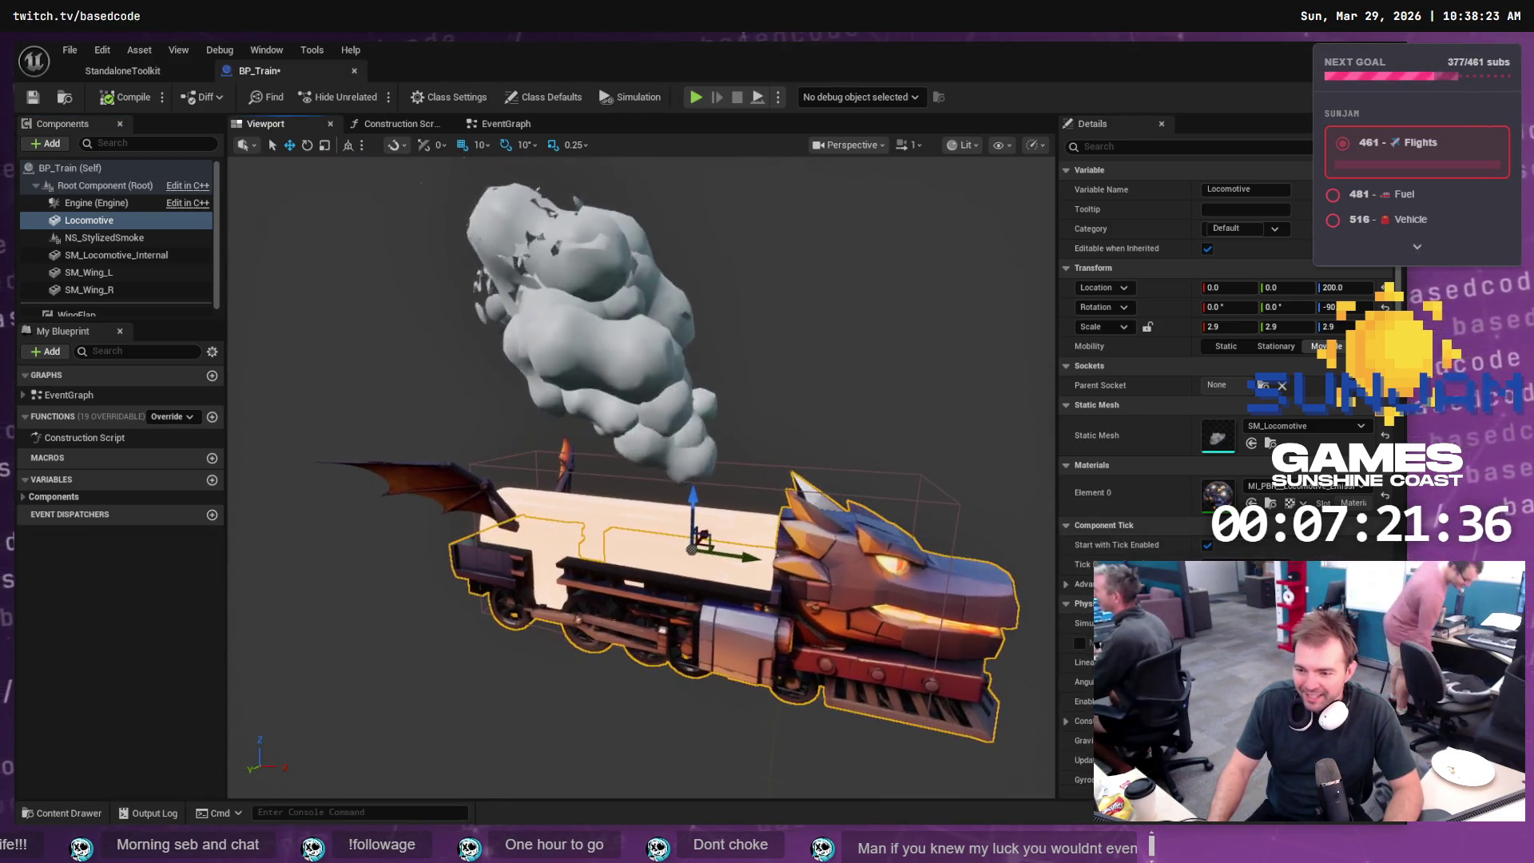
drag(639, 479, 639, 431)
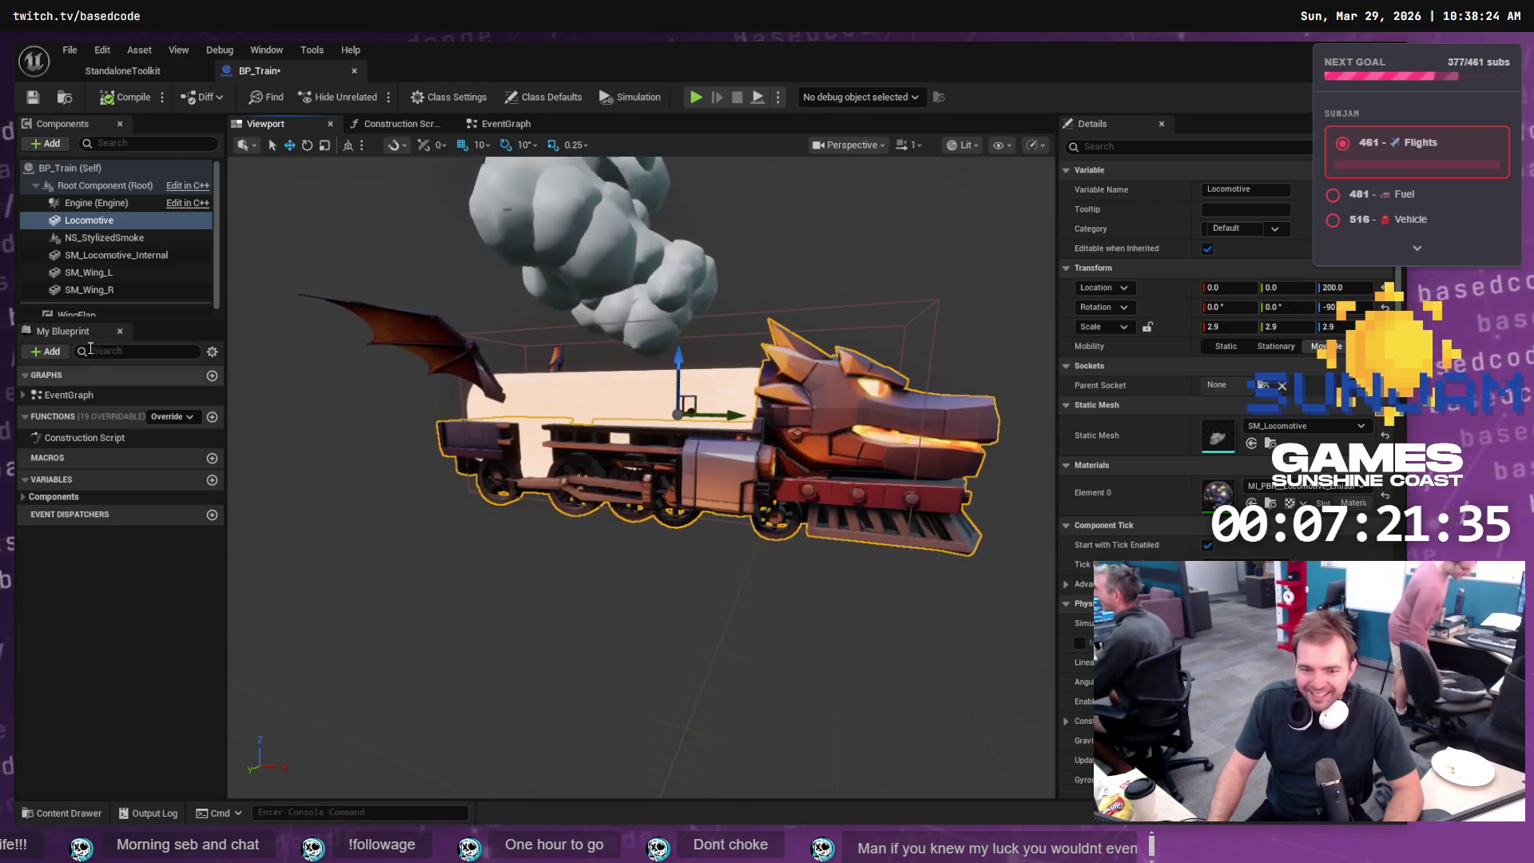
- Lift the SM_Locomotive_Internal mesh to inspect it, then undo the move
click(132, 257)
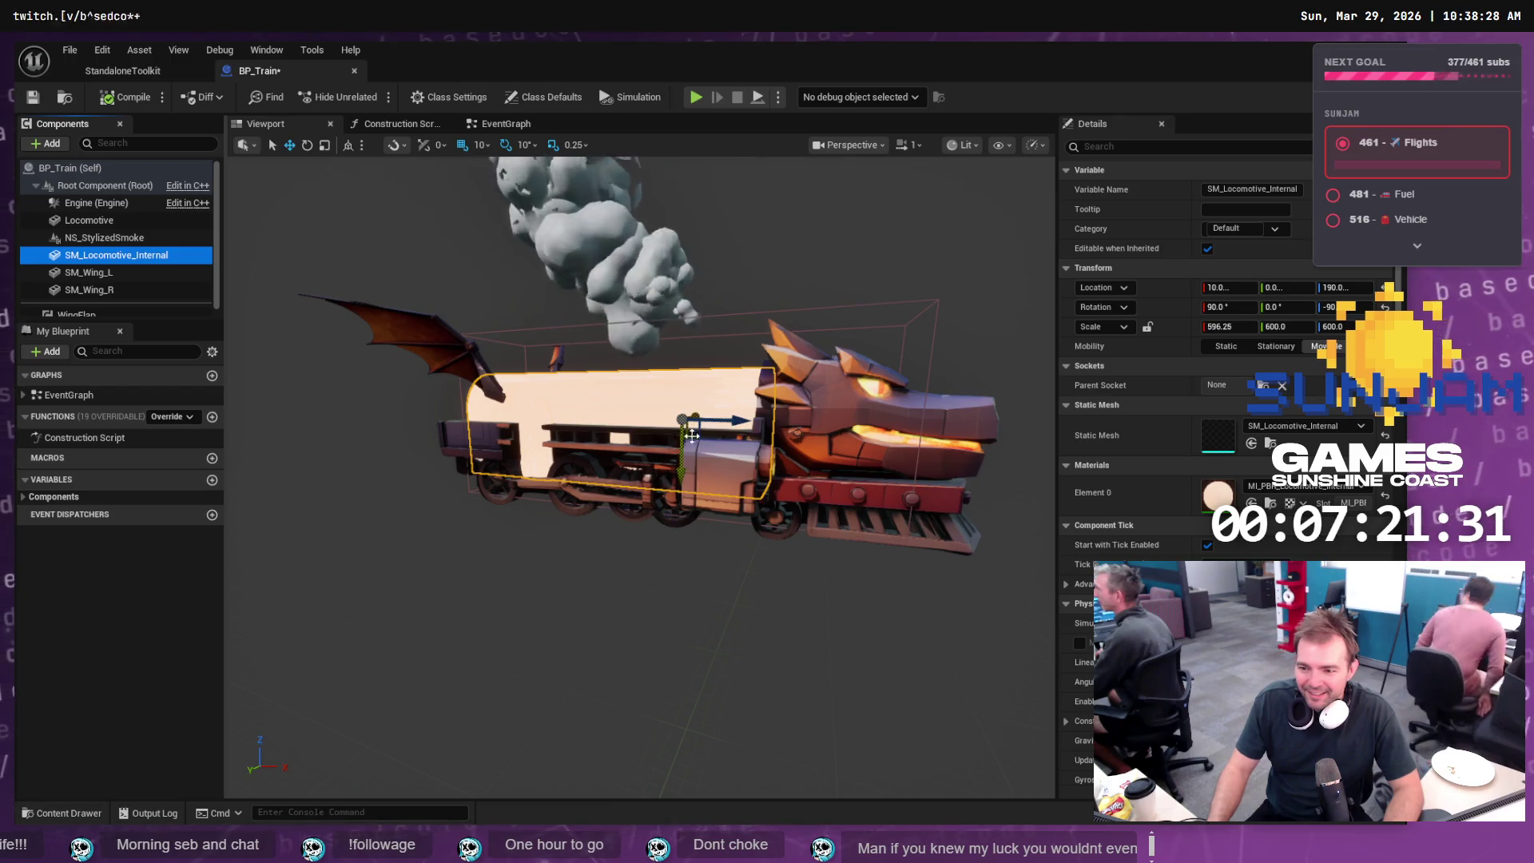
drag(684, 473, 684, 373)
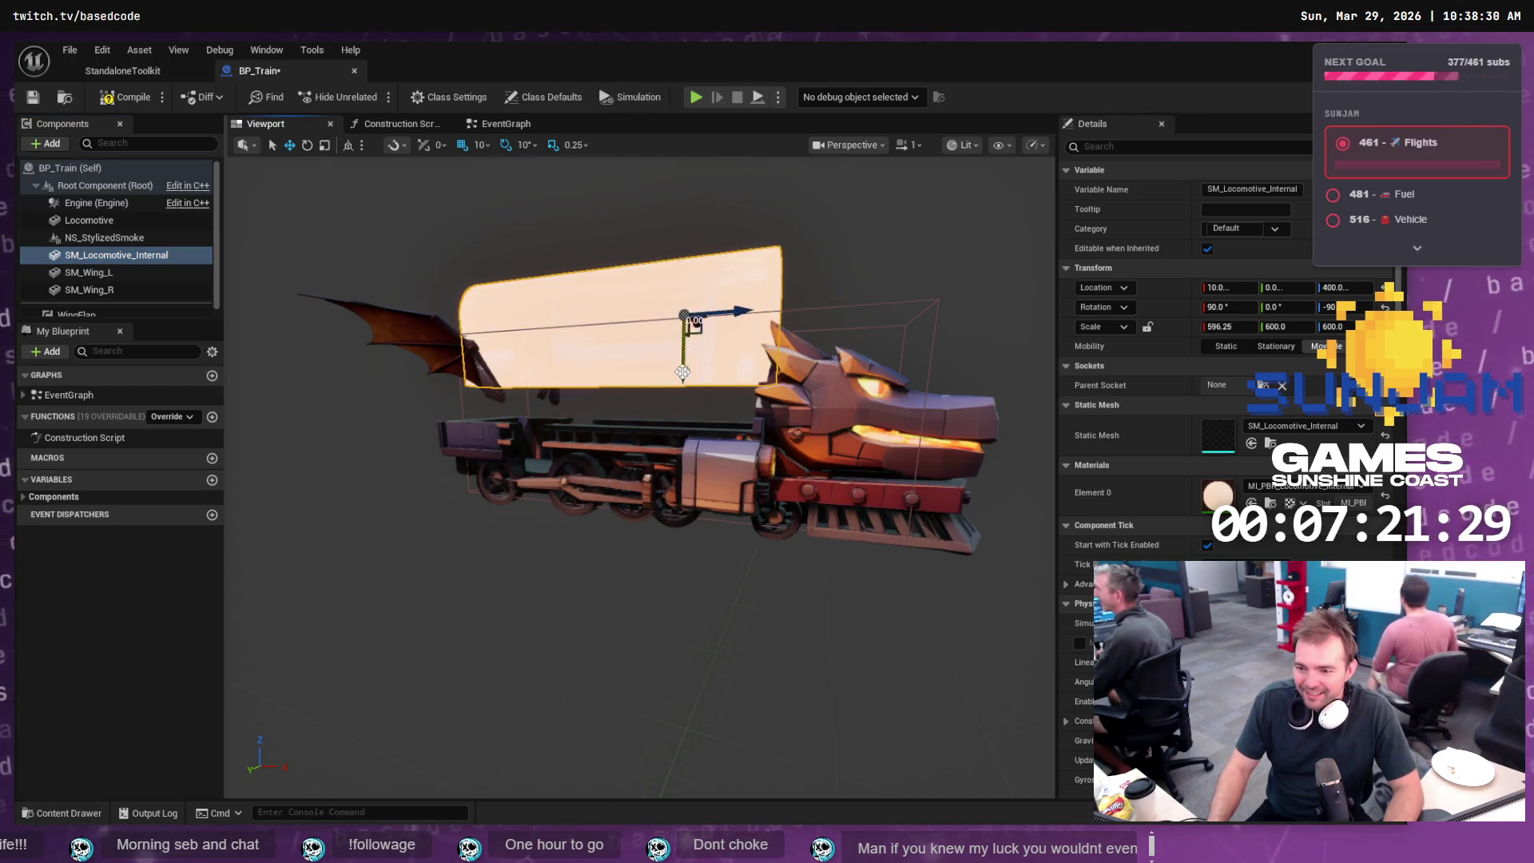
key(ctrl+z)
- Add SM_Locomotive_Roof from the Content Drawer as a child of the Locomotive component
click(117, 221)
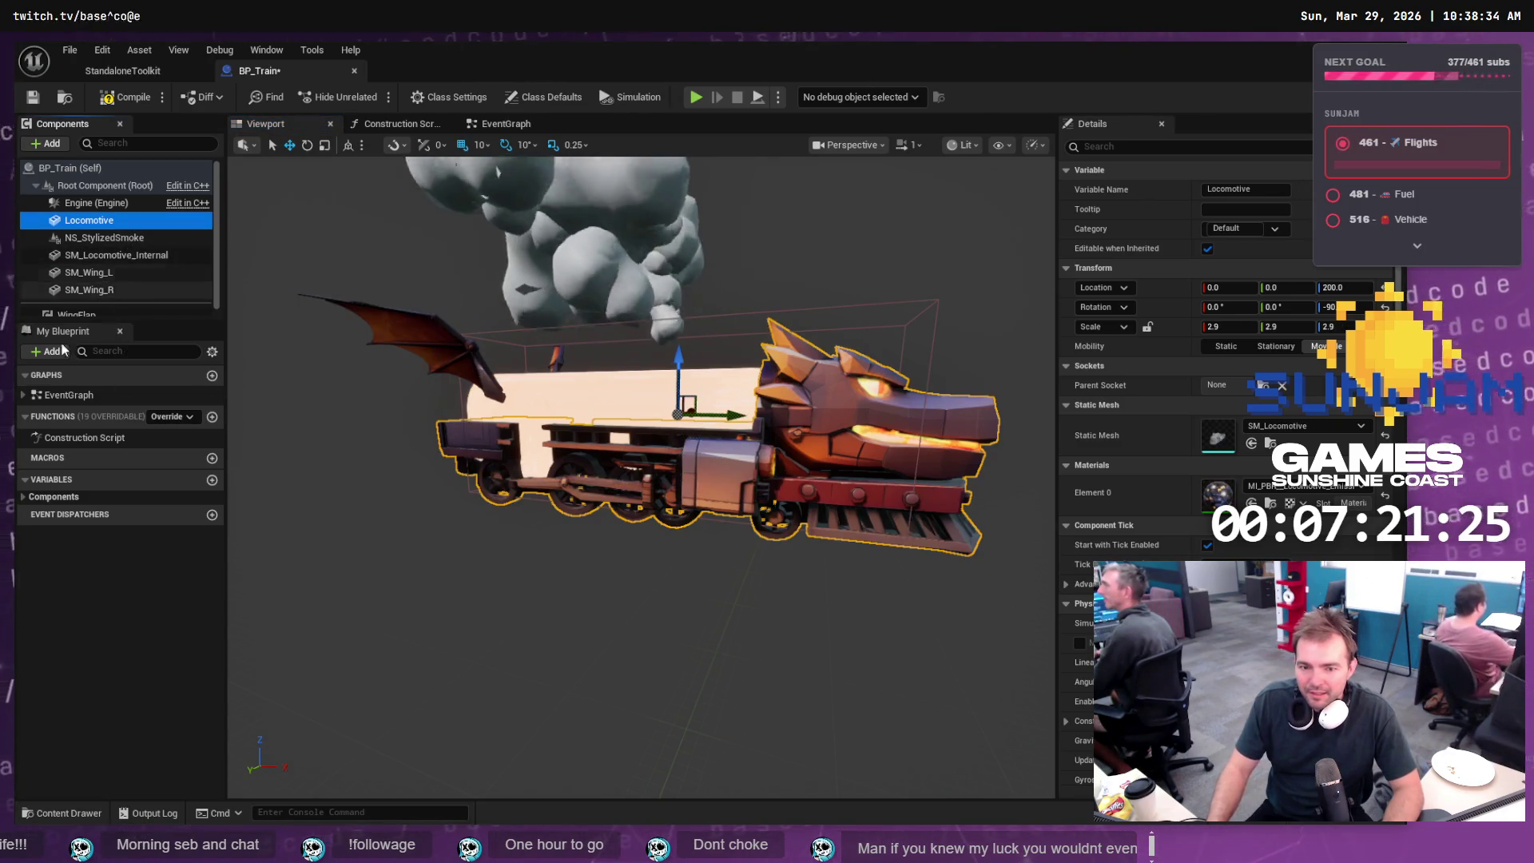
click(53, 813)
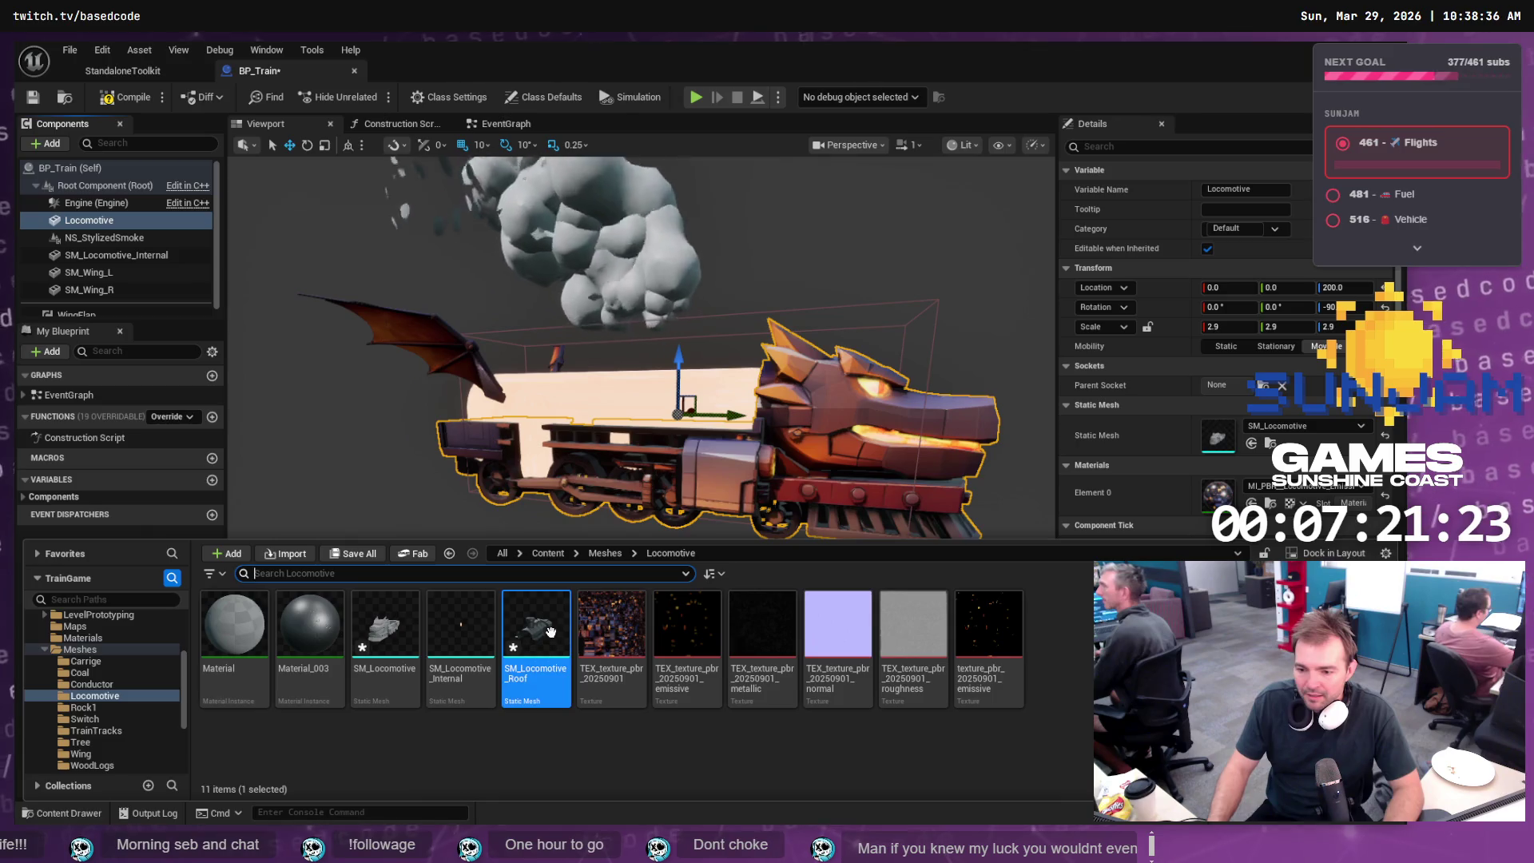
mouse_move(535, 633)
mouse_down()
mouse_move(183, 276)
mouse_move(120, 186)
mouse_move(117, 212)
mouse_move(105, 192)
mouse_up()
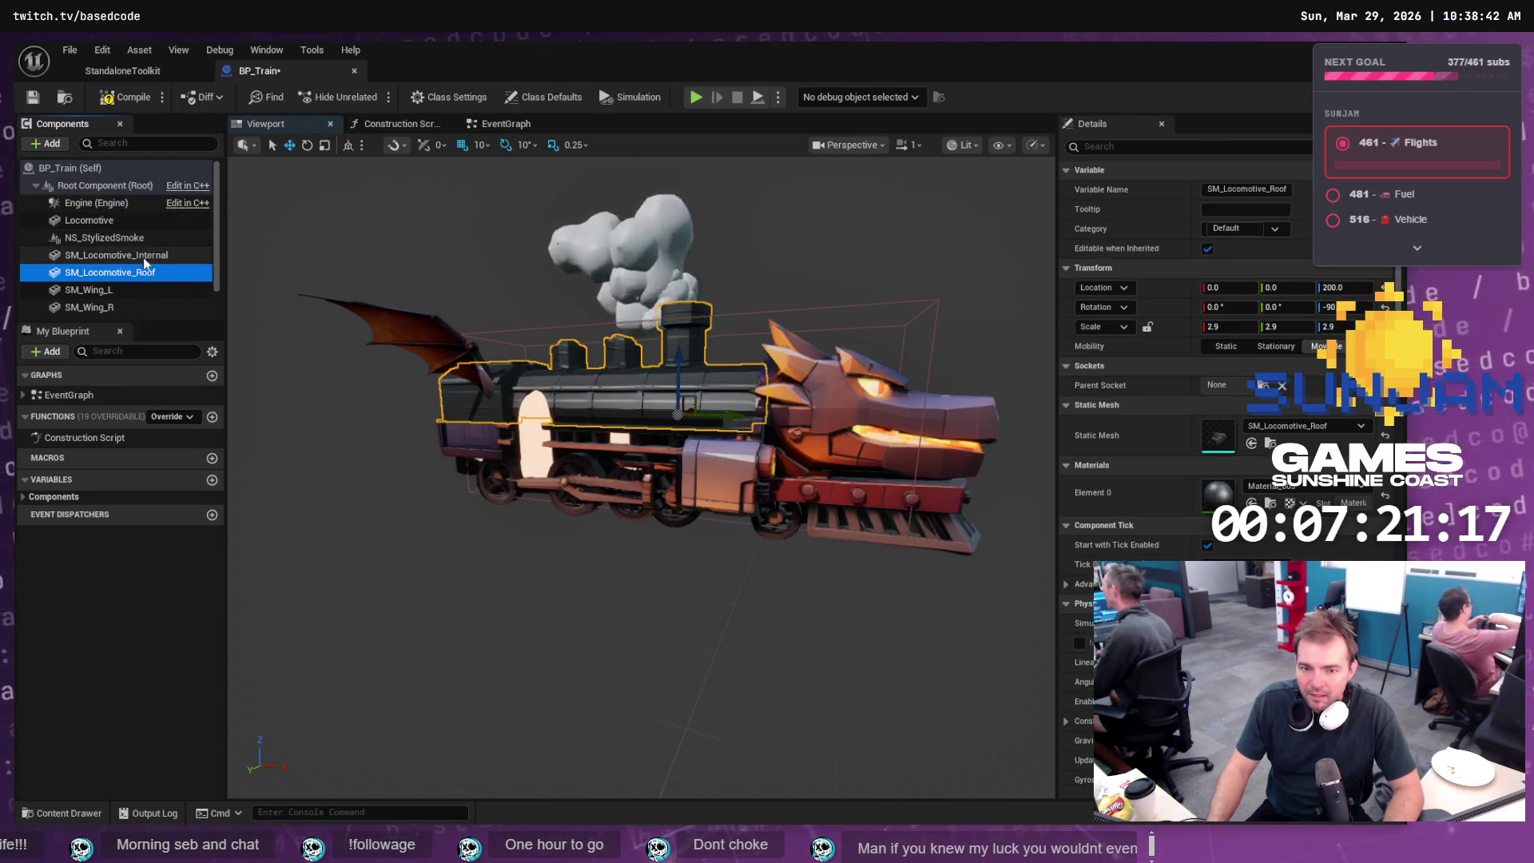
drag(625, 429, 625, 407)
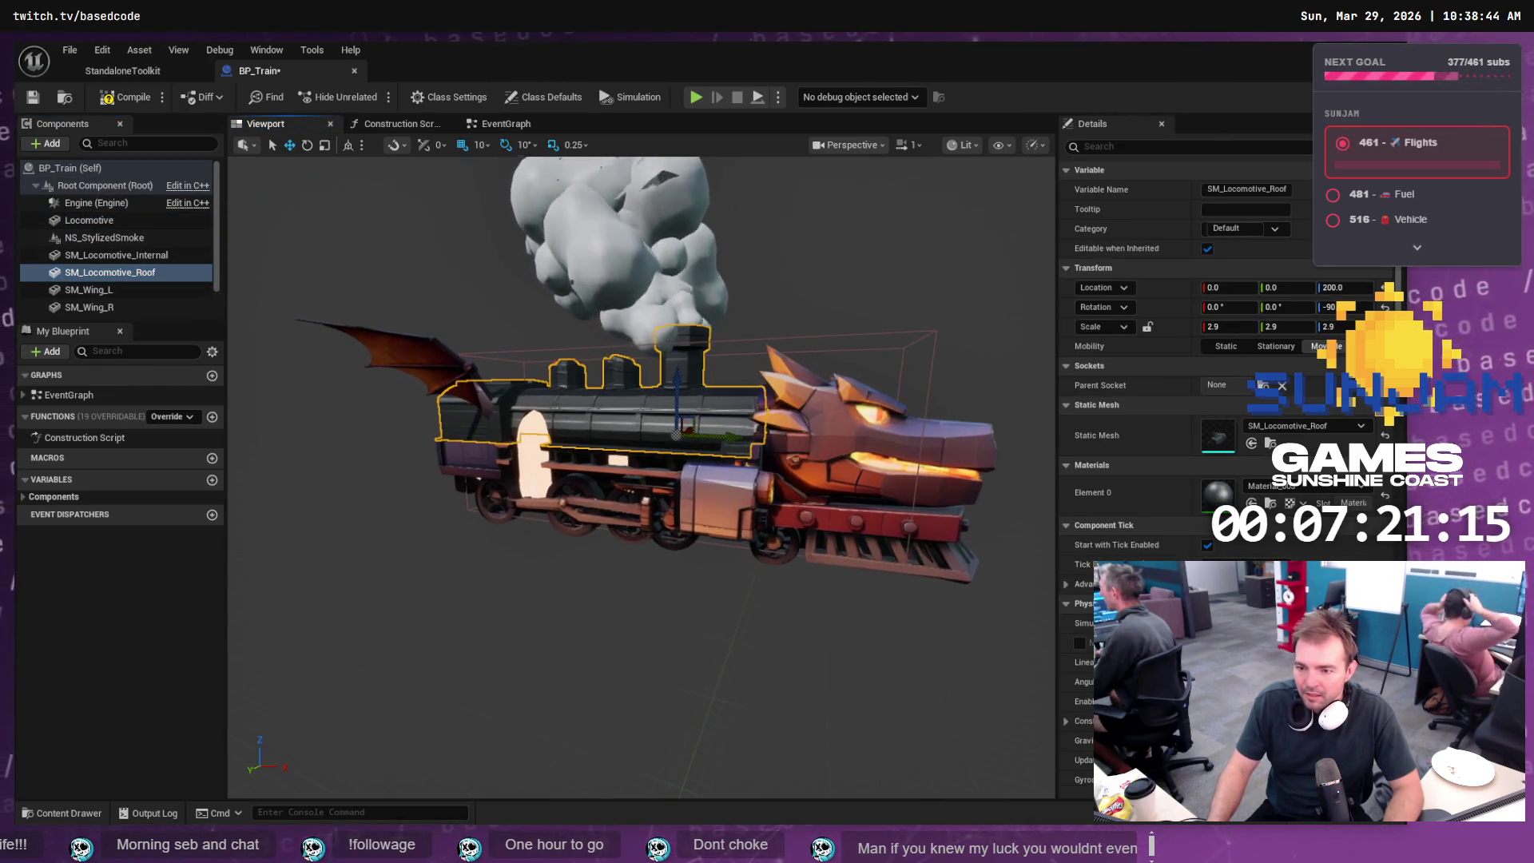
click(79, 813)
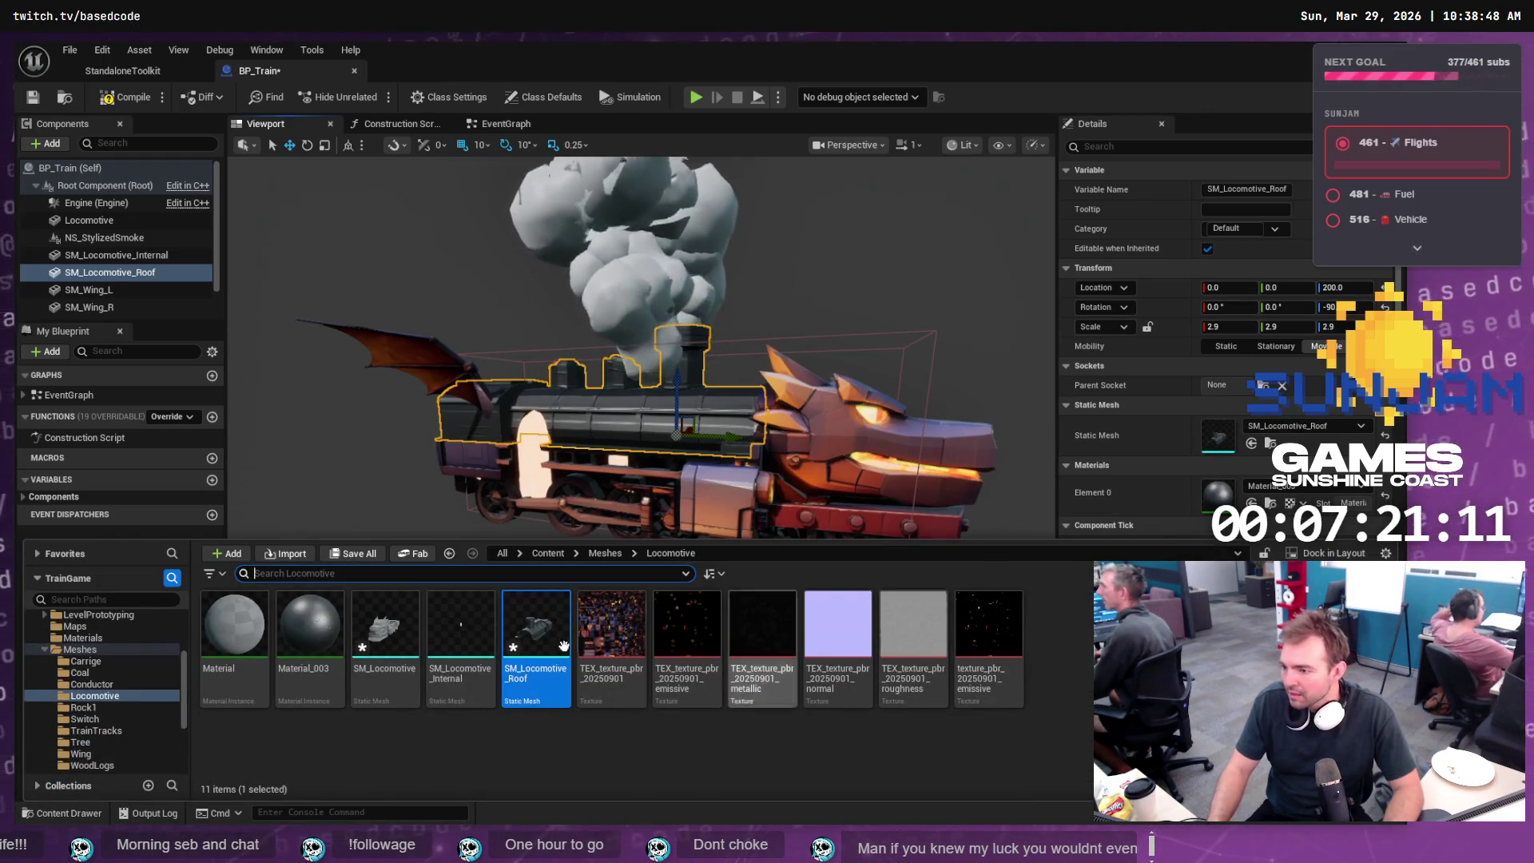
click(80, 637)
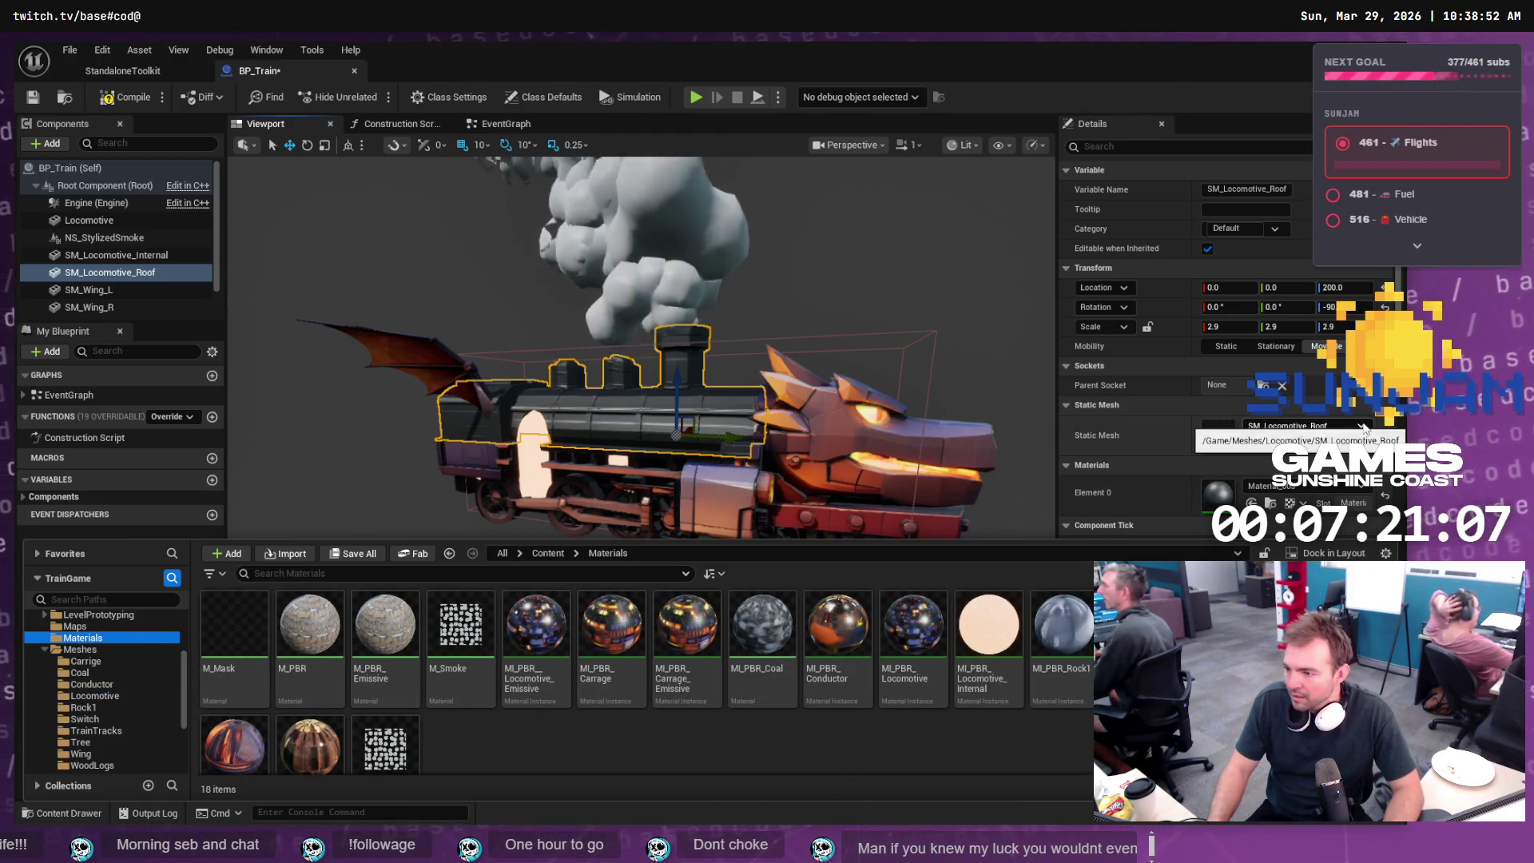
scroll(1329, 485, down, 1)
click(1278, 463)
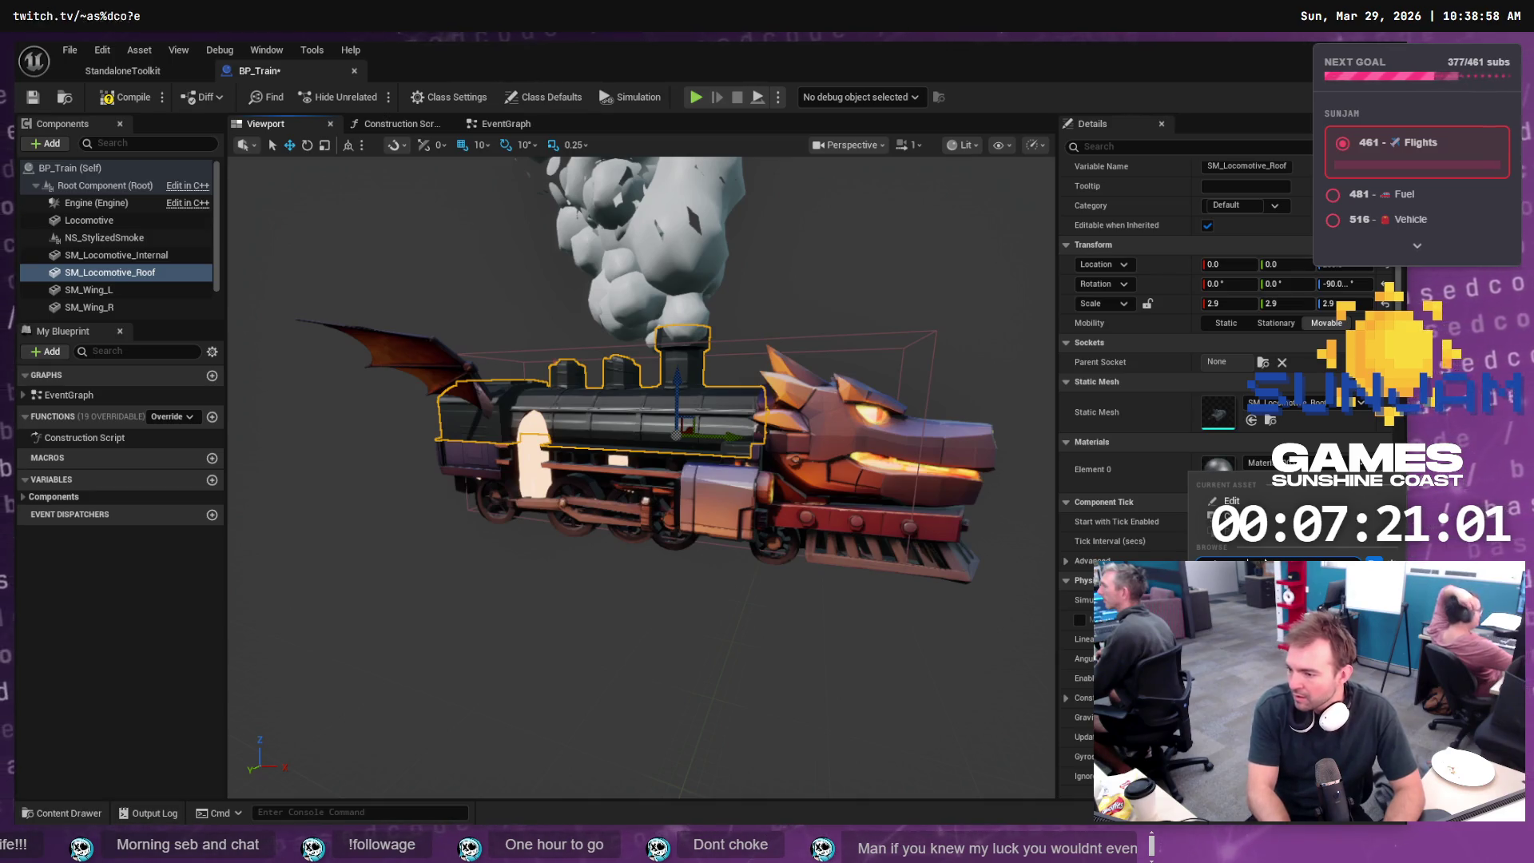
click(1265, 561)
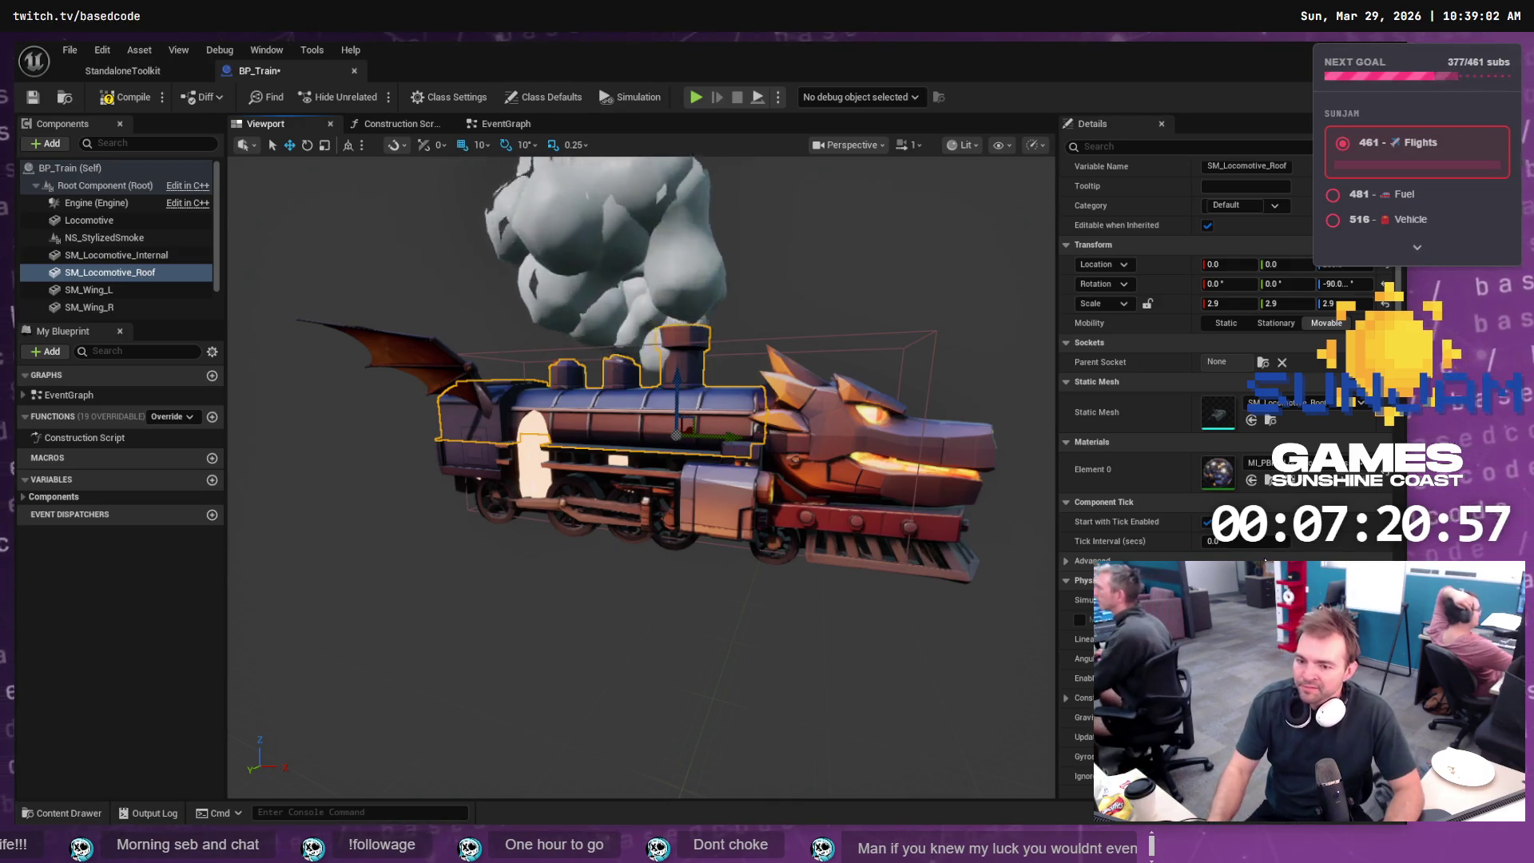
click(681, 618)
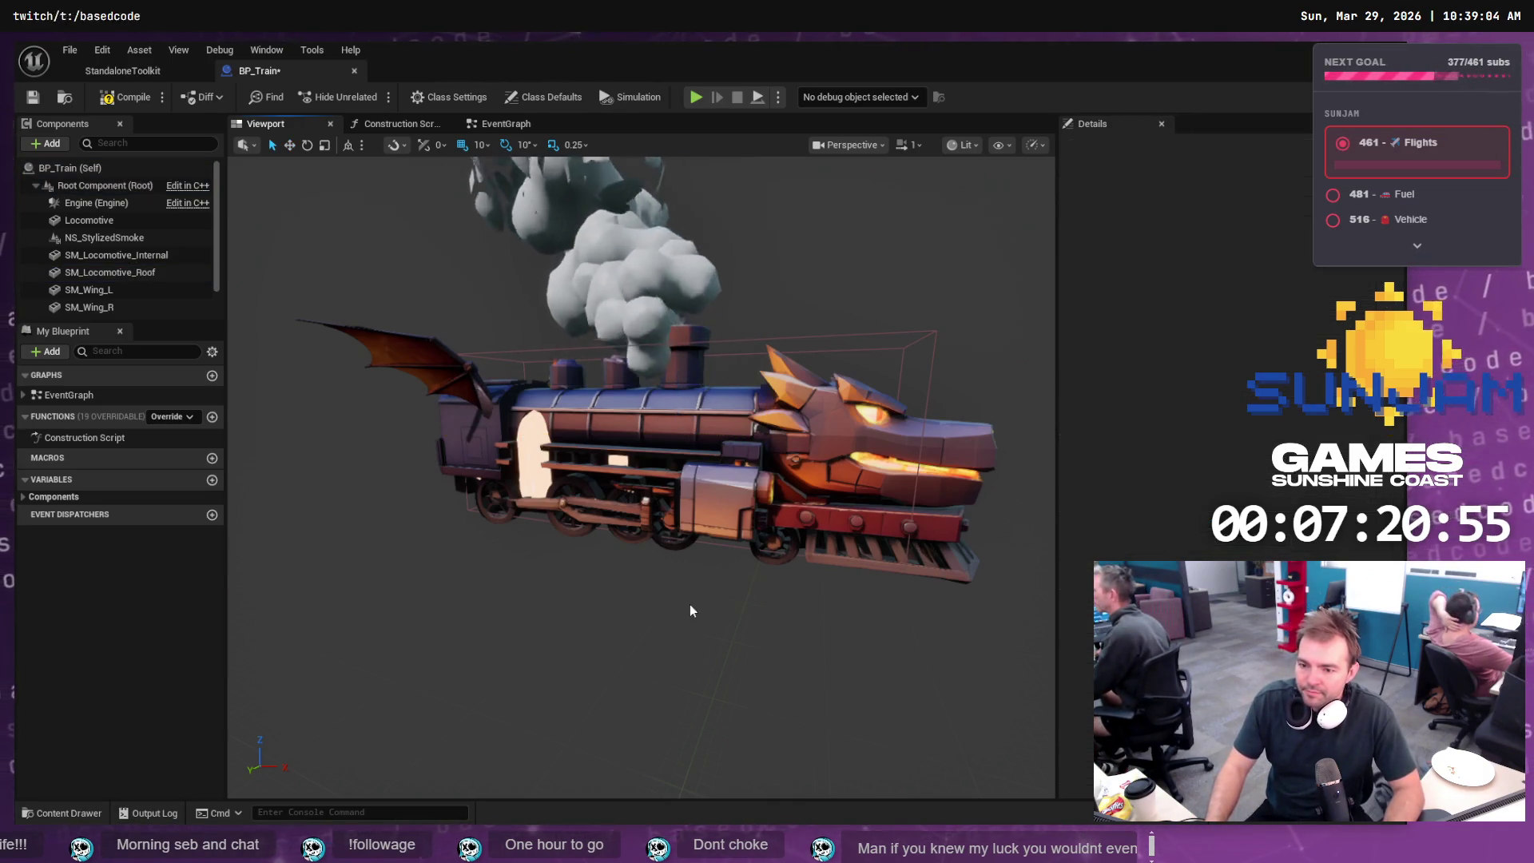
mouse_move(669, 591)
mouse_down()
mouse_move(588, 505)
mouse_move(559, 409)
mouse_up()
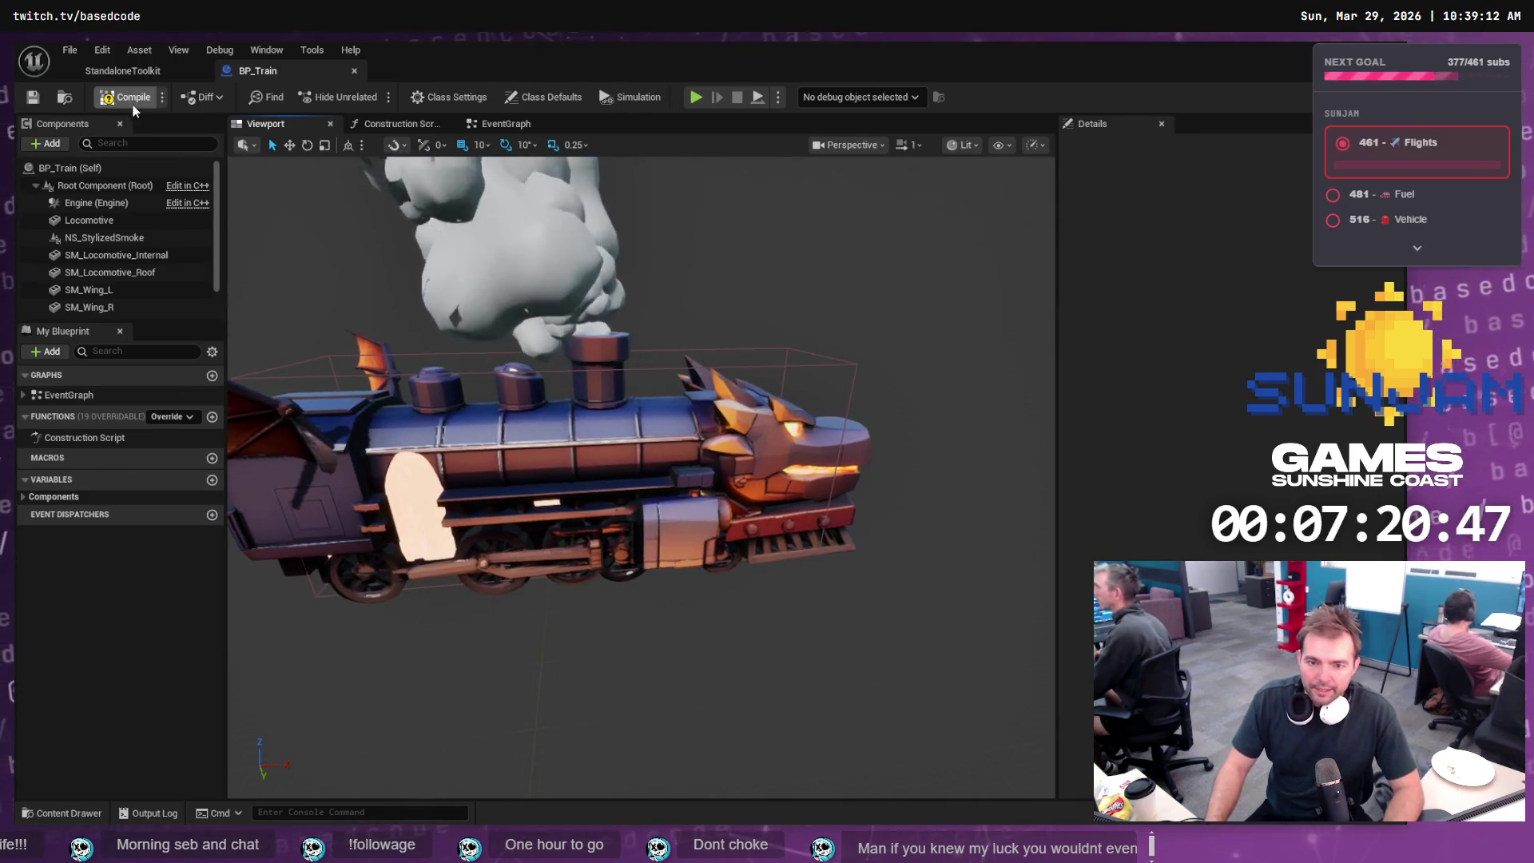
click(126, 96)
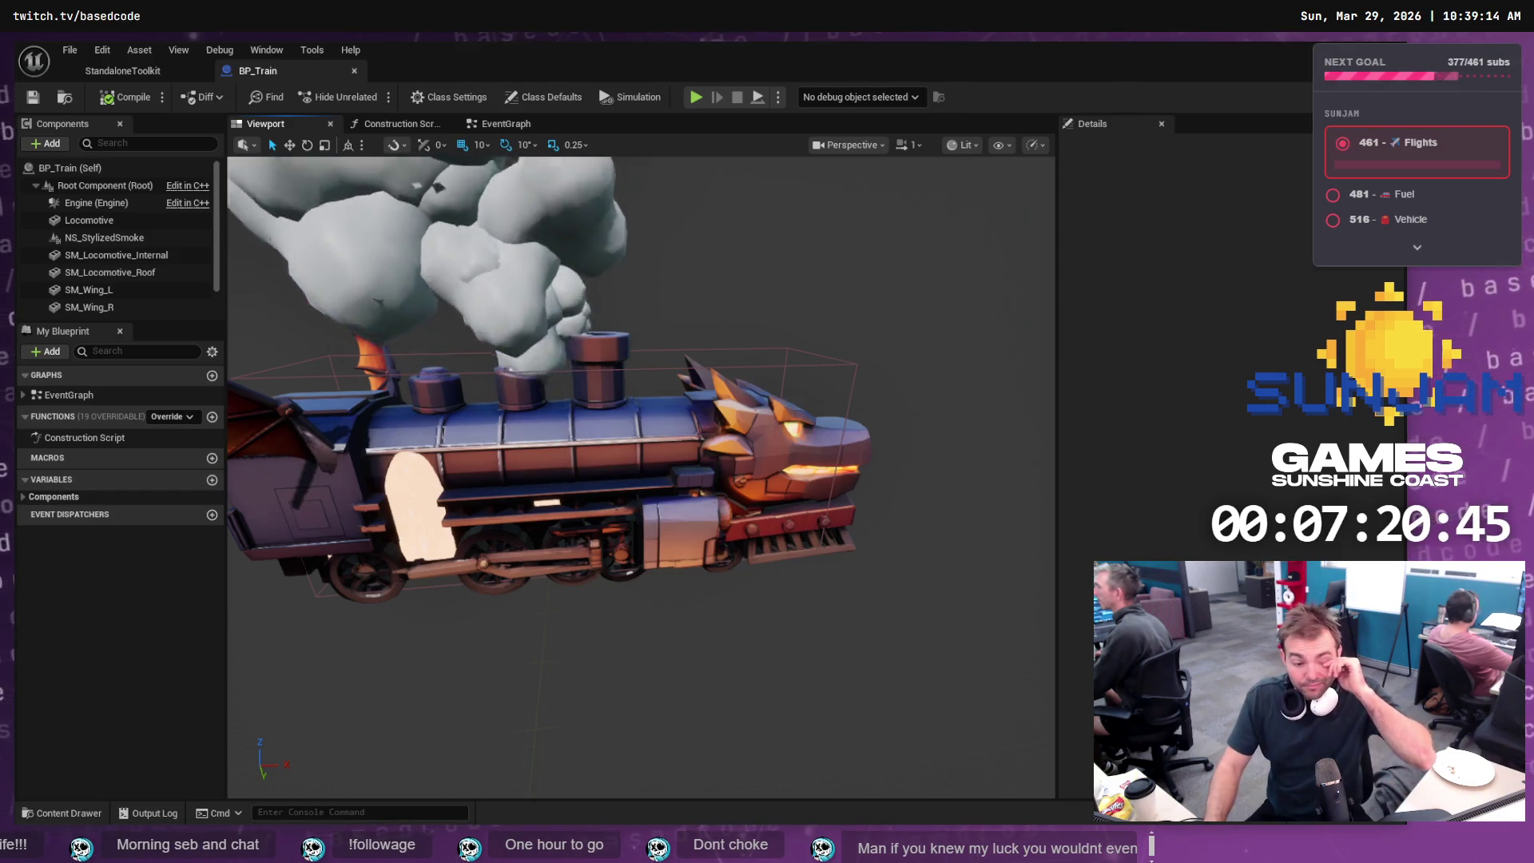
- Stage the Meshes/Locomotive folder in Fork and unstage LVL_TestMap.umap
key(alt+Tab)
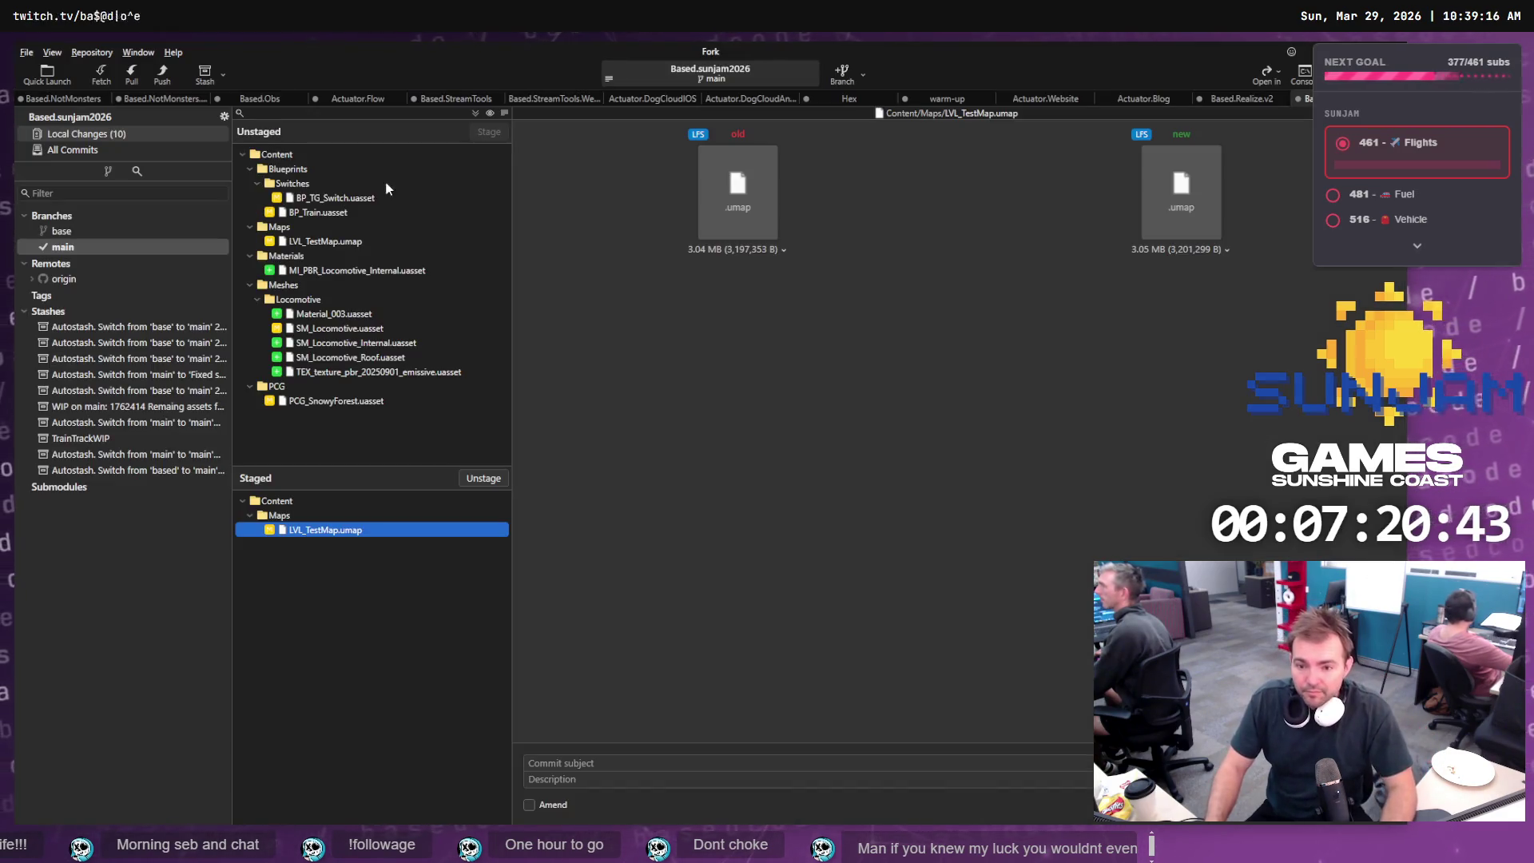
click(339, 298)
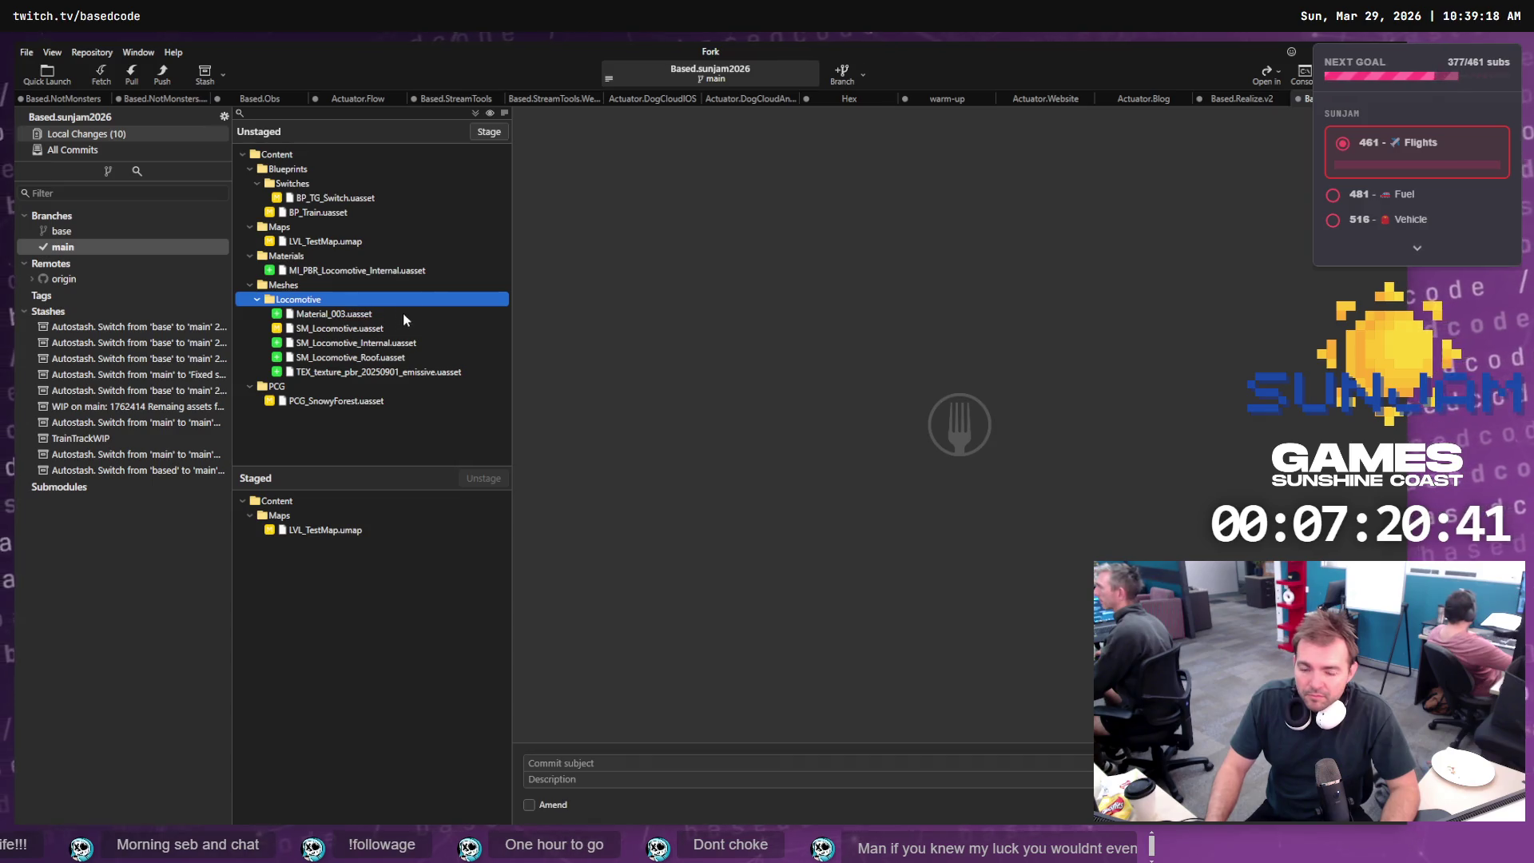
click(500, 132)
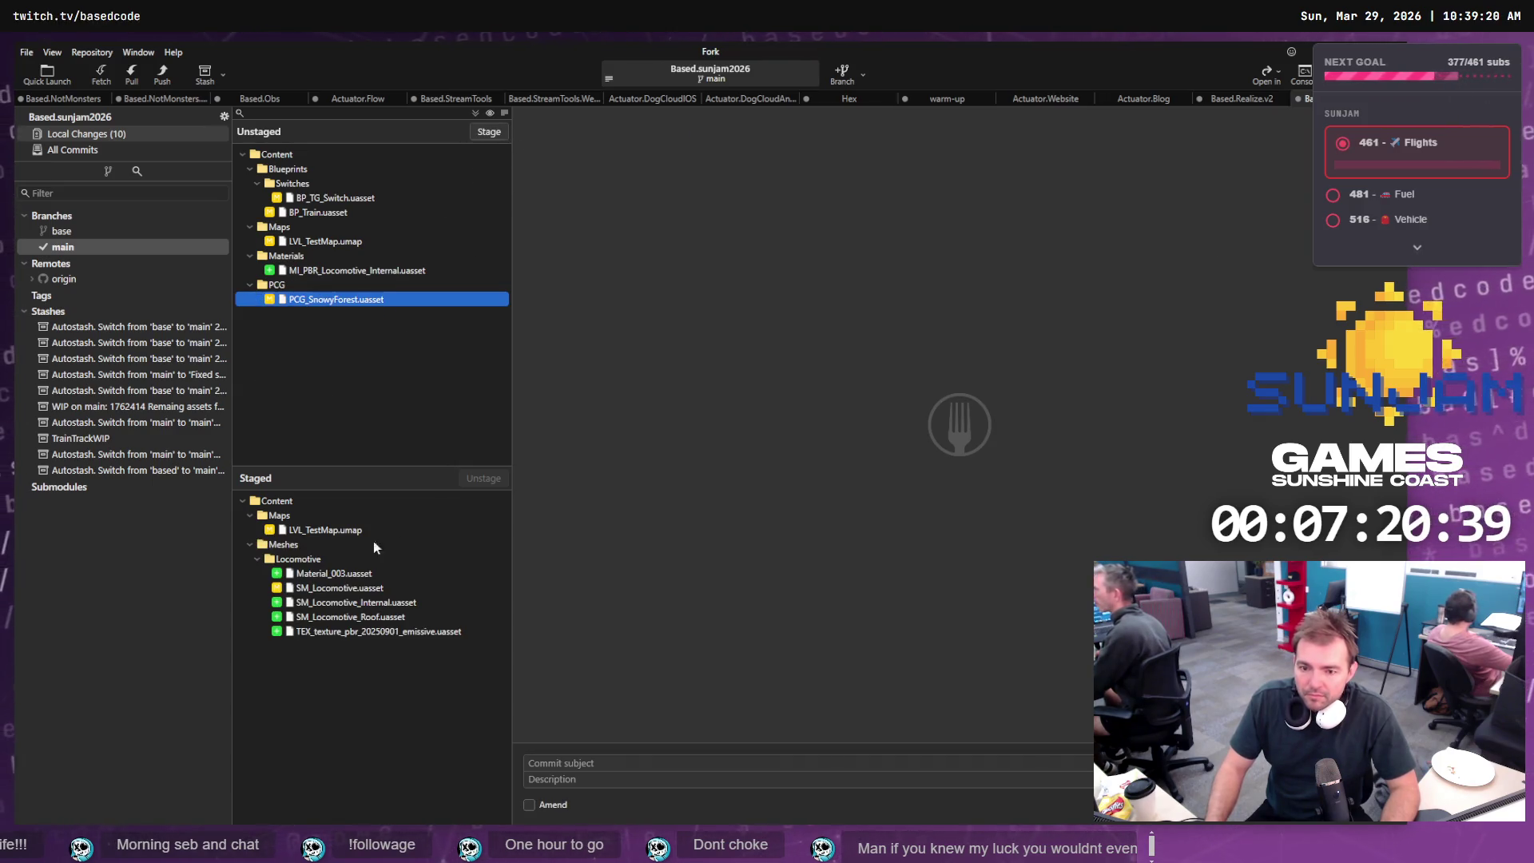
click(333, 530)
click(483, 478)
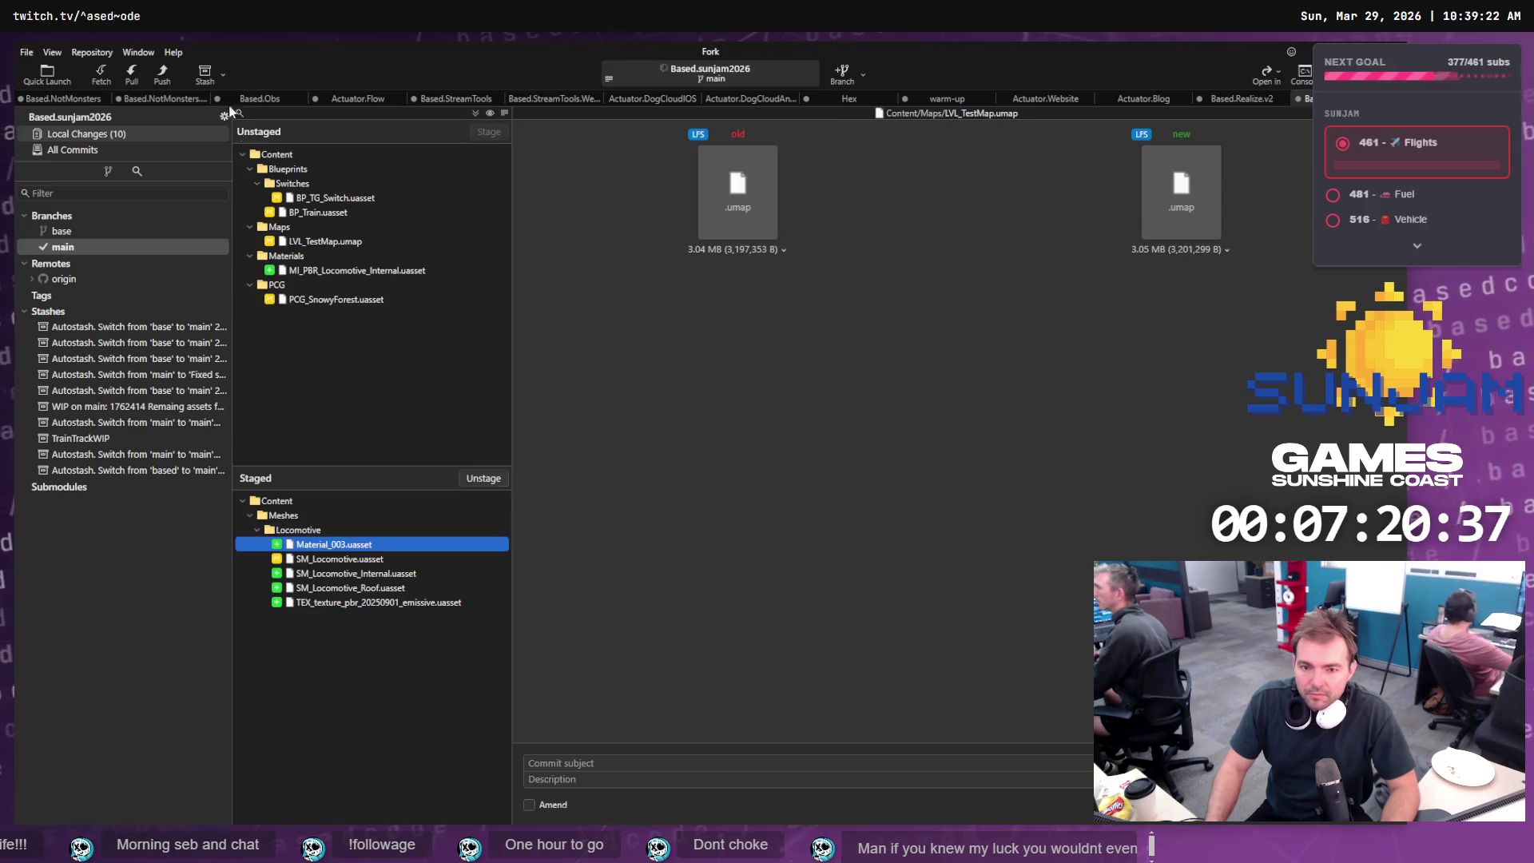
- Fetch from origin, unstage Material_003.uasset, and review the remaining staged files
click(101, 74)
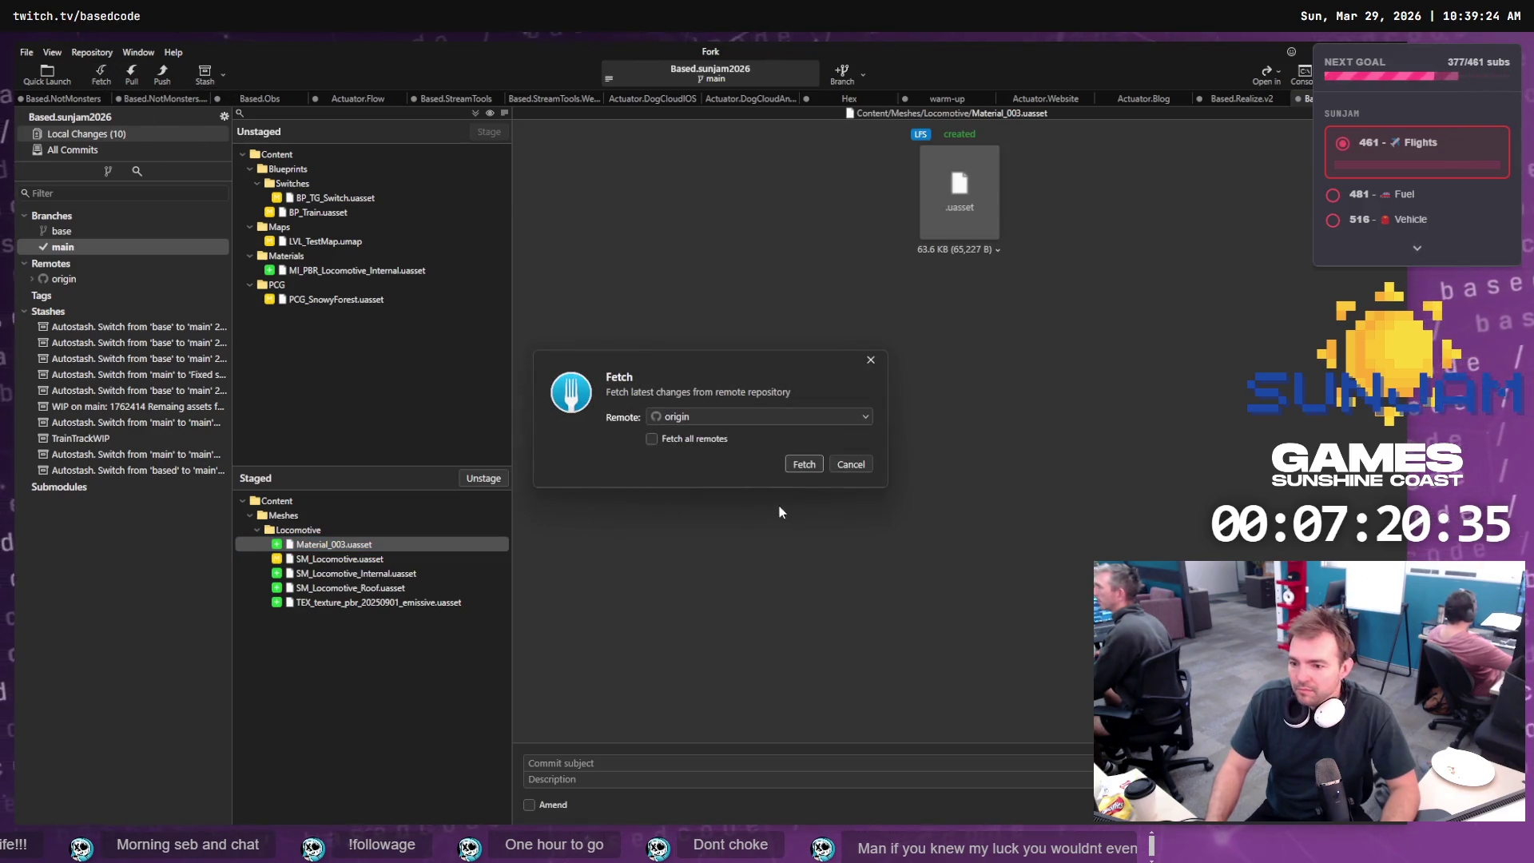
click(804, 464)
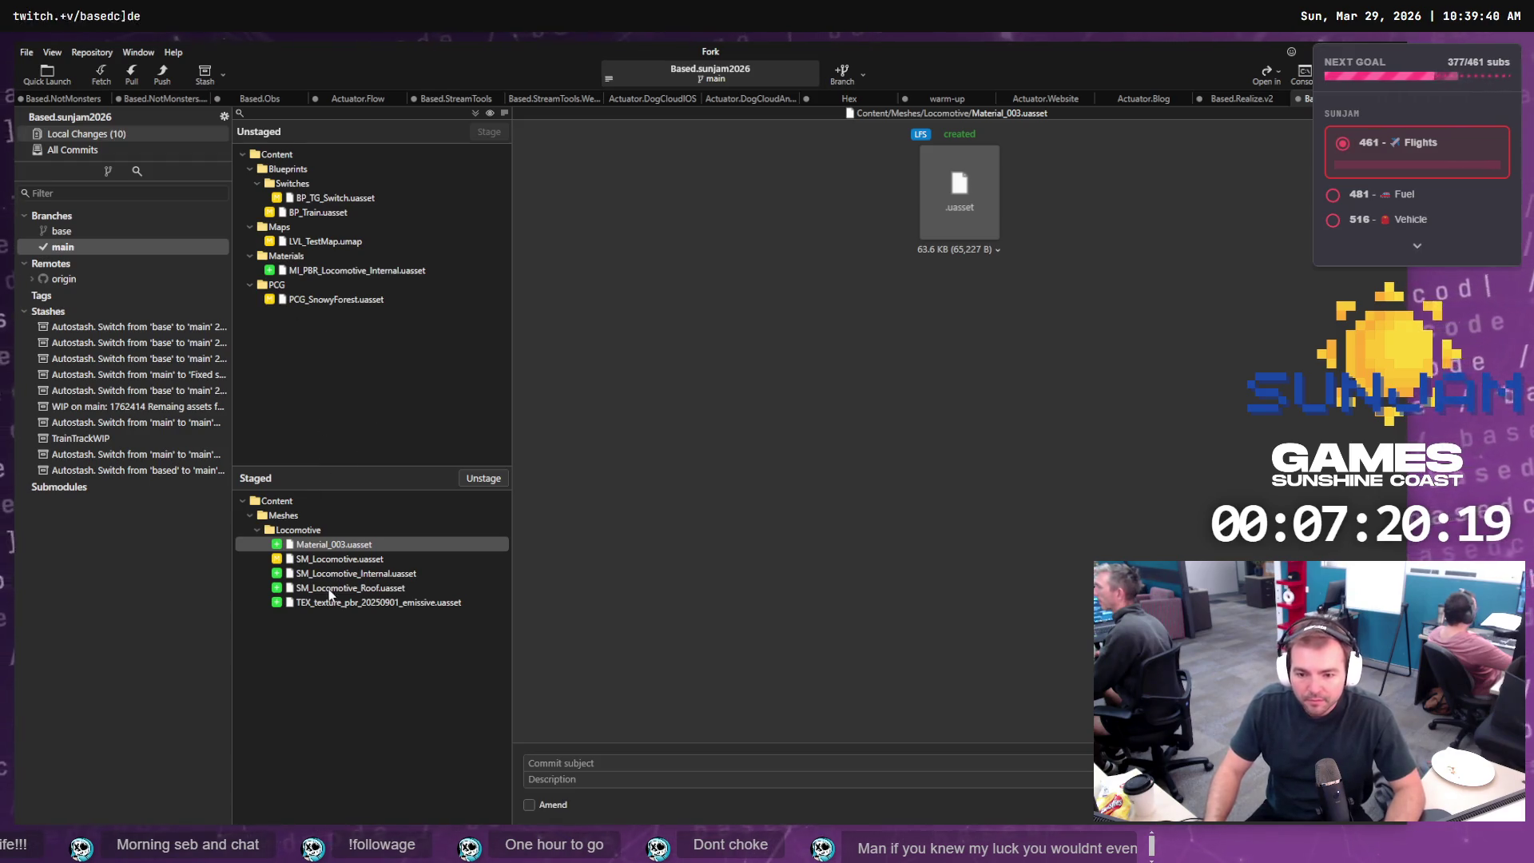
click(358, 544)
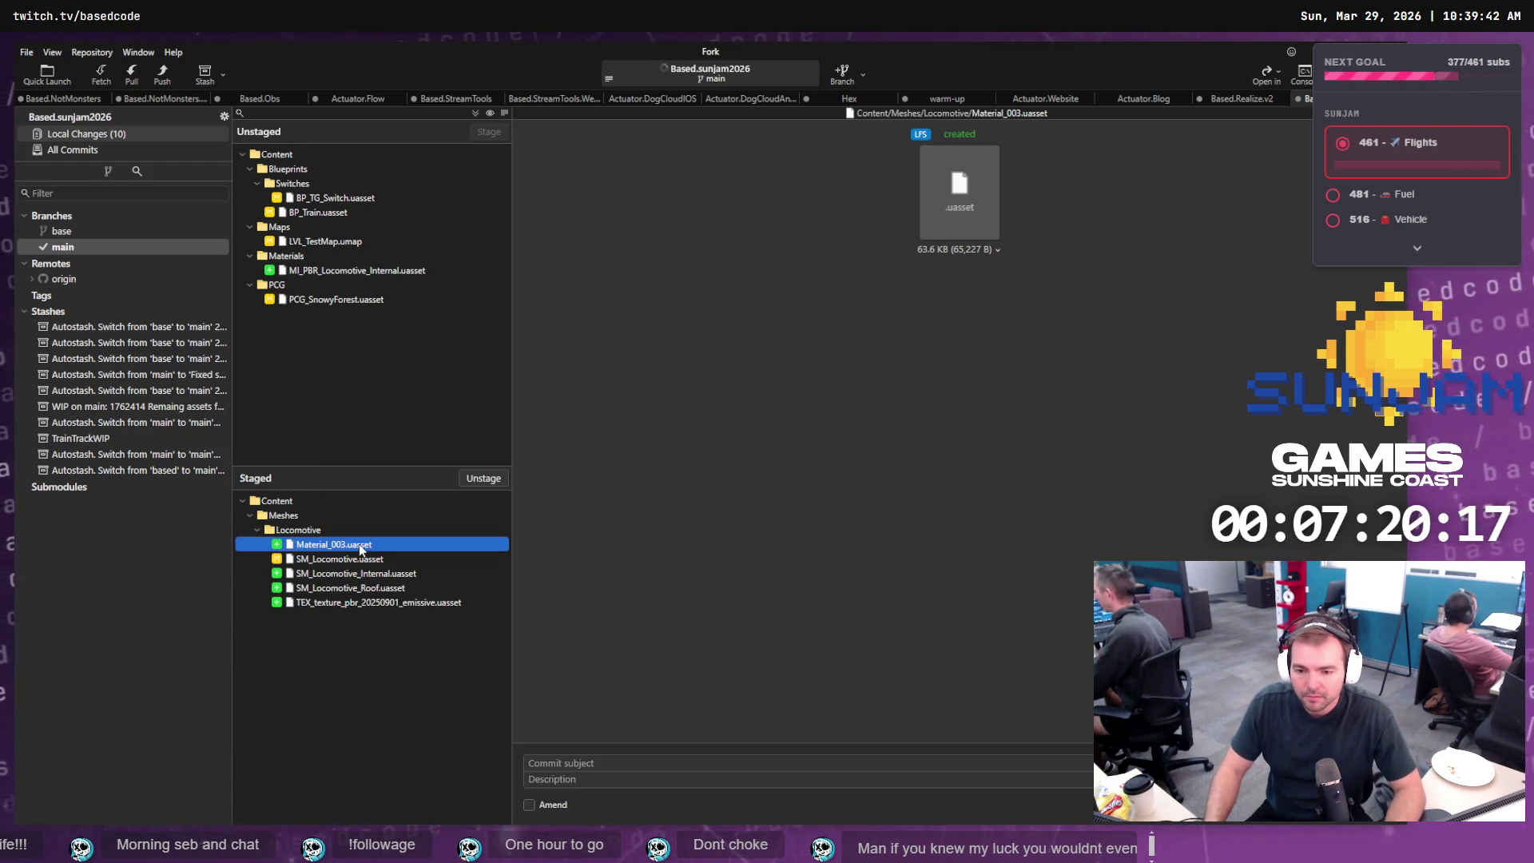
click(487, 481)
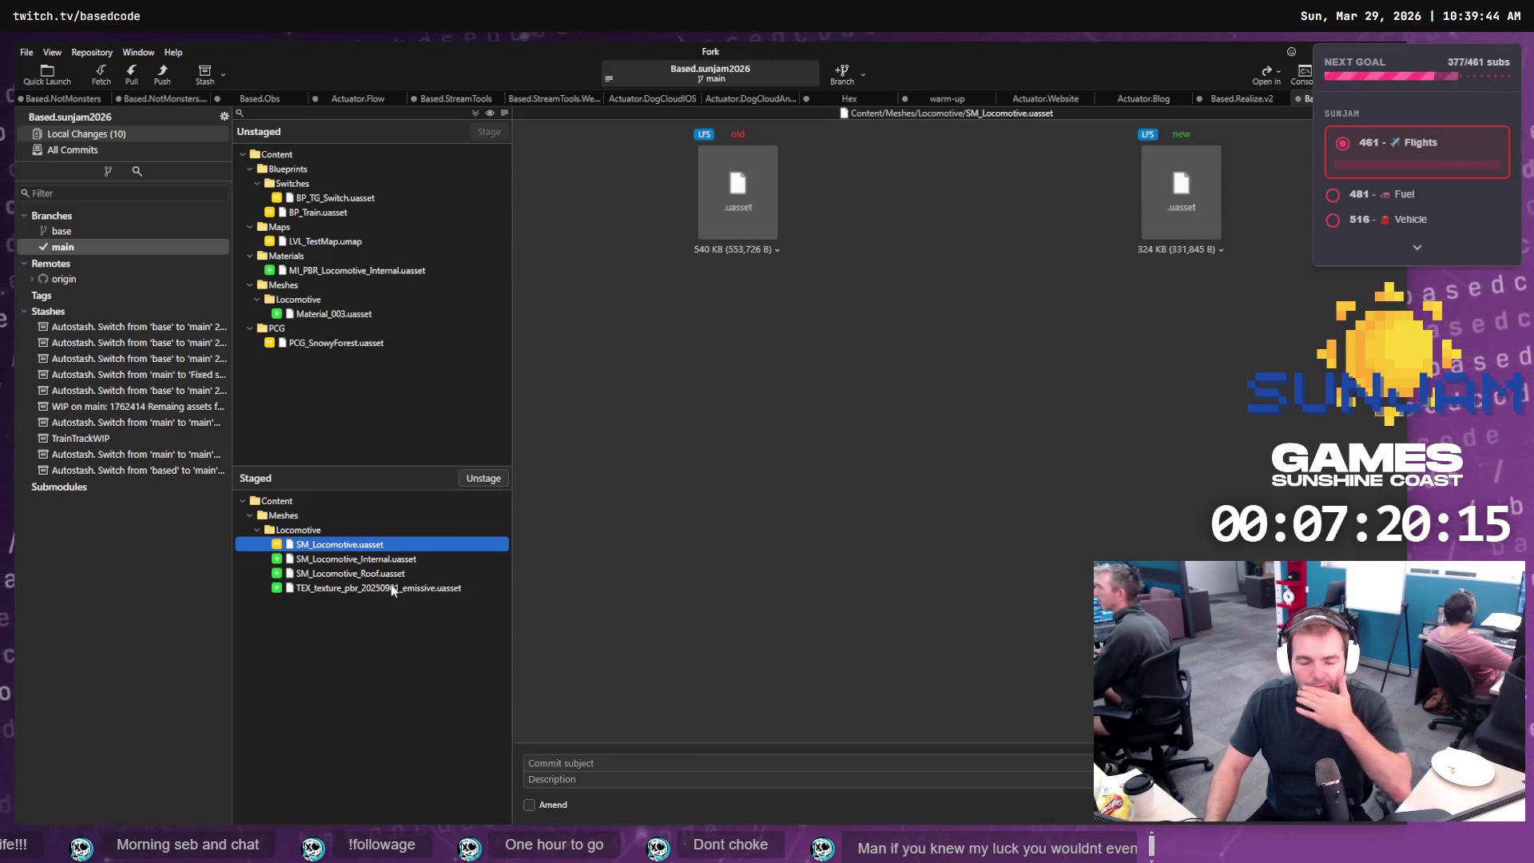
key(Down)
key(Down)
key(Down)
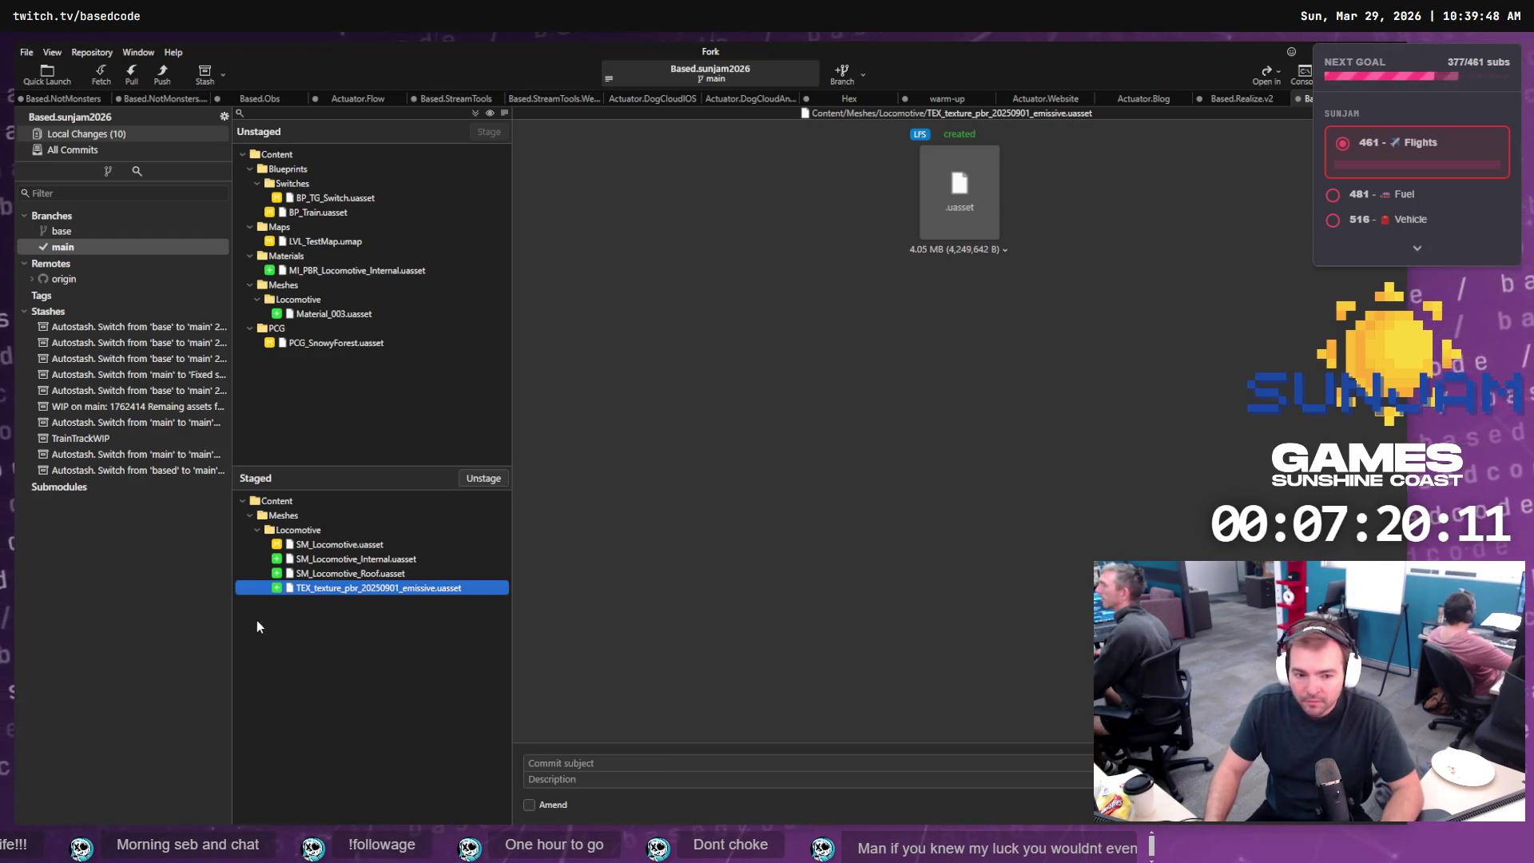
click(616, 760)
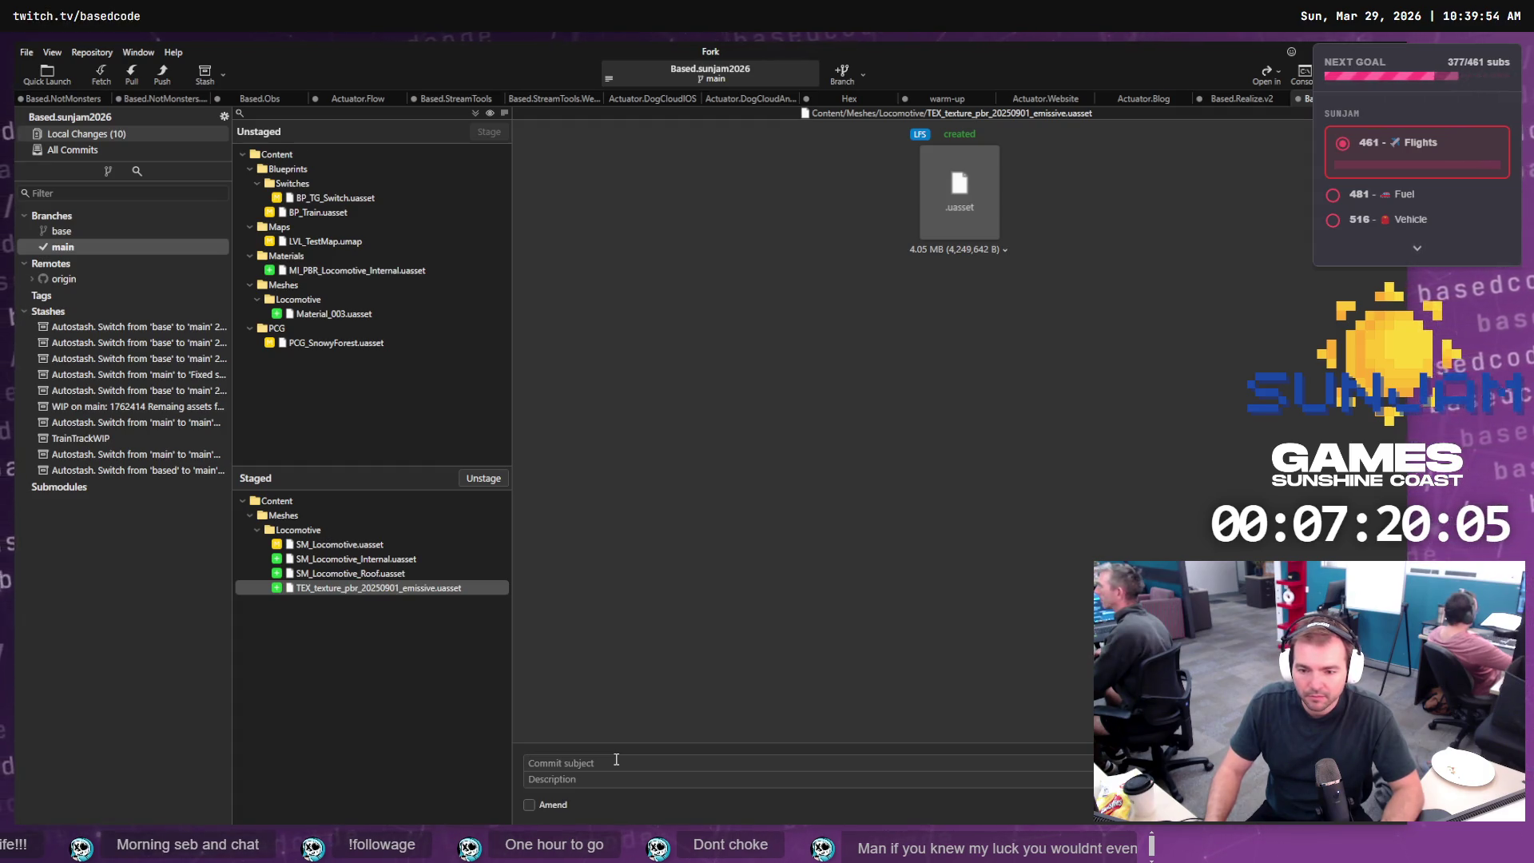
key(alt+Tab)
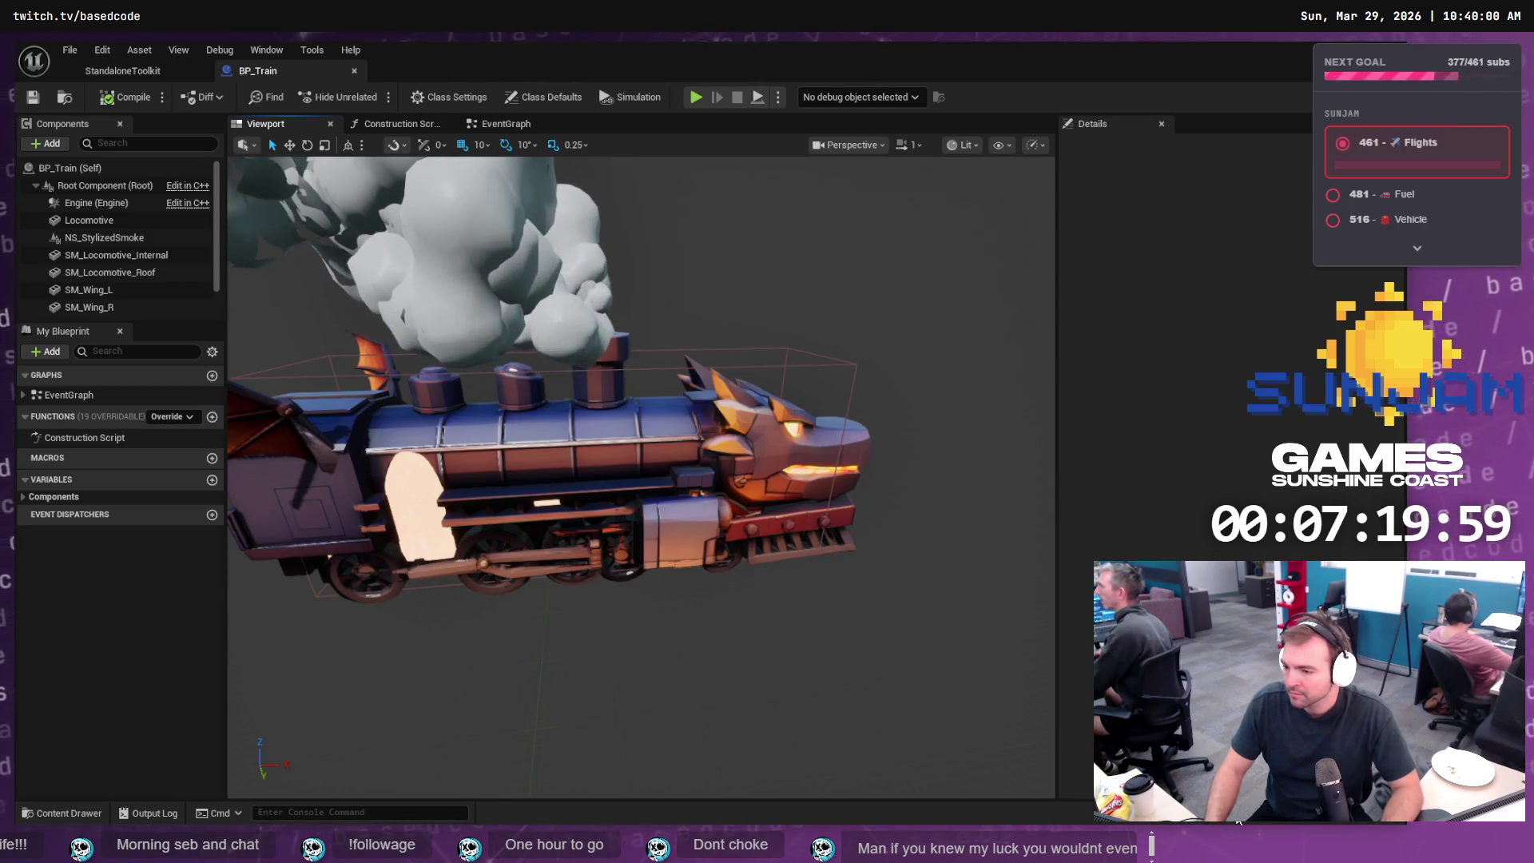
- Save only the two locomotive meshes with Ctrl+Shift+S, leaving LVL_TestMap unchecked
key(ctrl+shift+s)
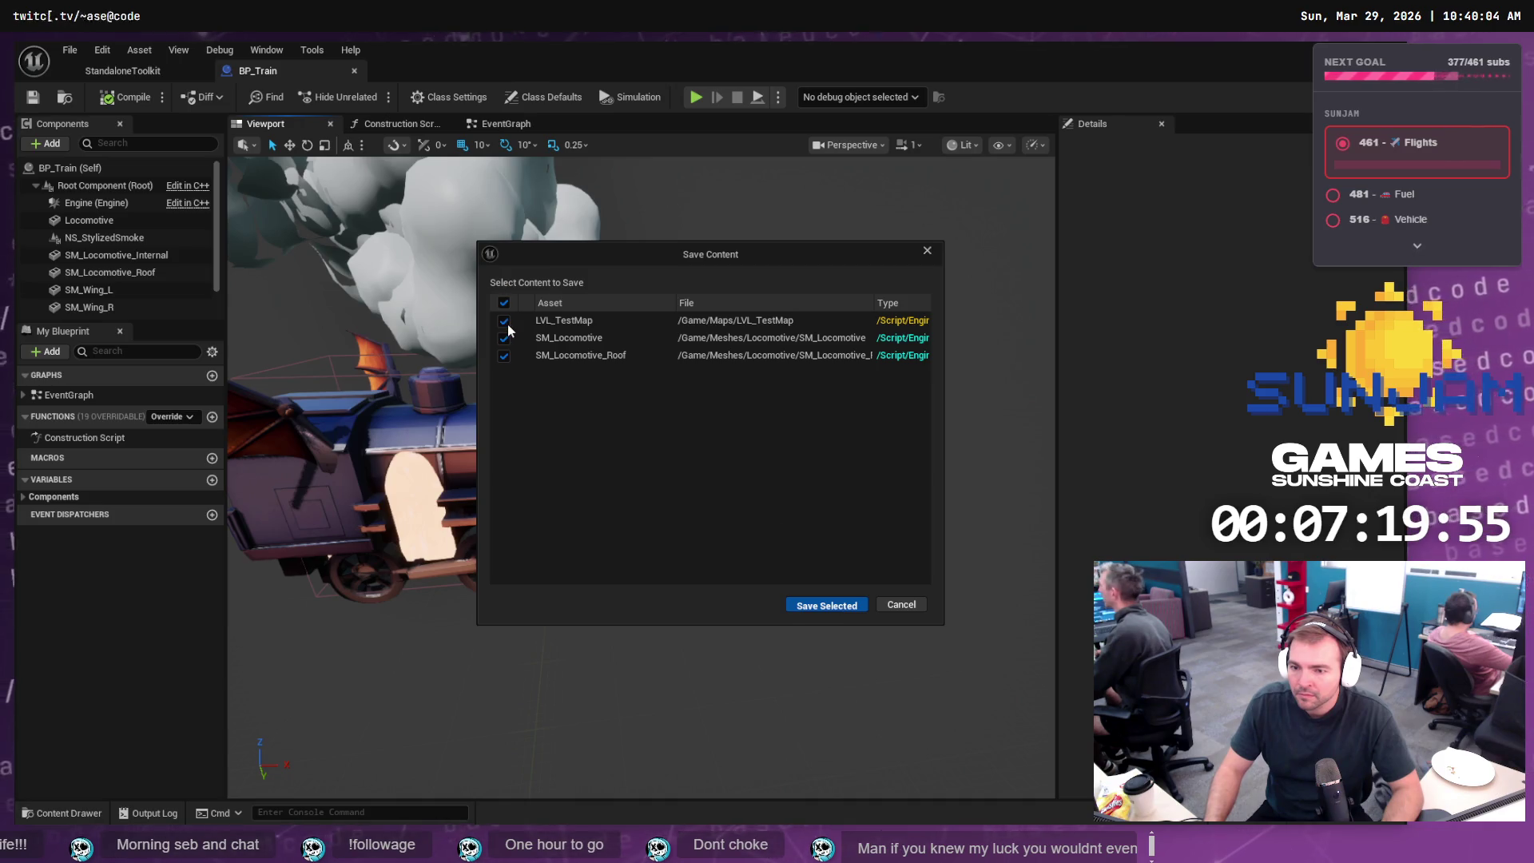
click(504, 321)
click(824, 603)
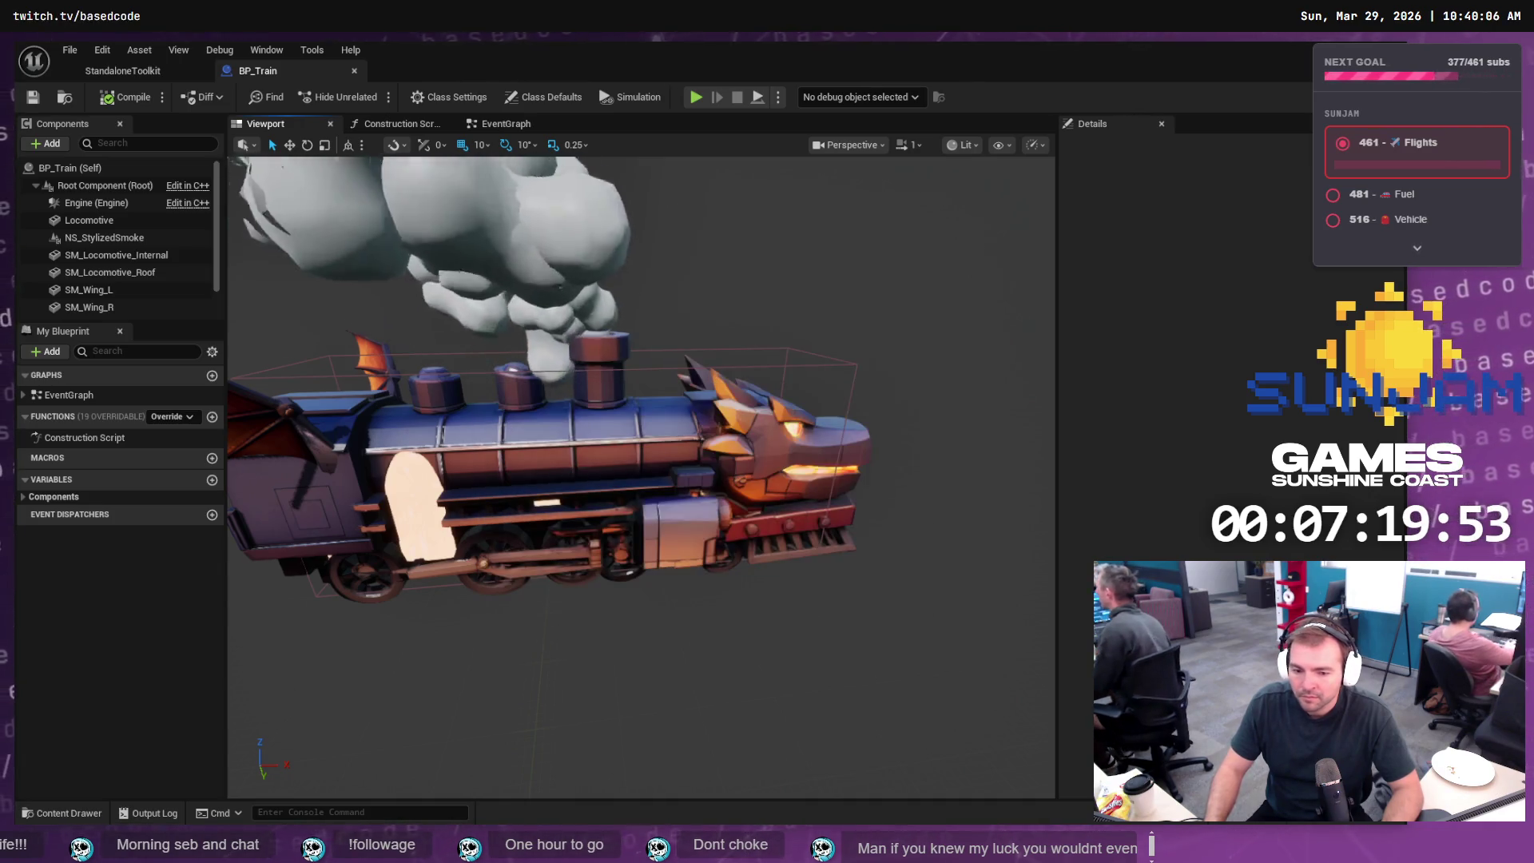
key(alt+Tab)
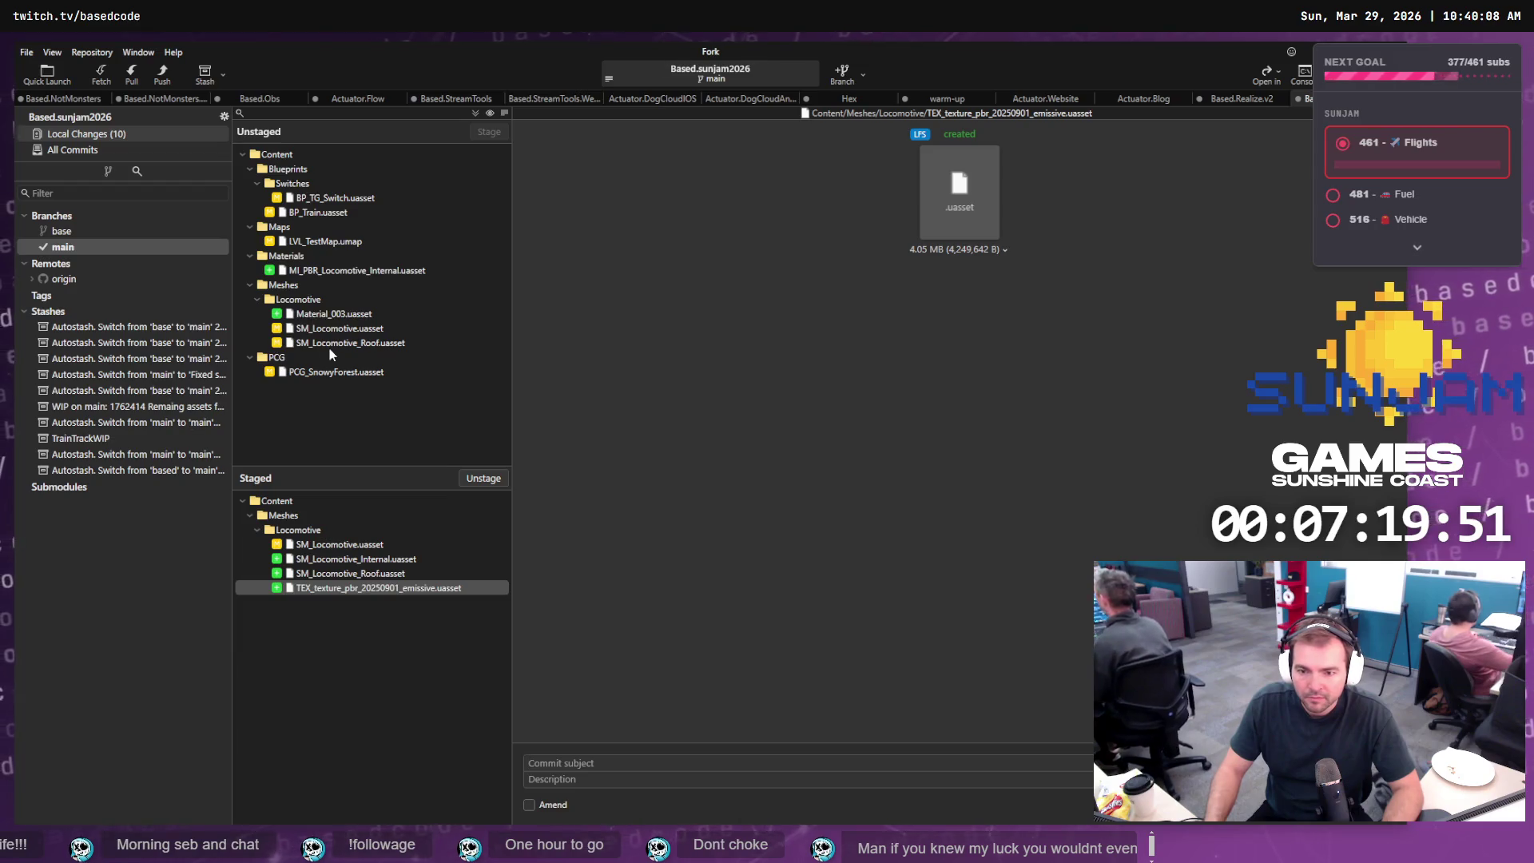
- Stage SM_Locomotive.uasset and SM_Locomotive_Roof.uasset and commit as 'Added internal view to Locomotive.'
click(336, 328)
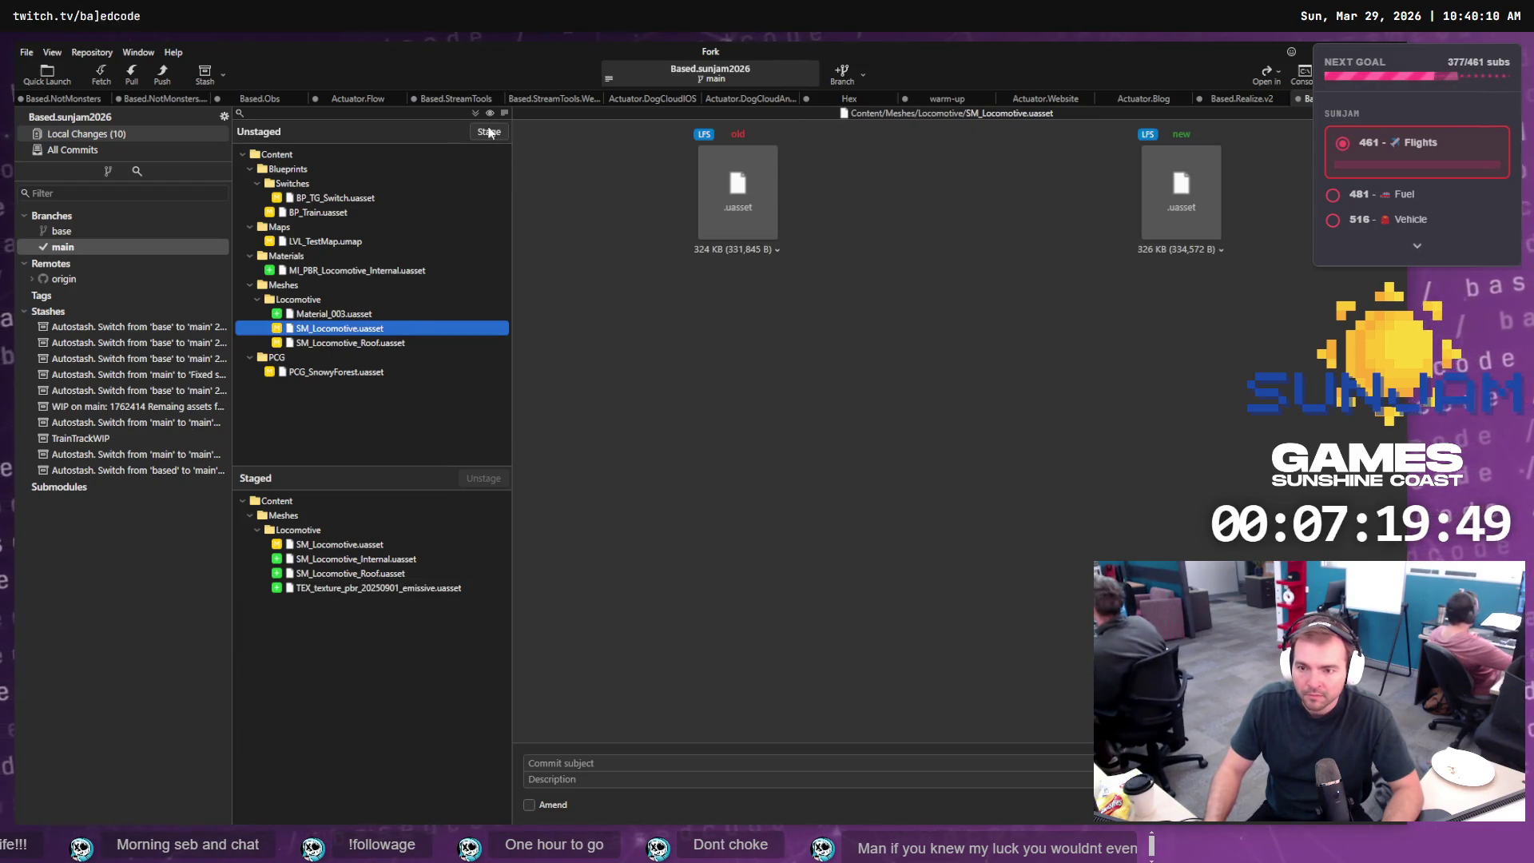
click(489, 133)
click(485, 133)
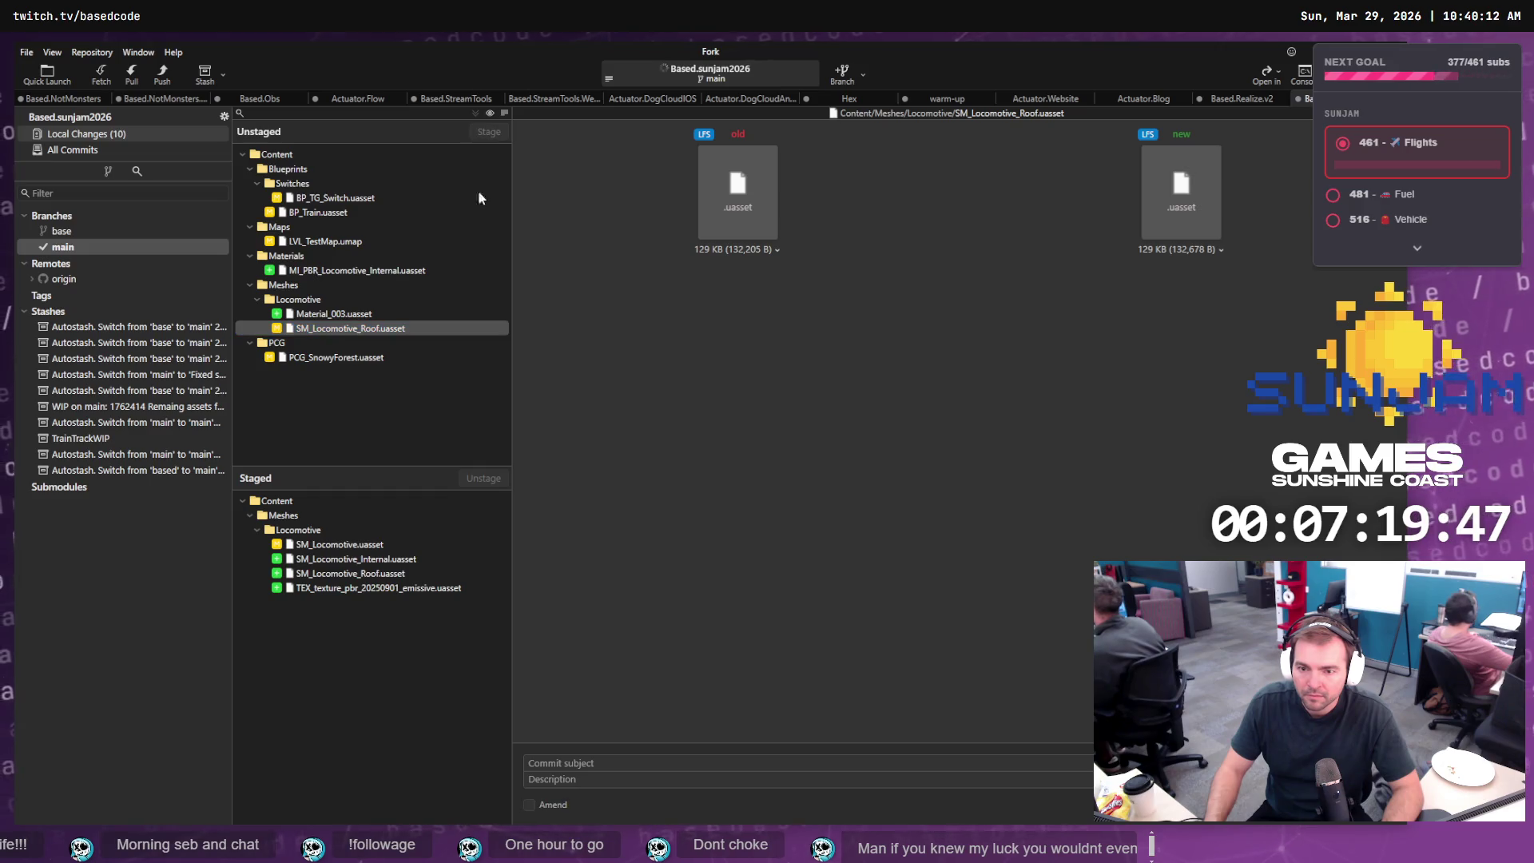
click(571, 763)
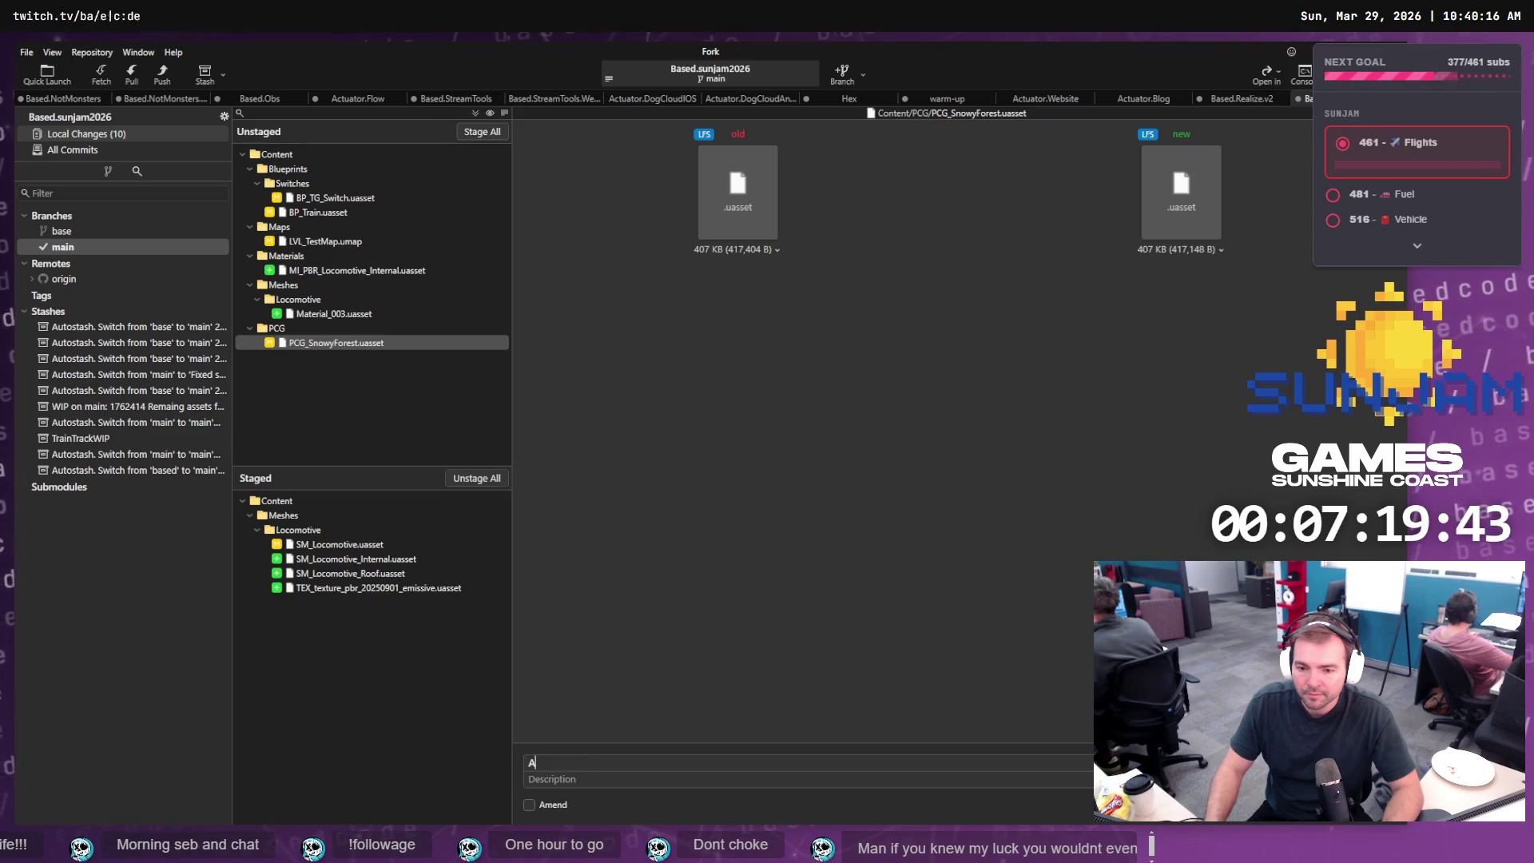
text(Added)
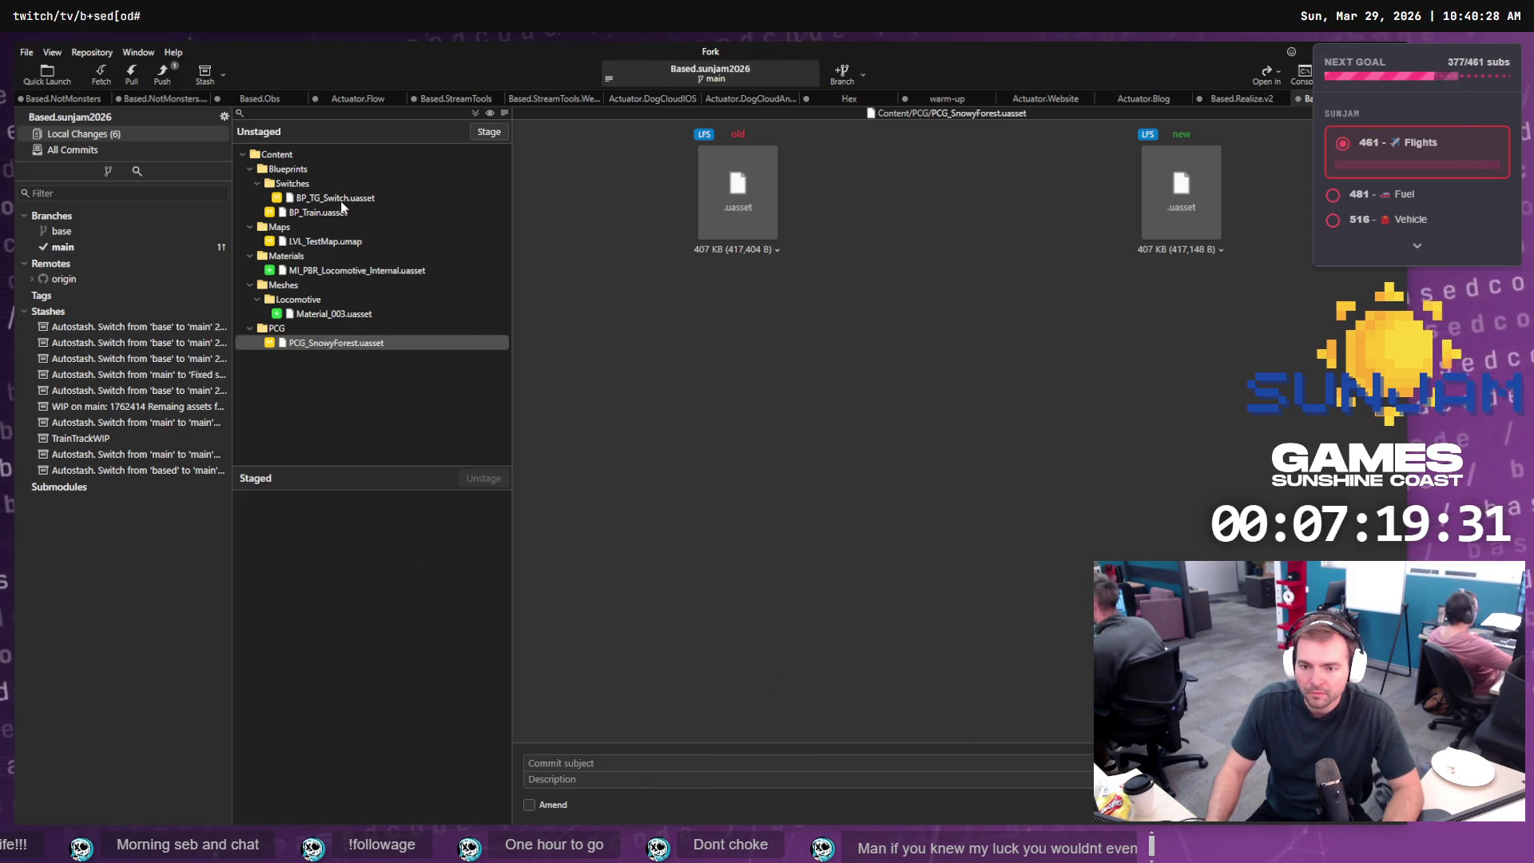
- Push the main branch to origin and inspect the newest commit's details
click(83, 248)
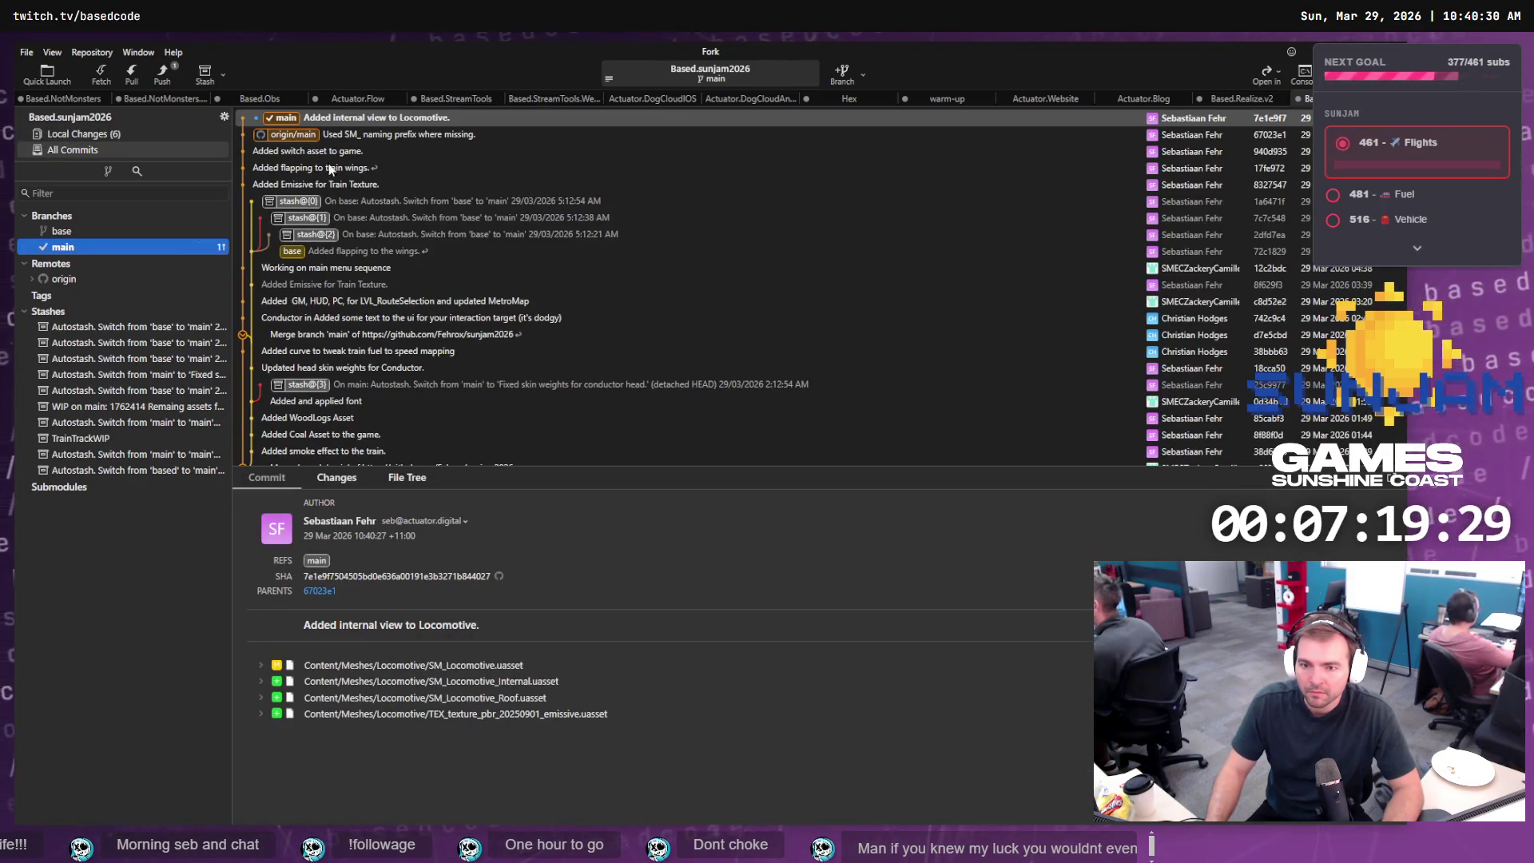
click(162, 73)
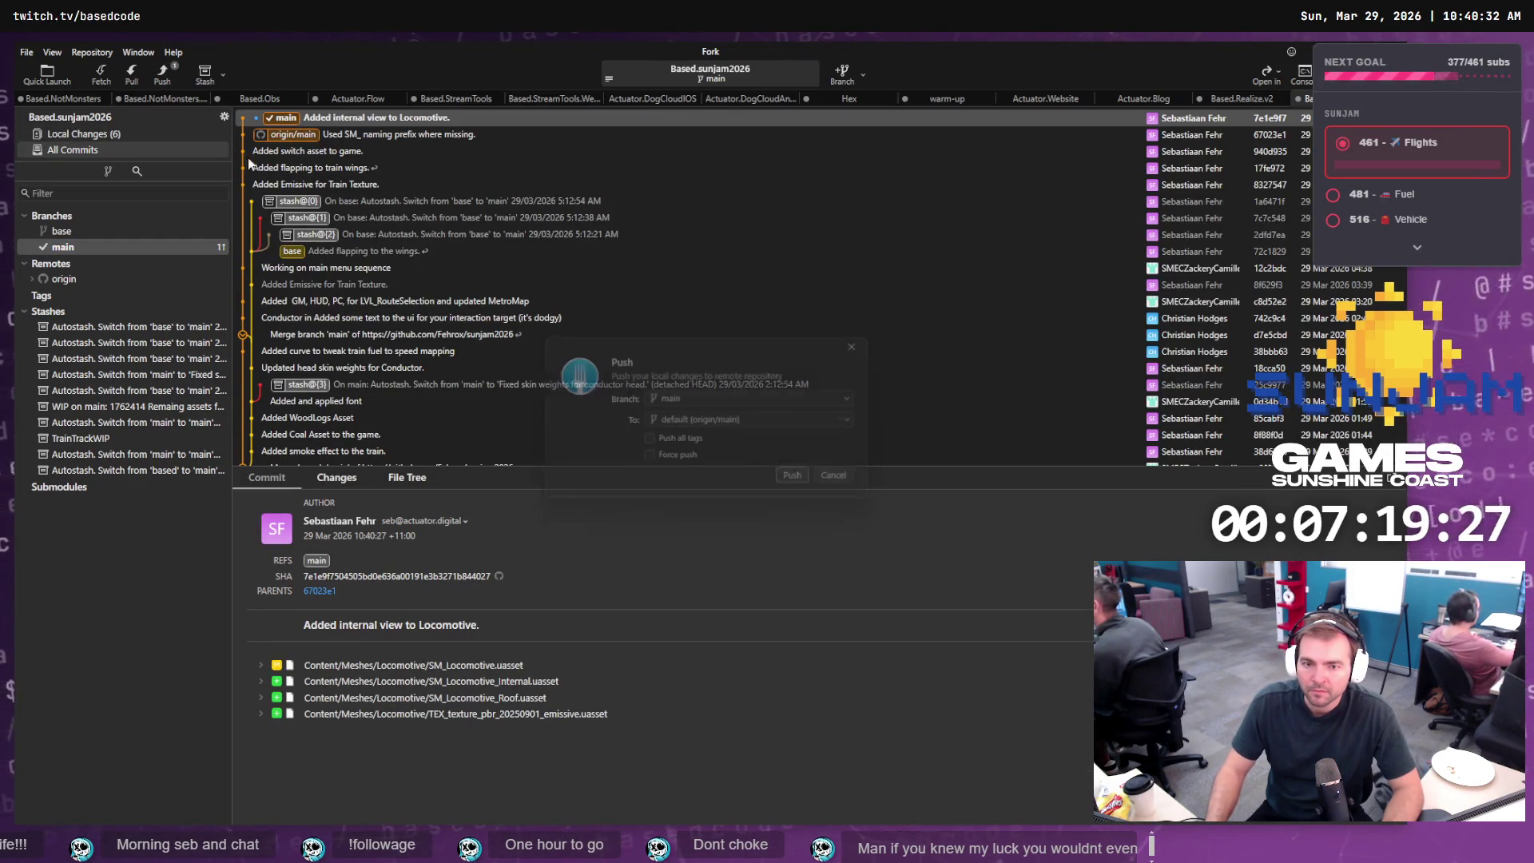
click(801, 480)
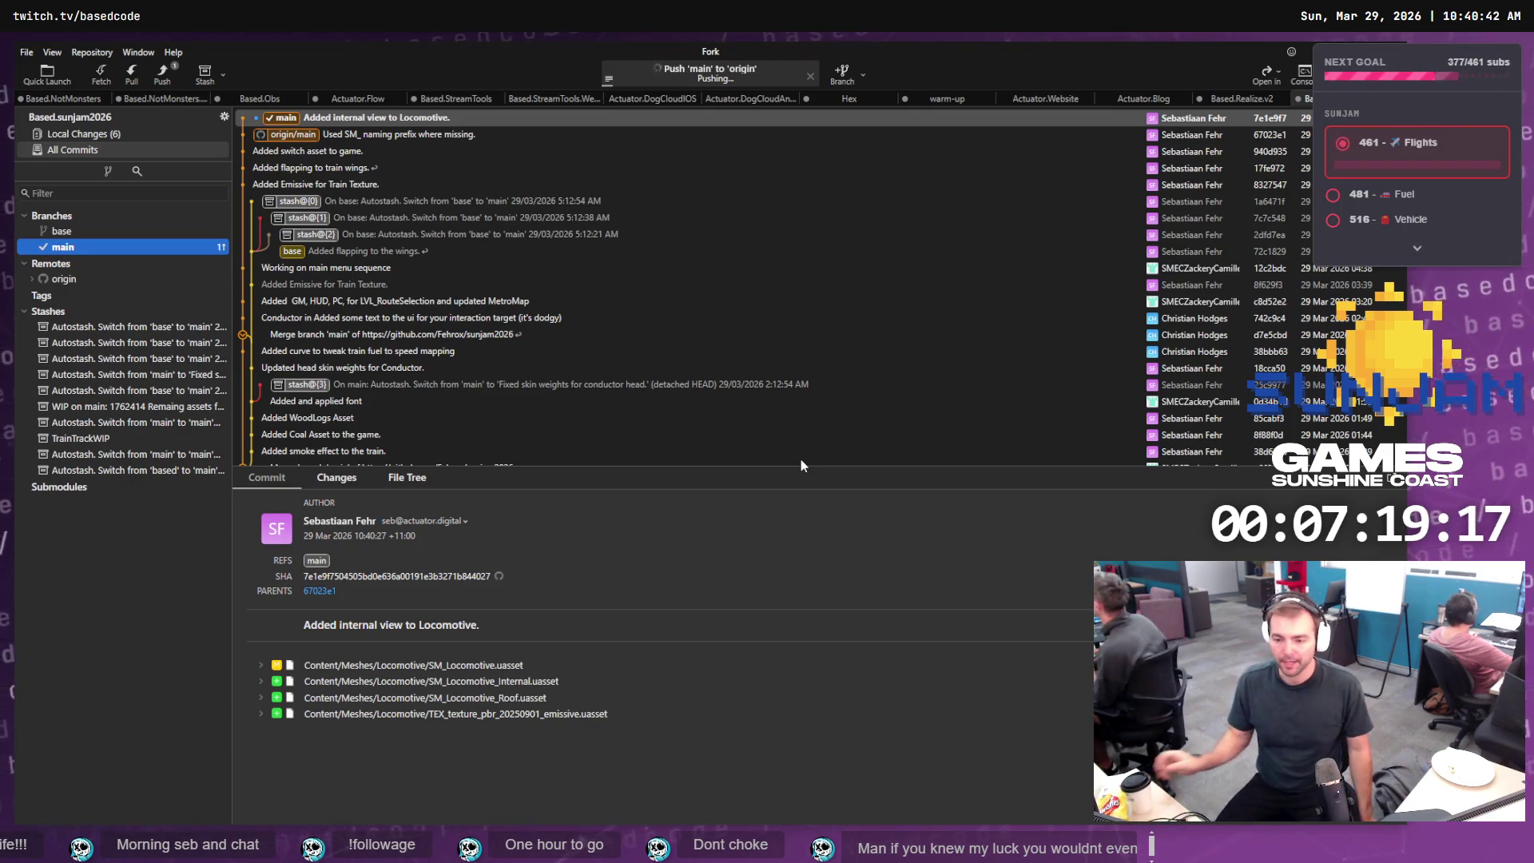
click(281, 120)
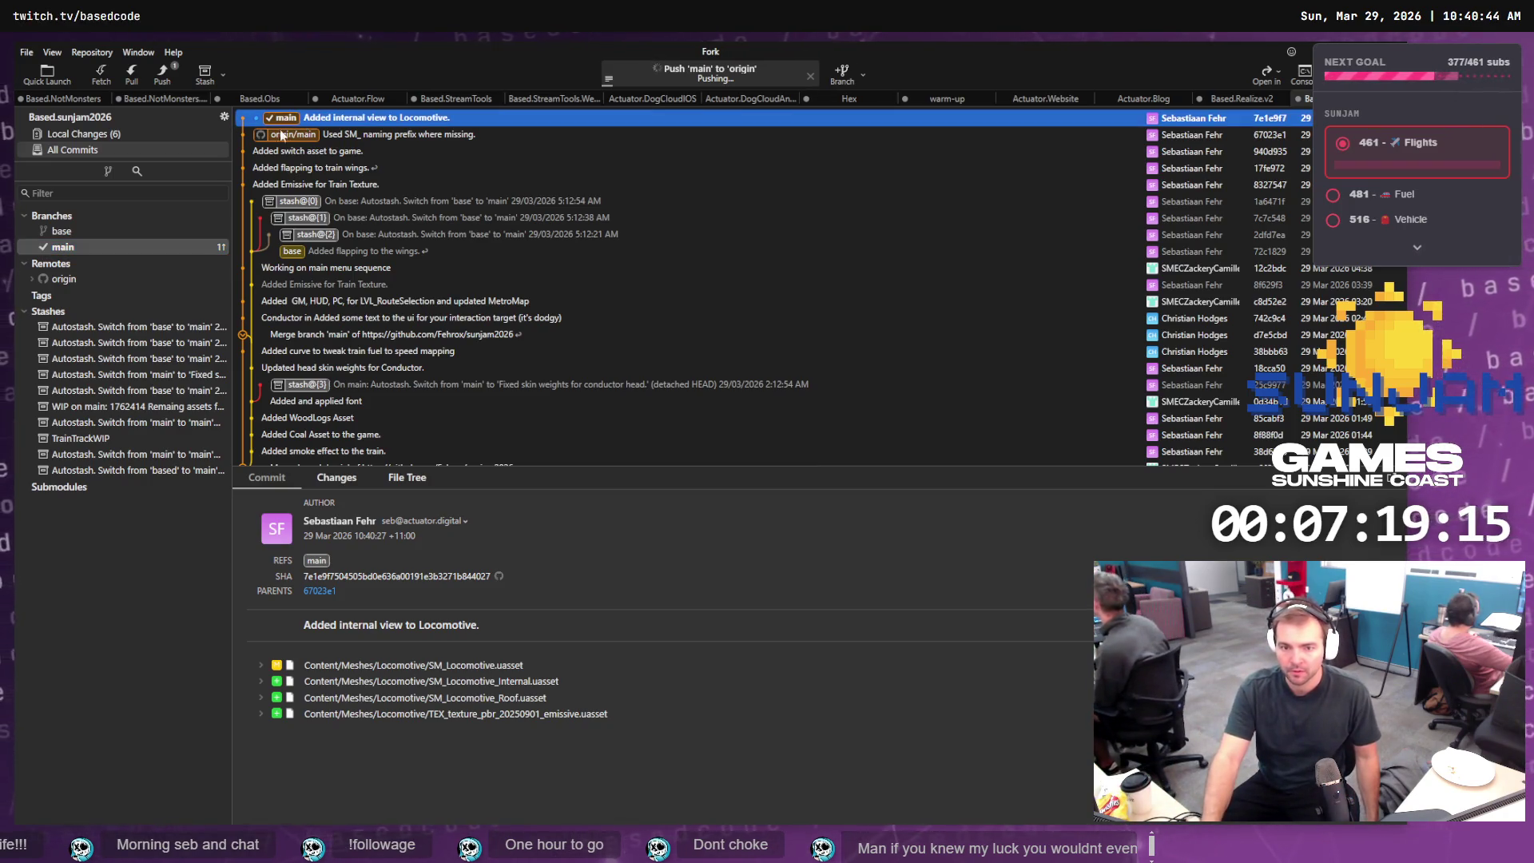
key(alt+Tab)
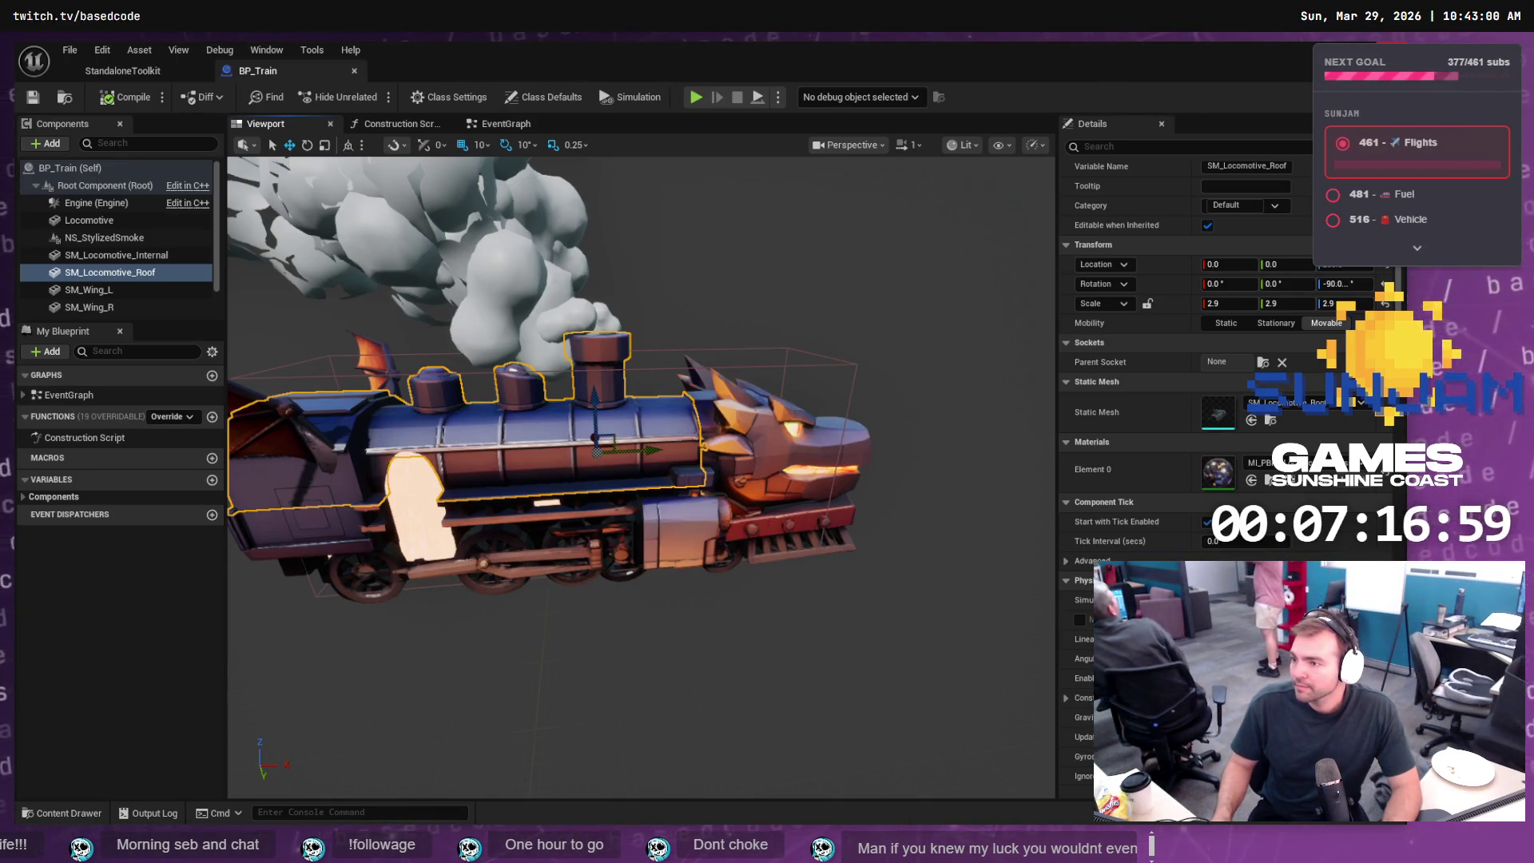
- Move from BP_Train to the LVL_TestMap level, then to the Firepiercer logo in ChatGPT
key(alt+Tab)
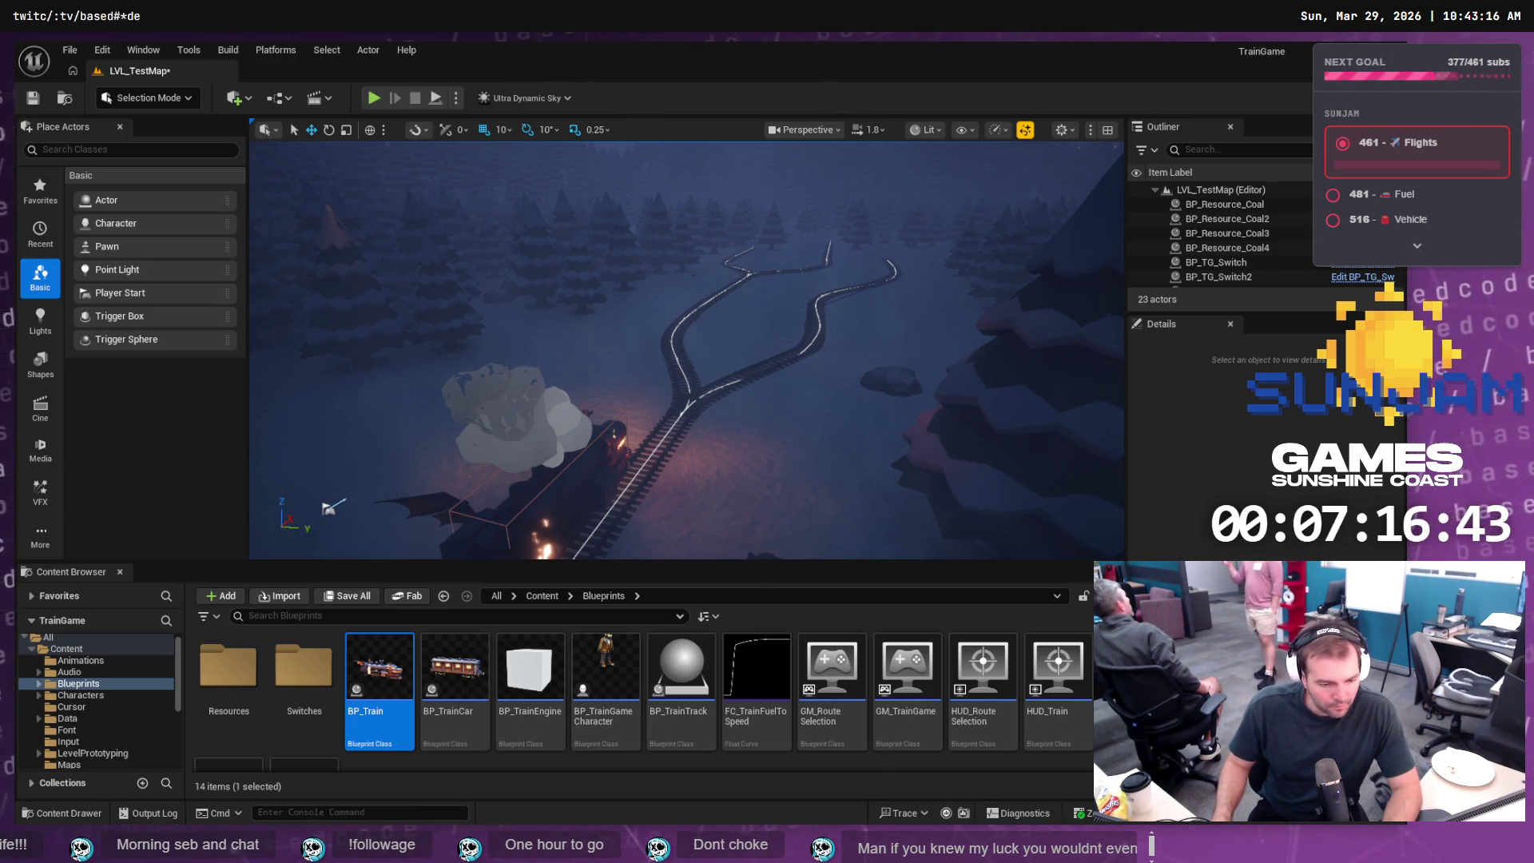
key(alt+Tab)
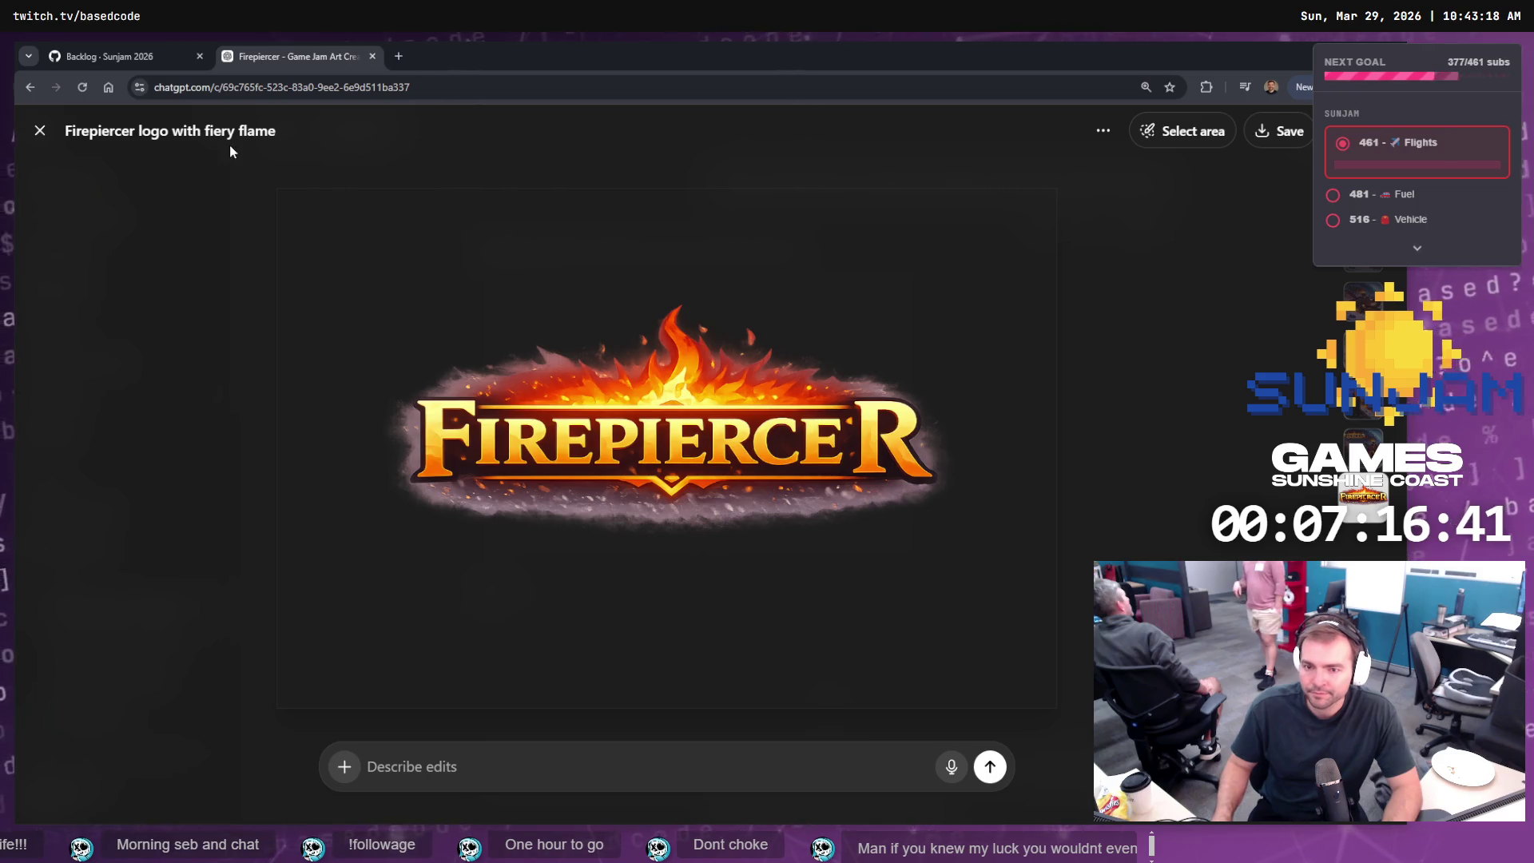
- Close the logo image and flip through versions of the conductor image and logo request
click(39, 131)
scroll(845, 442, up, 5)
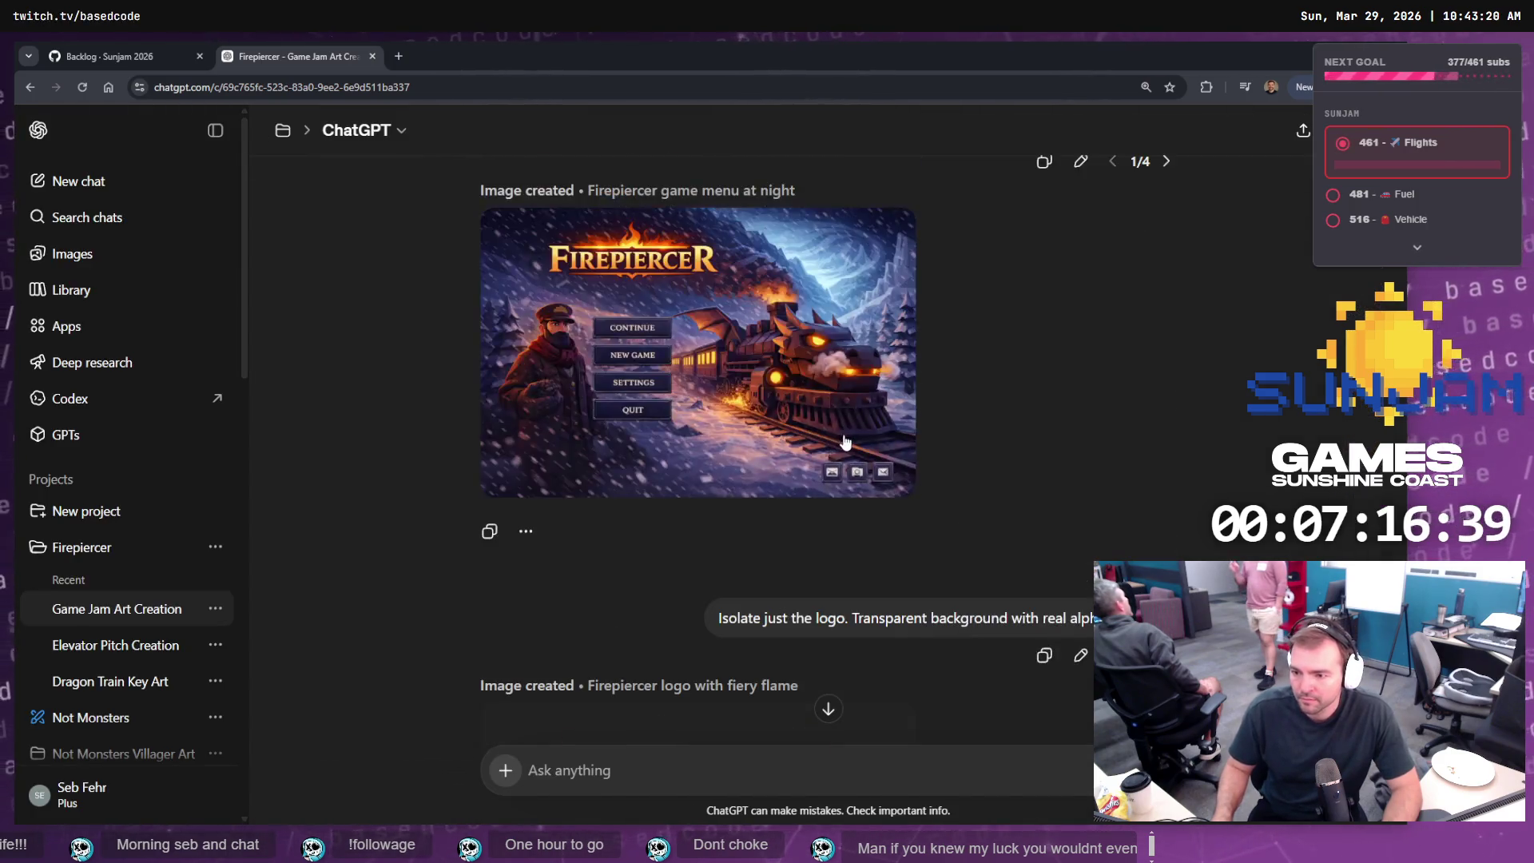
scroll(845, 441, up, 5)
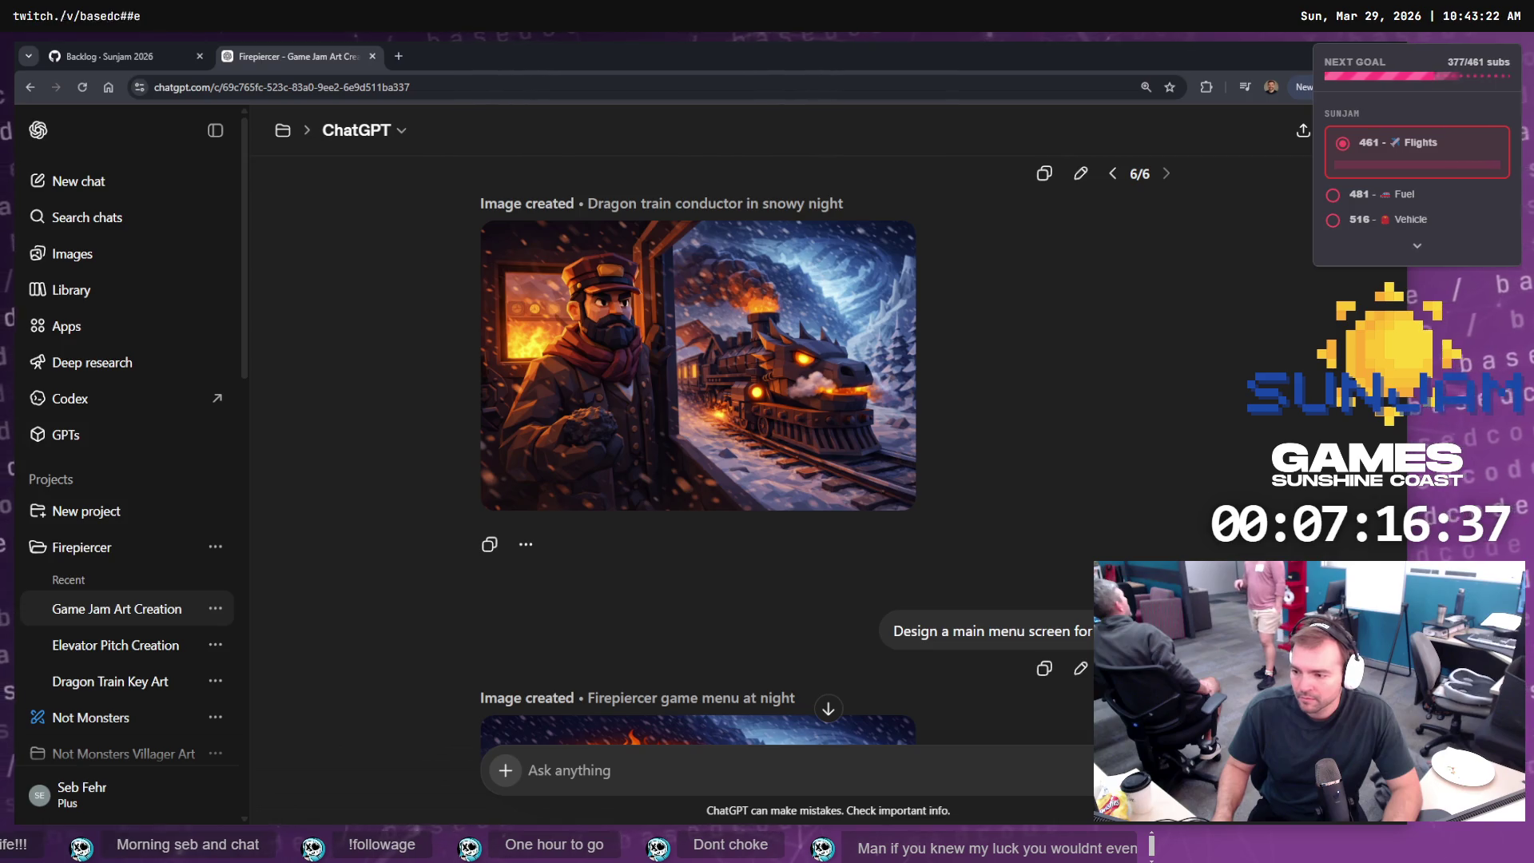
scroll(845, 442, down, 2)
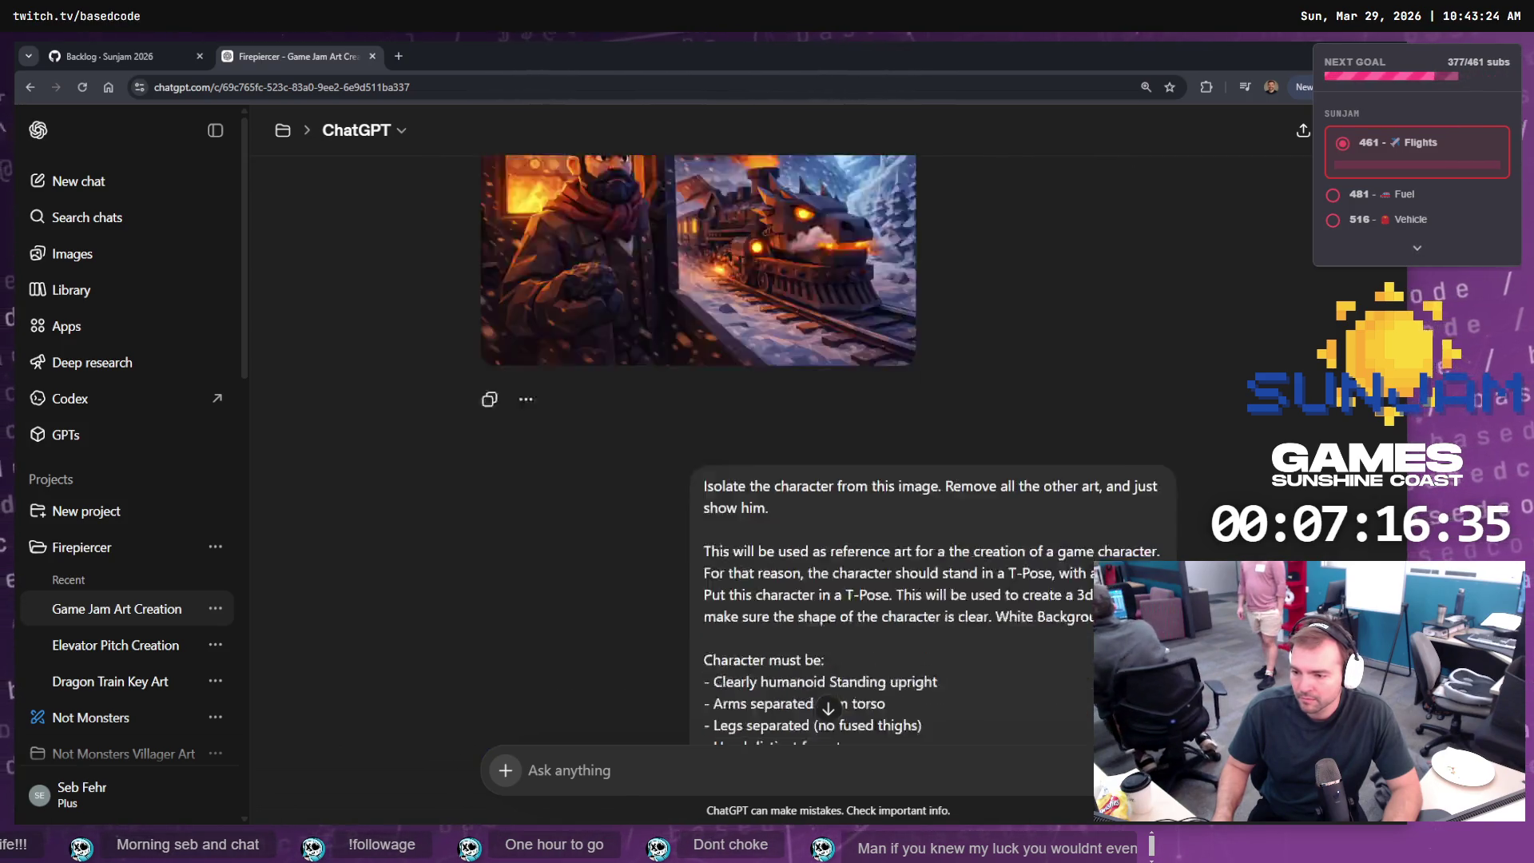
scroll(1183, 401, down, 7)
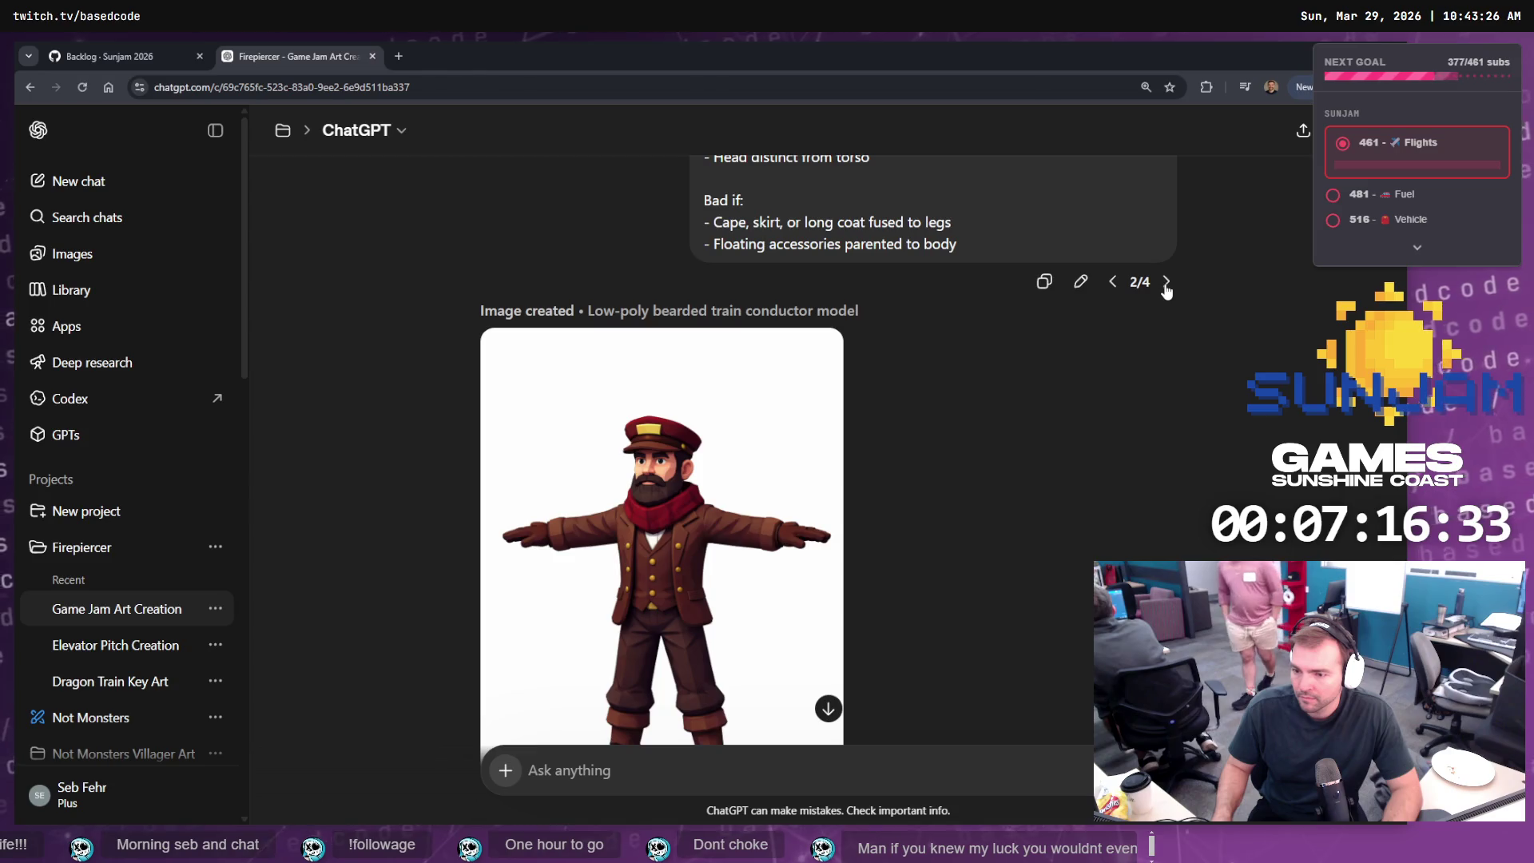
click(1166, 283)
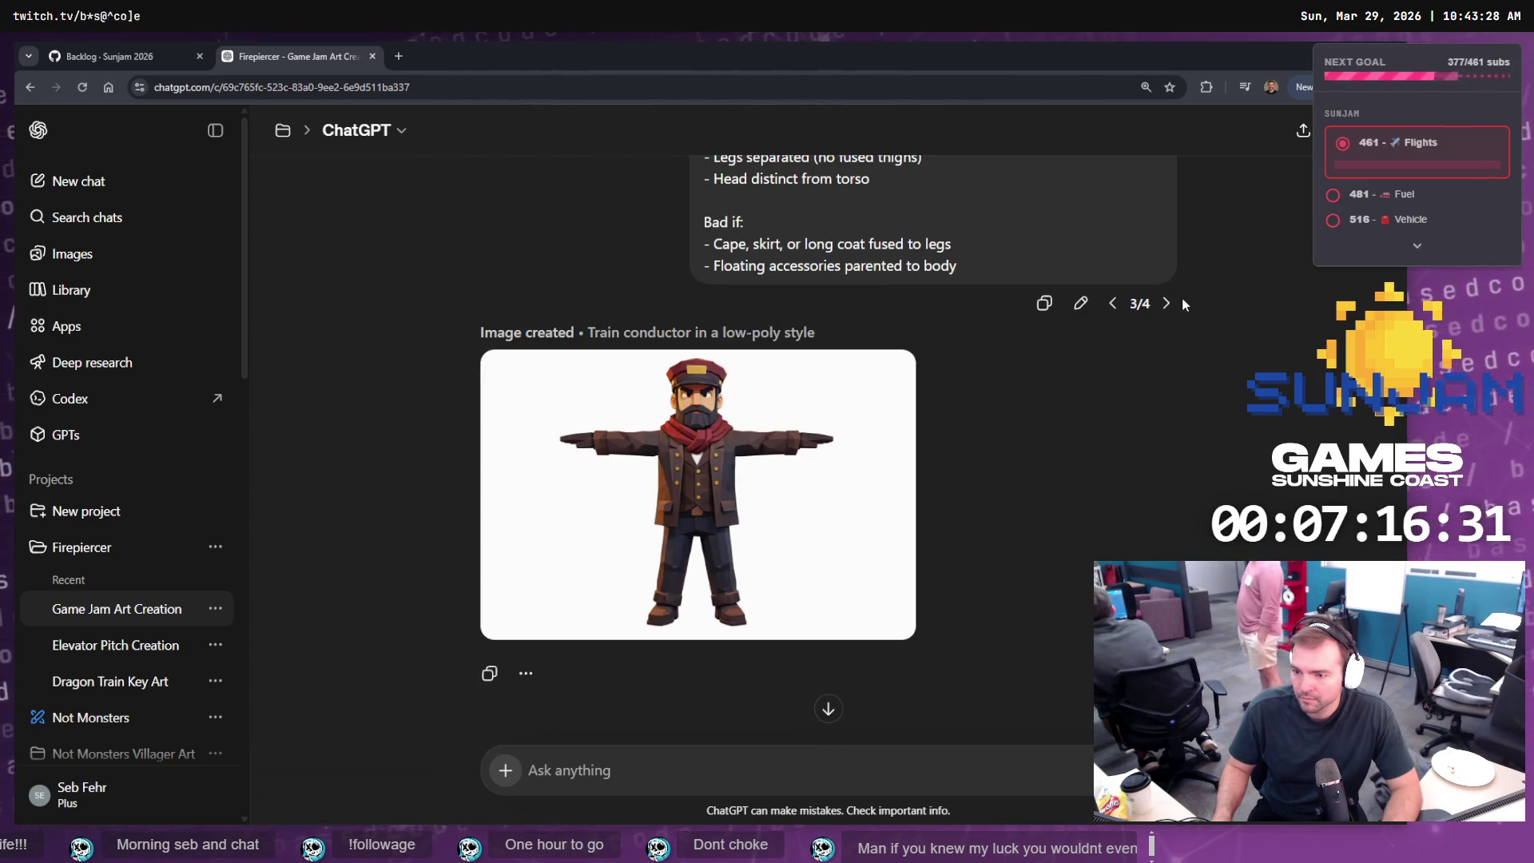
click(1166, 303)
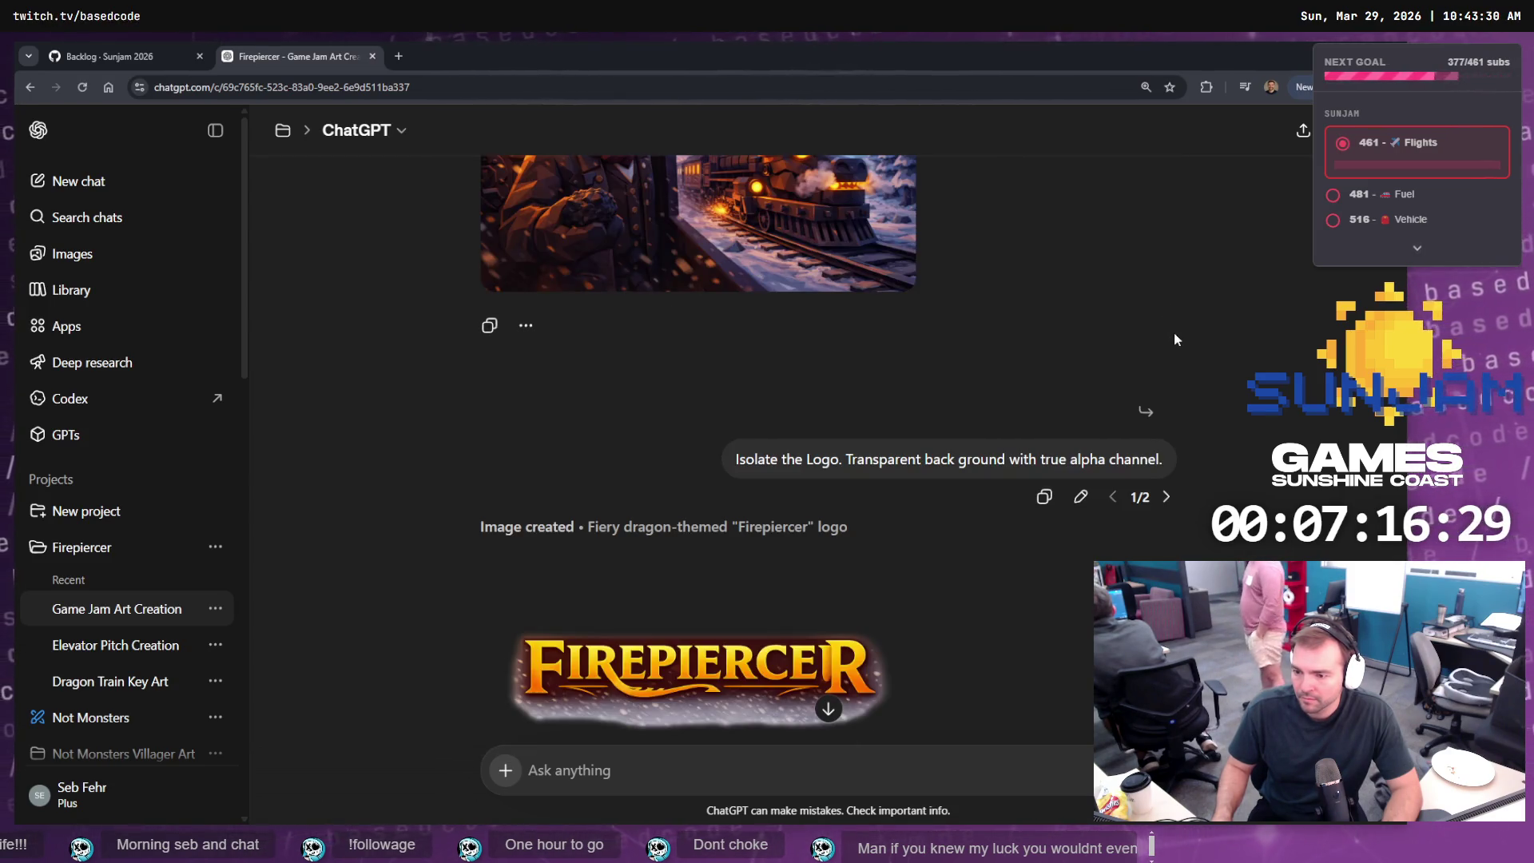
click(1167, 461)
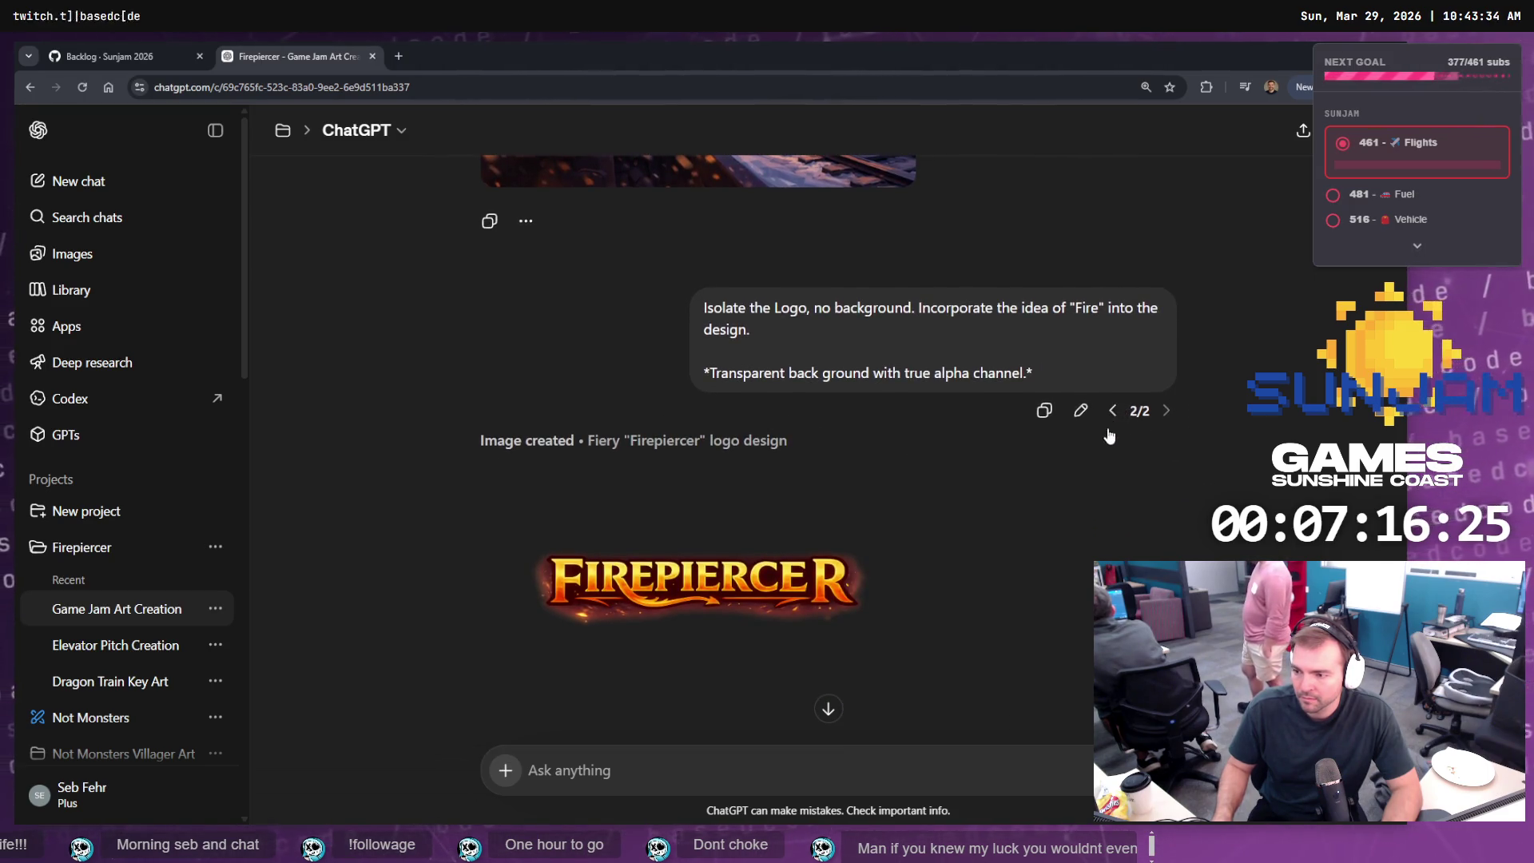
click(1112, 412)
- Step through the cover-art, conductor T-pose and fire-themed logo prompt versions
scroll(1114, 416, up, 5)
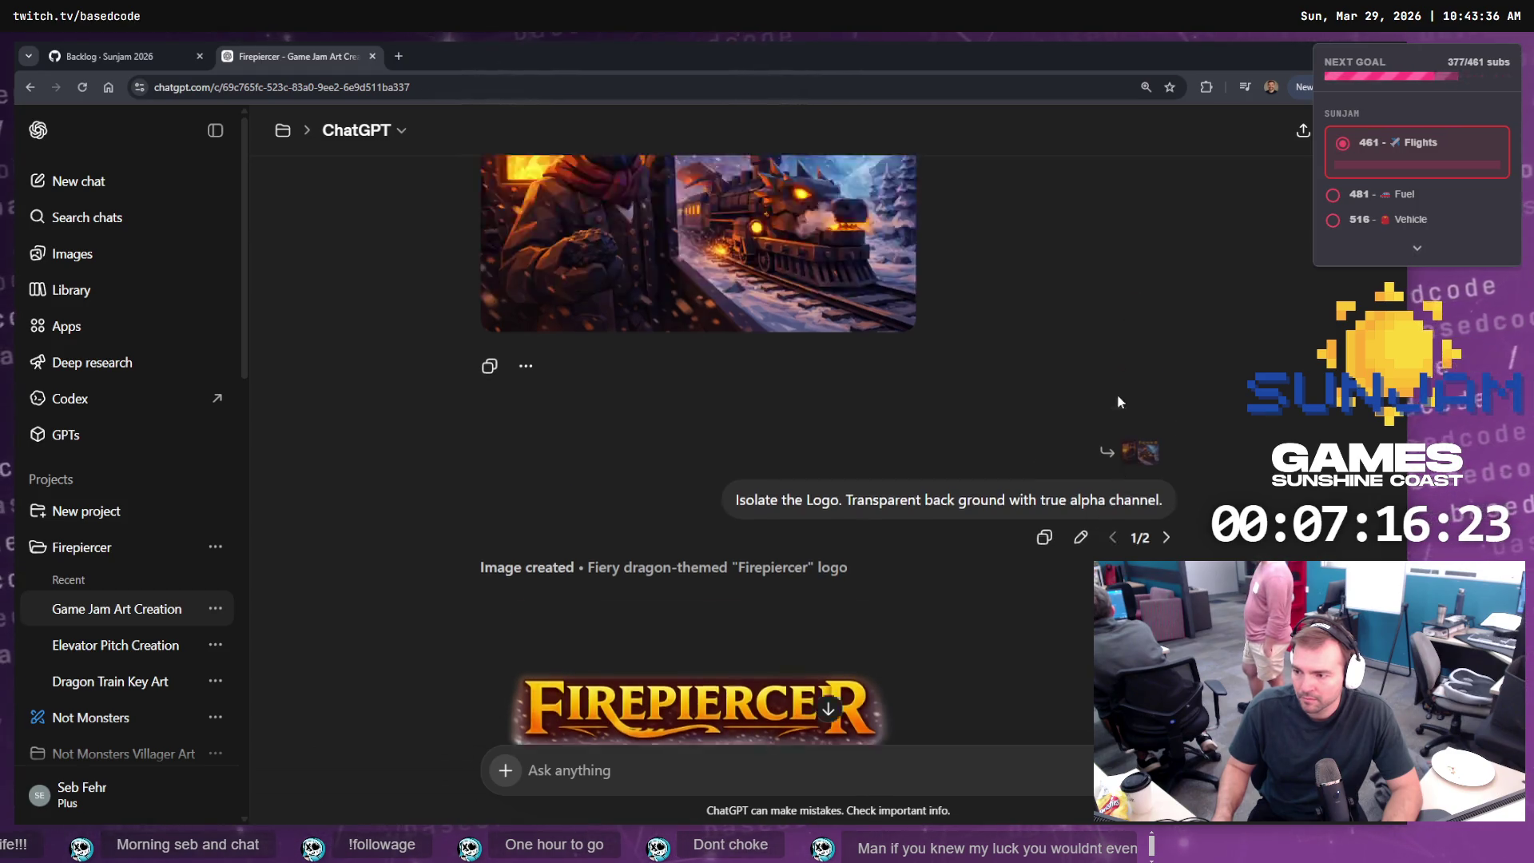
click(1112, 285)
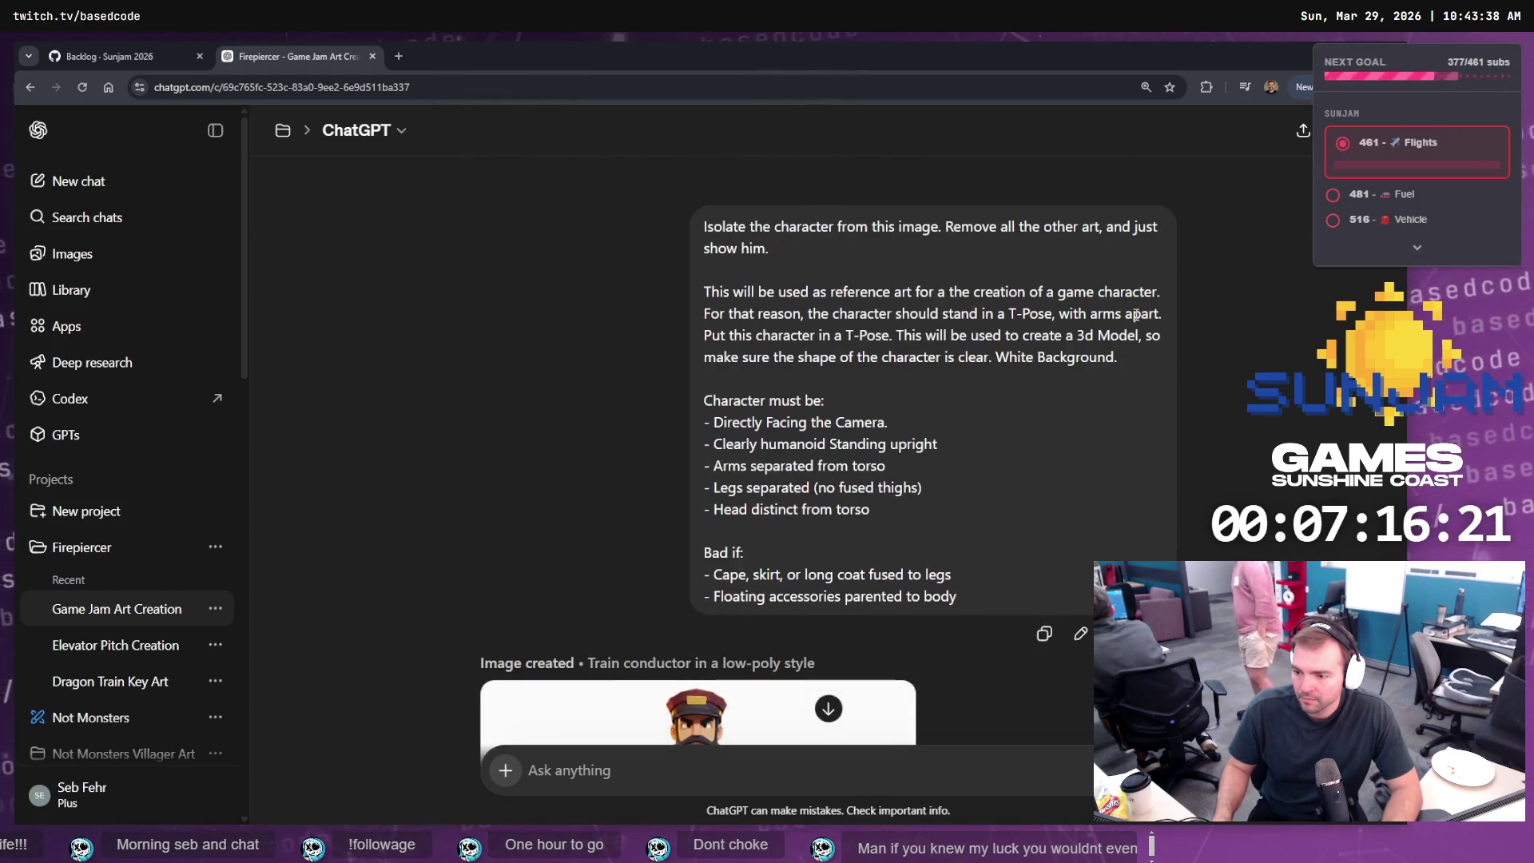
scroll(1151, 352, down, 3)
click(1112, 416)
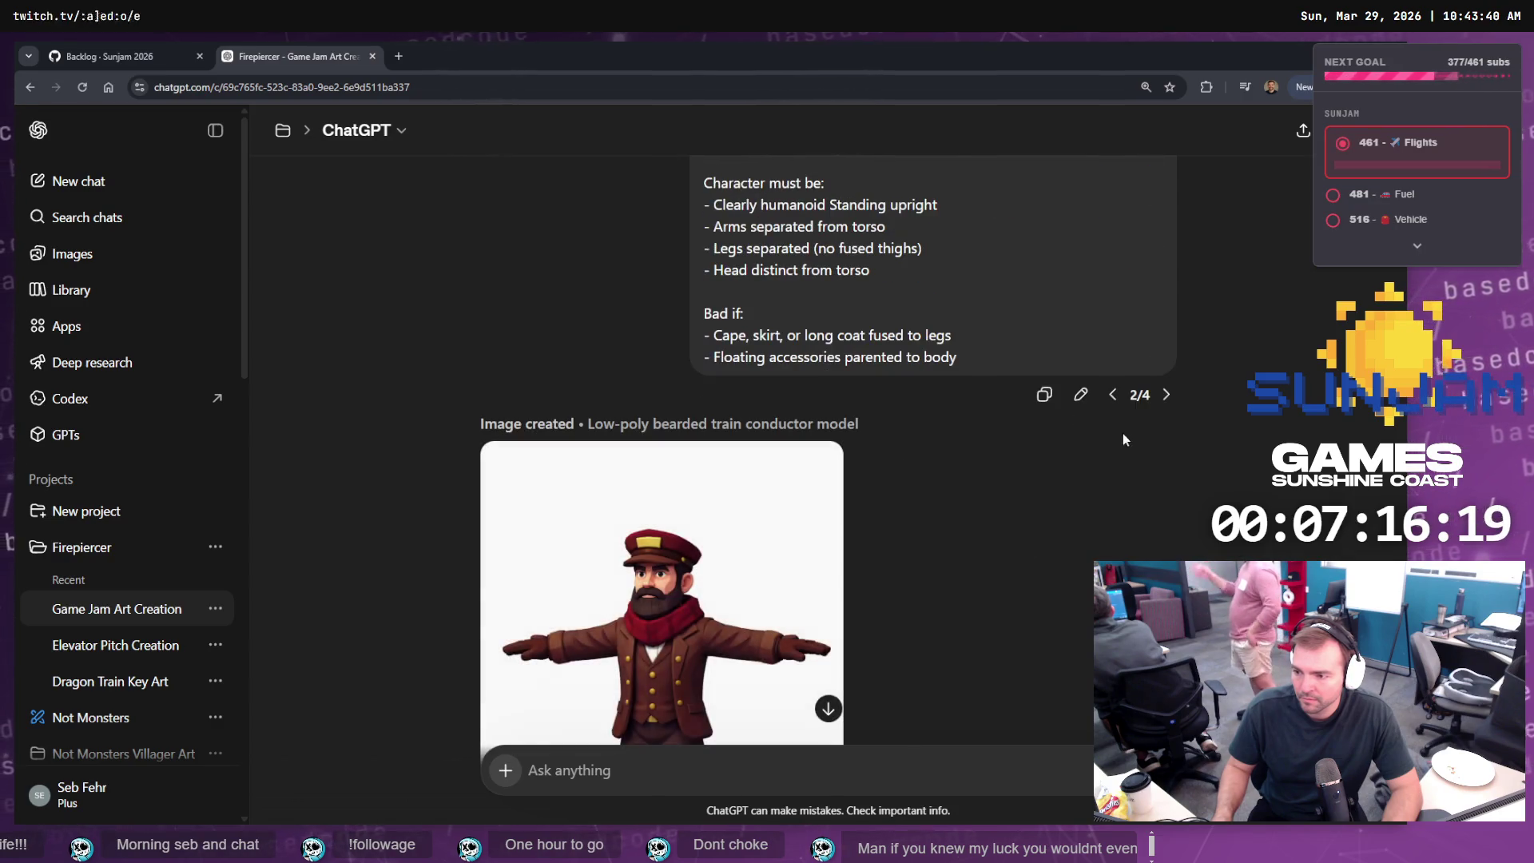
click(1109, 394)
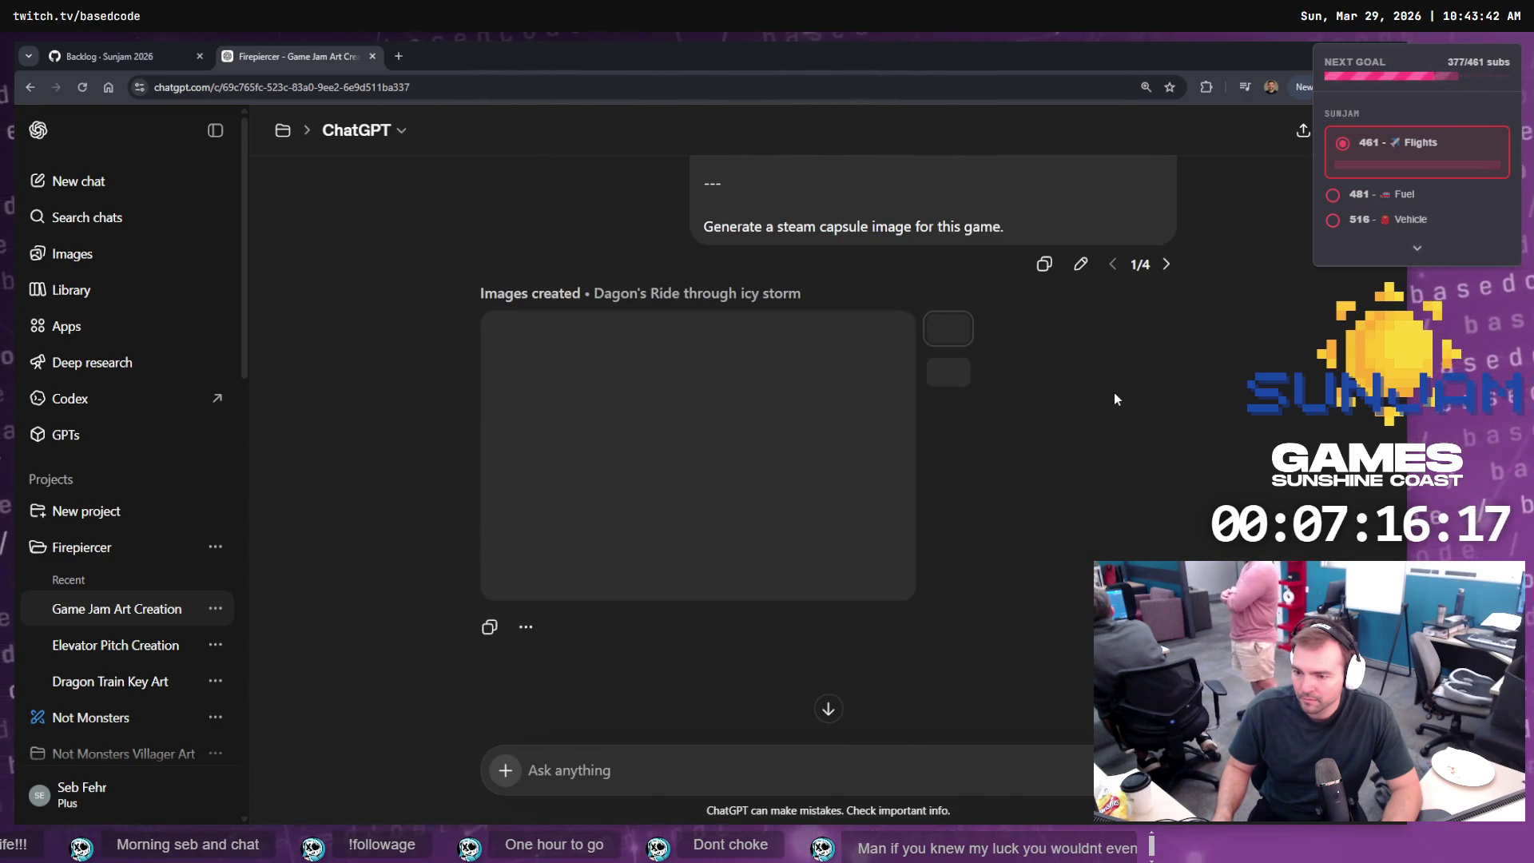
click(1165, 264)
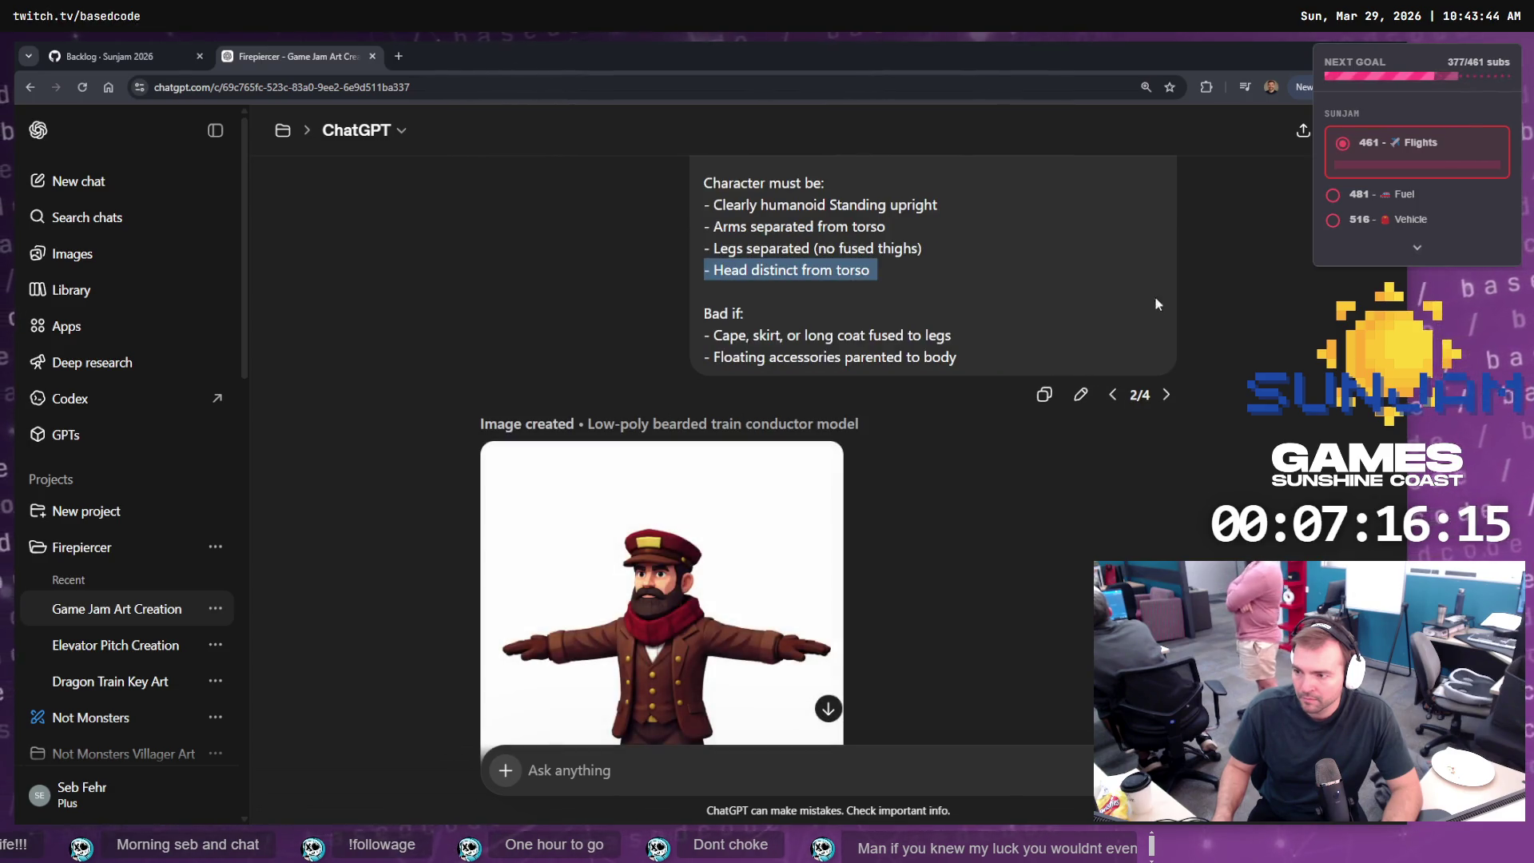
click(1165, 395)
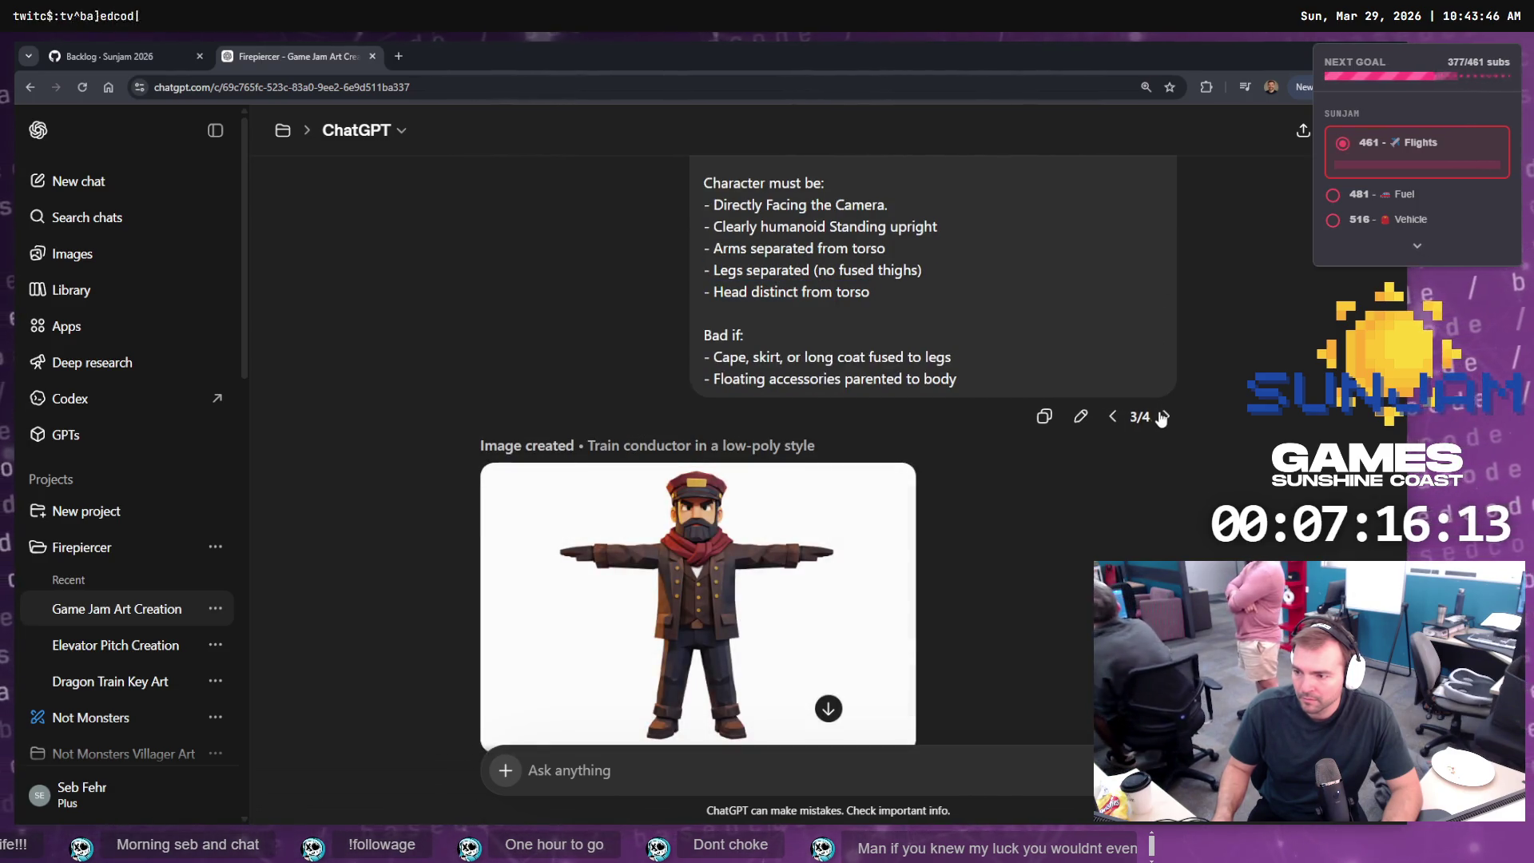
click(1166, 417)
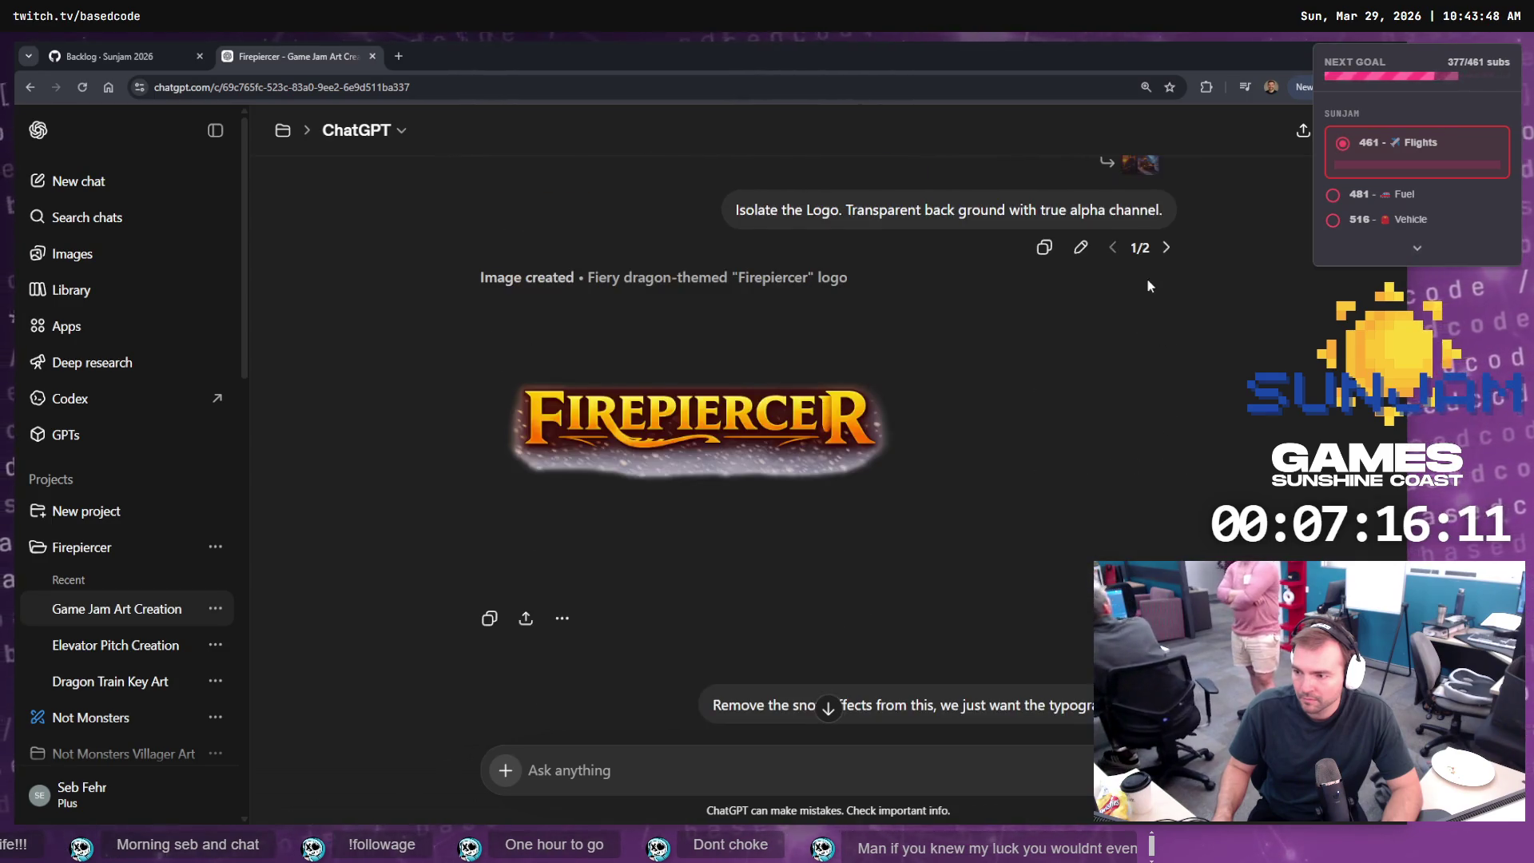
click(1165, 248)
- Settle on the tree-generation prompt version with the snow-covered low-poly tree
scroll(1198, 319, up, 5)
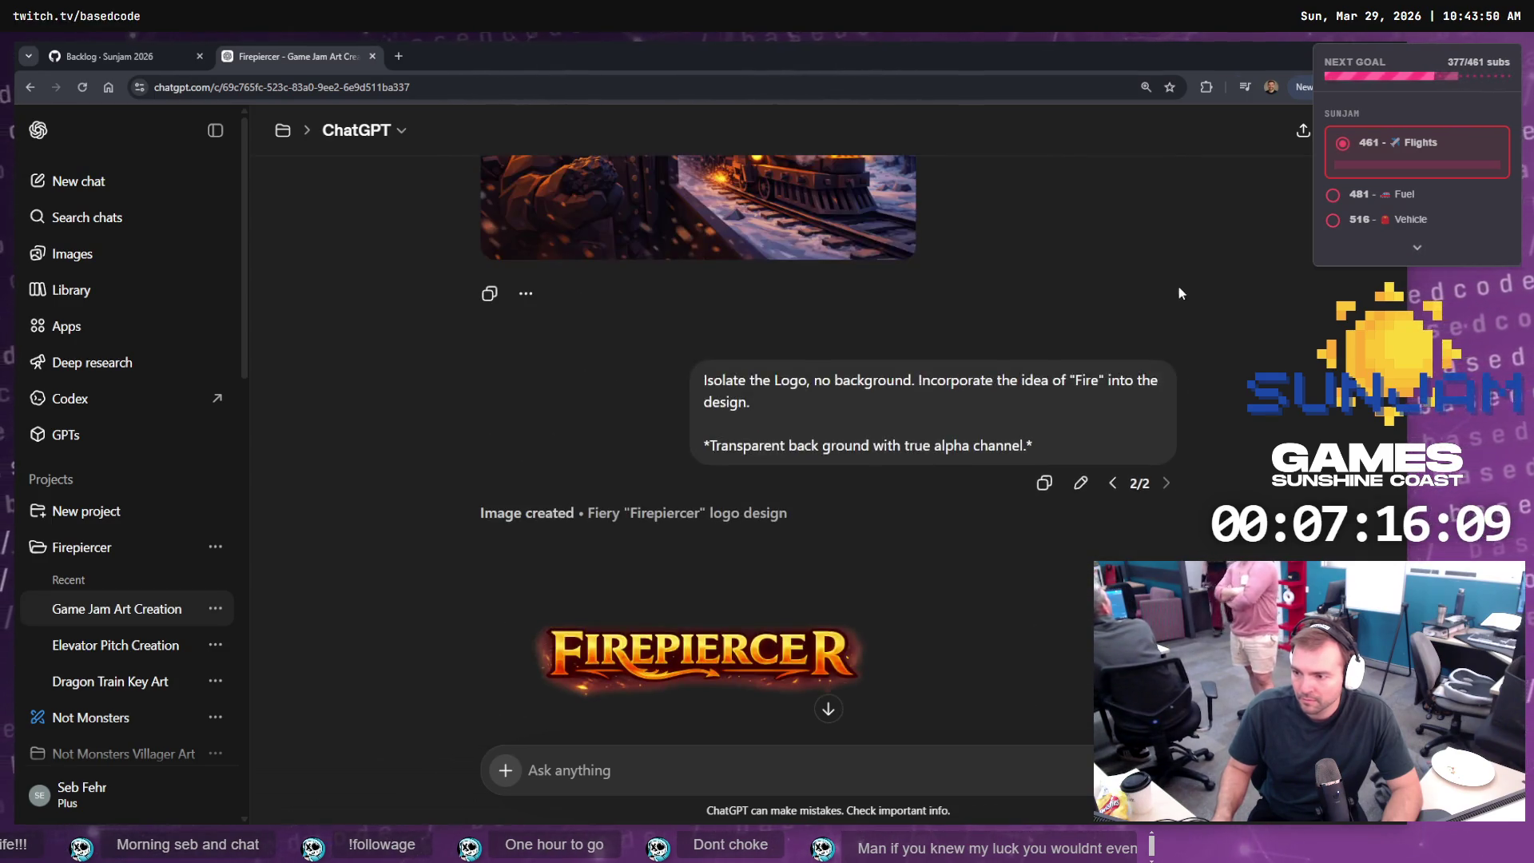
scroll(1156, 284, up, 3)
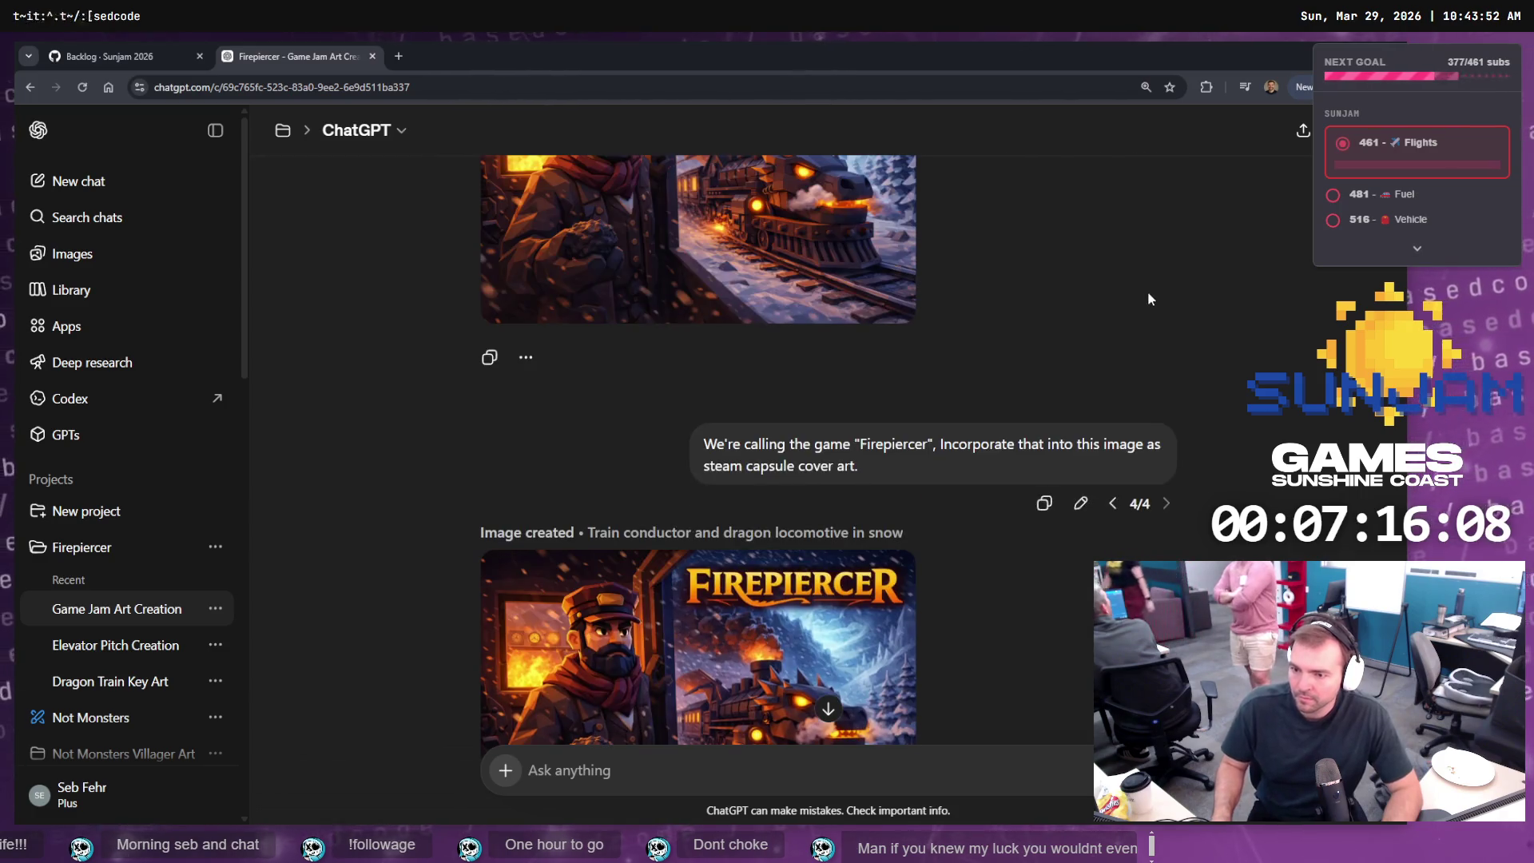
click(1119, 505)
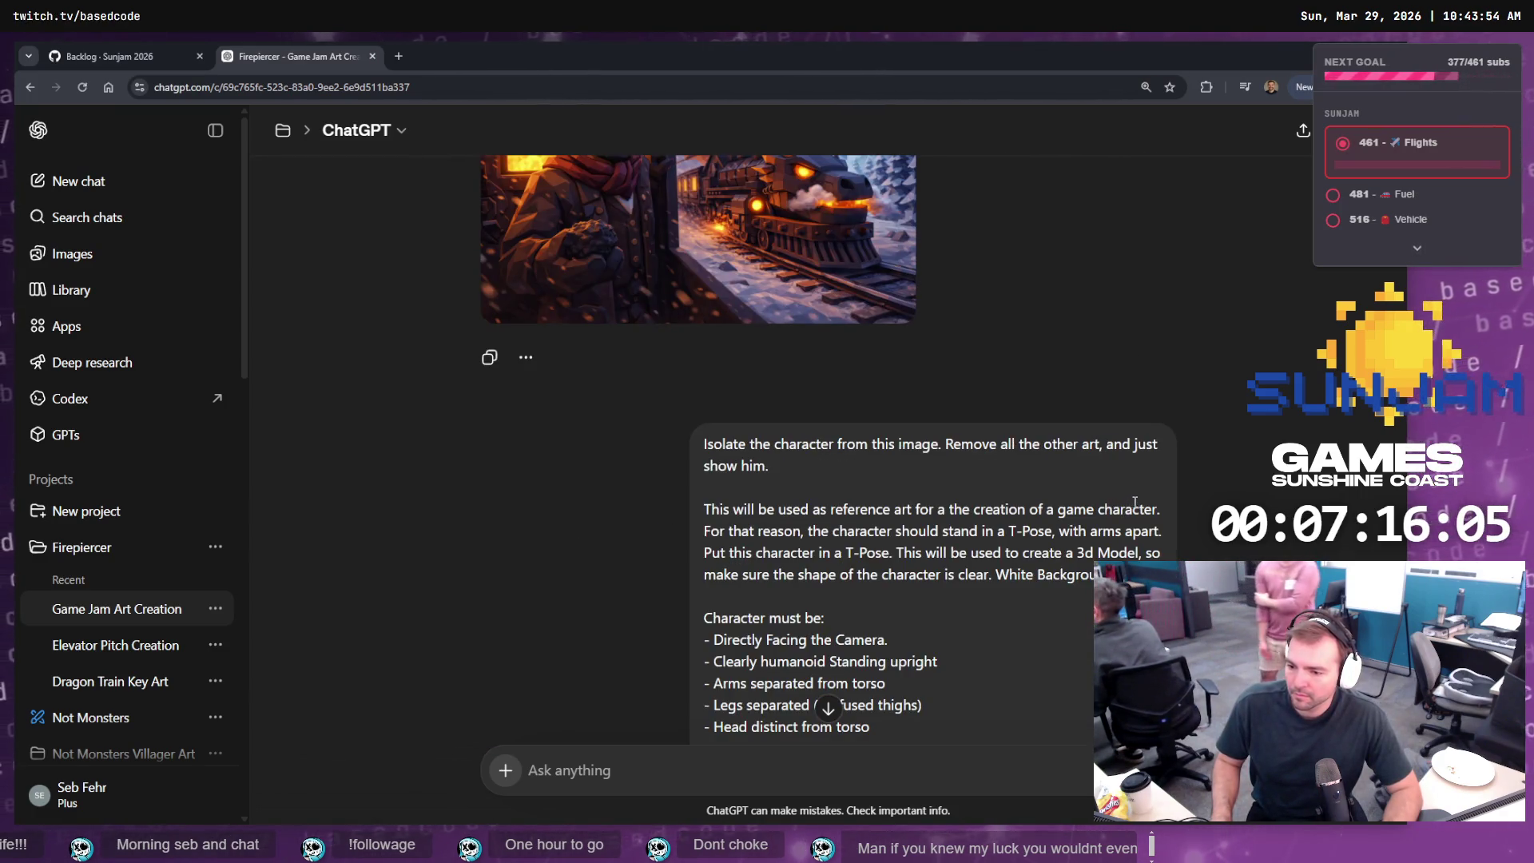
scroll(1130, 431, down, 4)
scroll(1153, 396, up, 5)
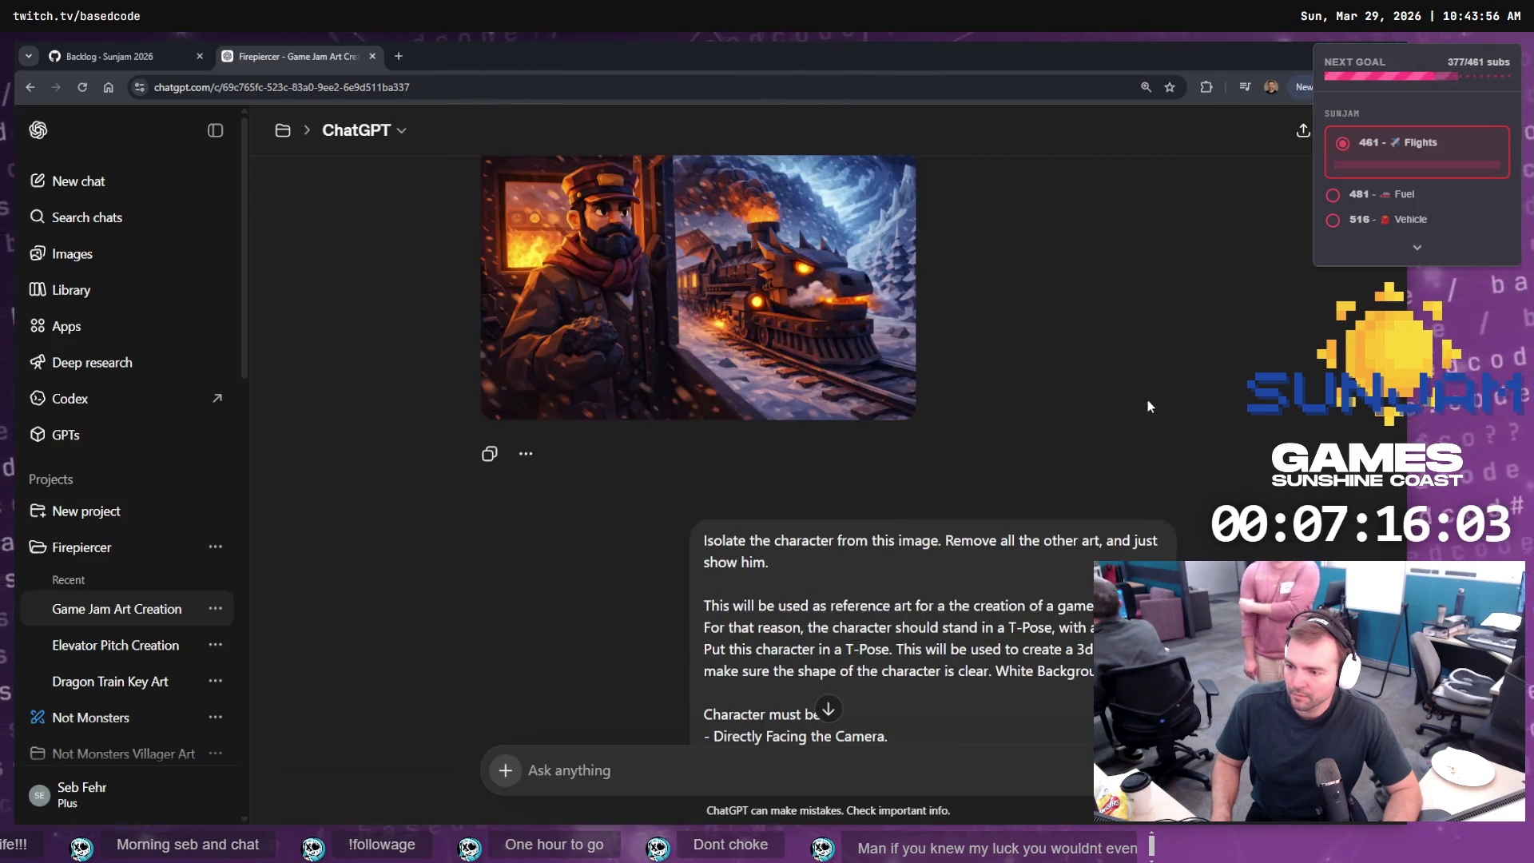
scroll(1147, 399, up, 3)
click(1111, 229)
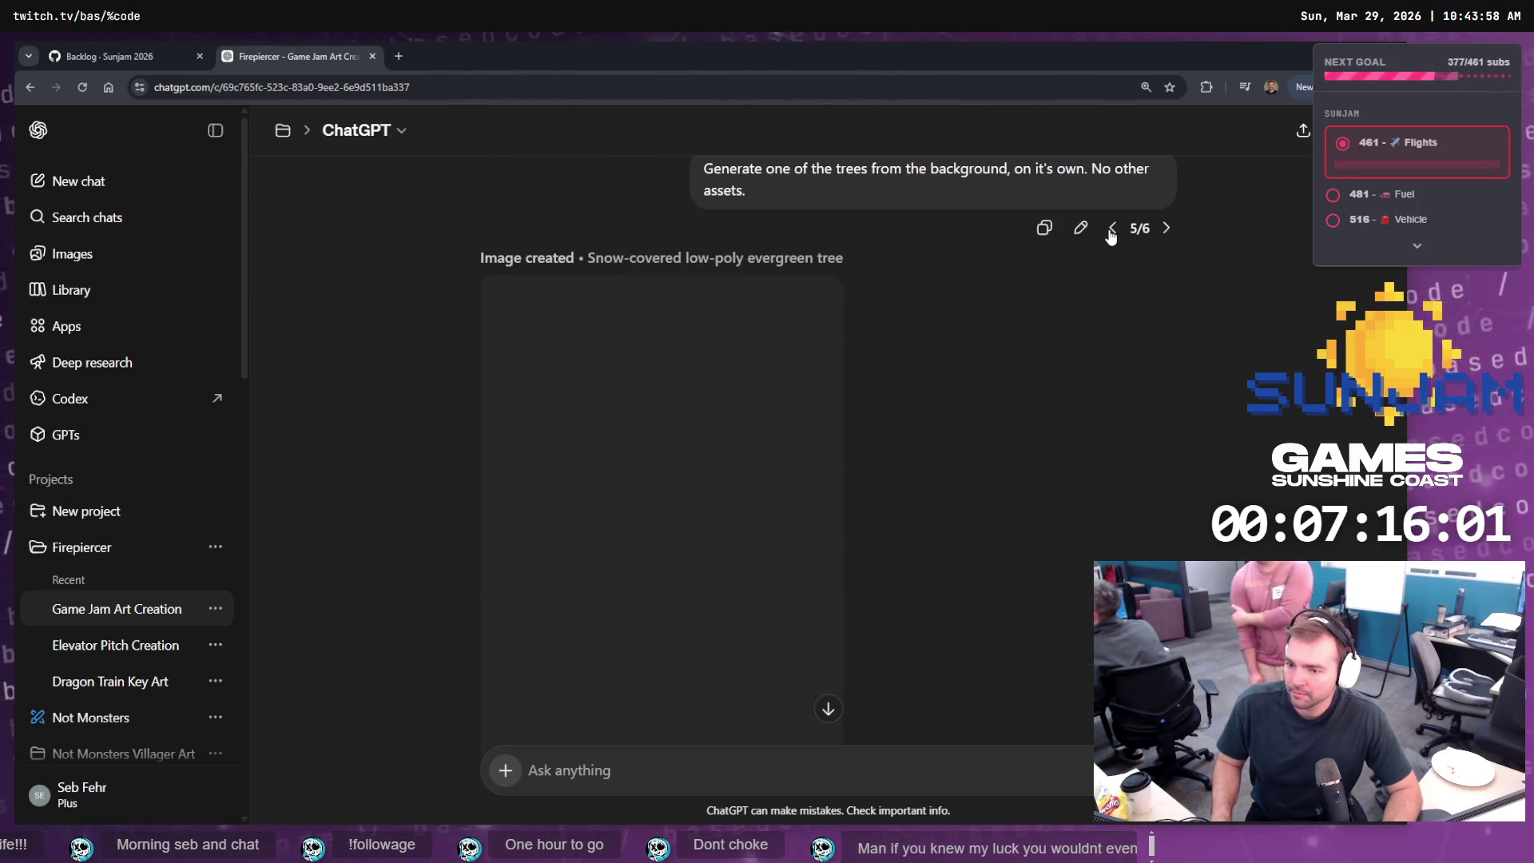
scroll(903, 562, down, 4)
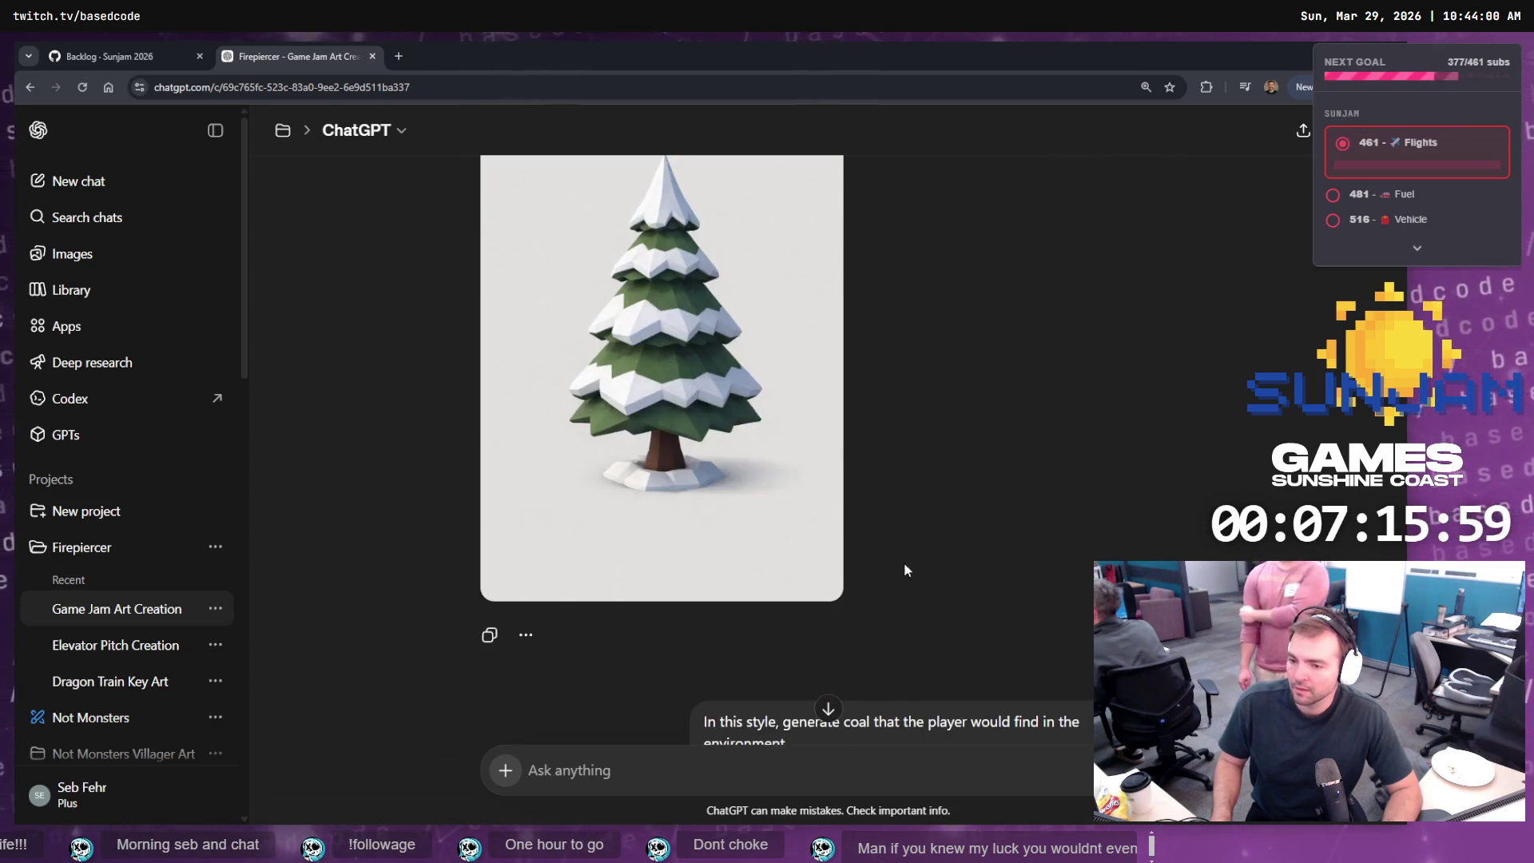
scroll(958, 496, up, 3)
scroll(987, 455, up, 3)
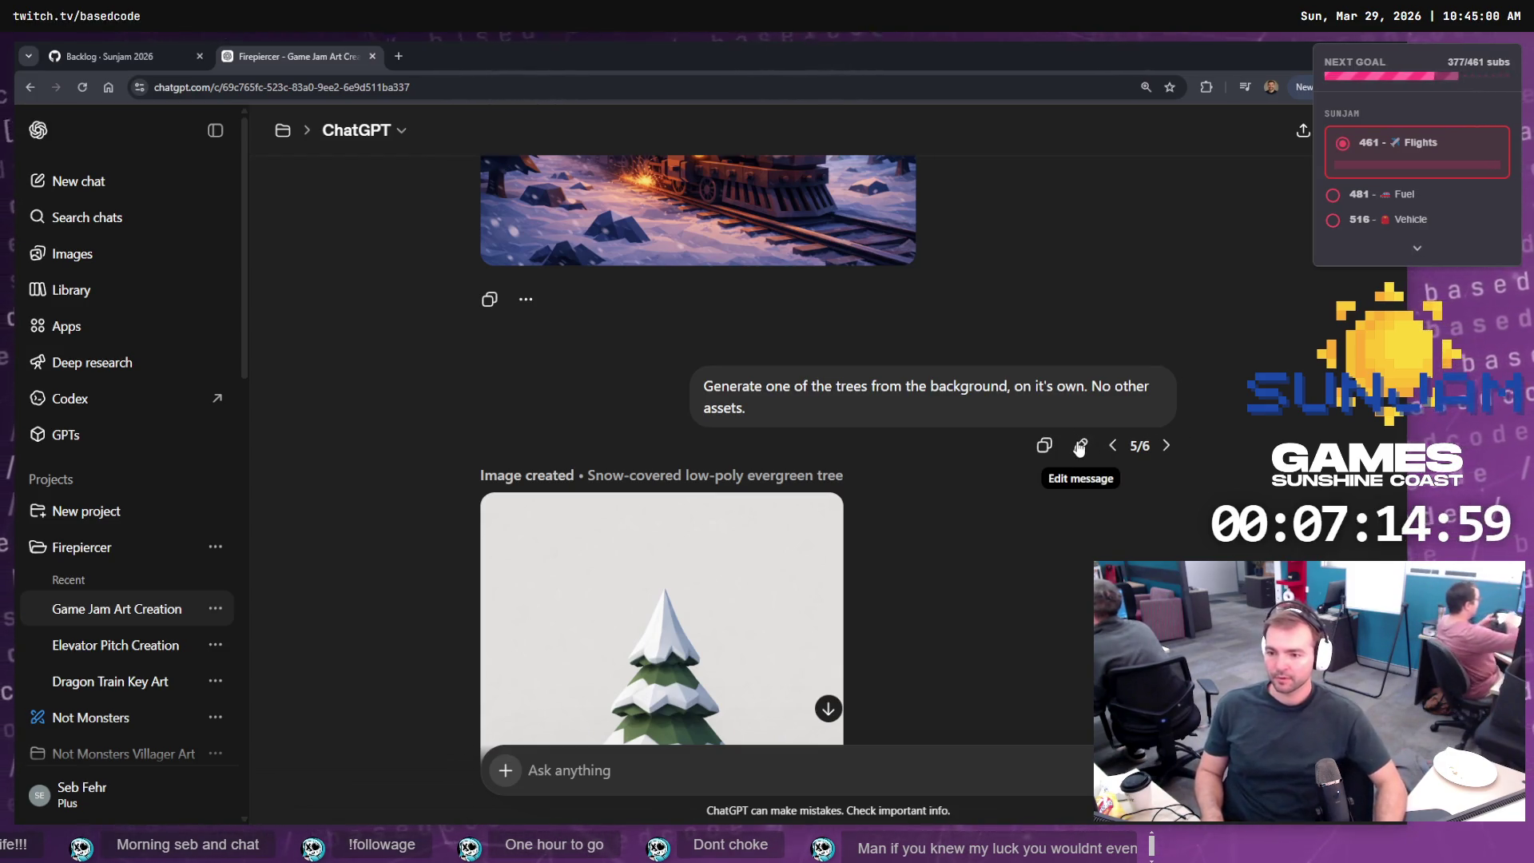
- Replace the tree prompt with a request to see down the track toward a bridge
click(1079, 446)
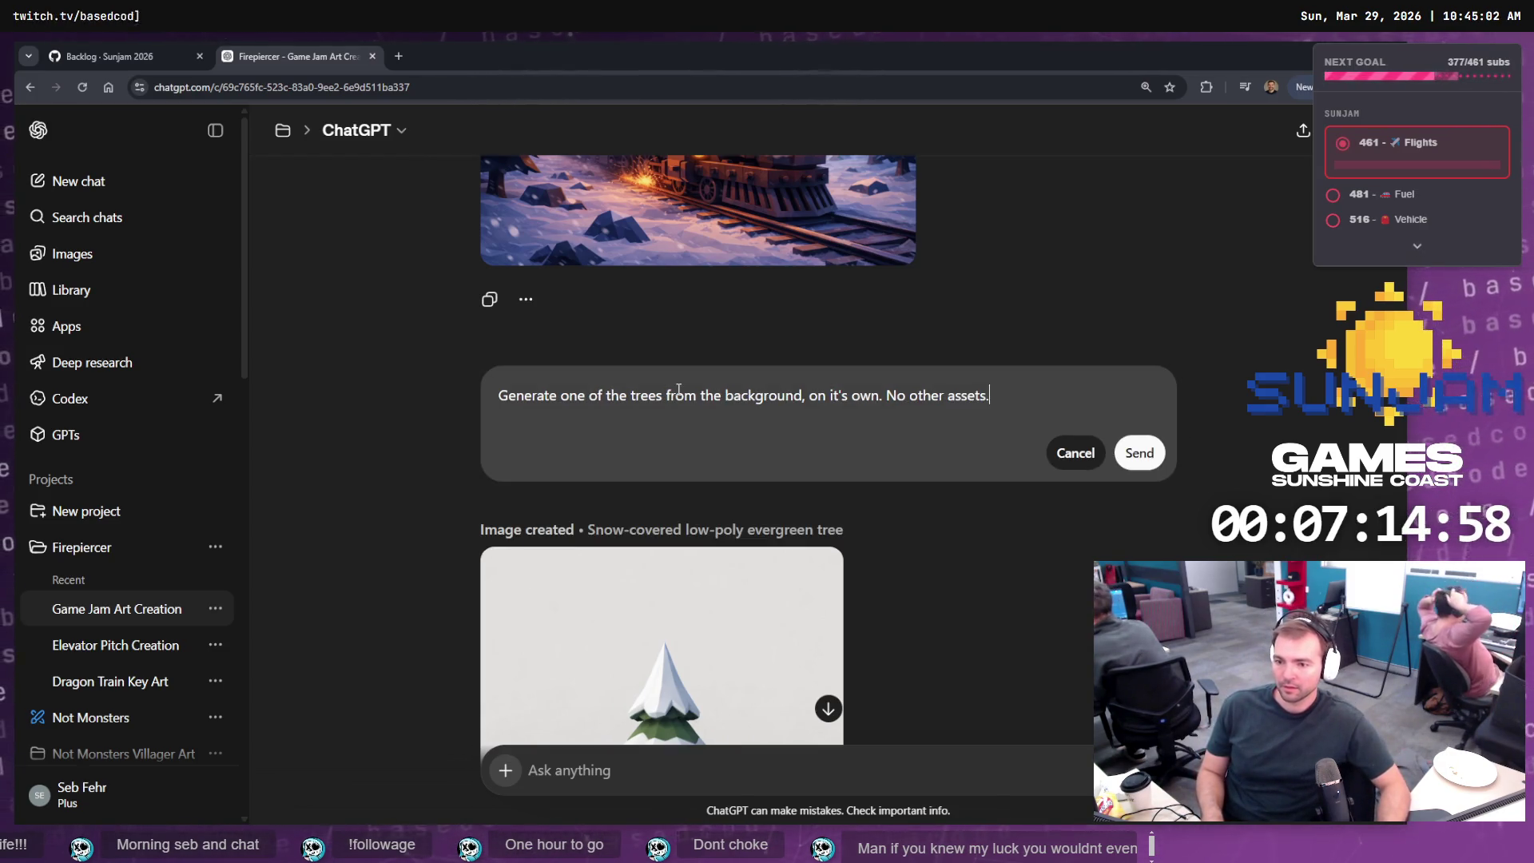
triple_click(821, 394)
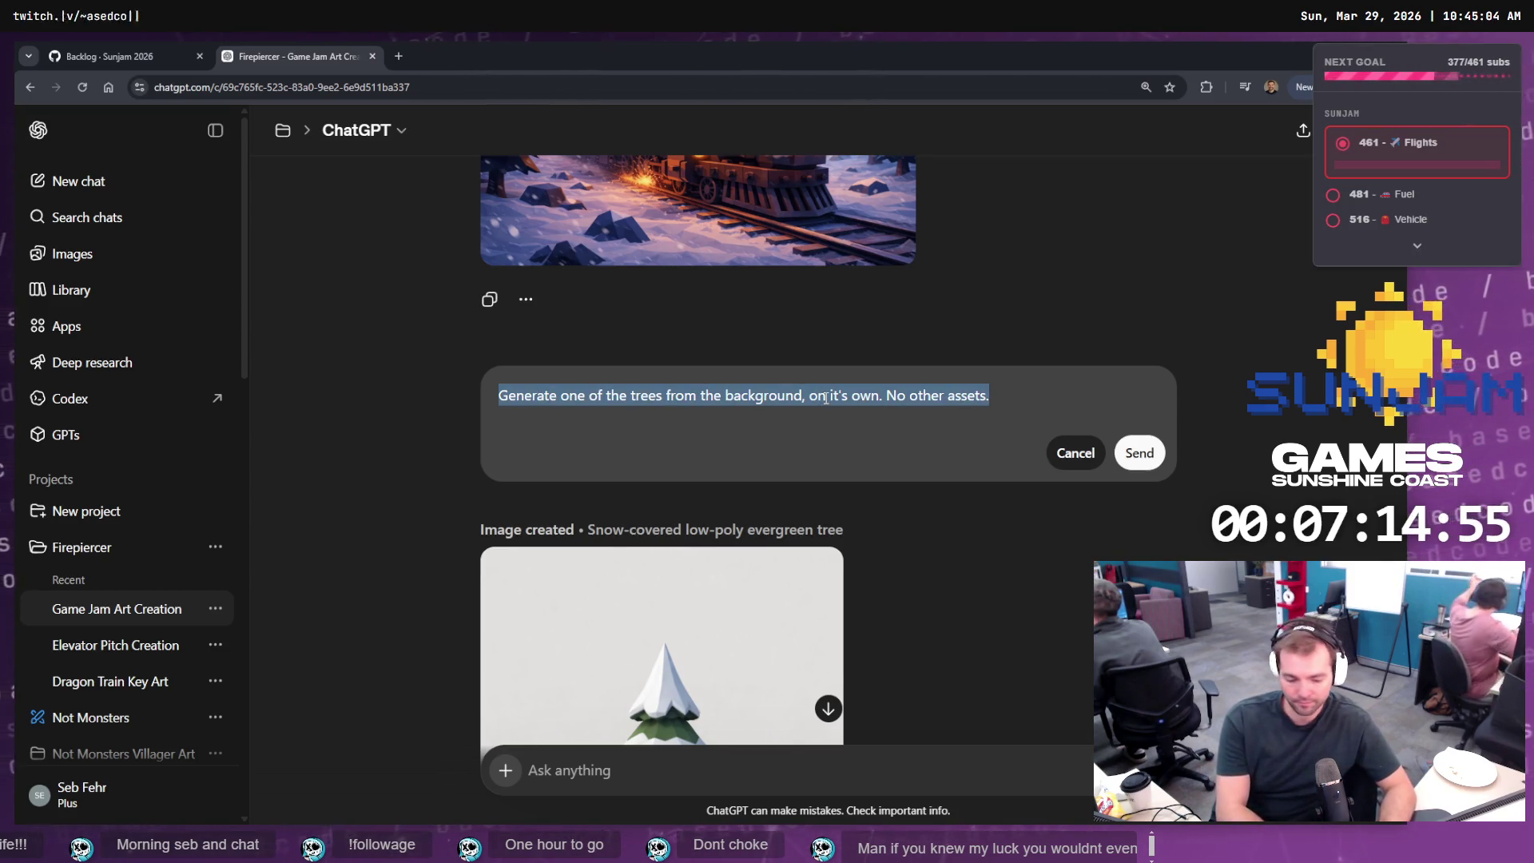
text(We need to cfe)
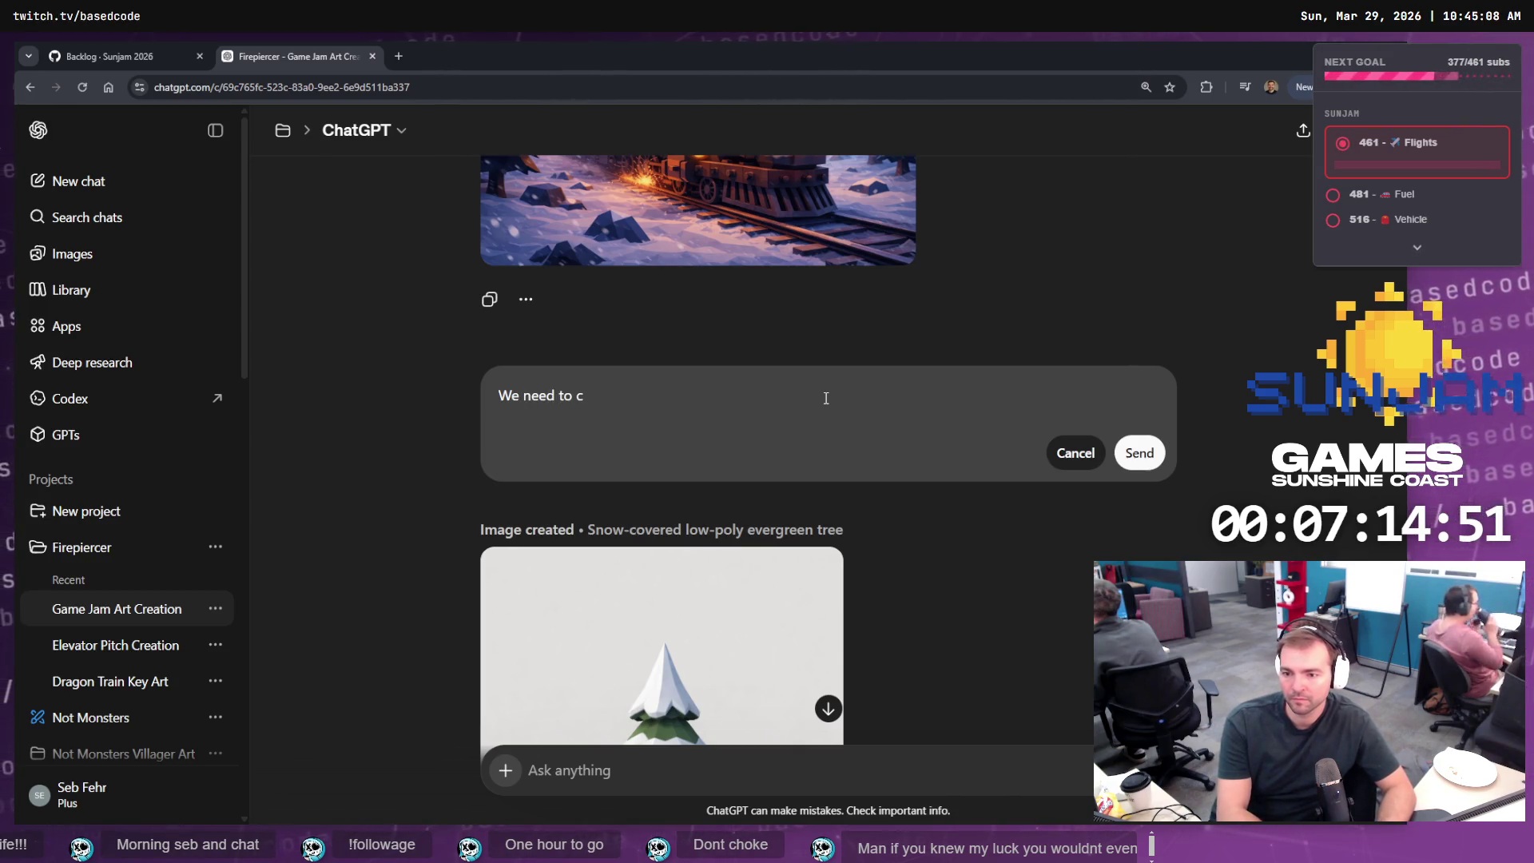
key(ctrl+BackSpace)
key(ctrl+BackSpace)
key(ctrl+BackSpace)
text(S)
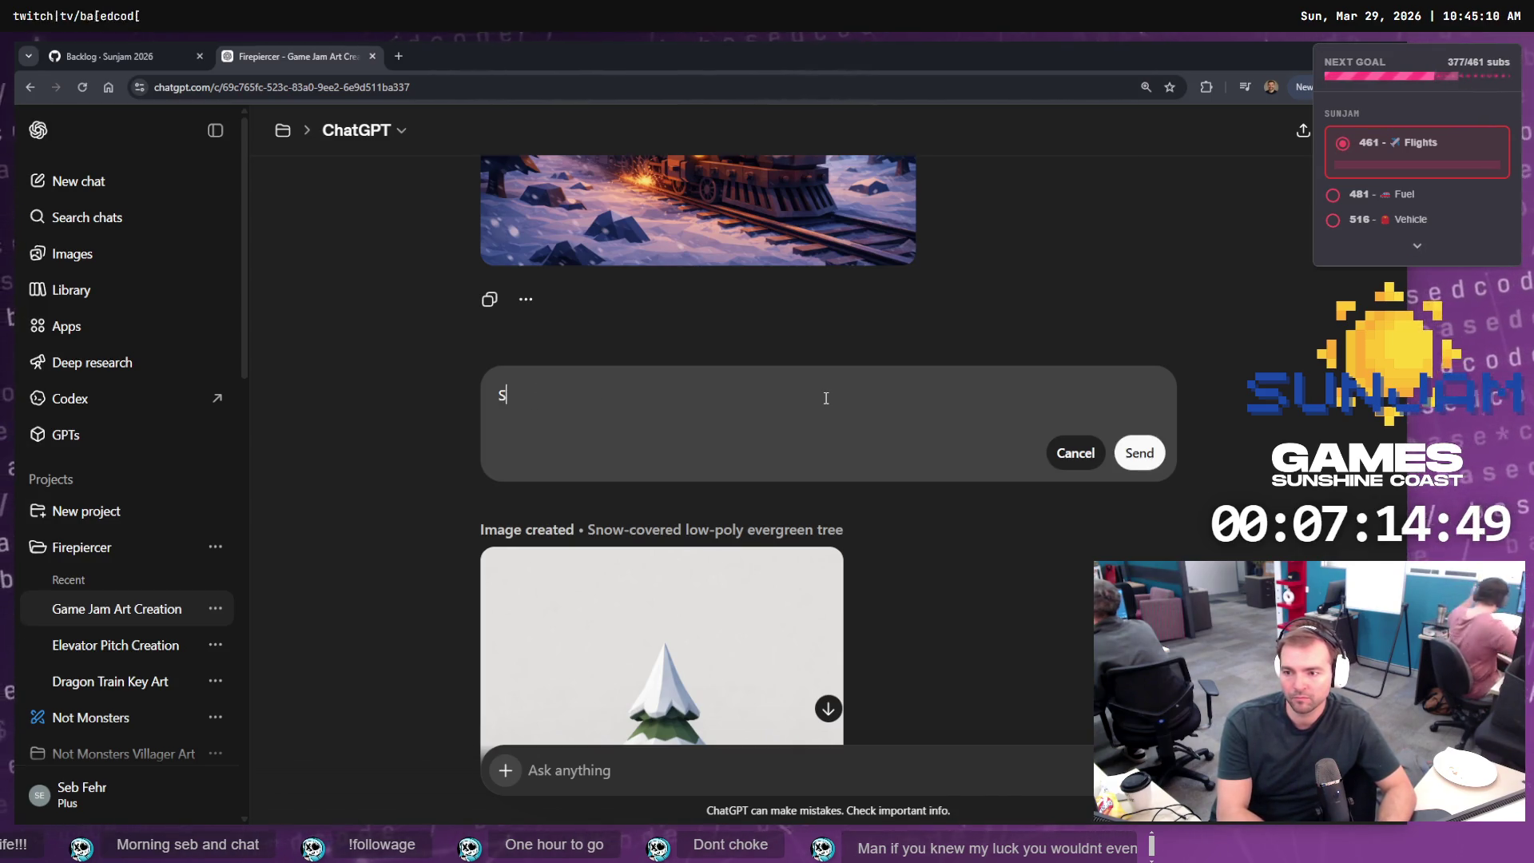
text(how me down teh track)
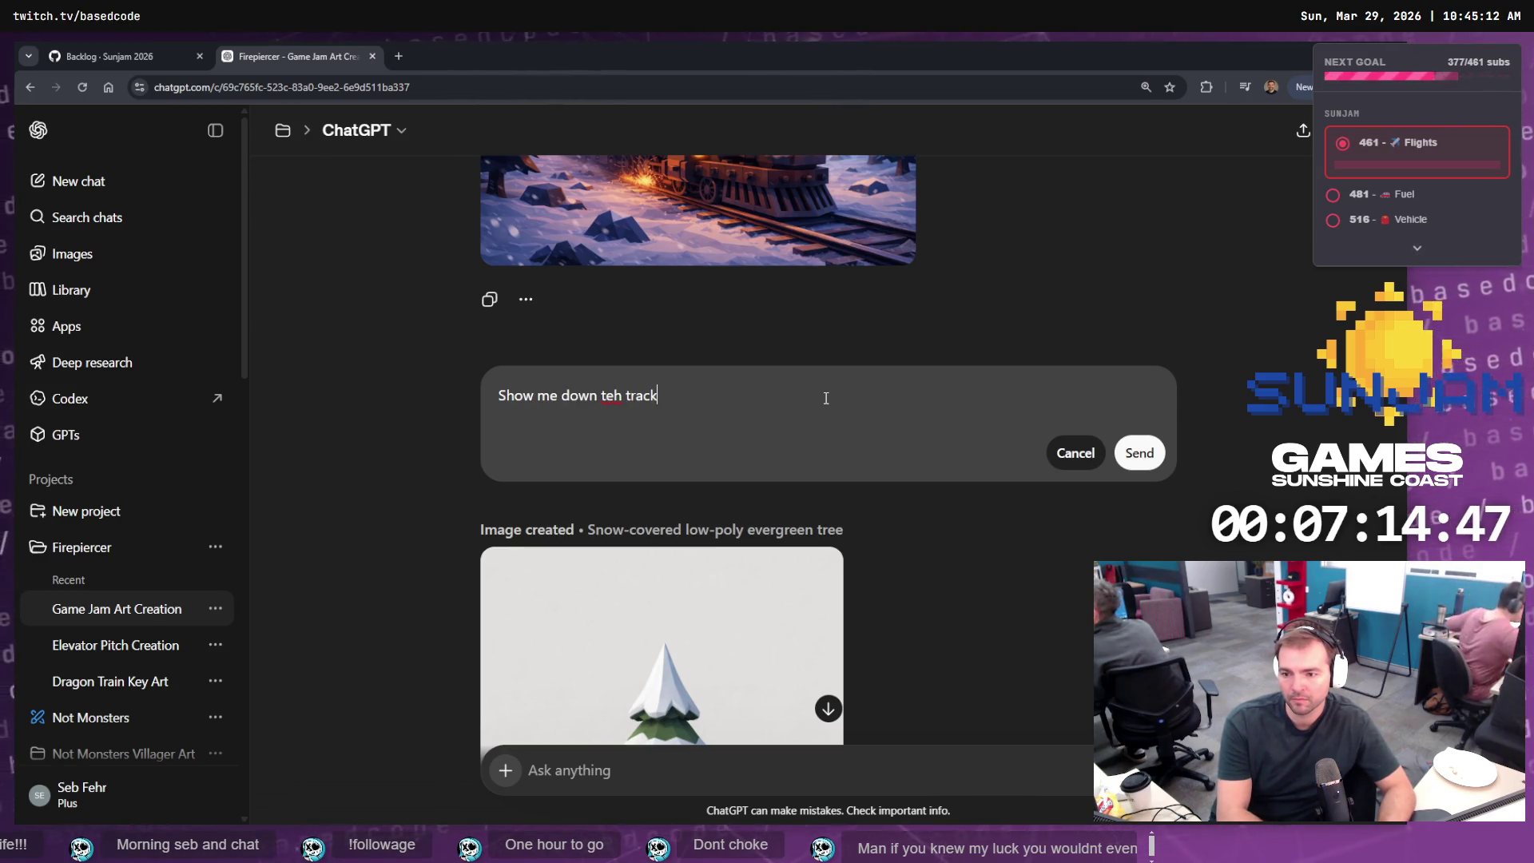
key(ctrl+BackSpace)
key(ctrl+BackSpace)
text(the track)
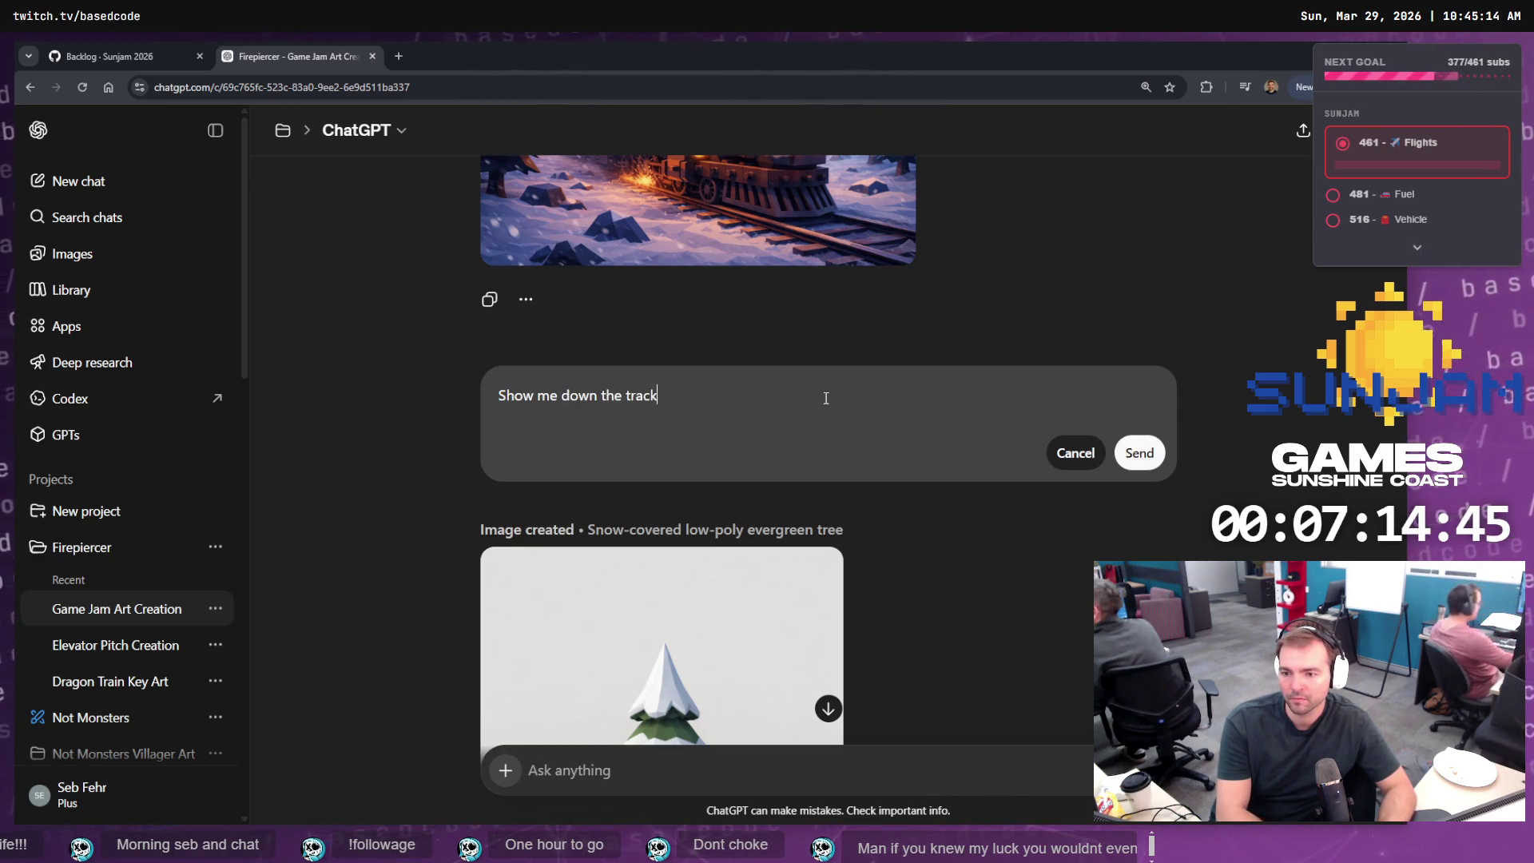
text( form this picture)
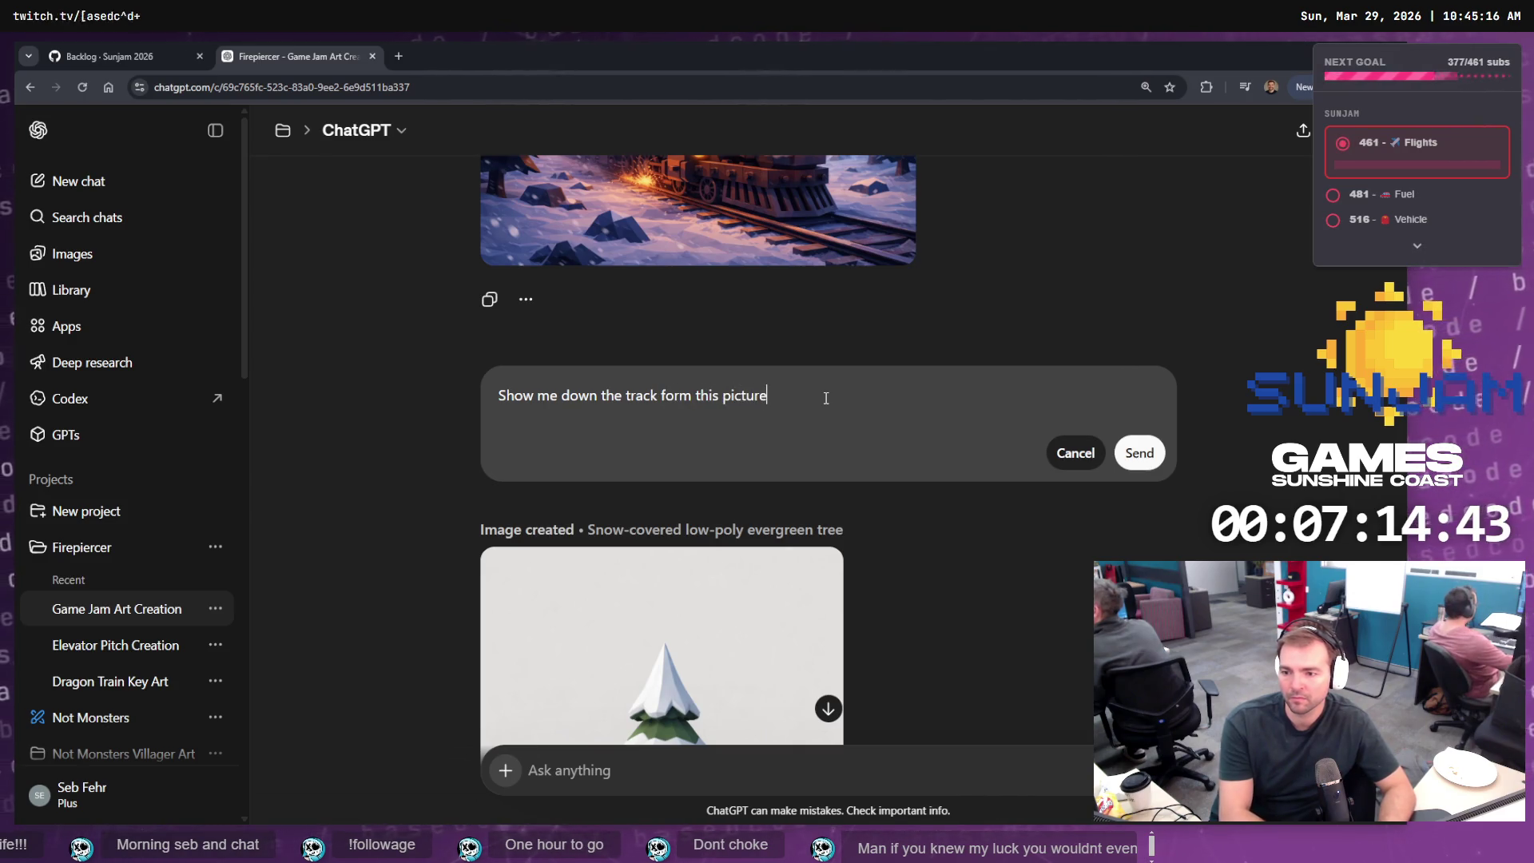
text(, where there is a )
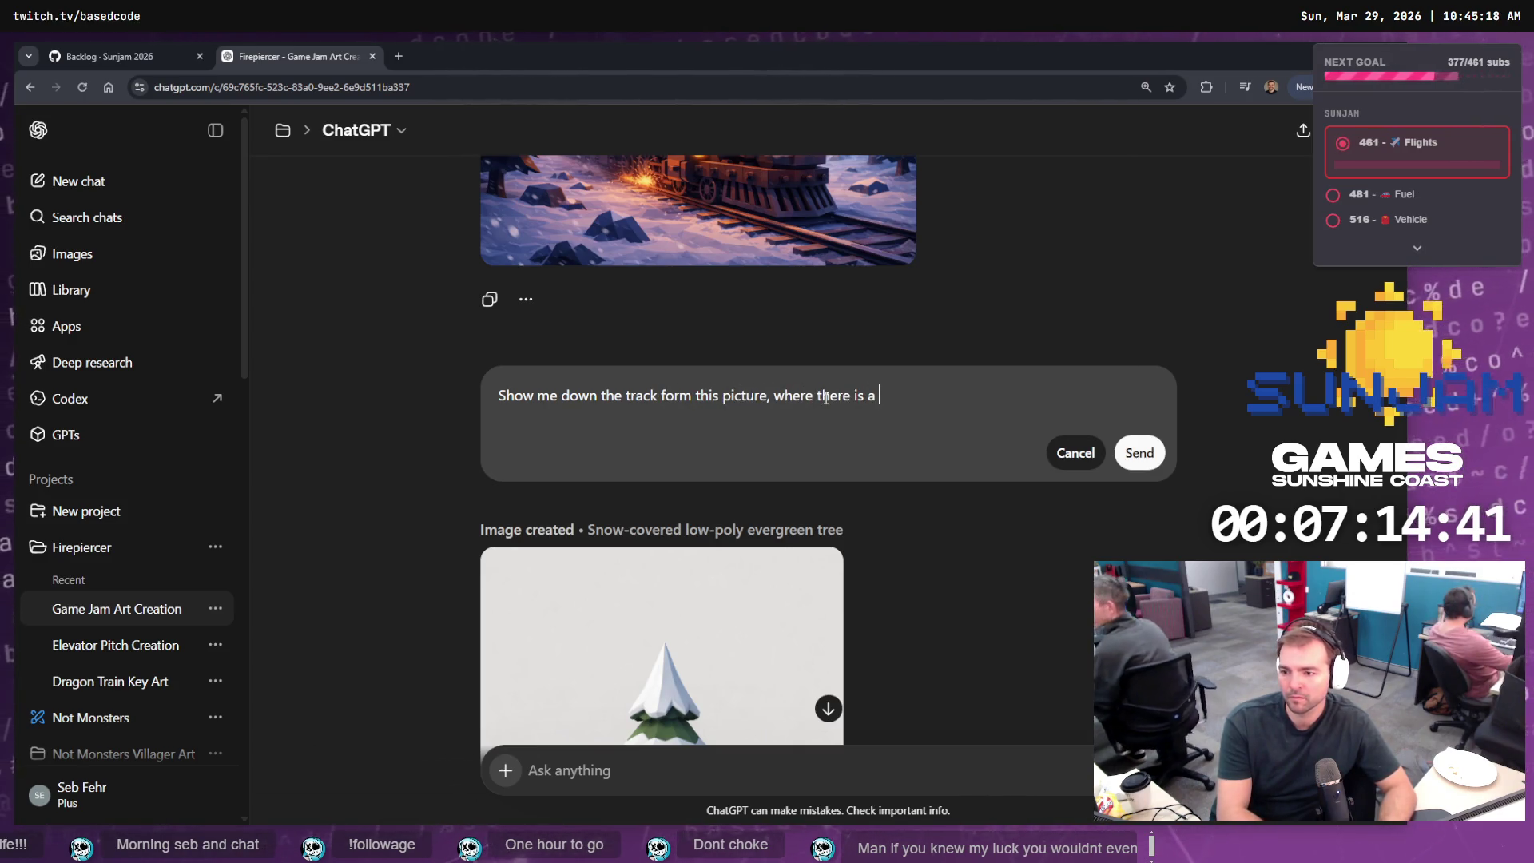
text(bridge that must be crossed)
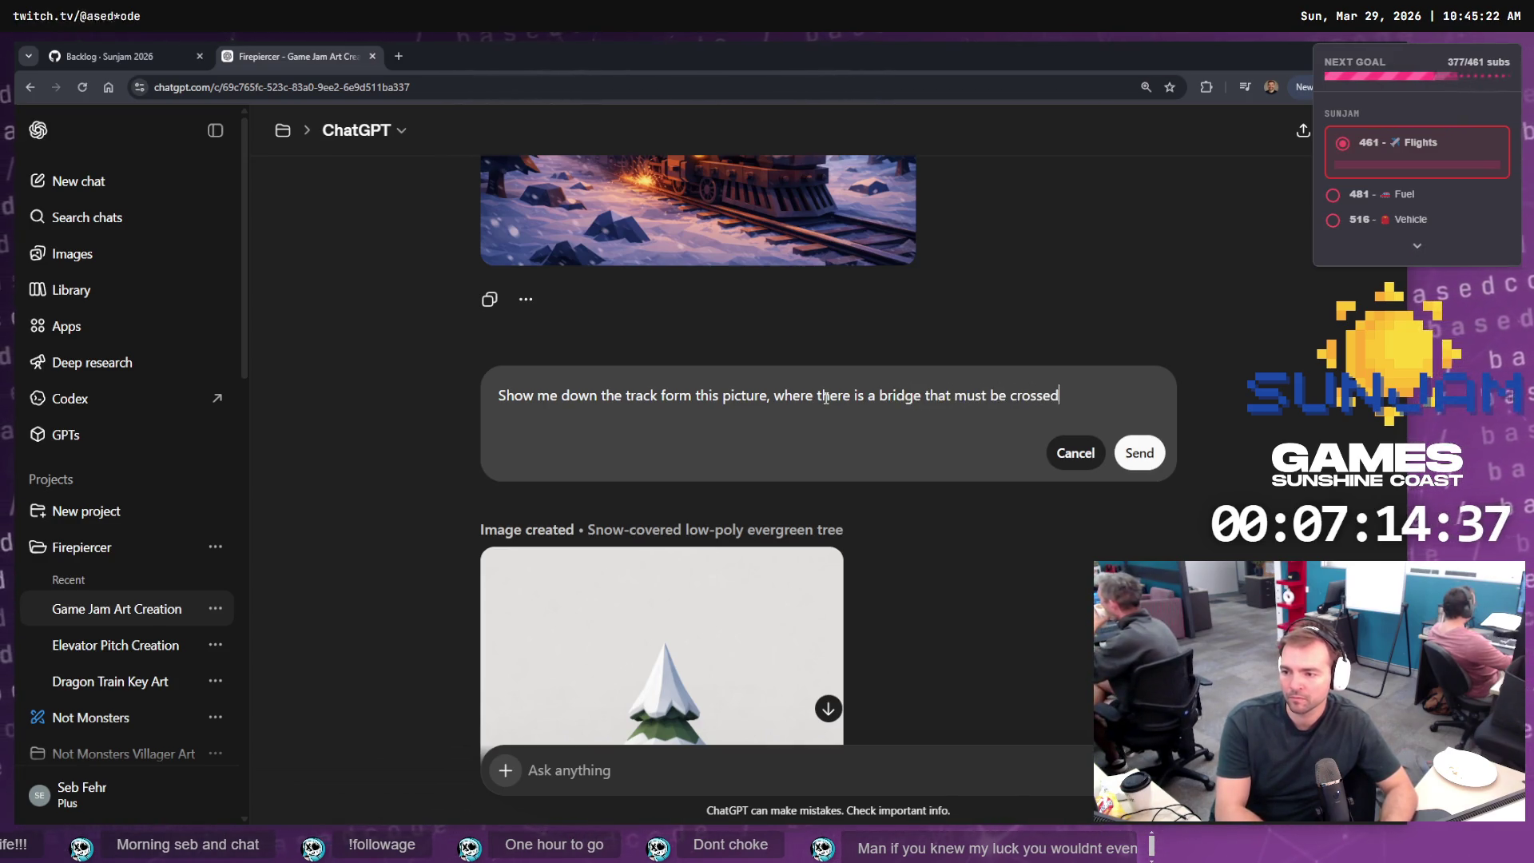
- Refine it to 'a small wooden bridge that the railway crosses' and send it
key(ctrl+Left)
key(ctrl+Left)
key(ctrl+Left)
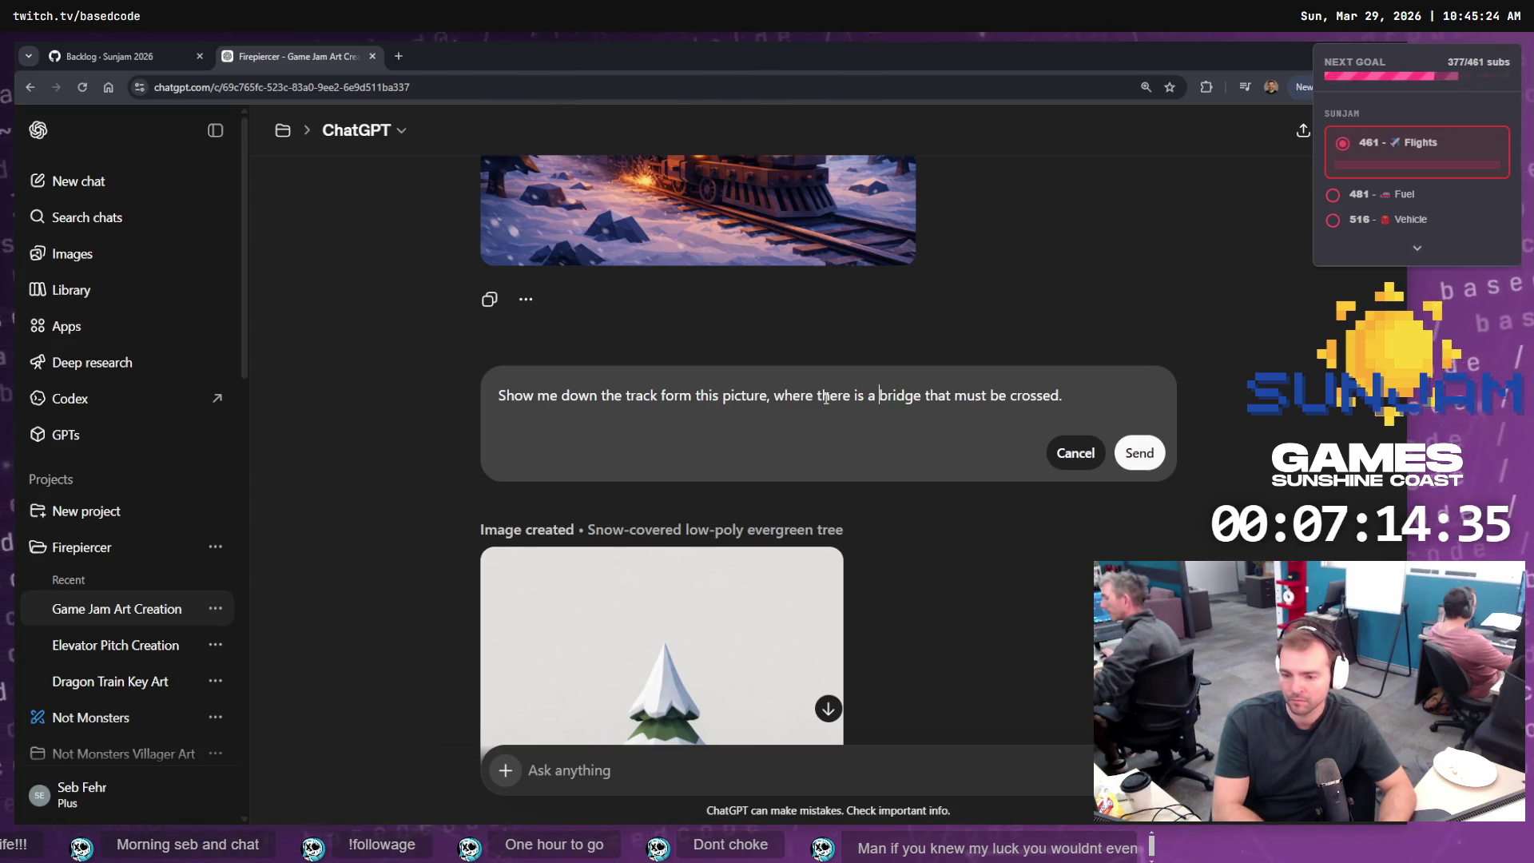
text(small wooden)
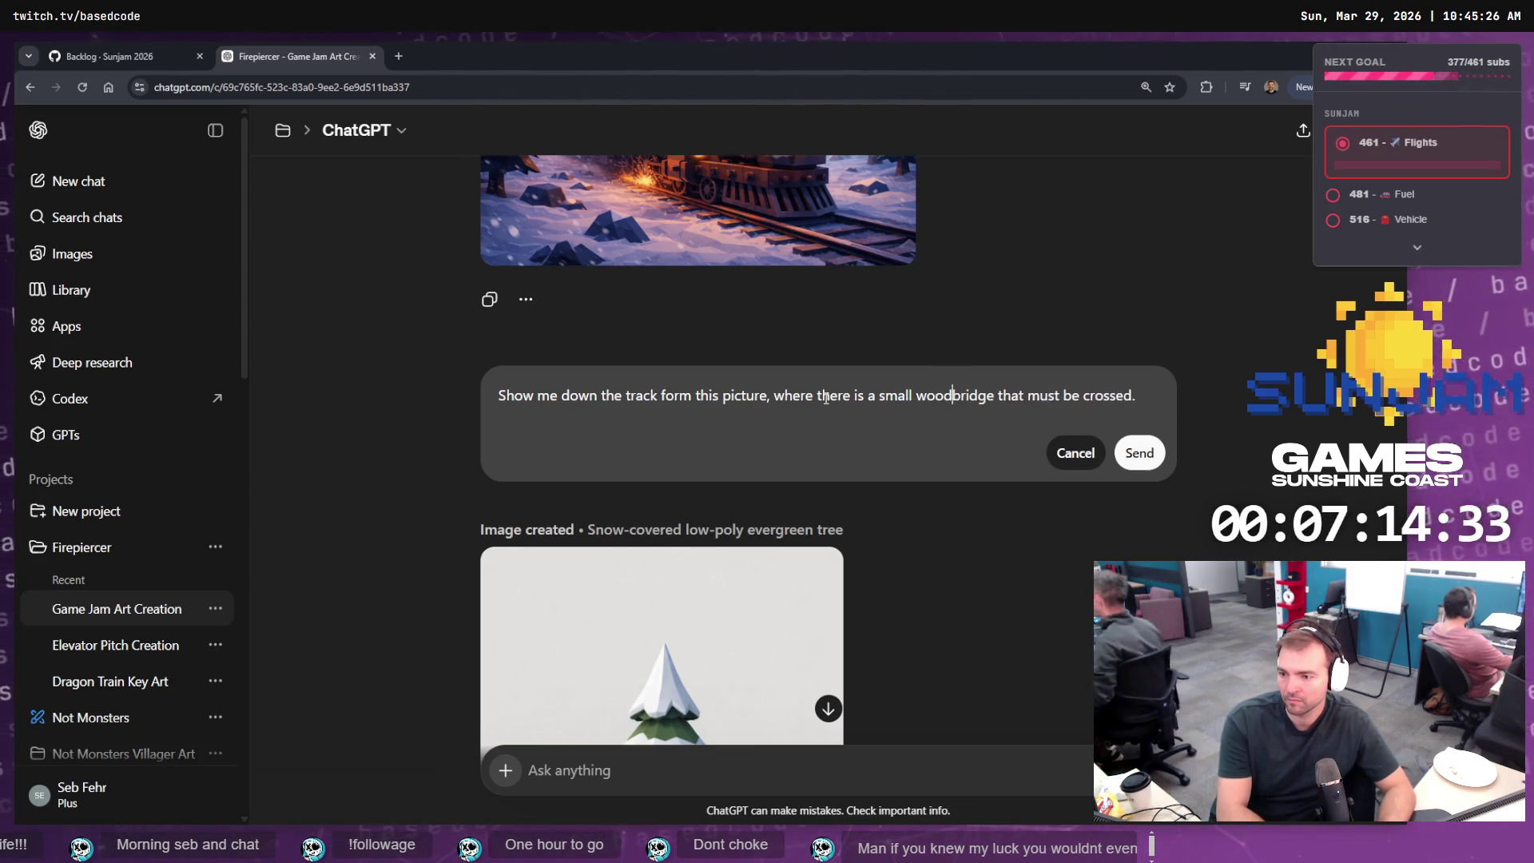
key(ctrl+Right)
key(ctrl+shift+Right)
key(ctrl+shift+Right)
key(ctrl+shift+Right)
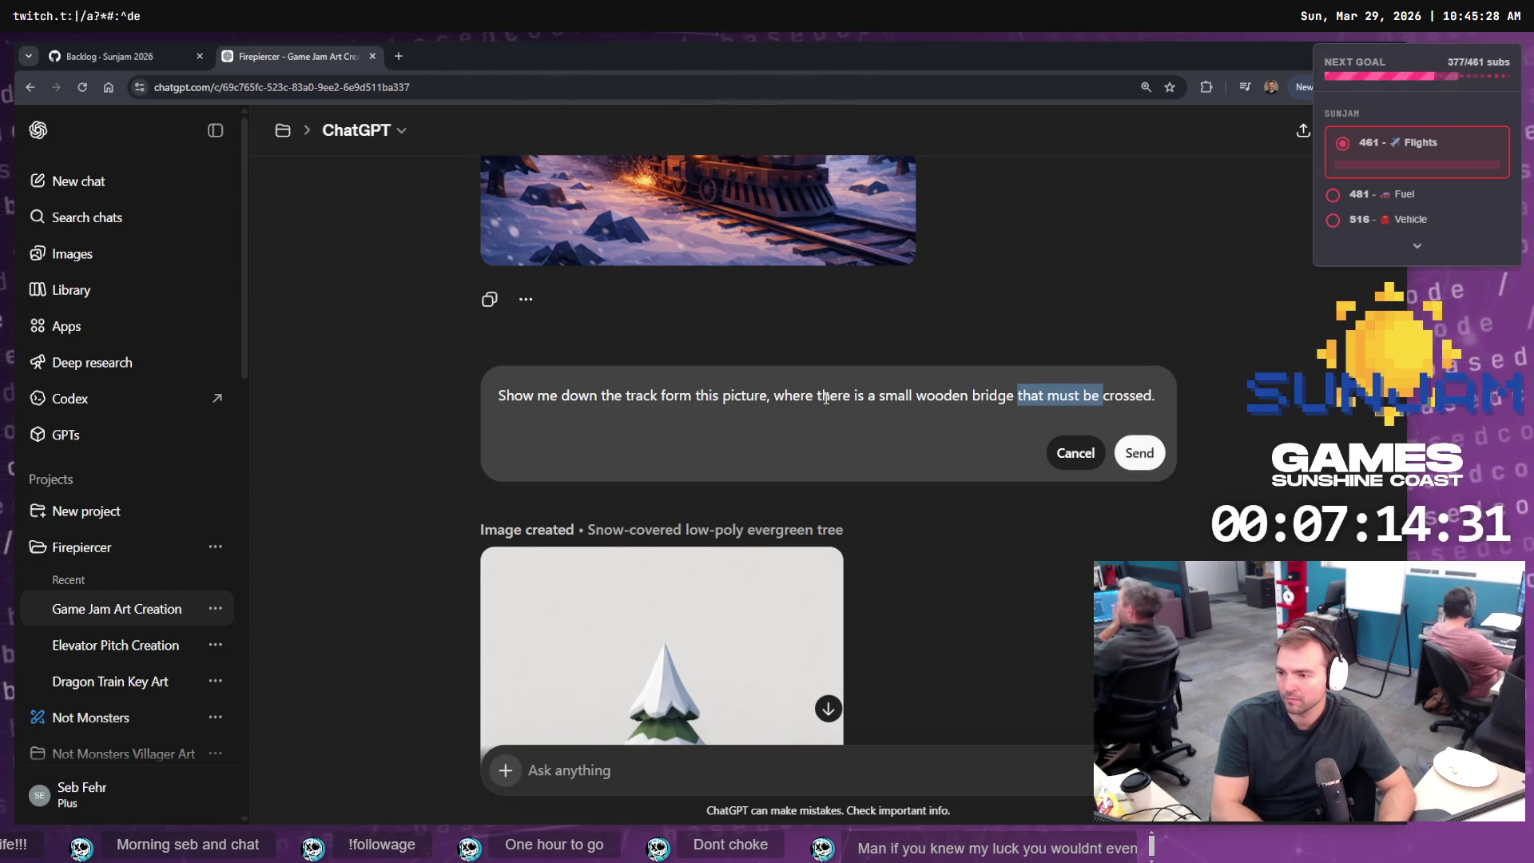
text(that the )
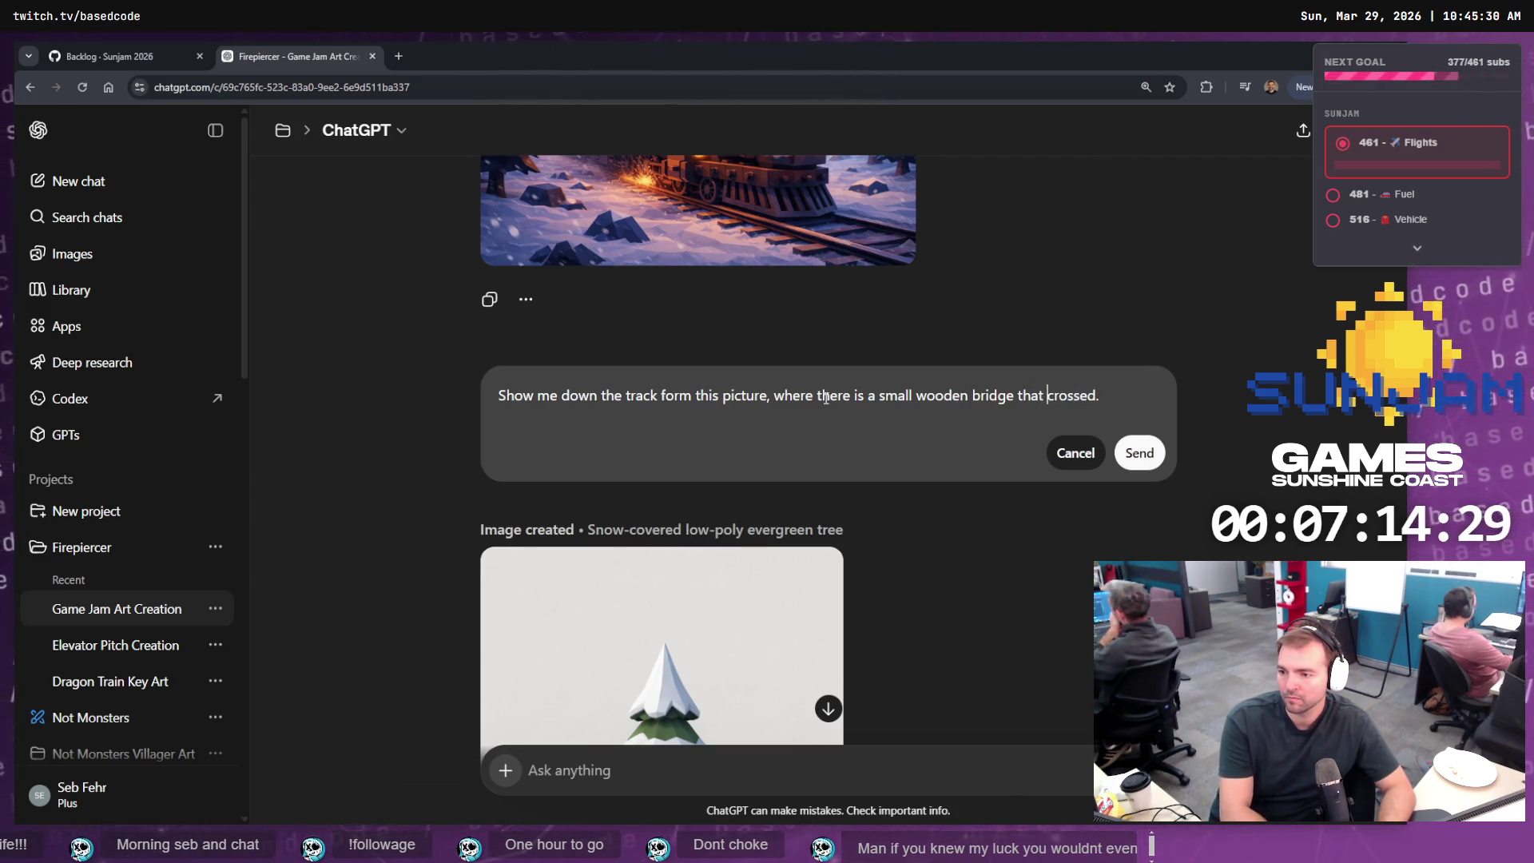
text(railway)
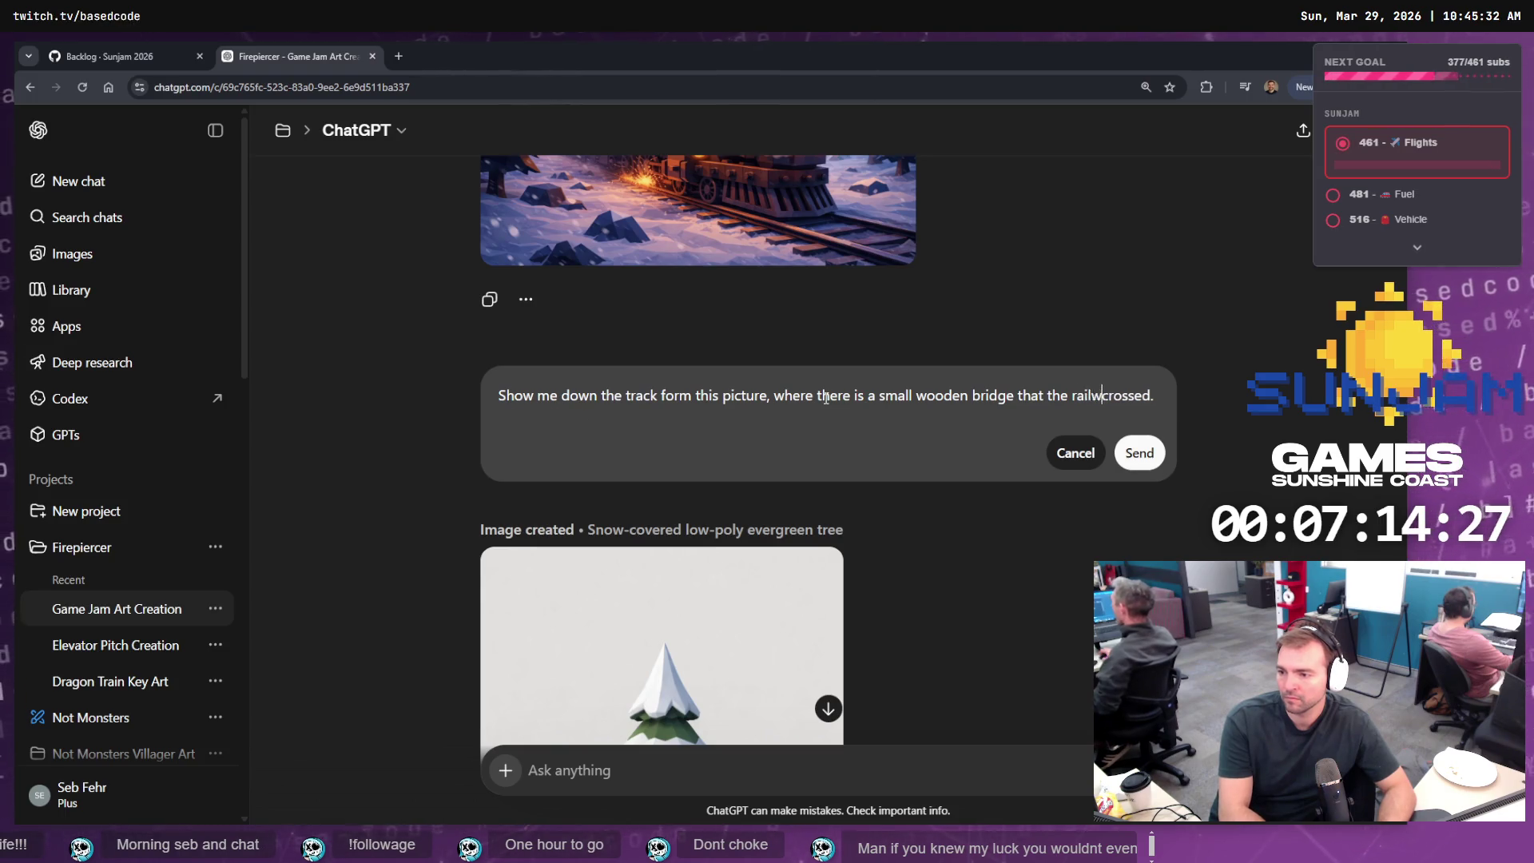
key(ctrl+shift+End)
text(crp)
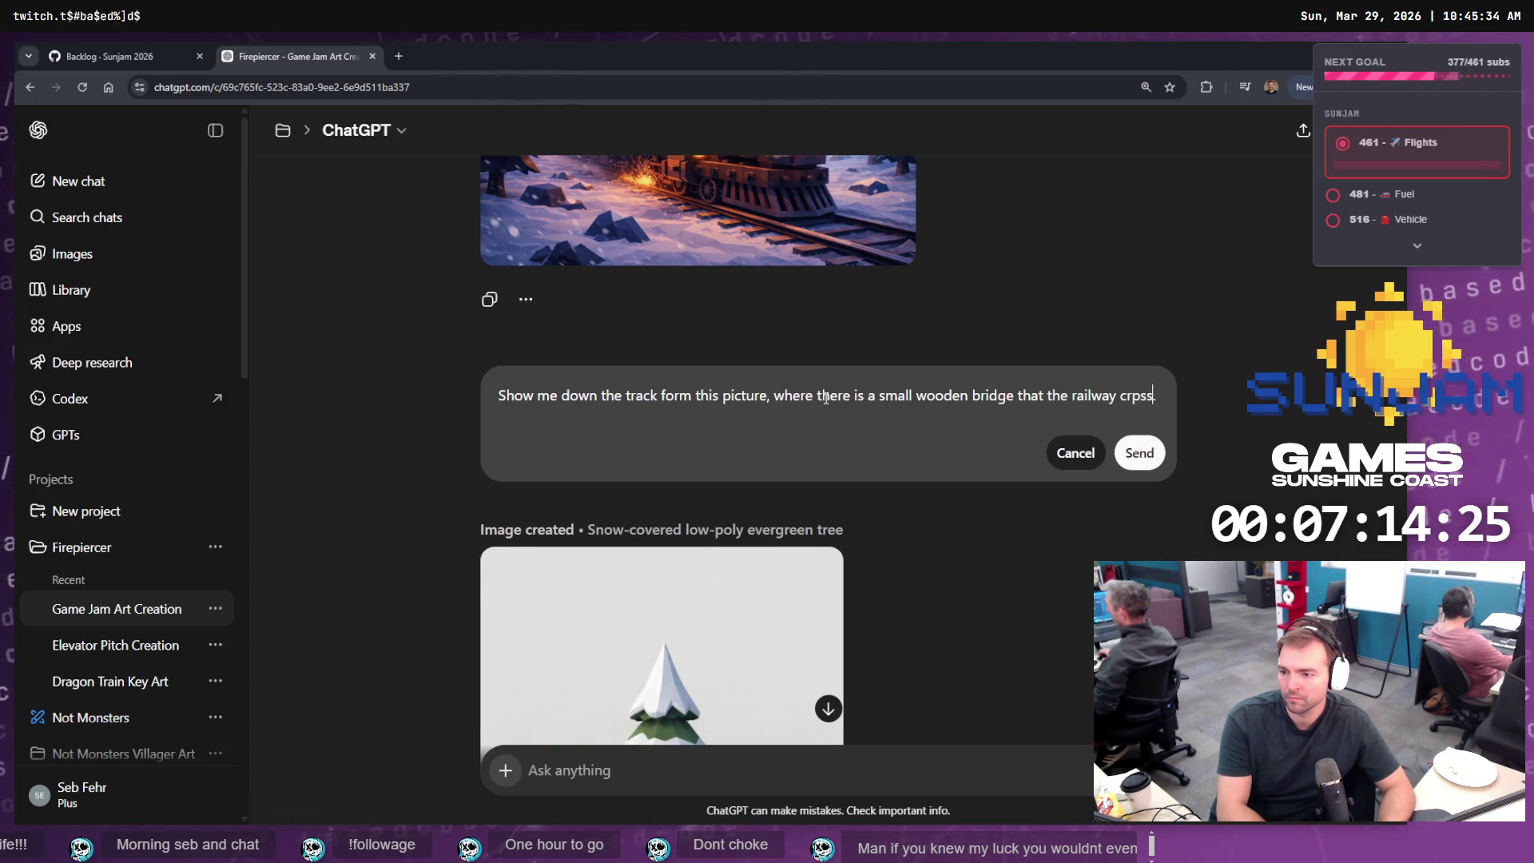
key(ctrl+BackSpace)
text(ses)
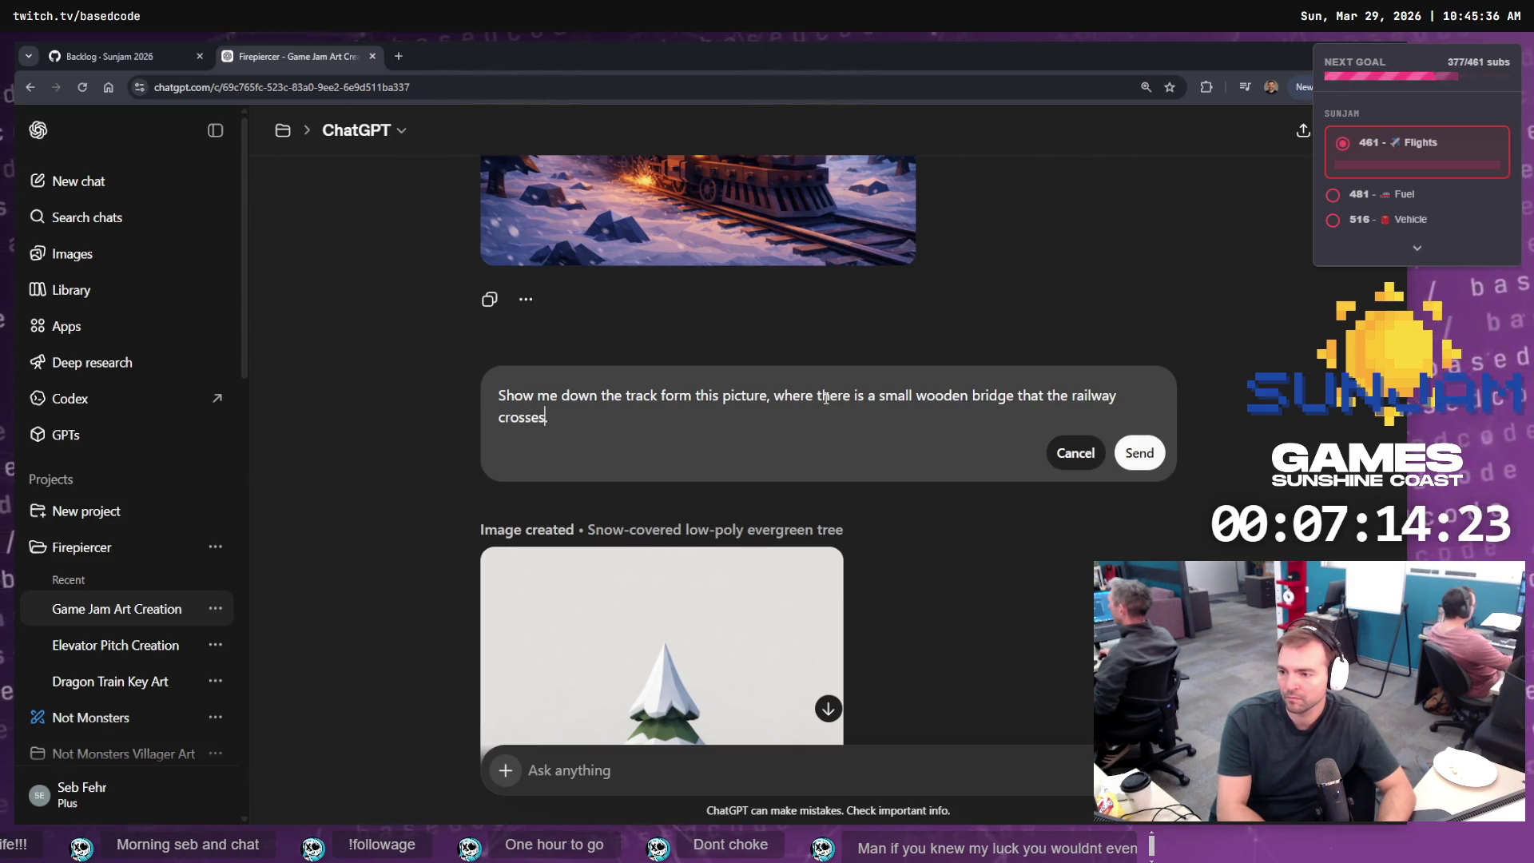
key(Return)
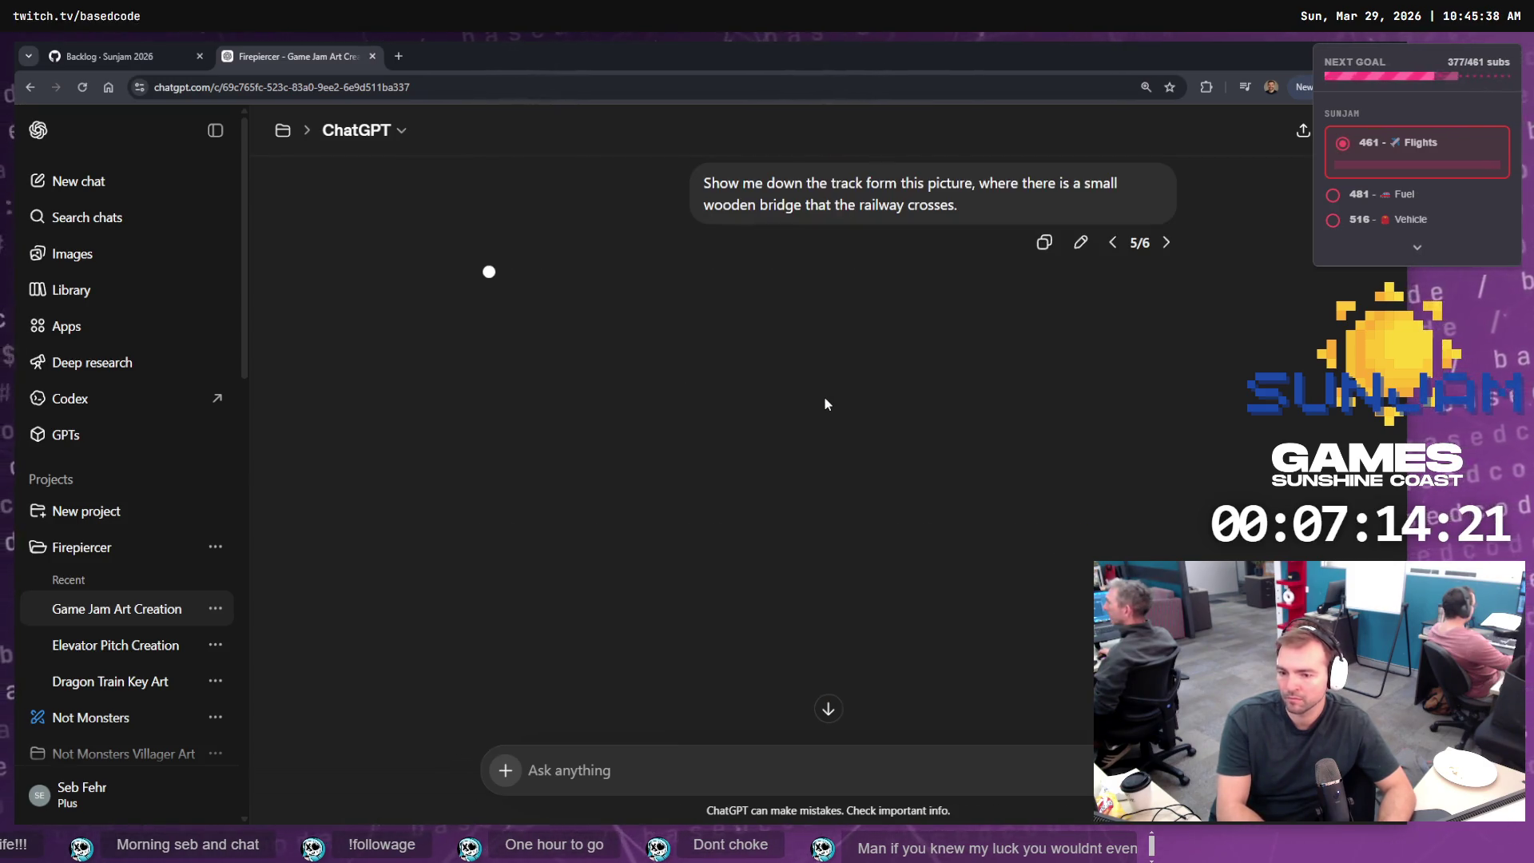
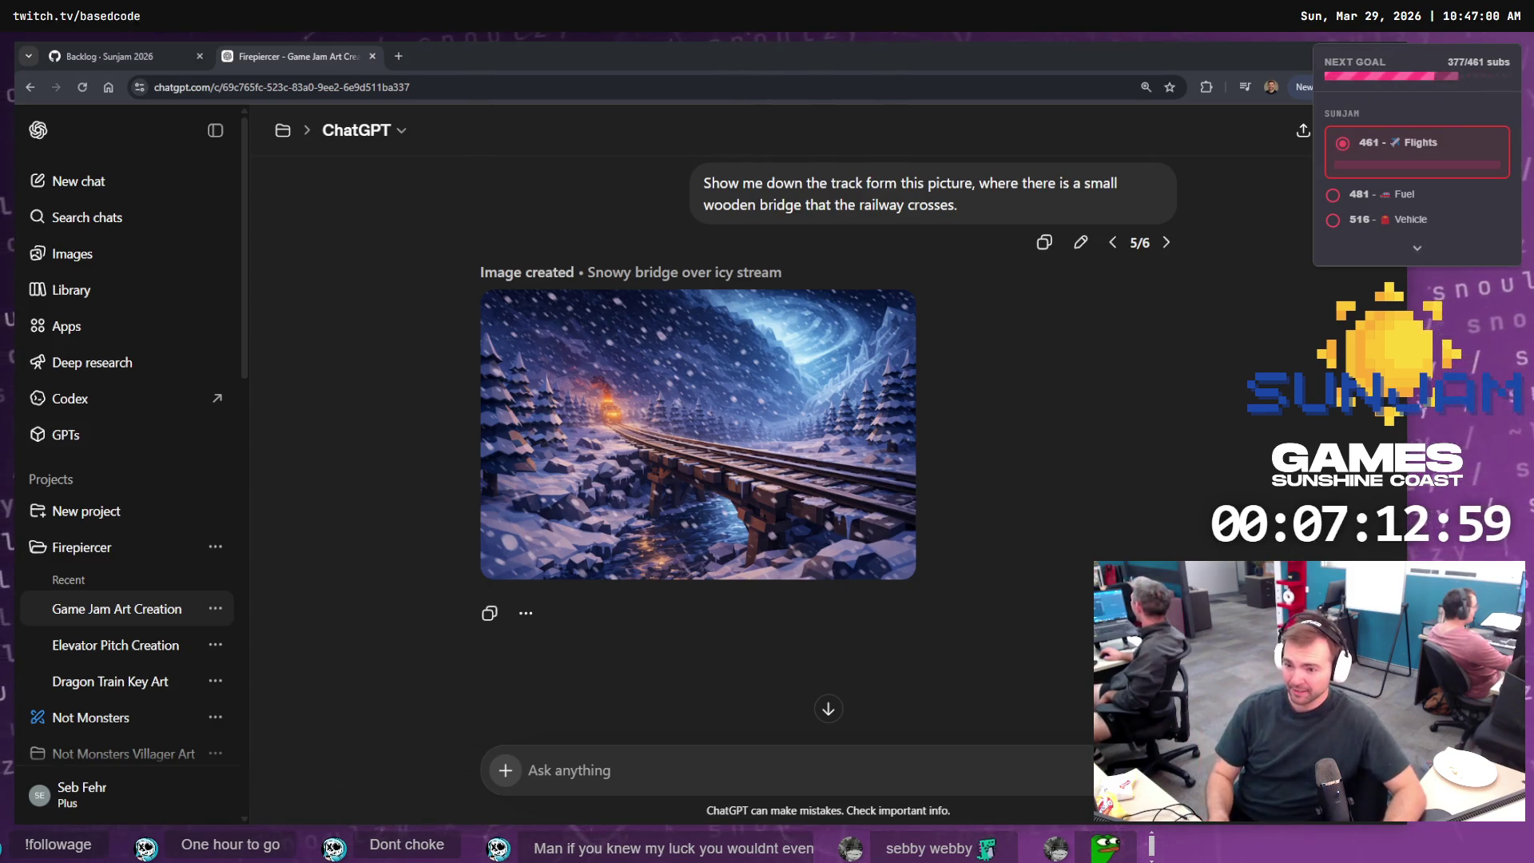
- Copy the 'Snowy bridge over icy stream' image from ChatGPT's full-size image viewer
click(707, 508)
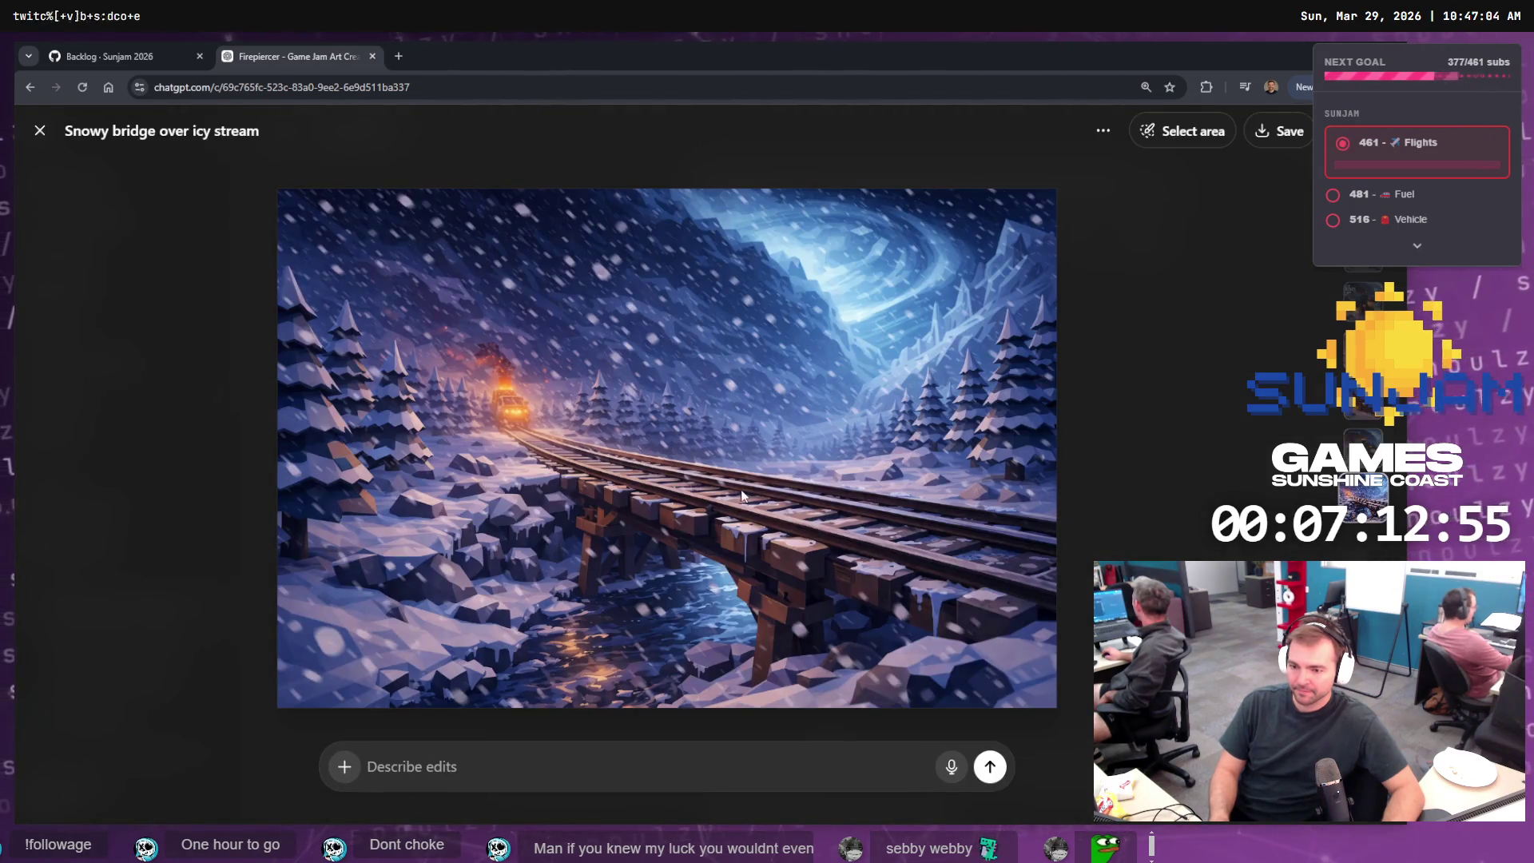
right_click(755, 505)
click(793, 548)
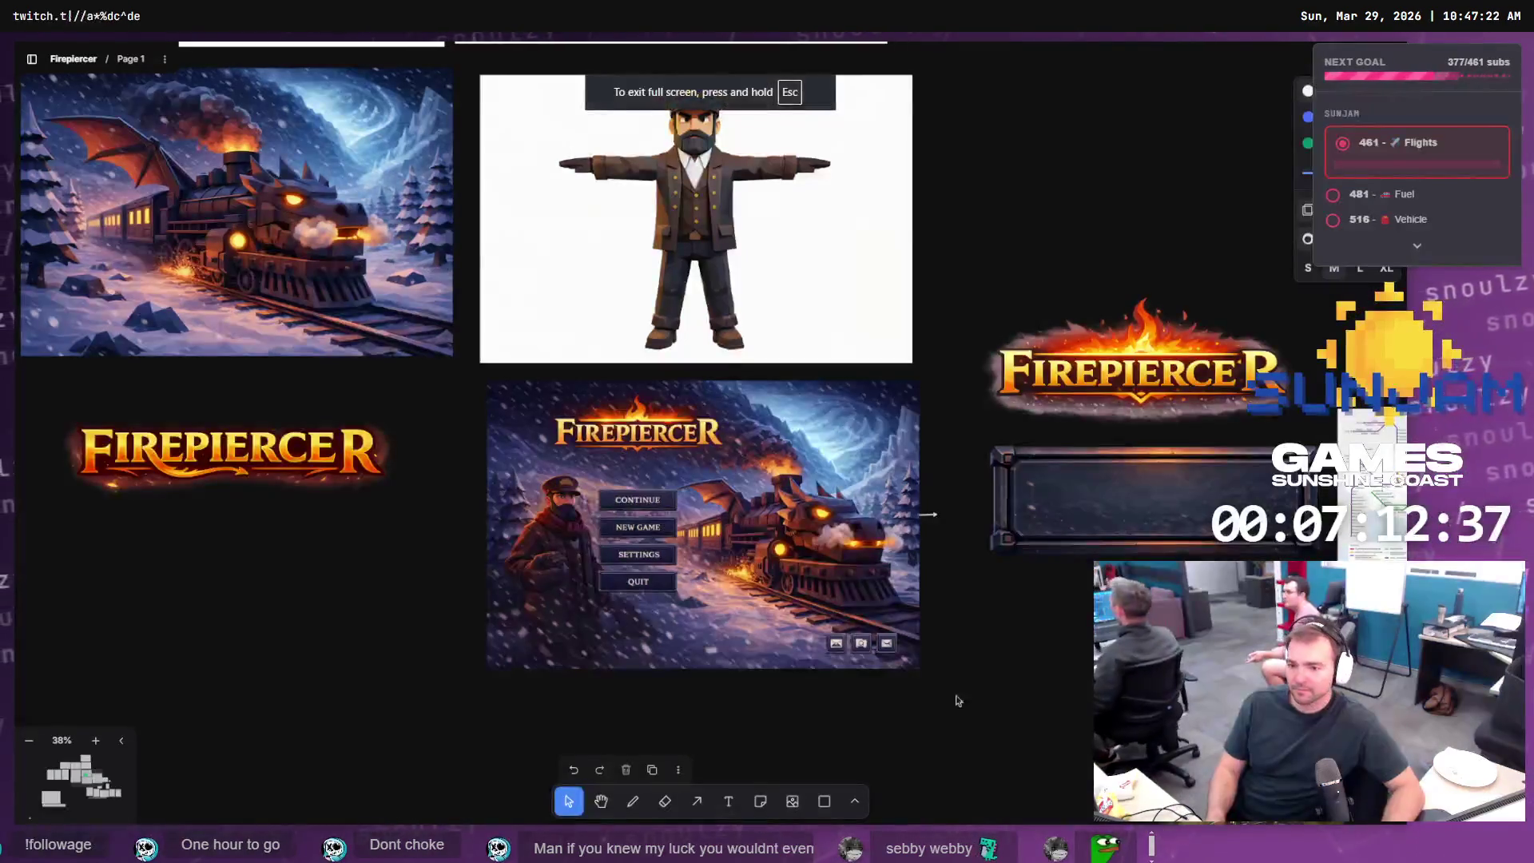
- Paste the bridge image onto the board and slot it beneath the dragon train picture
key(ctrl+v)
mouse_move(778, 501)
mouse_down()
mouse_move(766, 799)
mouse_move(762, 762)
mouse_move(75, 694)
mouse_move(32, 791)
mouse_move(400, 559)
mouse_move(810, 407)
mouse_move(1369, 41)
mouse_move(918, 48)
mouse_move(998, 279)
mouse_move(973, 562)
mouse_move(899, 726)
mouse_move(960, 571)
mouse_move(963, 723)
mouse_up()
click(947, 569)
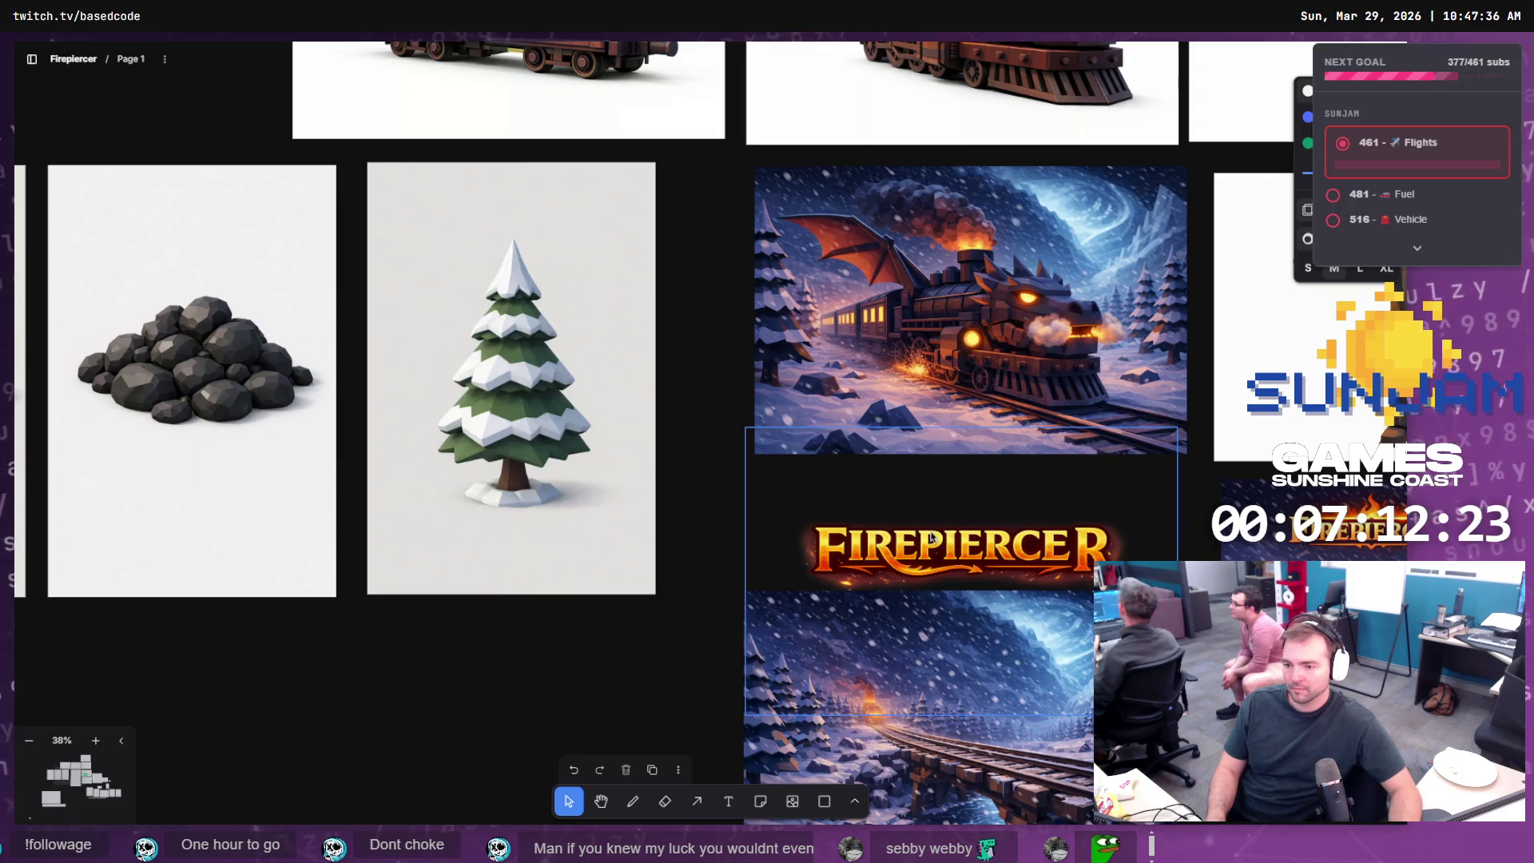
drag(842, 557, 262, 733)
drag(874, 688, 887, 569)
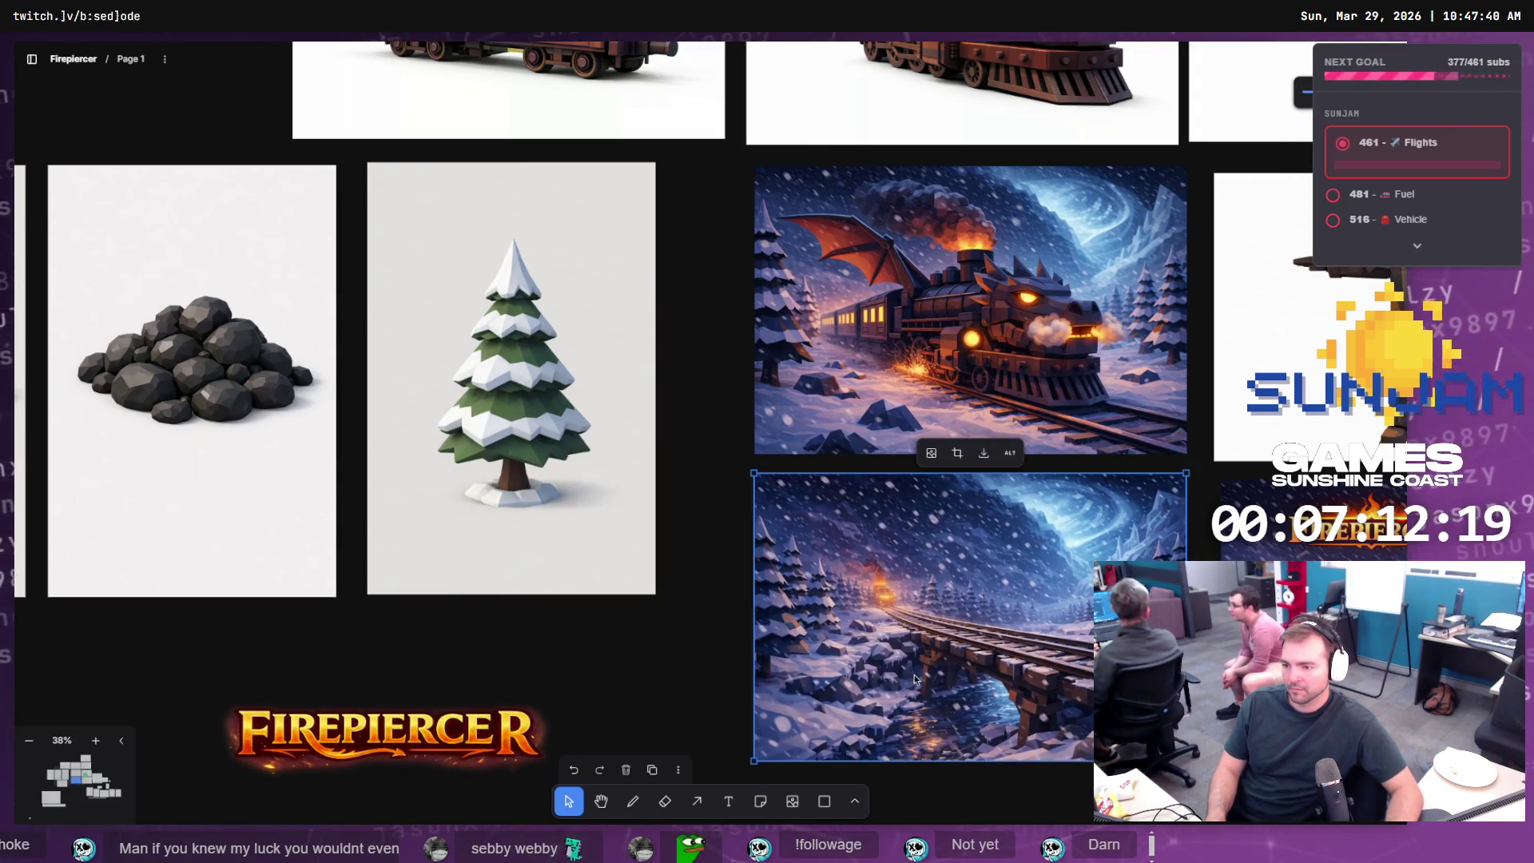
- Reposition the FIREPIERCER logo and bring the whole bridge image into view
scroll(1005, 673, down, 2)
scroll(987, 612, down, 5)
scroll(987, 612, left, 4)
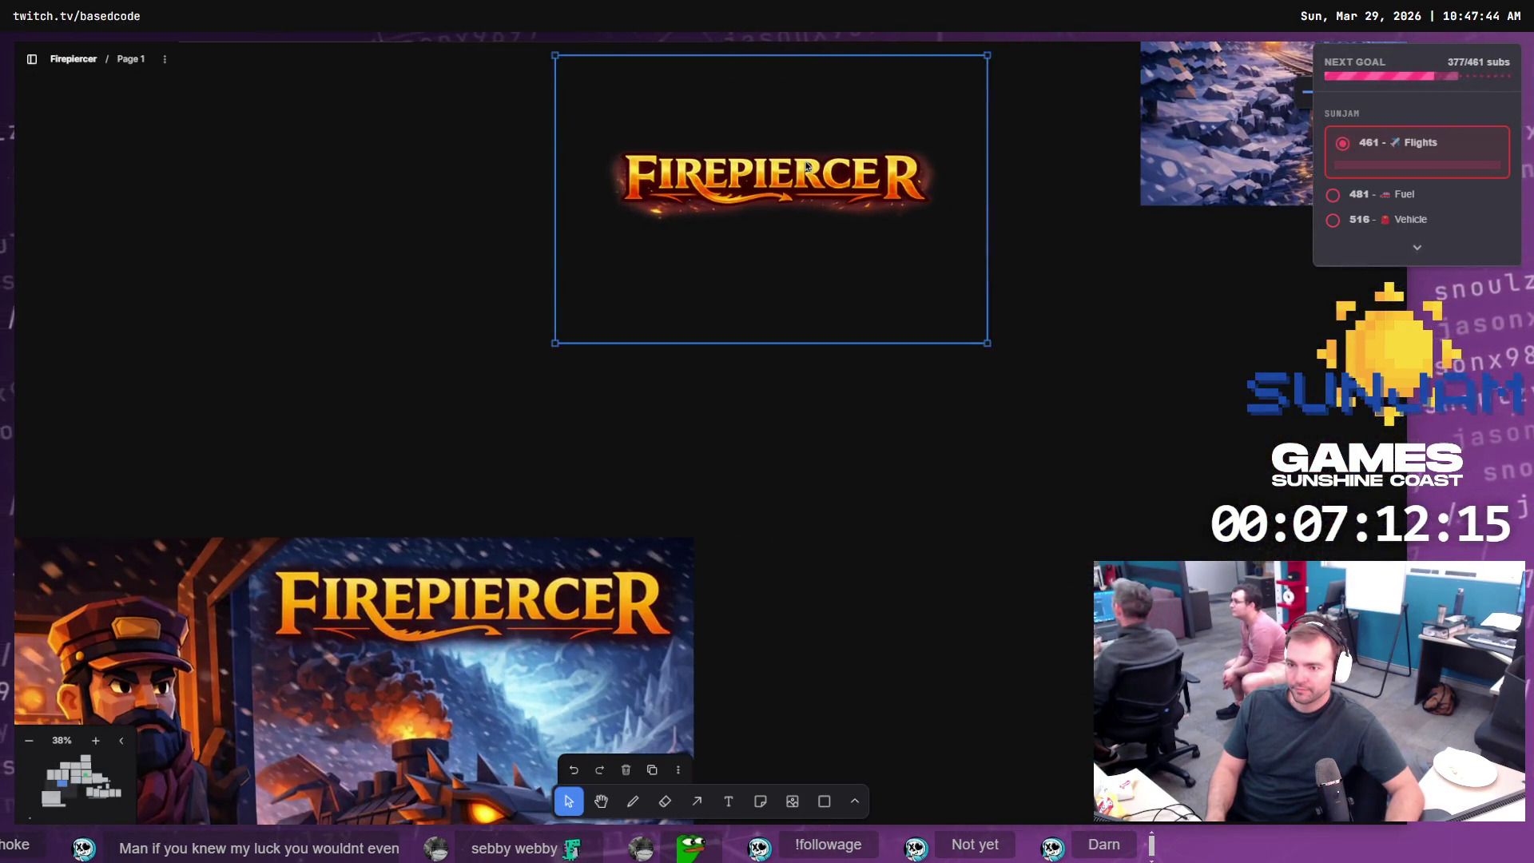
scroll(454, 313, down, 1)
drag(807, 166, 397, 326)
scroll(835, 368, down, 2)
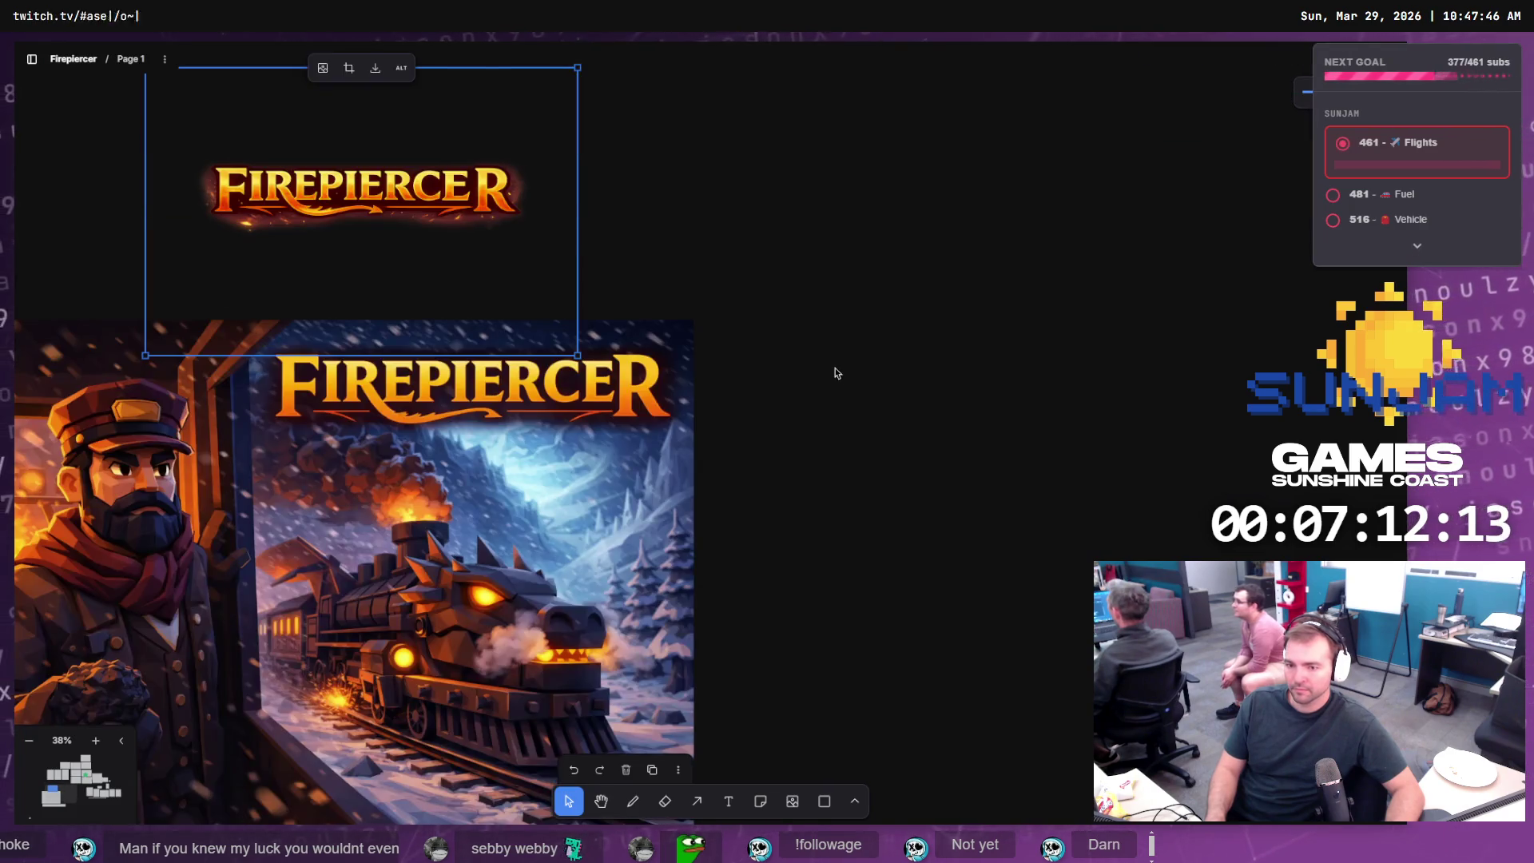
scroll(835, 368, down, 3)
scroll(559, 479, right, 6)
scroll(479, 520, up, 2)
scroll(540, 476, down, 5)
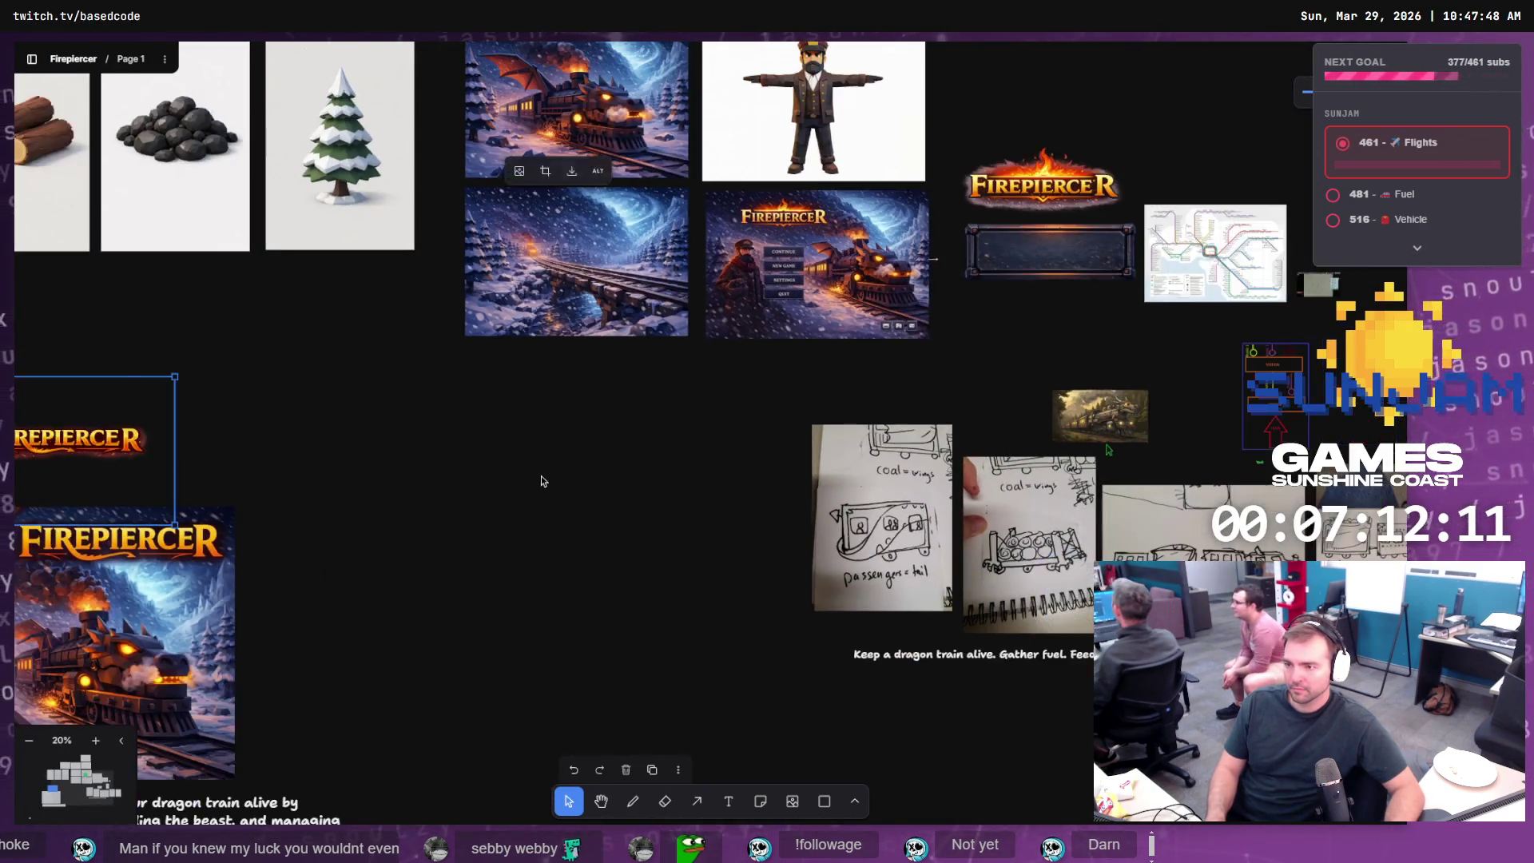
drag(923, 182, 938, 196)
scroll(728, 312, up, 5)
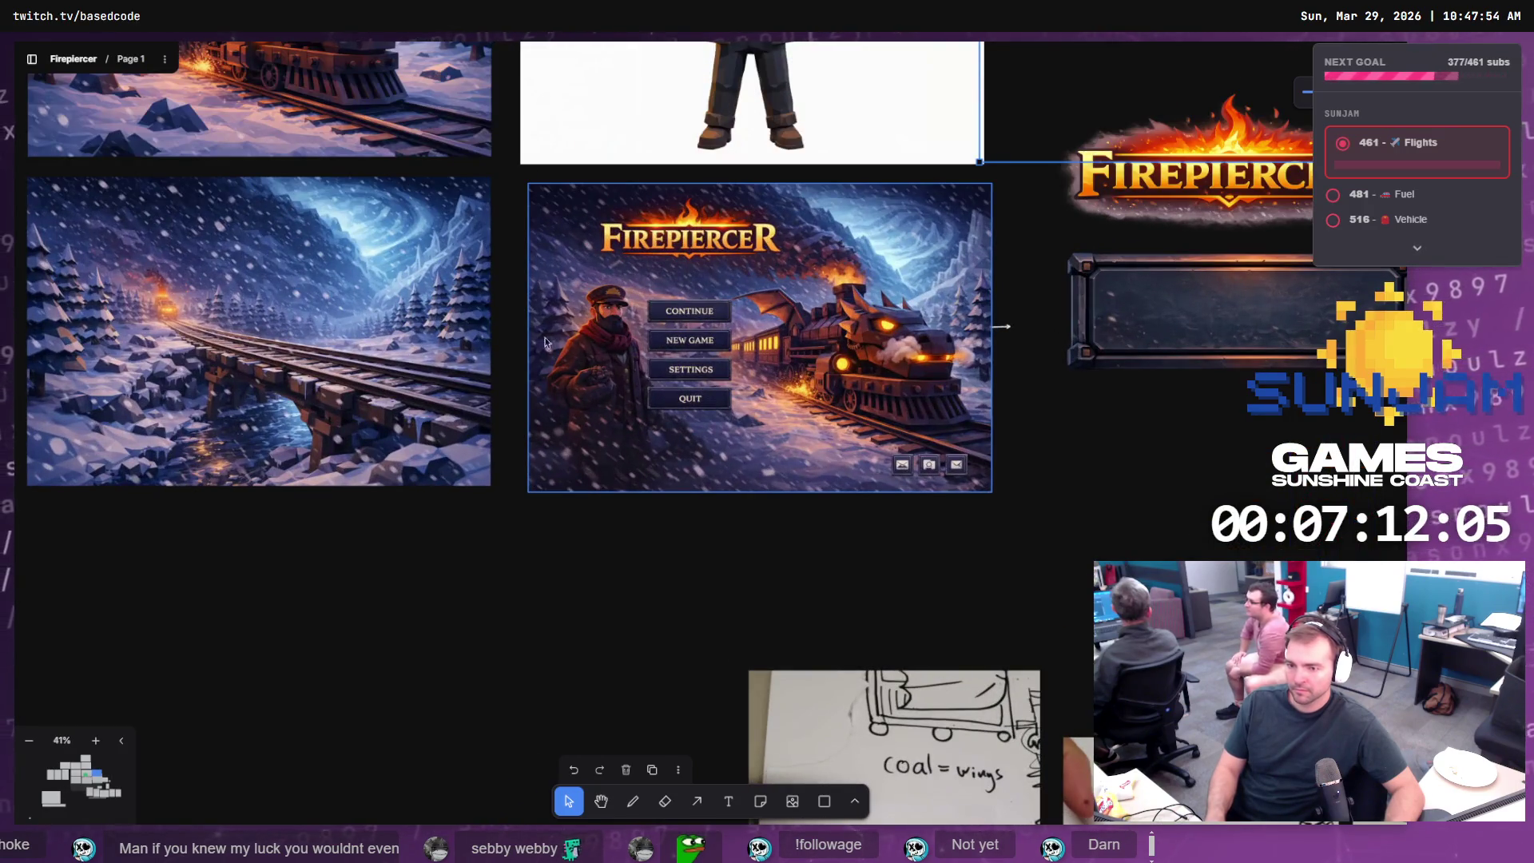
scroll(542, 346, up, 3)
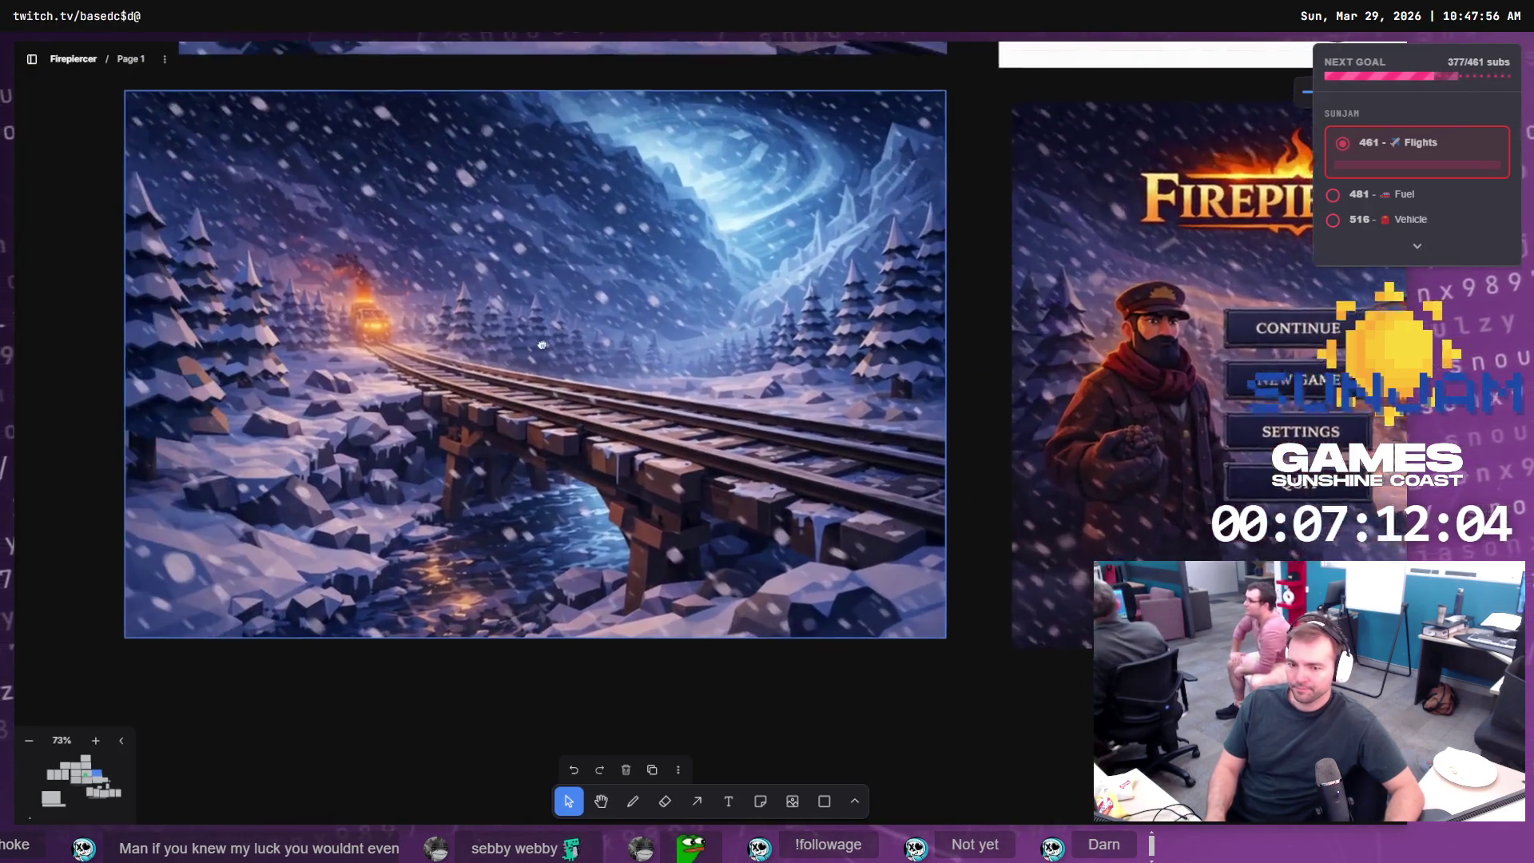
drag(542, 345, 679, 367)
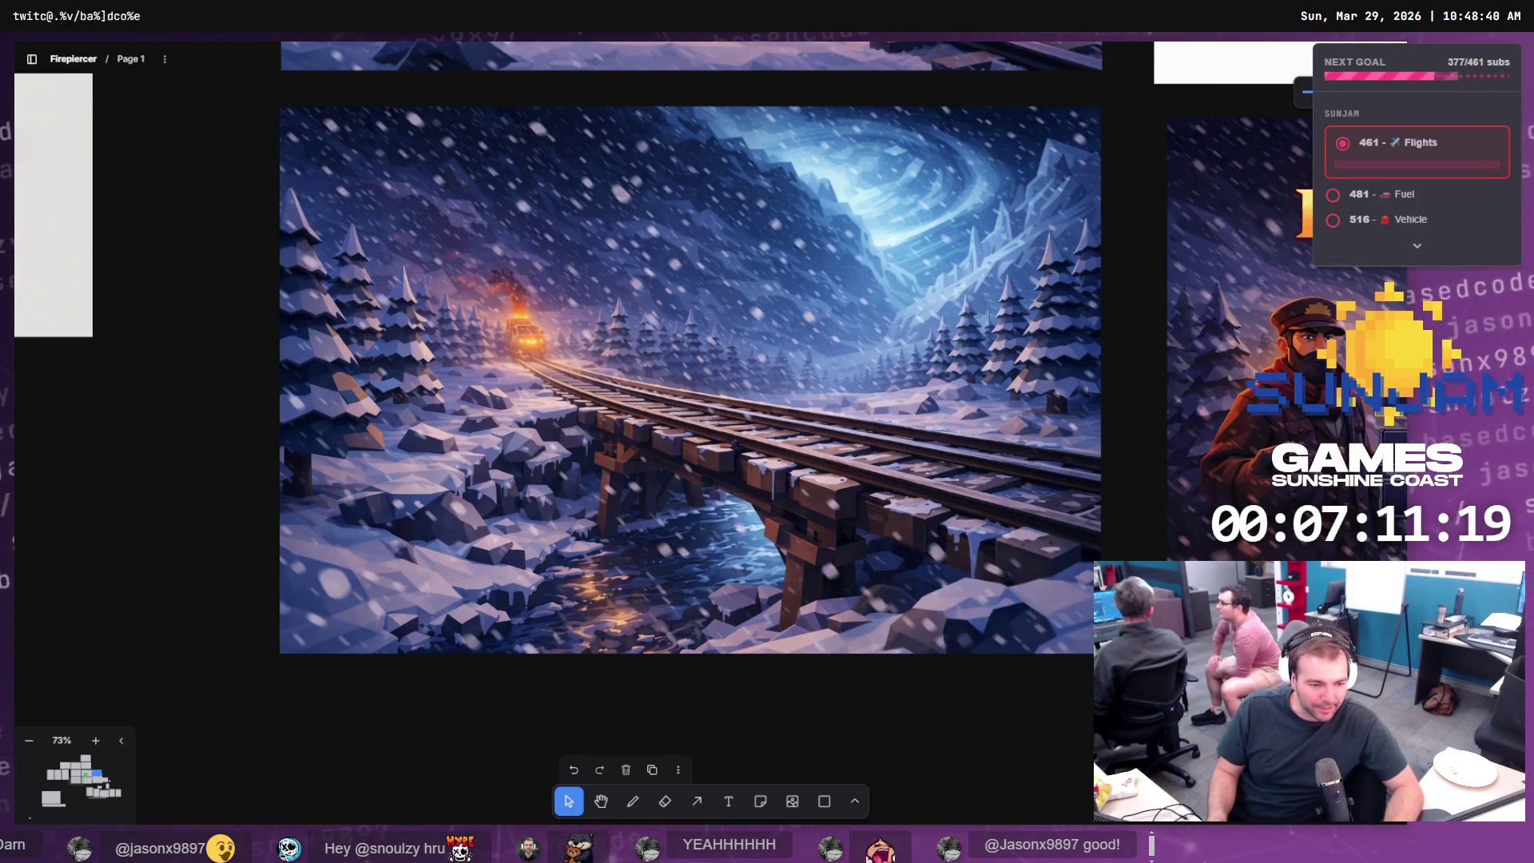
- Run a quick play-in-editor test of LVL_TestMap
key(alt+Tab)
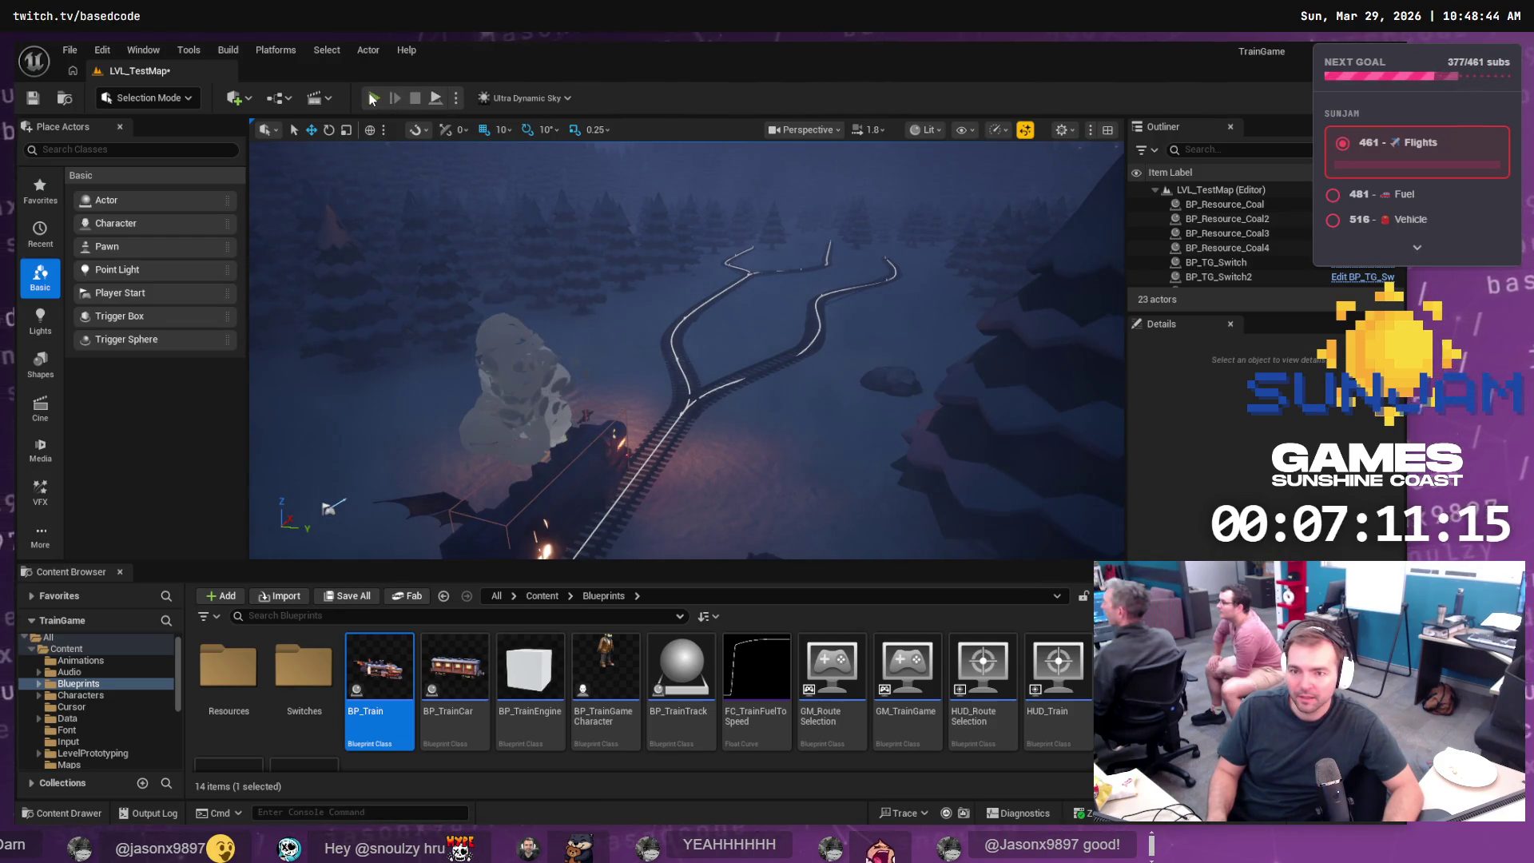
key(alt+p)
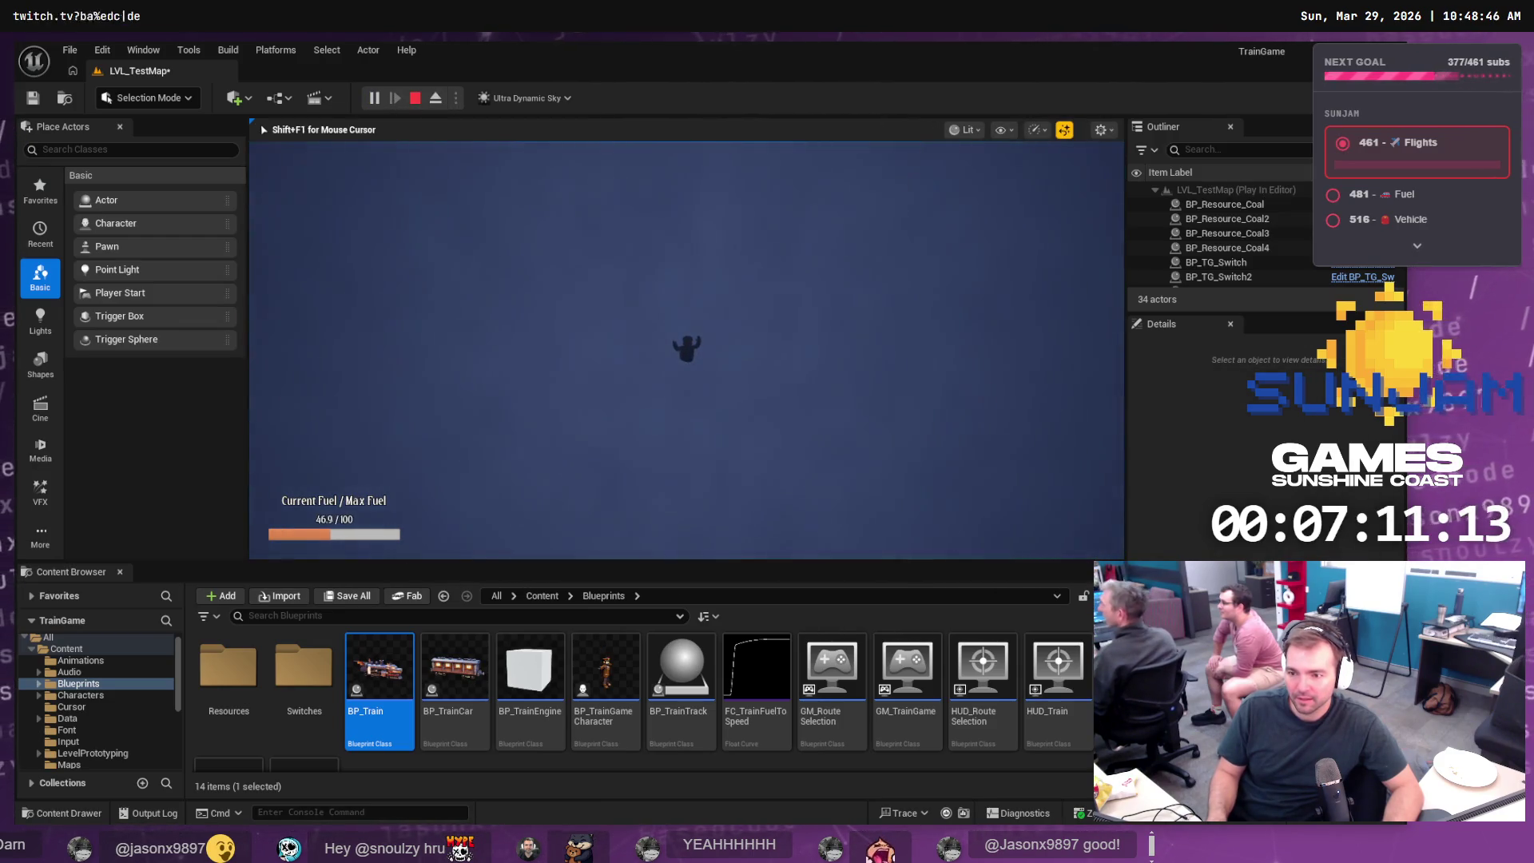
key(Escape)
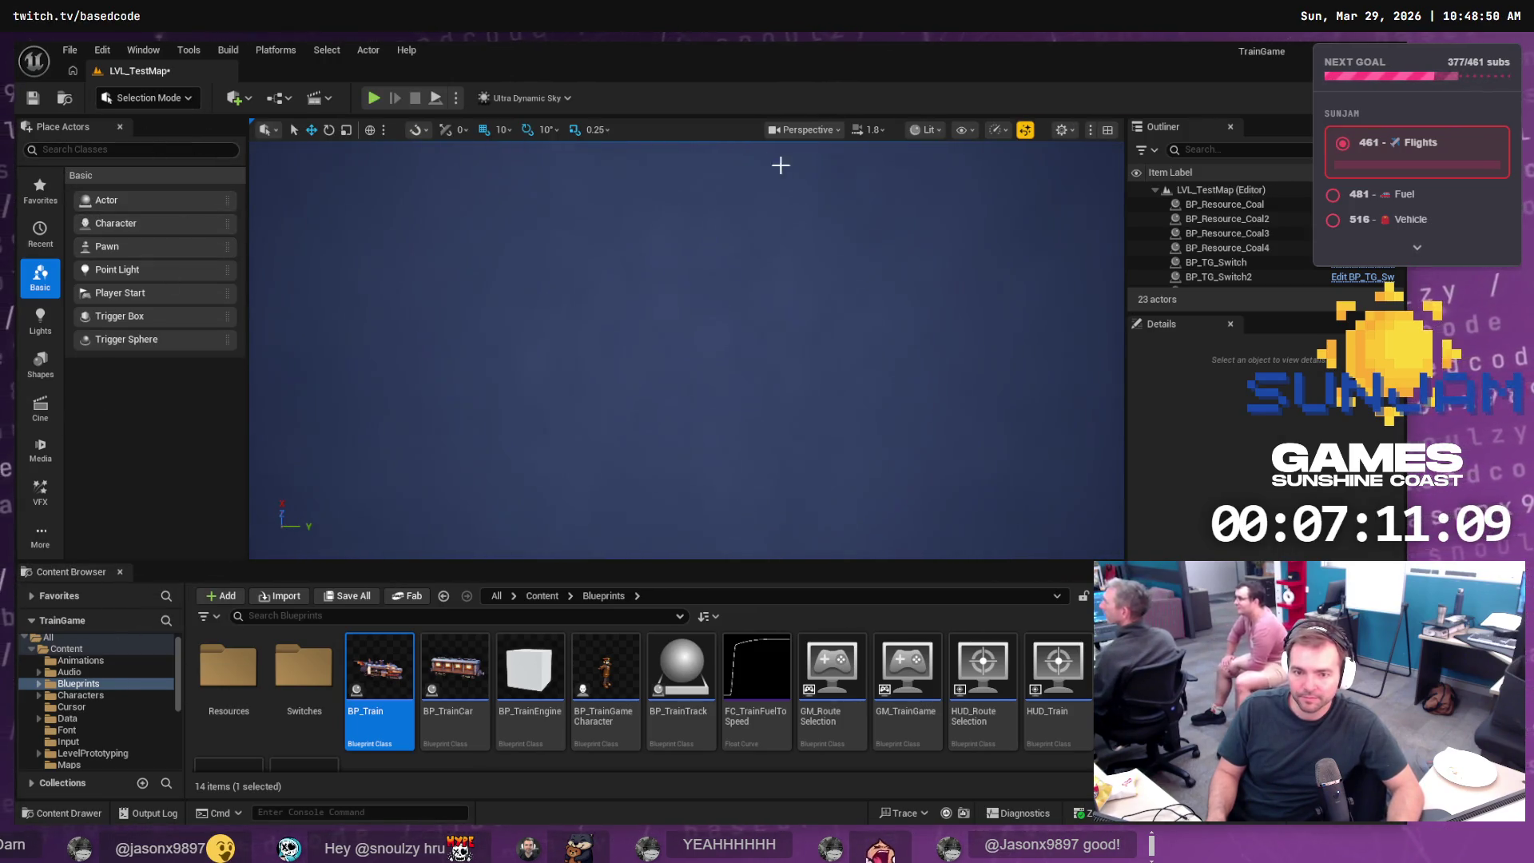
- Select BP_Resource_Coal2 in the Outliner and frame it in the viewport
click(1154, 191)
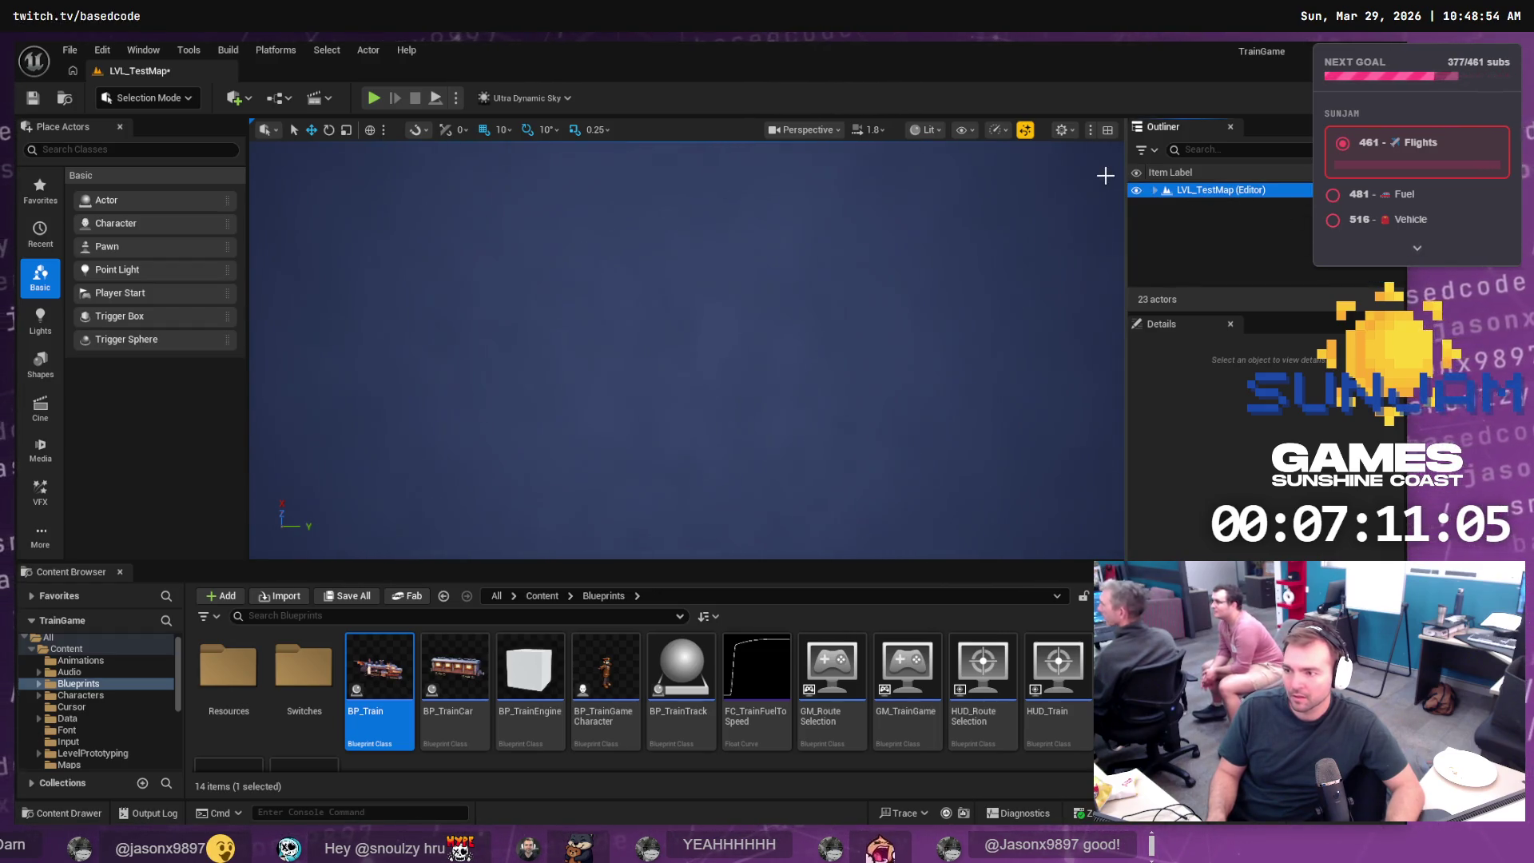
click(1154, 191)
click(1226, 218)
key(f)
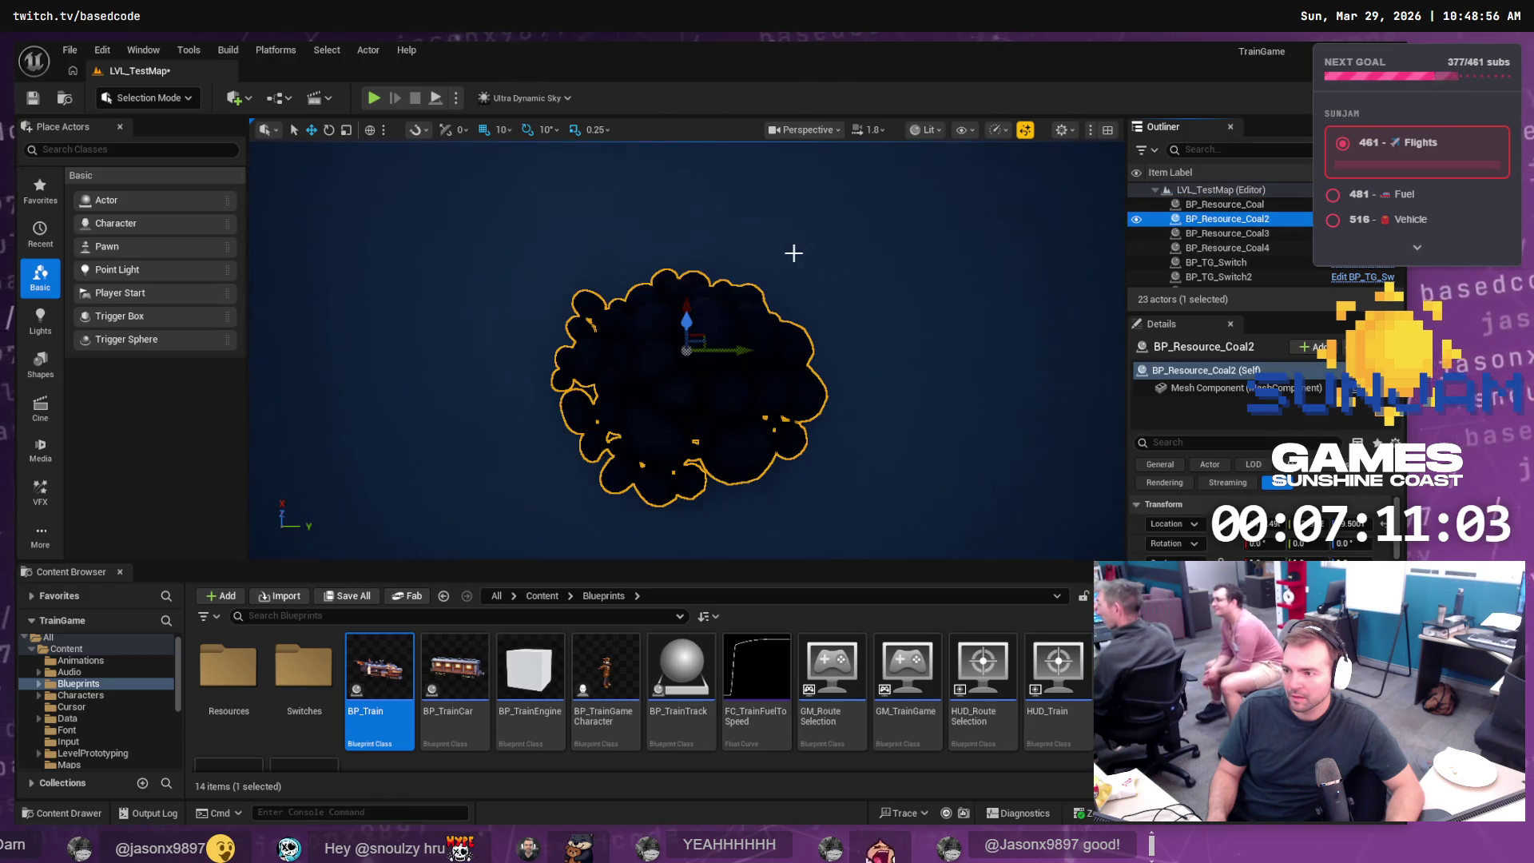
scroll(794, 253, down, 10)
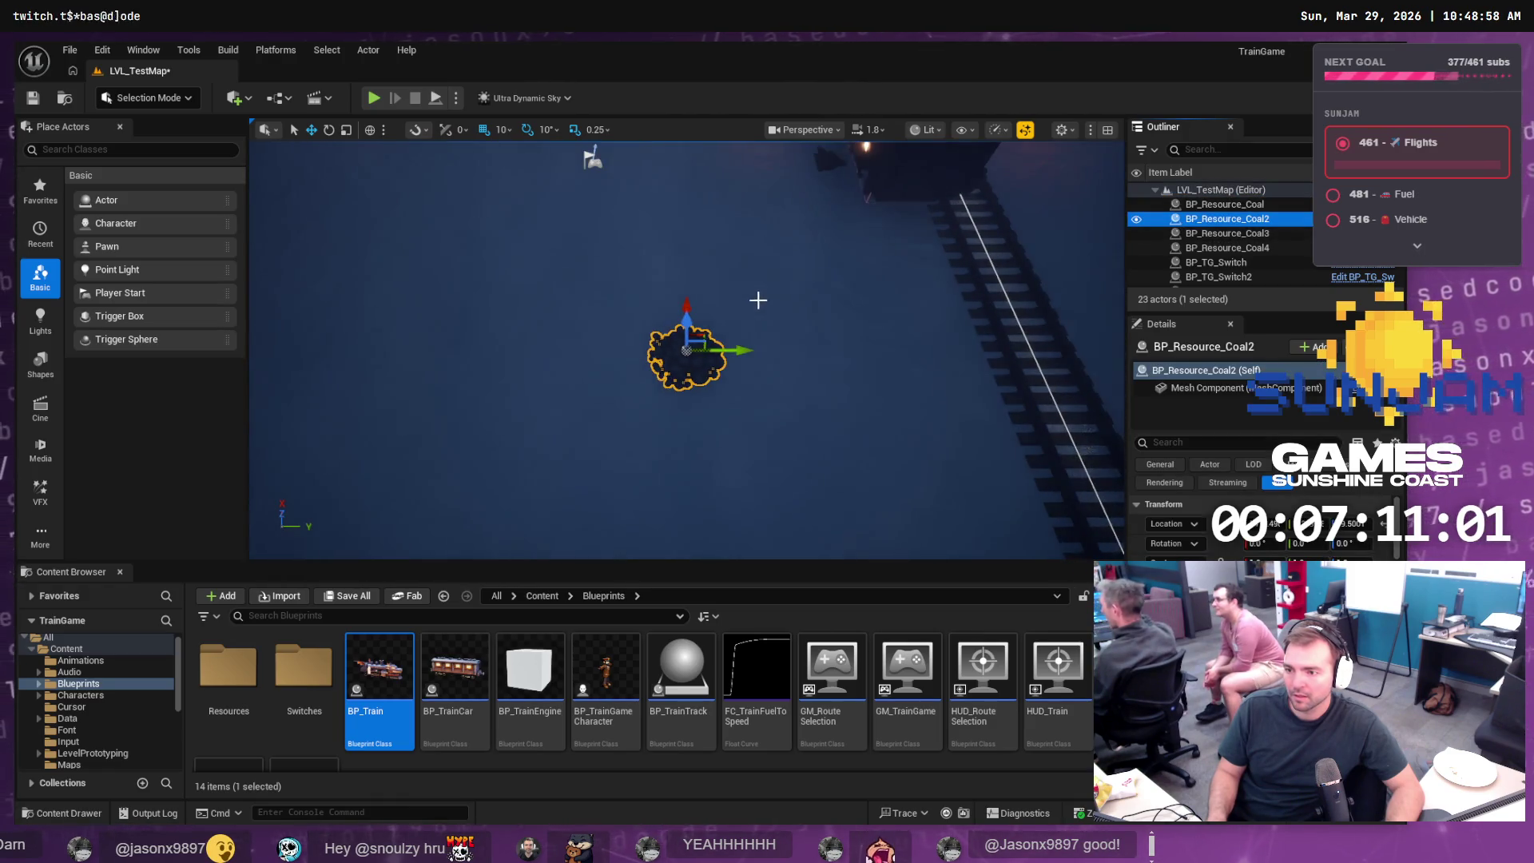
- Delete BP_Train from the level and play-test the level without it
click(909, 215)
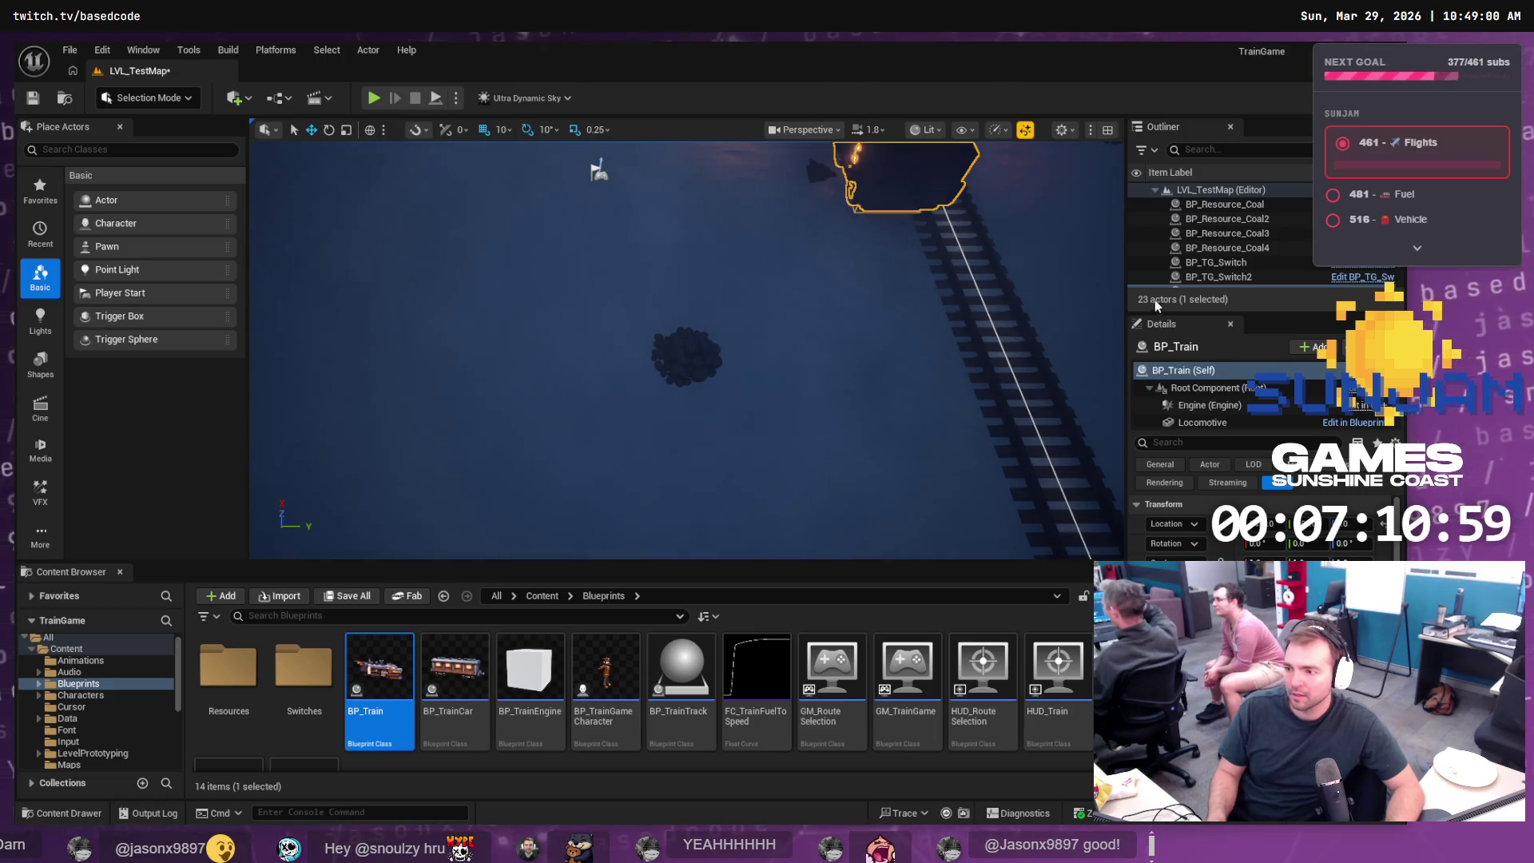
scroll(1237, 231, down, 2)
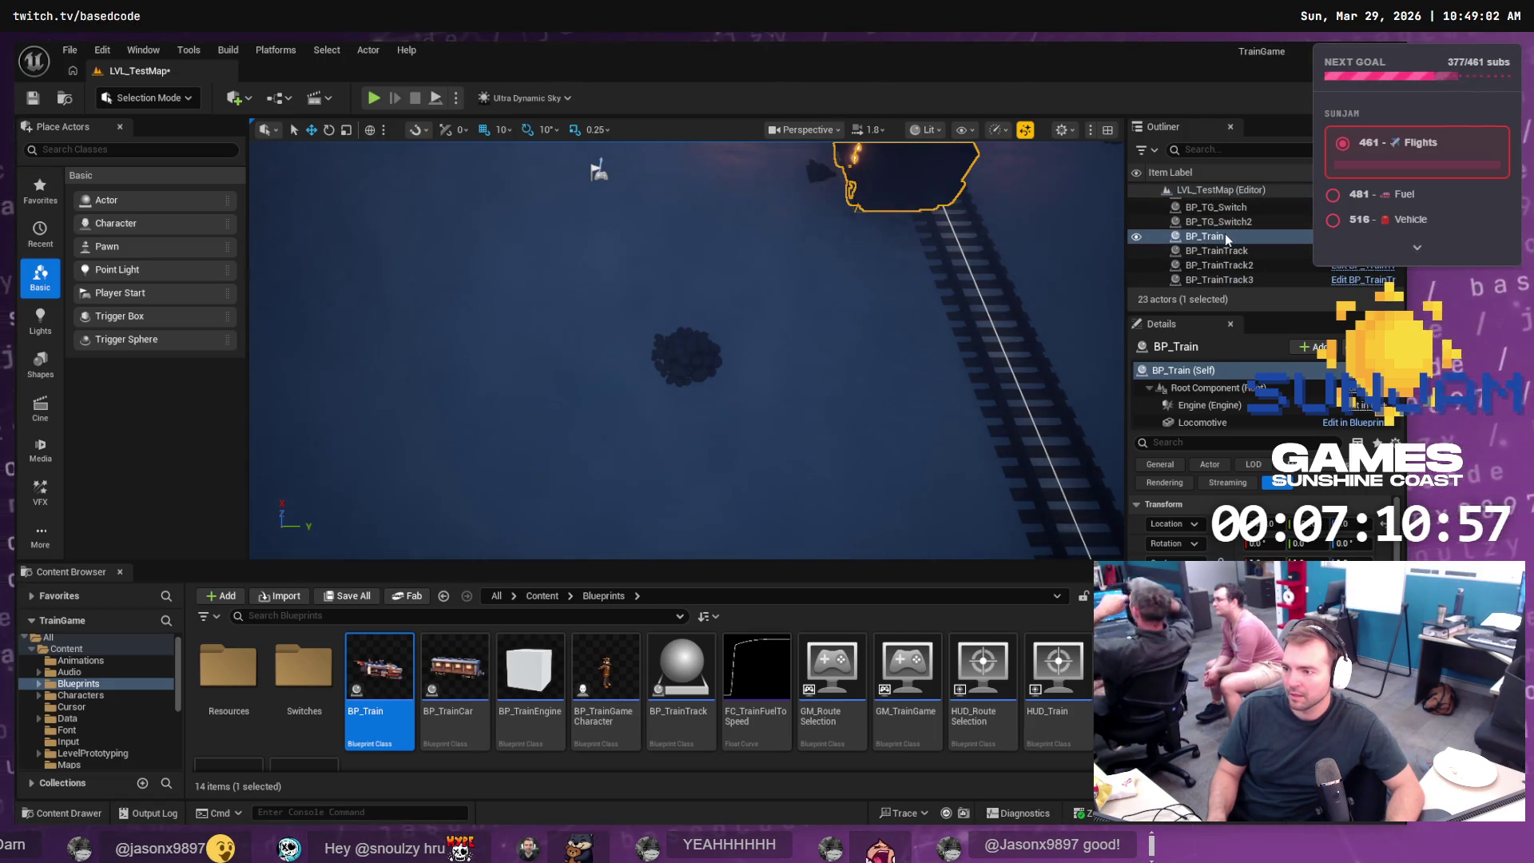
click(1230, 222)
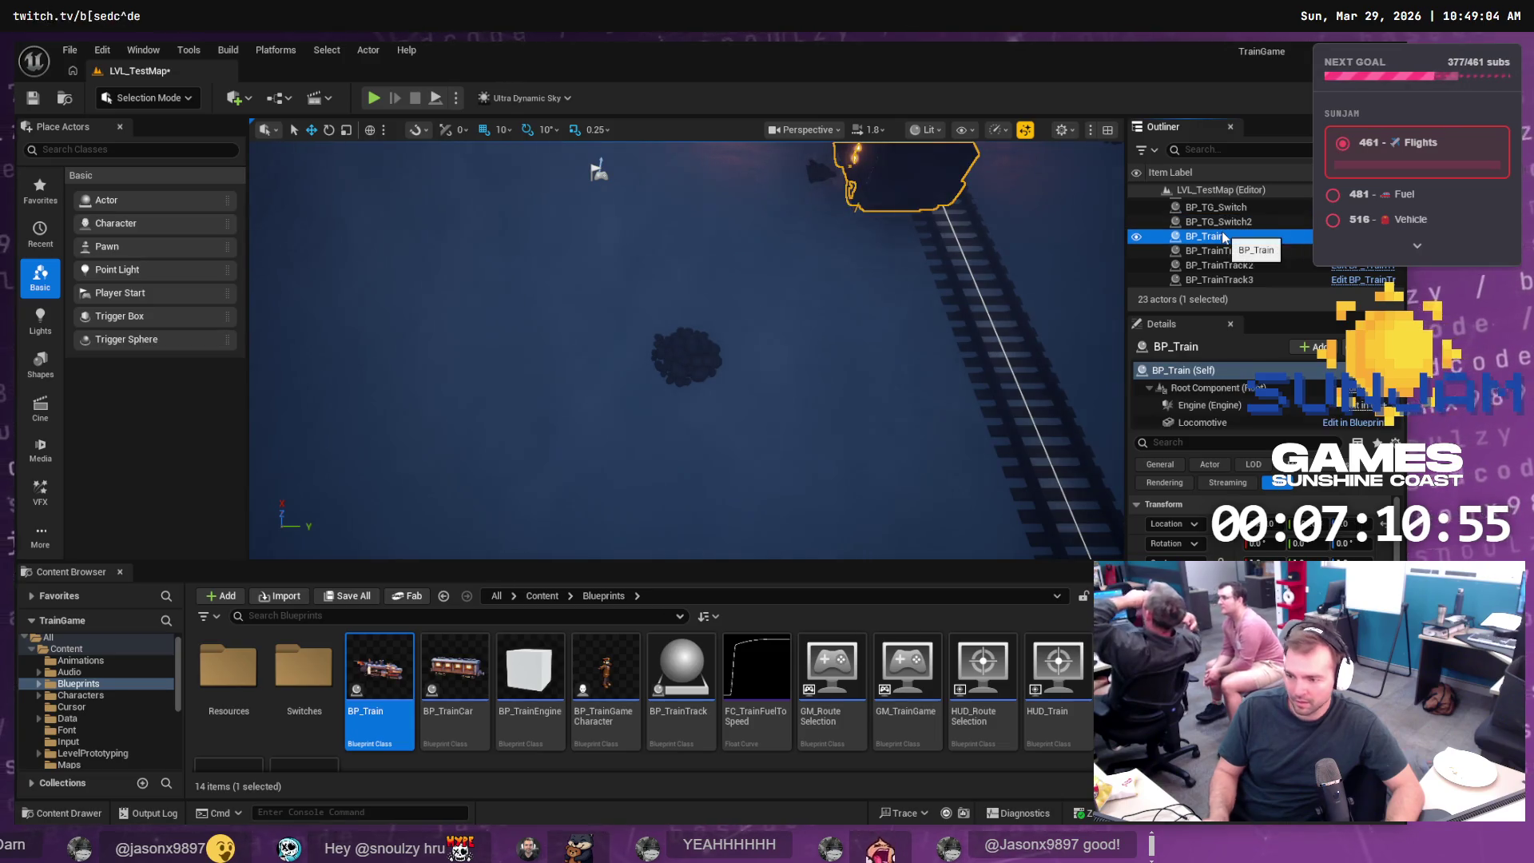
key(Delete)
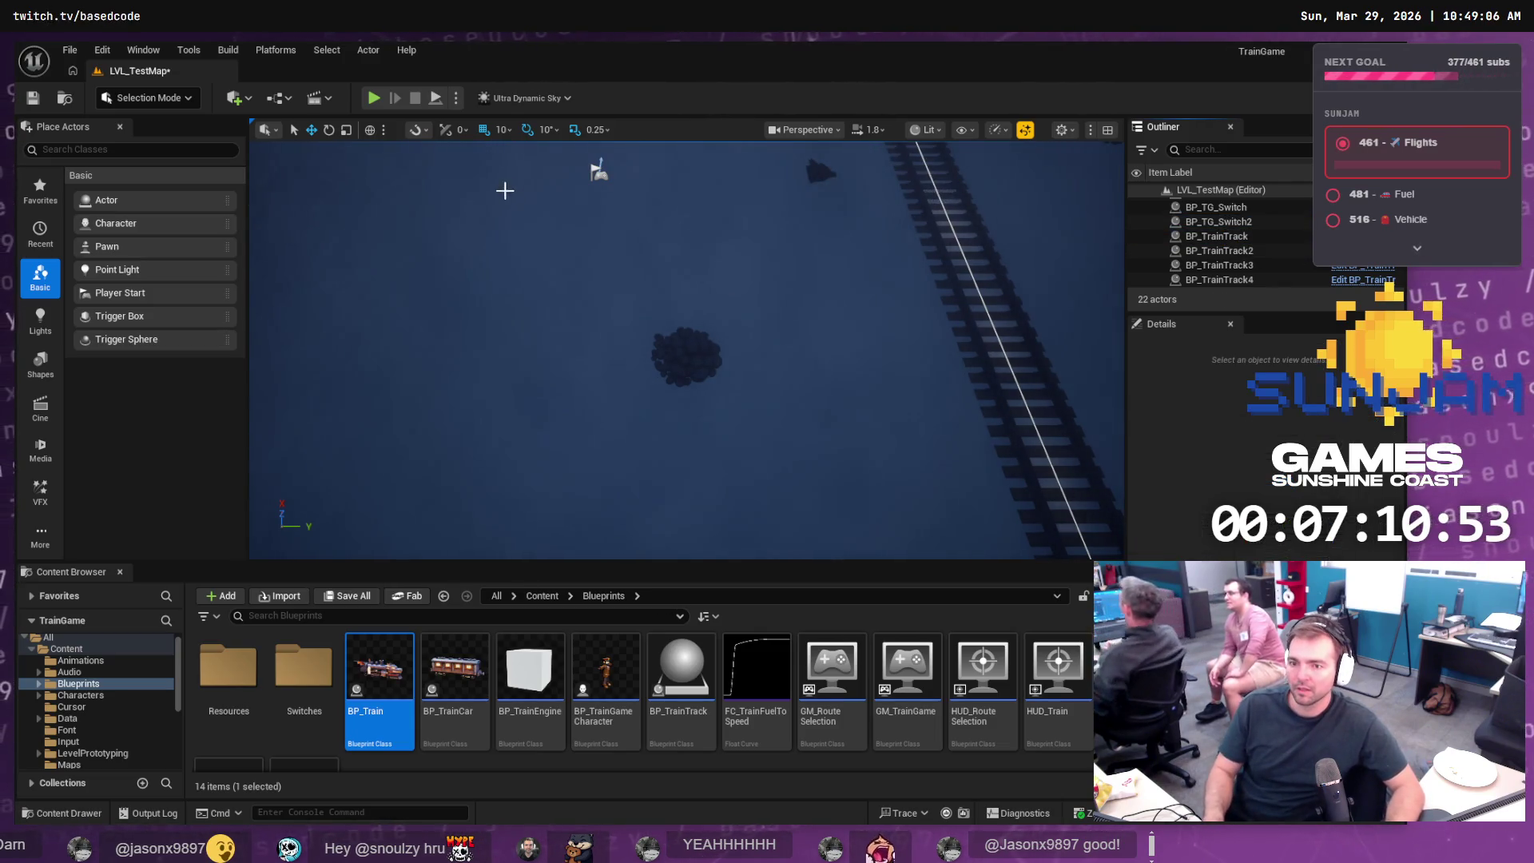
click(373, 98)
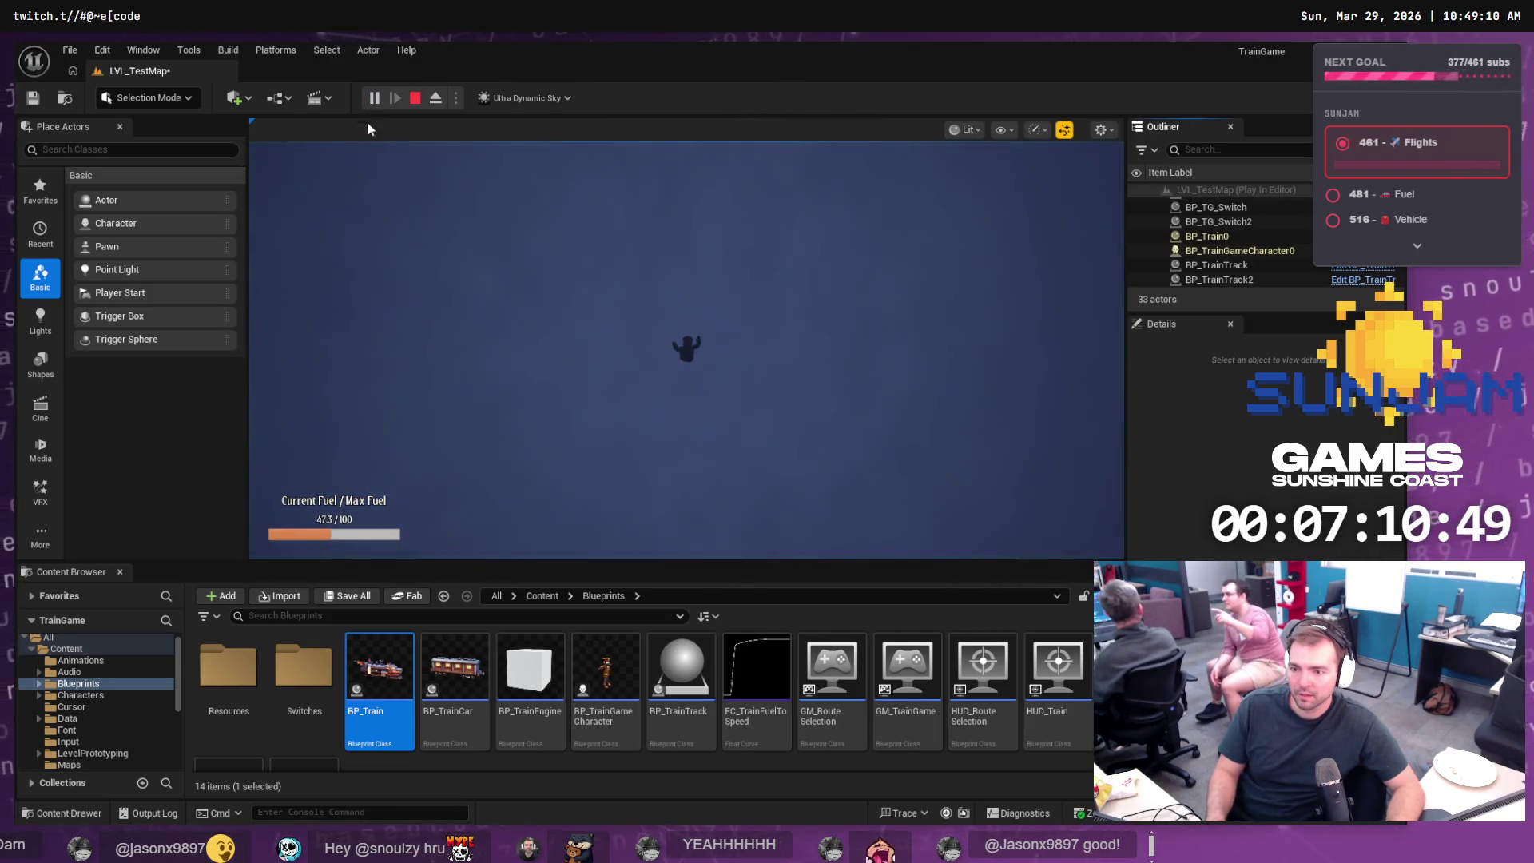
key(Escape)
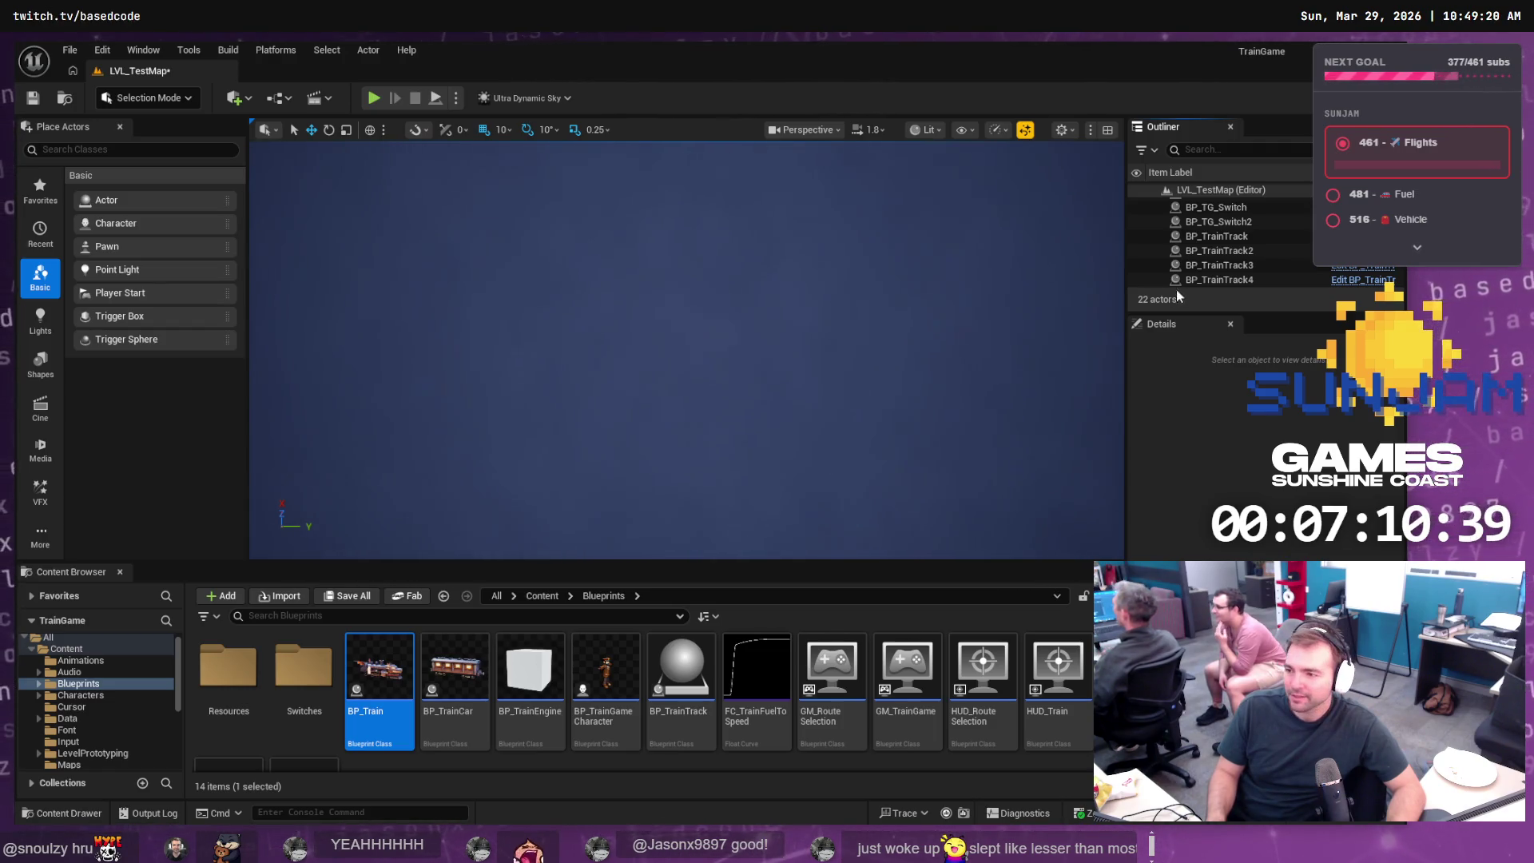
scroll(1235, 216, down, 5)
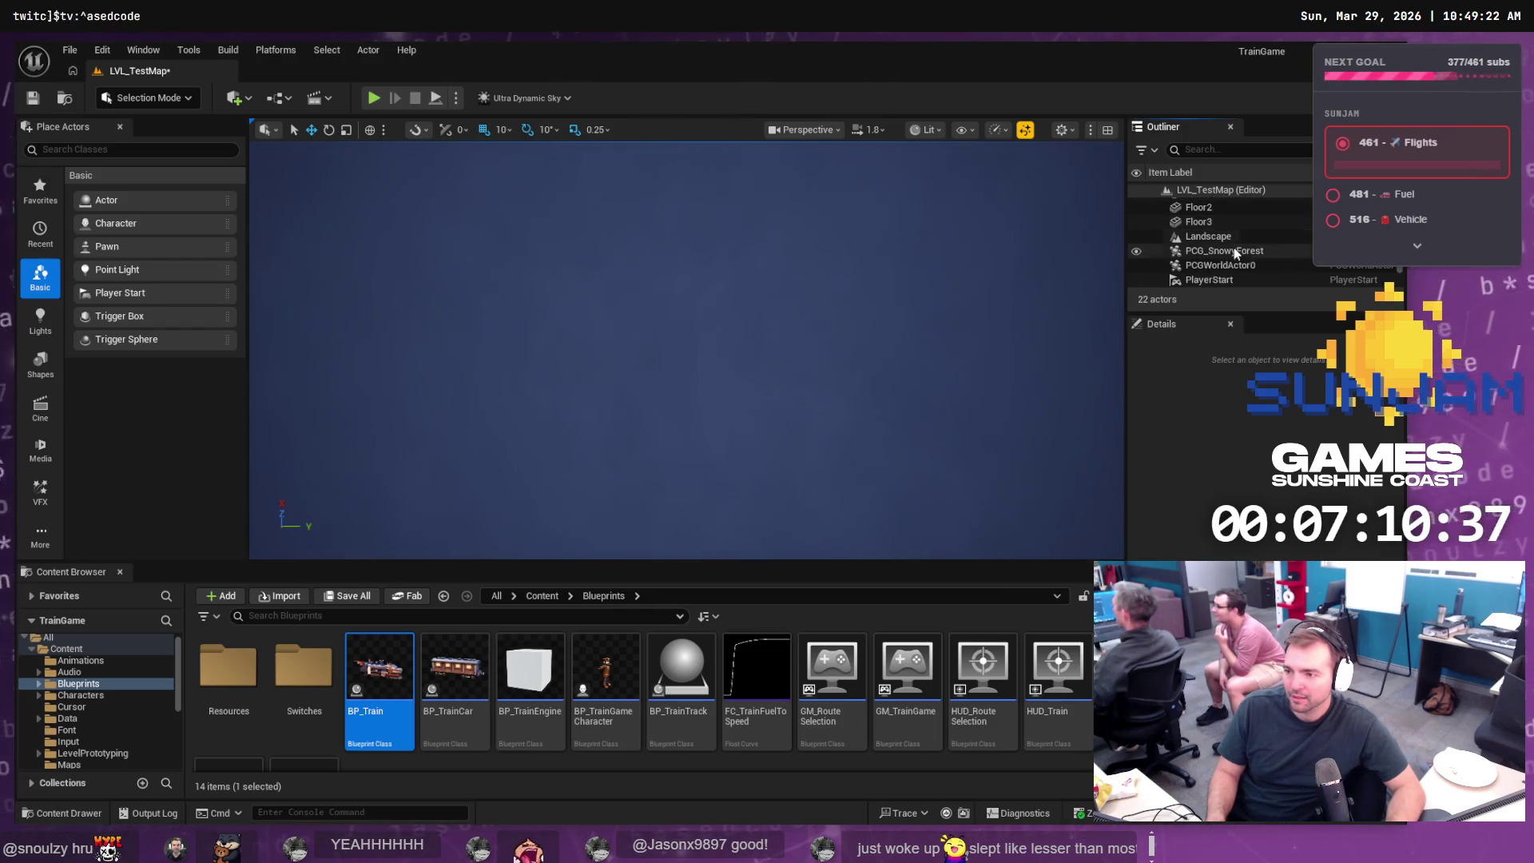
click(1192, 280)
key(f)
scroll(845, 293, down, 4)
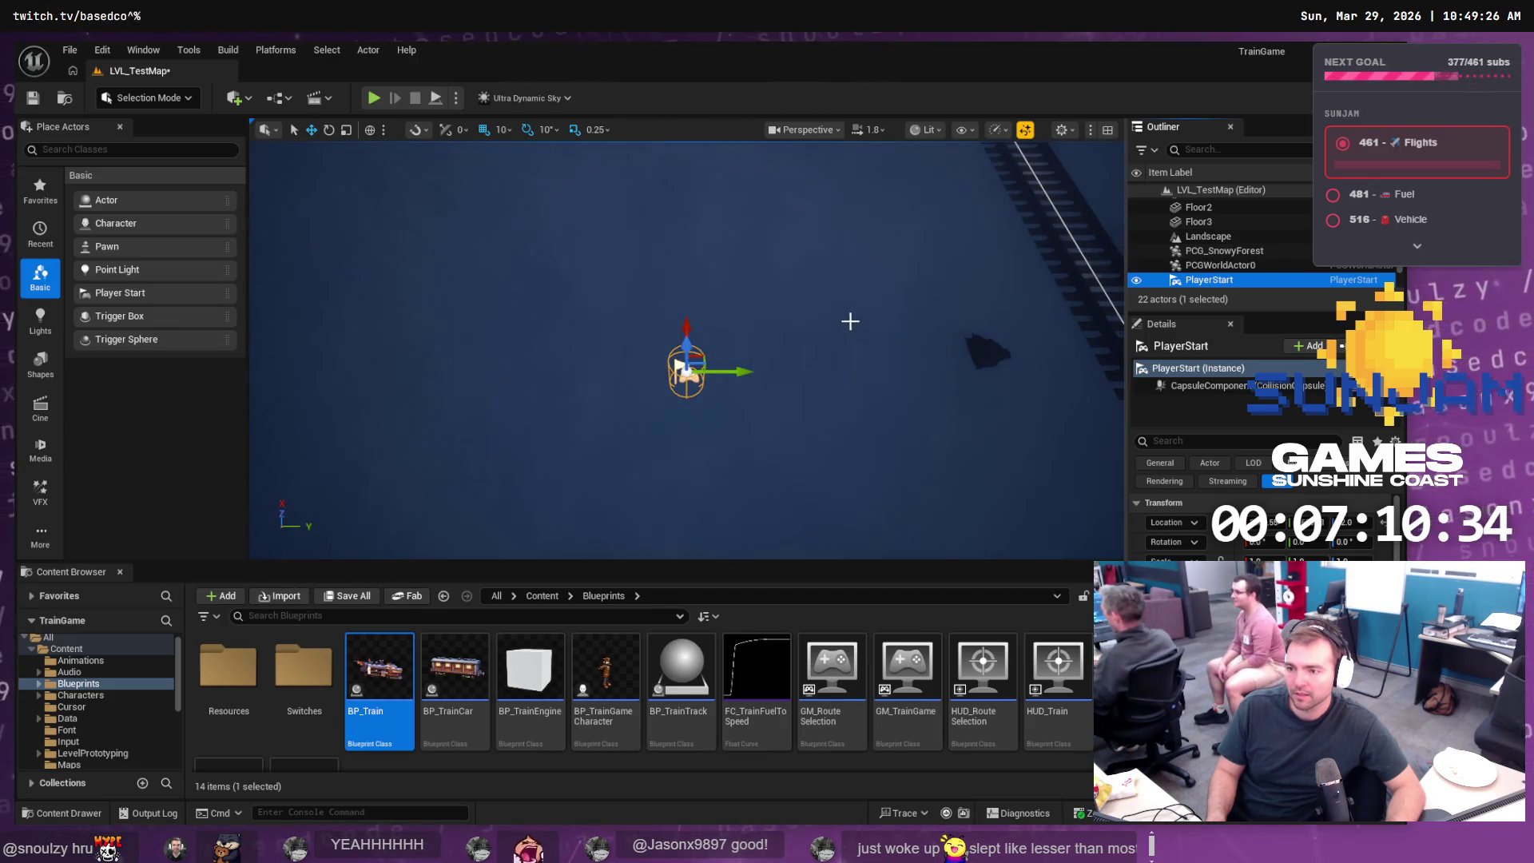
mouse_move(850, 321)
mouse_down()
mouse_move(845, 295)
mouse_move(852, 335)
mouse_move(831, 272)
mouse_move(735, 236)
mouse_up()
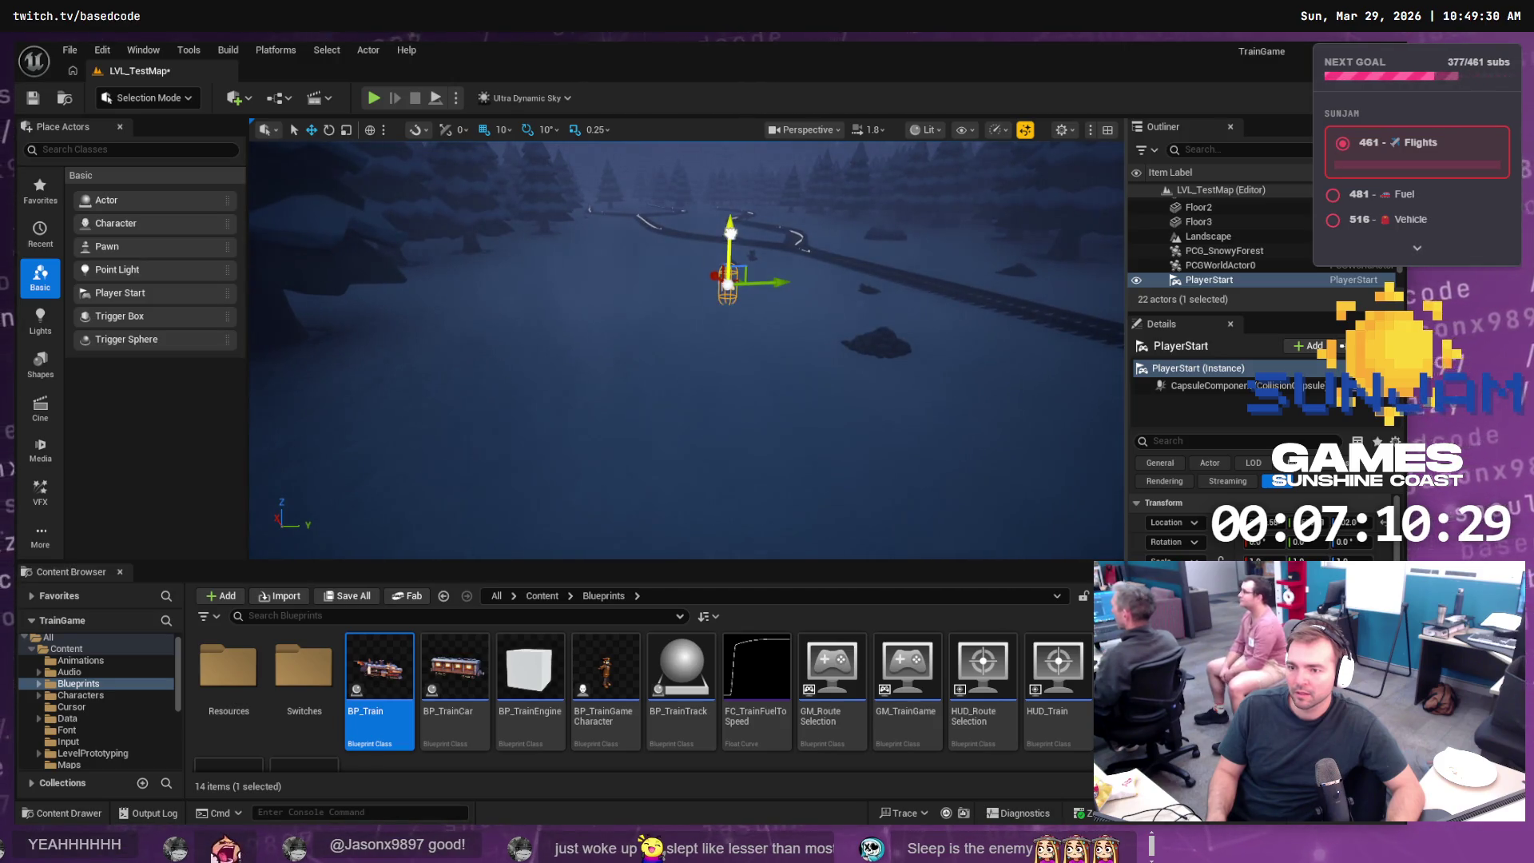
click(374, 98)
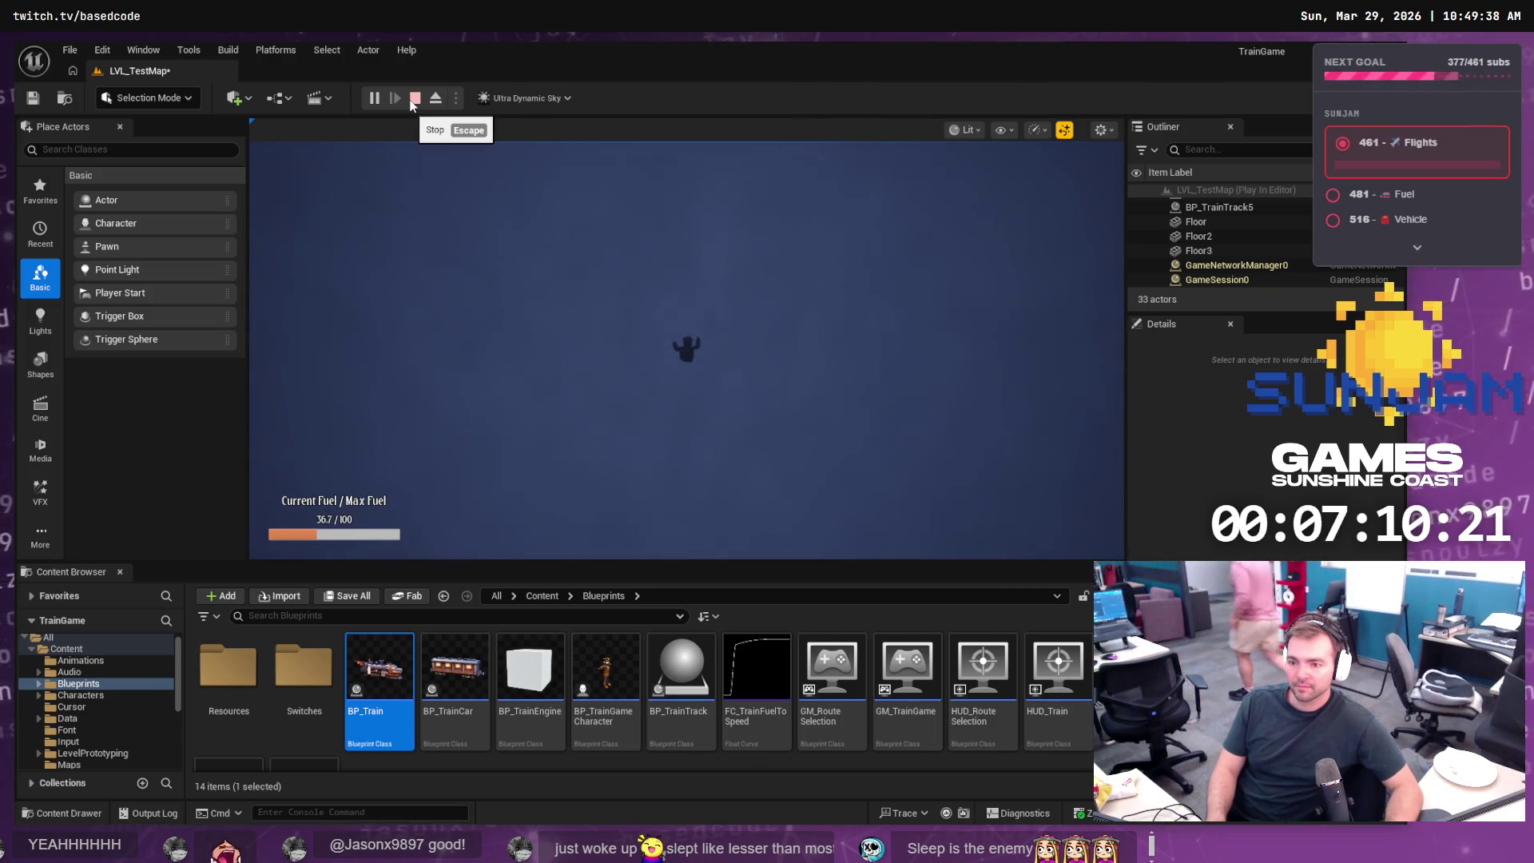
click(415, 98)
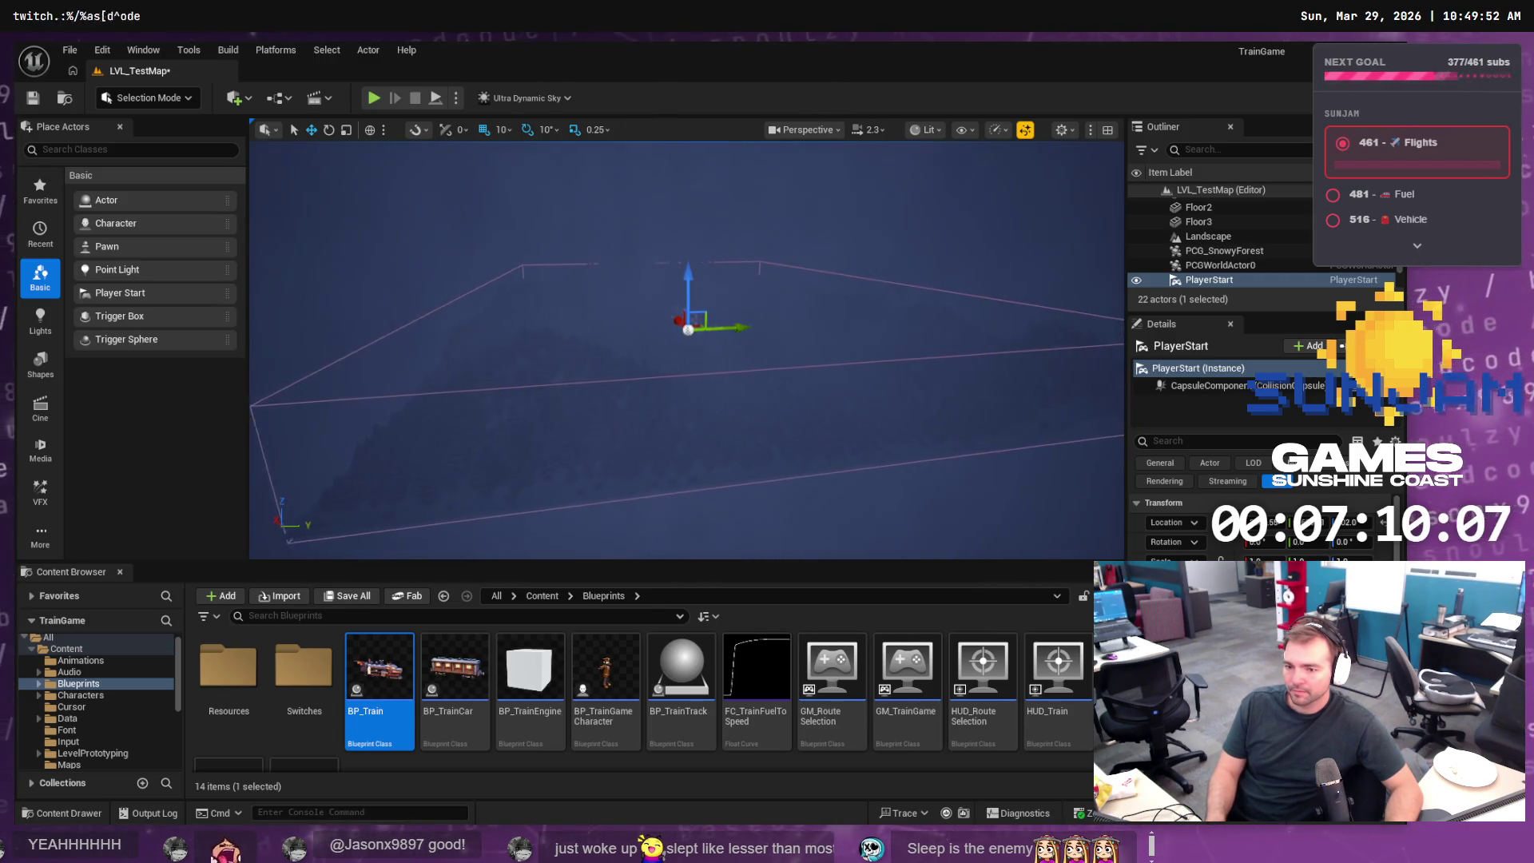
scroll(686, 351, up, 3)
scroll(687, 351, up, 3)
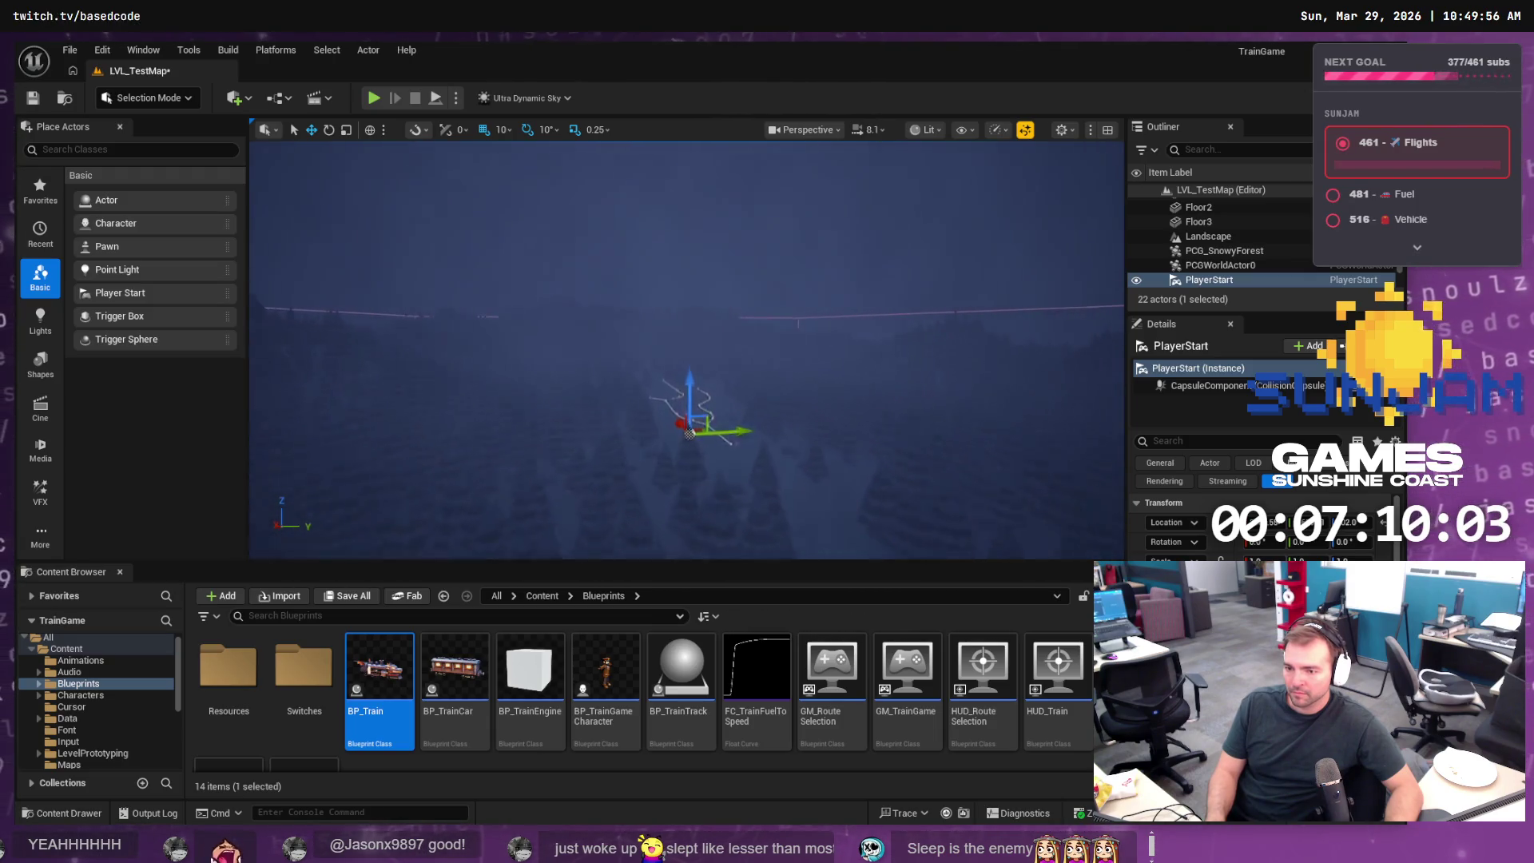
- Play-test the level twice, framing PlayerStart close to the ground in between
drag(726, 285, 725, 285)
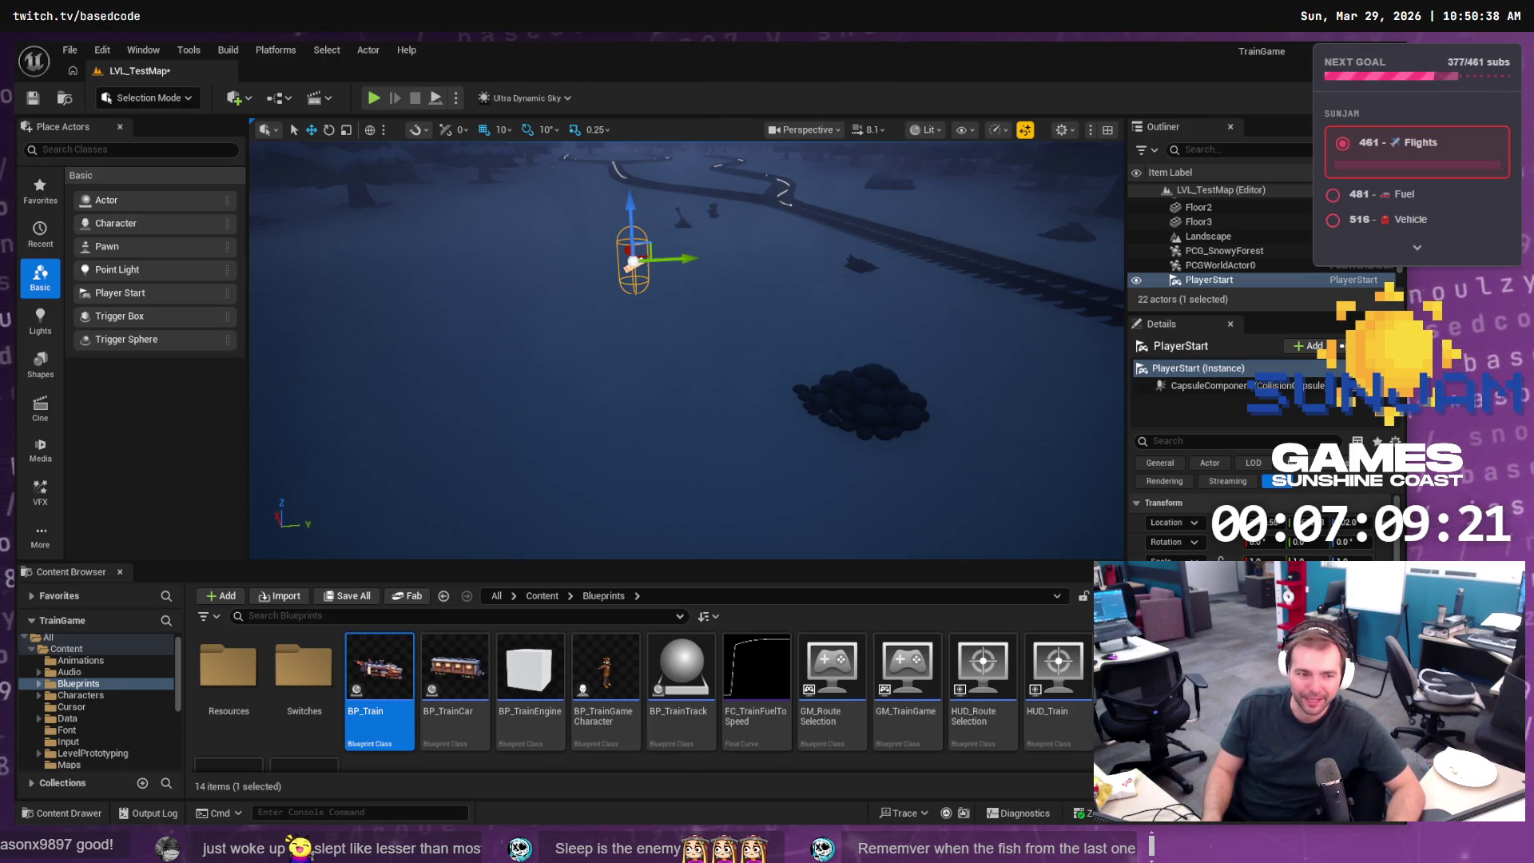
click(378, 100)
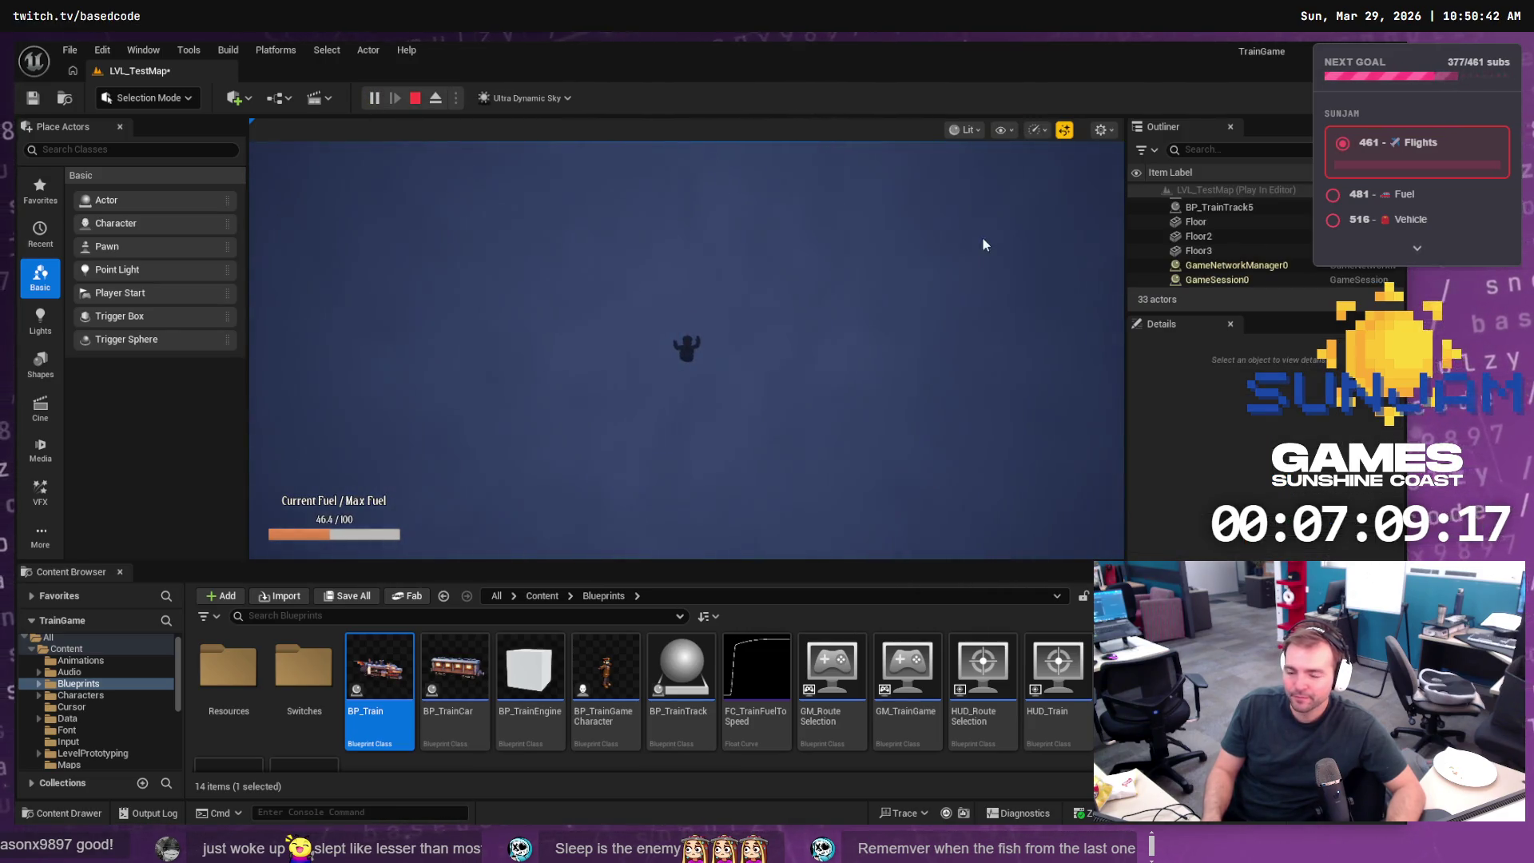
click(411, 103)
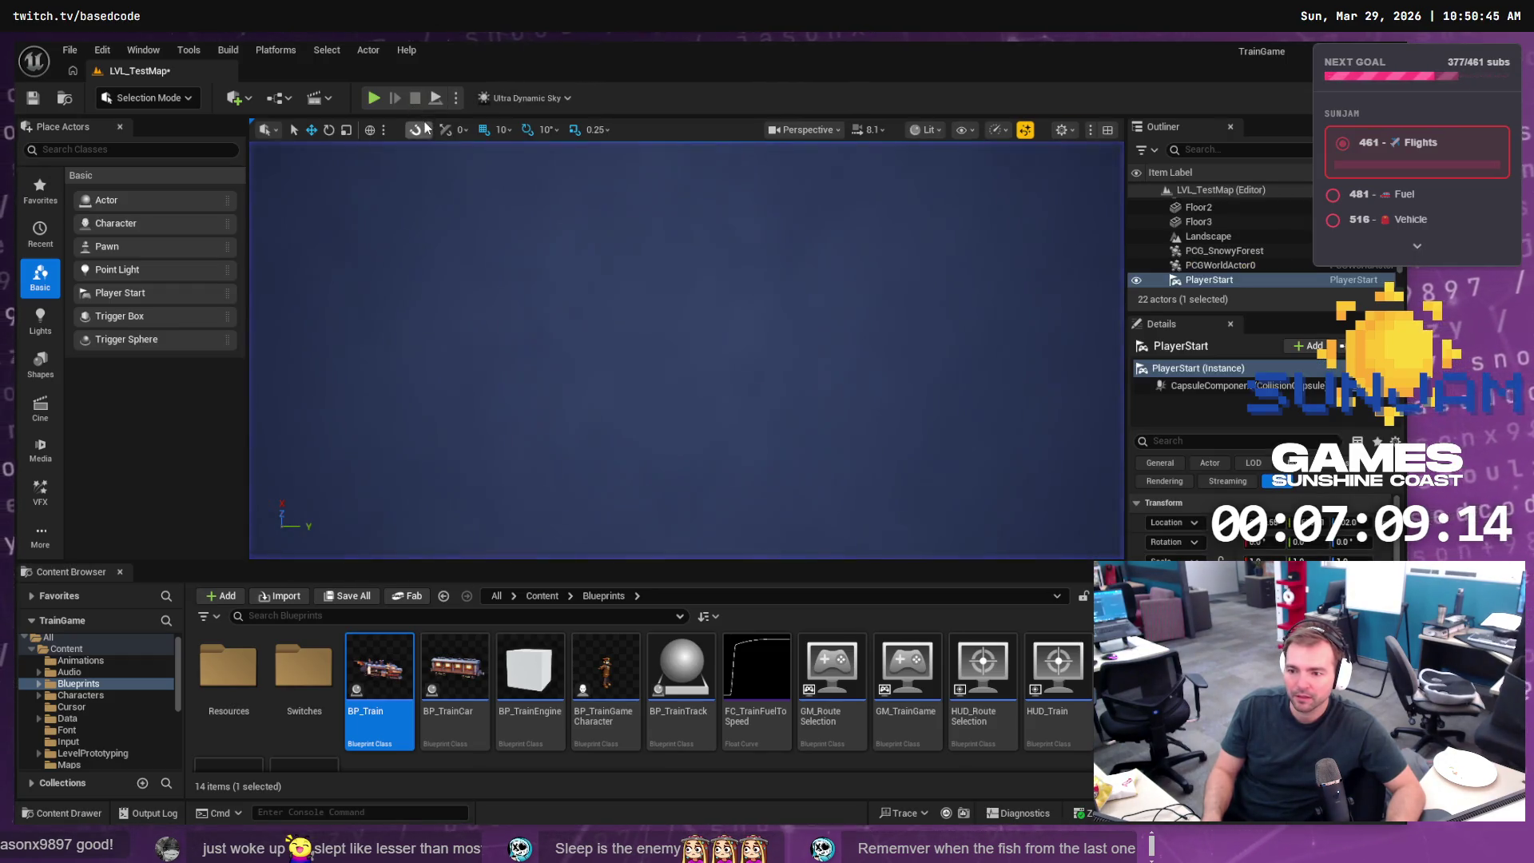
double_click(1198, 281)
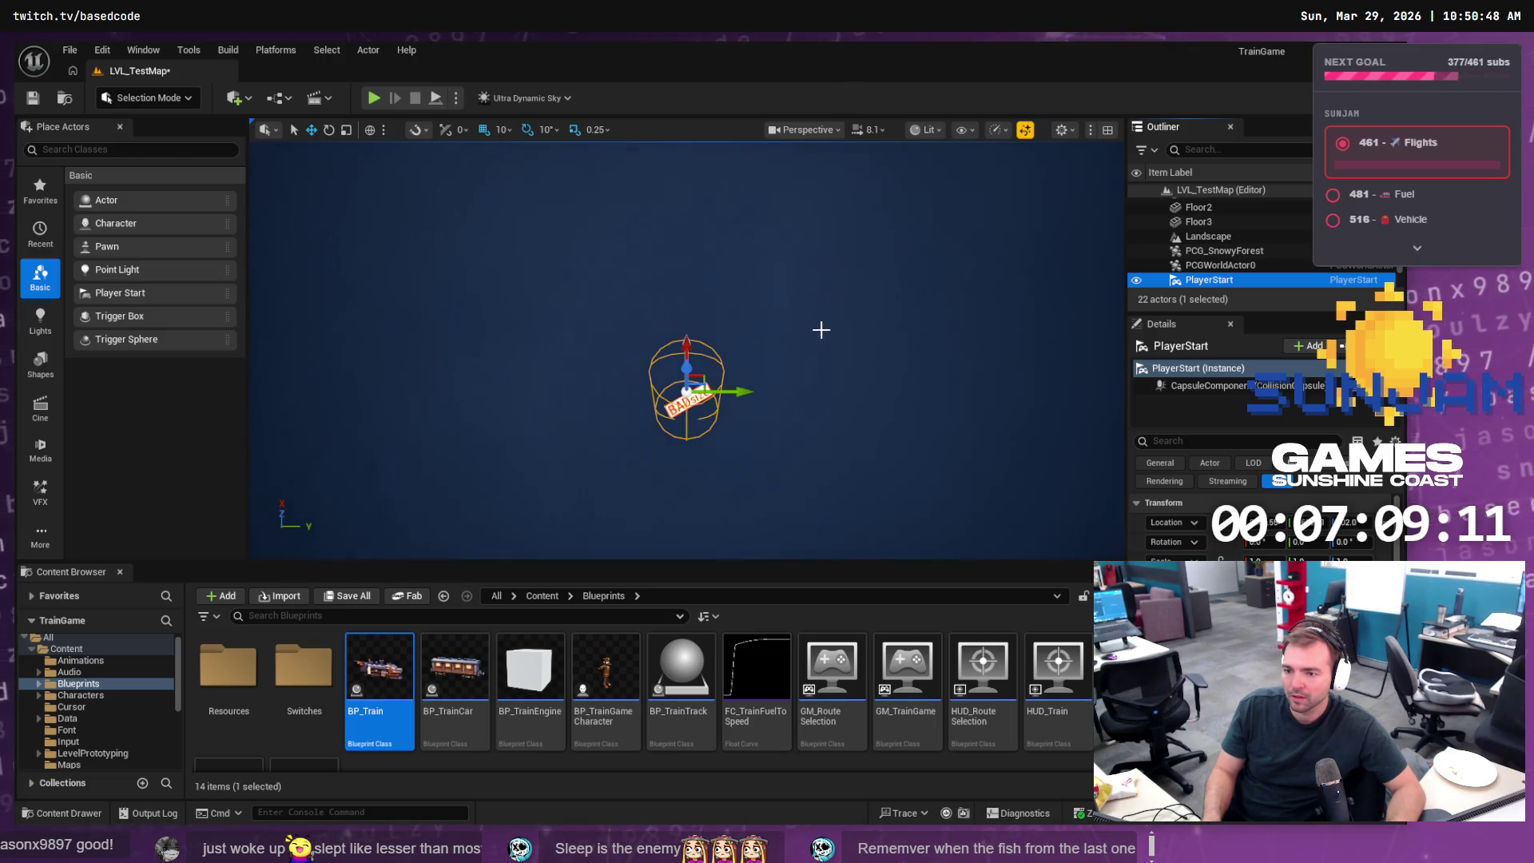
mouse_move(821, 329)
mouse_down()
mouse_move(767, 256)
mouse_move(719, 250)
mouse_move(700, 182)
mouse_up()
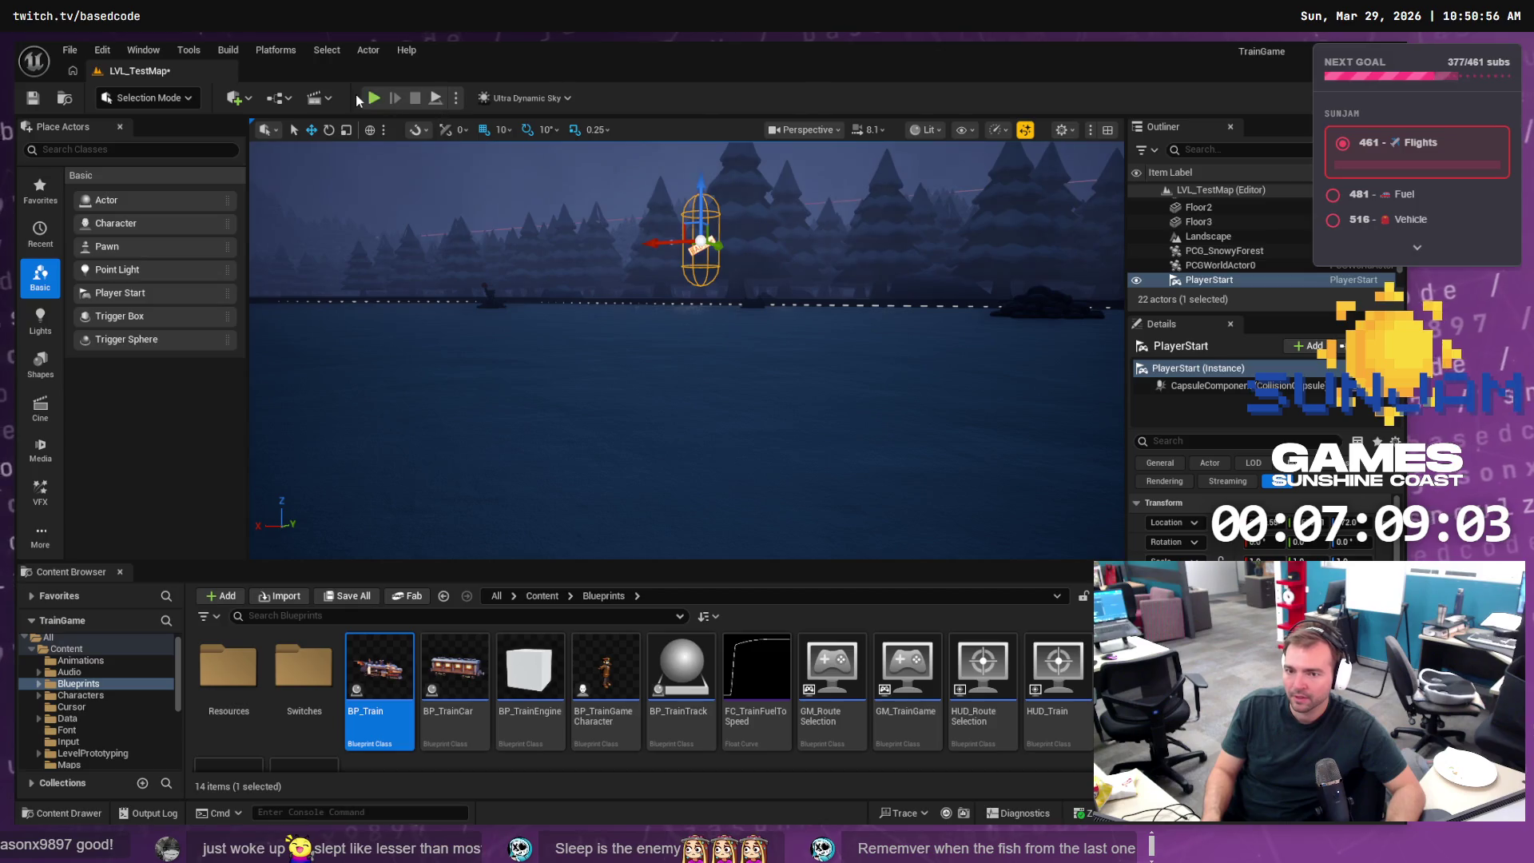
click(373, 99)
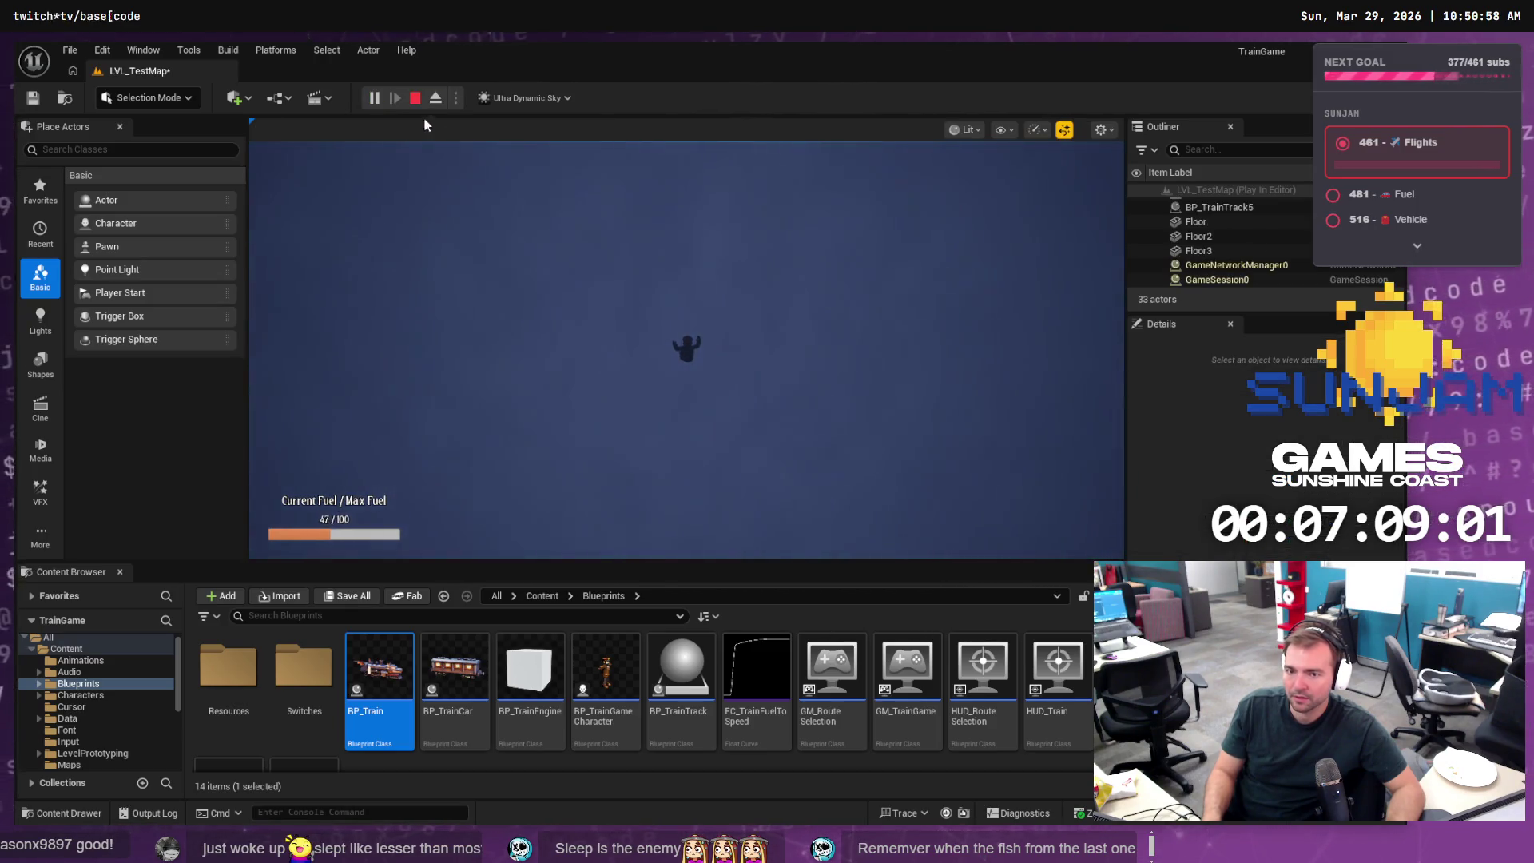
key(Escape)
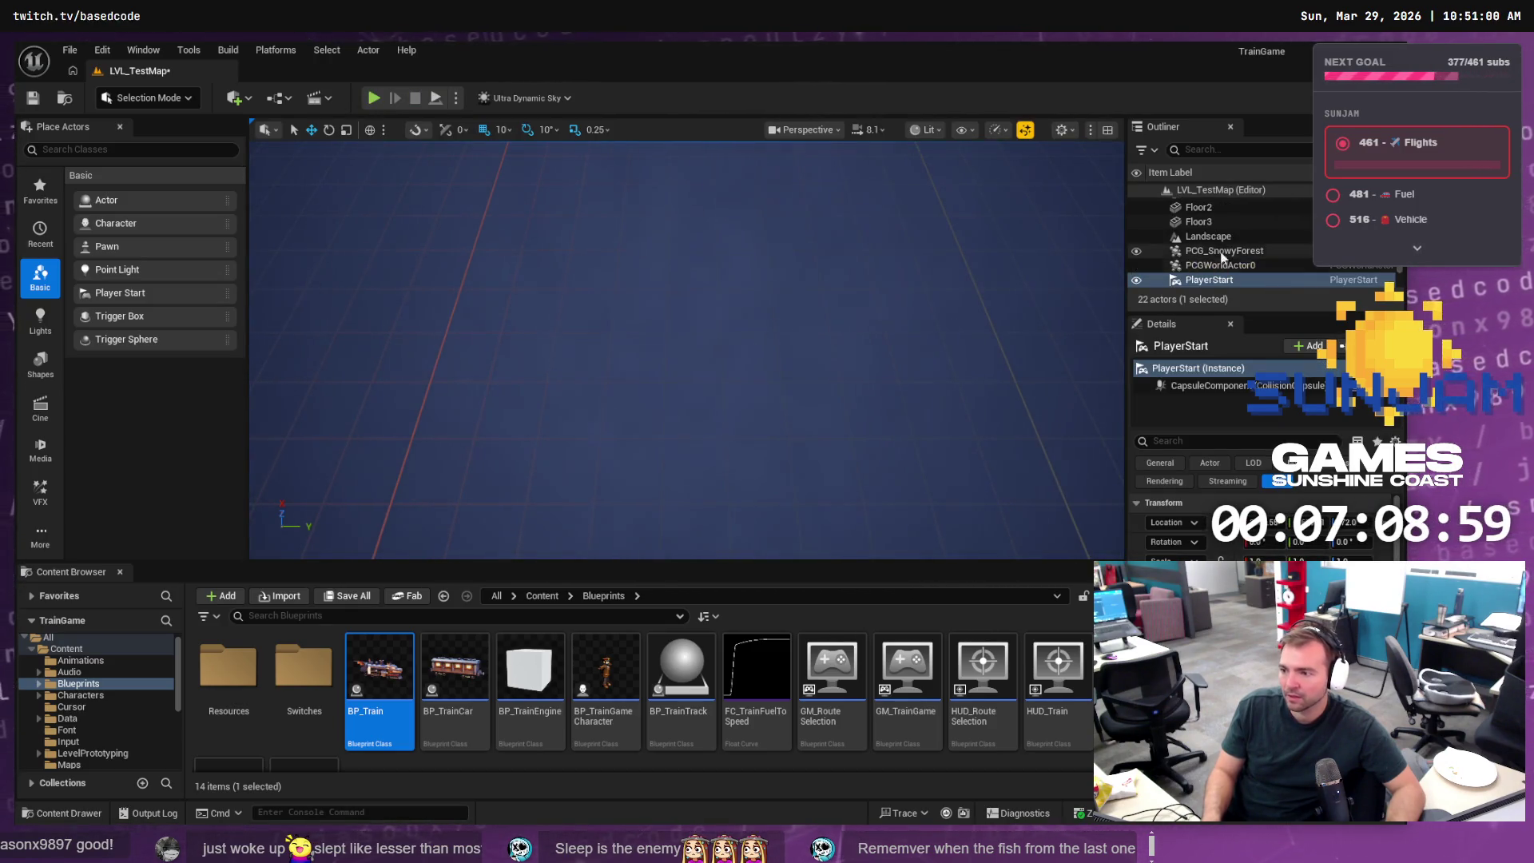
- In Fork, start a Pull from the remote and cancel it
key(alt+Tab)
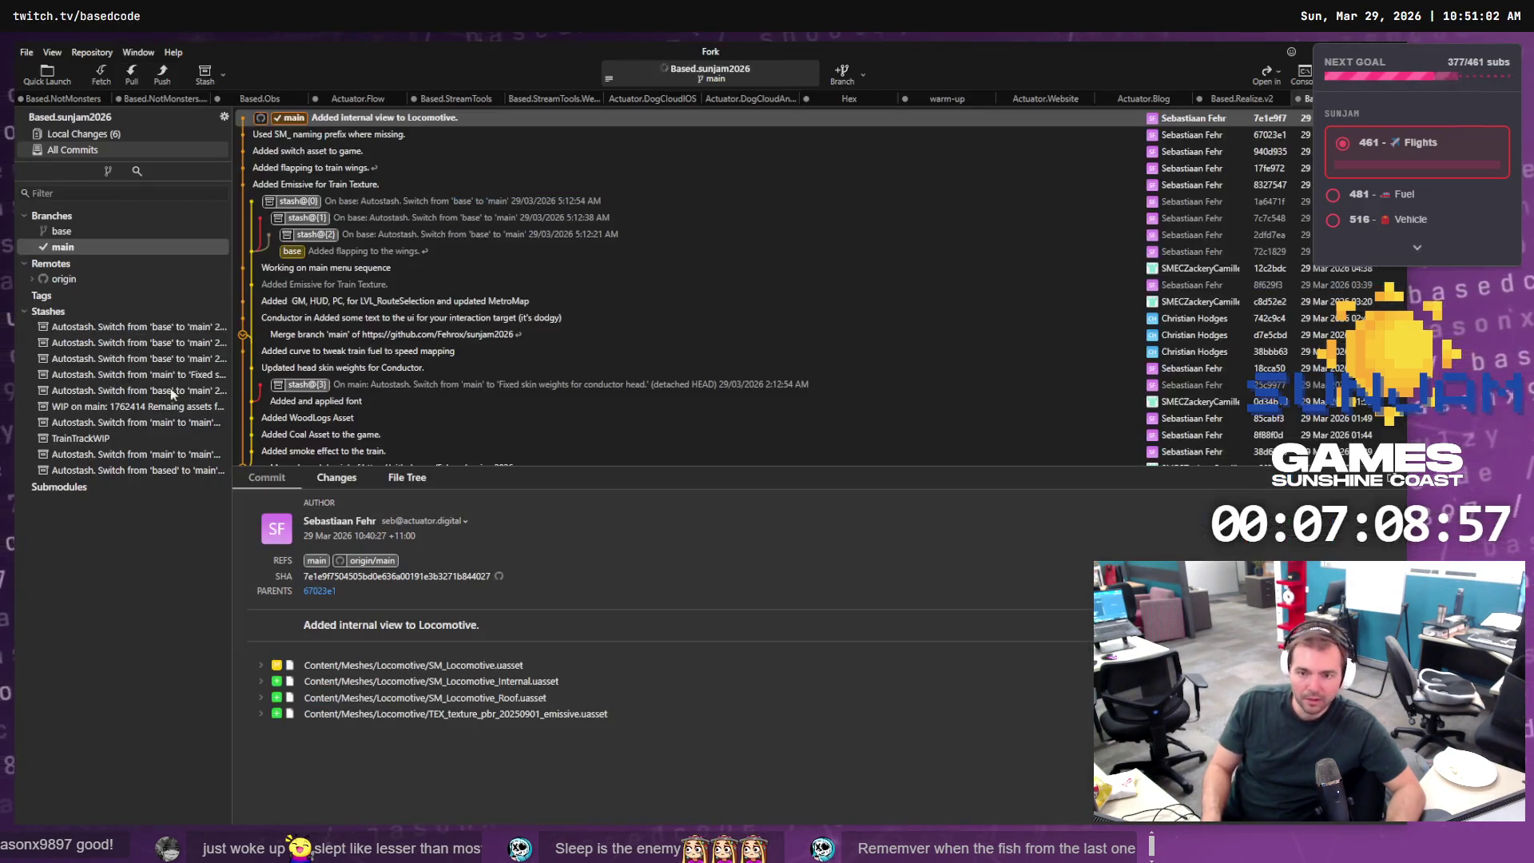
click(129, 78)
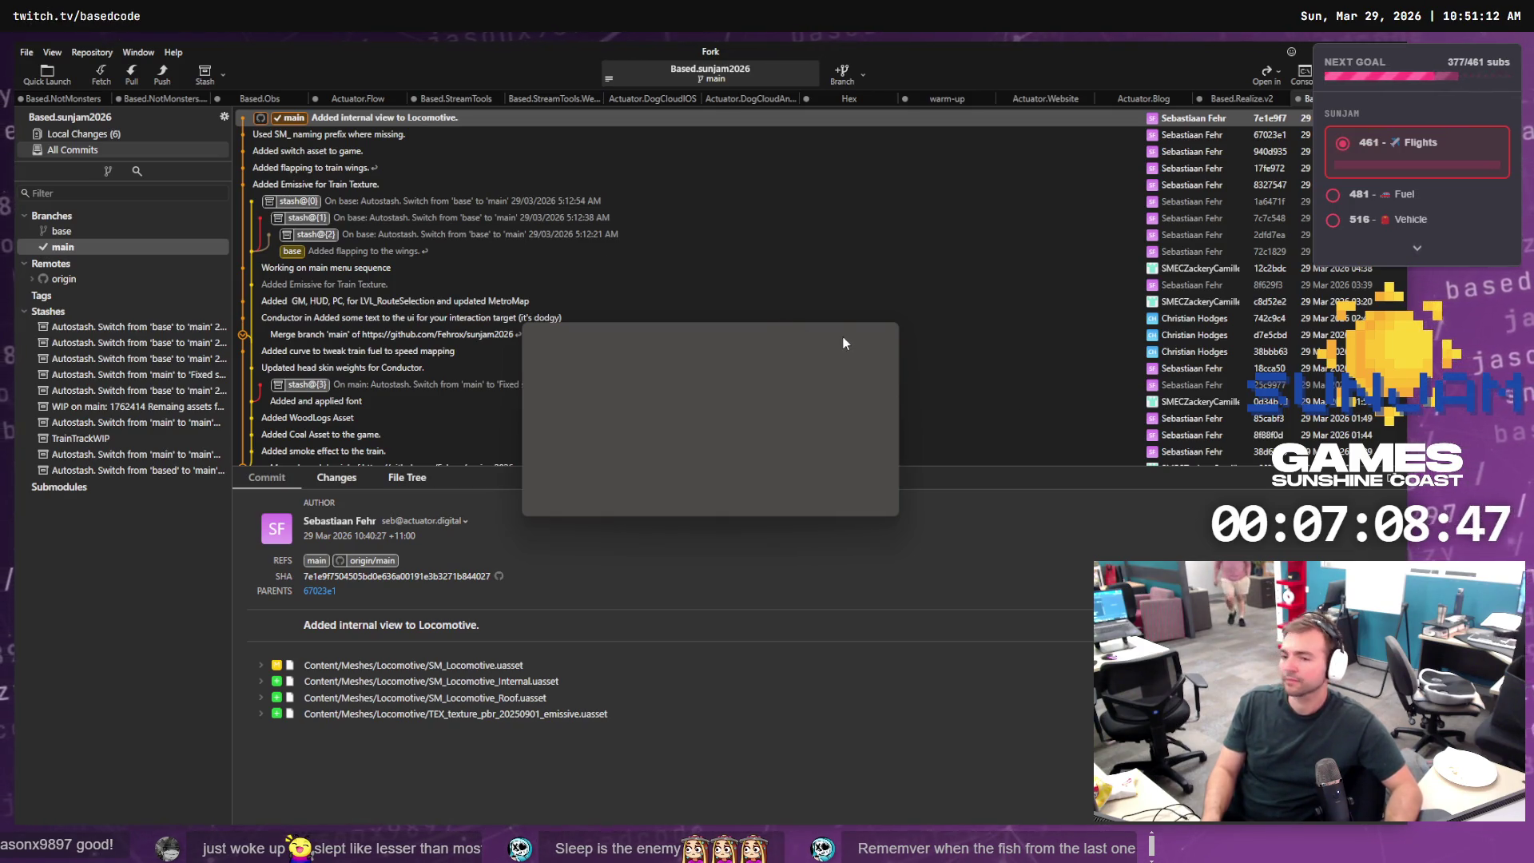
click(881, 334)
- Stage MI_PBR_Locomotive_Internal.uasset and amend it into the last commit
click(104, 133)
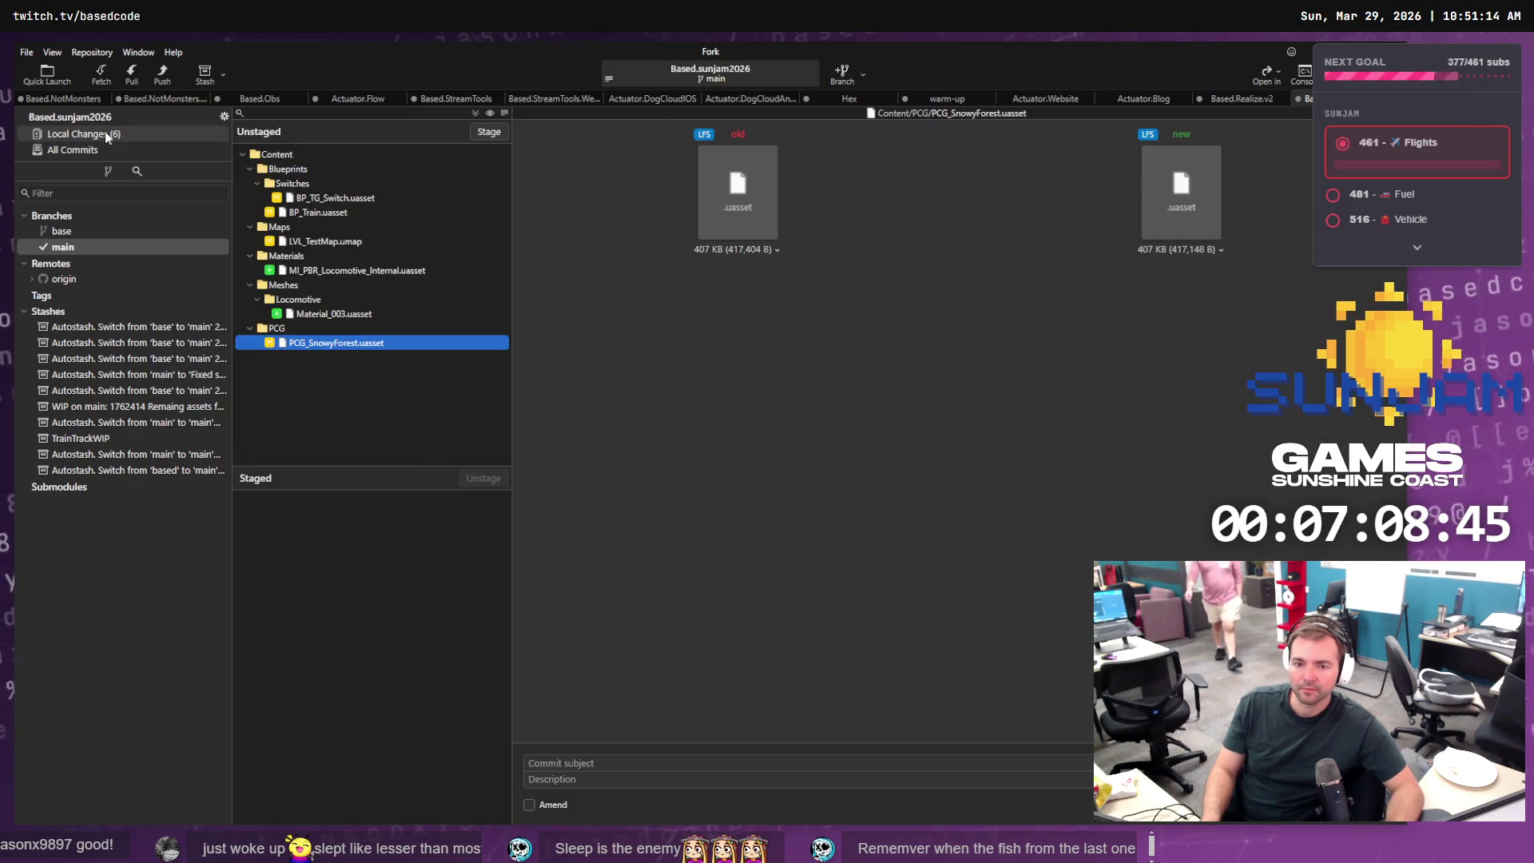
click(363, 271)
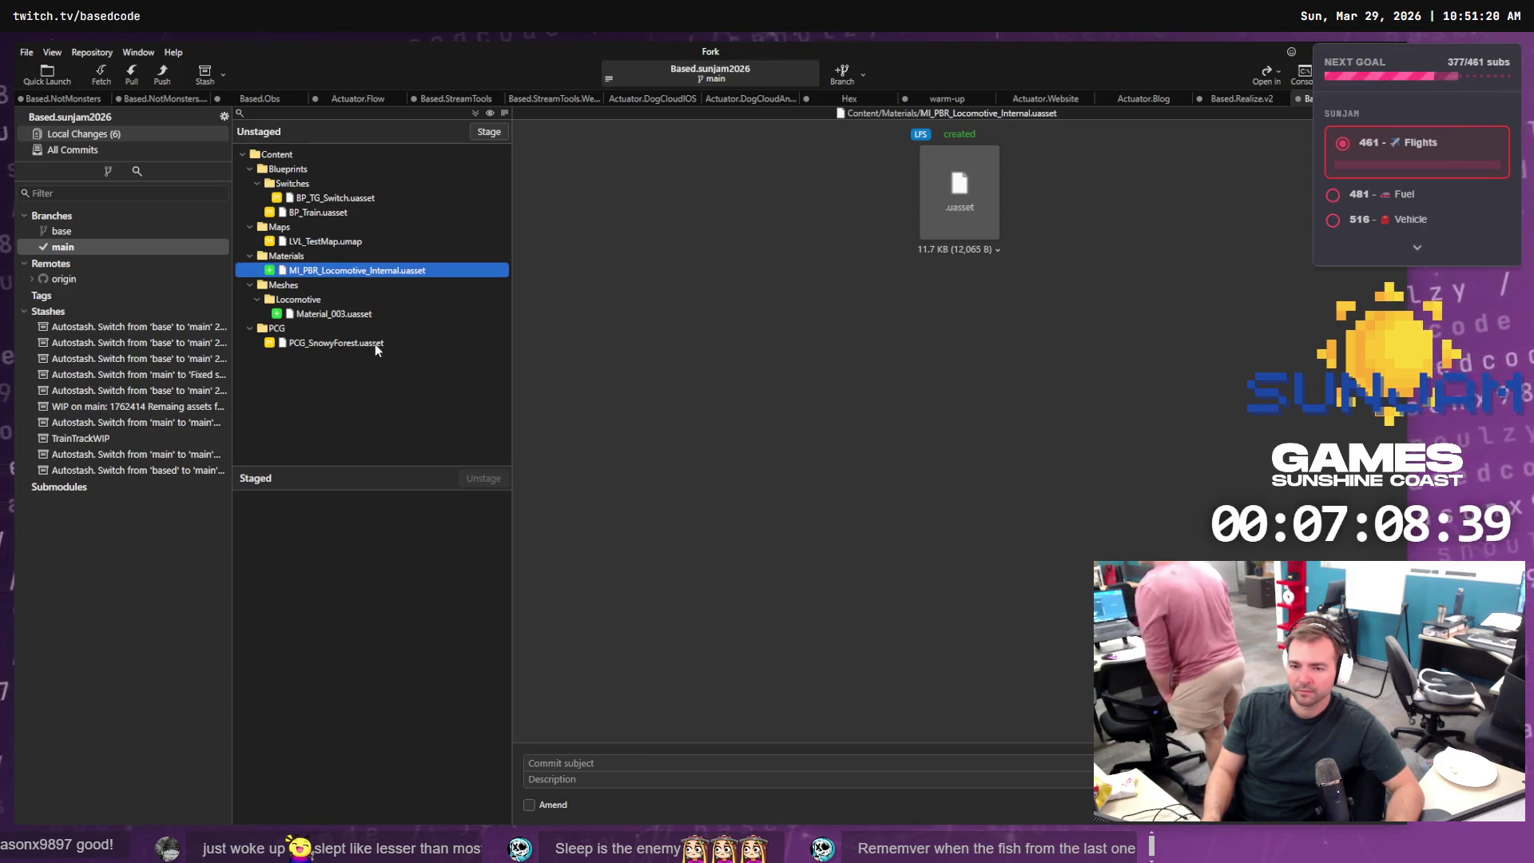
click(484, 132)
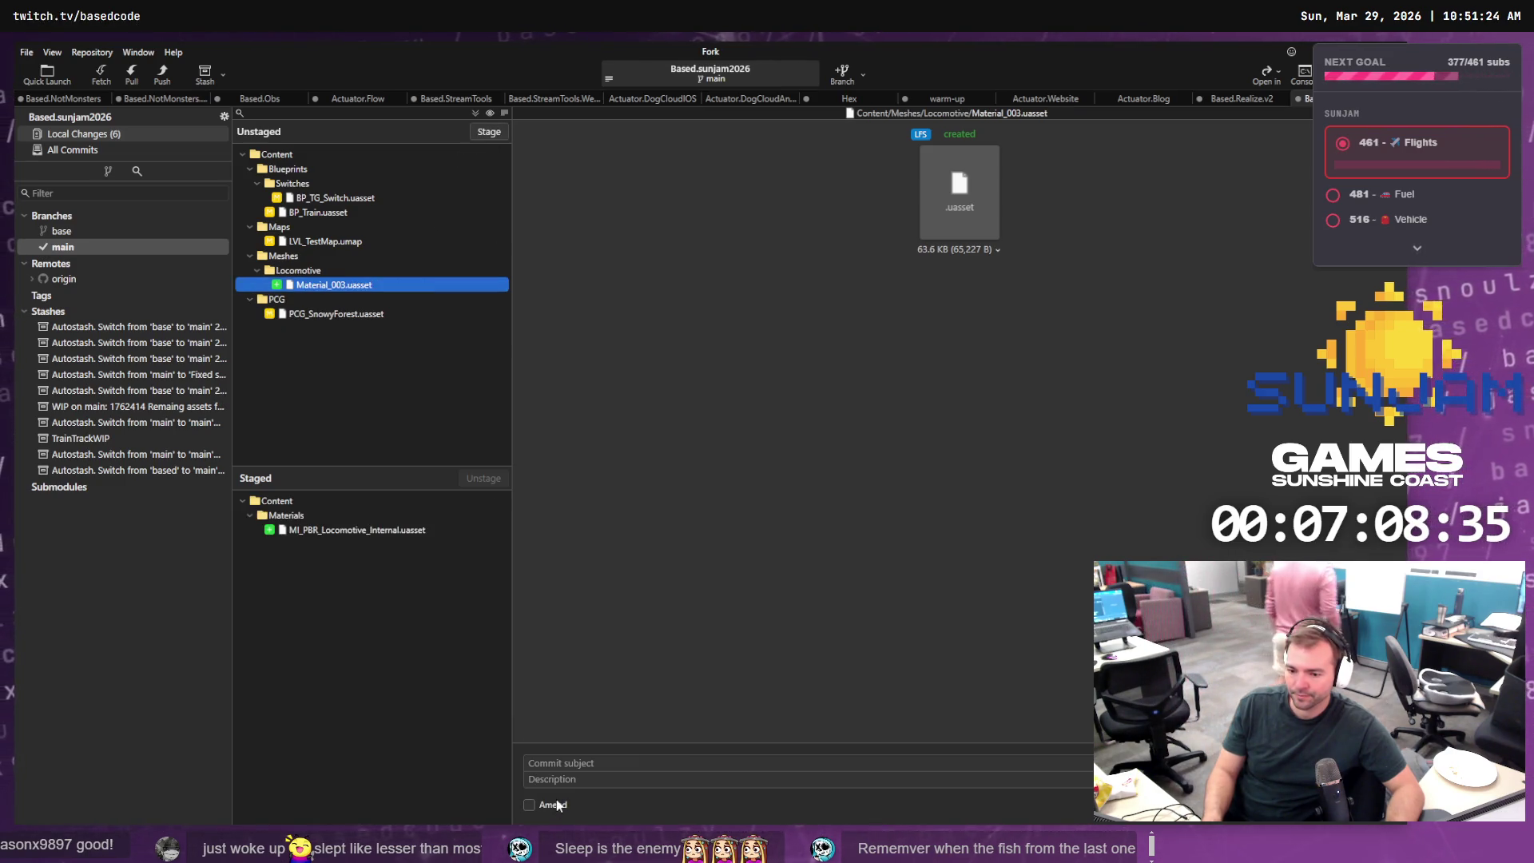
click(528, 805)
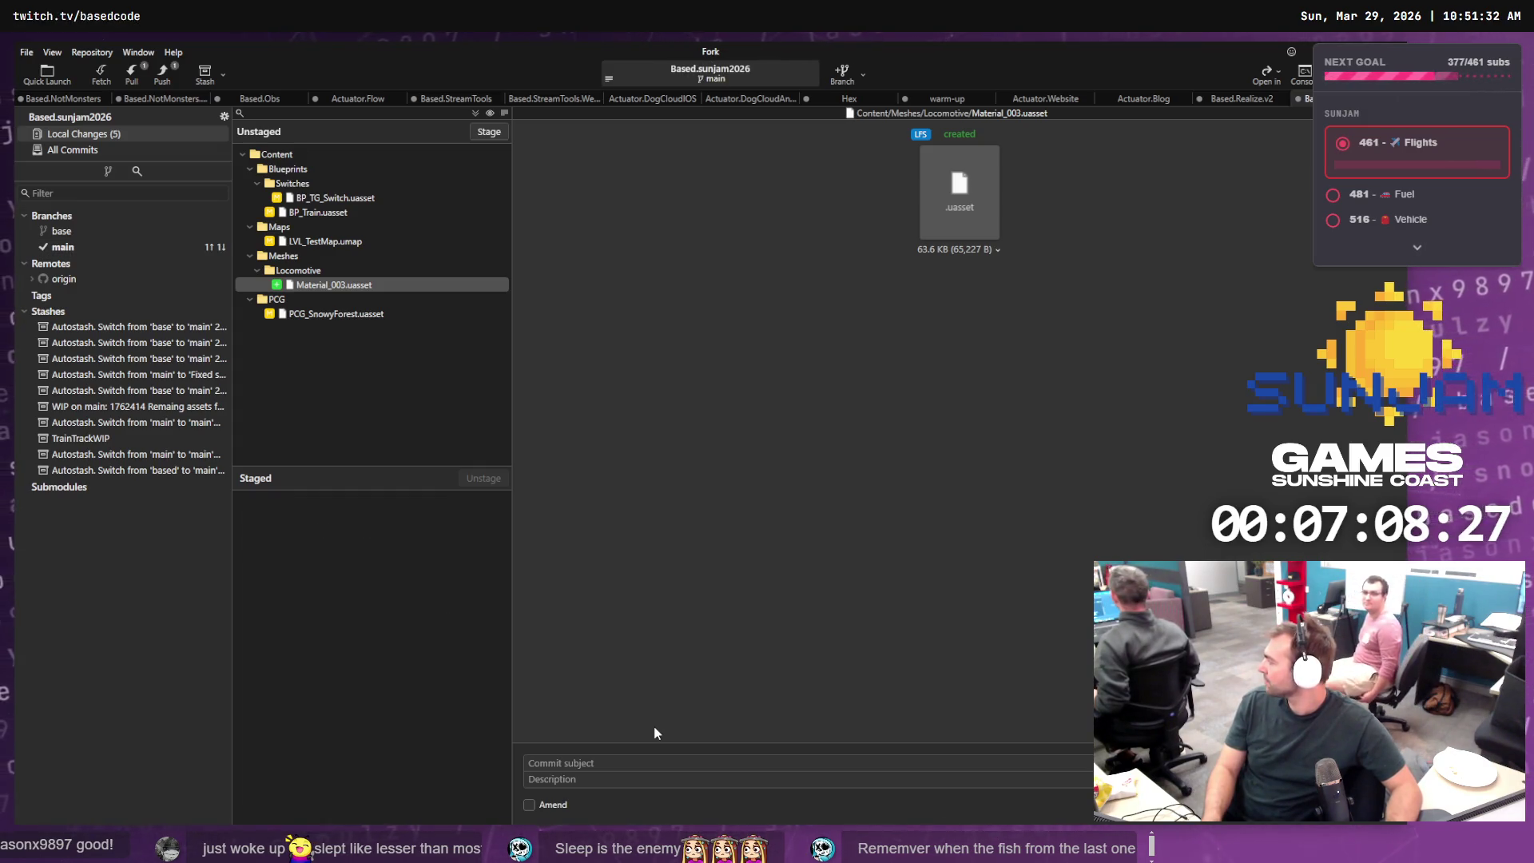
- Try pushing main to origin and dismiss the rejected-push error
click(117, 247)
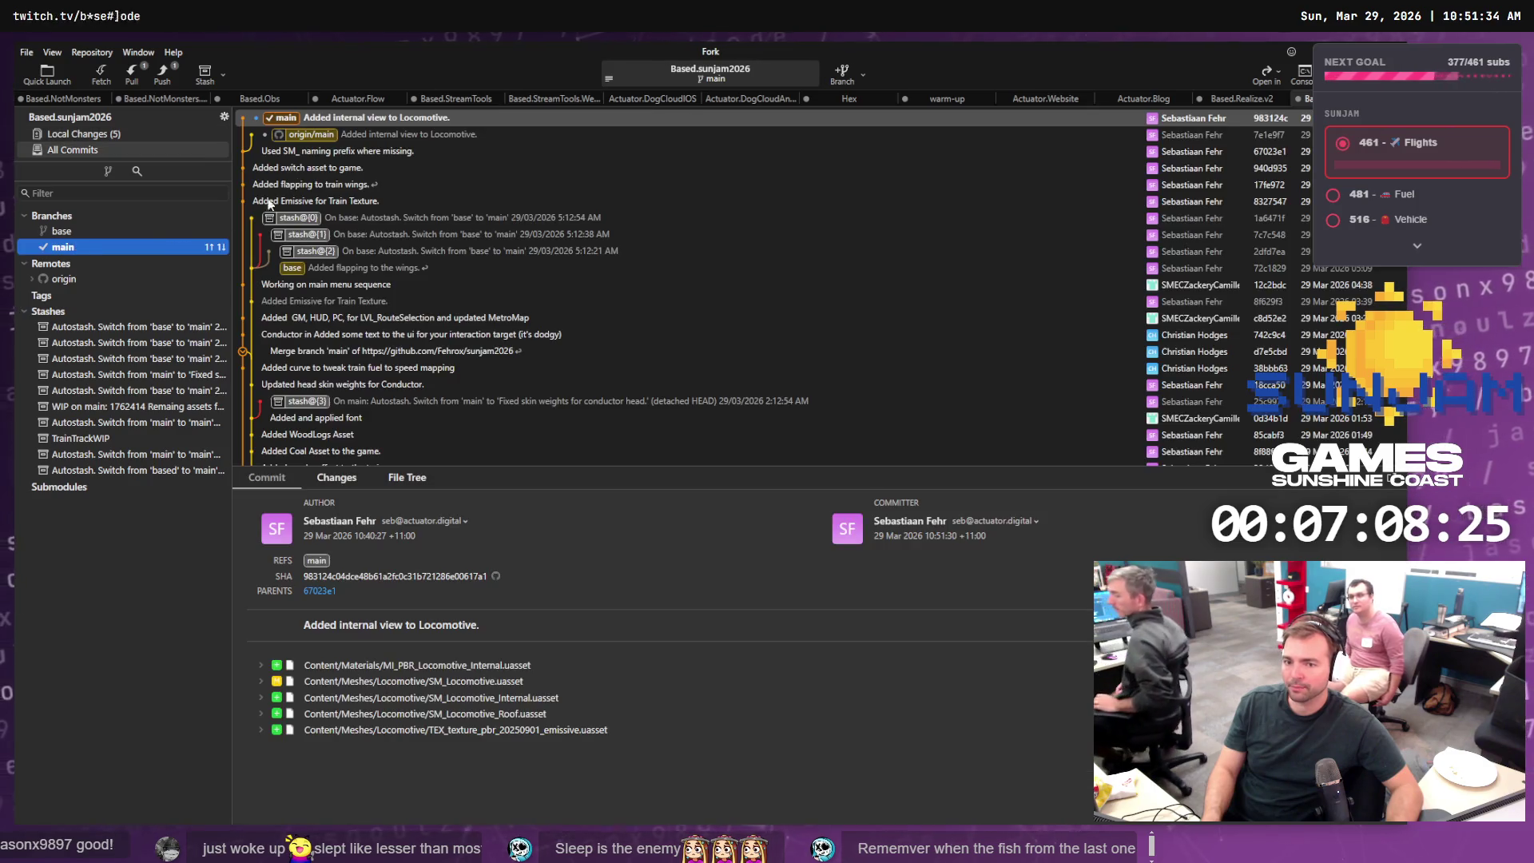
right_click(294, 123)
mouse_move(468, 128)
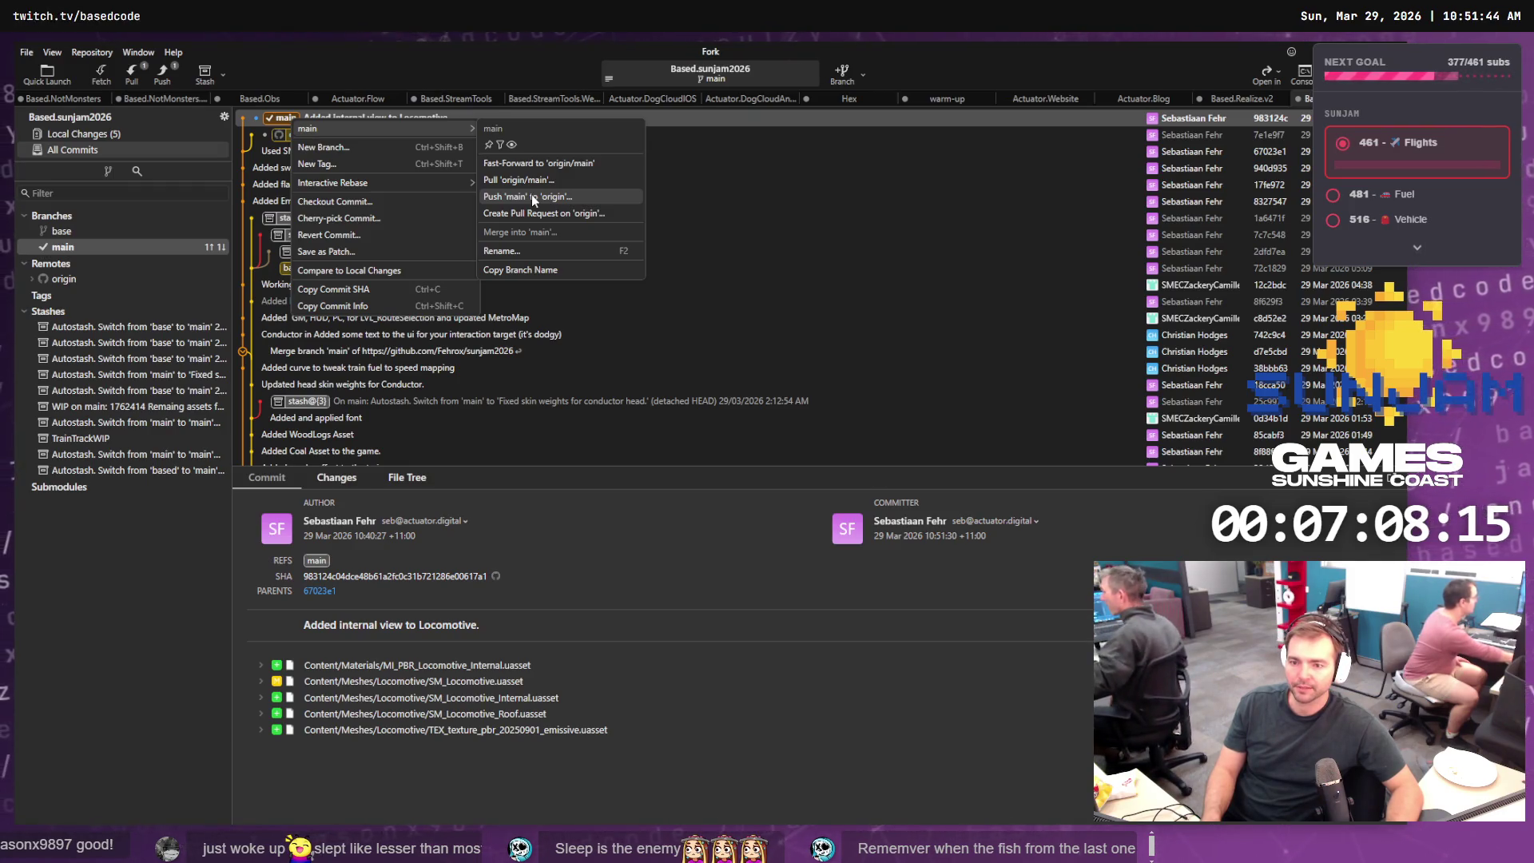
click(531, 195)
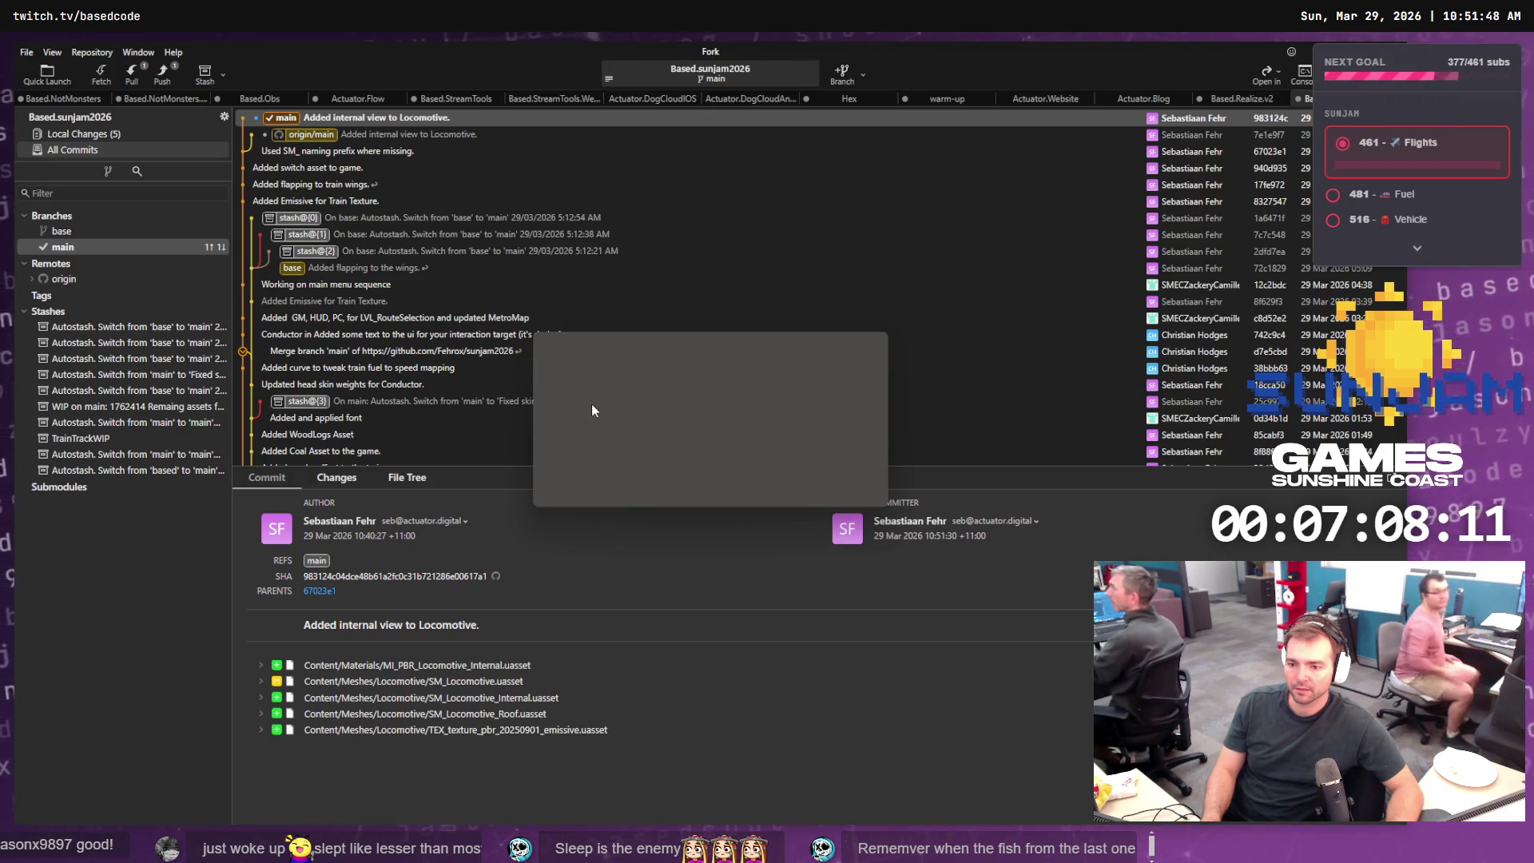
click(813, 493)
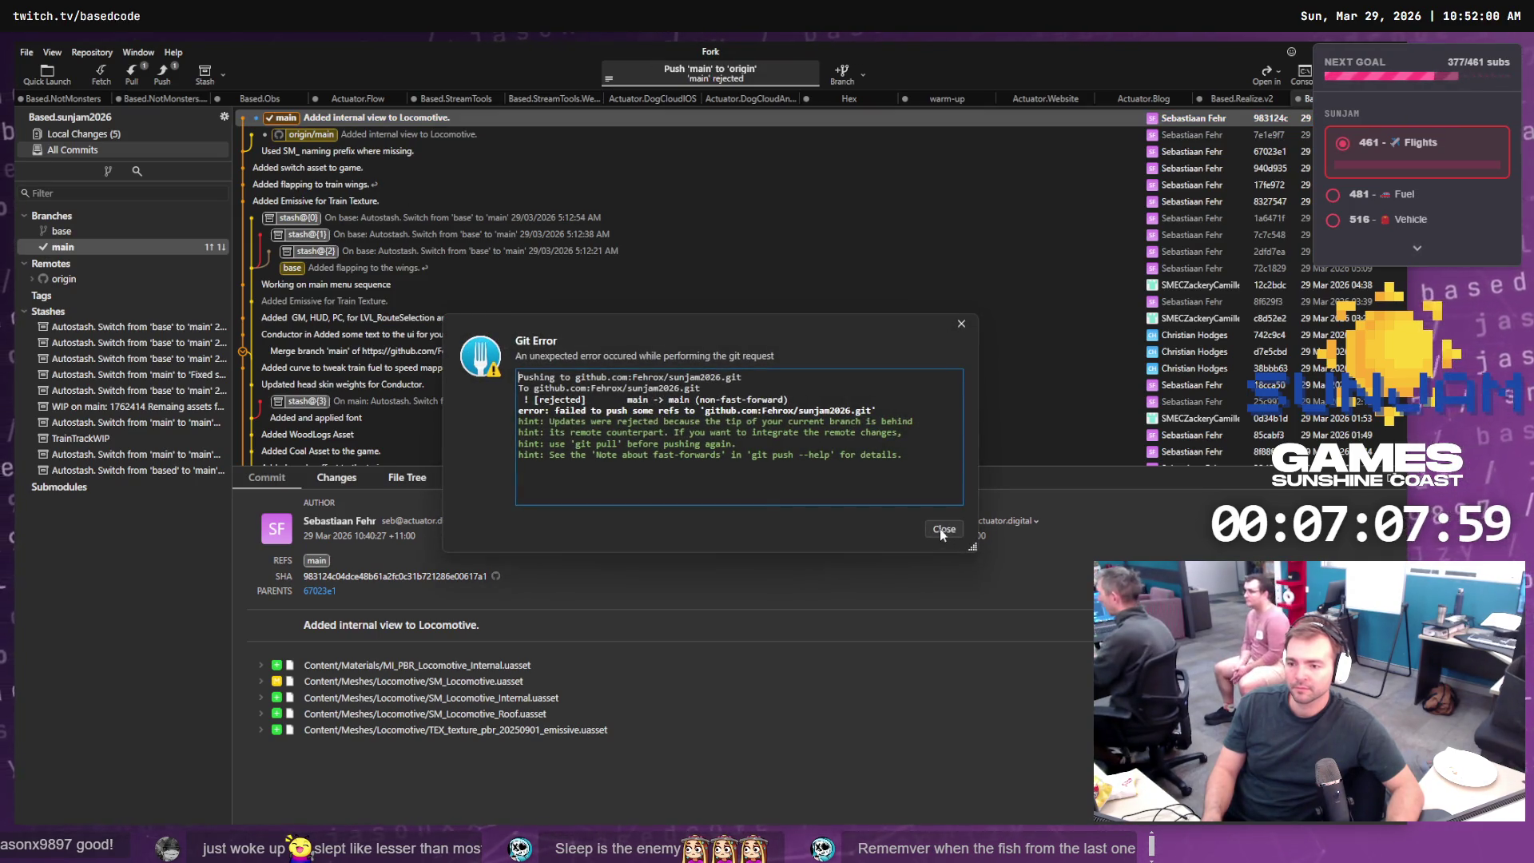
click(943, 529)
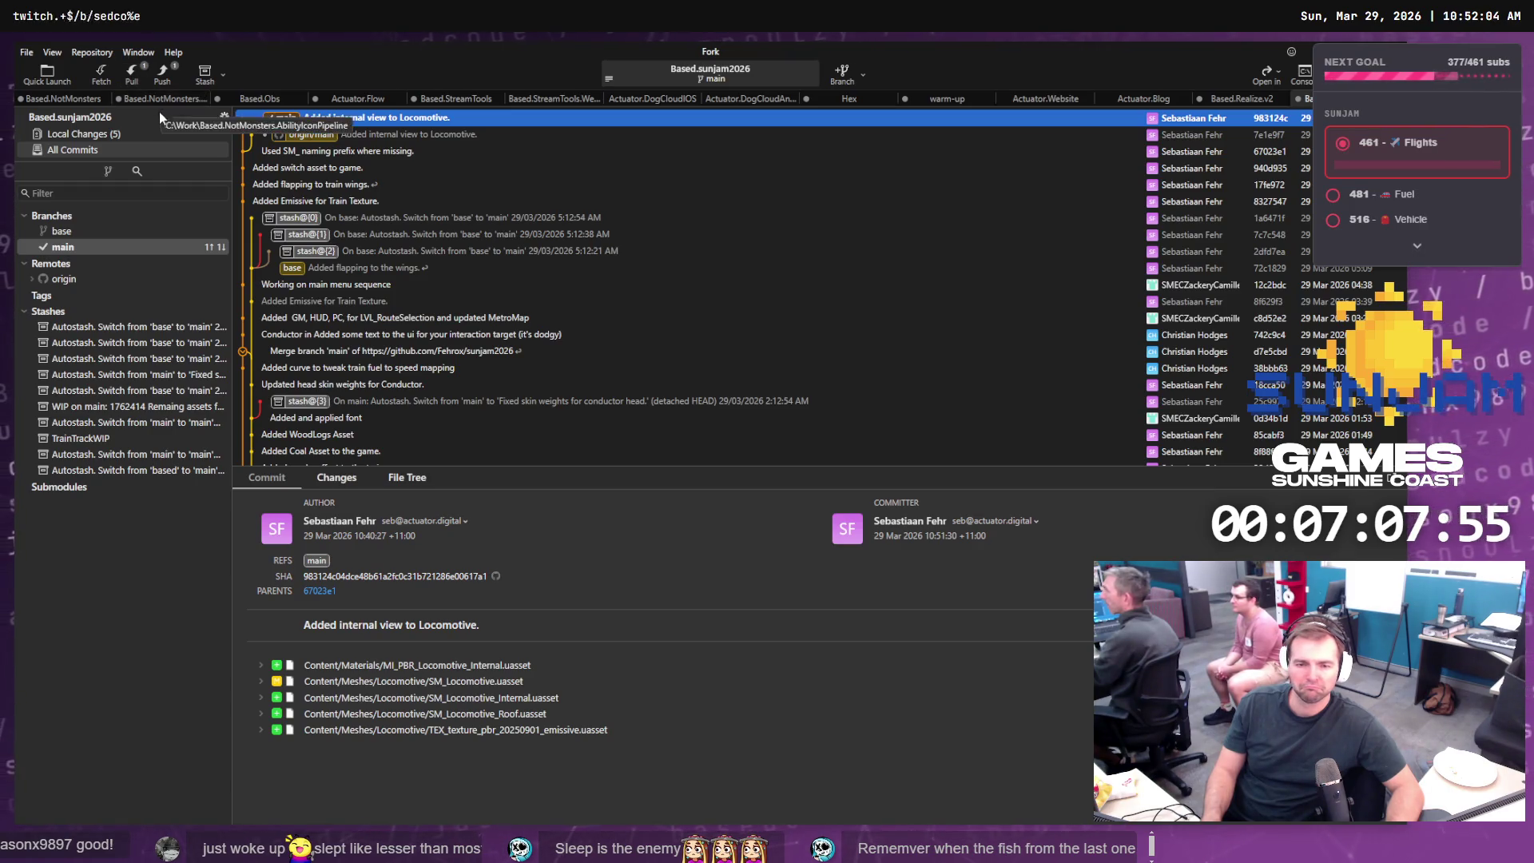
- Fetch origin, then force-push main over origin/main
click(107, 75)
click(791, 462)
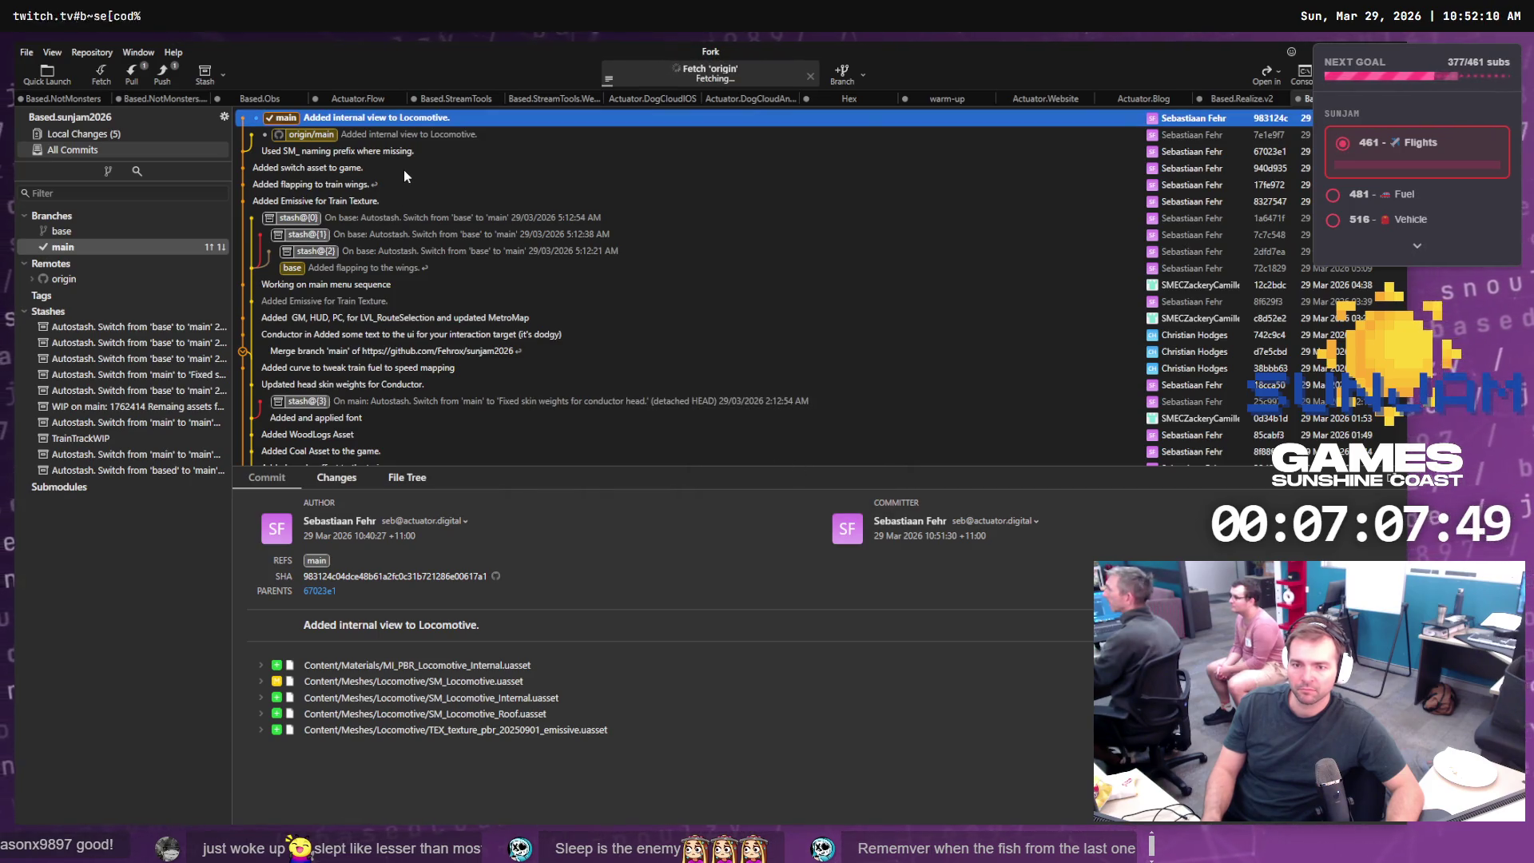
click(165, 73)
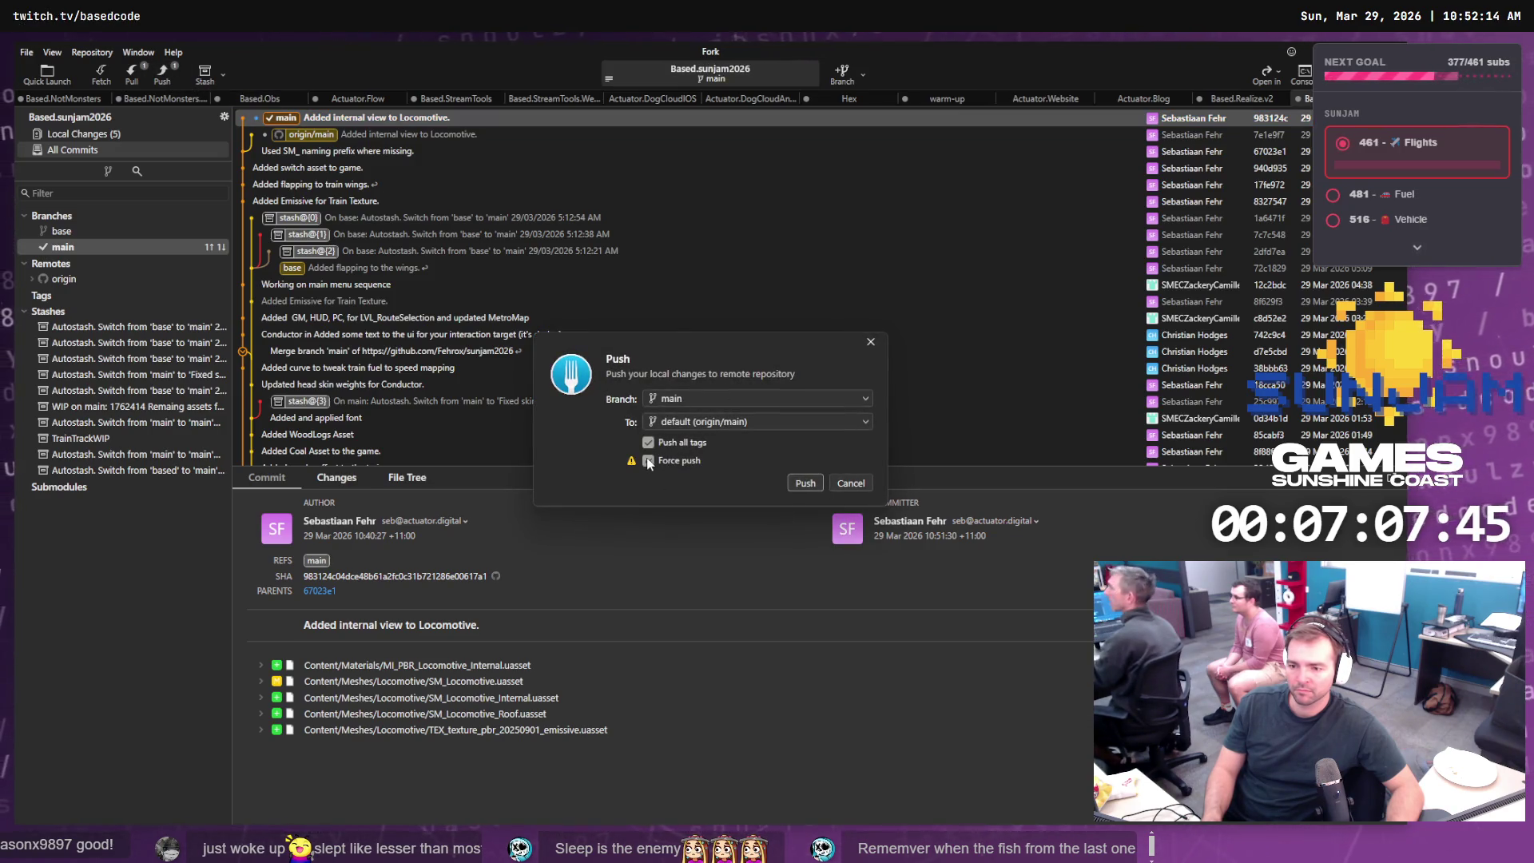
click(797, 482)
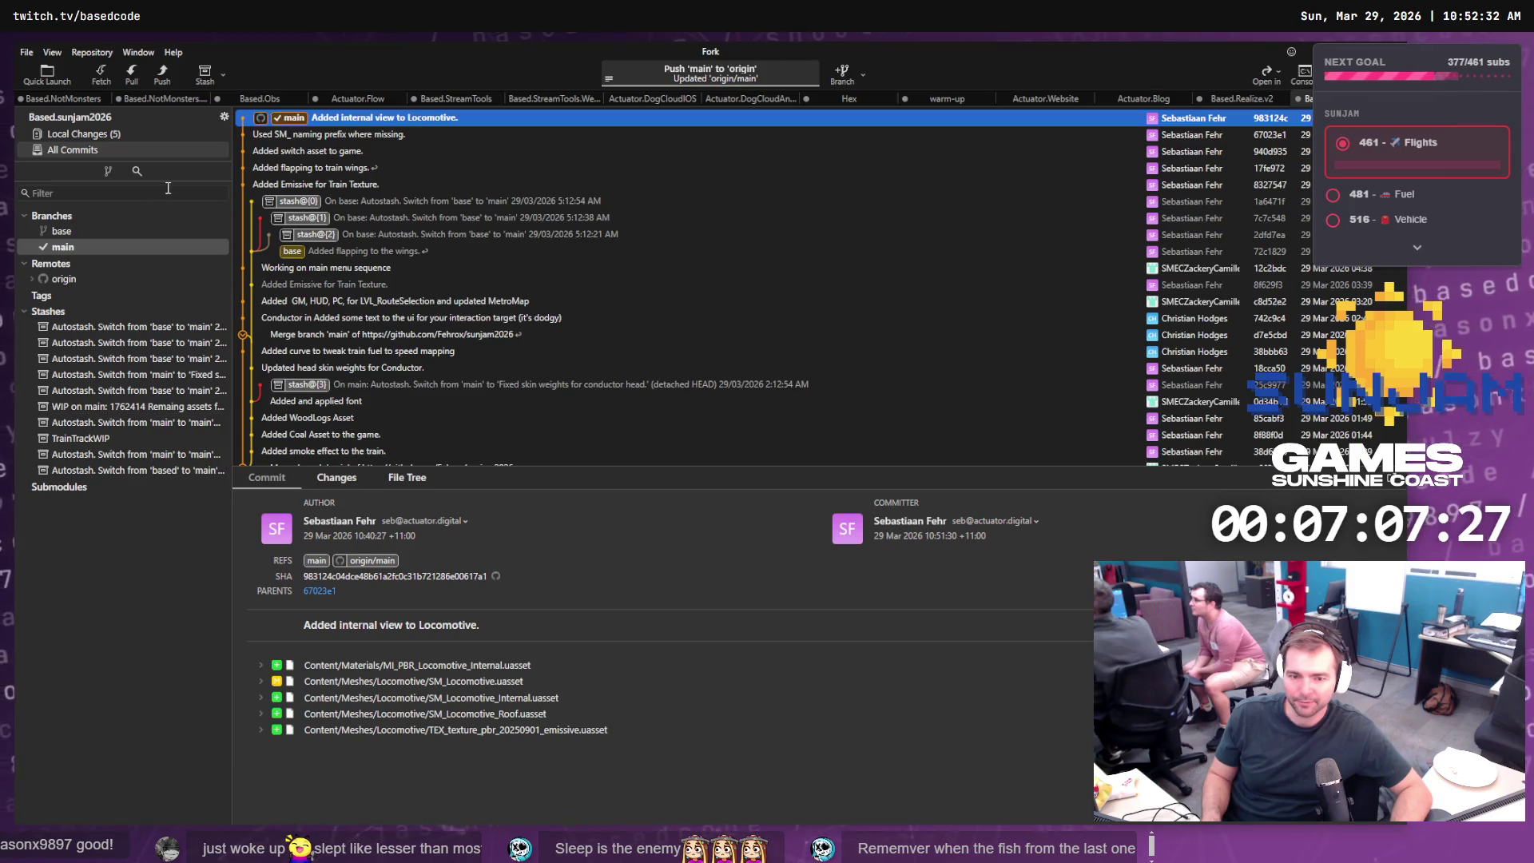
- Discard the changes in all five locally modified files
click(123, 136)
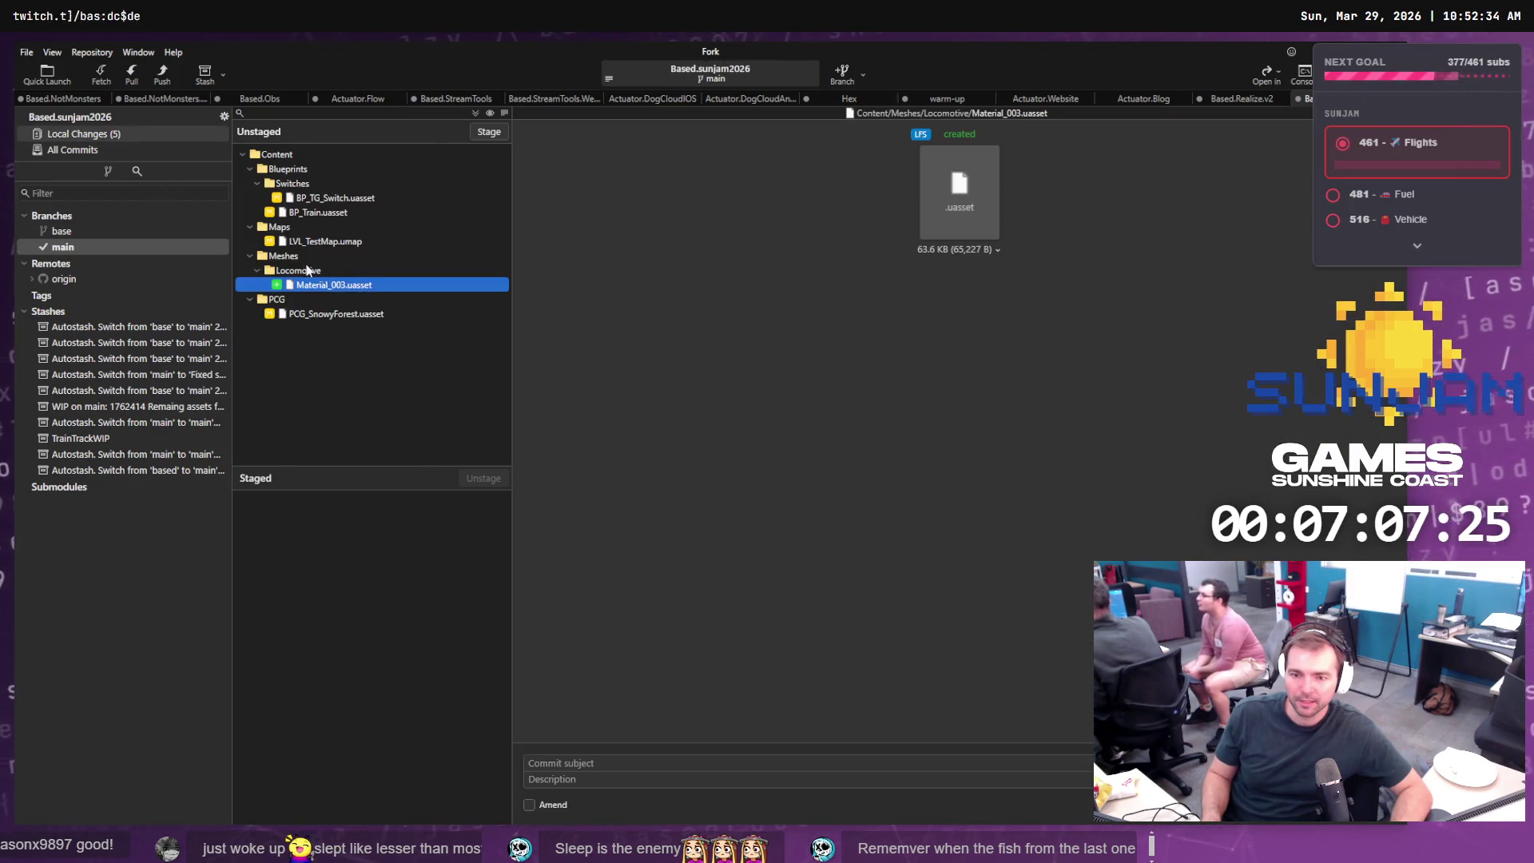
click(367, 198)
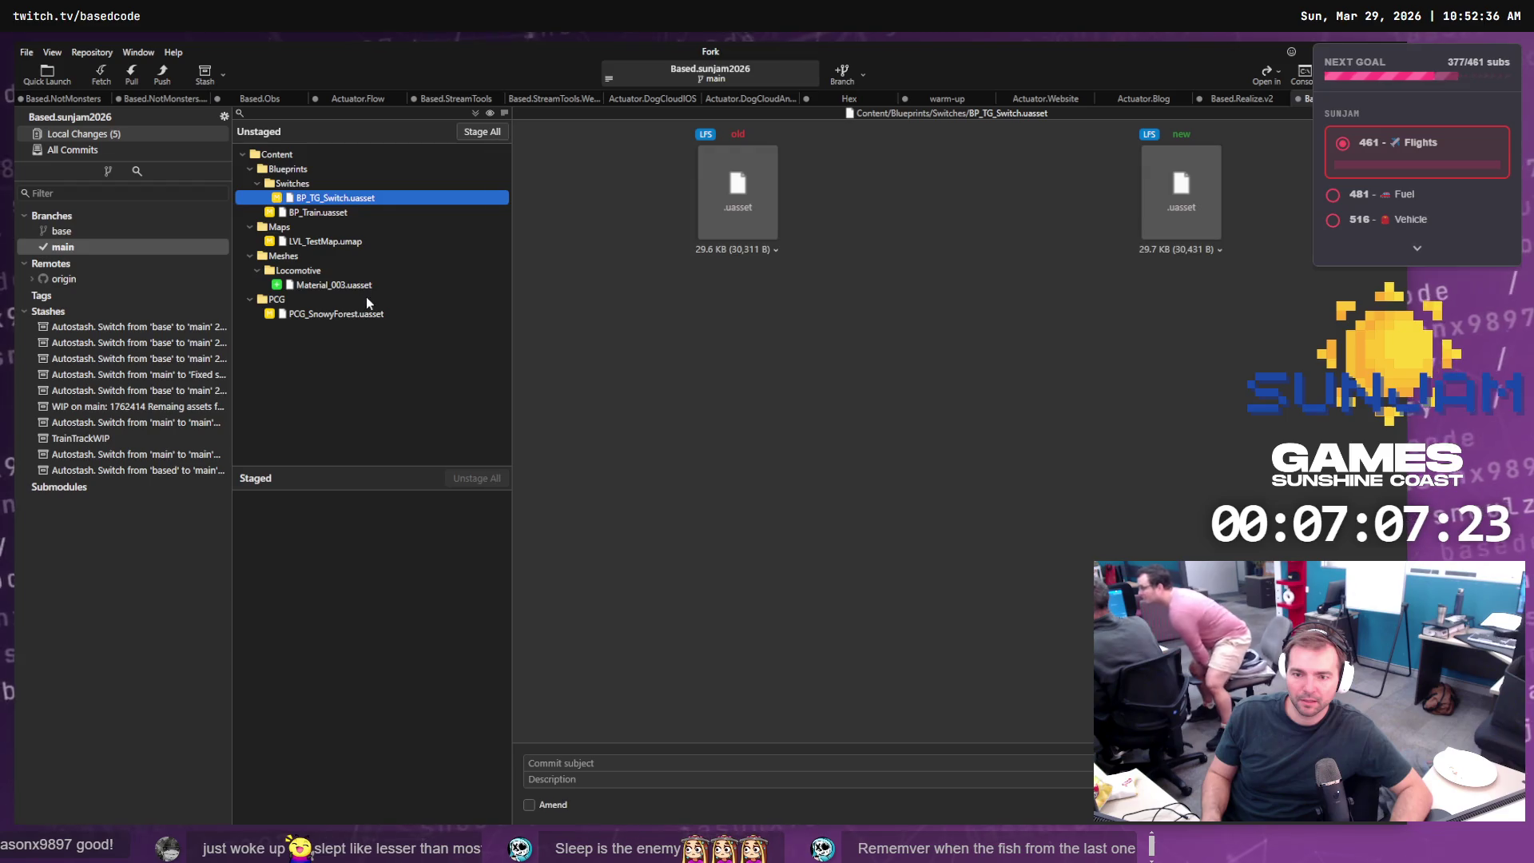
shift+click(362, 315)
right_click(362, 320)
click(435, 432)
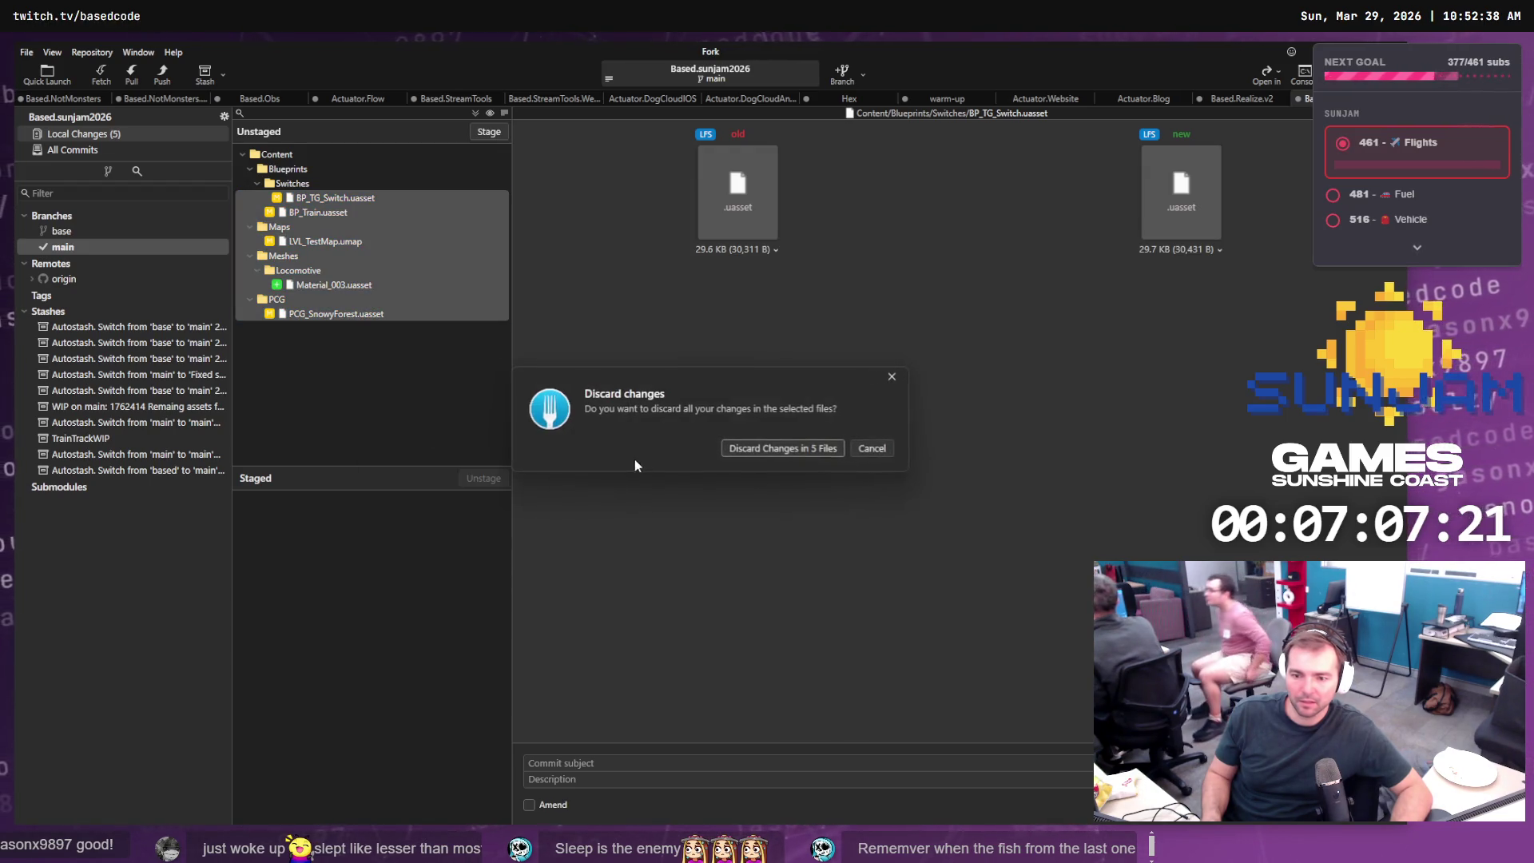
click(739, 449)
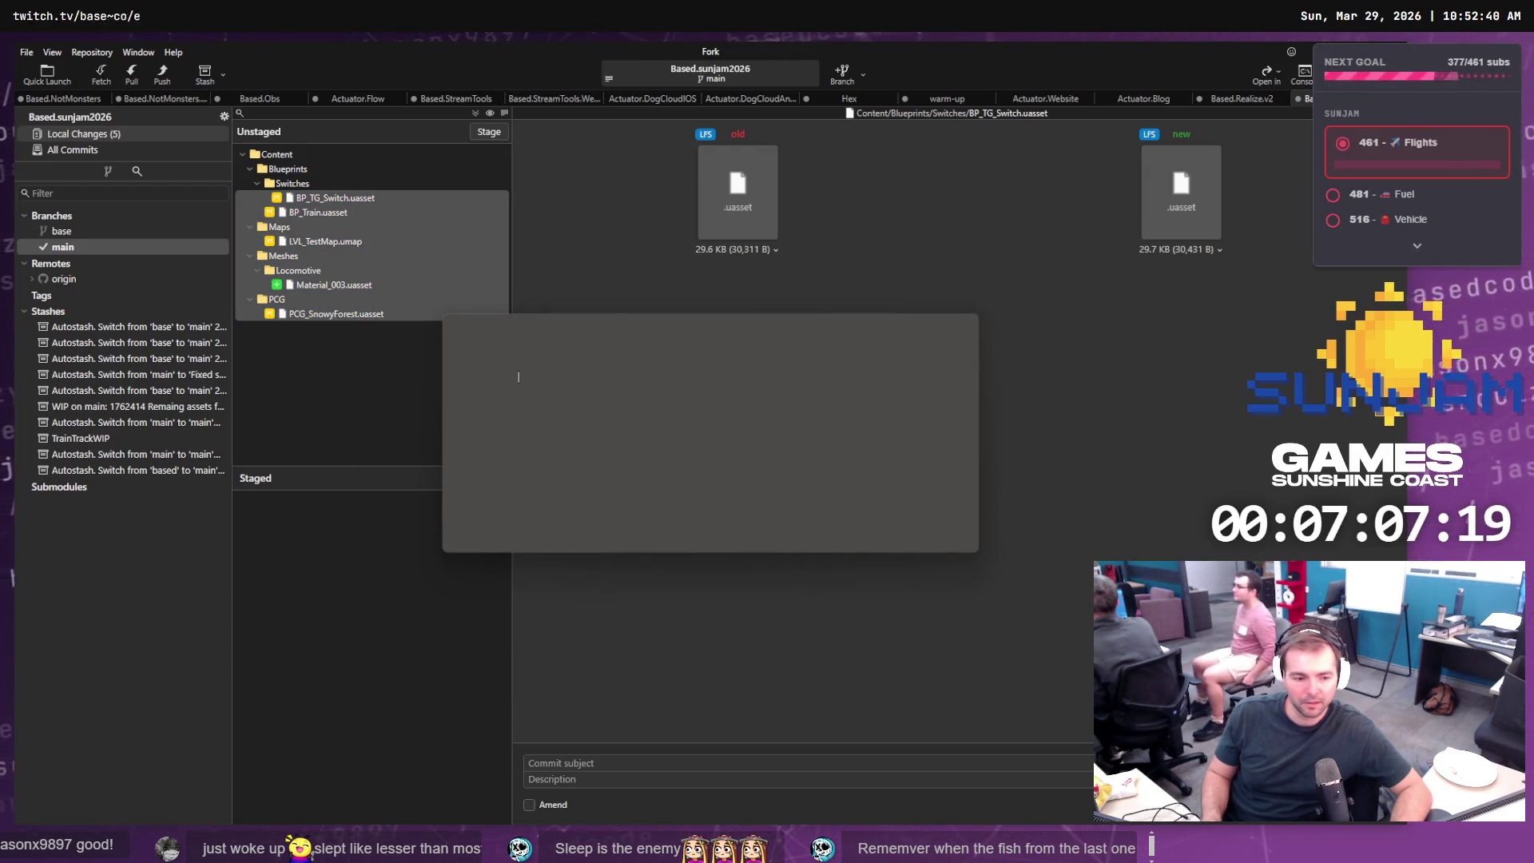
- Close the Unreal editor without saving and dismiss the file-in-use error
key(alt+Tab)
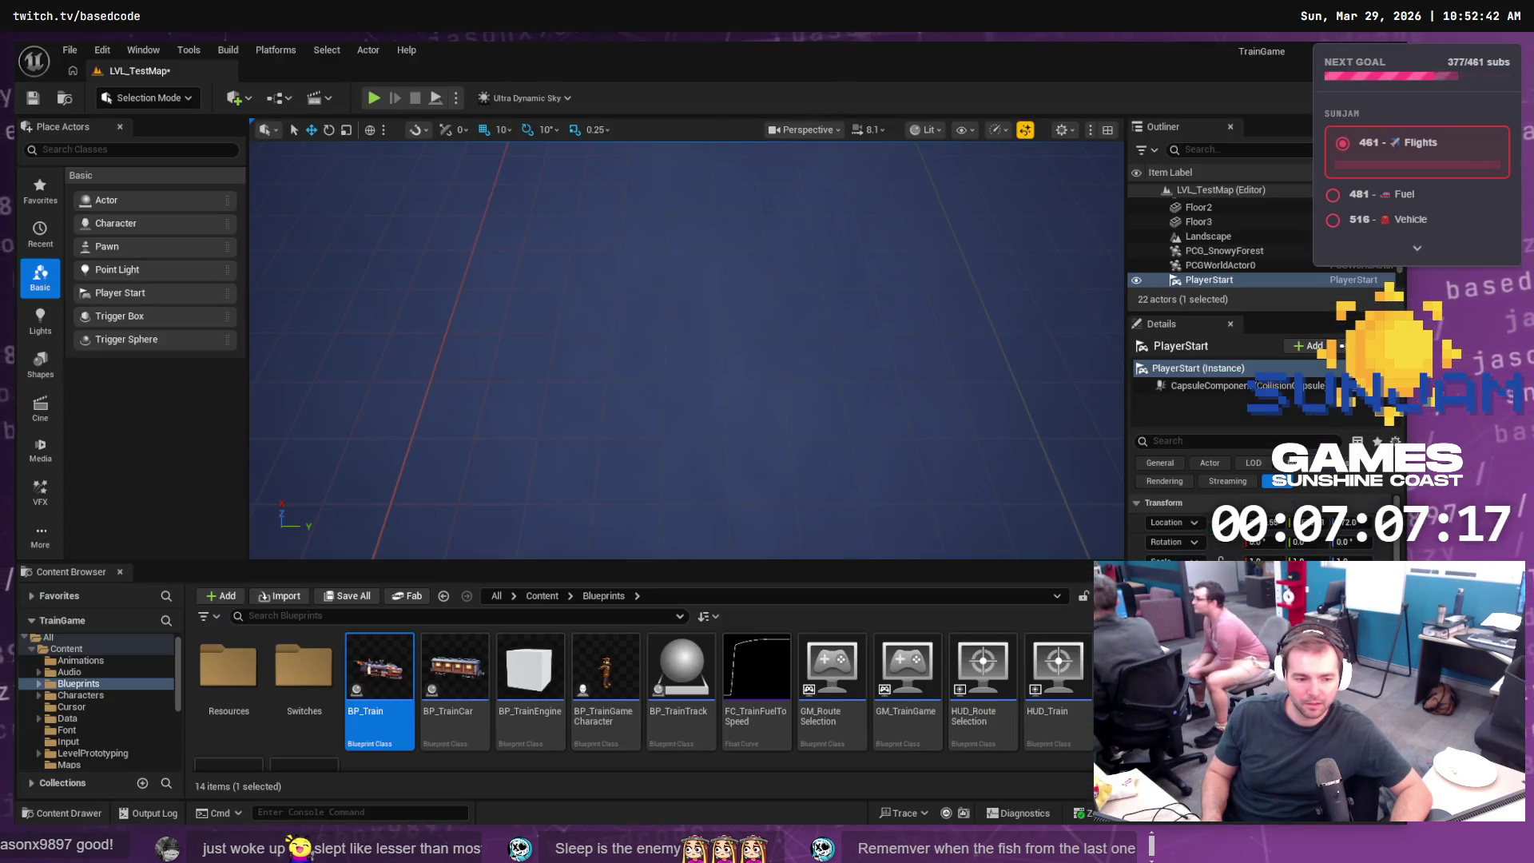
key(alt+Tab)
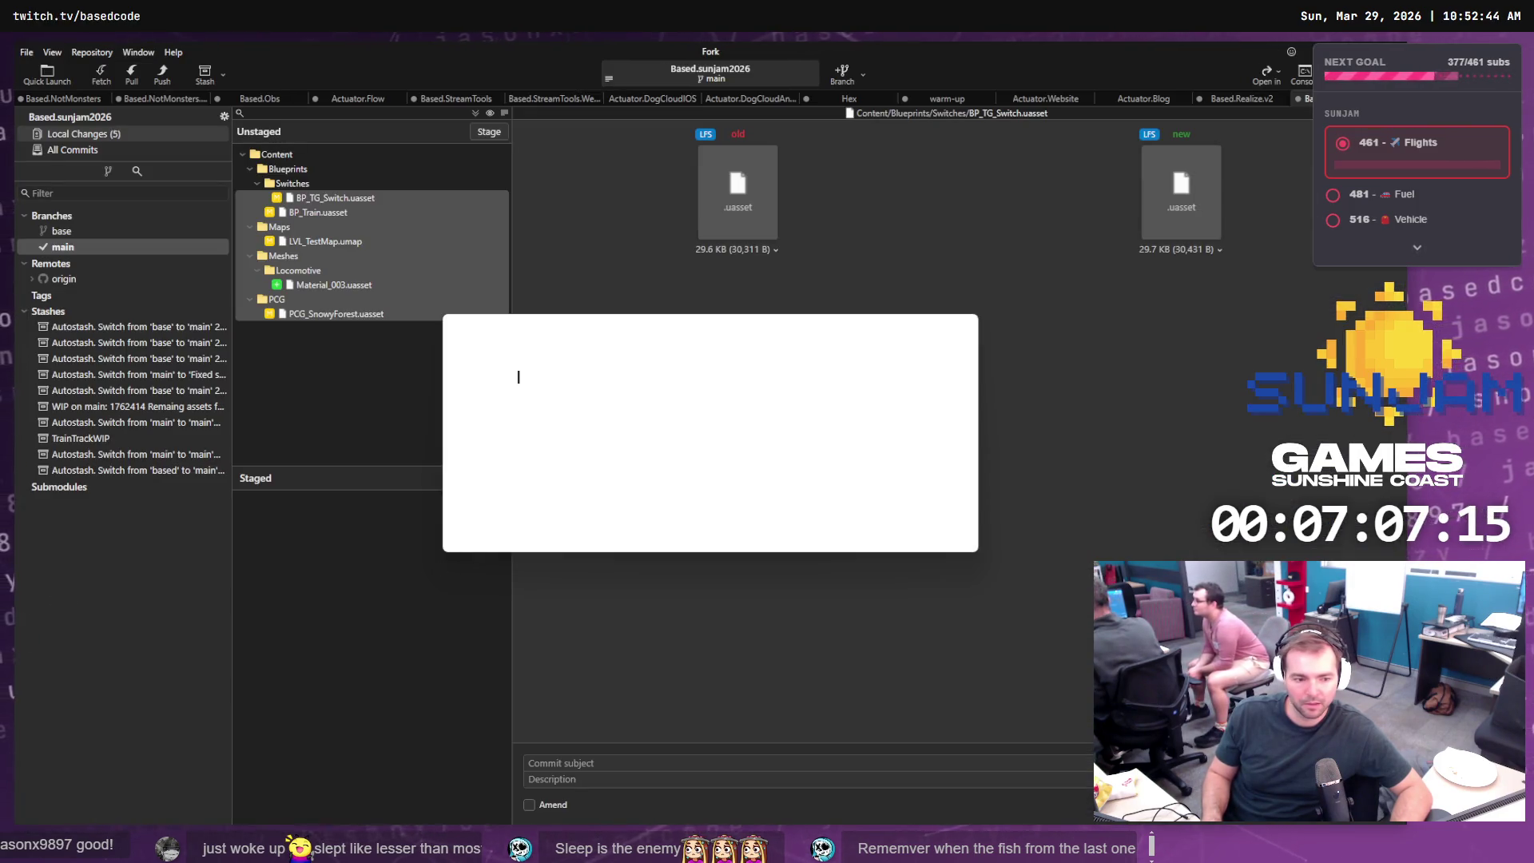
key(alt+Tab)
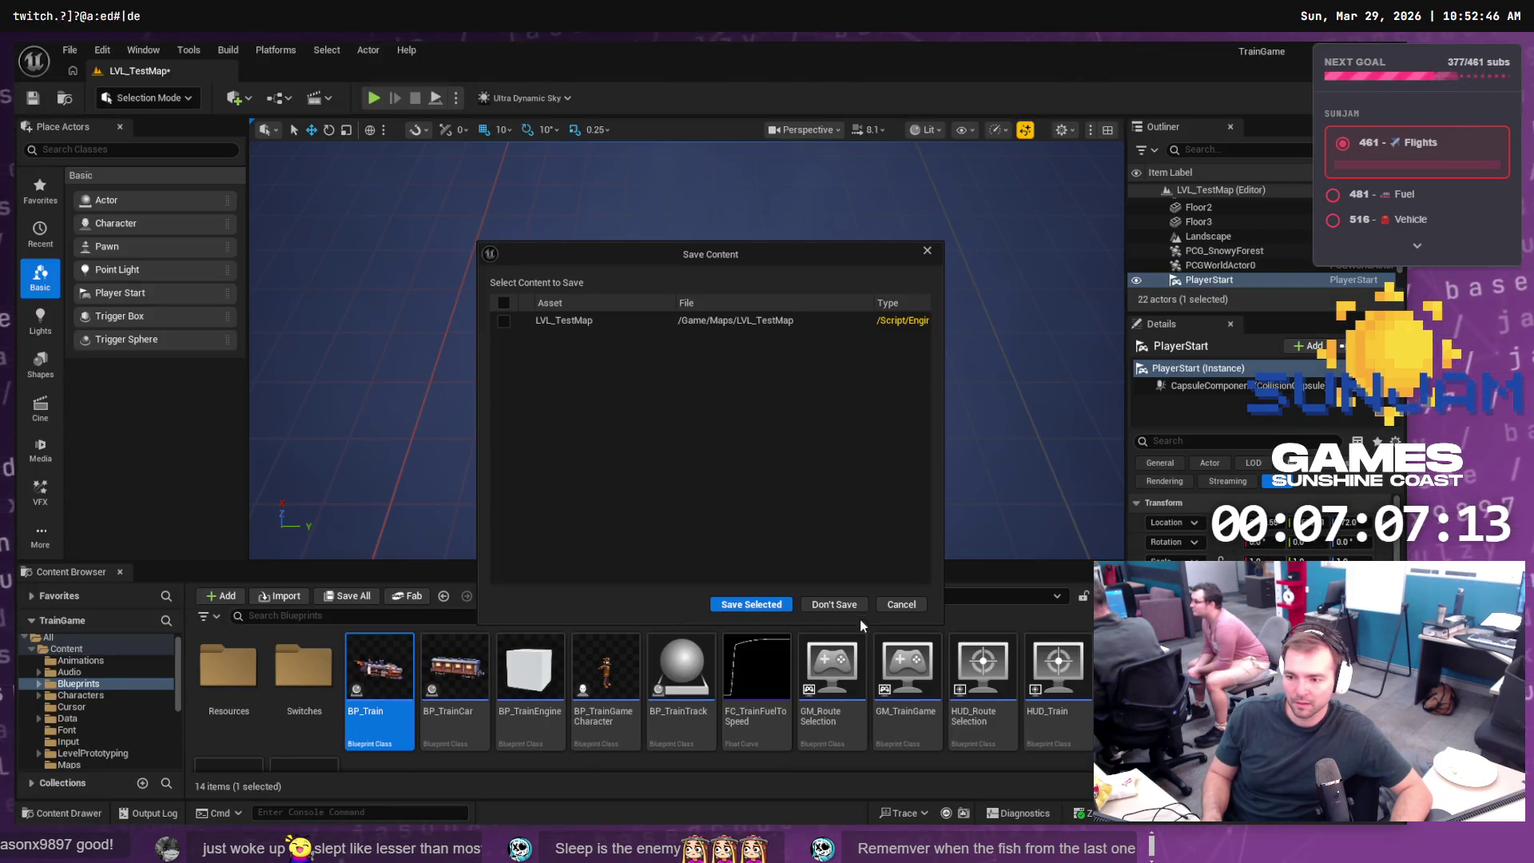
click(831, 602)
key(alt+Tab)
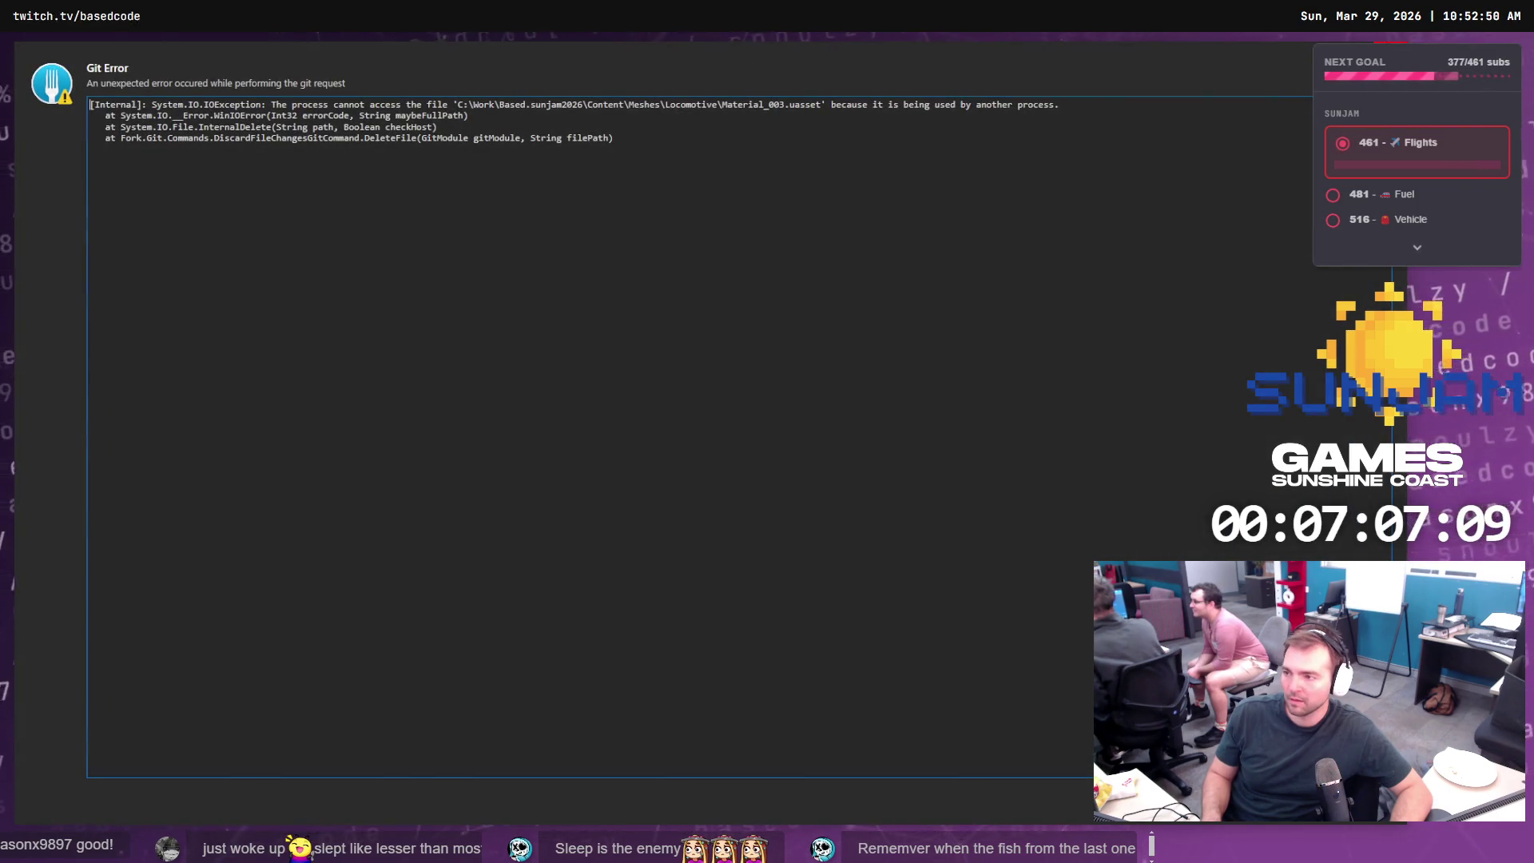
double_click(1276, 41)
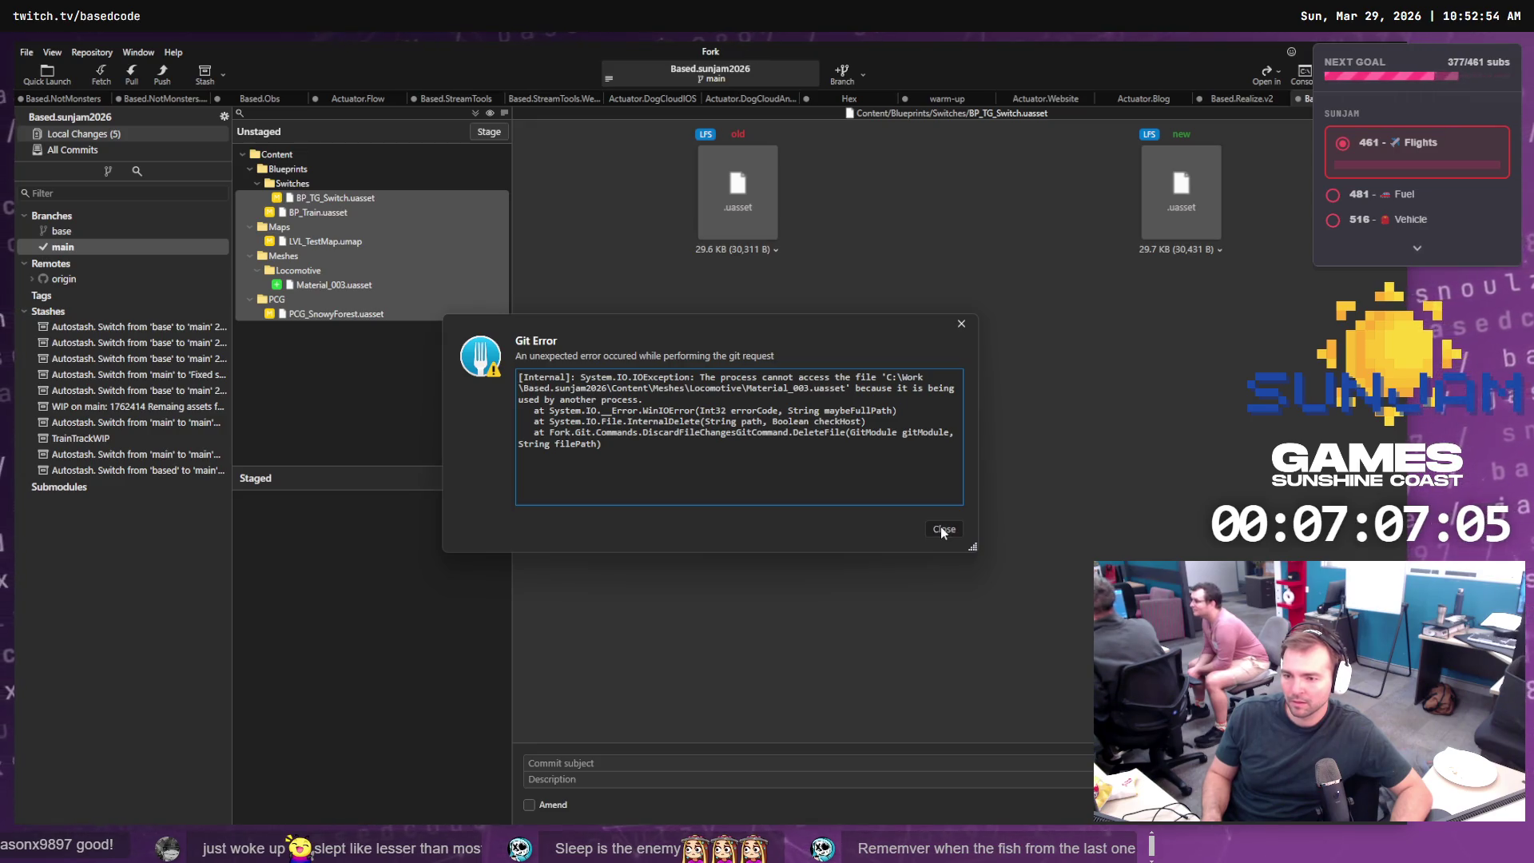
click(943, 530)
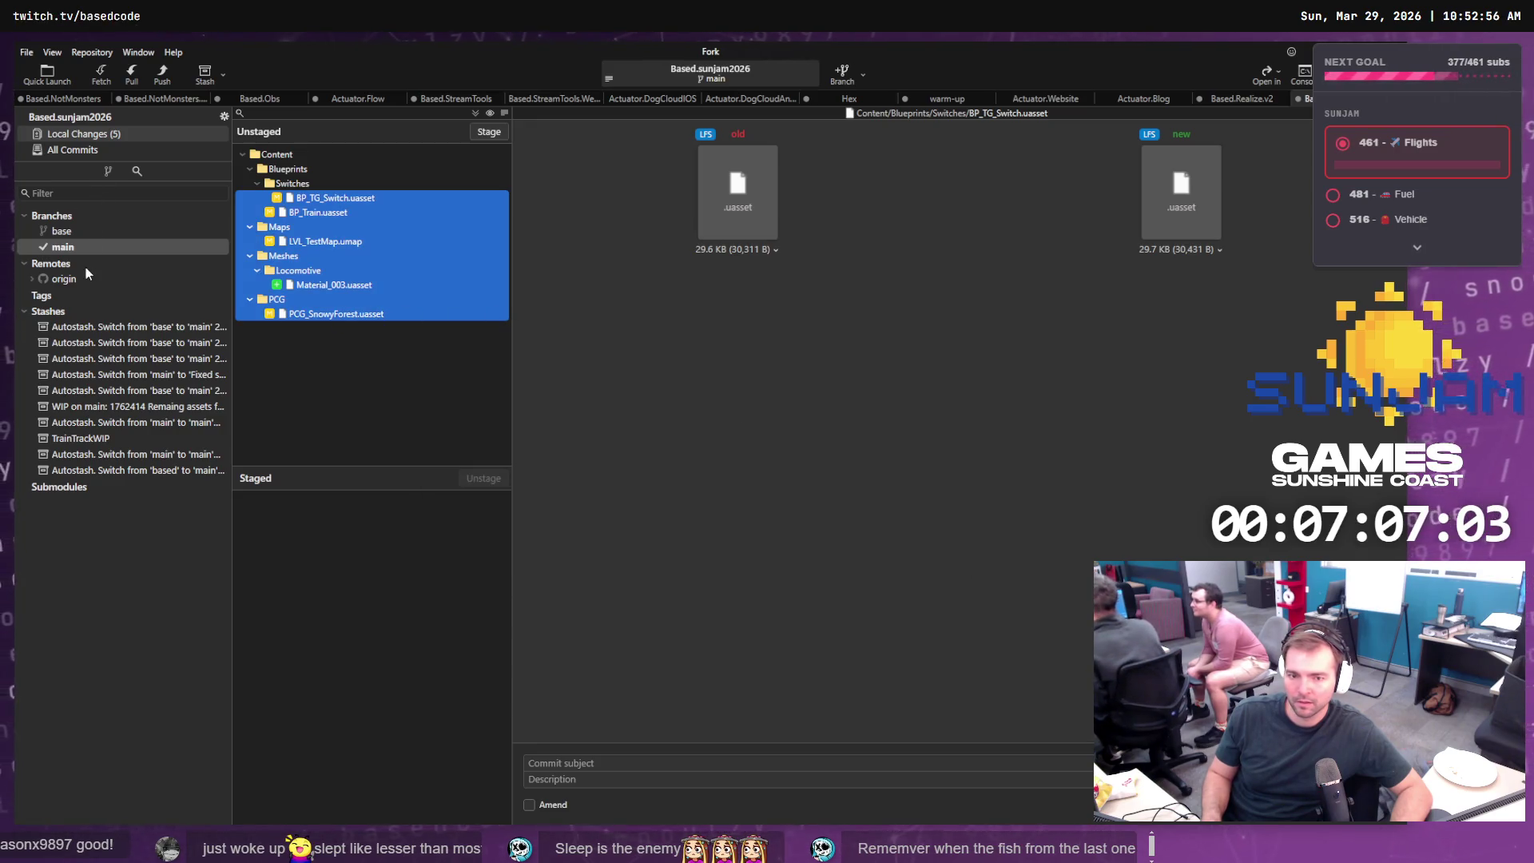
- Discard all unstaged changes again and return to the main branch history
click(68, 246)
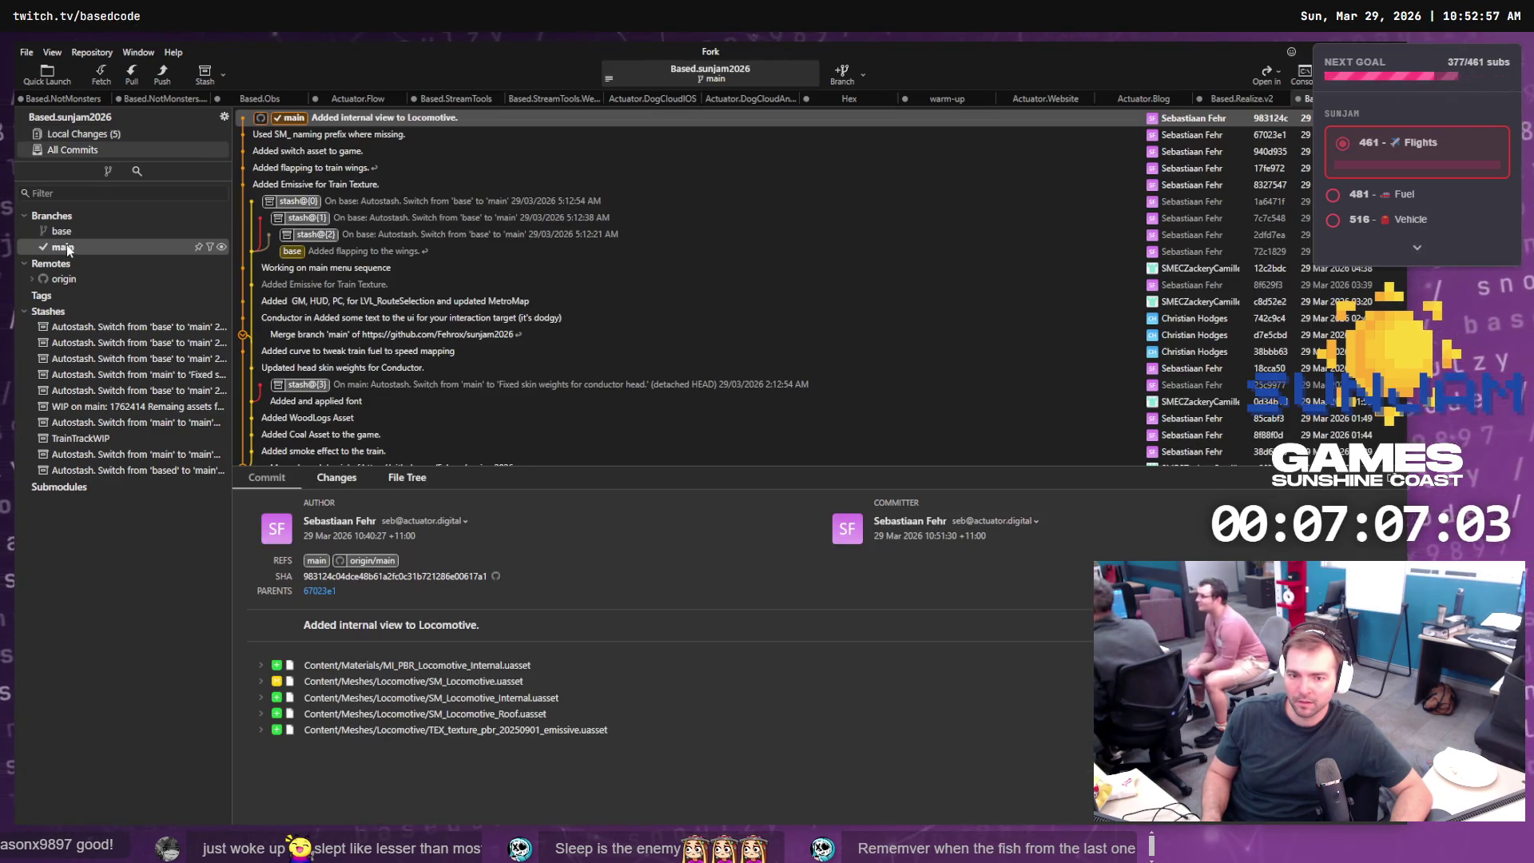
click(89, 134)
right_click(389, 248)
click(442, 358)
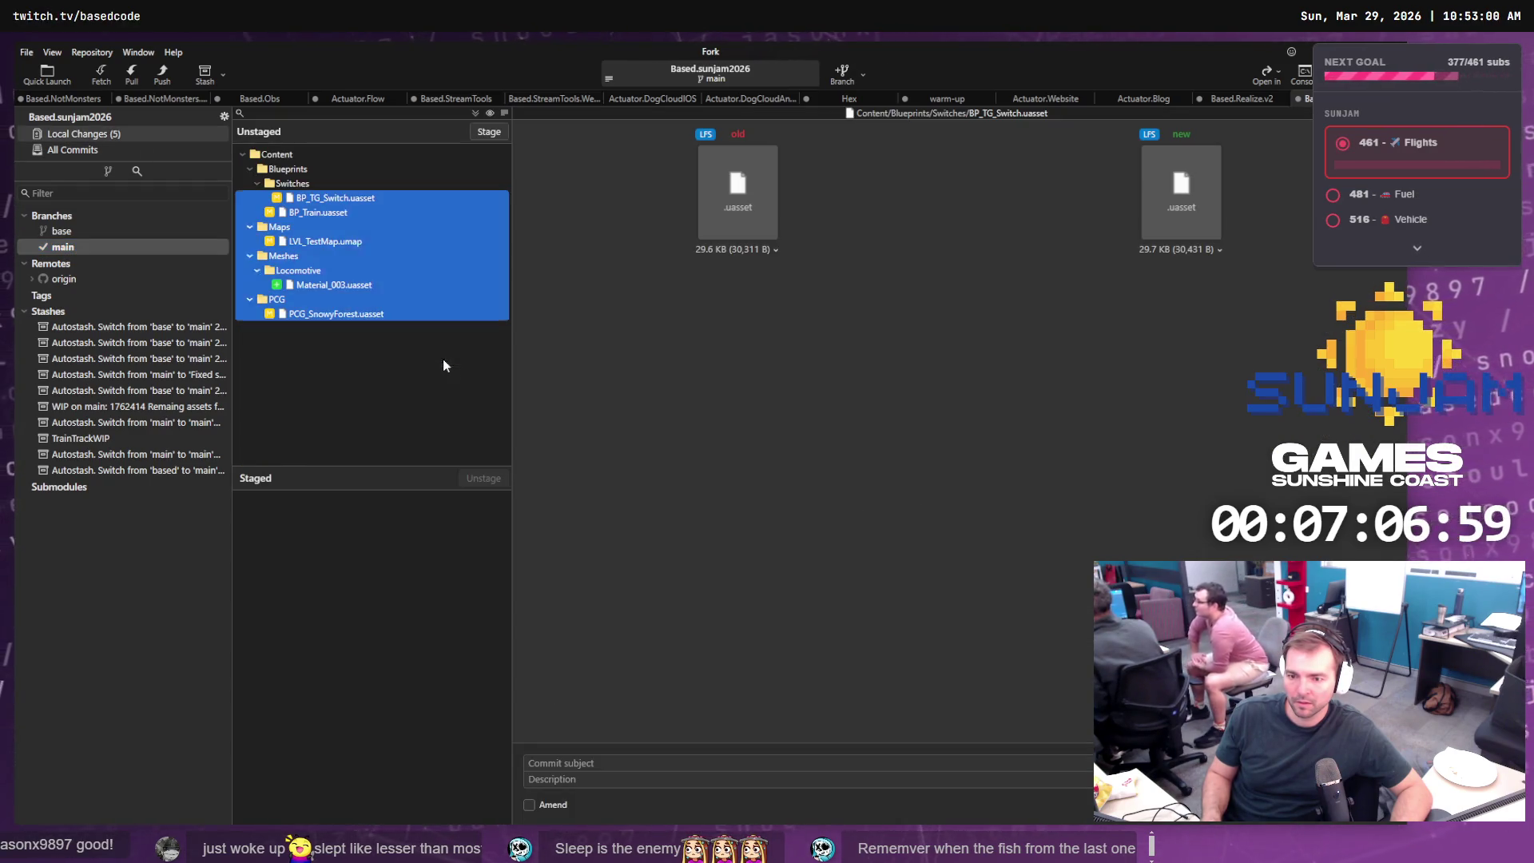
click(791, 451)
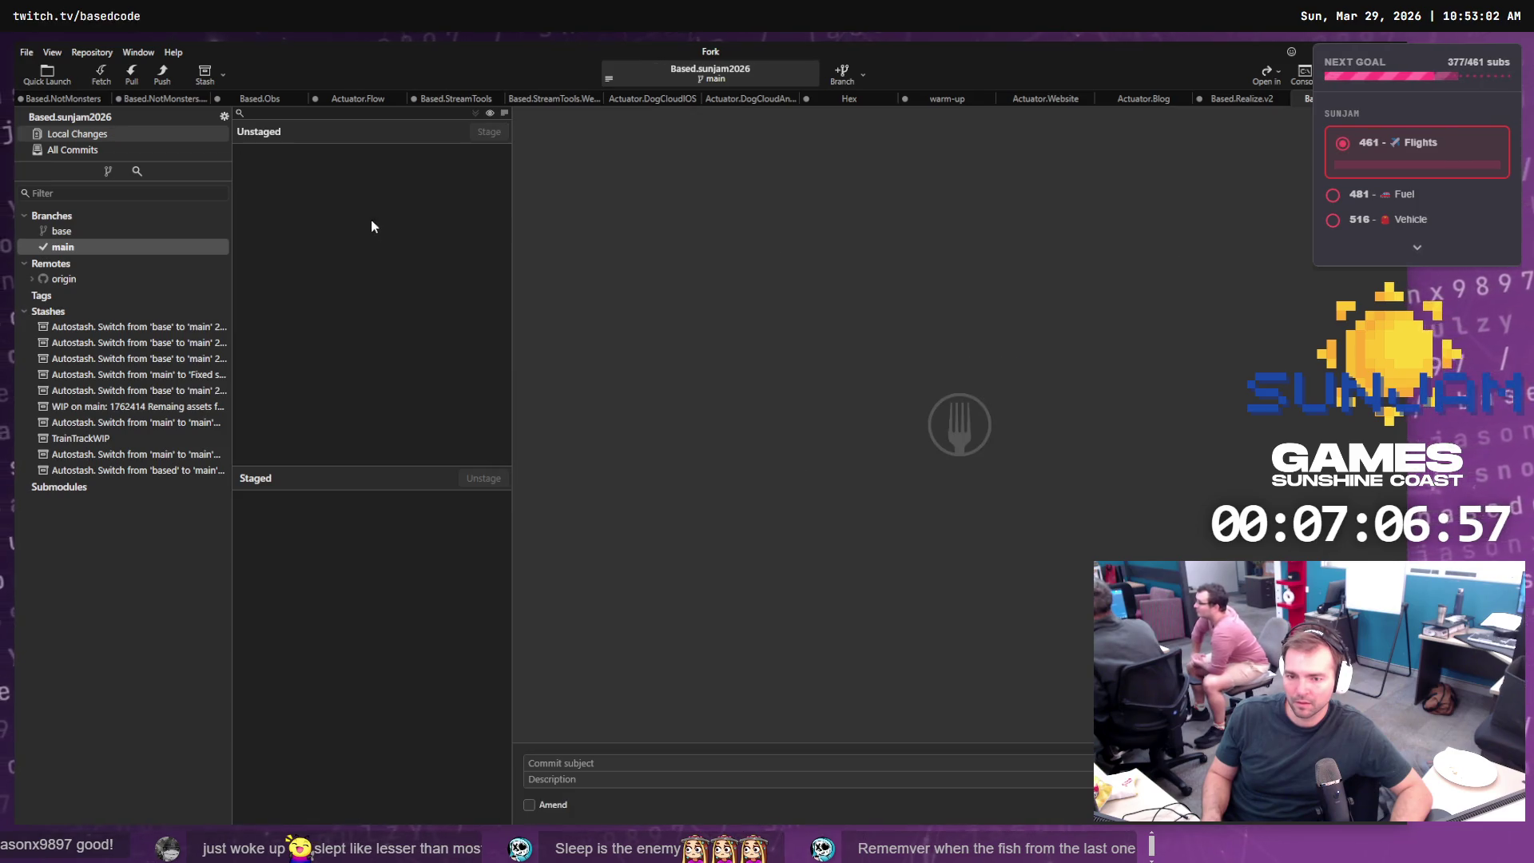
click(64, 248)
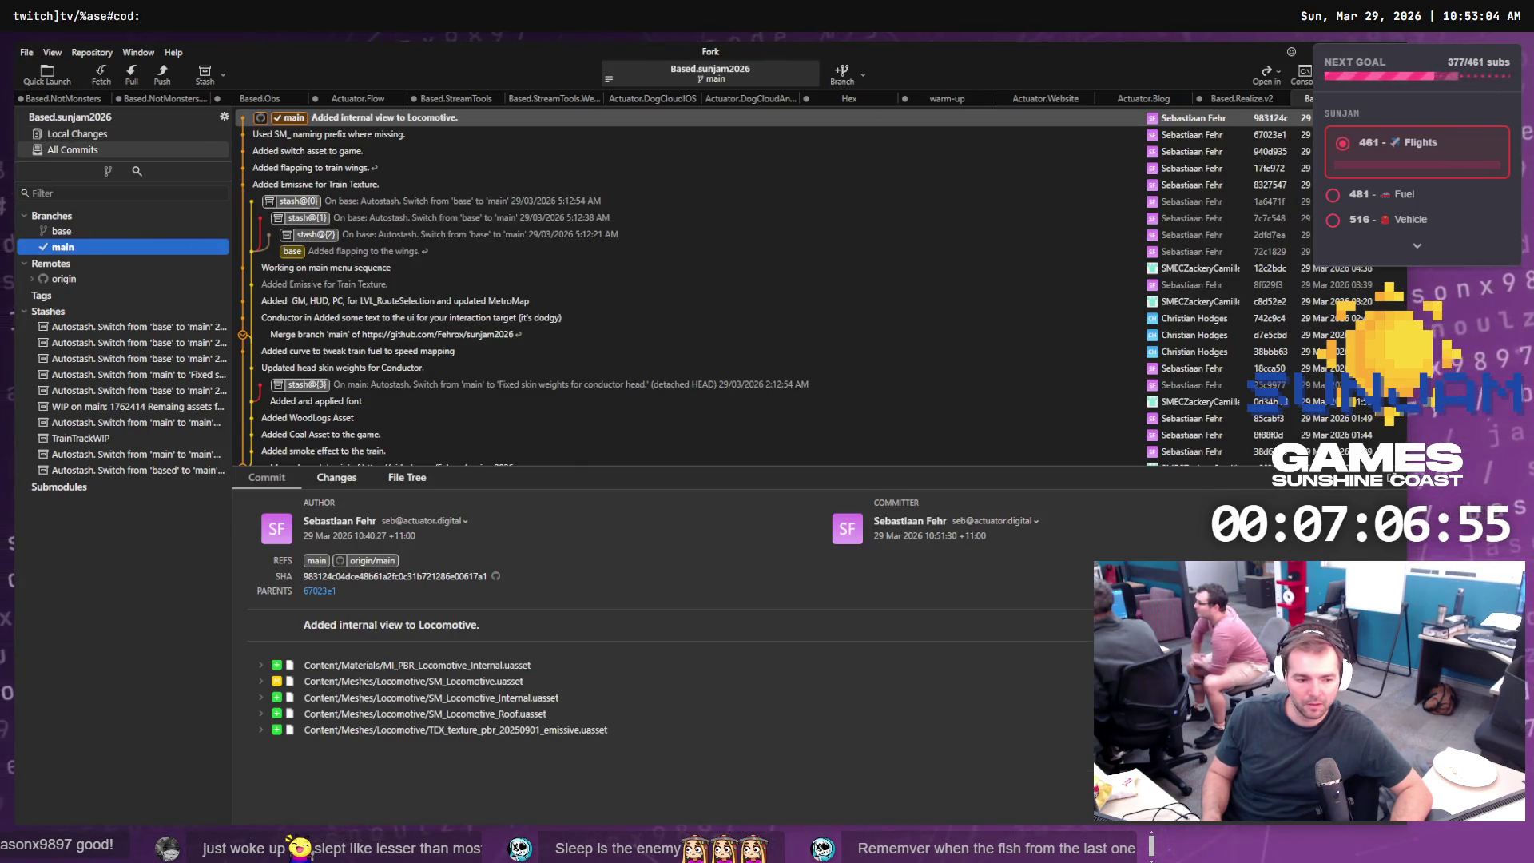
key(alt+Tab)
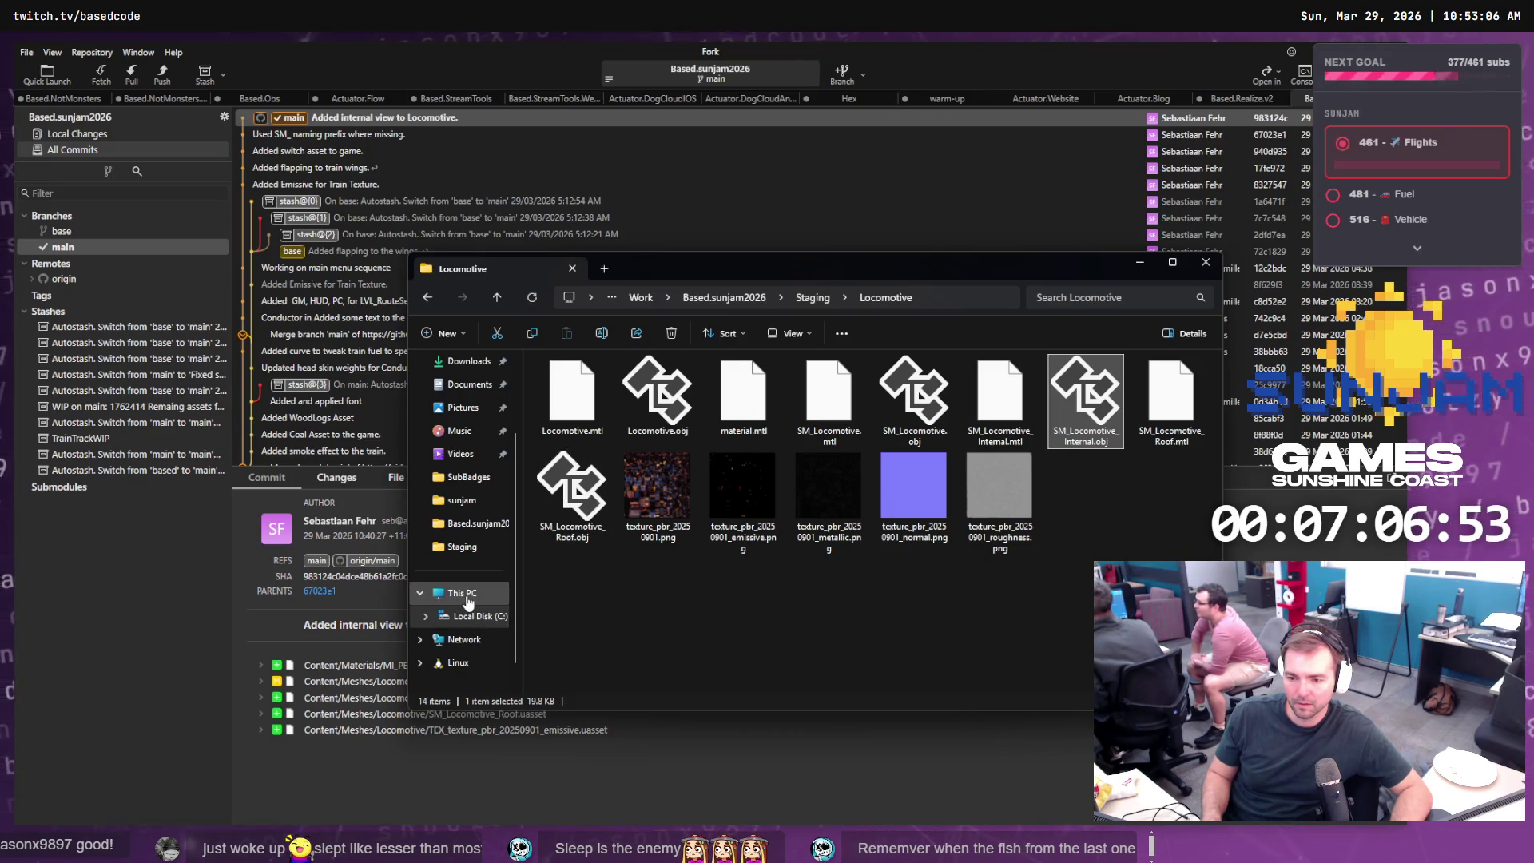
- Launch TrainGame.uproject from File Explorer's Home recent files, then close Explorer
click(463, 592)
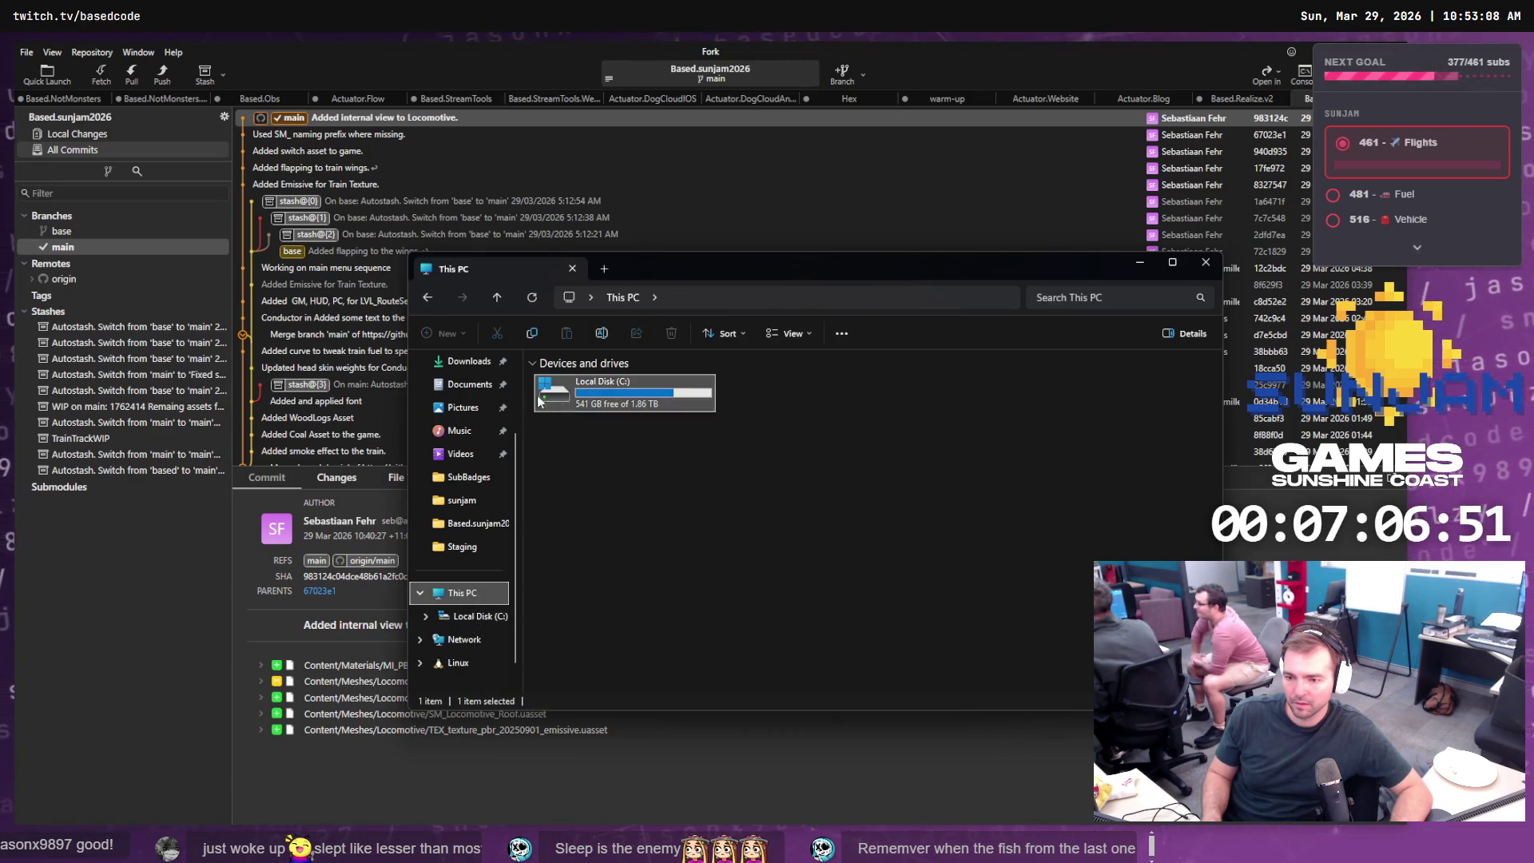
scroll(472, 383, up, 2)
click(473, 366)
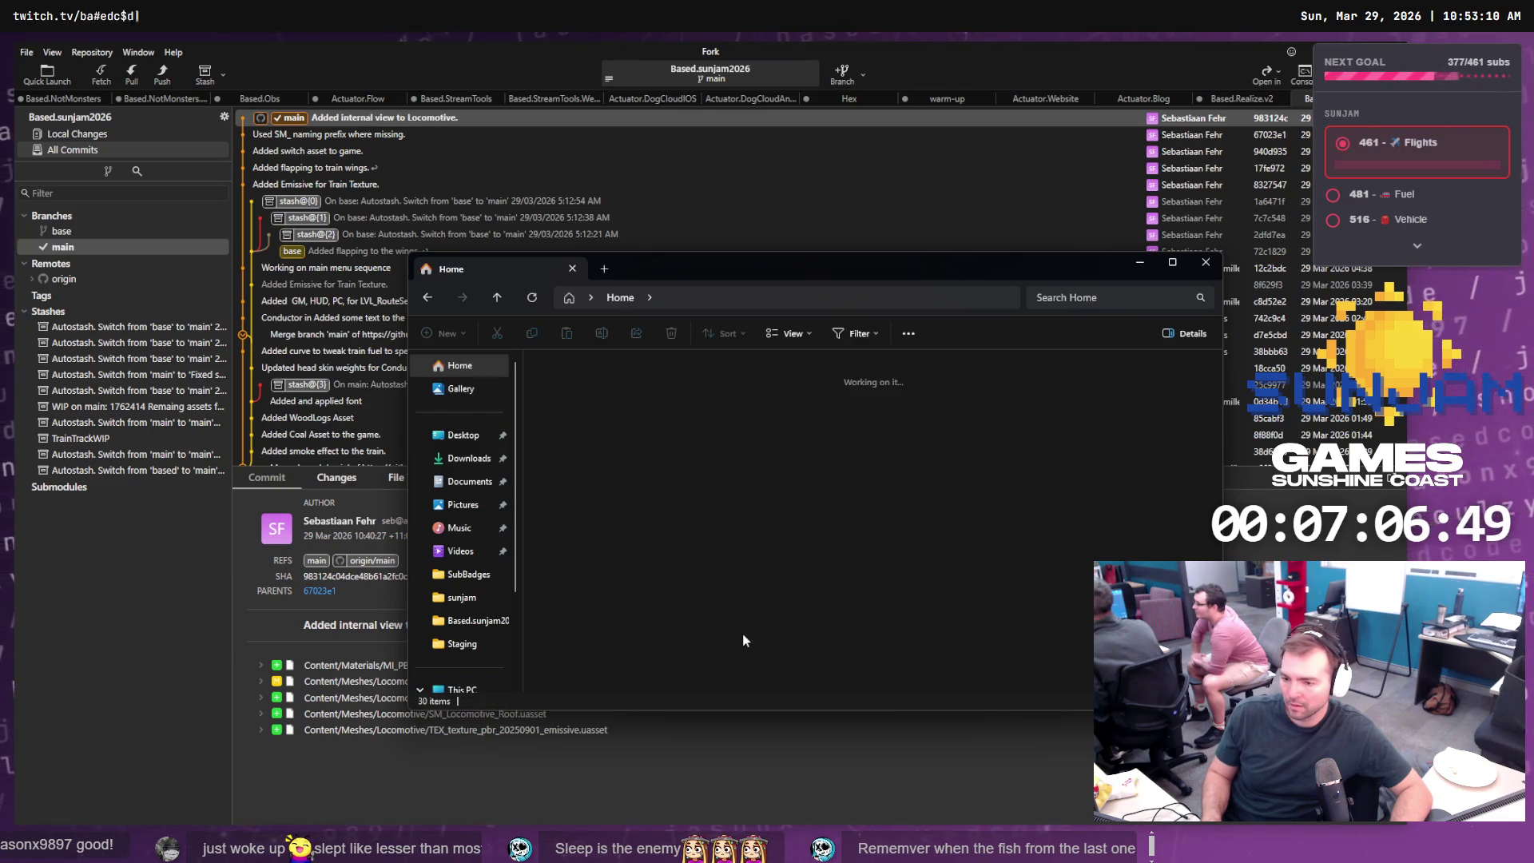
double_click(639, 647)
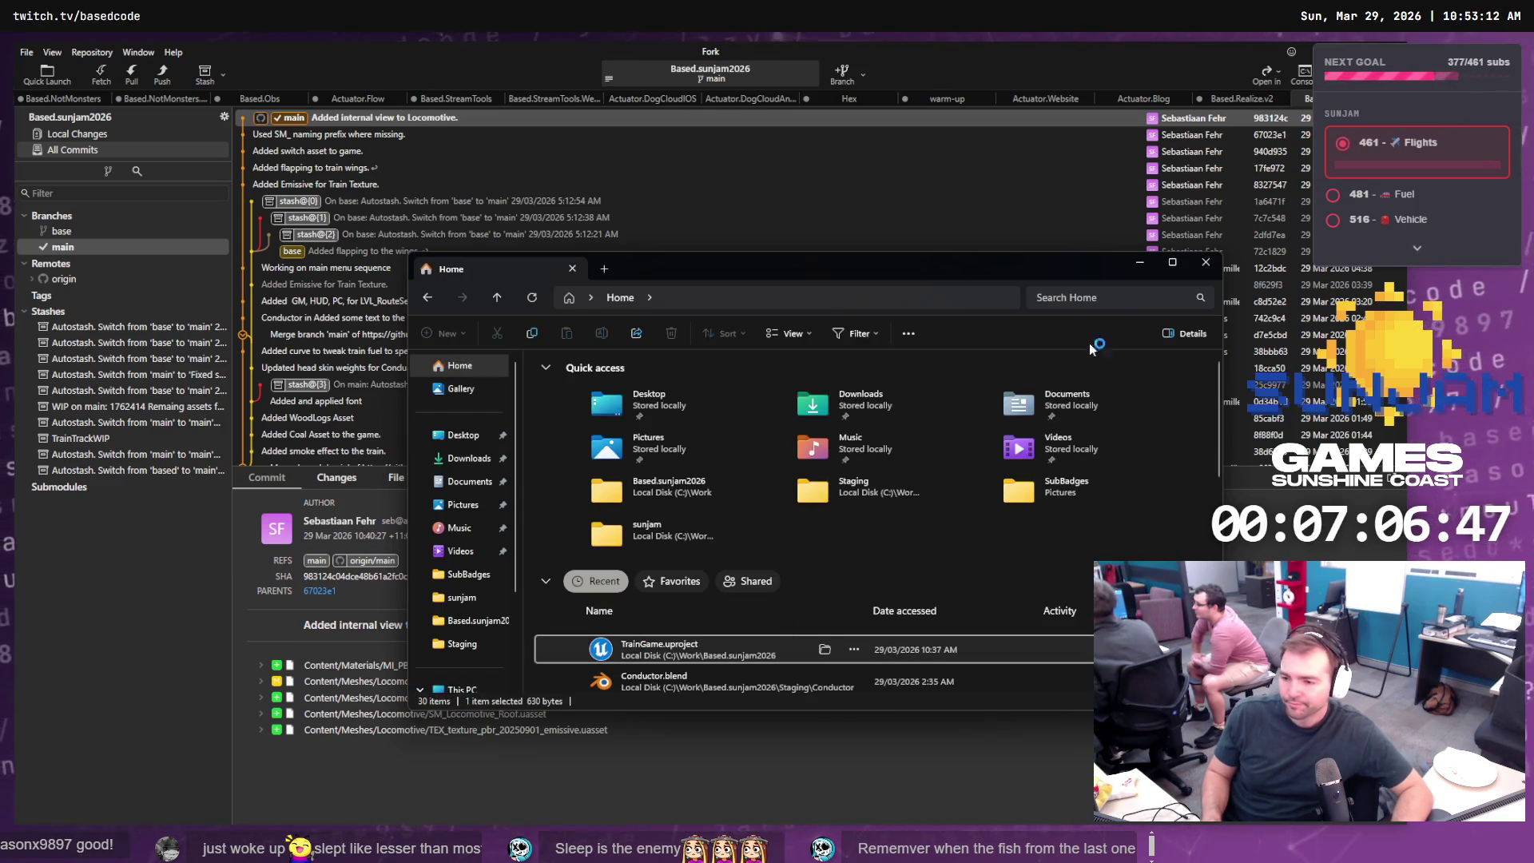
click(1211, 268)
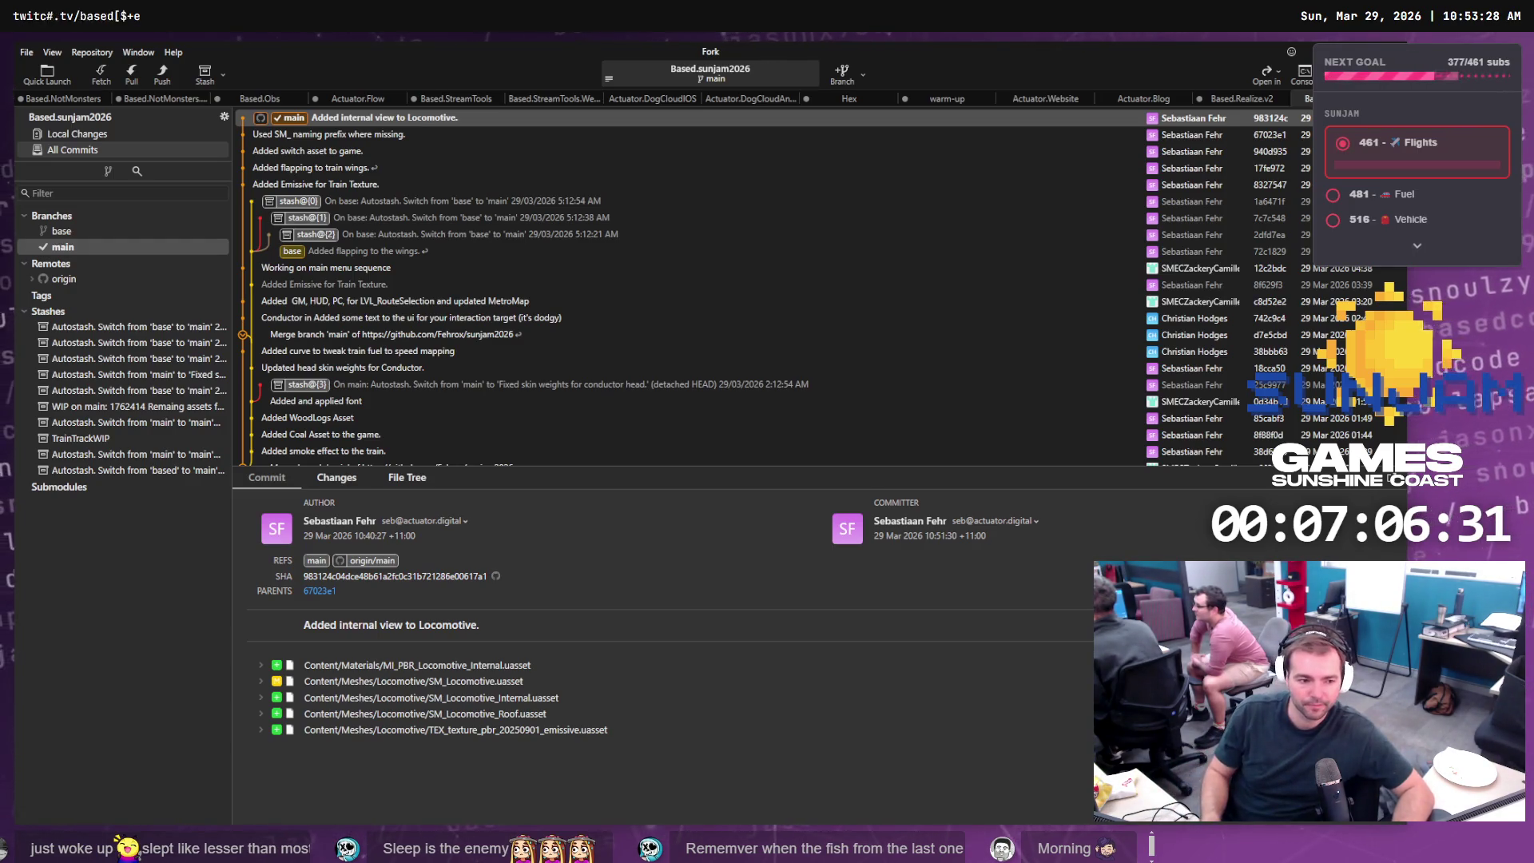
key(alt+Tab)
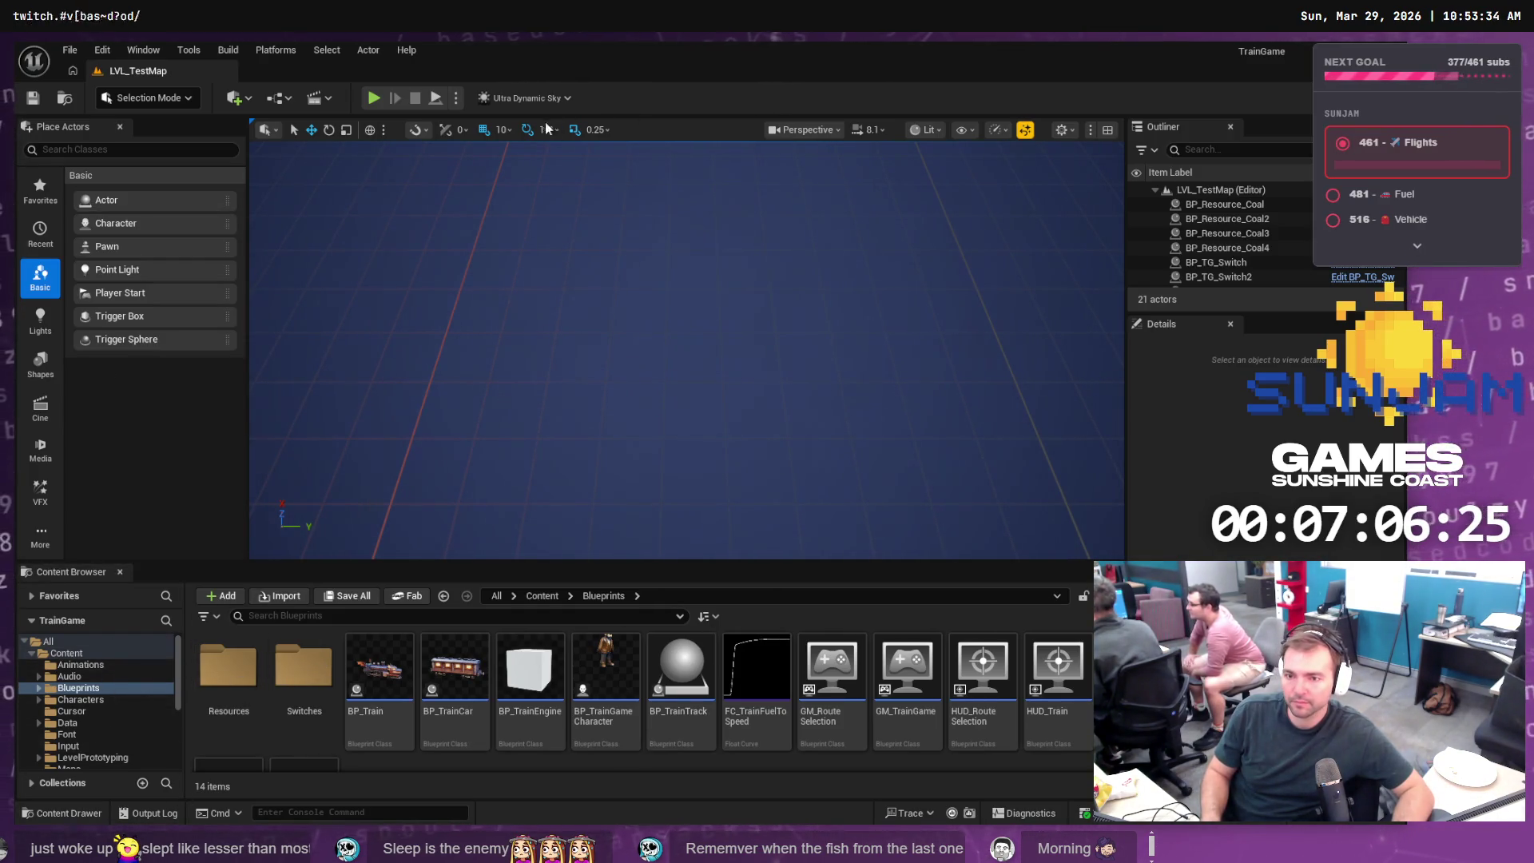
click(373, 99)
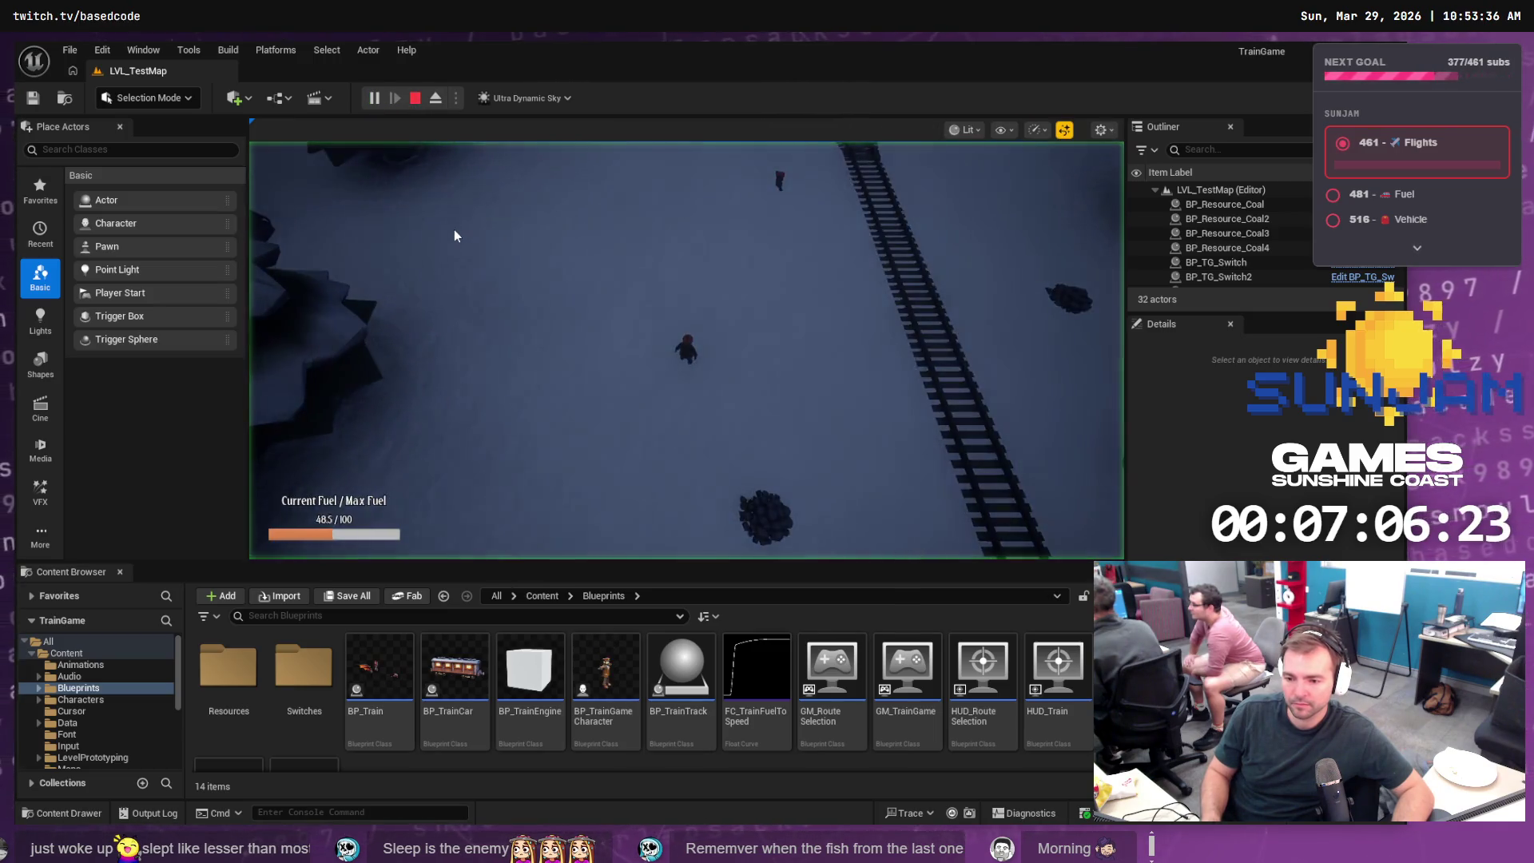
click(716, 306)
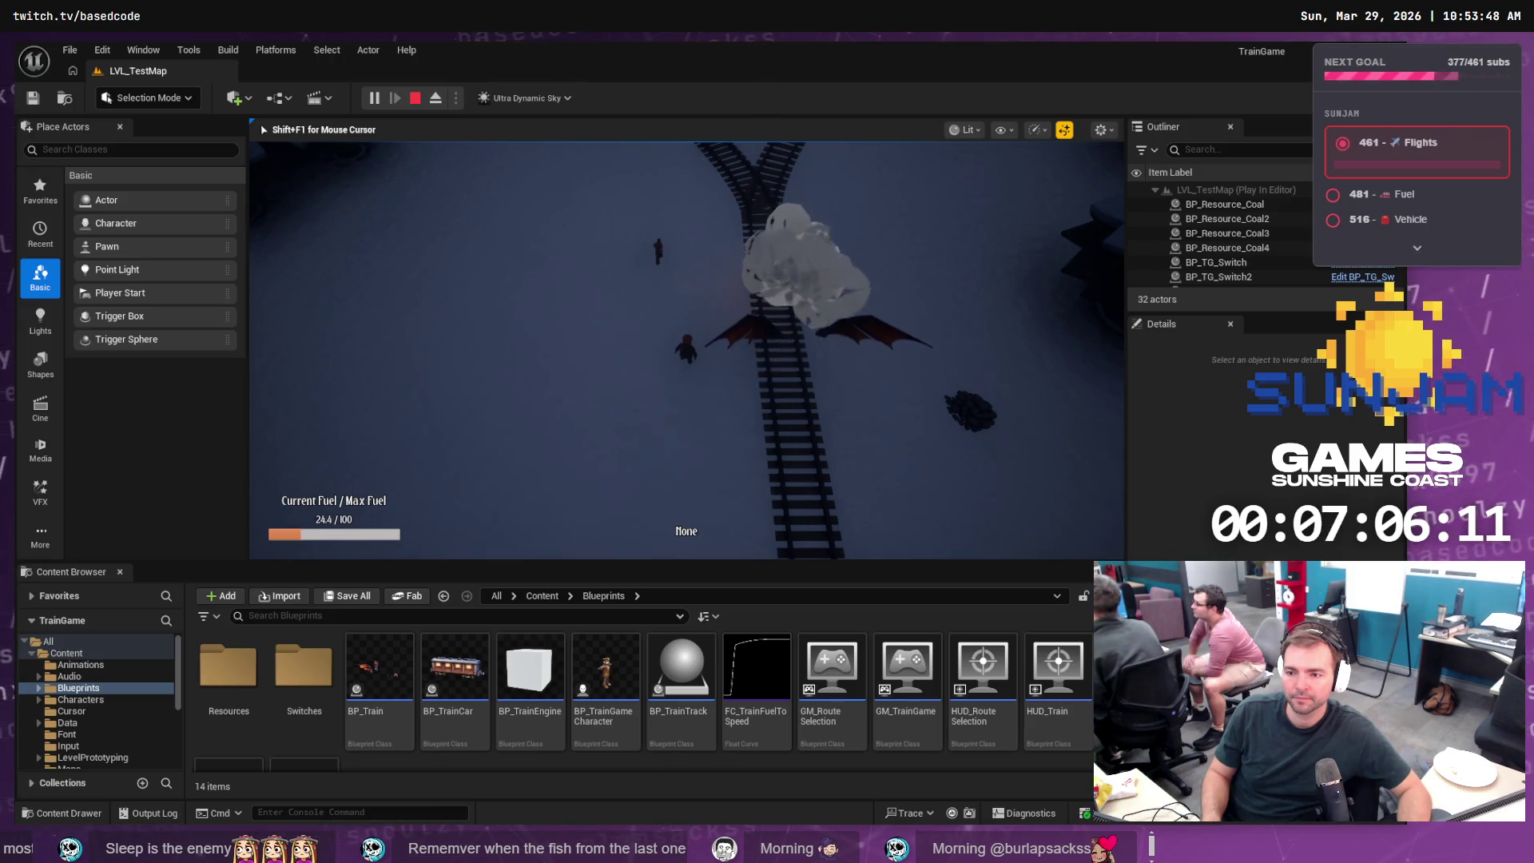
key(Escape)
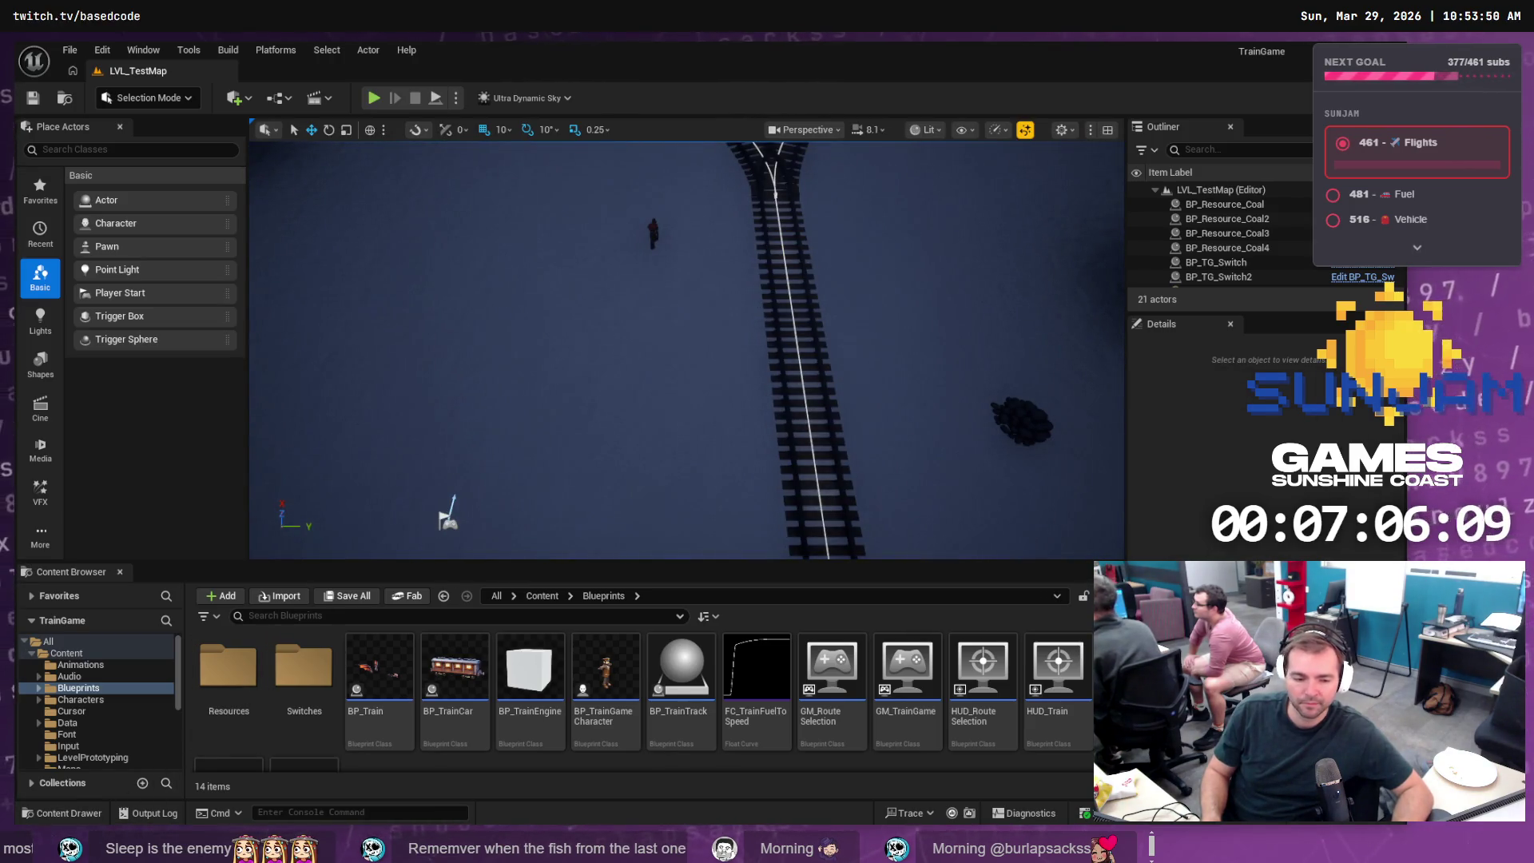
- Export Locomotive.Roof from Blender as Wavefront OBJ to SM_Locomotive_Roof.obj
key(alt+Tab)
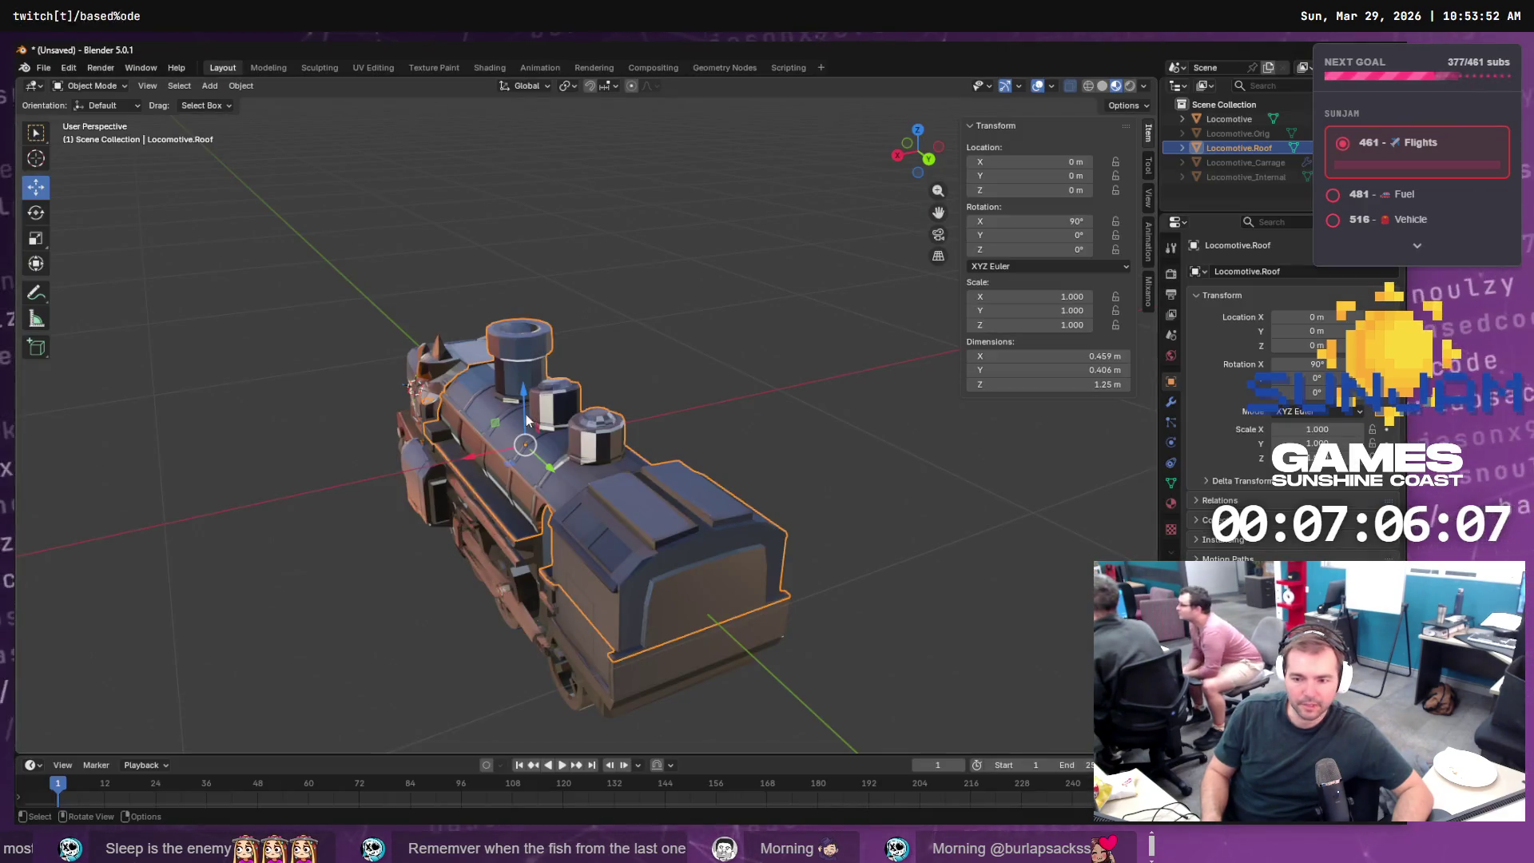
click(43, 69)
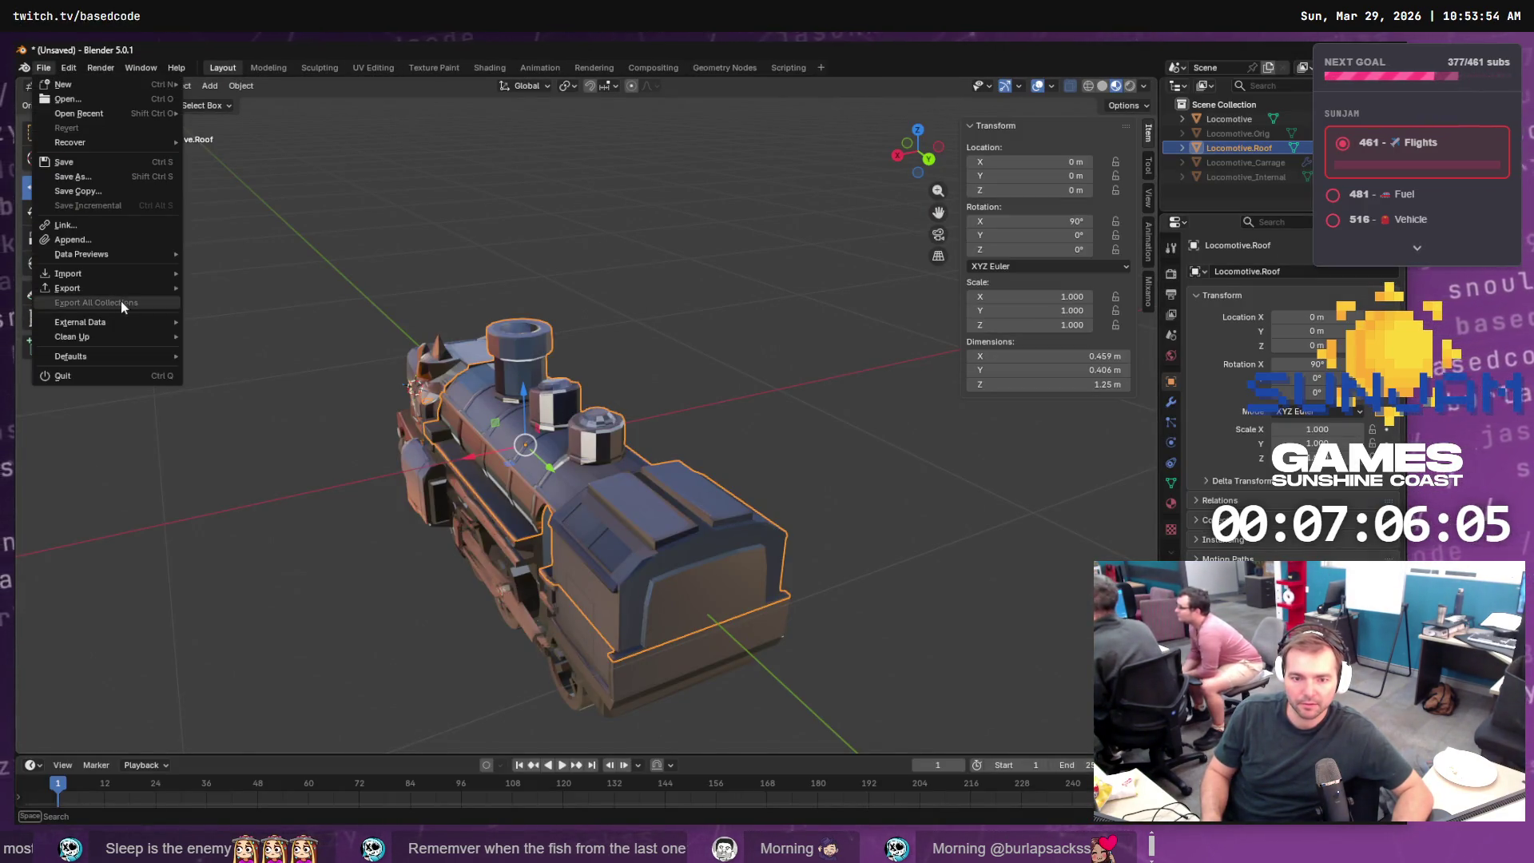
mouse_move(124, 290)
click(265, 345)
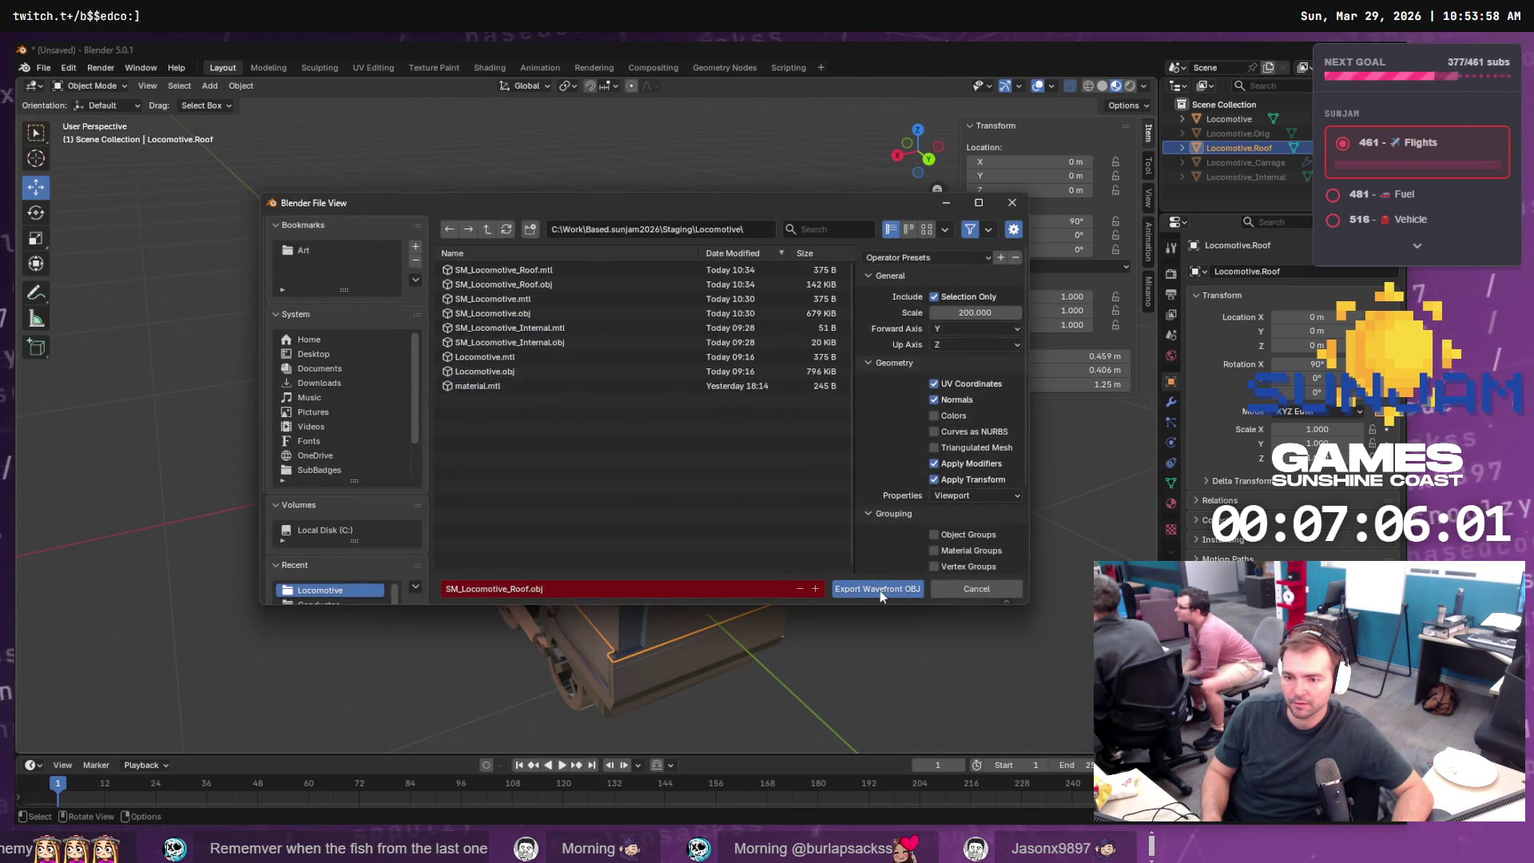
click(879, 589)
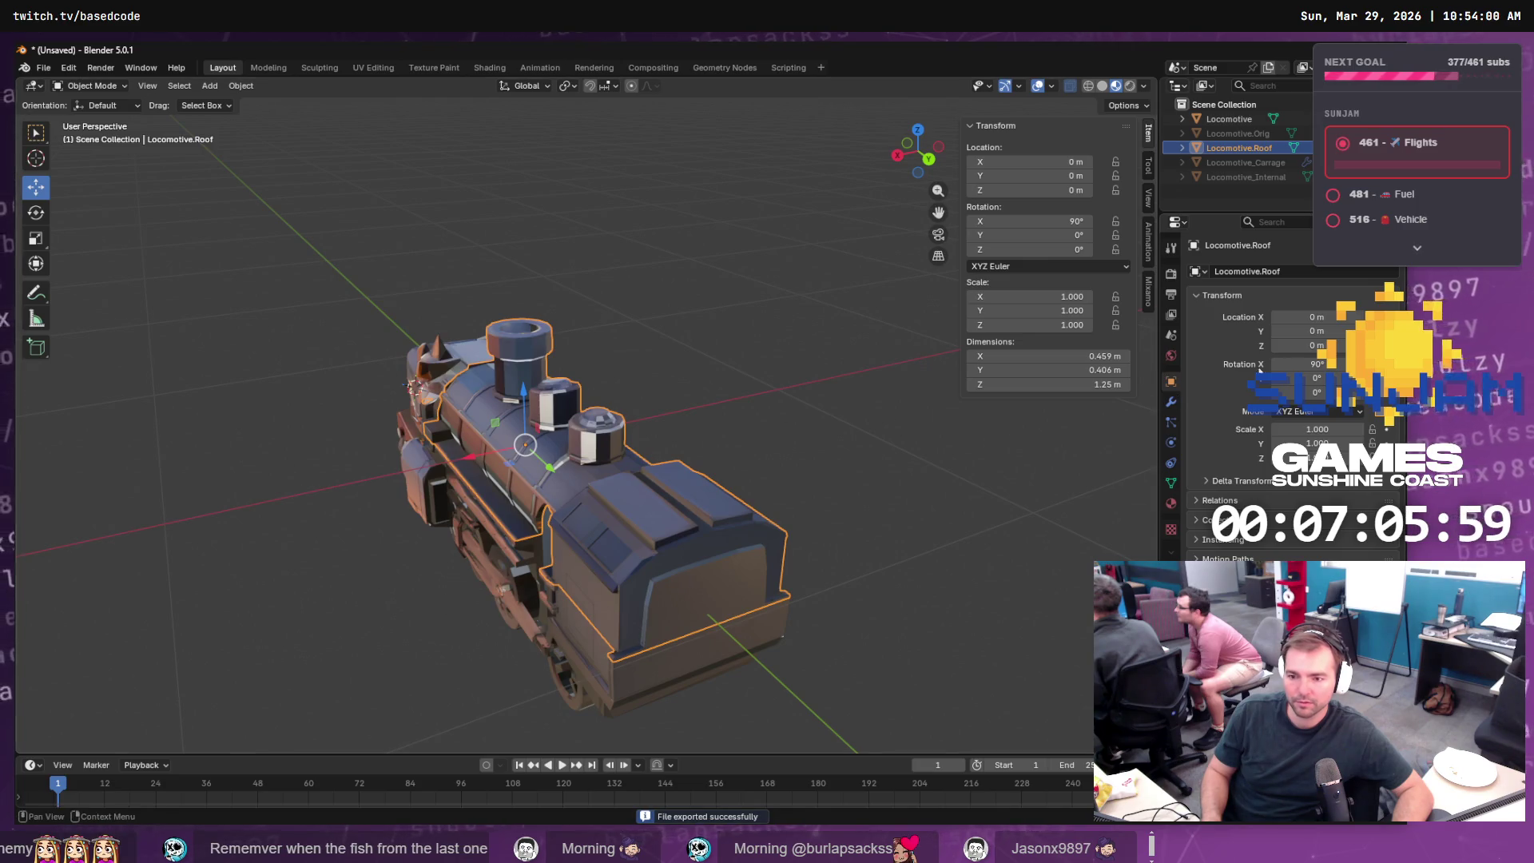
- Select the Locomotive object and export it over SM_Locomotive.obj
click(1246, 121)
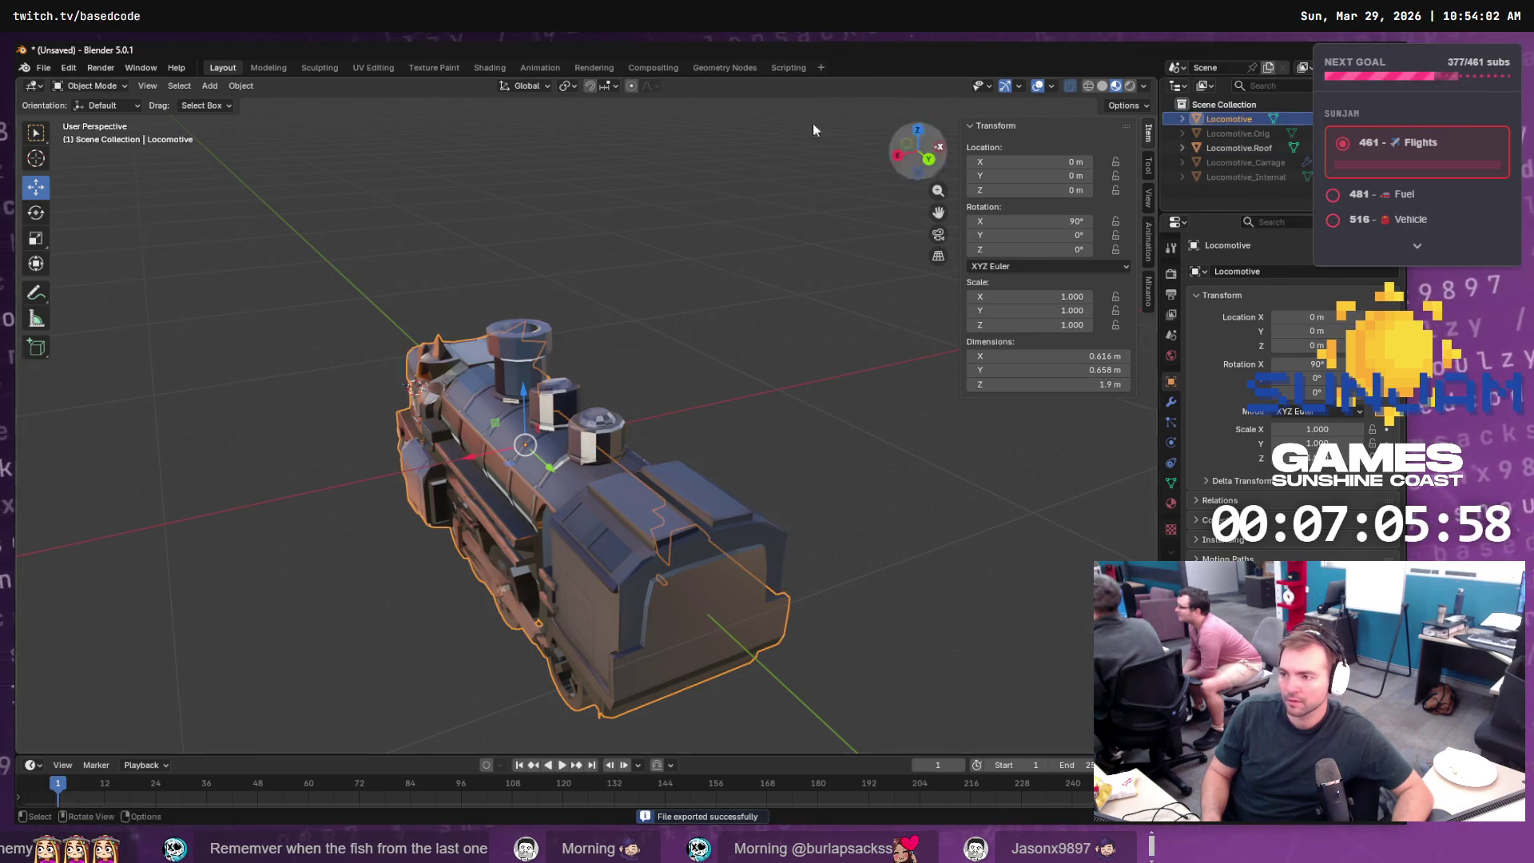
click(40, 69)
mouse_move(132, 289)
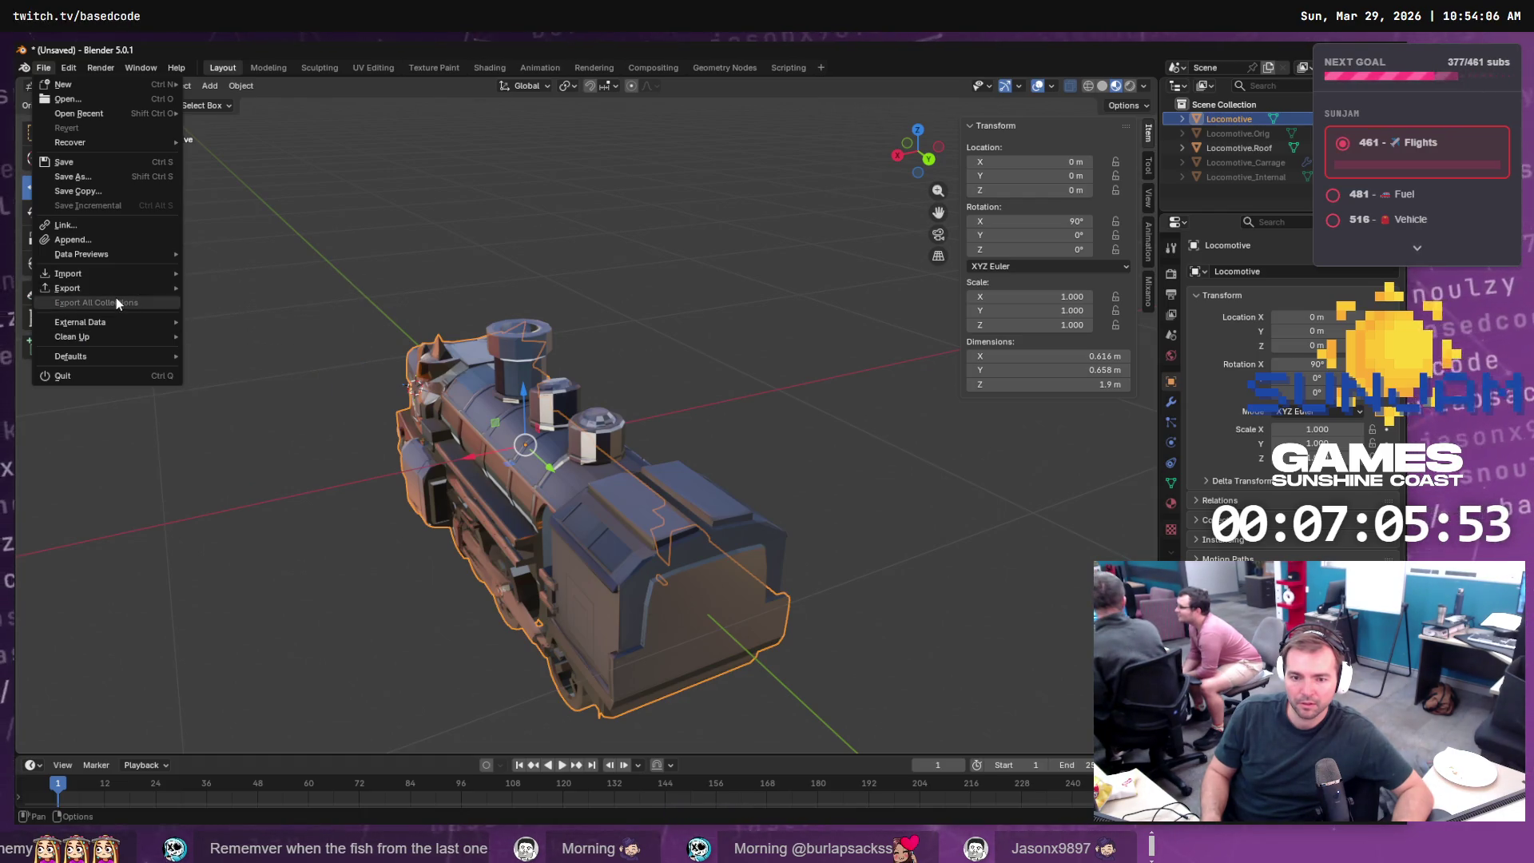
click(295, 347)
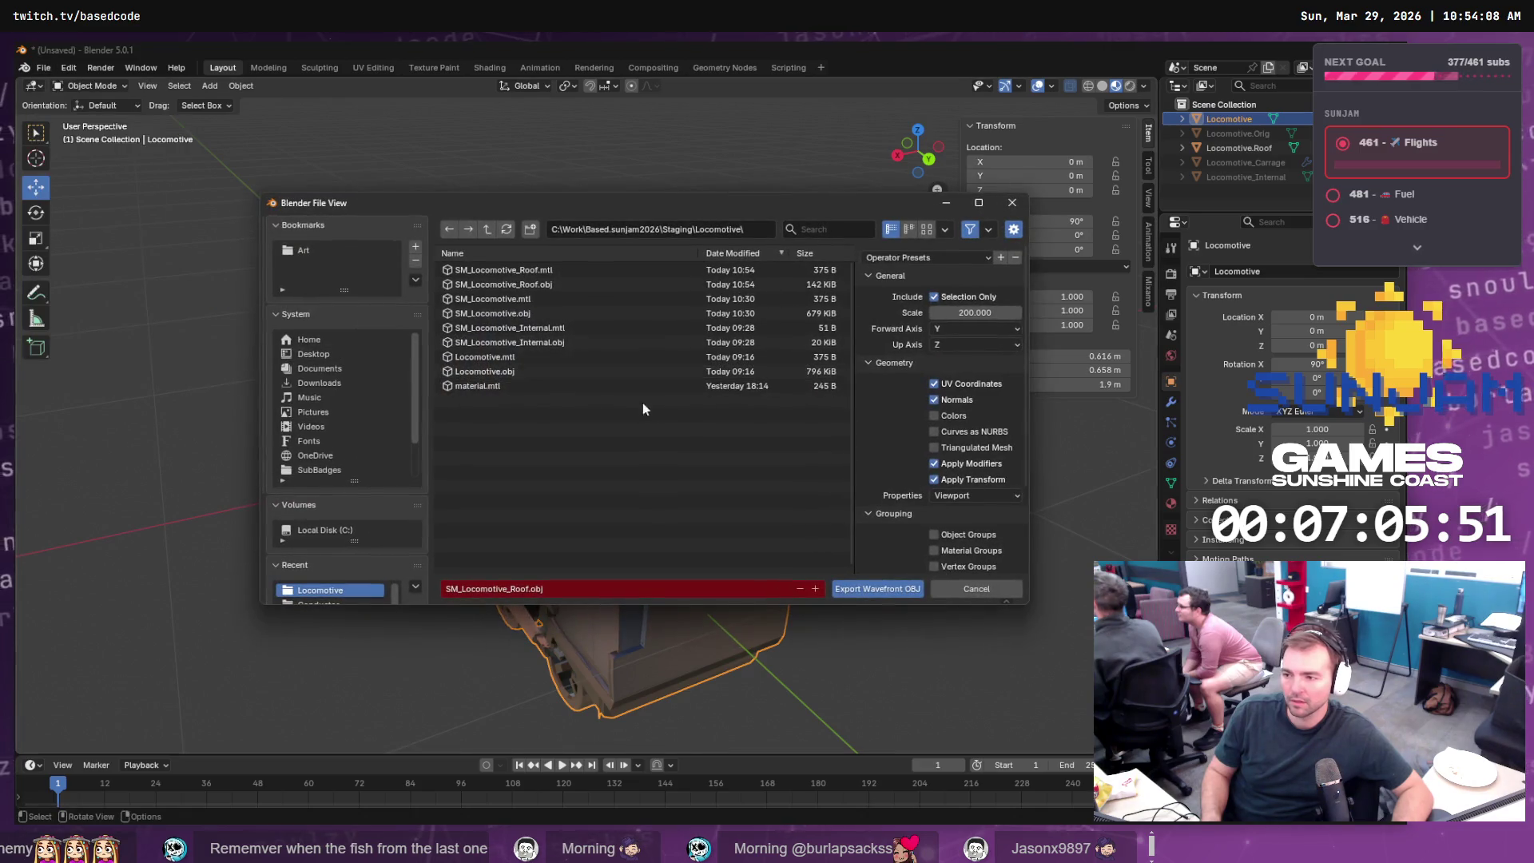
double_click(481, 315)
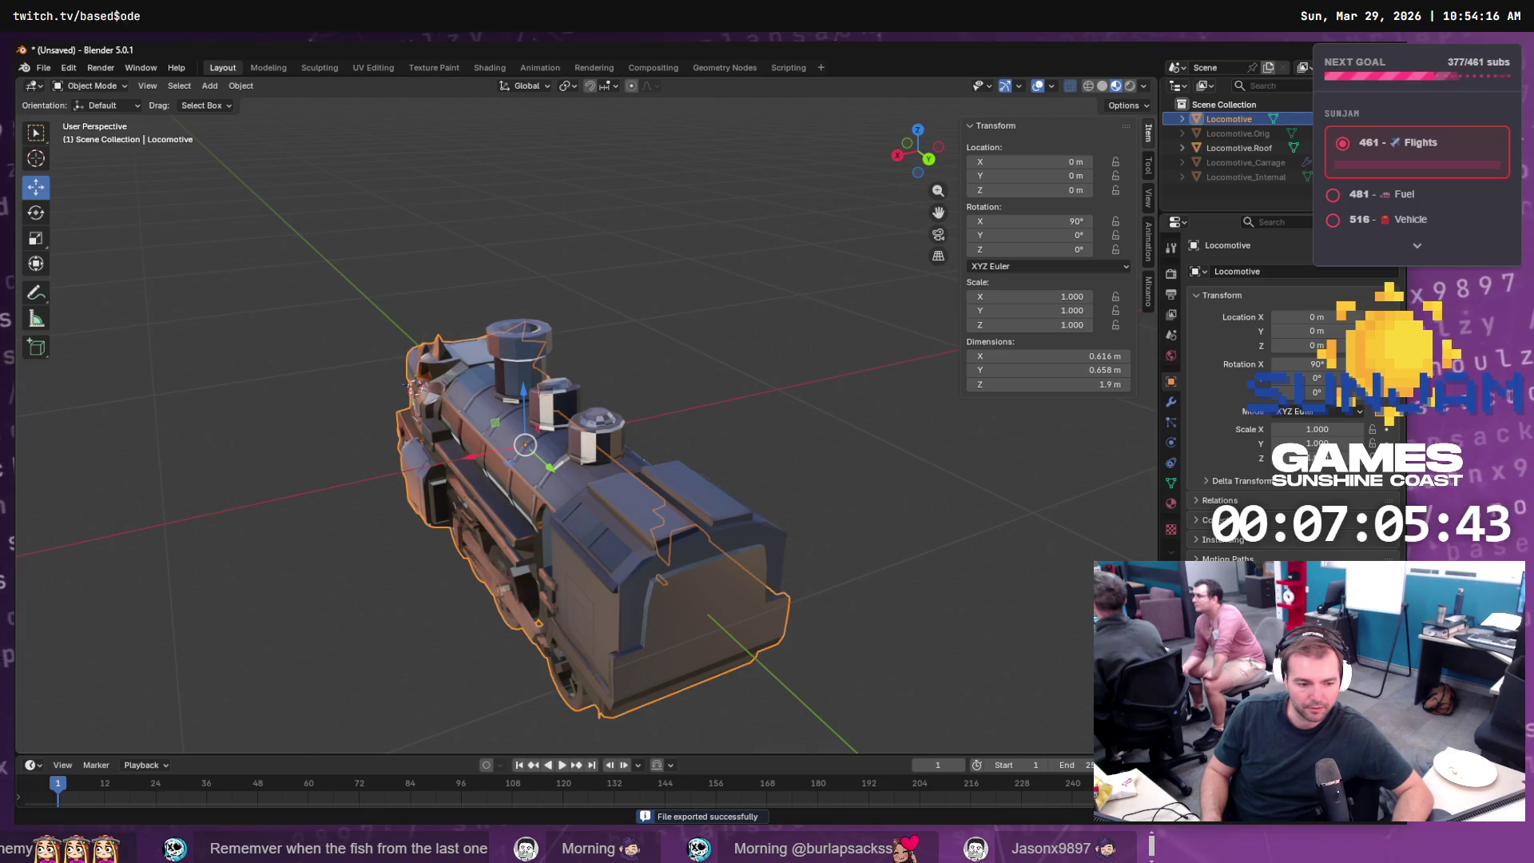
key(alt+Tab)
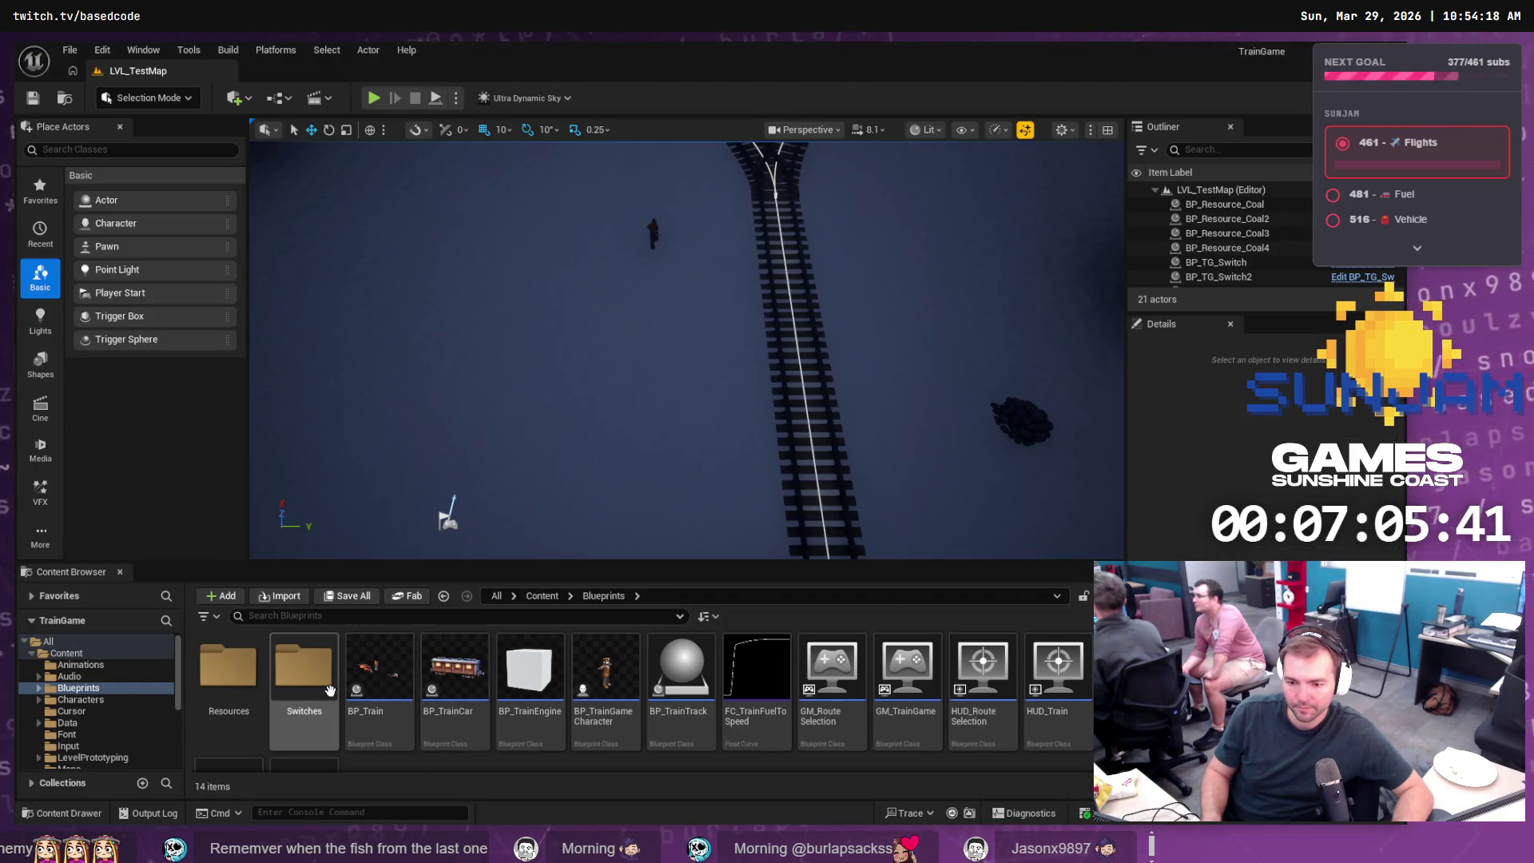
- Open the Meshes > Locomotive folder in the Content Browser
scroll(128, 697, down, 3)
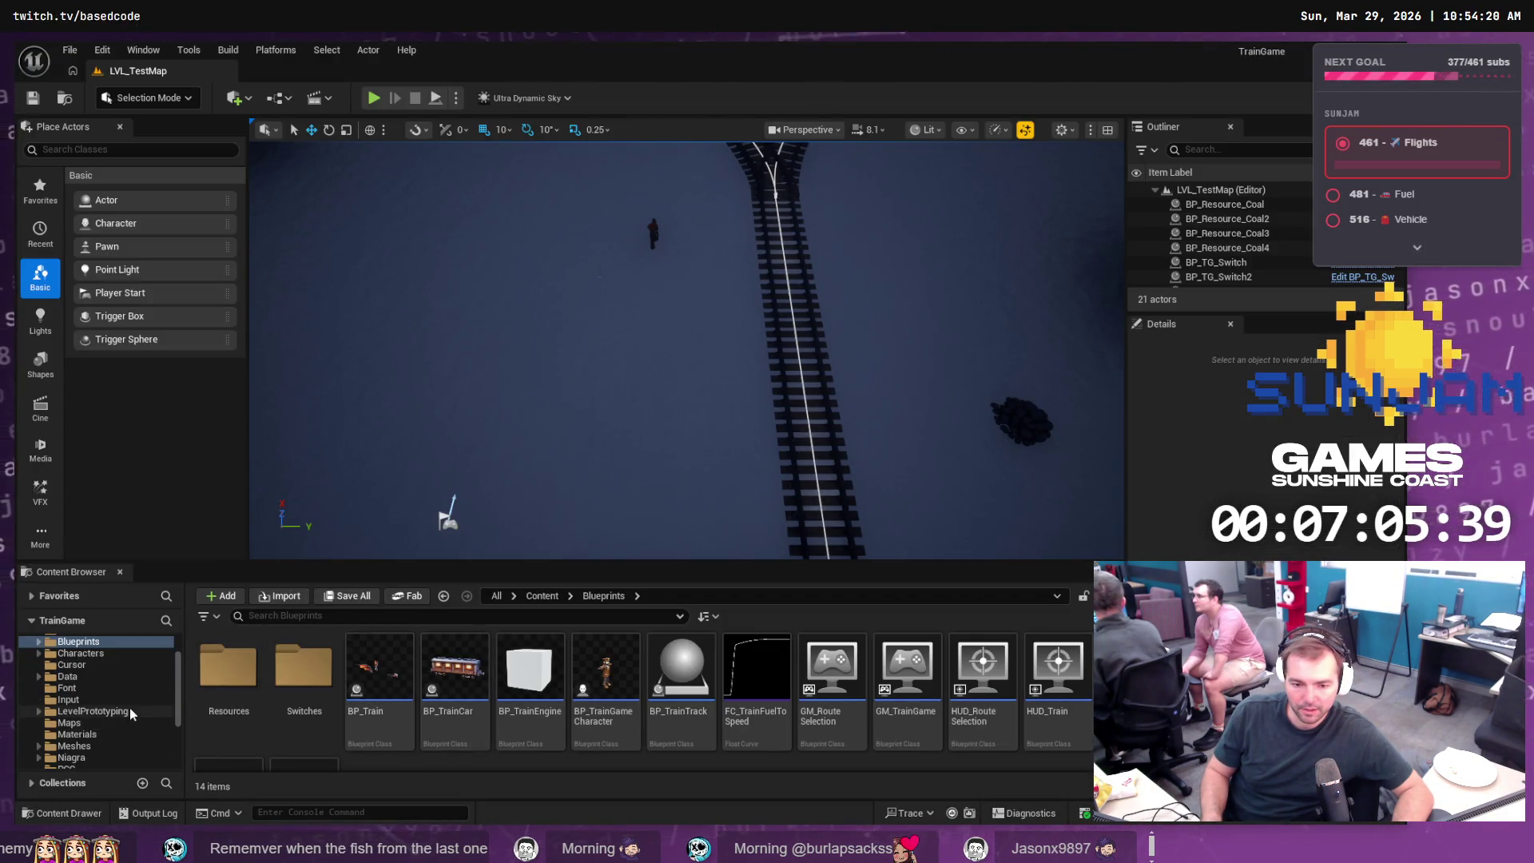
click(88, 700)
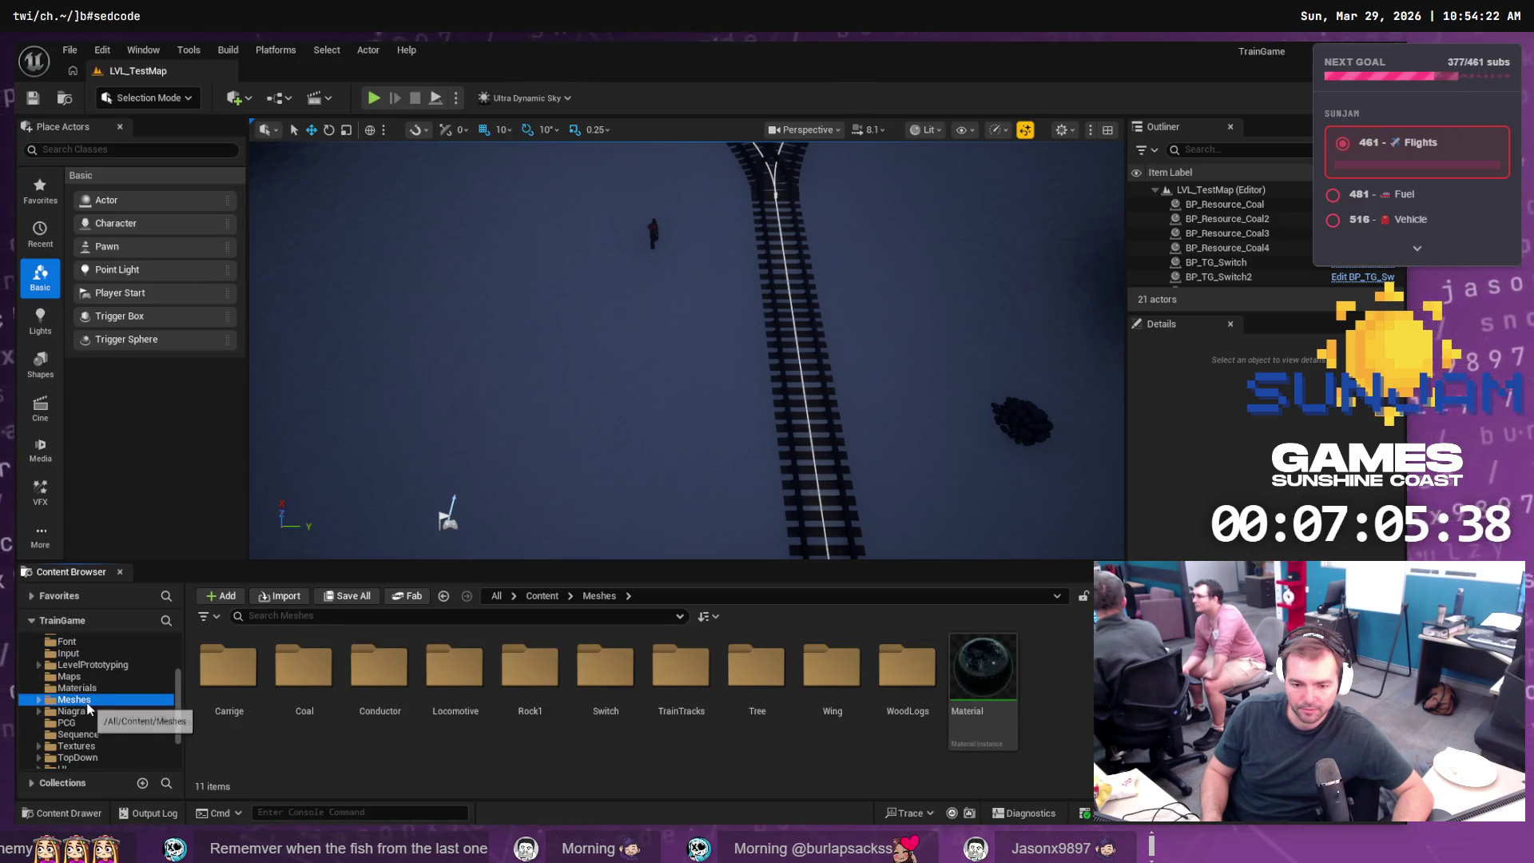
click(38, 699)
scroll(115, 699, down, 2)
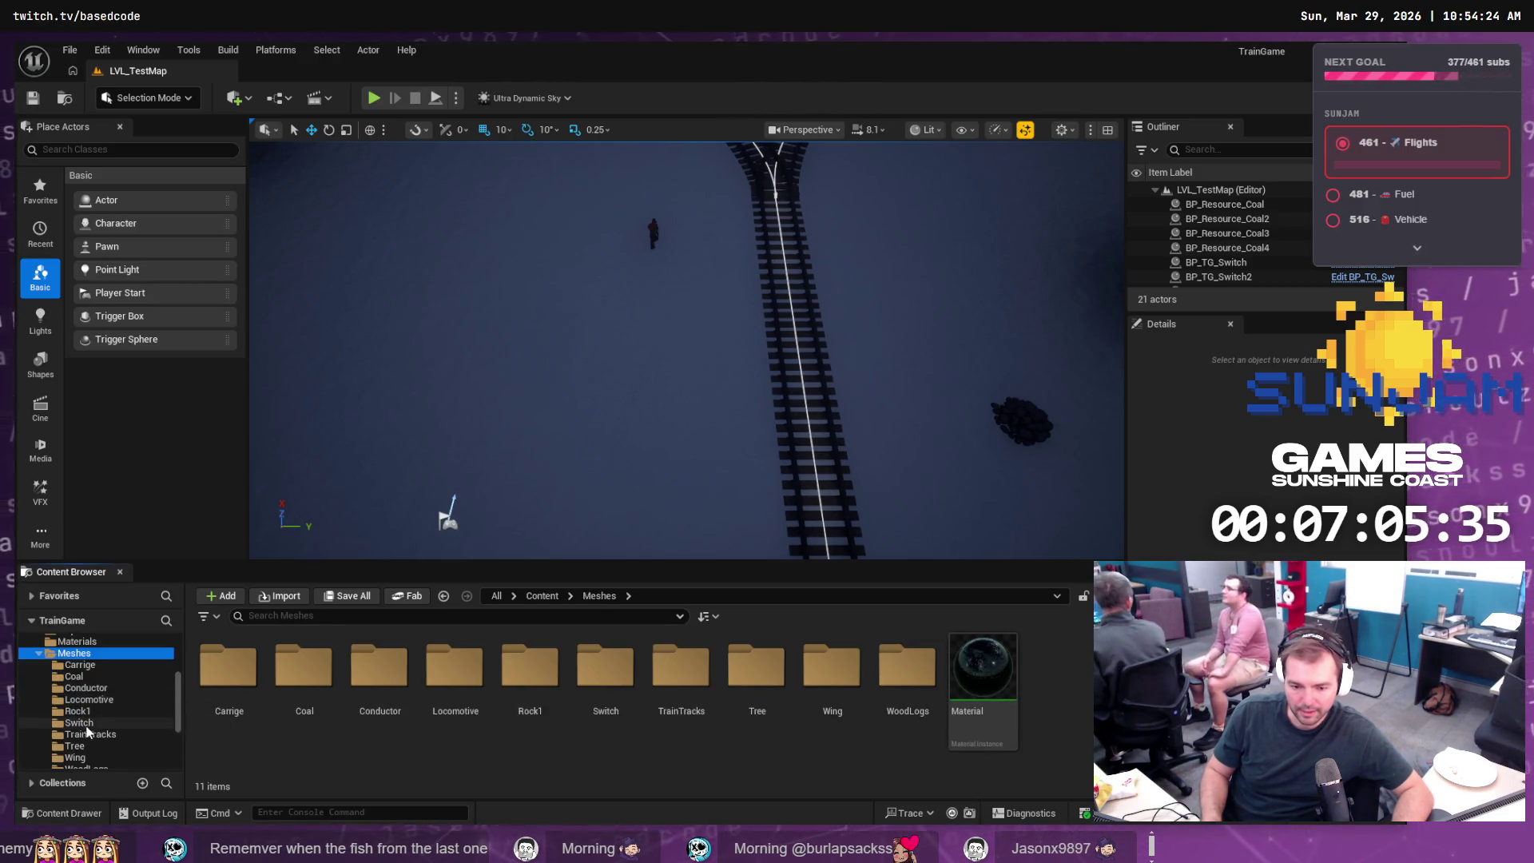
scroll(121, 719, down, 2)
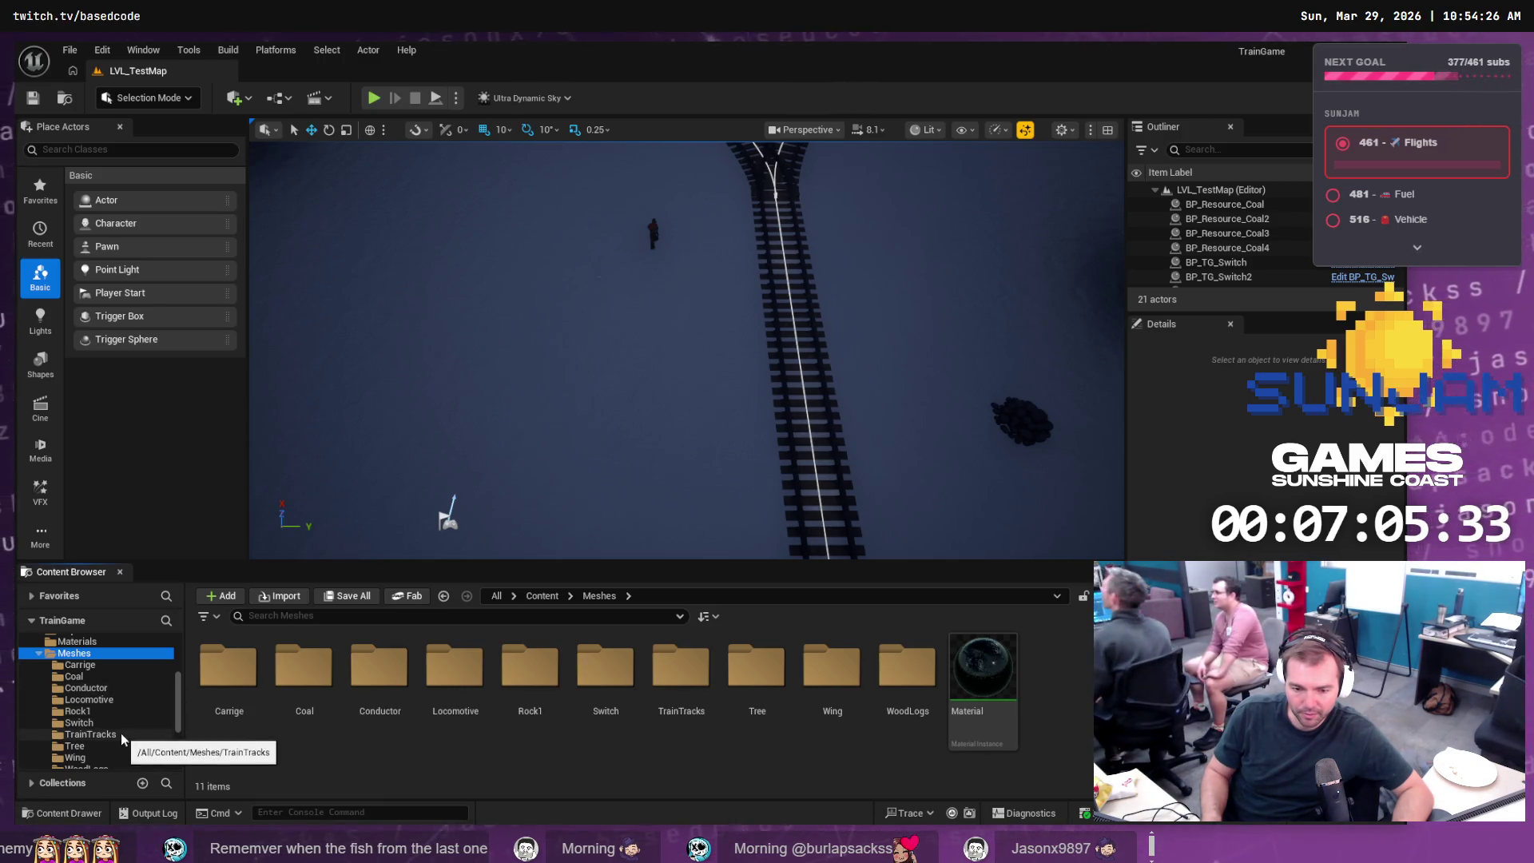
scroll(130, 708, up, 2)
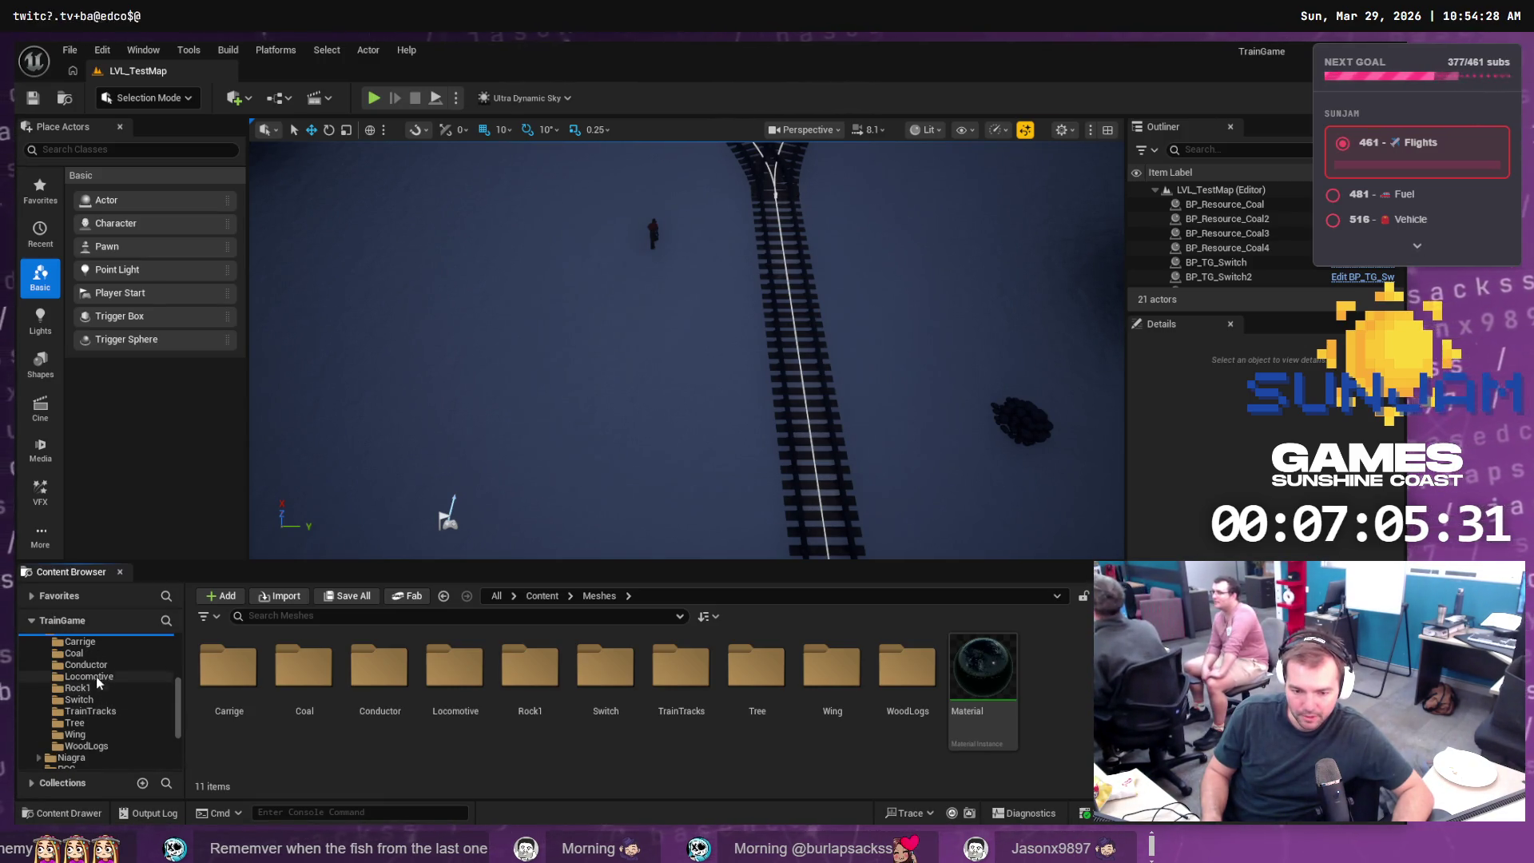
click(107, 676)
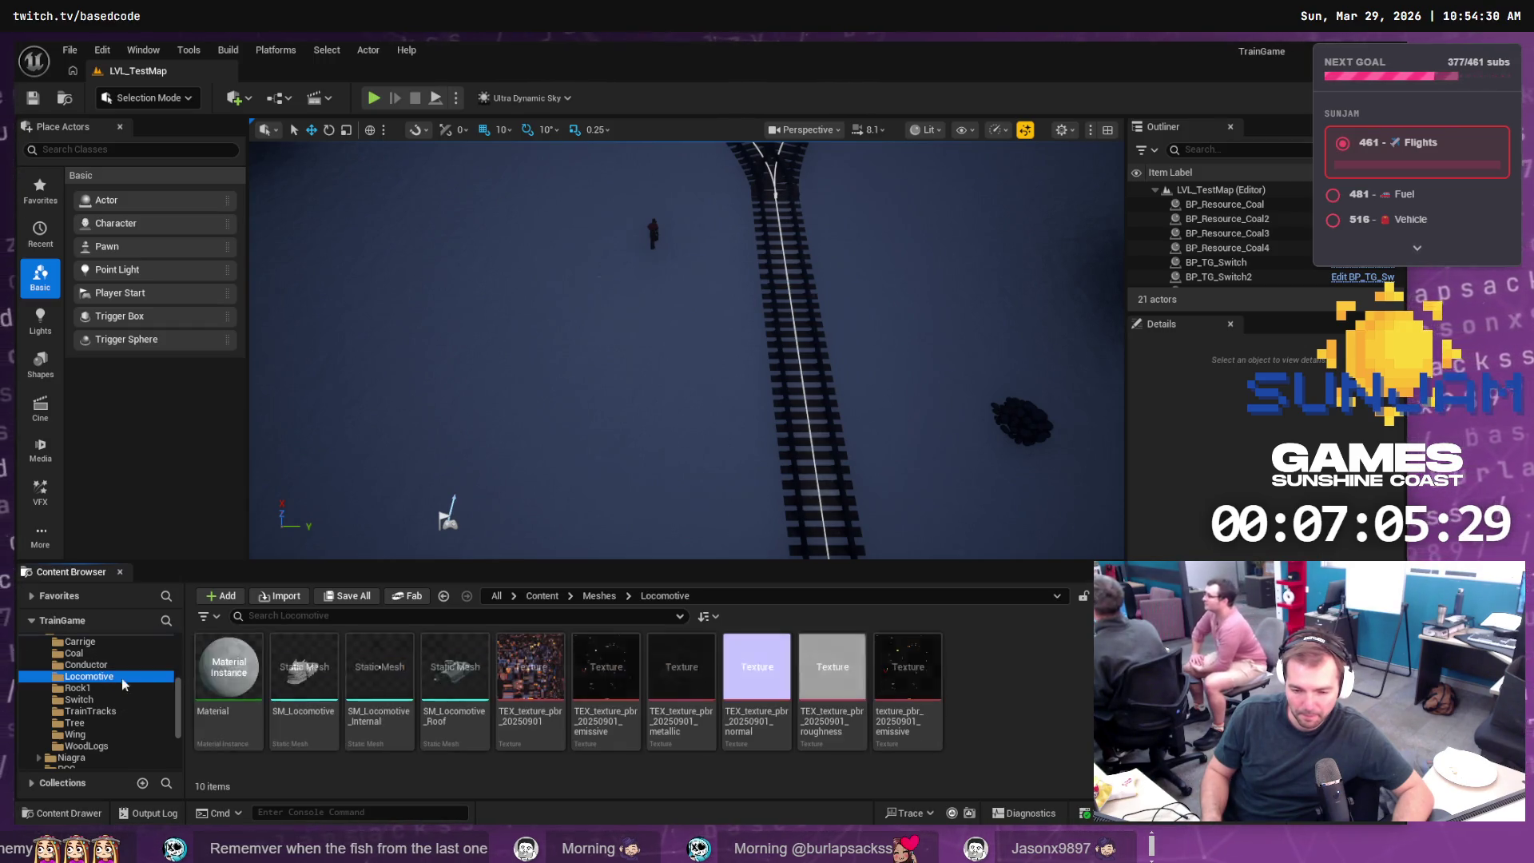
- Reimport SM_Locomotive and SM_Locomotive_Roof, then return to the Blueprints folder
right_click(306, 681)
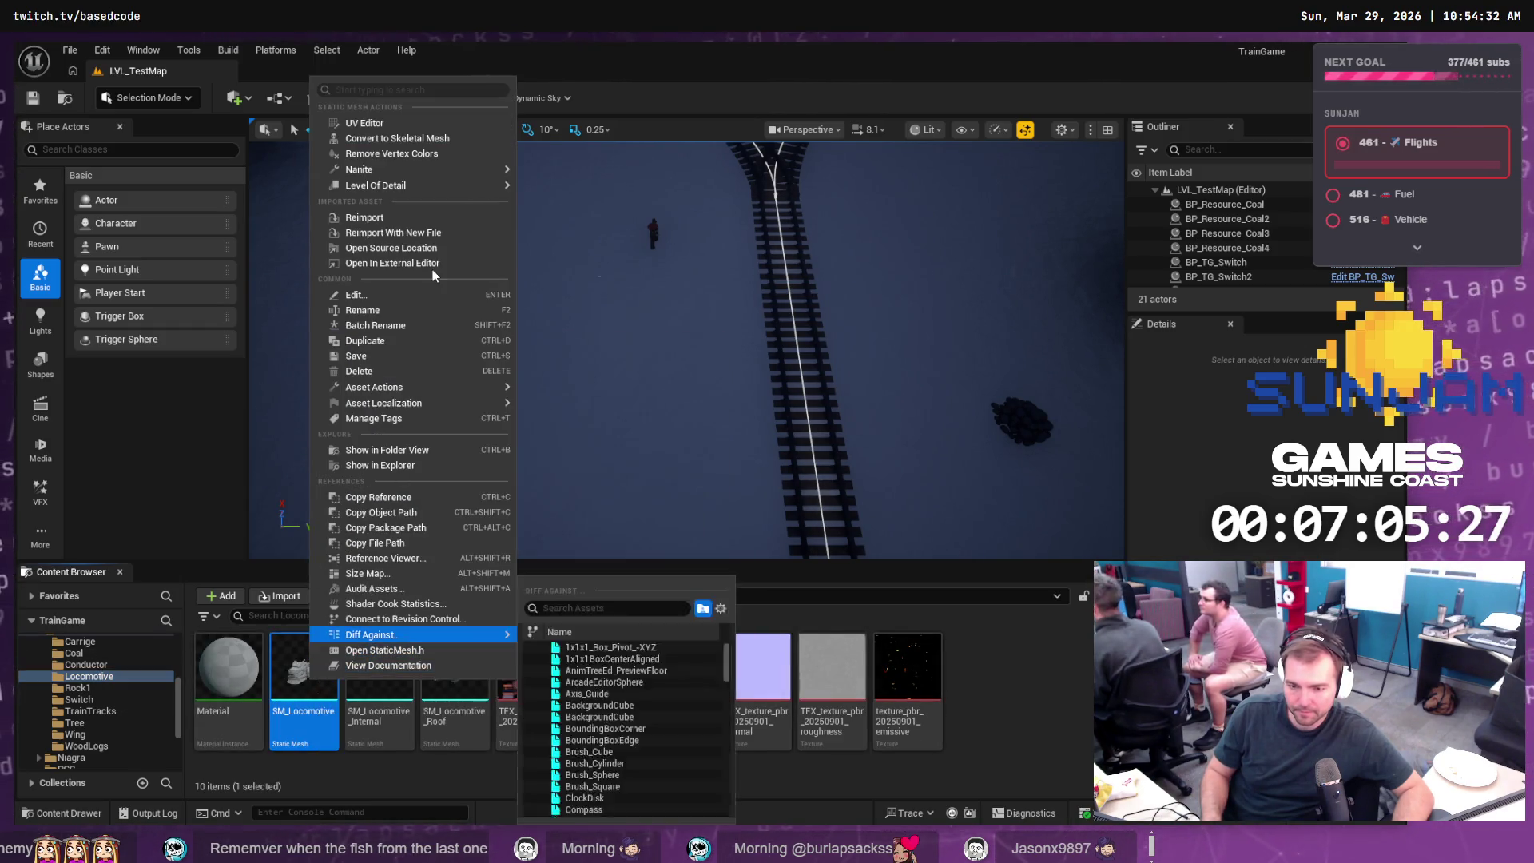
click(404, 217)
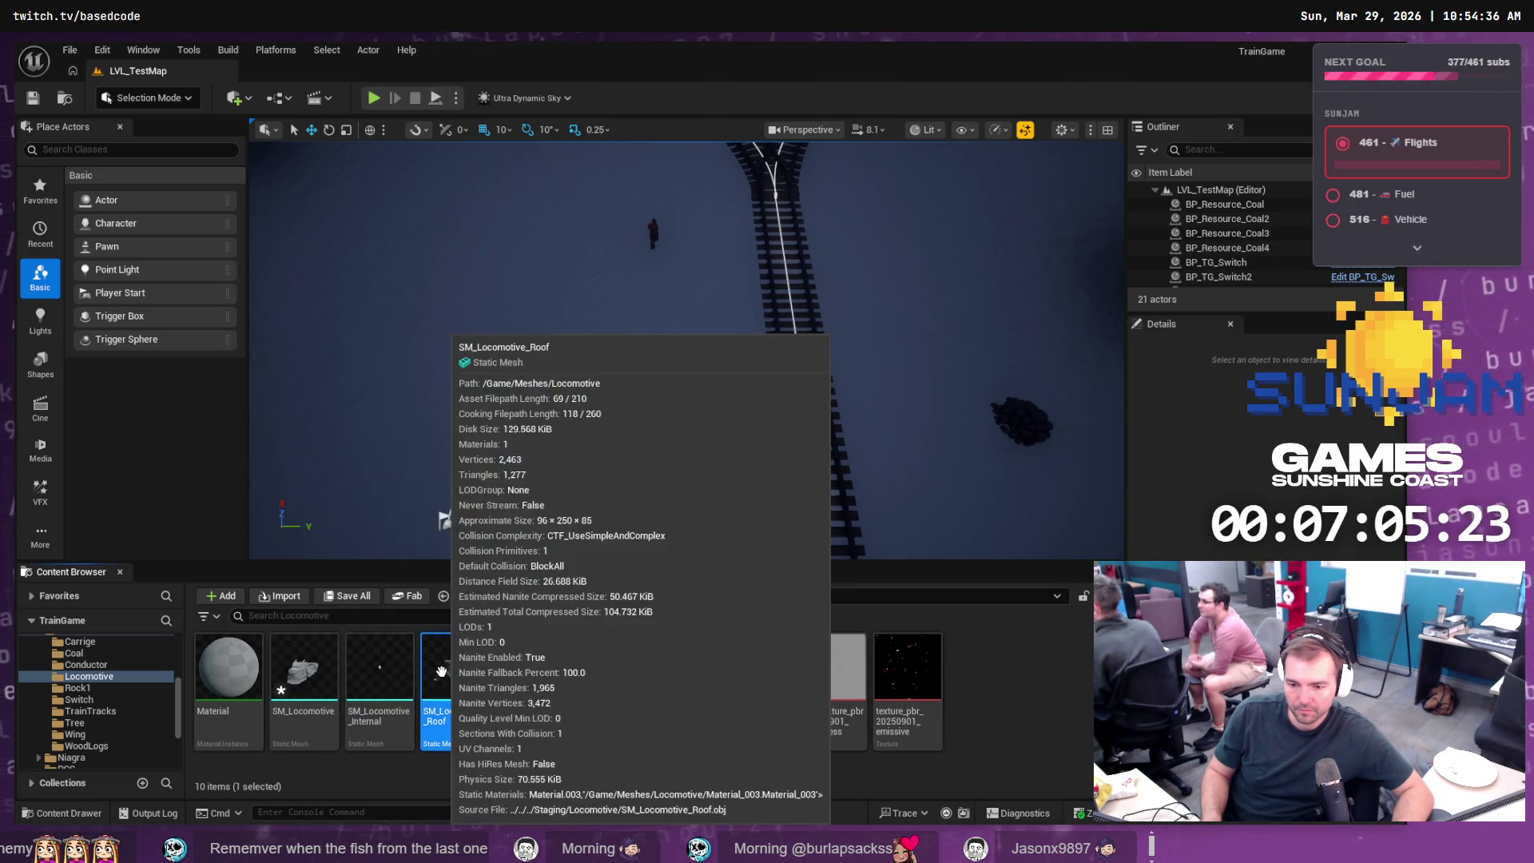
right_click(447, 679)
click(497, 210)
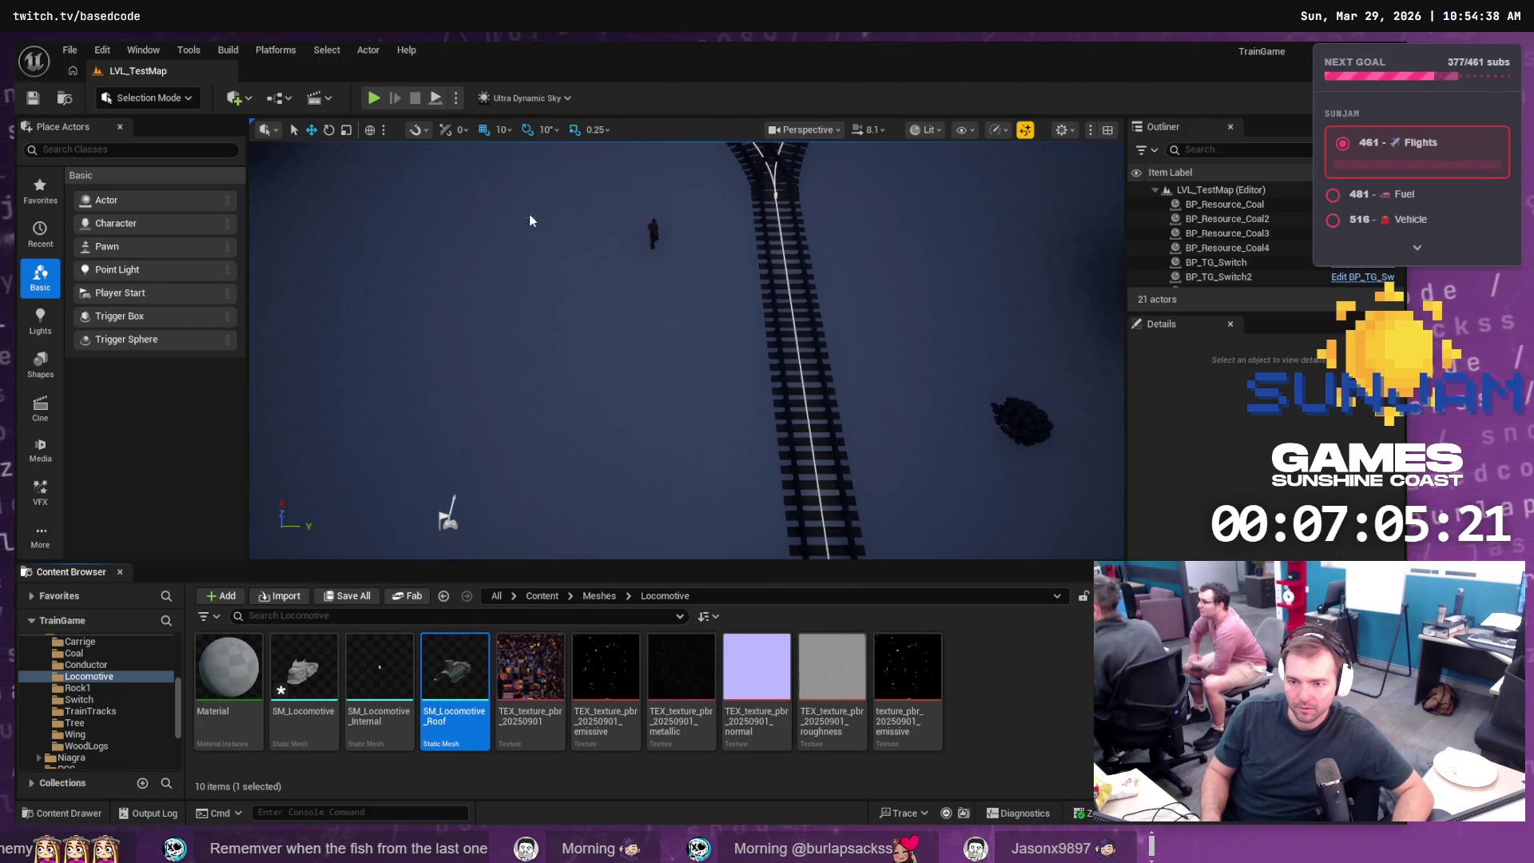
scroll(54, 694, up, 5)
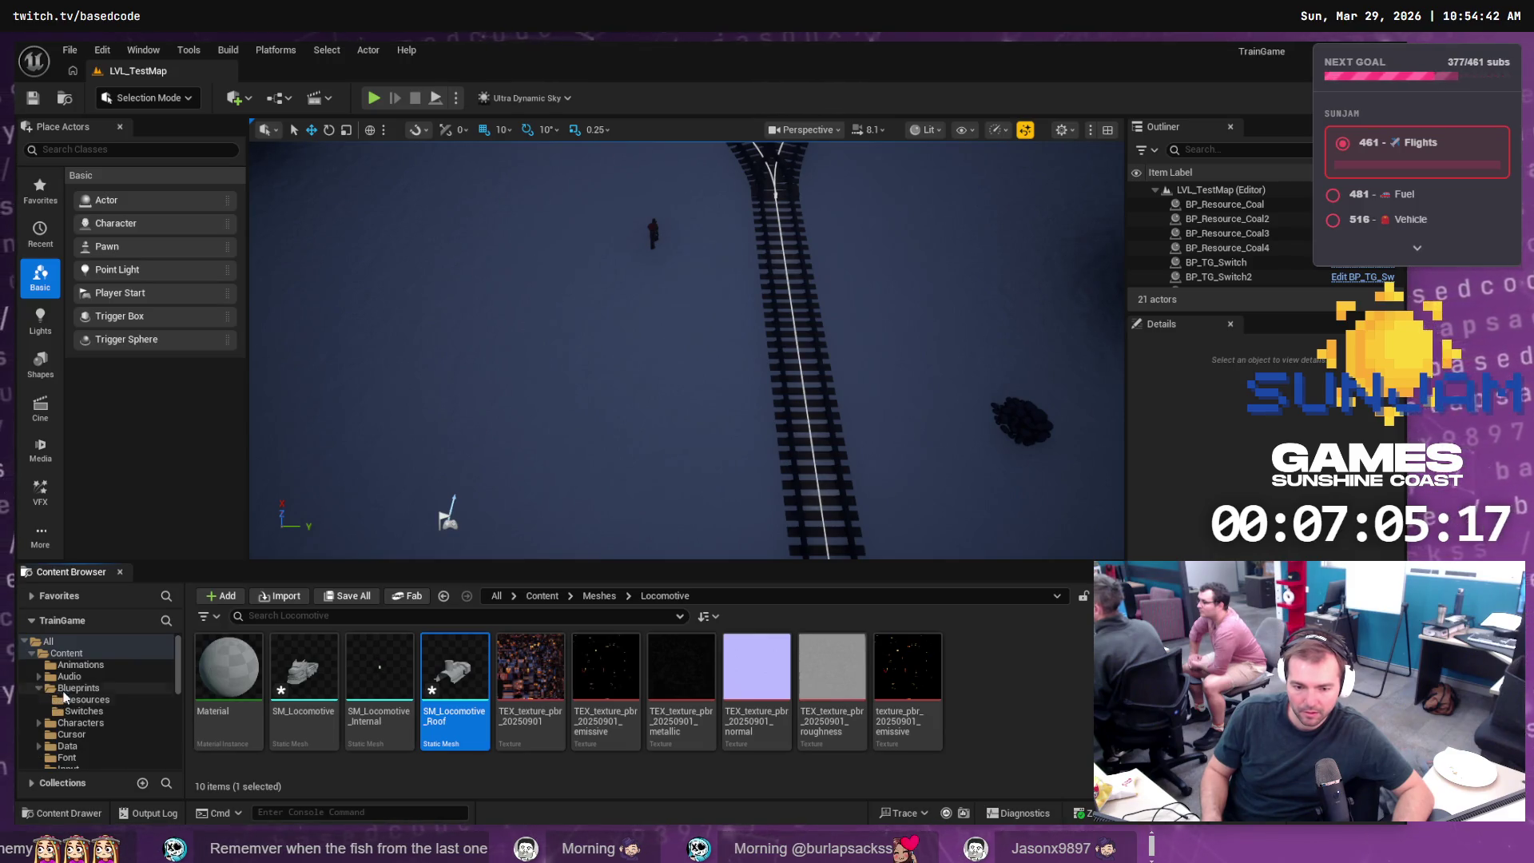
double_click(77, 687)
- Open BP_Train in a maximized Viewport and select its Locomotive component
double_click(381, 675)
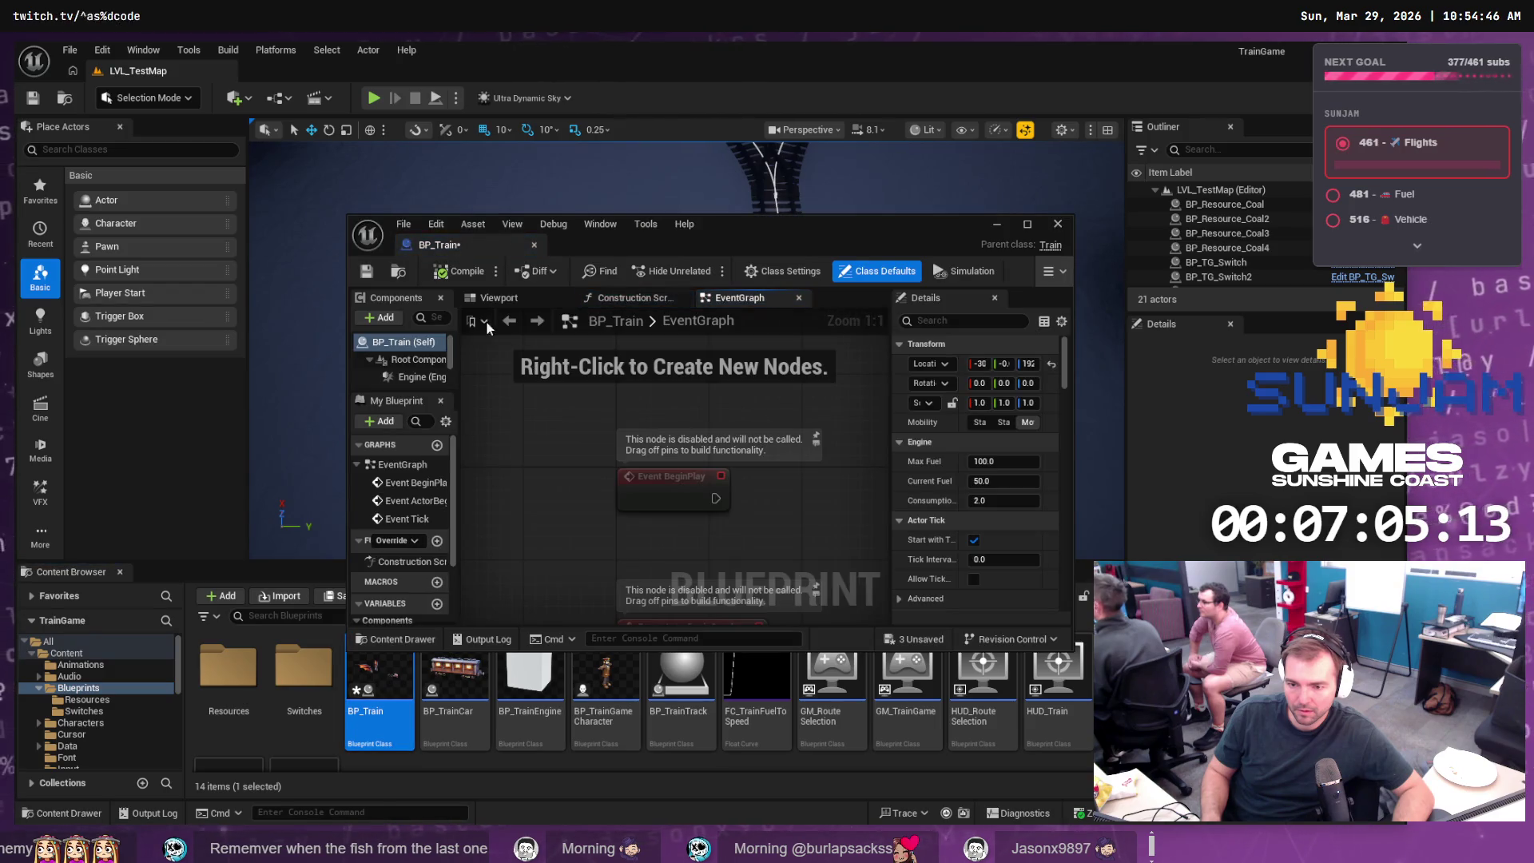
click(488, 298)
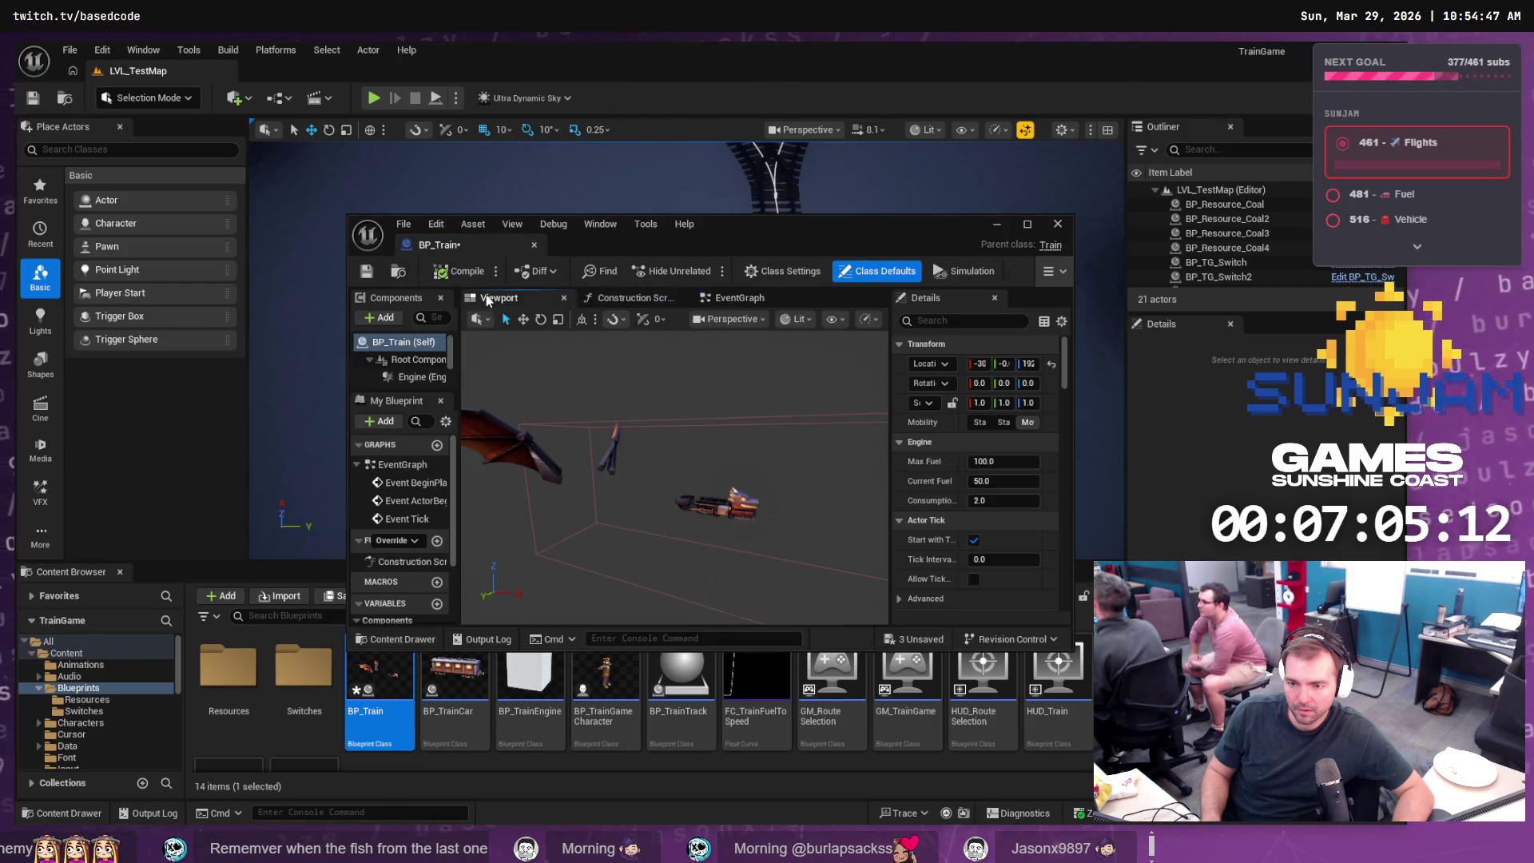
click(1027, 224)
click(111, 221)
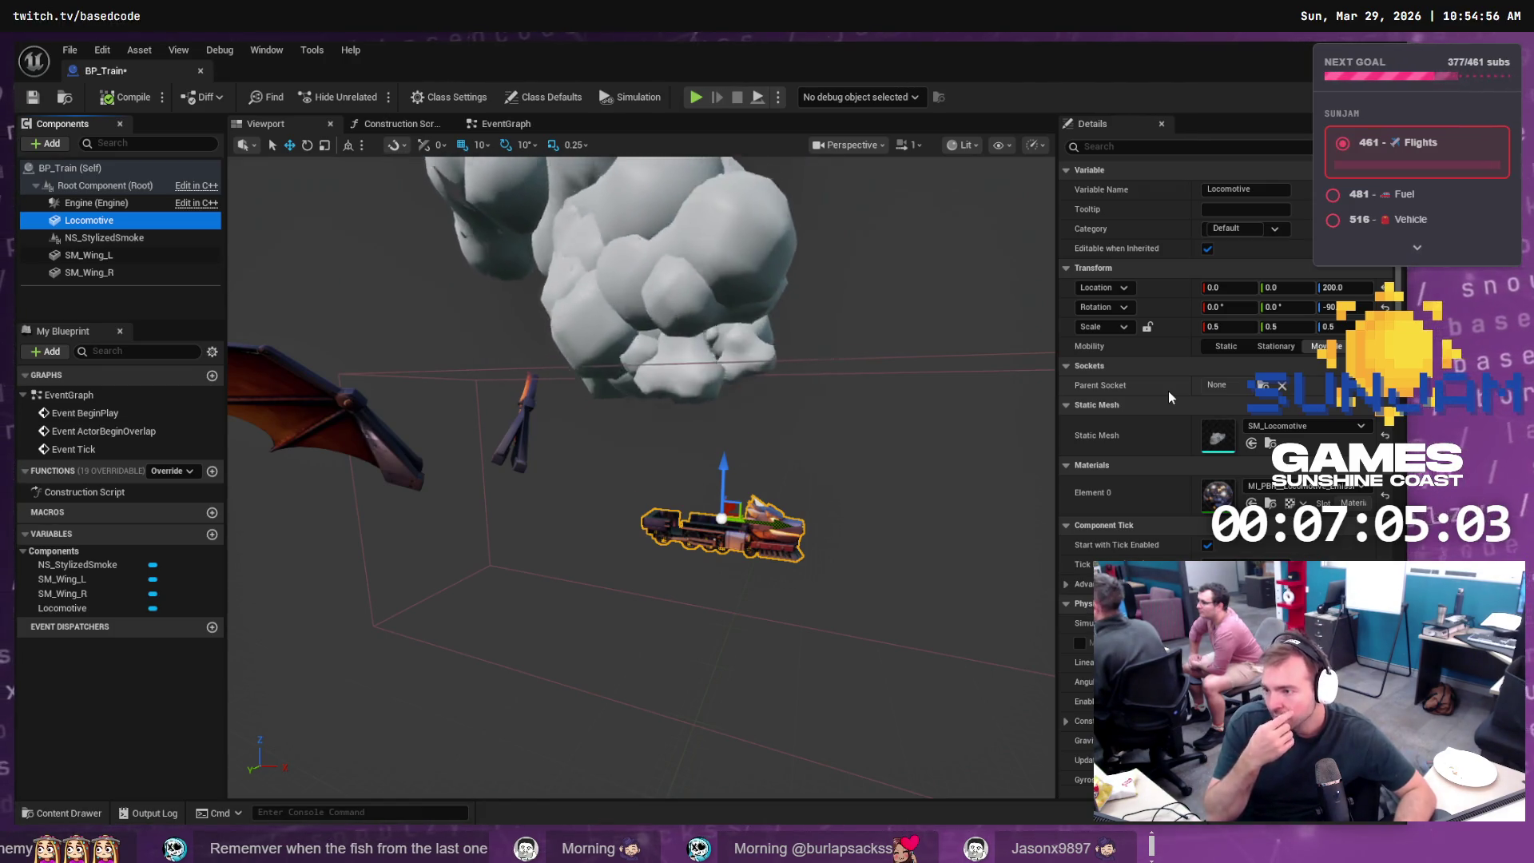
- Change the Locomotive's scale from 0.5 to 1.0 on X, Y and Z
click(1226, 327)
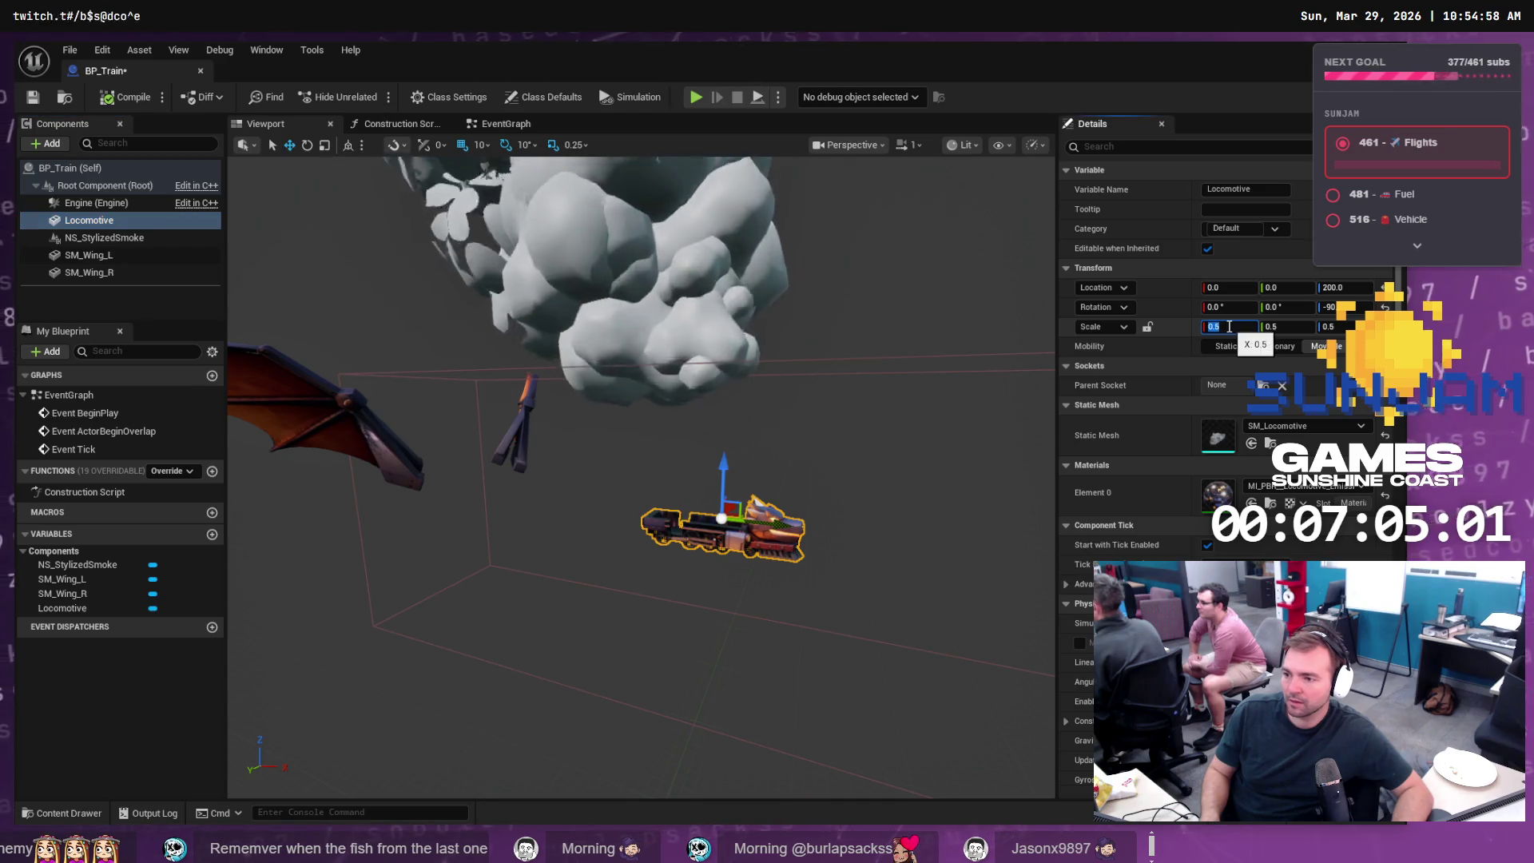
text(1)
key(Tab)
text(1)
key(Tab)
text(1)
key(Tab)
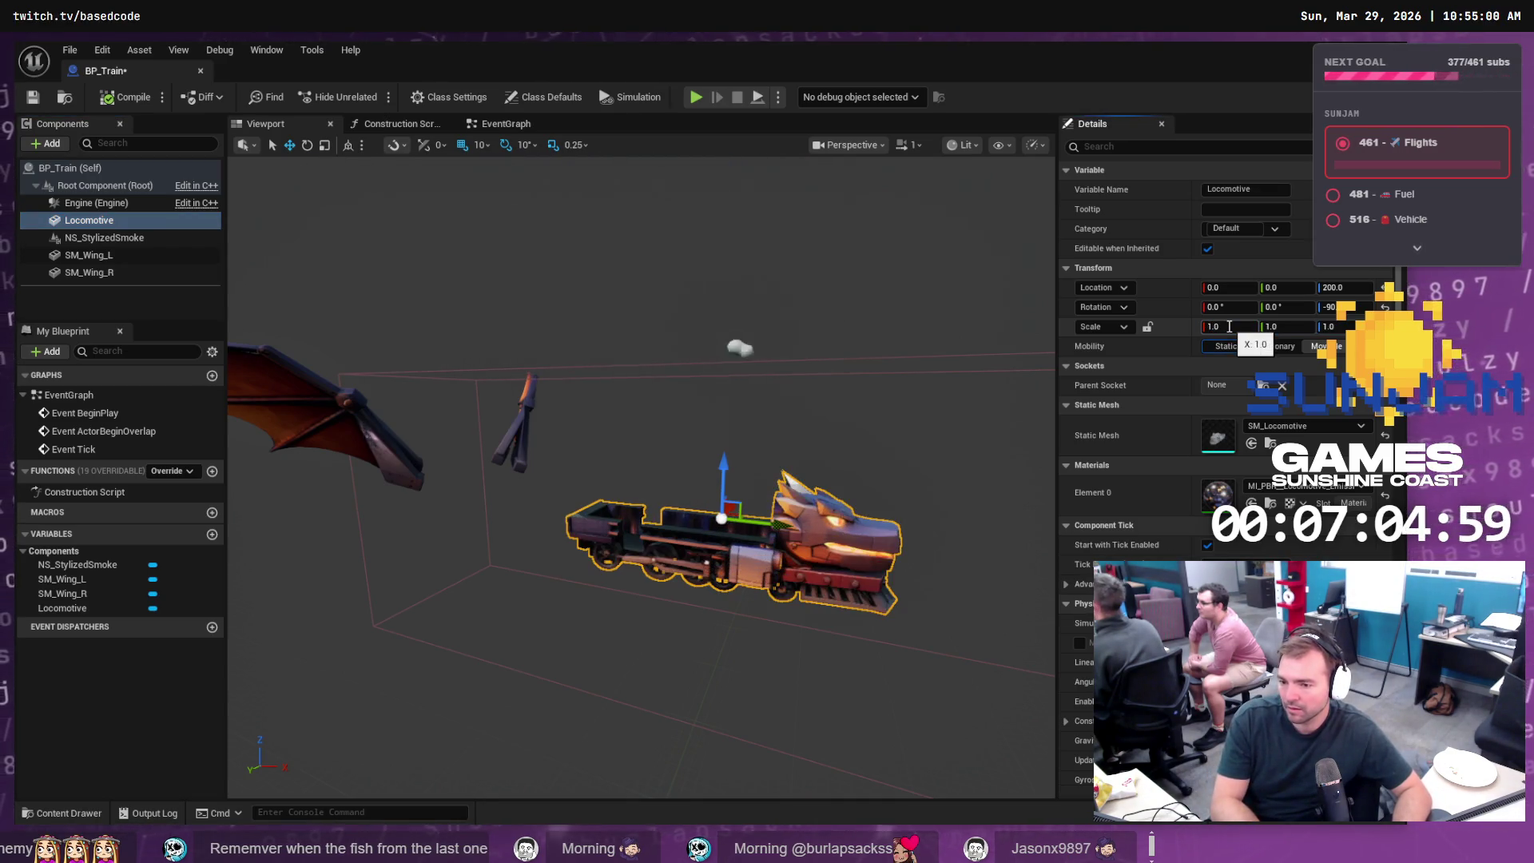